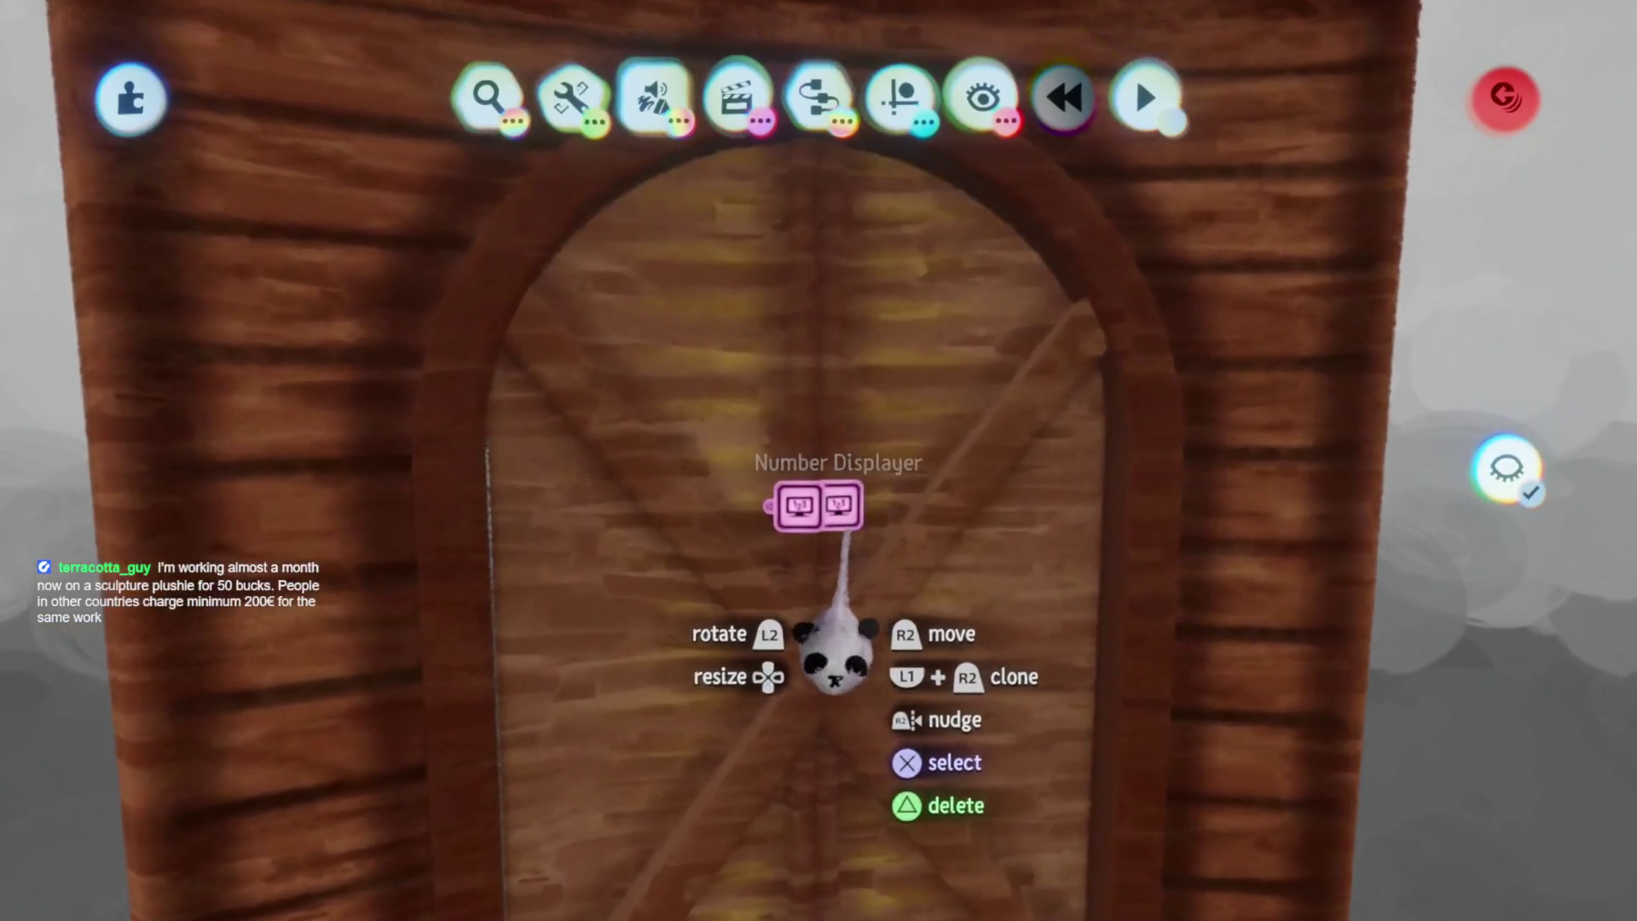
Lower the Tail Shape of the Number Displayer's text box, then select the door plank for sculpting
left_click(866, 566)
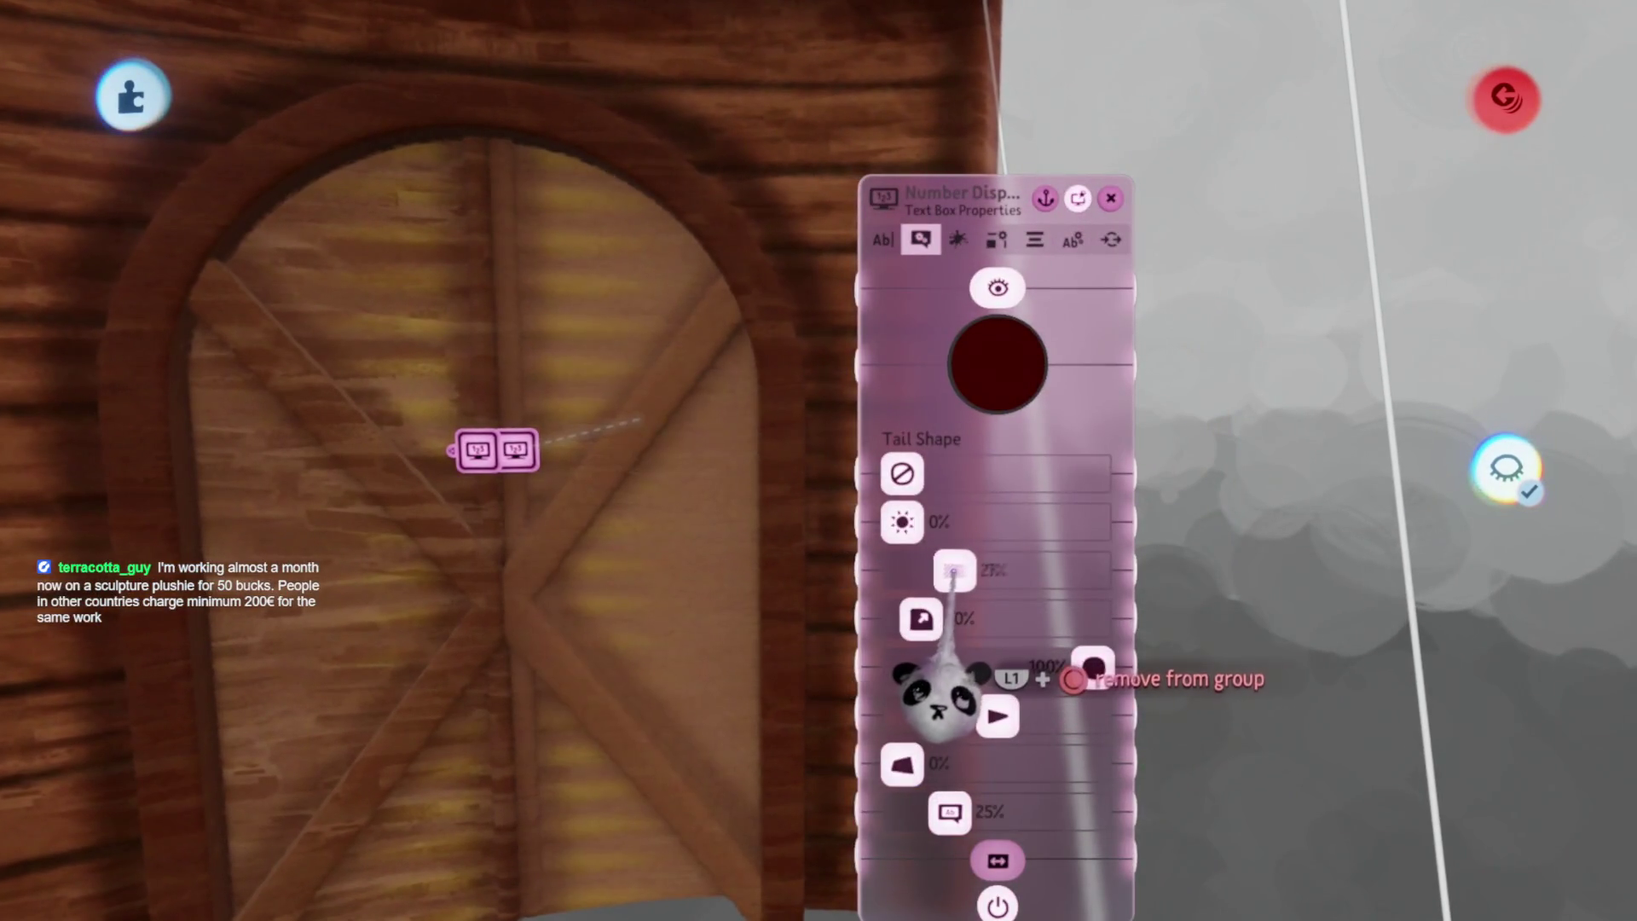
key("Escape")
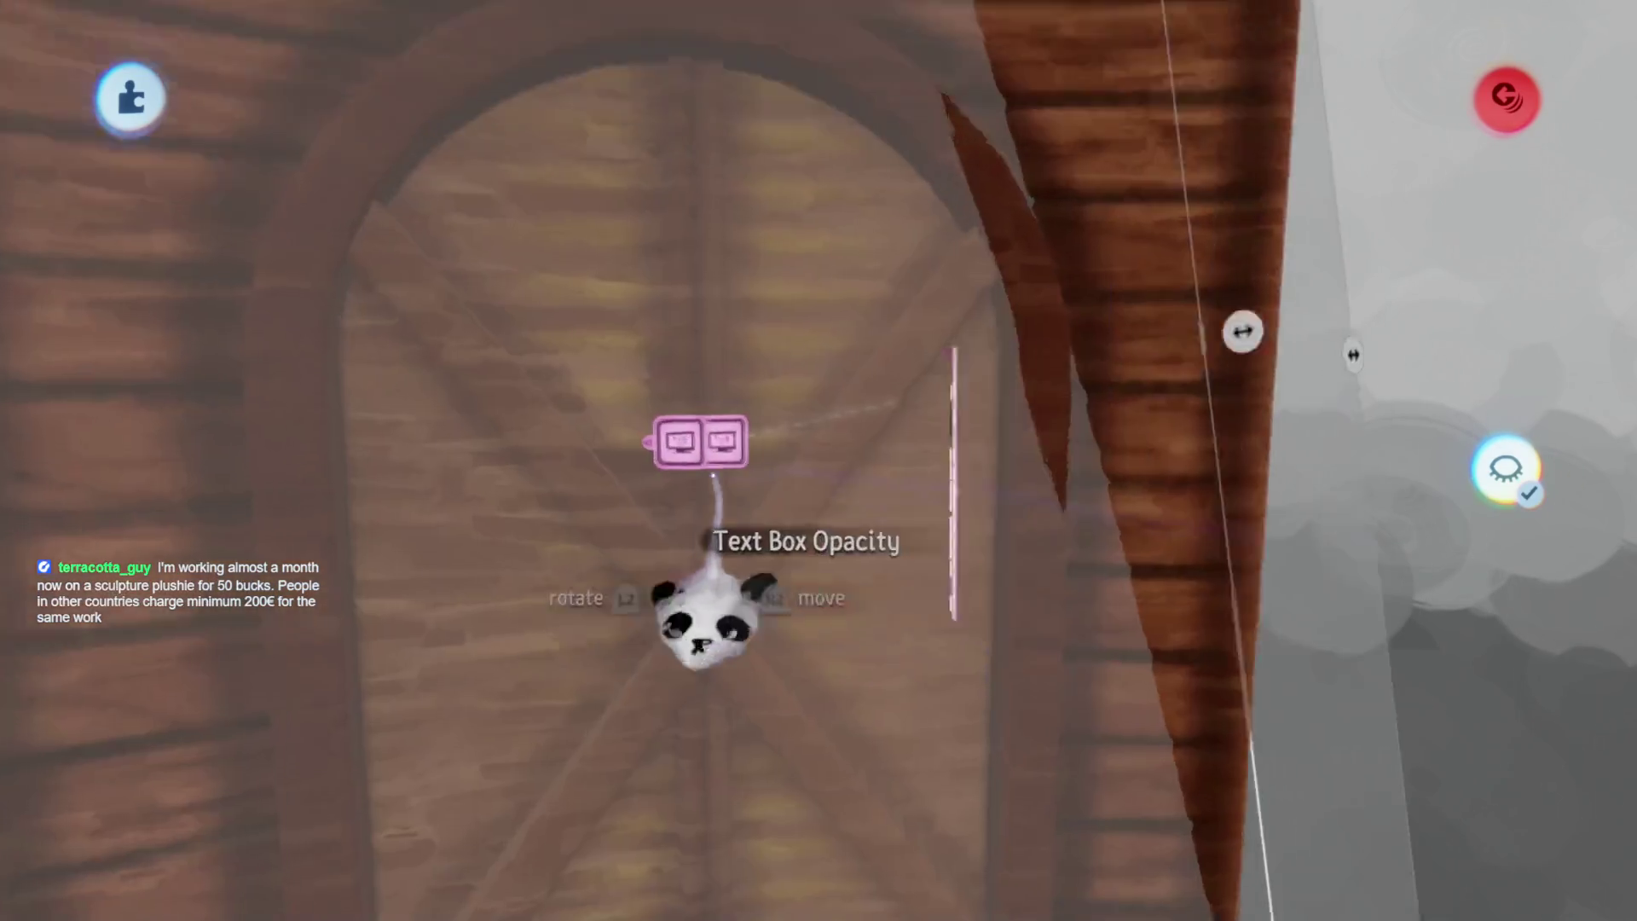
left_click(730, 438)
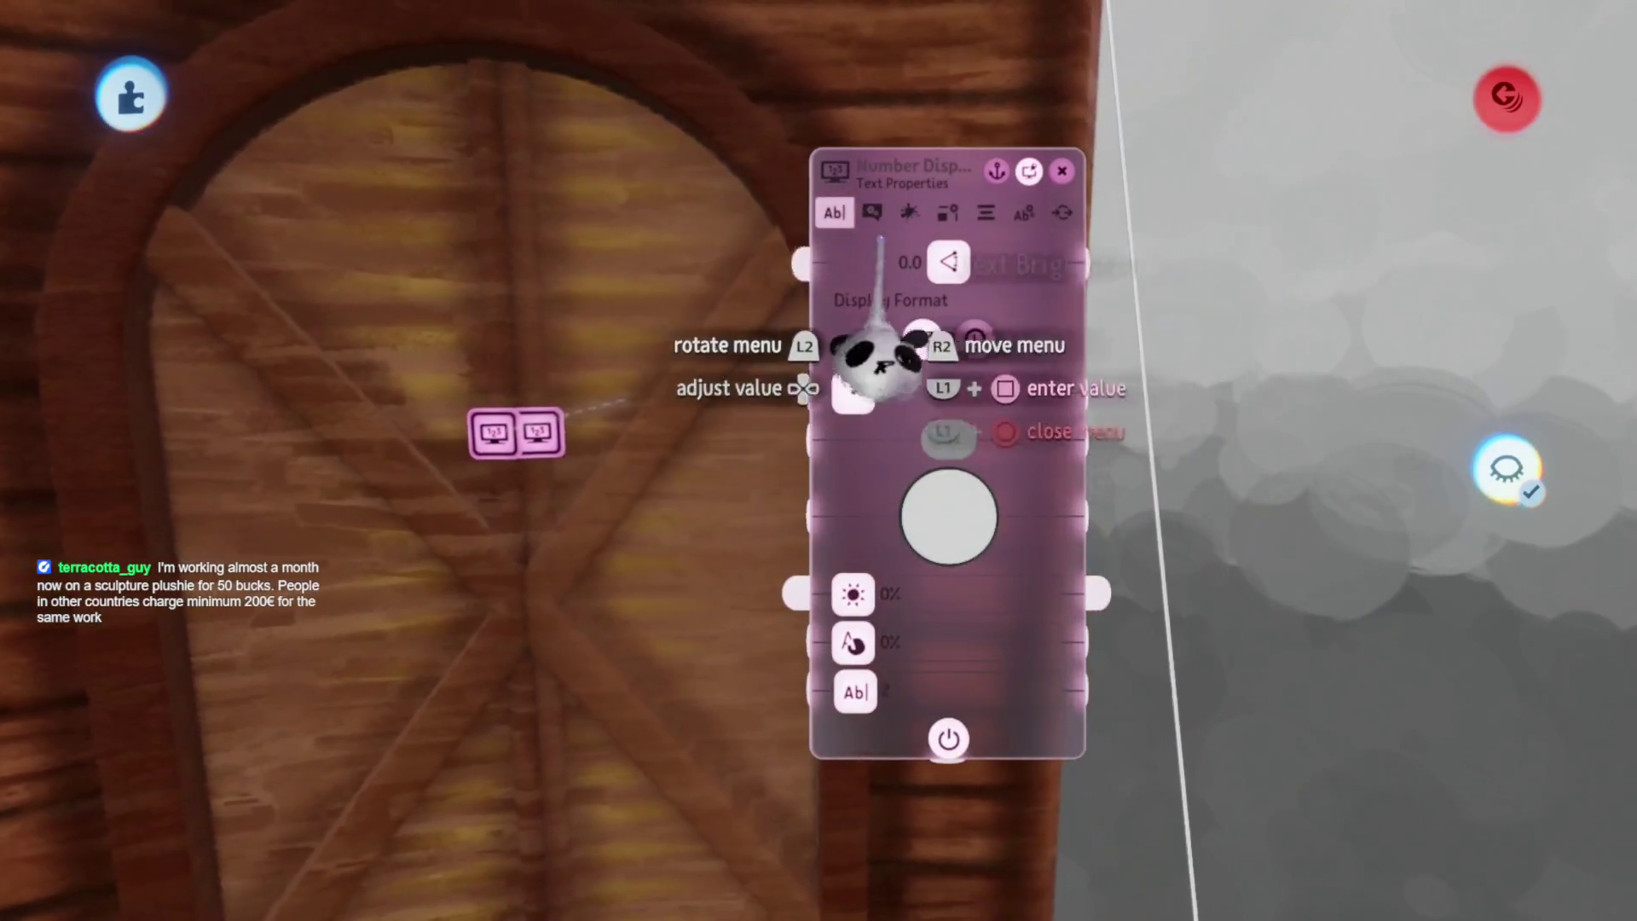
left_click_drag(963, 543, 938, 543)
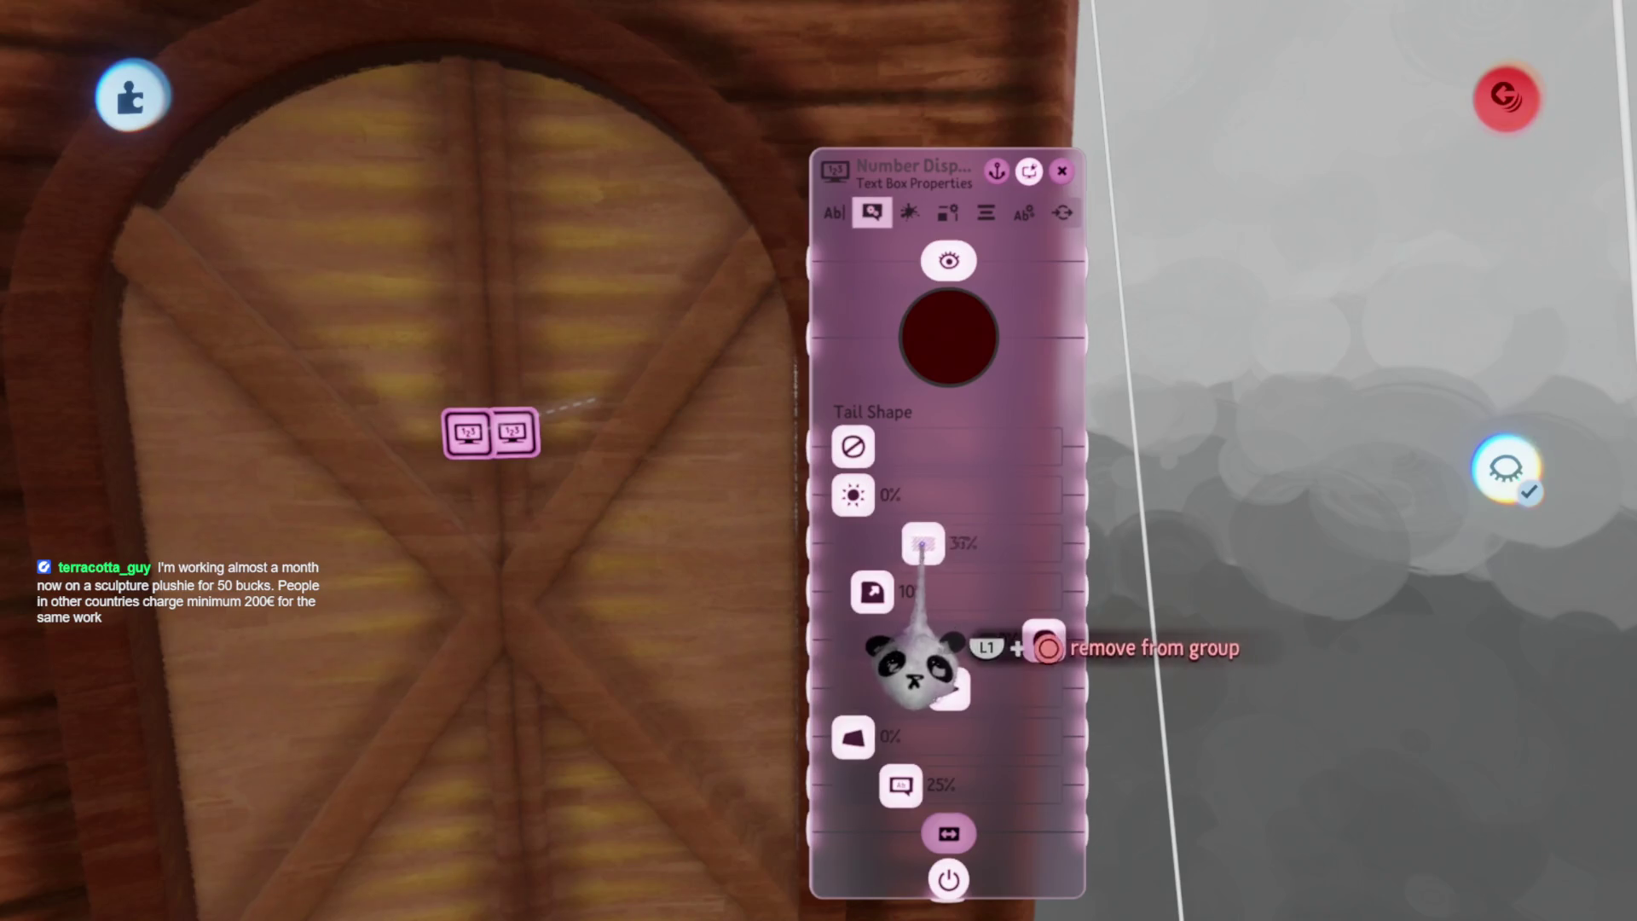
key("Escape")
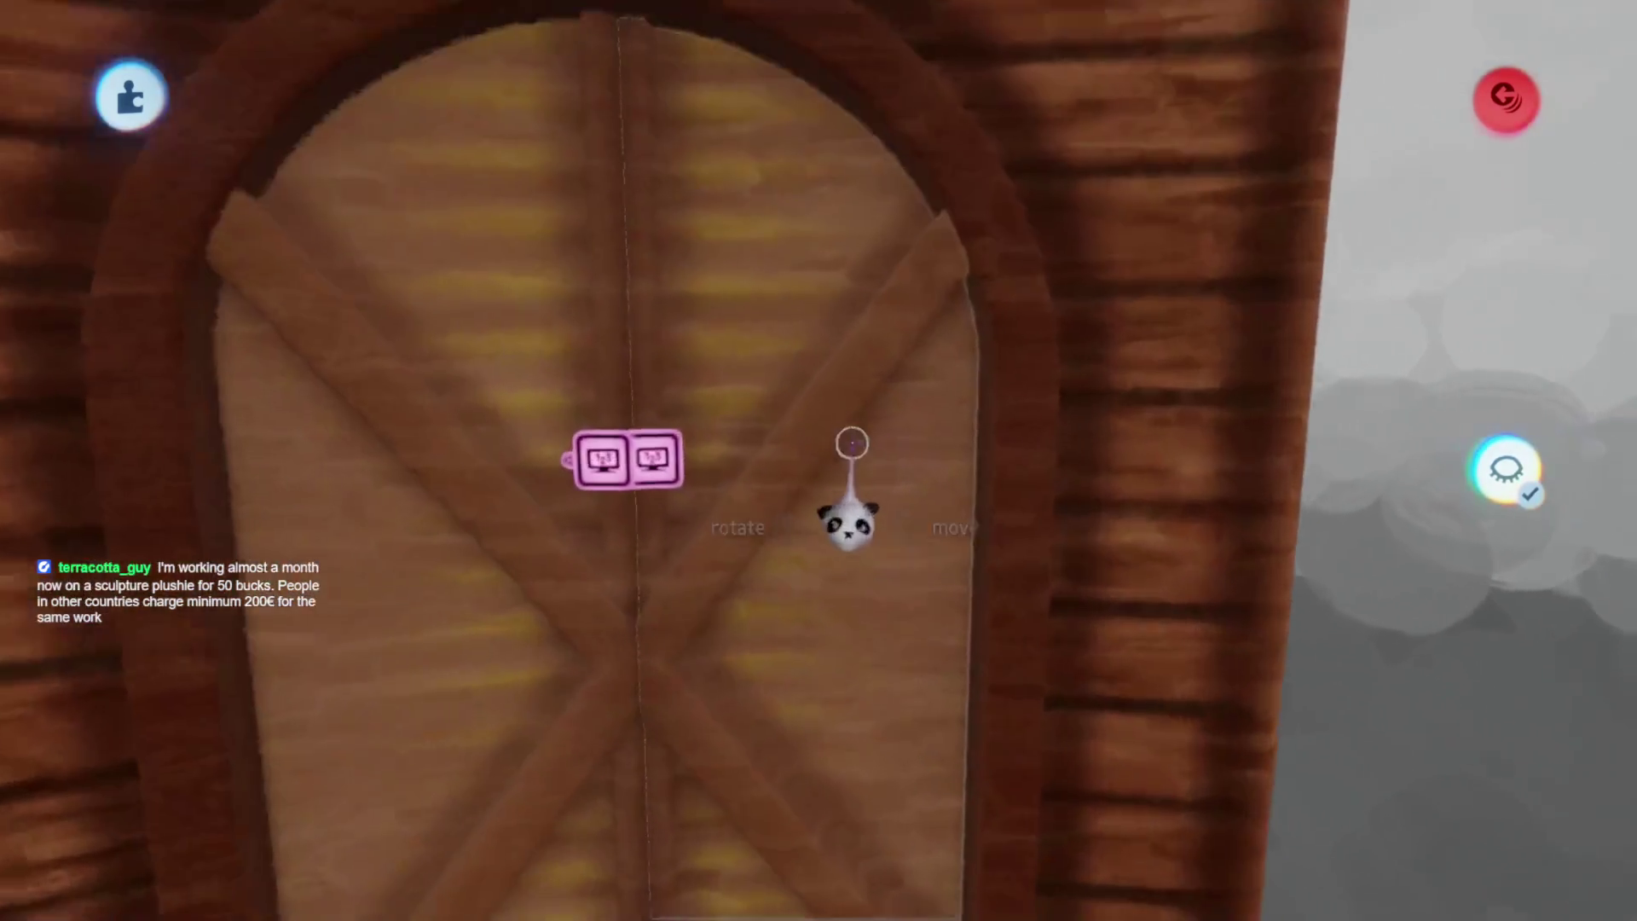
left_click(811, 299)
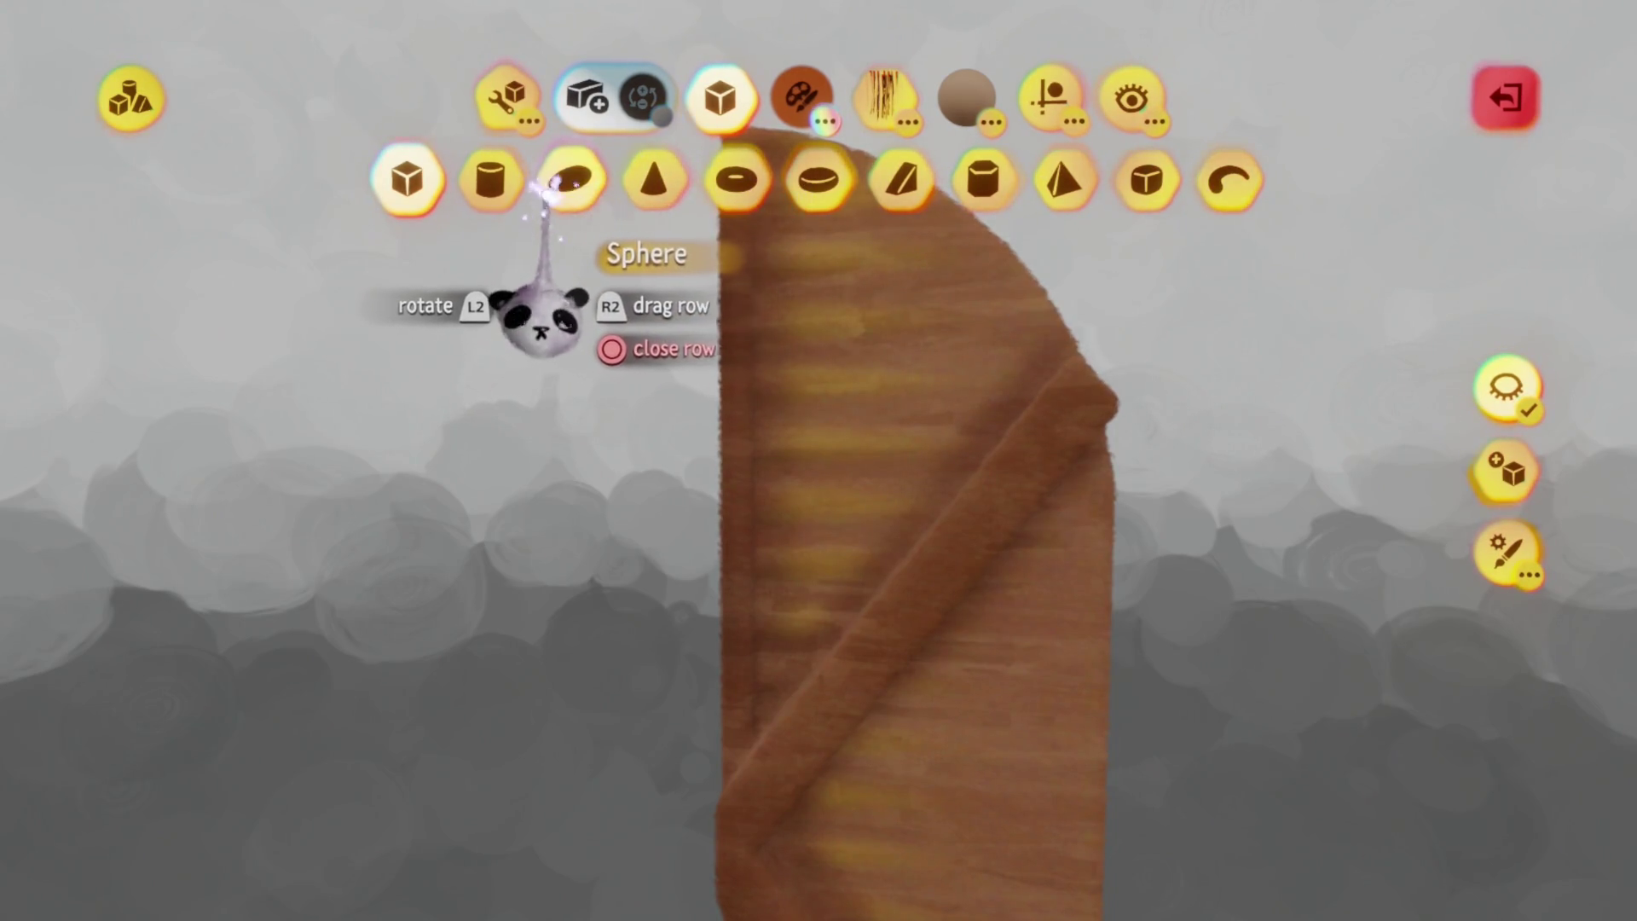
Choose Spraypaint and sample the plank's own brown as the paint colour
left_click(852, 468)
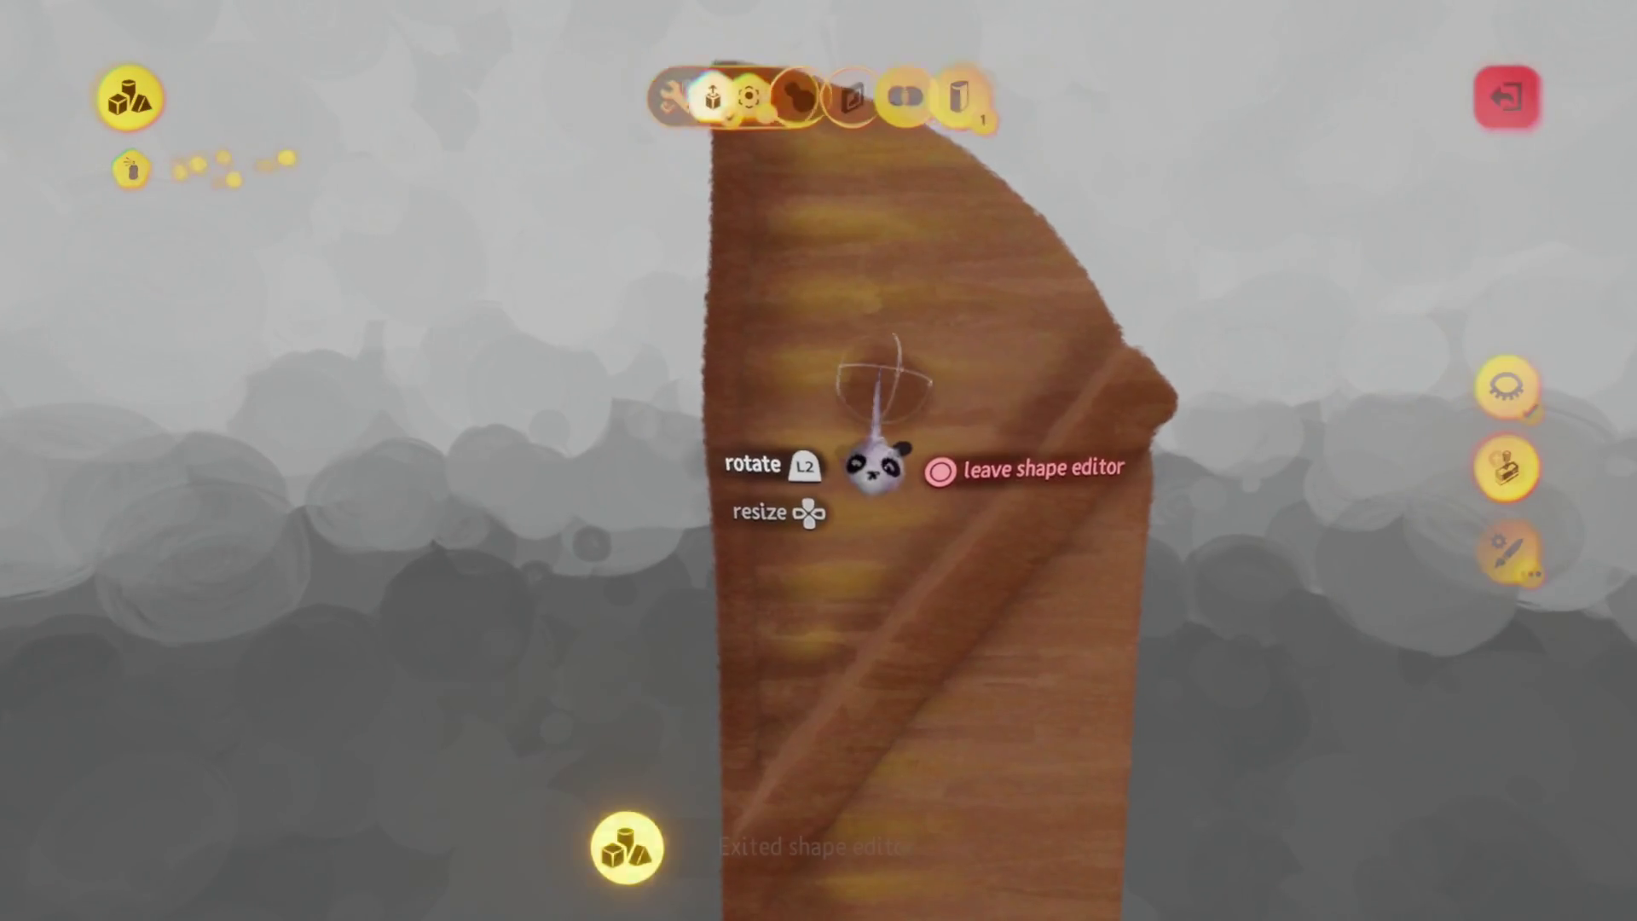
key("Escape")
key("c")
left_click(873, 490)
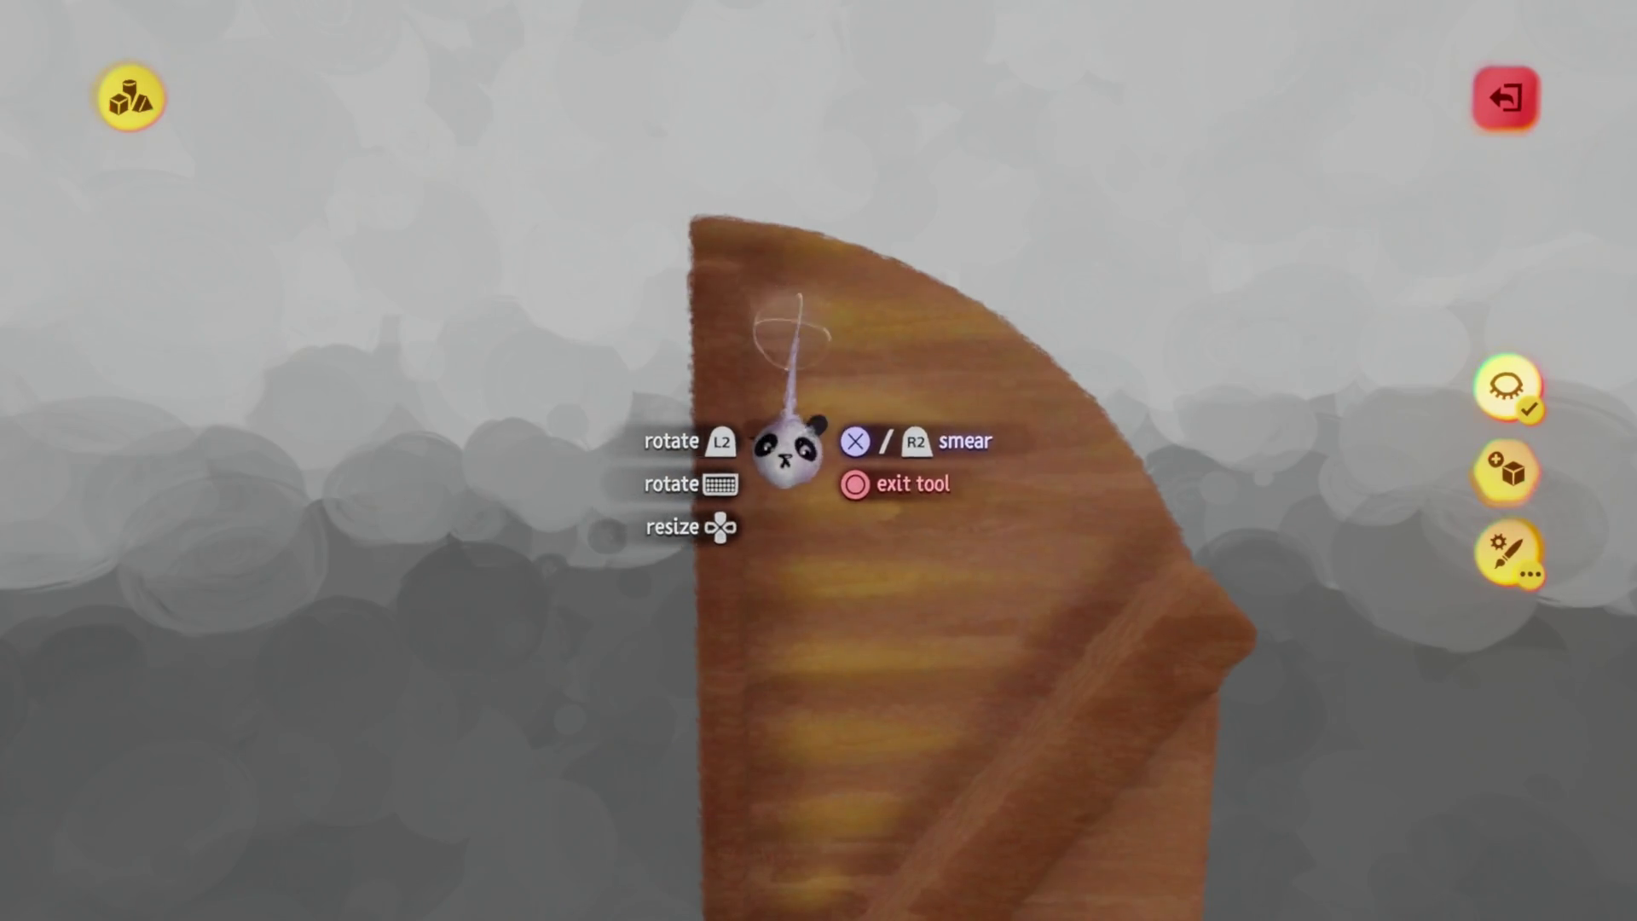
key("c")
left_click(943, 879)
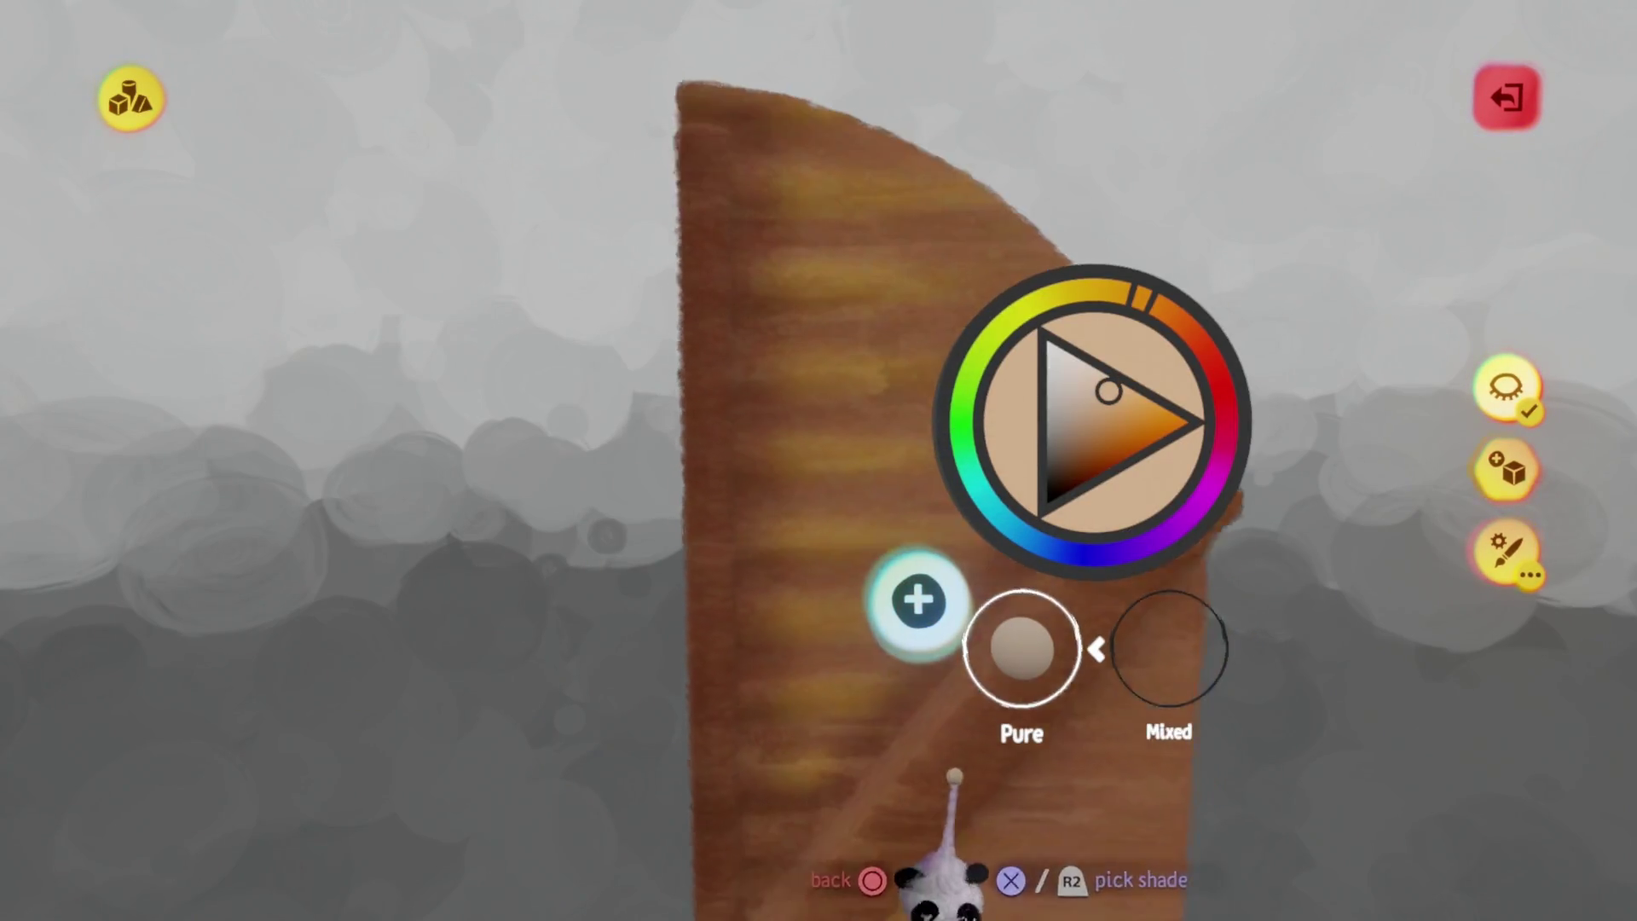
key("Escape")
Spray brown along the plank's top, undo unwanted strokes, and return to the house scene
mouse_move(797, 367)
left_mouse_down()
mouse_move(731, 175)
mouse_move(1010, 281)
left_mouse_up()
key("ctrl+z")
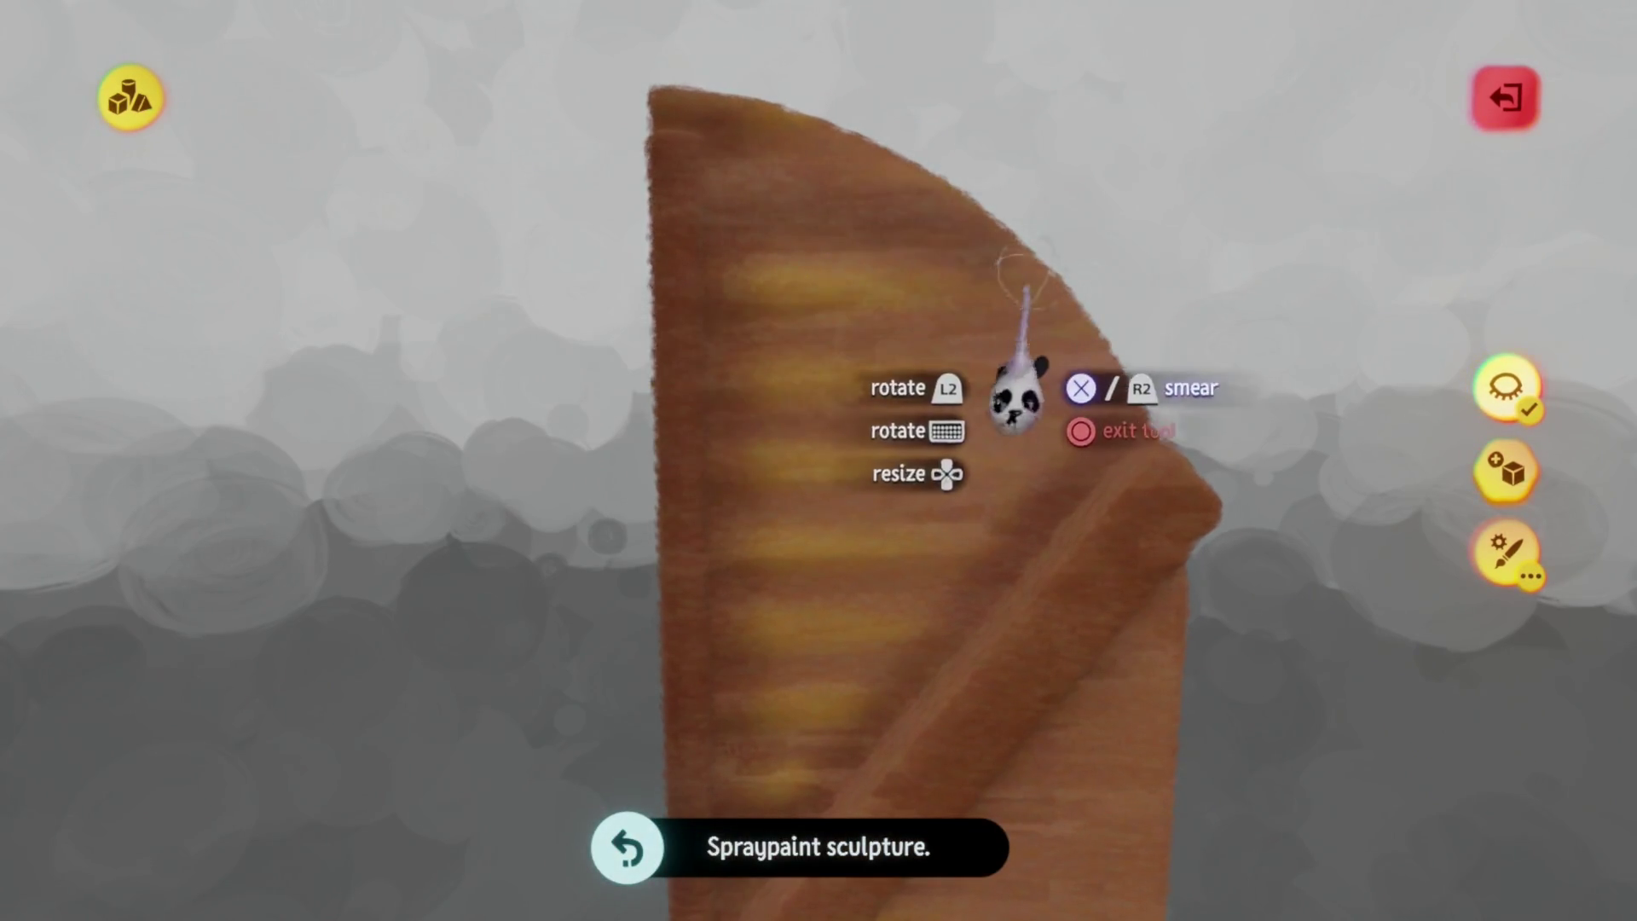
key("Escape")
key("Escape")
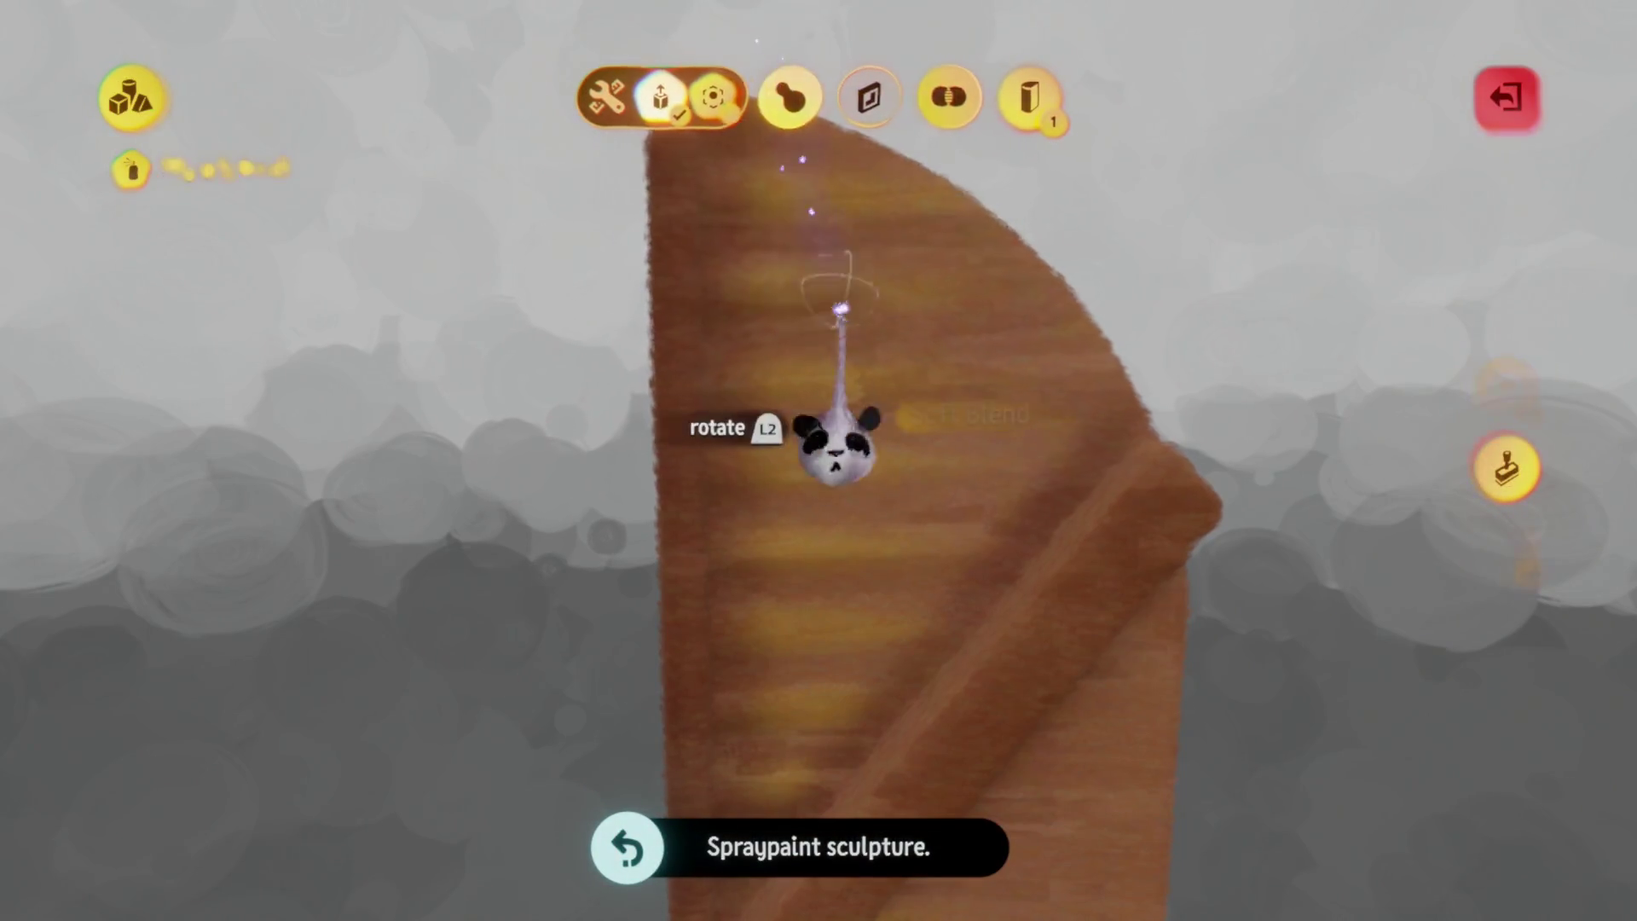
mouse_move(849, 388)
middle_mouse_down()
mouse_move(859, 431)
mouse_move(760, 424)
mouse_move(841, 438)
mouse_move(896, 486)
middle_mouse_up()
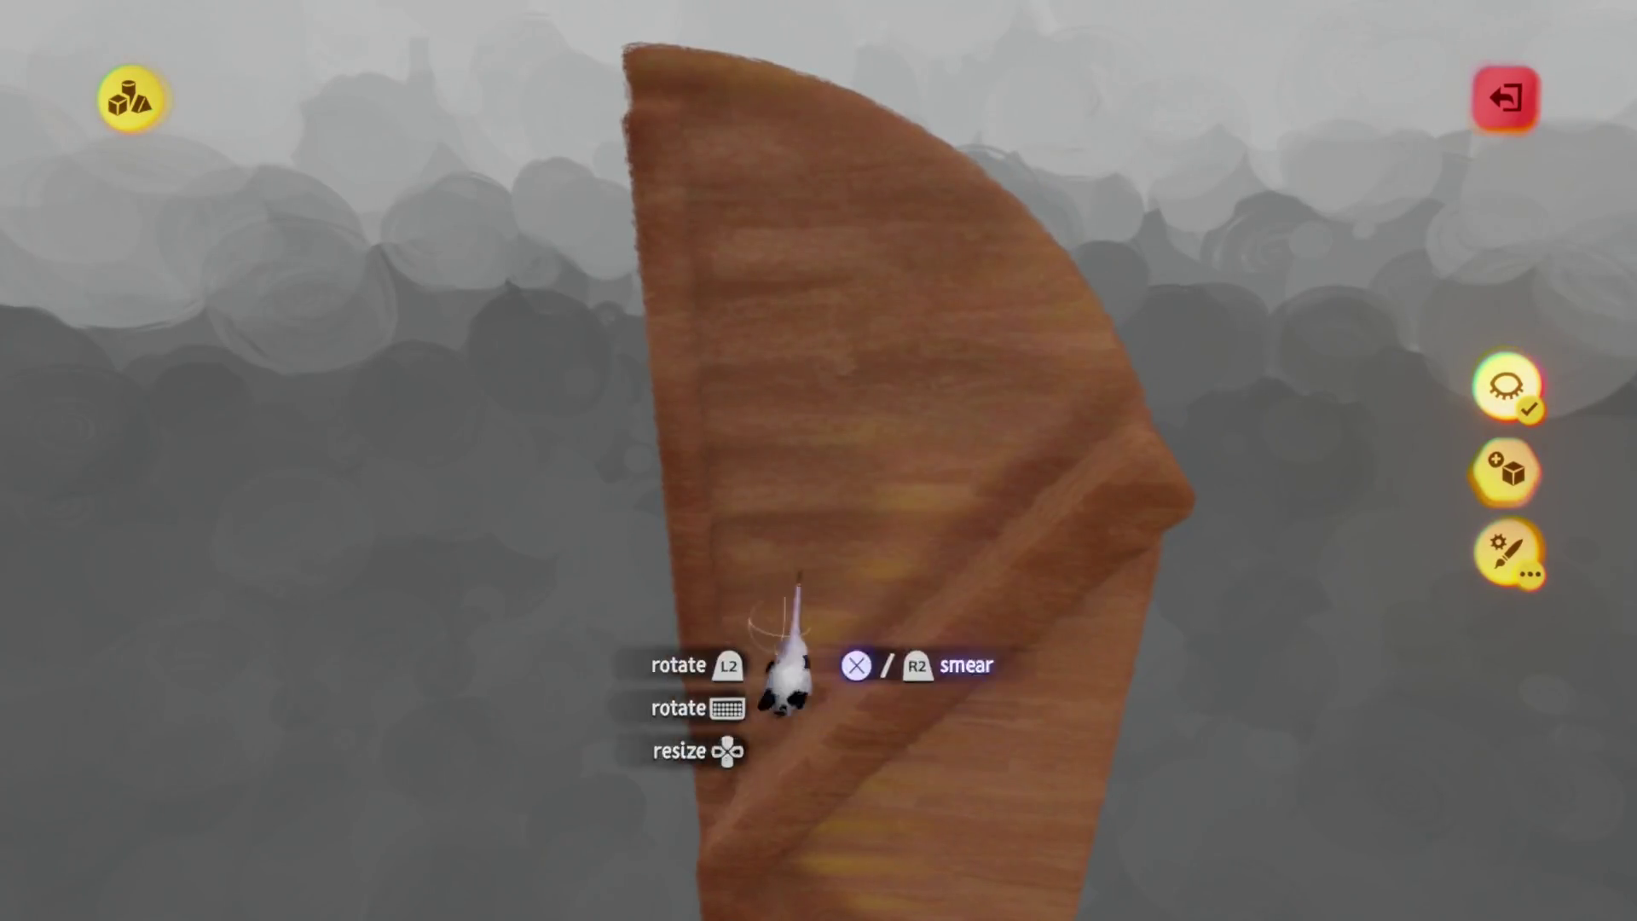
mouse_move(853, 708)
middle_mouse_down()
mouse_move(793, 668)
mouse_move(848, 577)
mouse_move(858, 363)
middle_mouse_up()
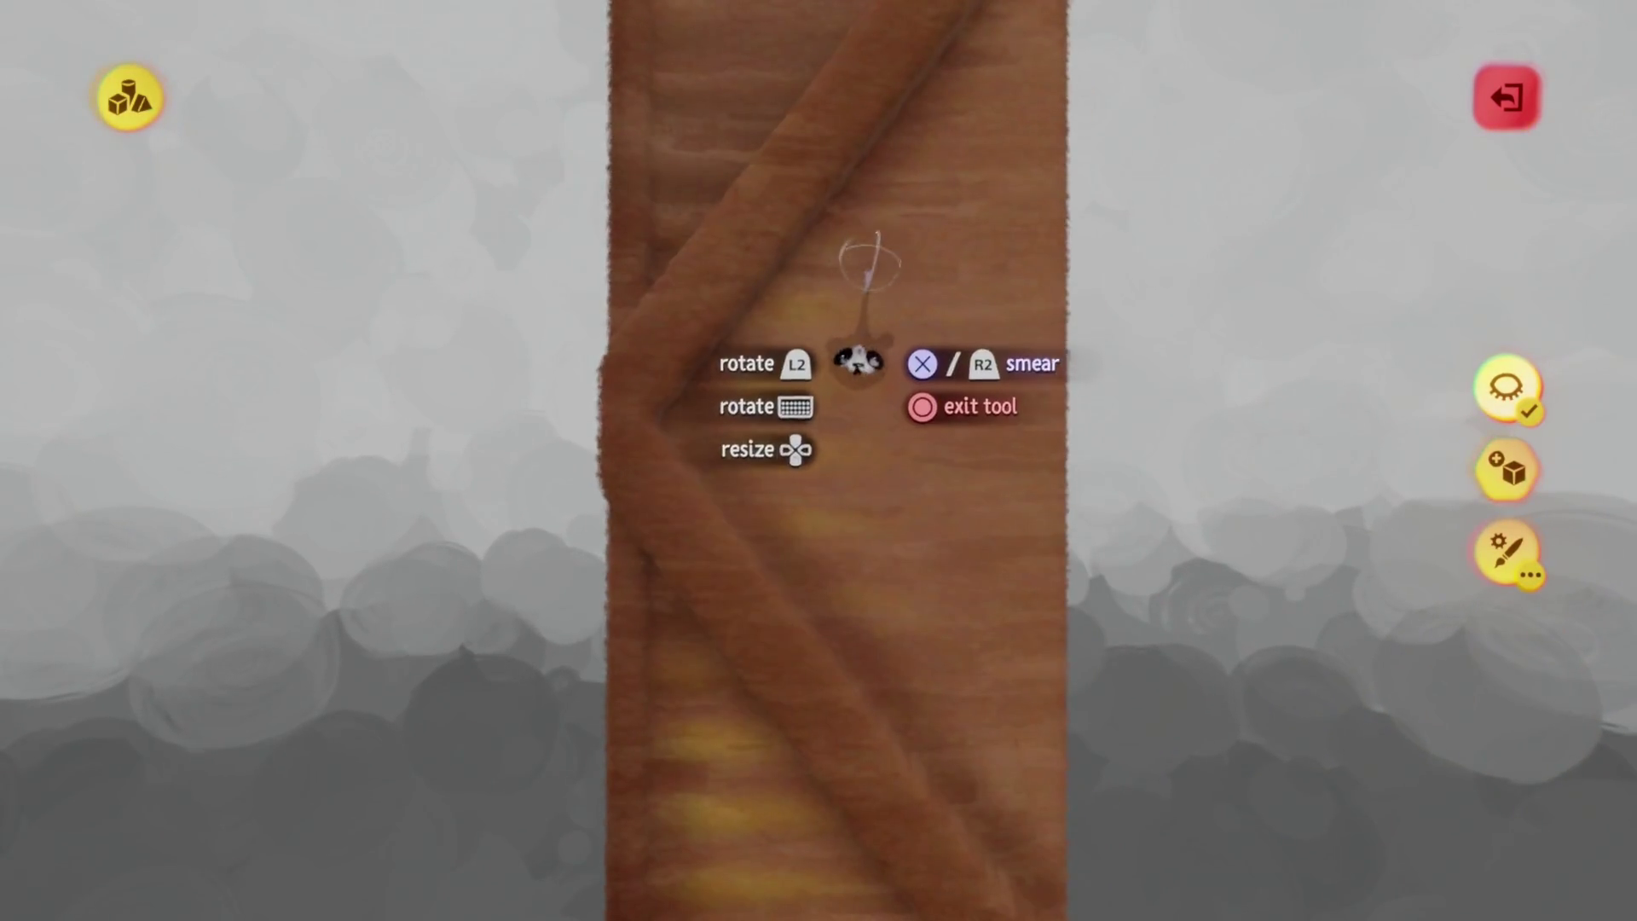
middle_click_drag(776, 431, 729, 443)
mouse_move(878, 652)
middle_mouse_down()
mouse_move(906, 705)
mouse_move(888, 622)
mouse_move(860, 606)
middle_mouse_up()
key("ctrl+z")
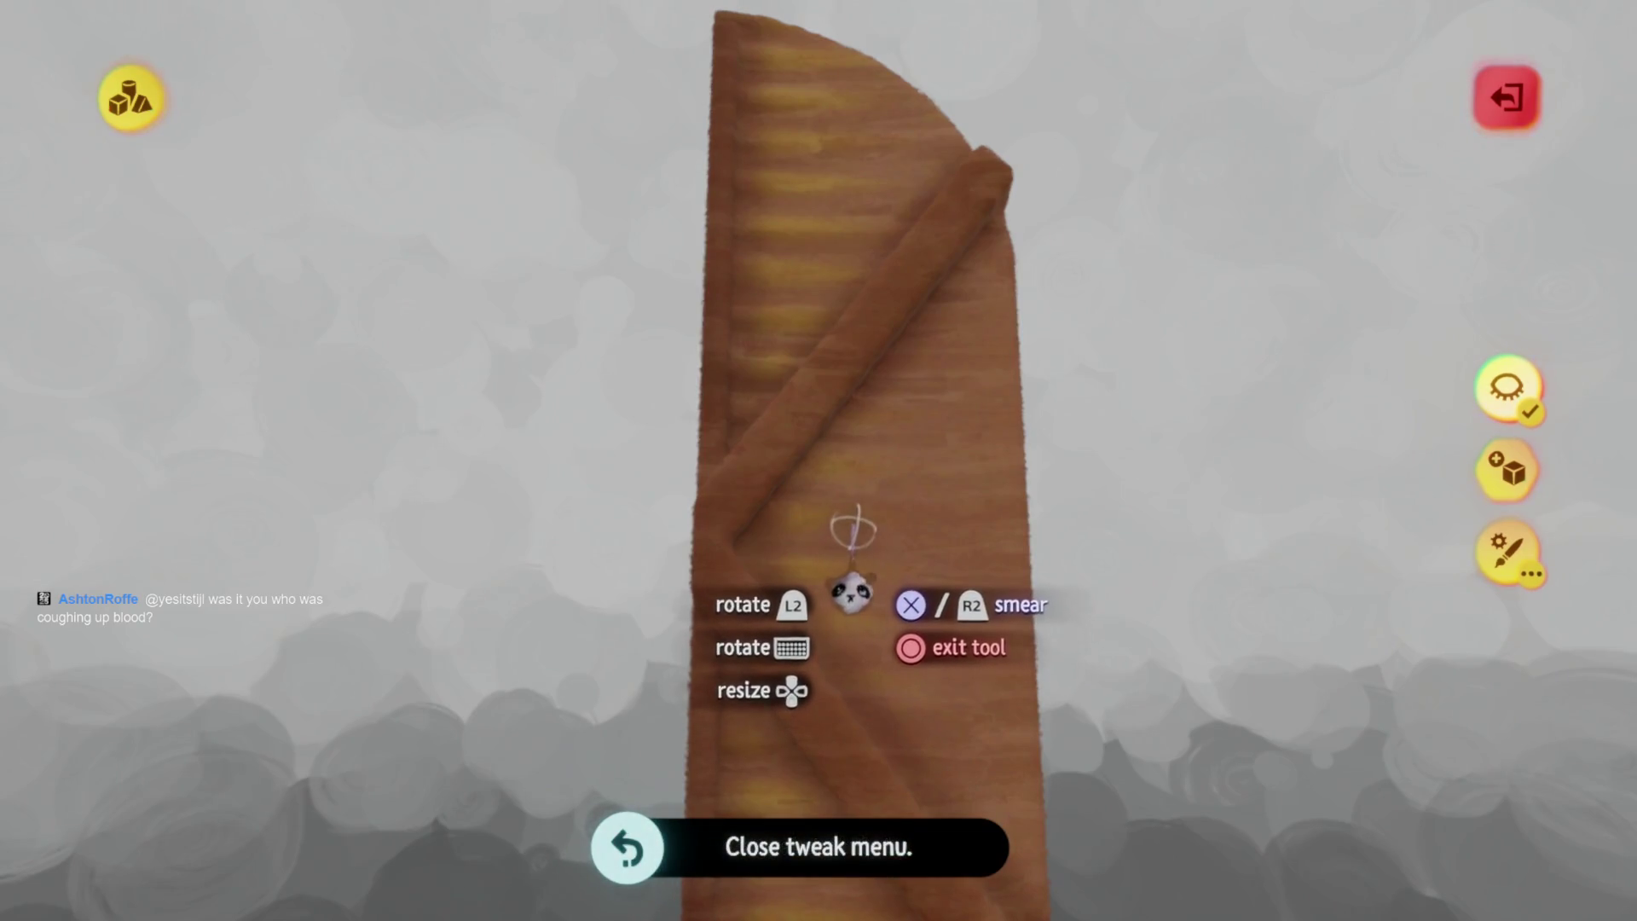
key("Escape")
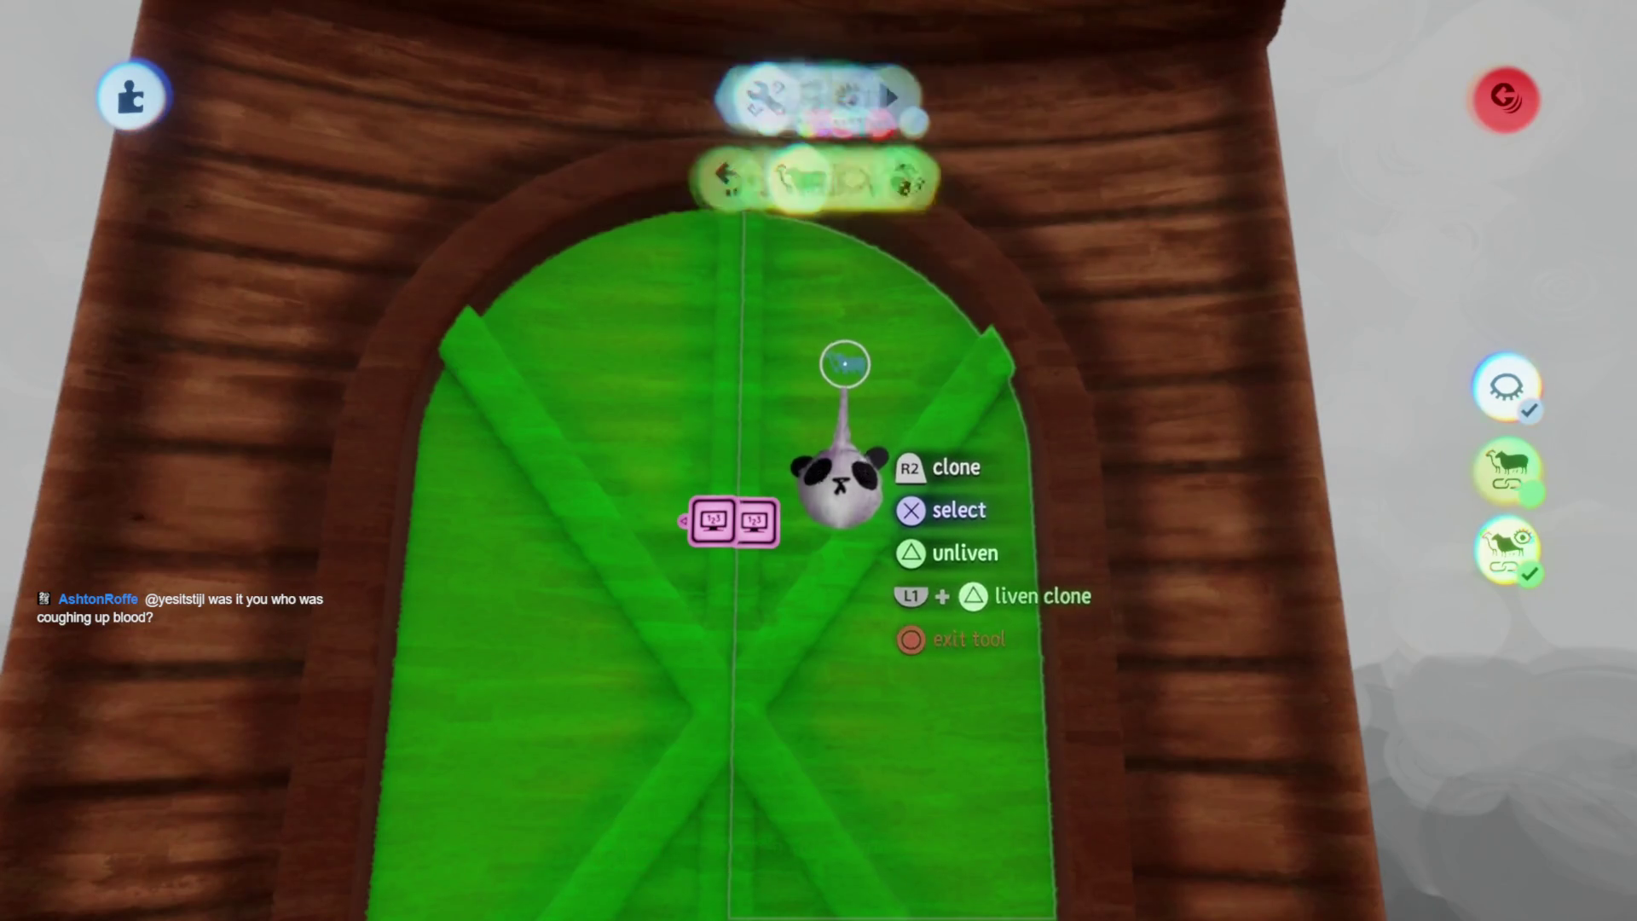
Select the door plank, choose Edit Sculpture and turn on Hide Everything Else
mouse_move(840, 422)
middle_mouse_down()
mouse_move(818, 610)
mouse_move(822, 546)
mouse_move(1122, 420)
mouse_move(1418, 463)
mouse_move(924, 529)
mouse_move(785, 475)
mouse_move(784, 449)
mouse_move(810, 589)
mouse_move(793, 682)
mouse_move(427, 468)
mouse_move(144, 504)
mouse_move(98, 607)
mouse_move(935, 443)
mouse_move(851, 454)
mouse_move(833, 529)
mouse_move(877, 372)
mouse_move(872, 420)
middle_mouse_up()
left_click(888, 380)
left_click(871, 420)
left_click(1506, 386)
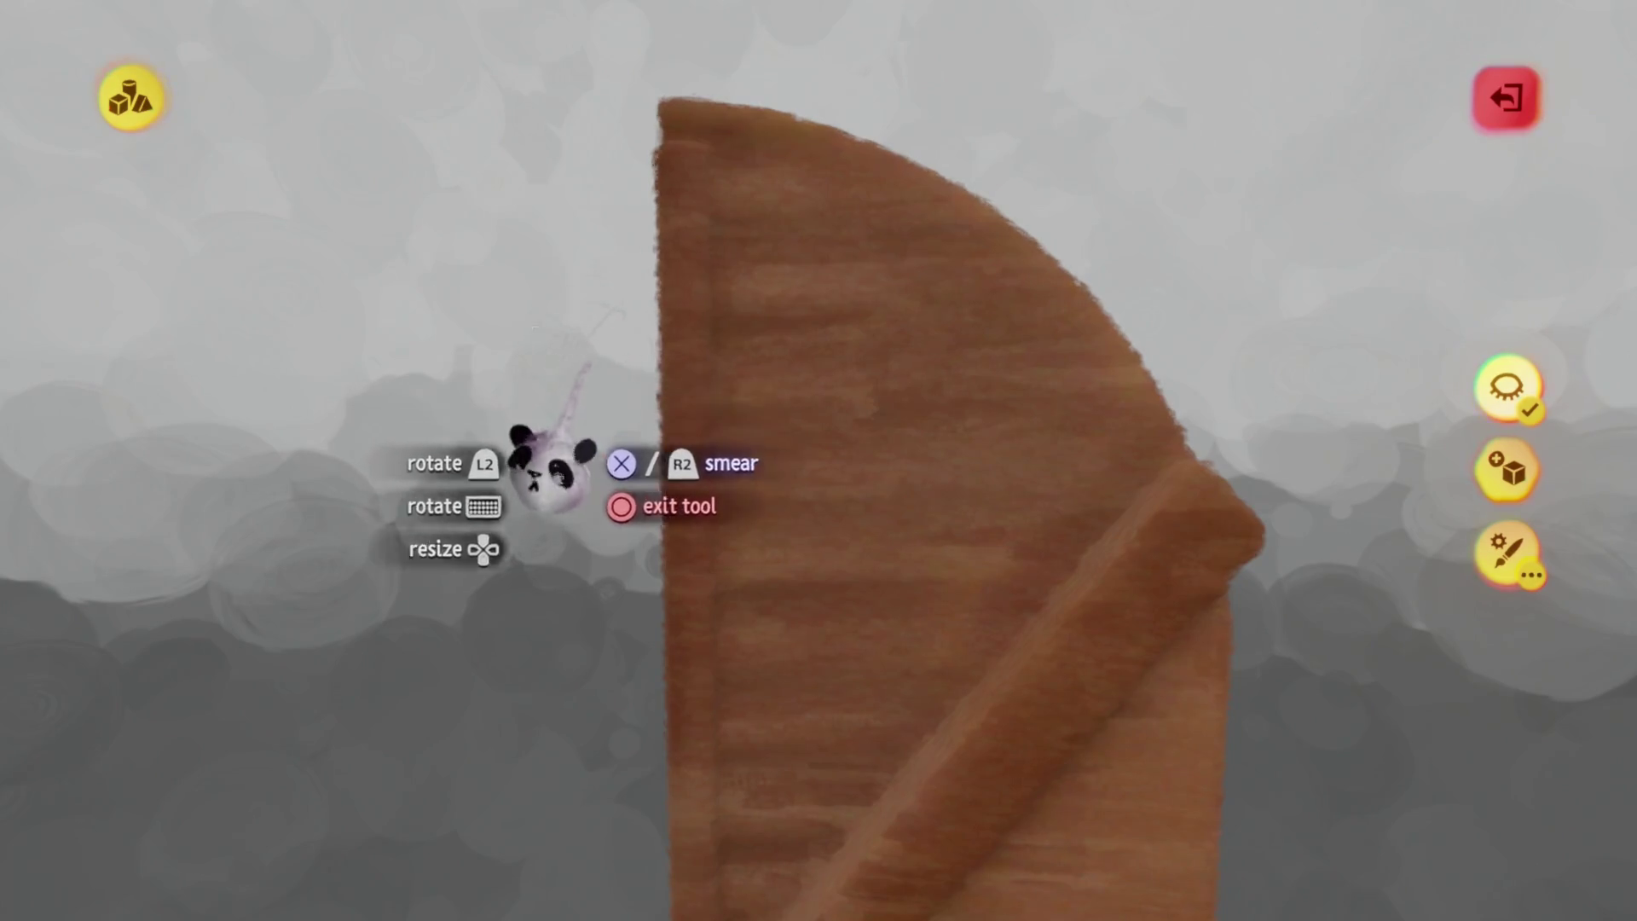
Pick a darker brown on the colour wheel and spray the plank's surfaces from several sides
key("c")
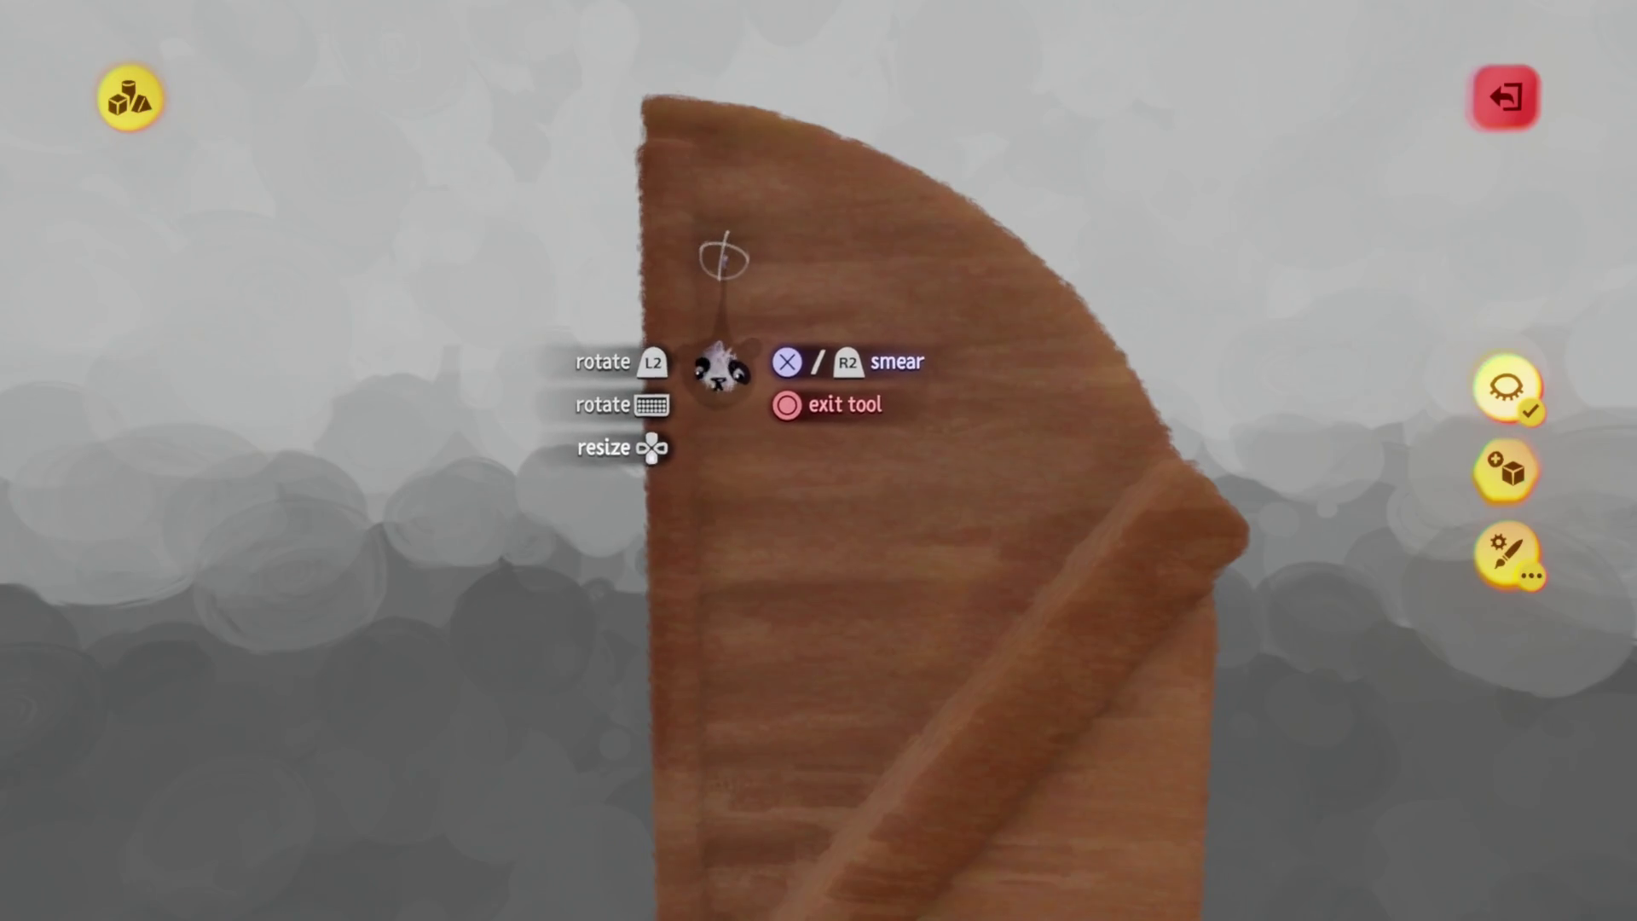
key("Escape")
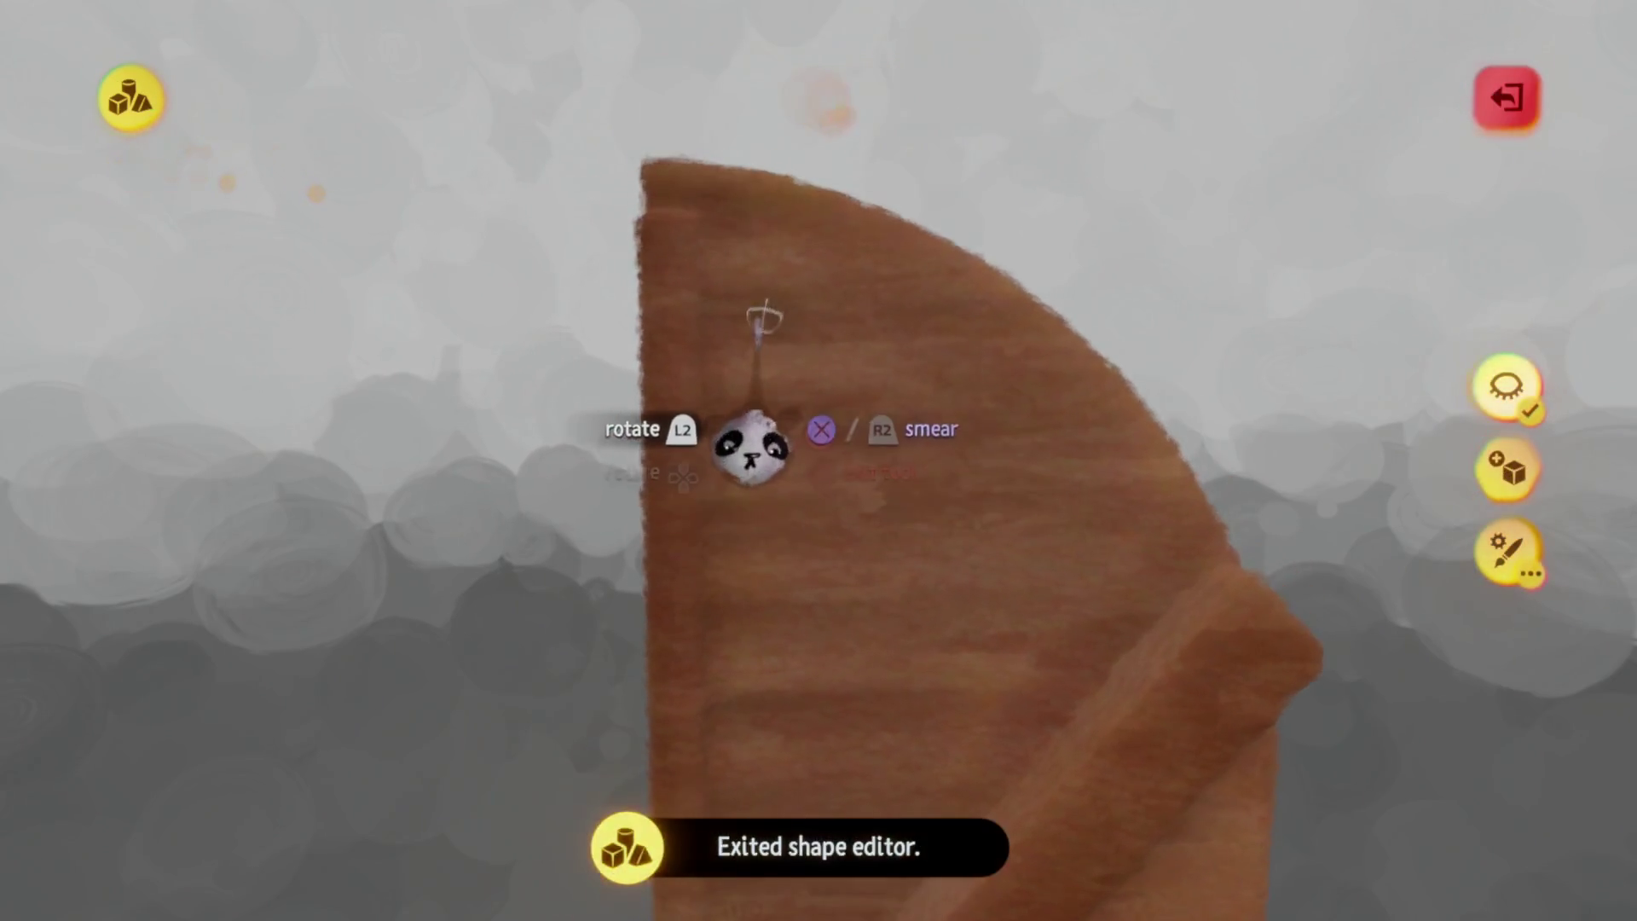
mouse_move(714, 456)
middle_mouse_down()
mouse_move(822, 494)
mouse_move(694, 549)
mouse_move(716, 529)
mouse_move(833, 529)
mouse_move(668, 548)
mouse_move(793, 528)
mouse_move(753, 577)
mouse_move(687, 555)
mouse_move(847, 519)
mouse_move(805, 593)
mouse_move(717, 622)
mouse_move(775, 602)
mouse_move(669, 588)
mouse_move(749, 549)
mouse_move(730, 603)
mouse_move(694, 584)
mouse_move(767, 596)
mouse_move(695, 627)
middle_mouse_up()
mouse_move(729, 570)
middle_mouse_down()
mouse_move(822, 566)
mouse_move(793, 493)
mouse_move(861, 409)
middle_mouse_up()
mouse_move(737, 375)
middle_mouse_down()
mouse_move(858, 475)
mouse_move(720, 482)
middle_mouse_up()
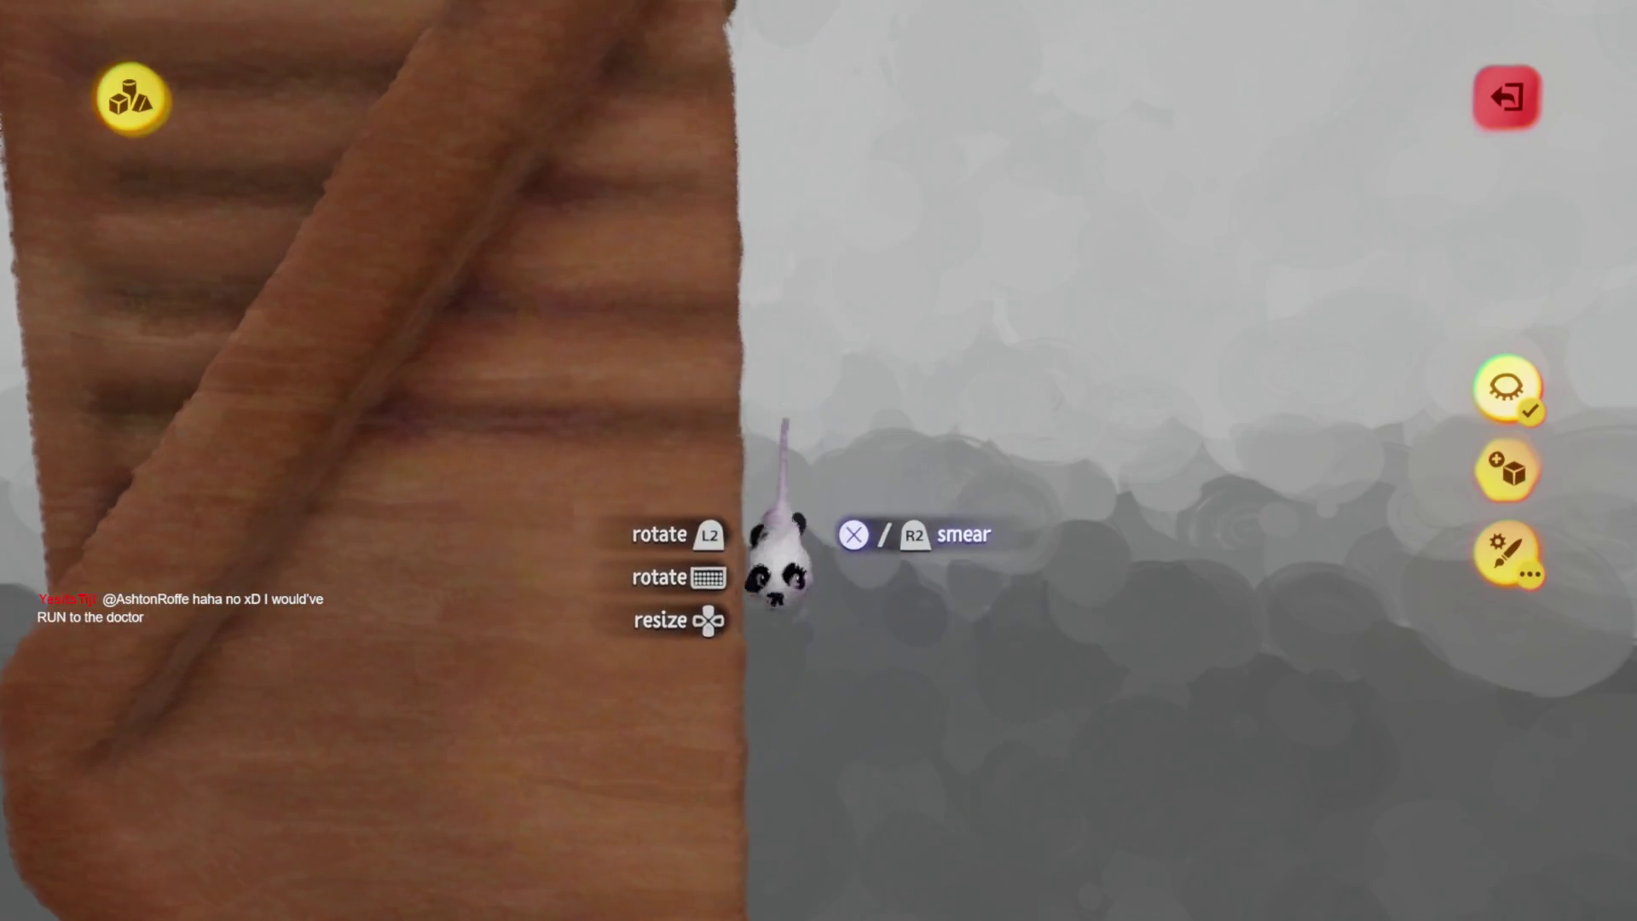
mouse_move(776, 558)
middle_mouse_down()
mouse_move(750, 474)
mouse_move(730, 511)
mouse_move(793, 528)
mouse_move(788, 543)
middle_mouse_up()
mouse_move(757, 399)
middle_mouse_down()
mouse_move(778, 410)
mouse_move(640, 427)
mouse_move(749, 424)
mouse_move(679, 366)
mouse_move(705, 355)
mouse_move(734, 376)
mouse_move(665, 385)
mouse_move(734, 366)
mouse_move(645, 317)
mouse_move(702, 336)
mouse_move(642, 396)
mouse_move(712, 409)
mouse_move(784, 460)
middle_mouse_up()
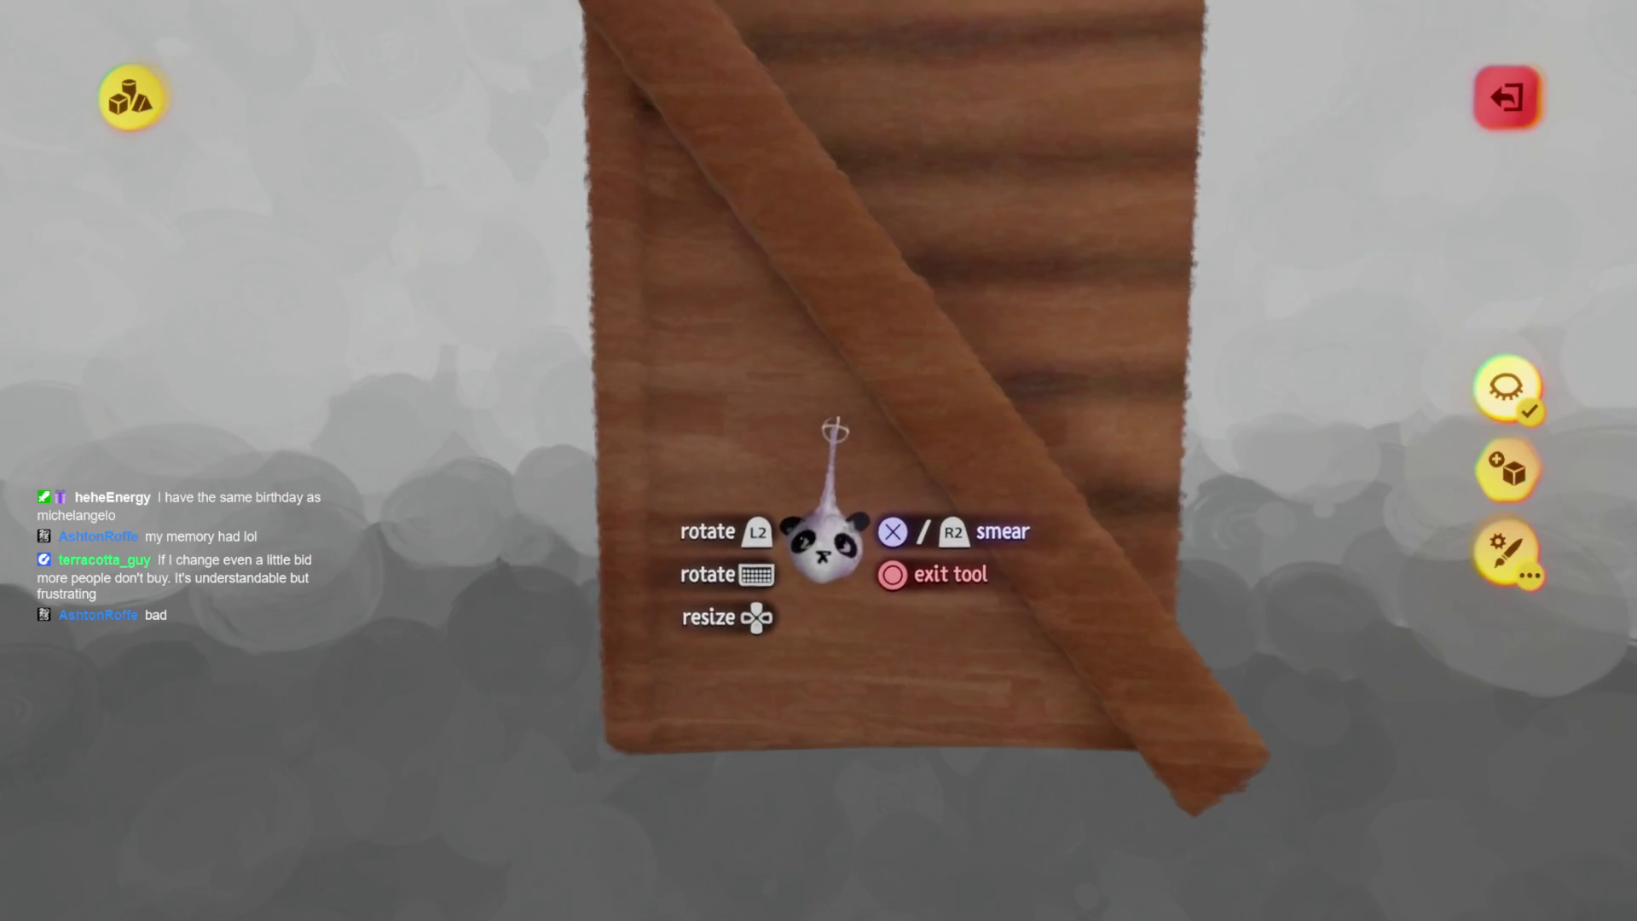
Spray the plank's face and bottom edge, undoing one stroke, and check it edge-on
mouse_move(818, 546)
middle_mouse_down()
mouse_move(837, 512)
mouse_move(811, 486)
mouse_move(775, 511)
mouse_move(789, 525)
mouse_move(823, 494)
middle_mouse_up()
middle_click_drag(822, 425, 867, 438)
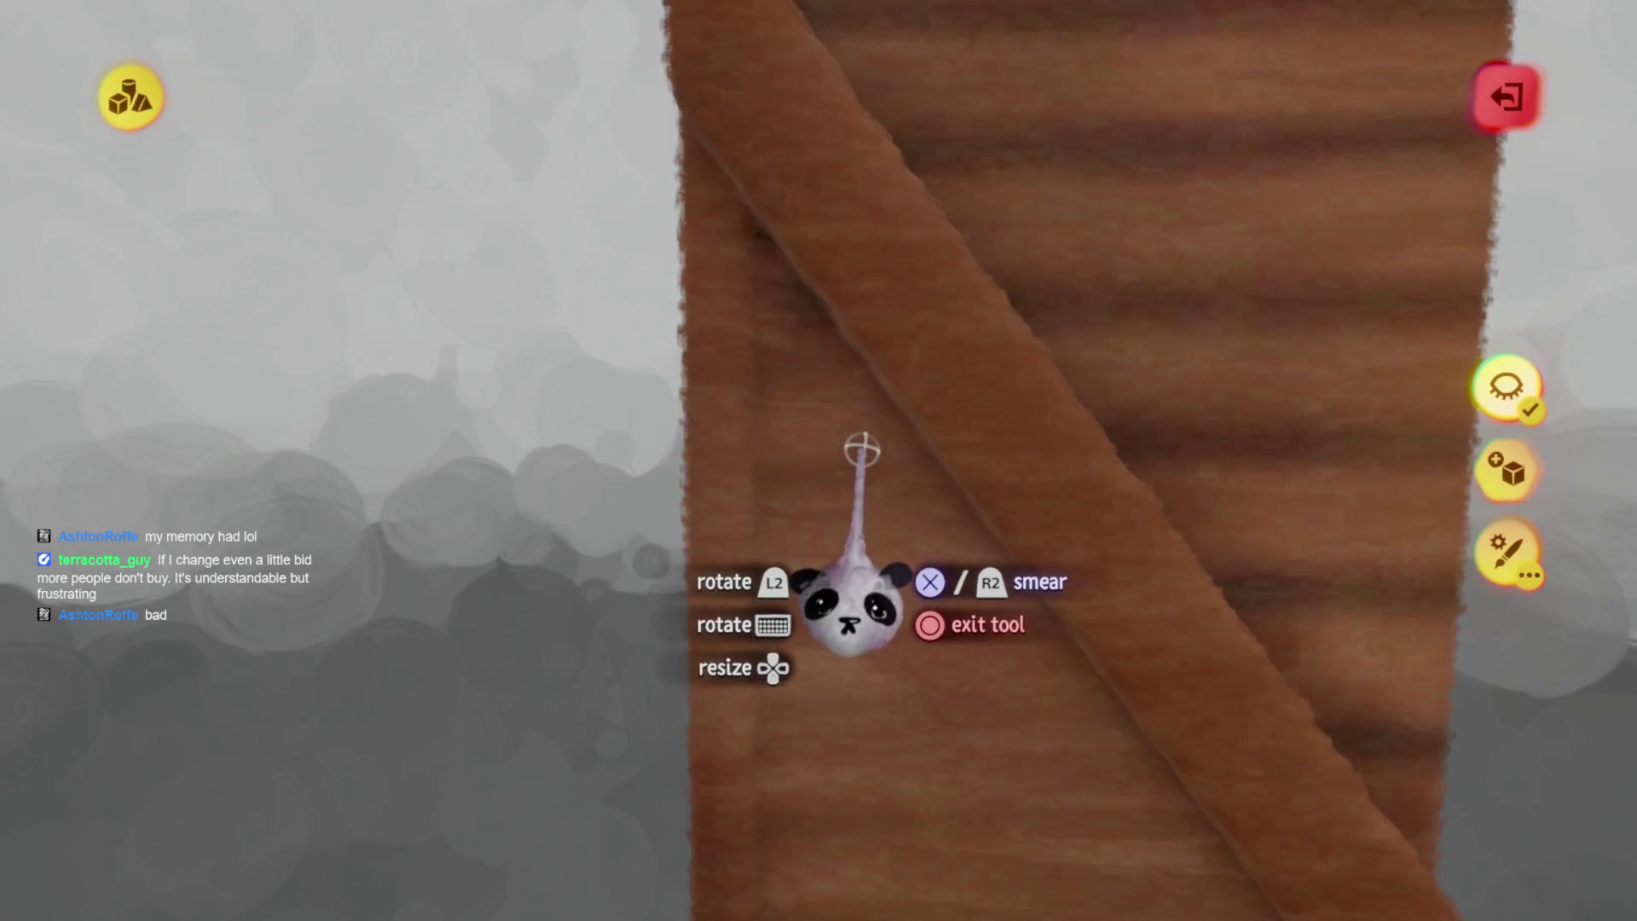
middle_click_drag(862, 459, 842, 399)
mouse_move(840, 488)
middle_mouse_down()
mouse_move(847, 555)
mouse_move(935, 540)
mouse_move(869, 548)
mouse_move(909, 554)
mouse_move(840, 446)
mouse_move(906, 475)
mouse_move(833, 402)
mouse_move(924, 540)
mouse_move(906, 566)
mouse_move(840, 548)
mouse_move(957, 559)
mouse_move(895, 548)
mouse_move(943, 566)
mouse_move(880, 512)
mouse_move(866, 533)
mouse_move(836, 657)
mouse_move(866, 643)
mouse_move(884, 707)
middle_mouse_up()
key("ctrl+z")
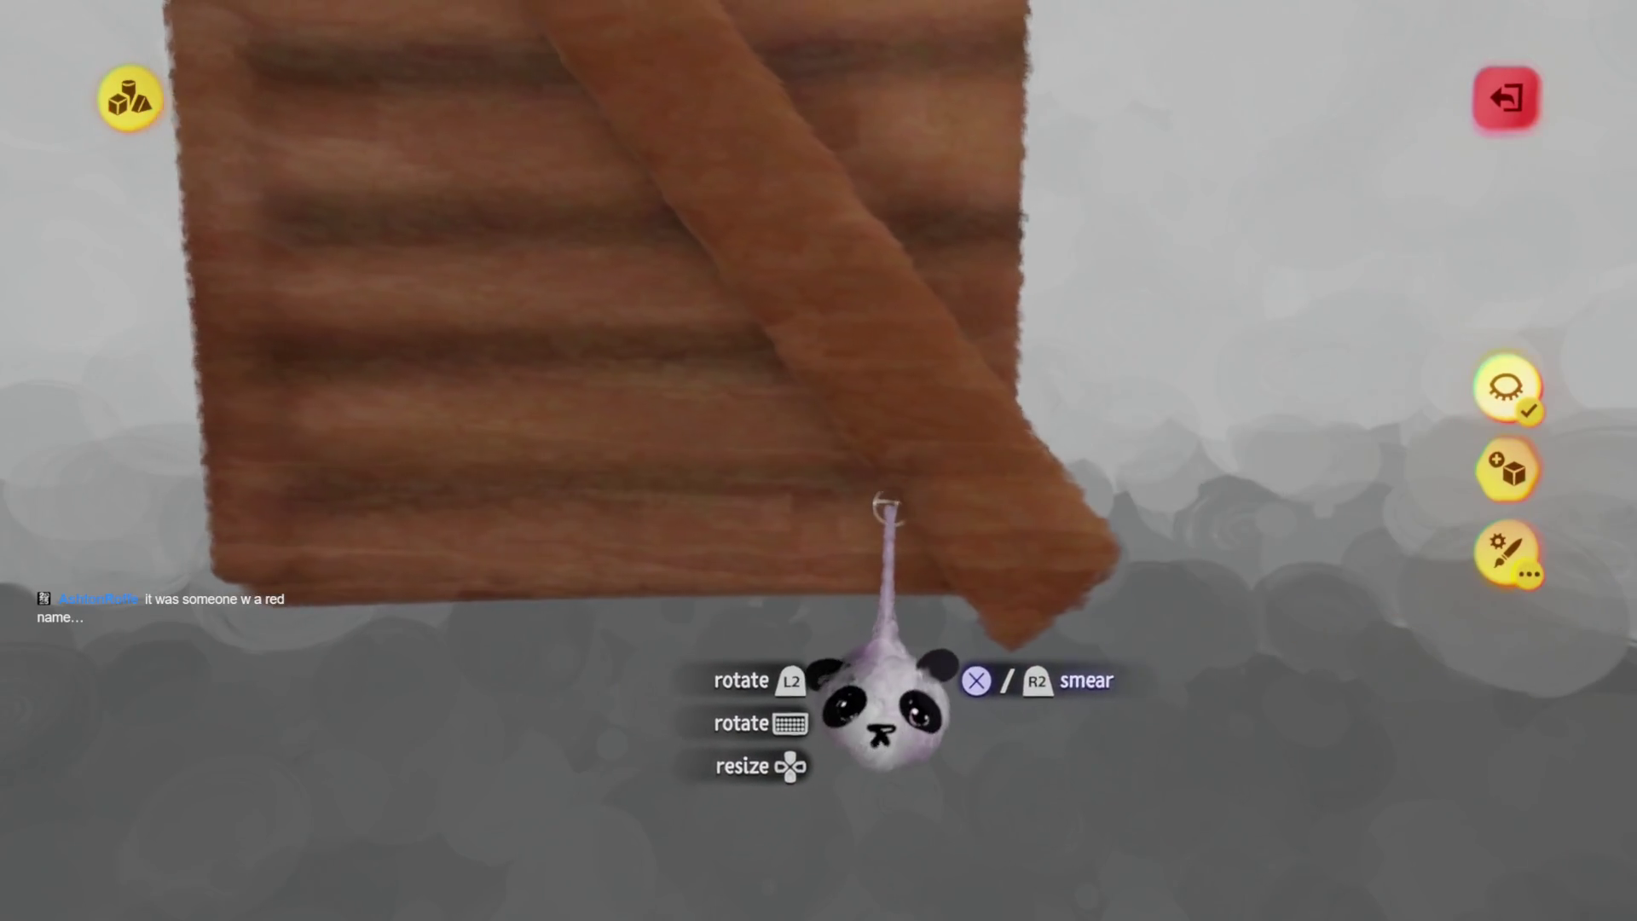
middle_click_drag(887, 510, 880, 369)
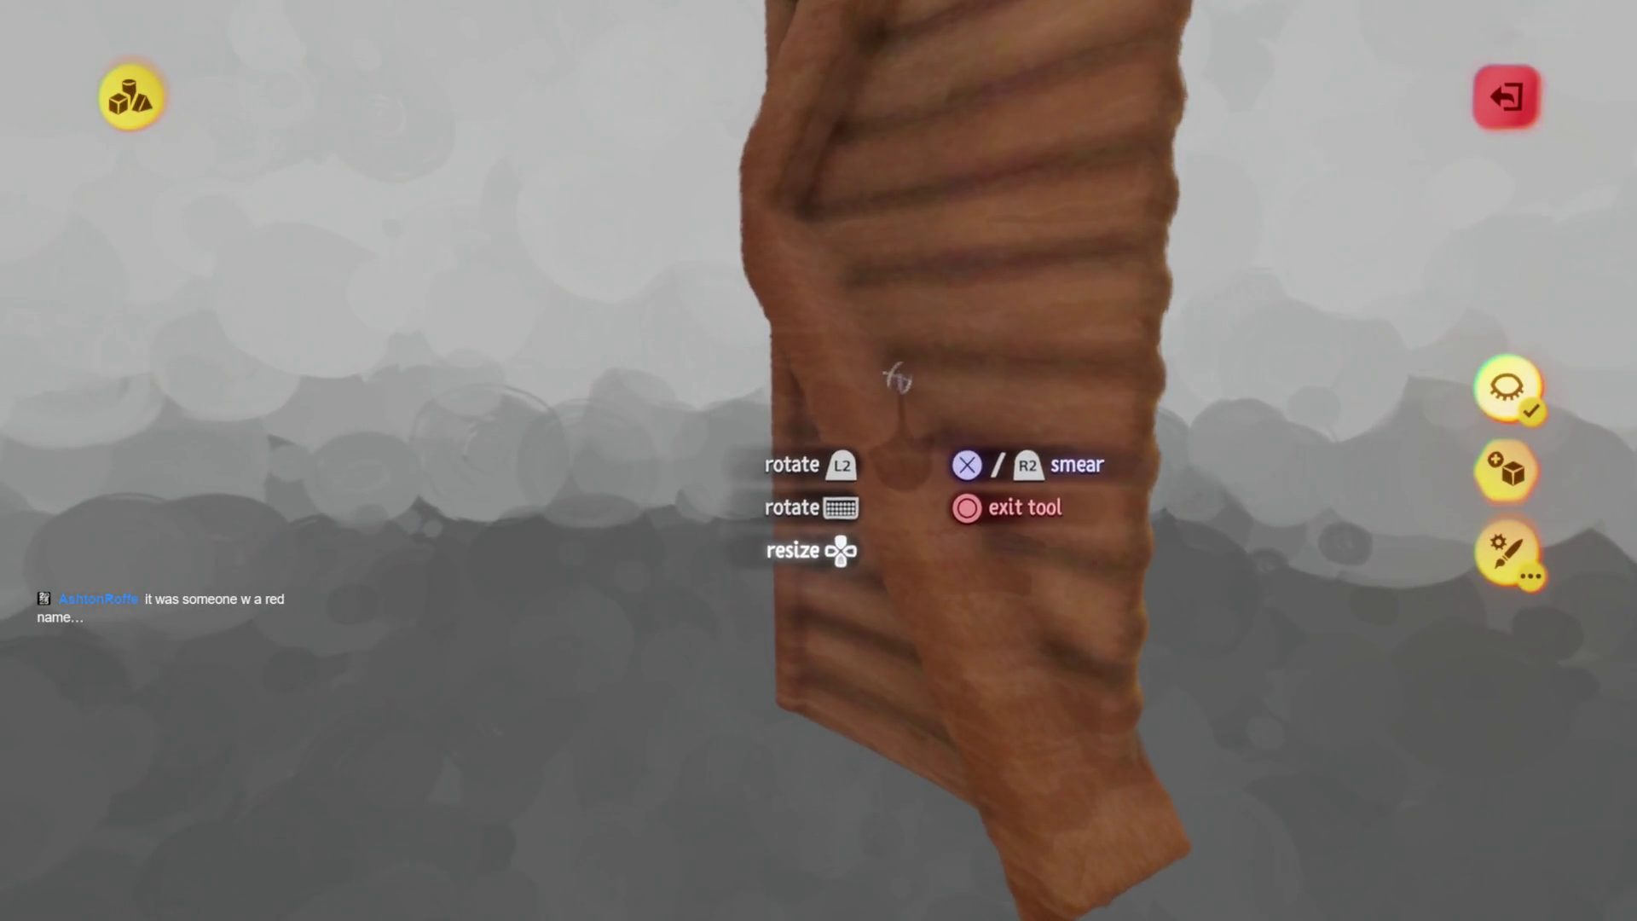
Finish the plank's top and broad face, return to the house scene, and open the second door
key("Escape")
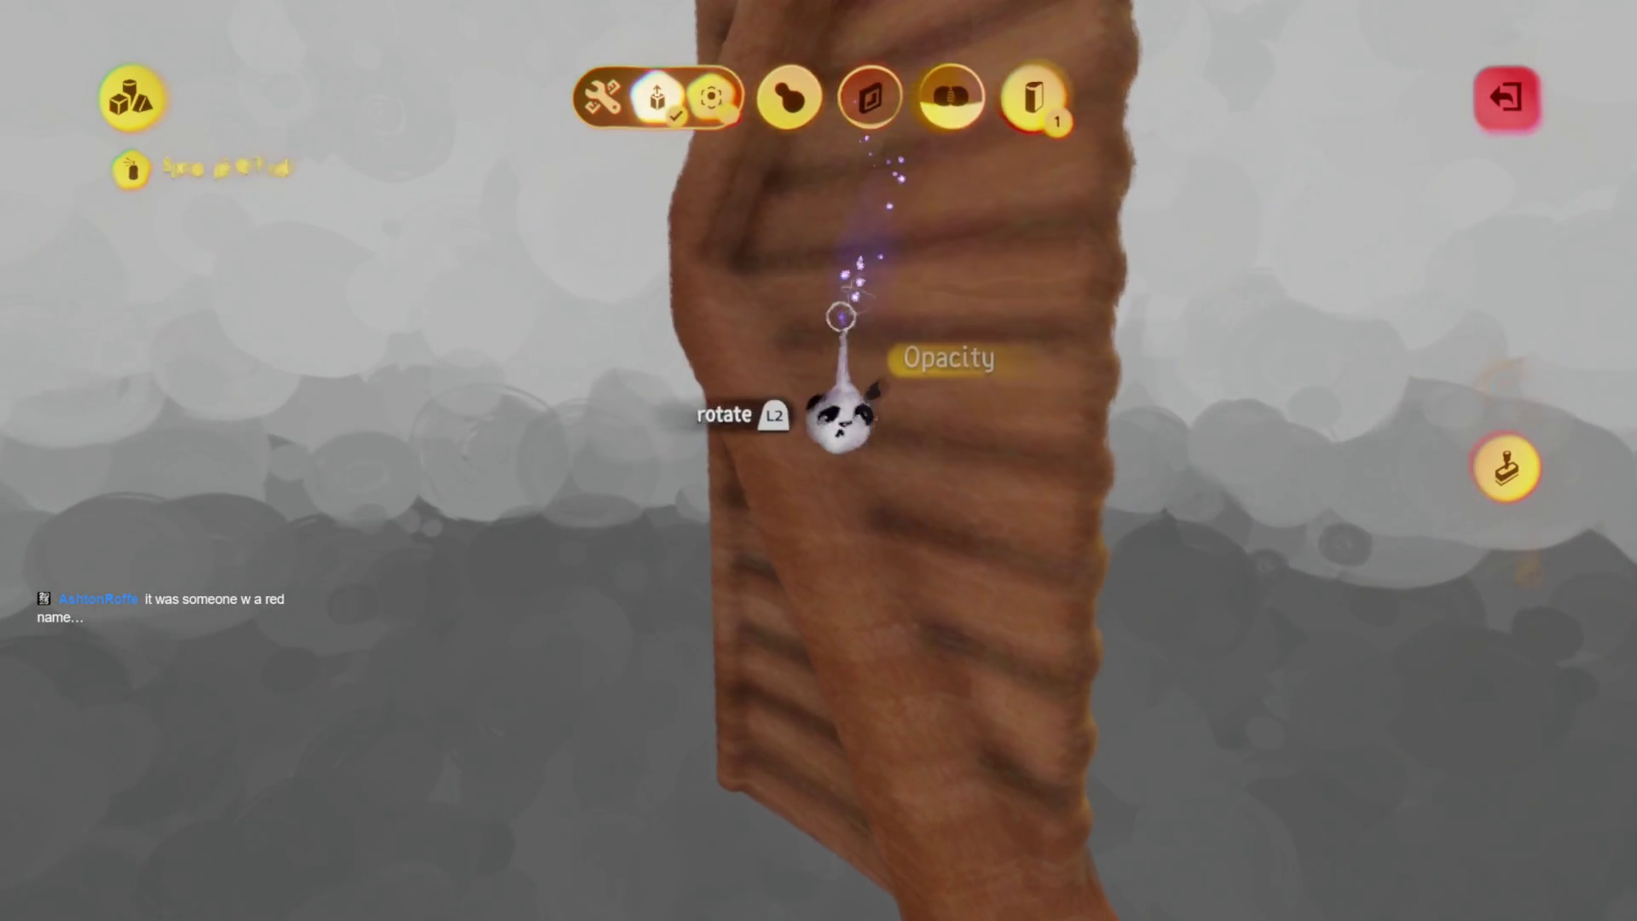
key("Escape")
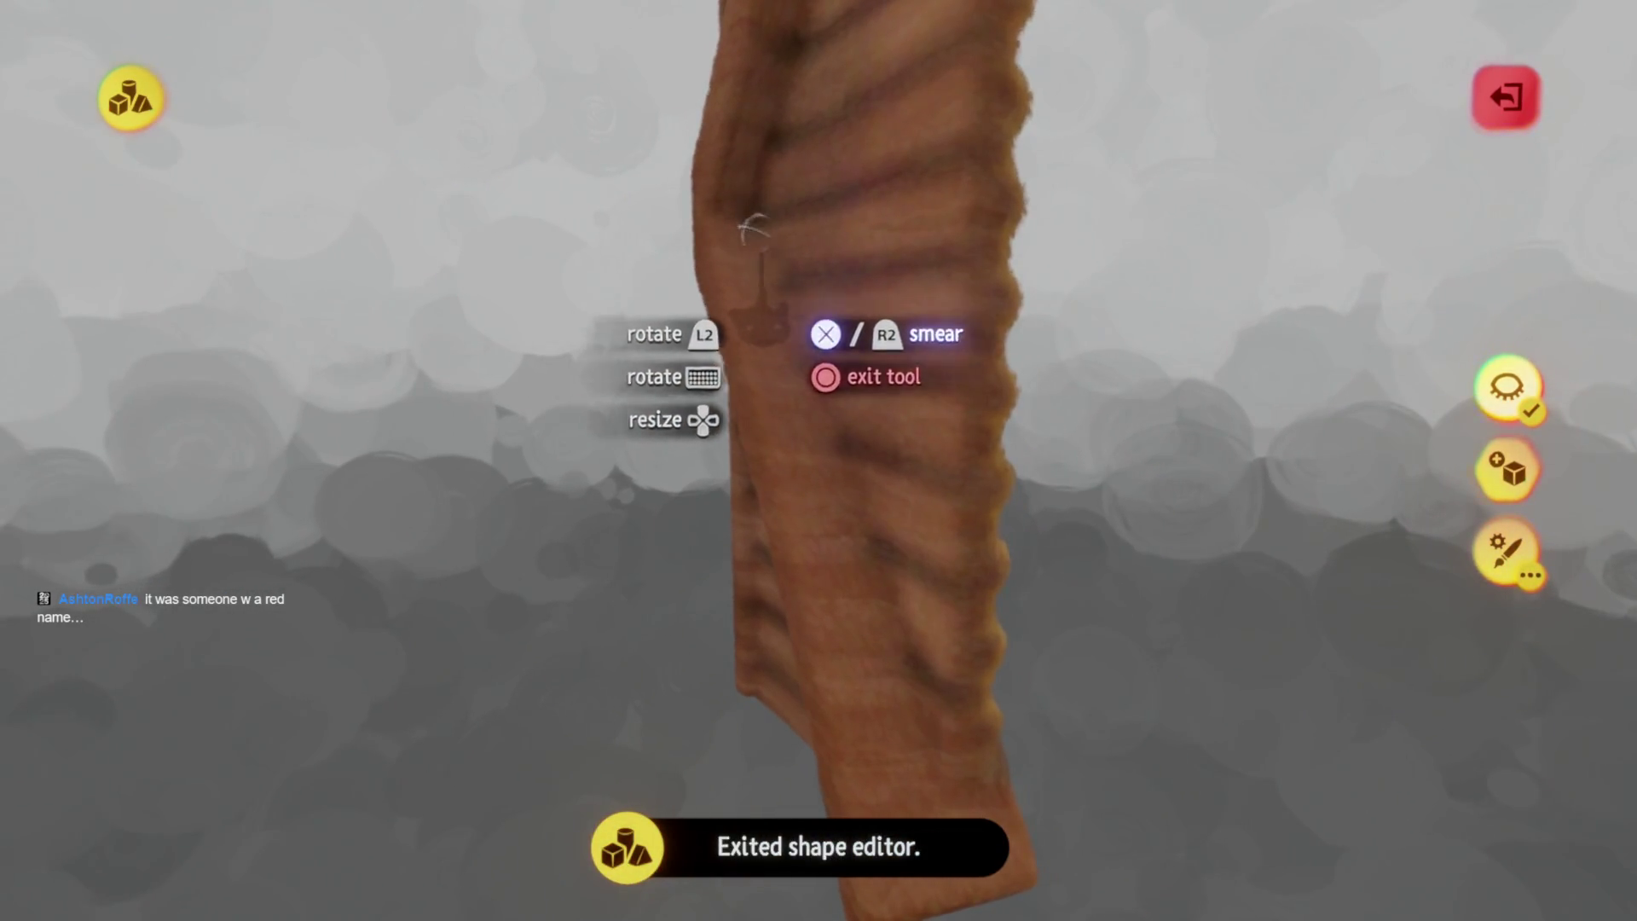
mouse_move(904, 648)
middle_mouse_down()
mouse_move(832, 358)
mouse_move(909, 159)
middle_mouse_up()
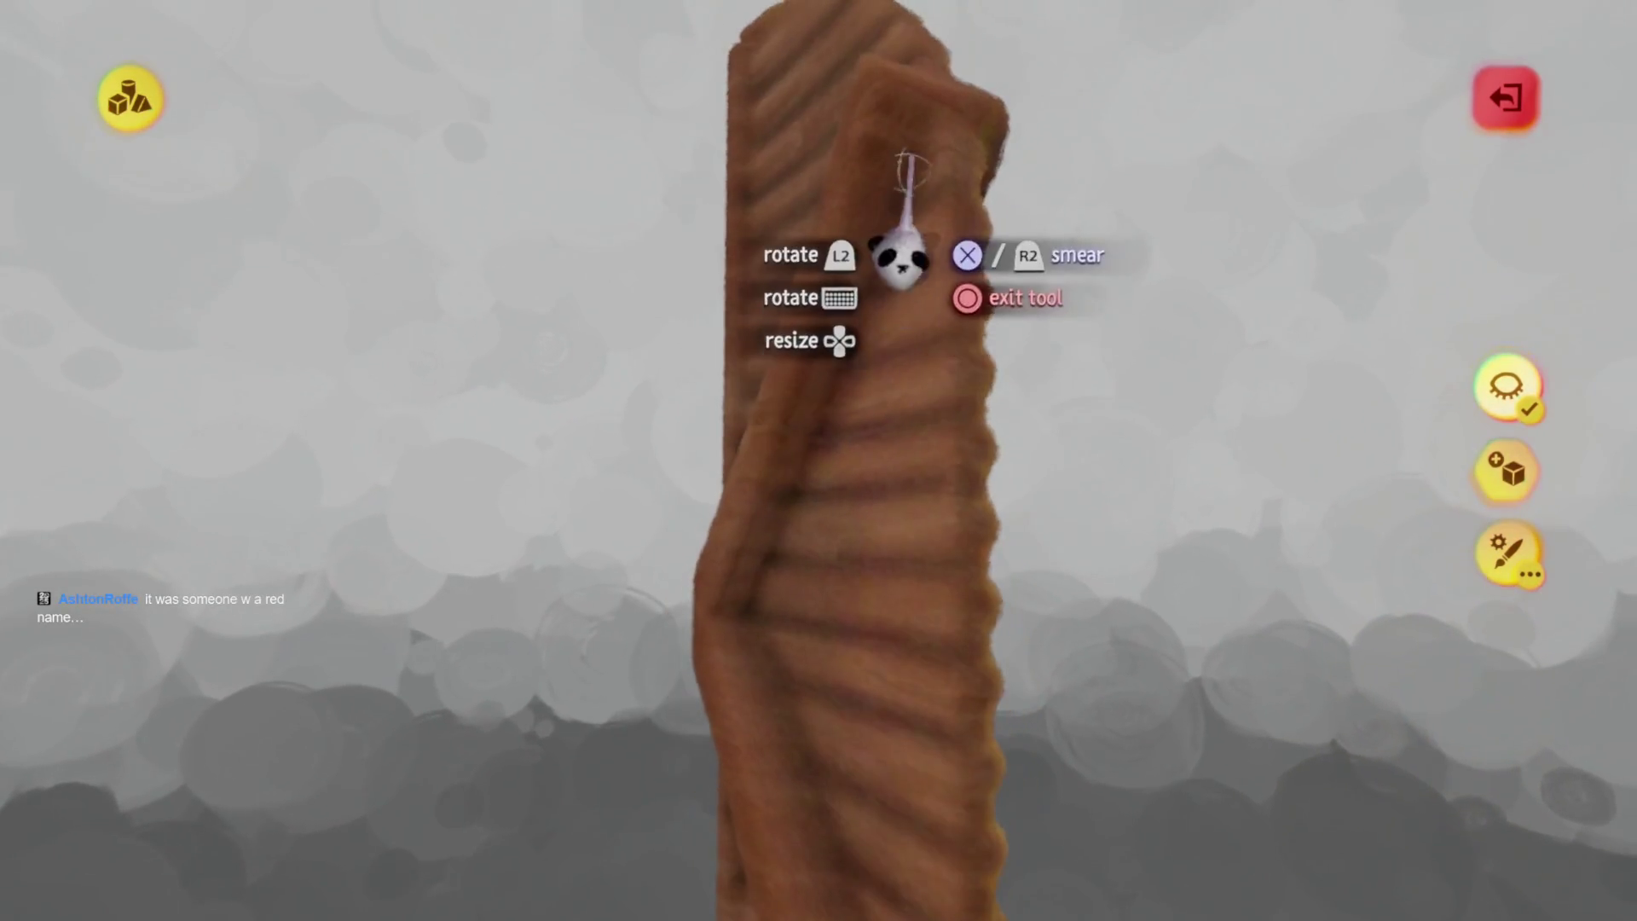
middle_click_drag(754, 720, 831, 286)
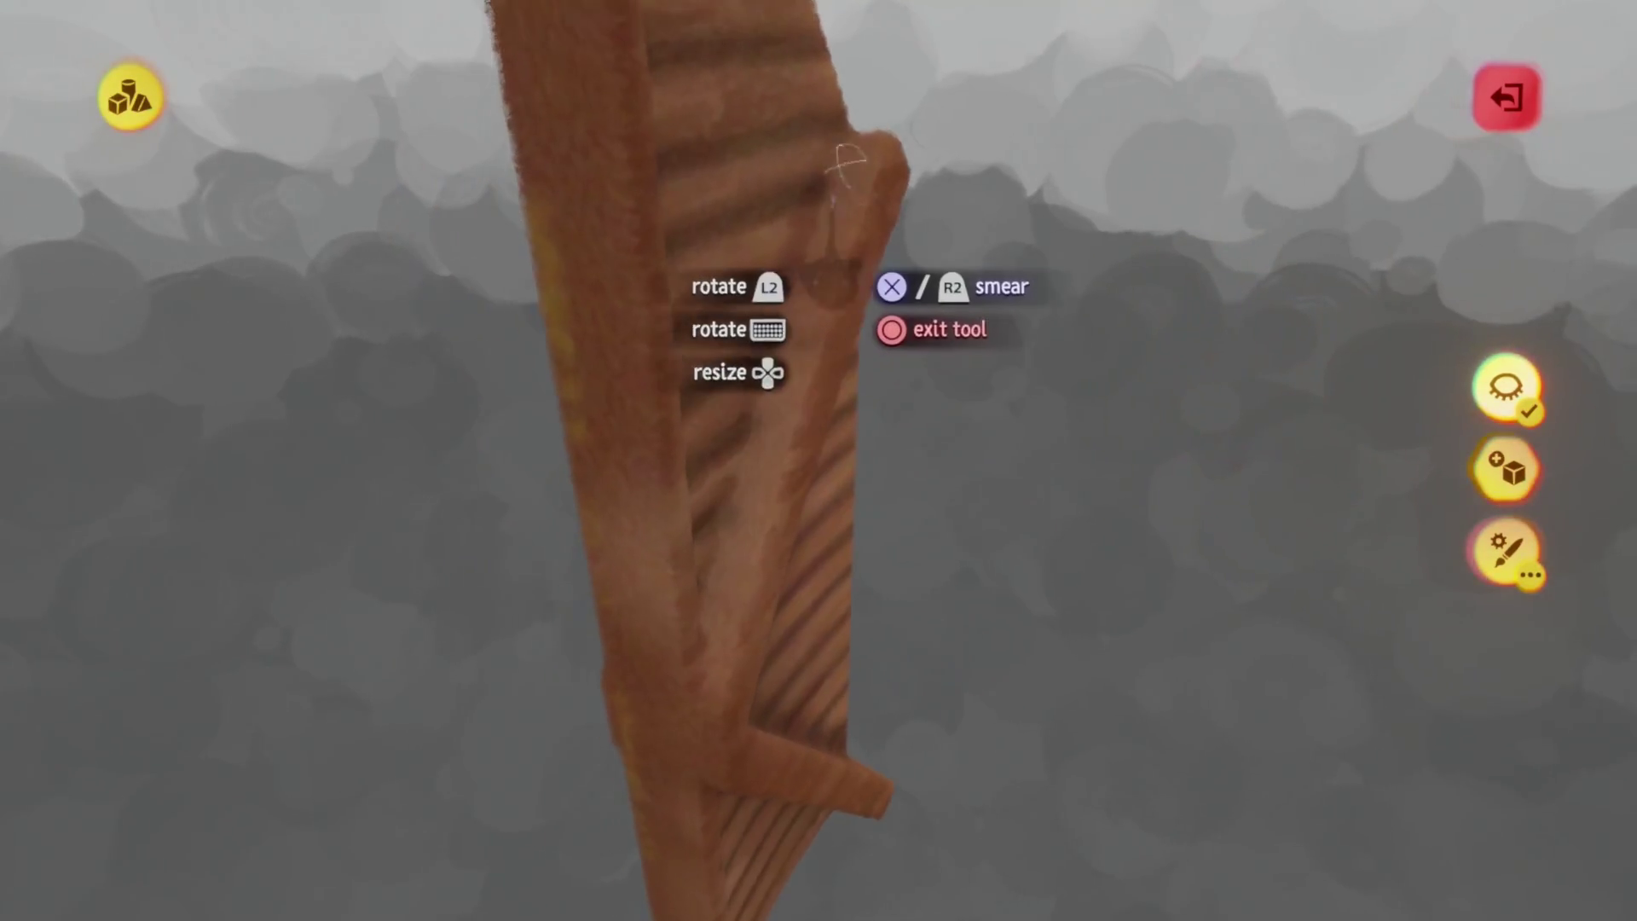
mouse_move(695, 763)
middle_mouse_down()
mouse_move(789, 358)
mouse_move(776, 141)
middle_mouse_up()
mouse_move(778, 711)
middle_mouse_down()
mouse_move(833, 694)
mouse_move(811, 388)
middle_mouse_up()
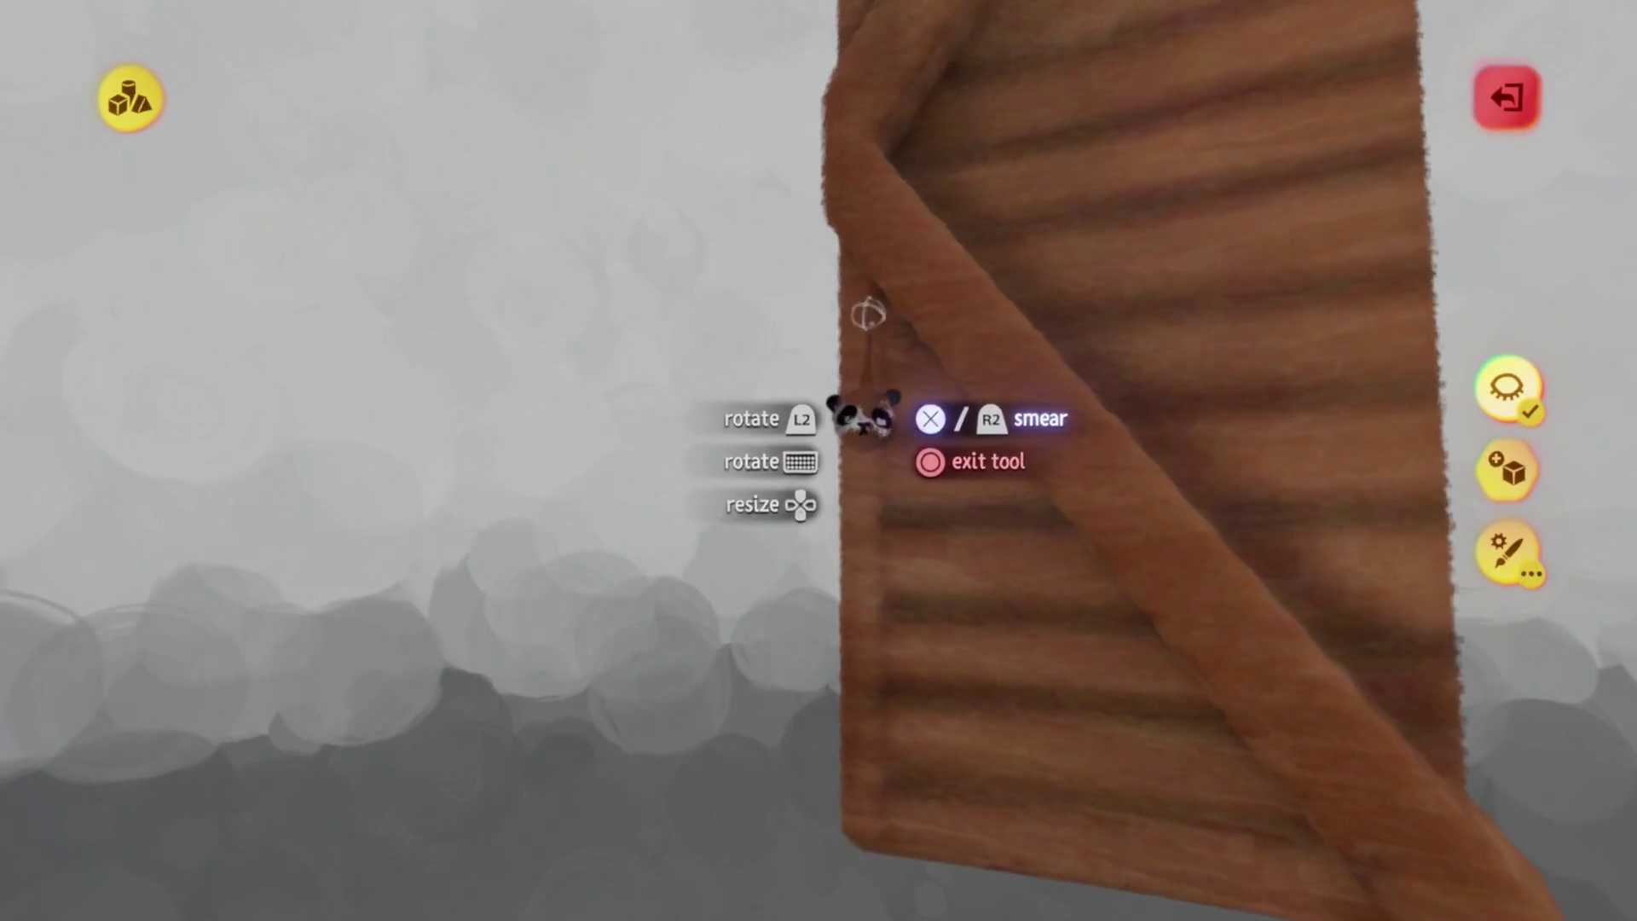
mouse_move(874, 902)
middle_mouse_down()
mouse_move(870, 540)
mouse_move(851, 519)
mouse_move(859, 559)
mouse_move(840, 512)
mouse_move(842, 534)
mouse_move(913, 369)
mouse_move(972, 460)
mouse_move(706, 594)
middle_mouse_up()
key("Escape")
double_click(706, 594)
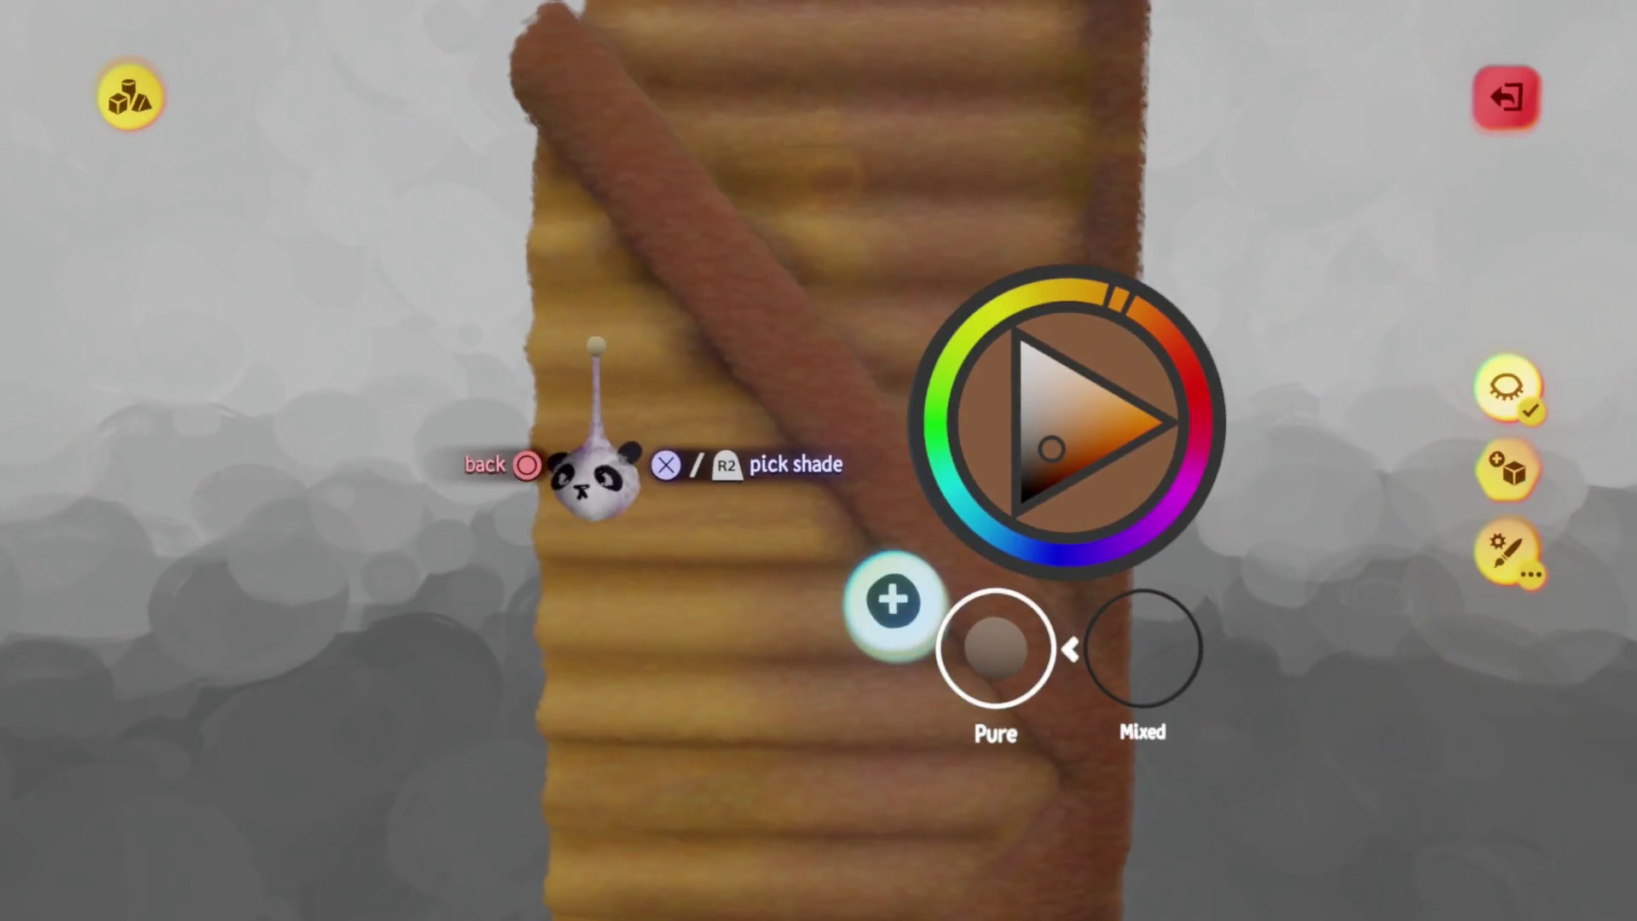
Smear the second door plank's grain into soft horizontal streaks and exit sculpt editing
key("Escape")
middle_click_drag(888, 439, 789, 477)
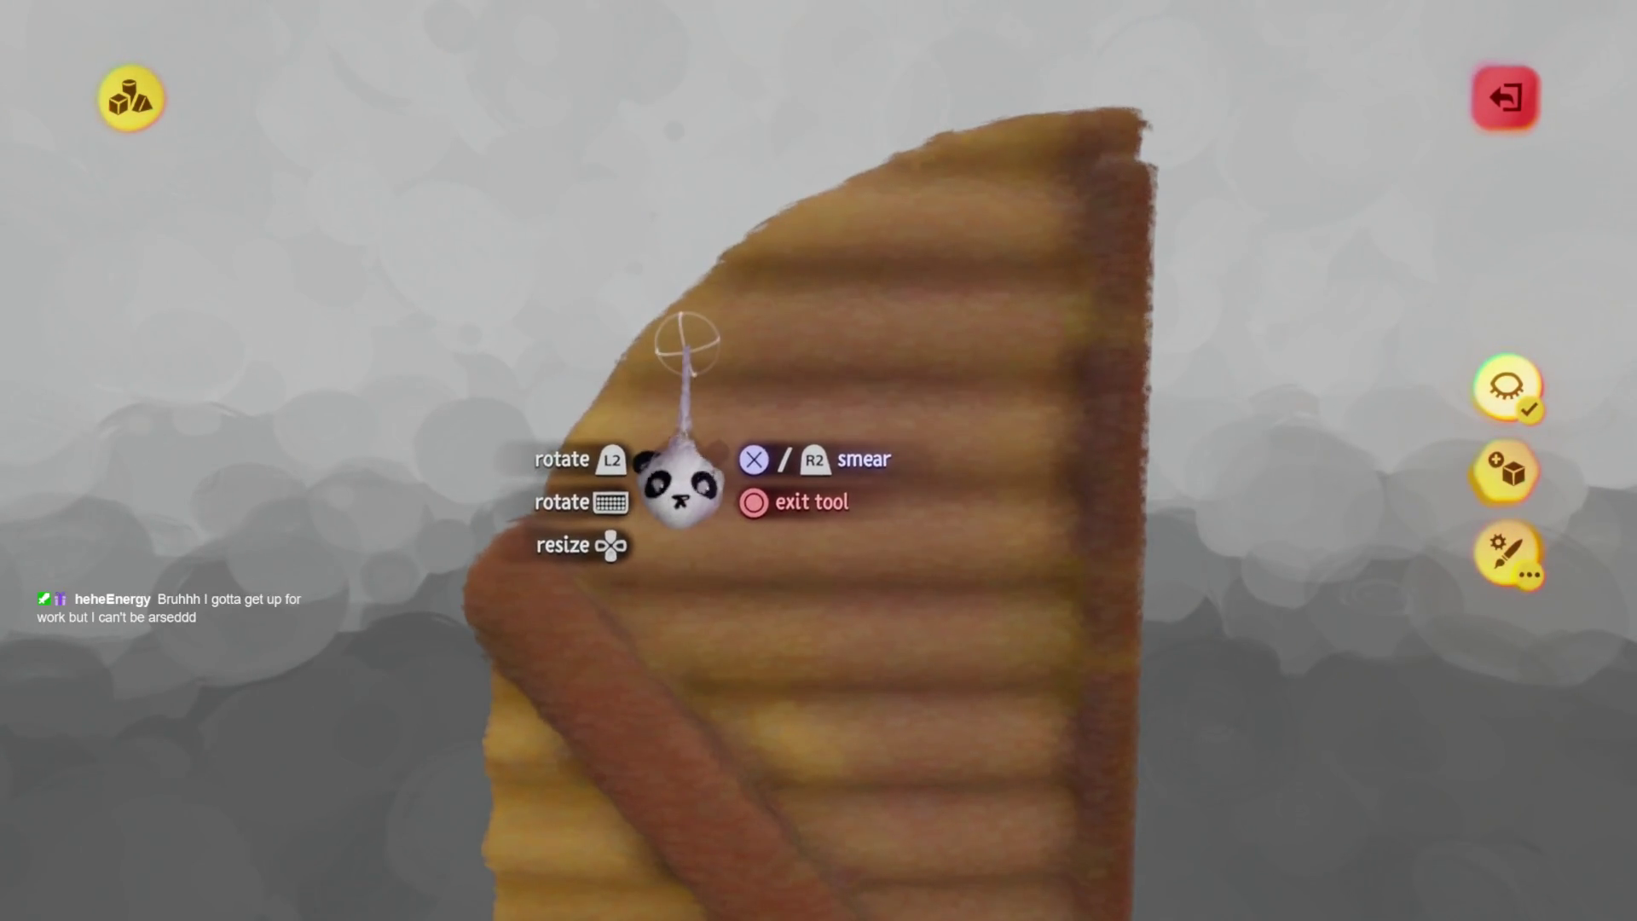
mouse_move(665, 490)
middle_mouse_down()
mouse_move(768, 468)
mouse_move(786, 387)
middle_mouse_up()
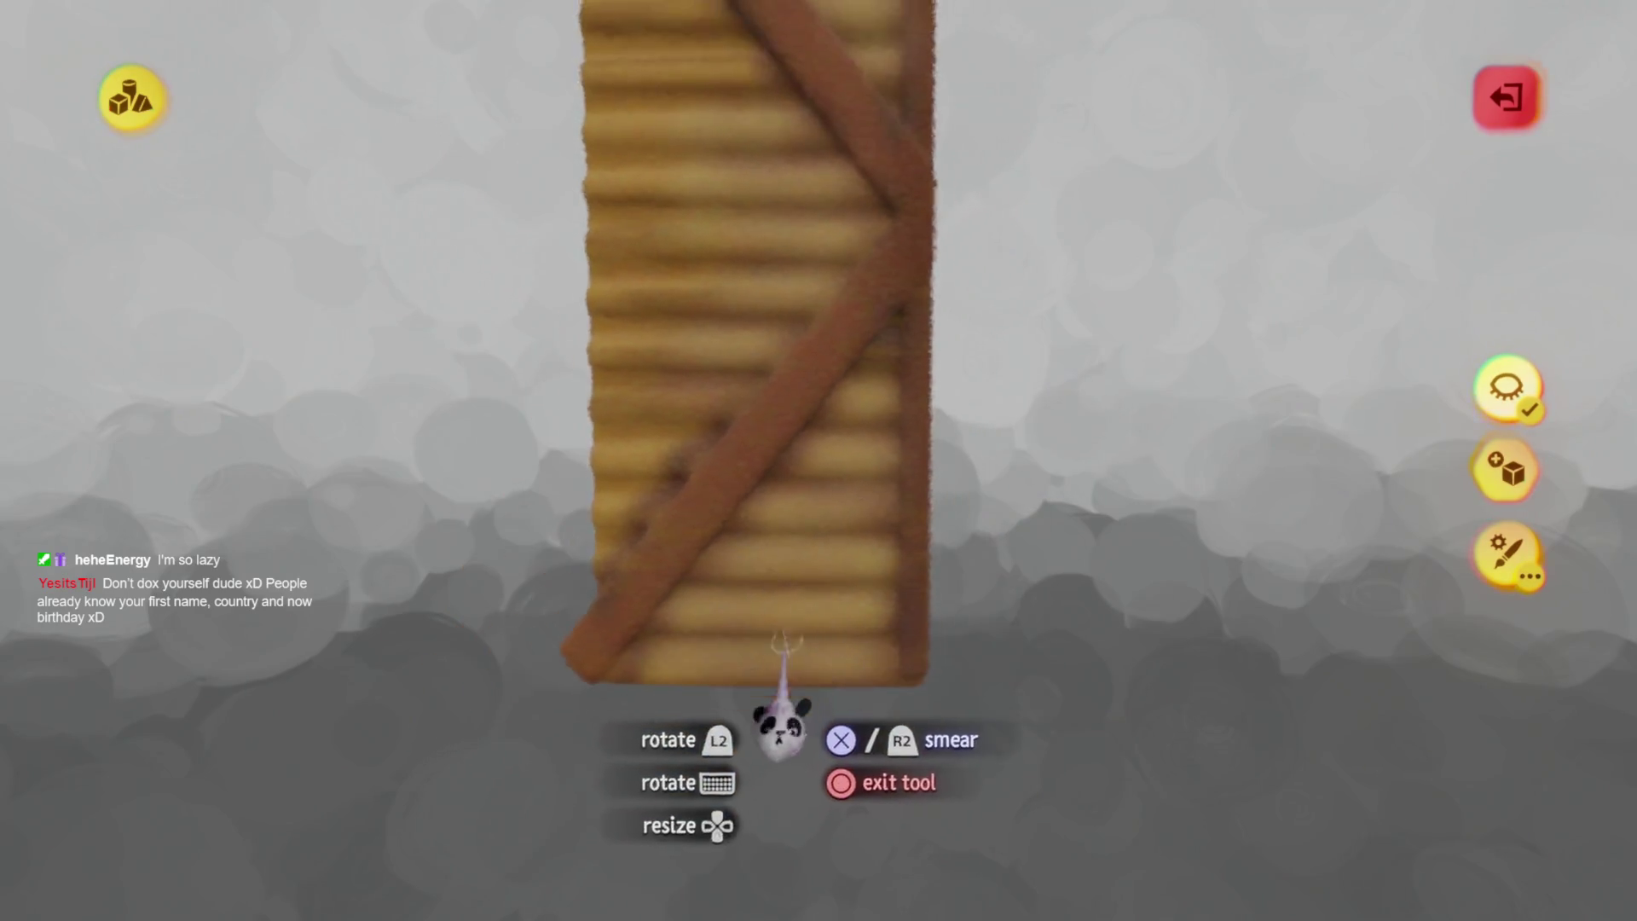
key("Escape")
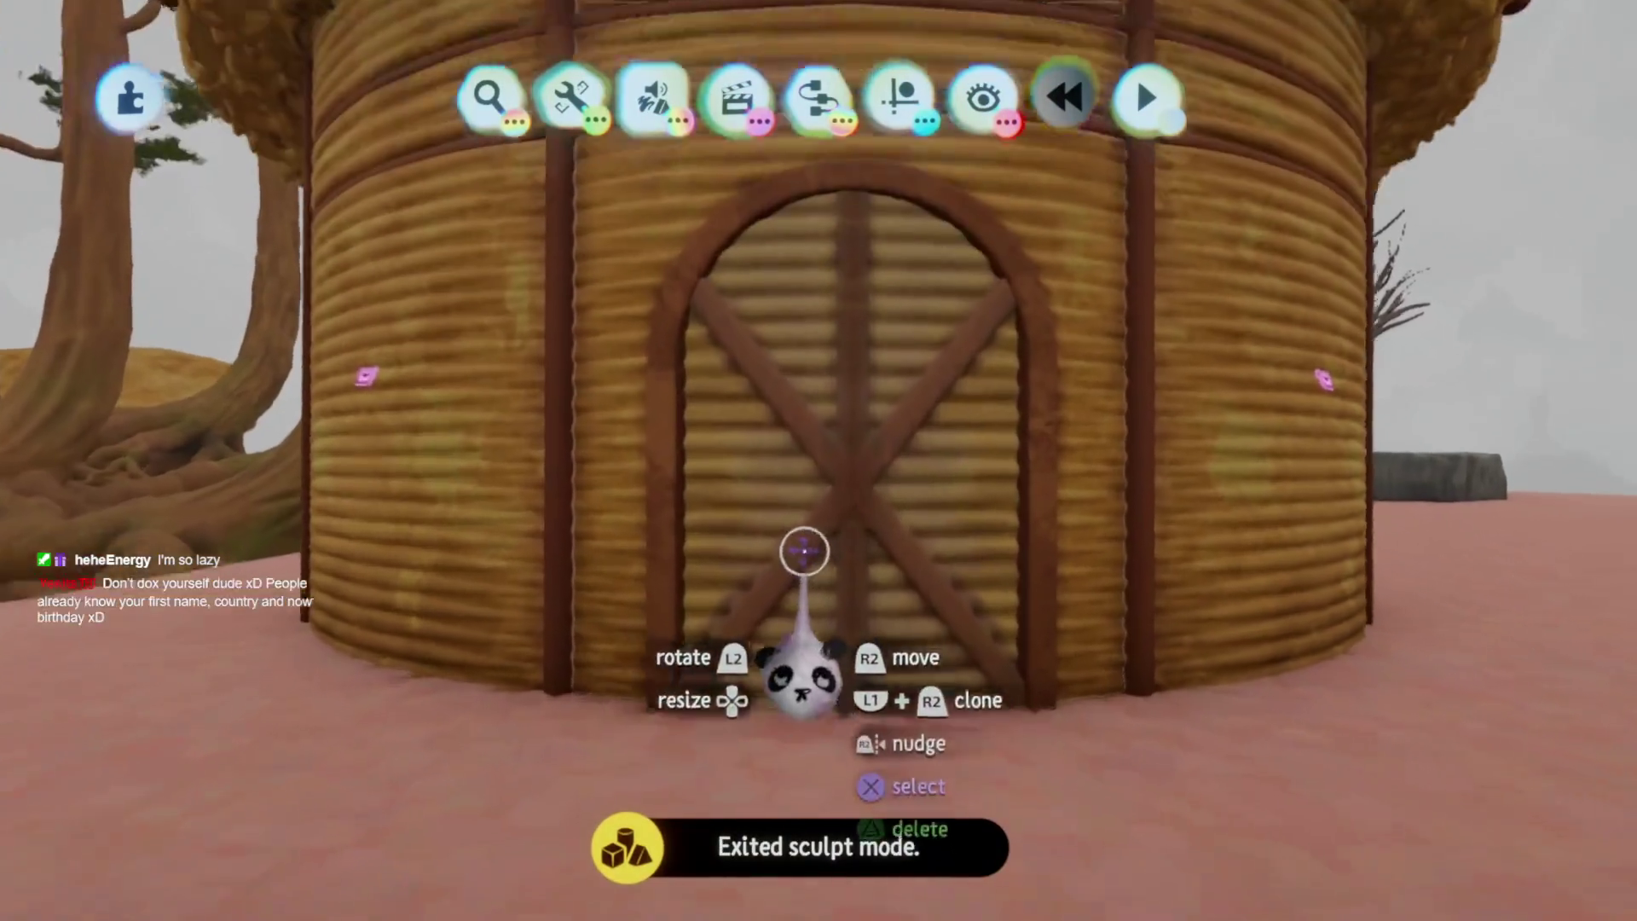
Pick a new spray-paint shade in the door sculpture, then re-enter the sculpture for painting
double_click(804, 553)
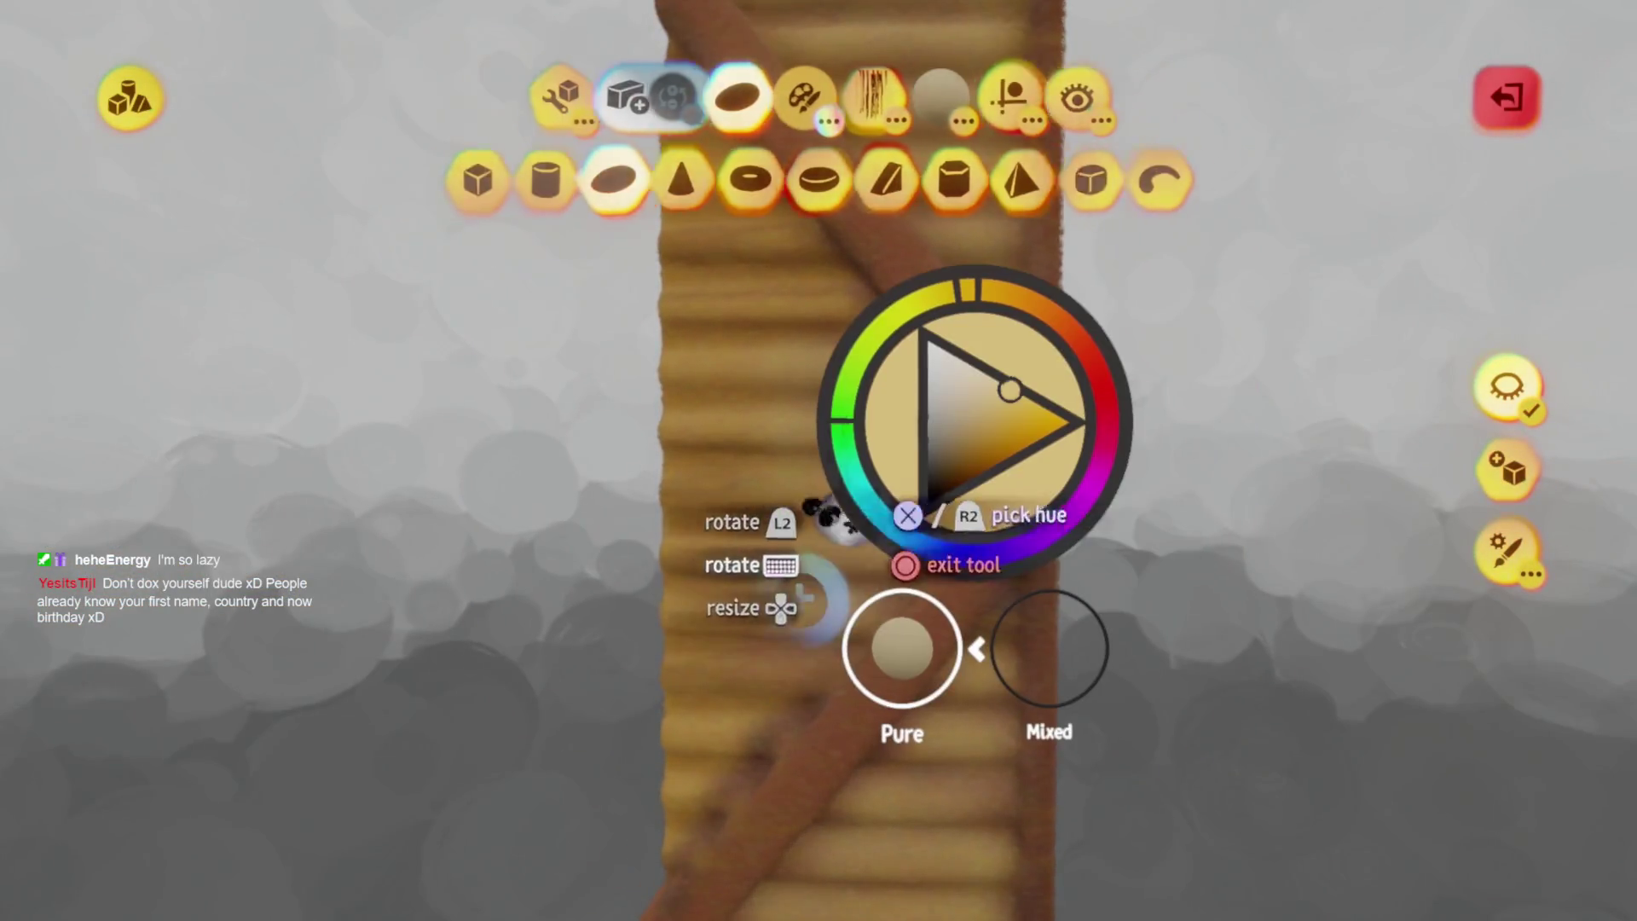
left_click(840, 521)
left_click(676, 486)
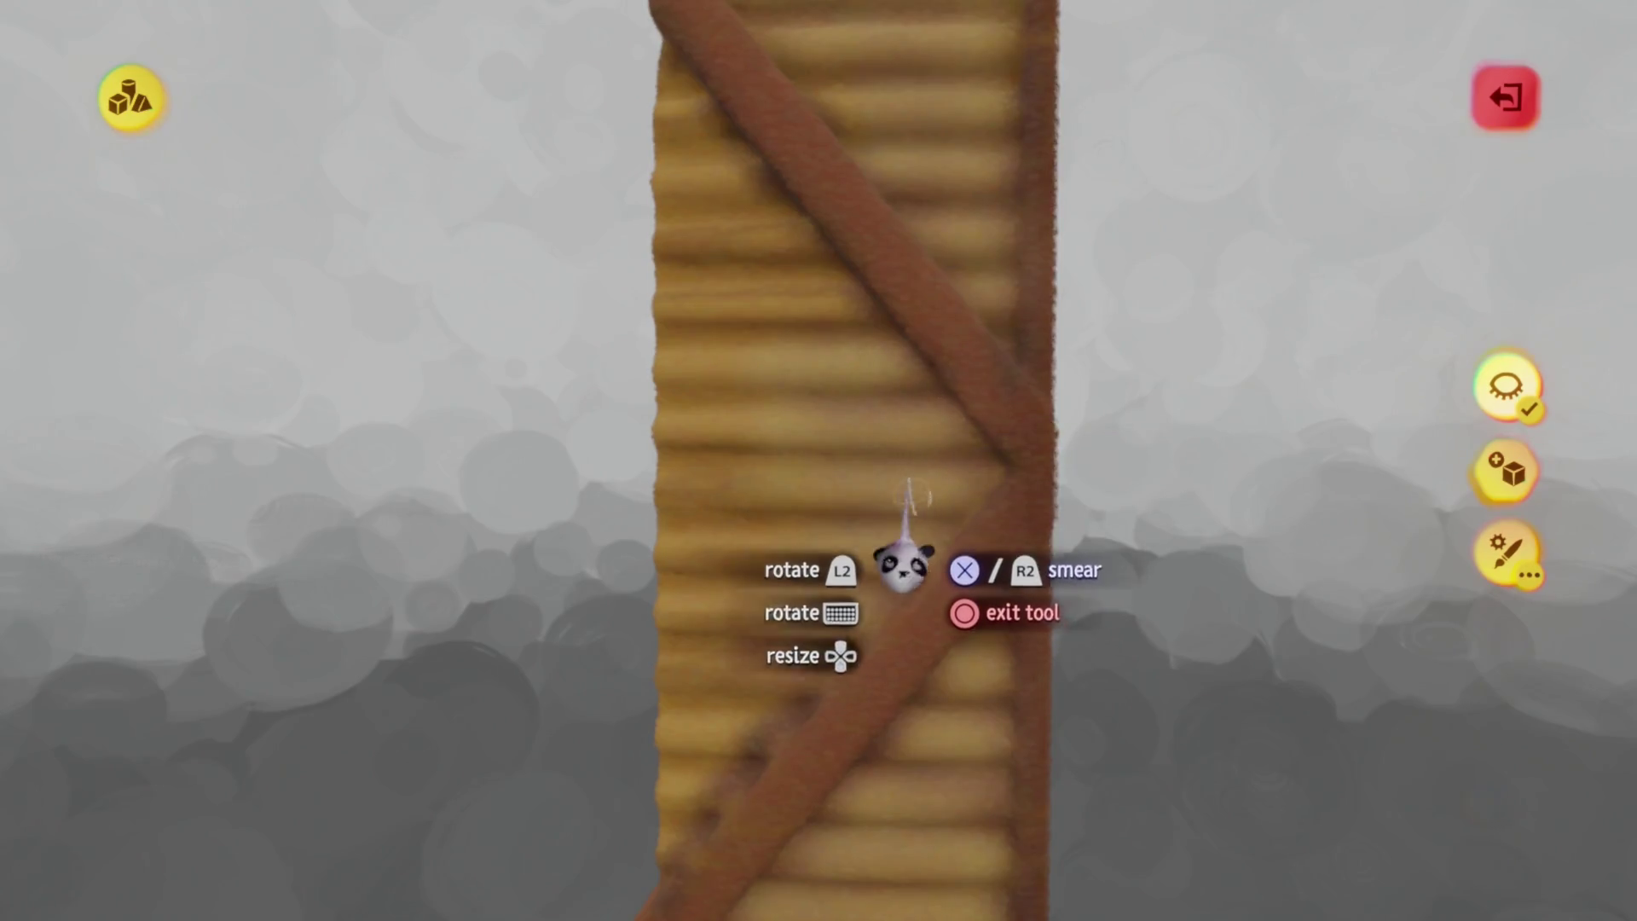
key("Escape")
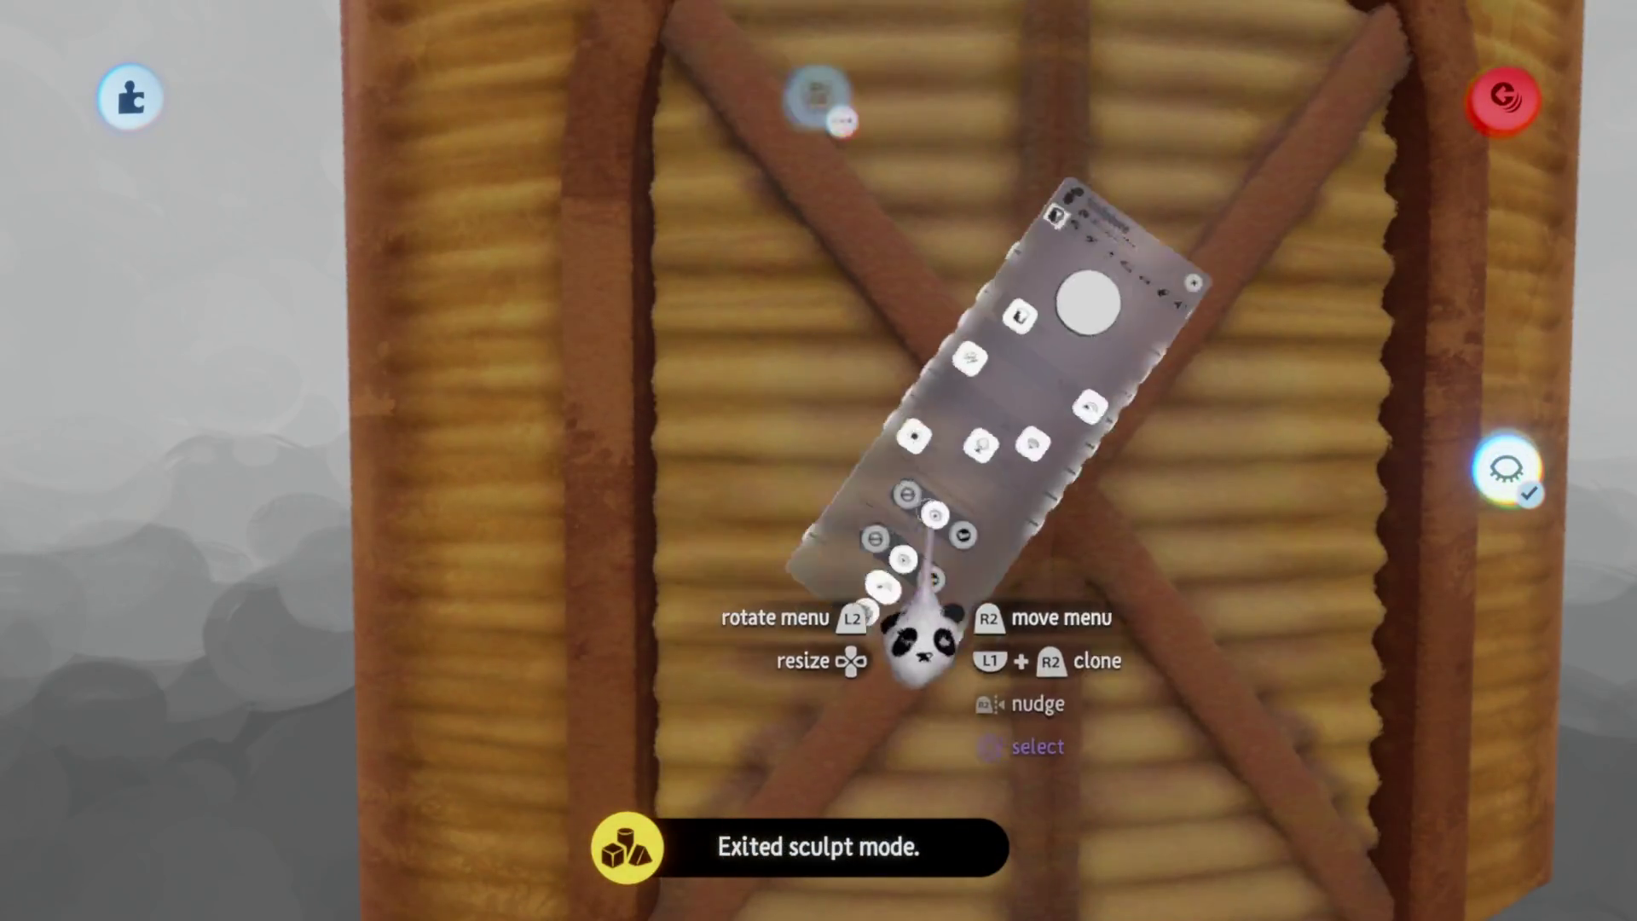
key("Escape")
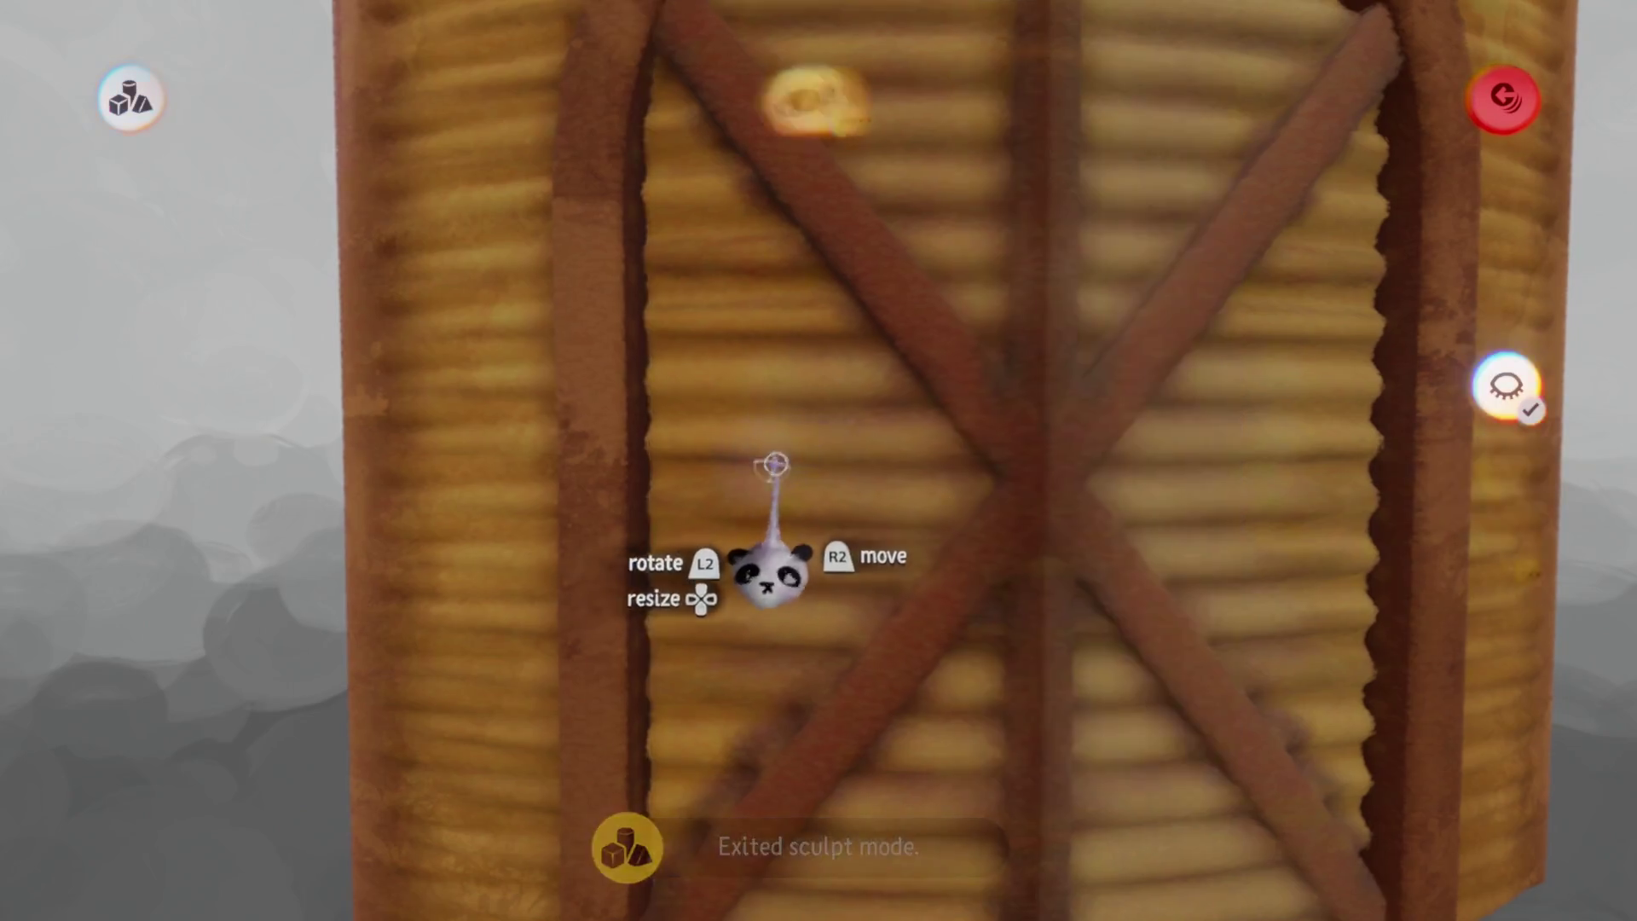
double_click(775, 464)
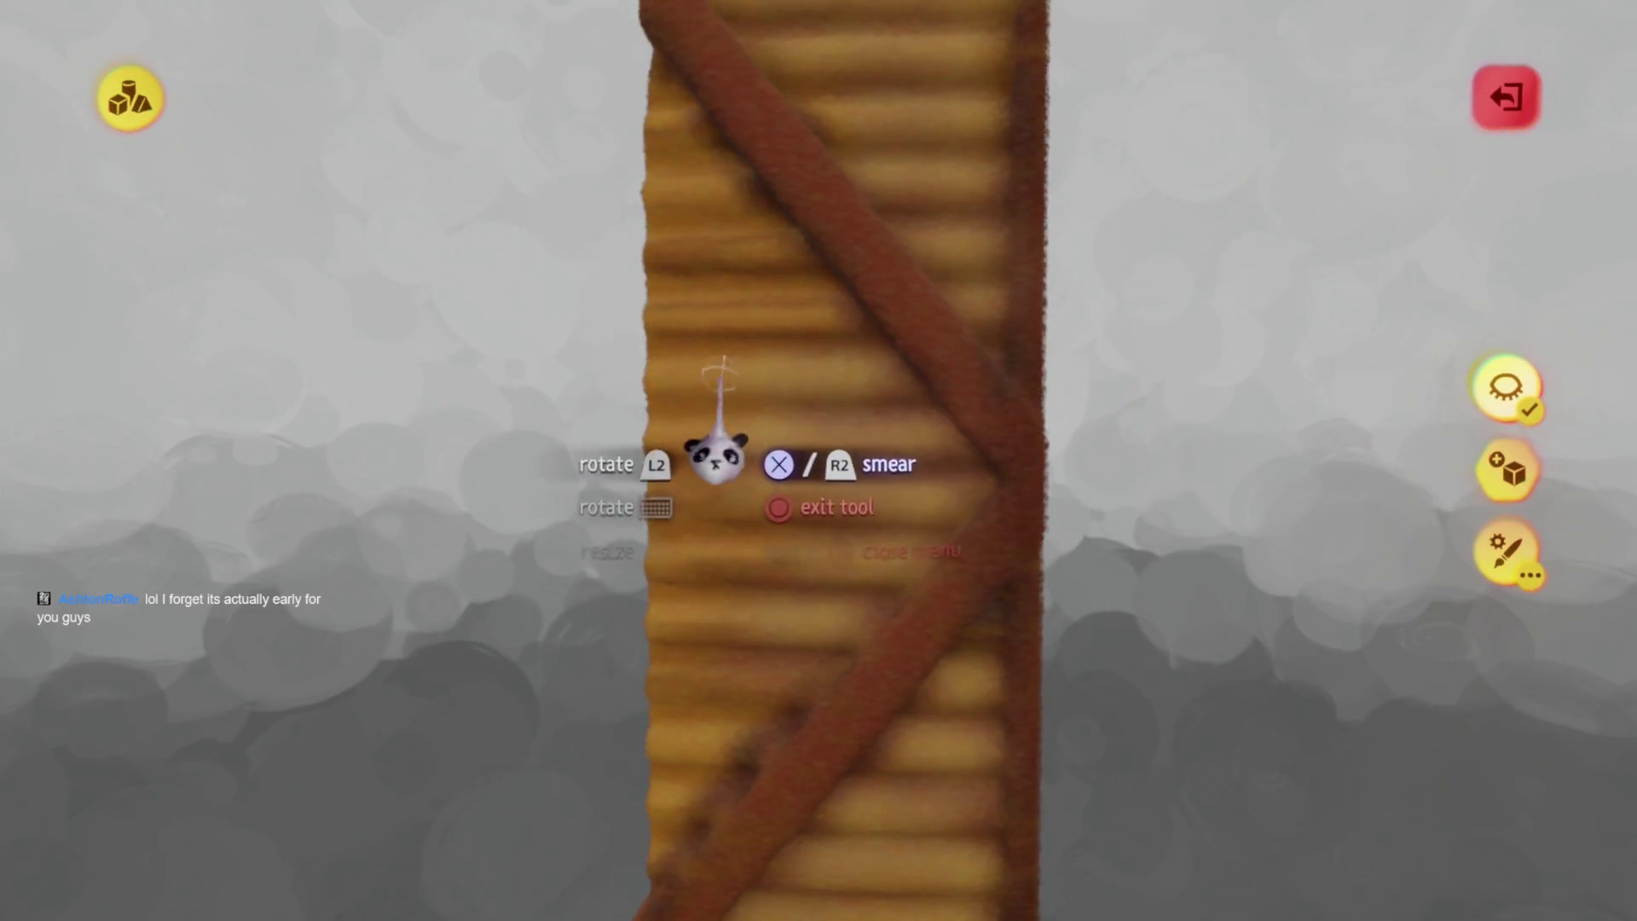
Inspect the plank's curved top and X brace, then set the door's tint amount to 0%
mouse_move(933, 539)
middle_mouse_down()
mouse_move(811, 478)
mouse_move(856, 399)
middle_mouse_up()
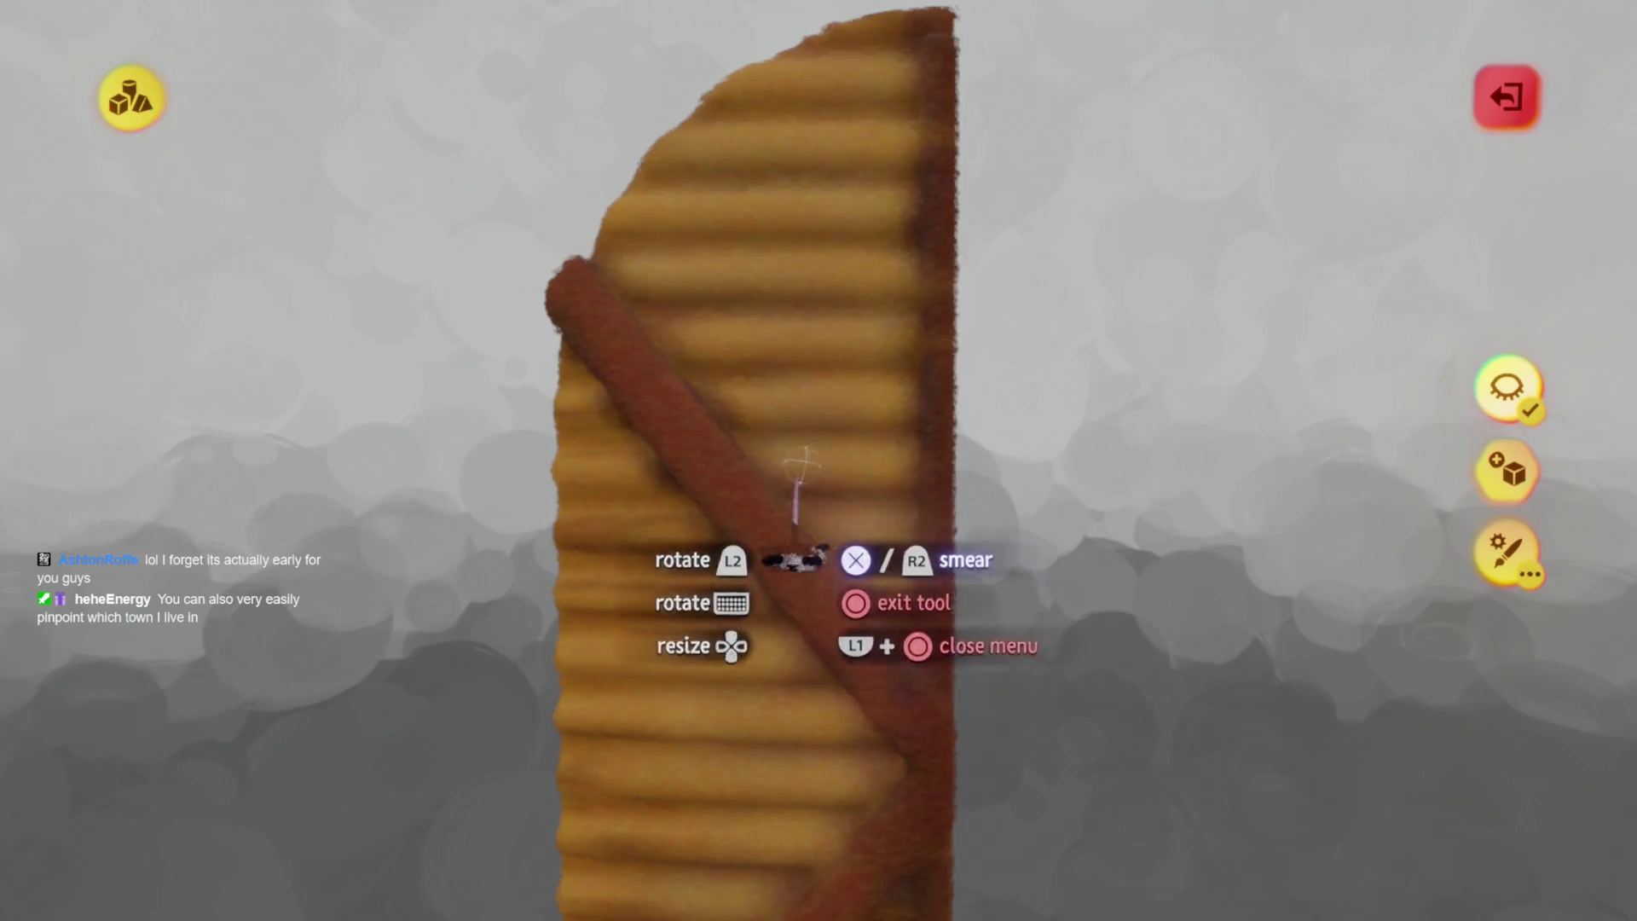
middle_click_drag(831, 546, 891, 511)
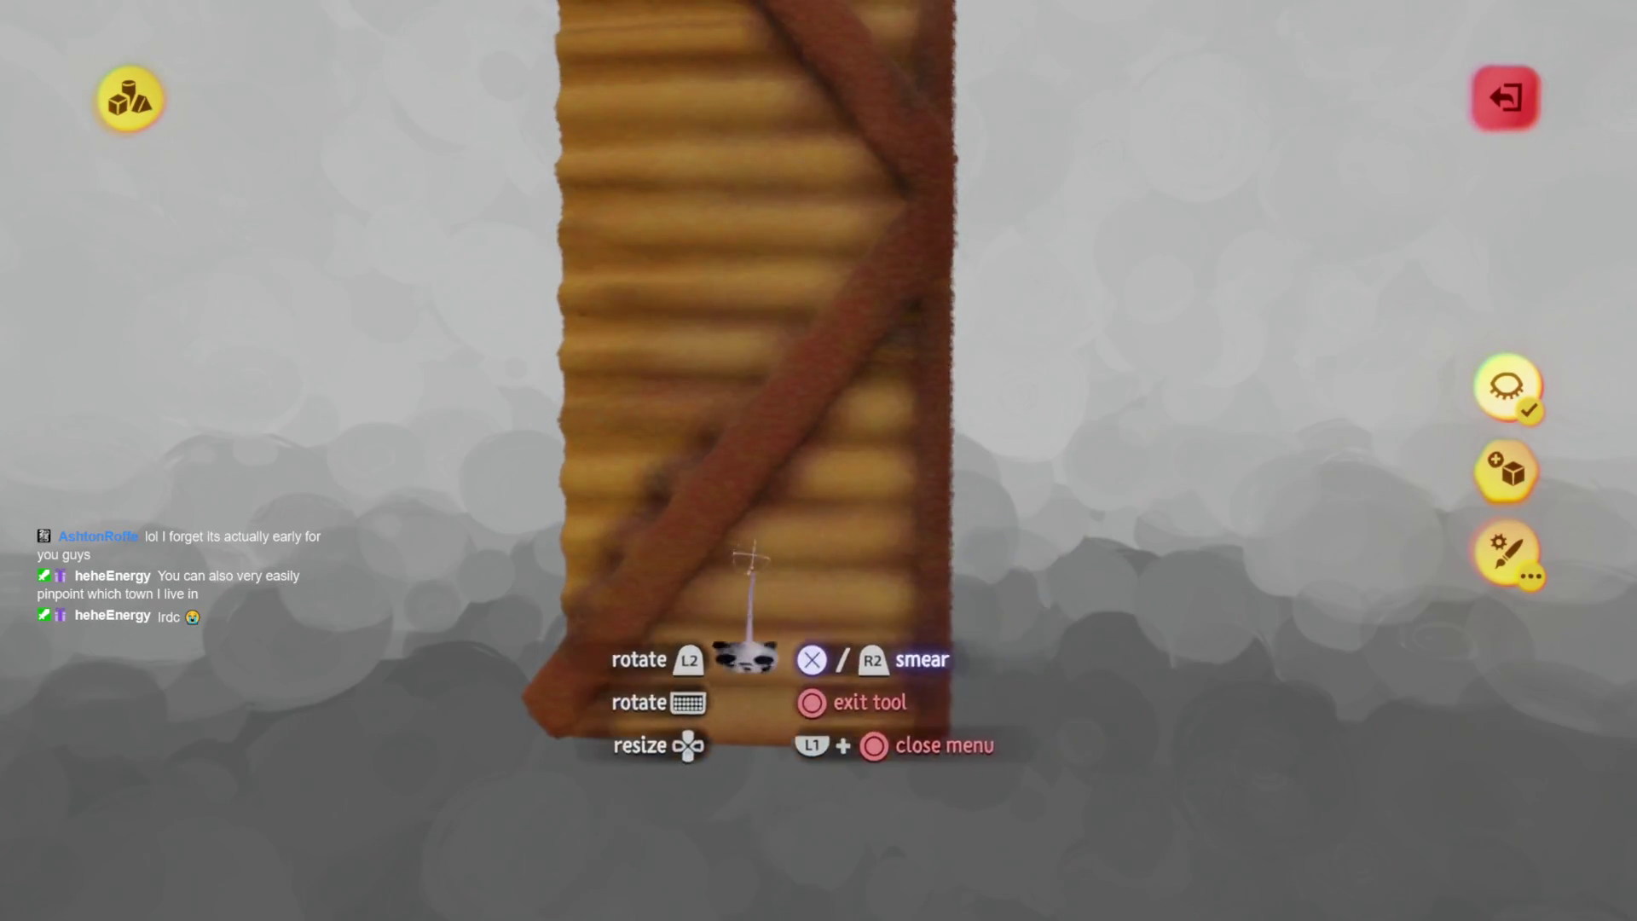
middle_click_drag(716, 779, 721, 503)
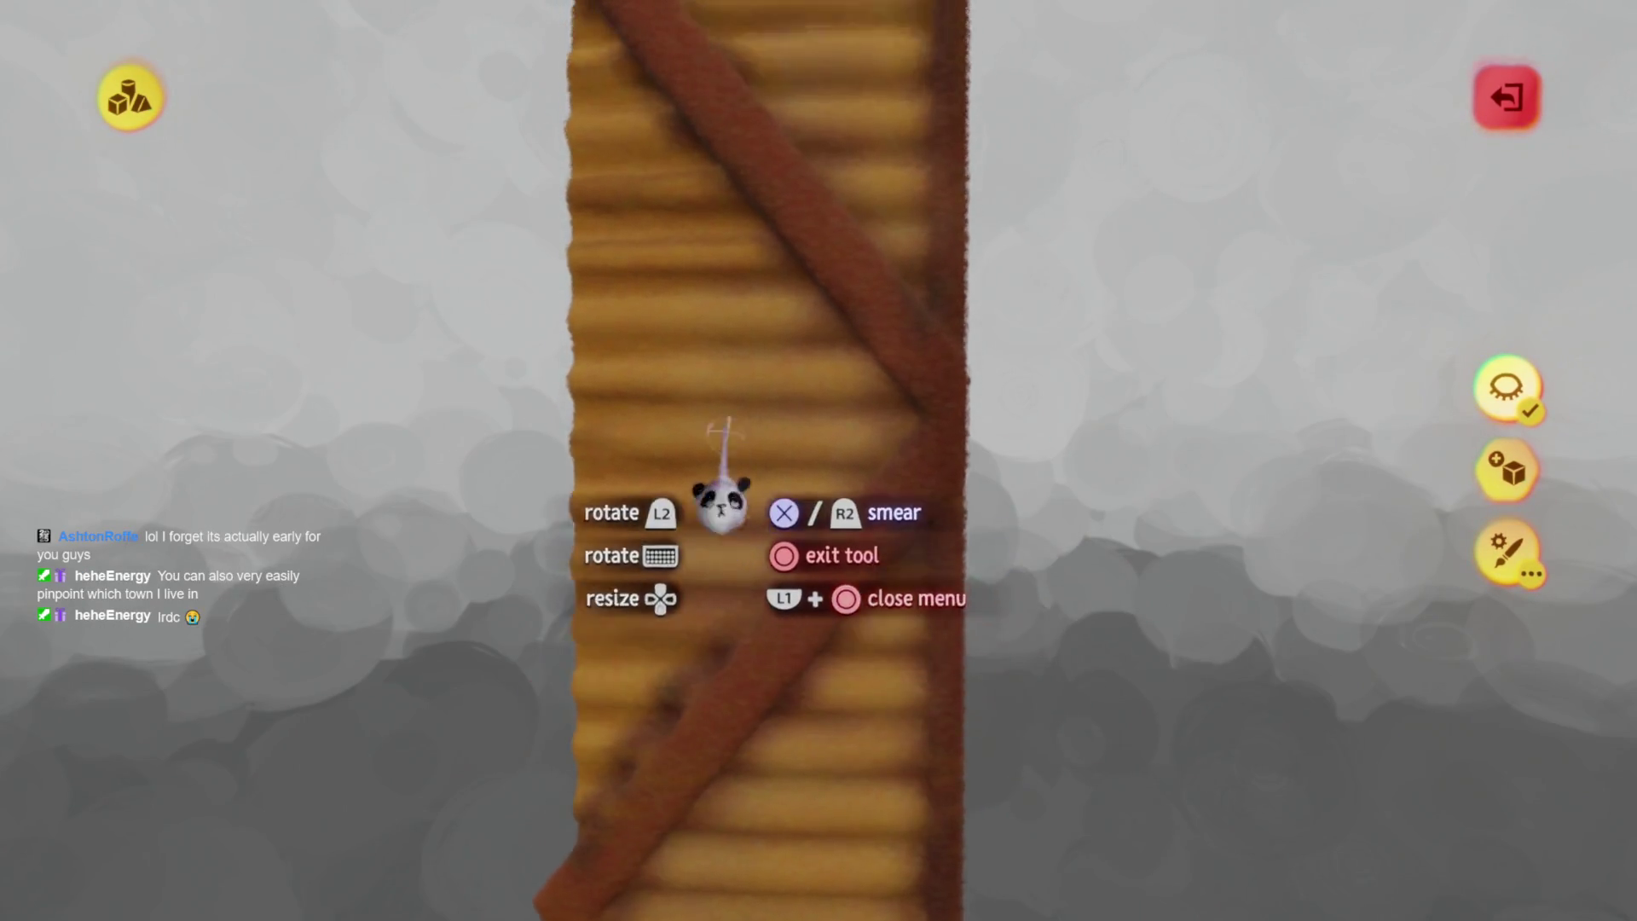
key("Escape")
left_click(743, 457)
mouse_move(980, 422)
left_mouse_down()
mouse_move(968, 431)
mouse_move(989, 418)
mouse_move(1041, 432)
mouse_move(943, 432)
left_mouse_up()
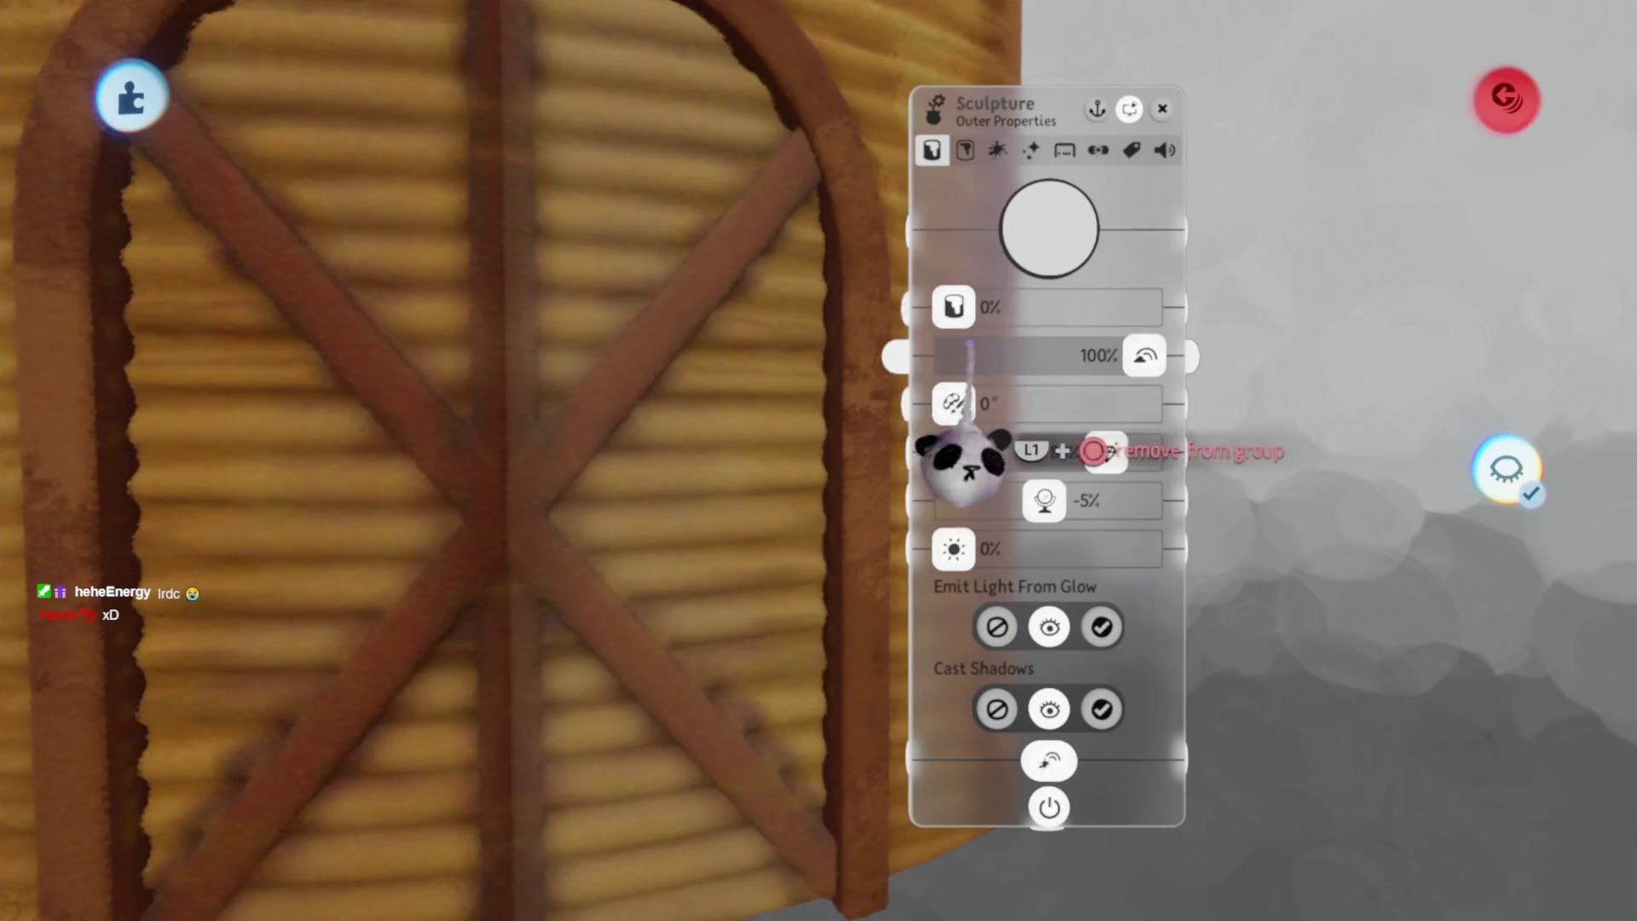
Close the door's Sculpture Outer Properties to view the finished double door in the hut wall
key("Escape")
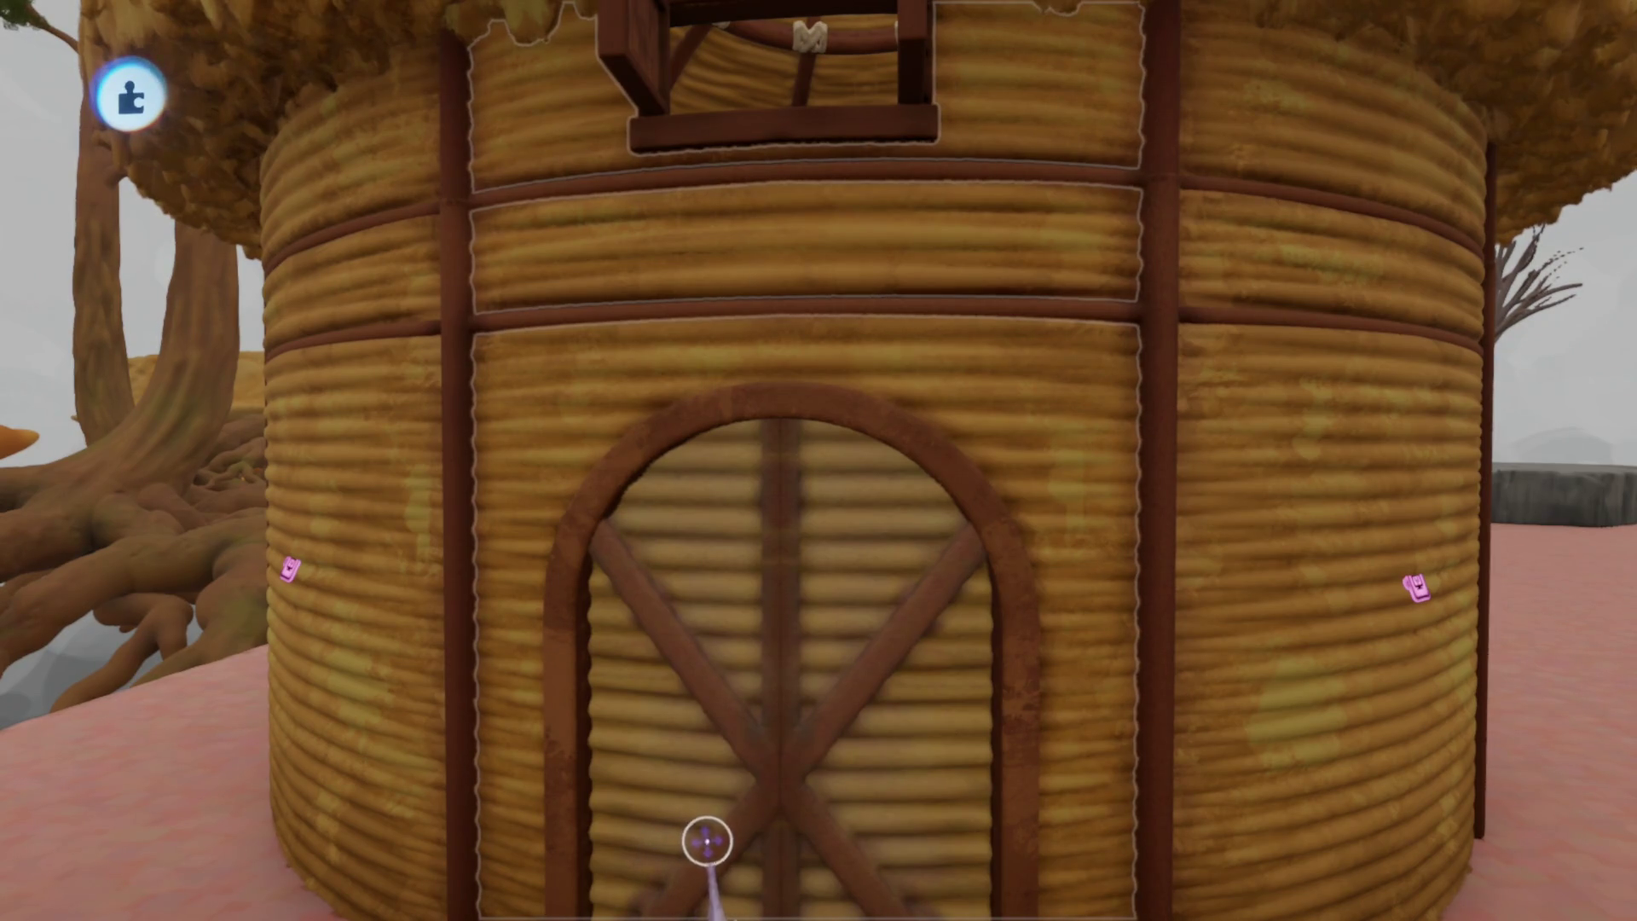
Look around inside the hut and open the roof's curved rib frame for isolated sculpting
scroll(728, 548, "down", 5)
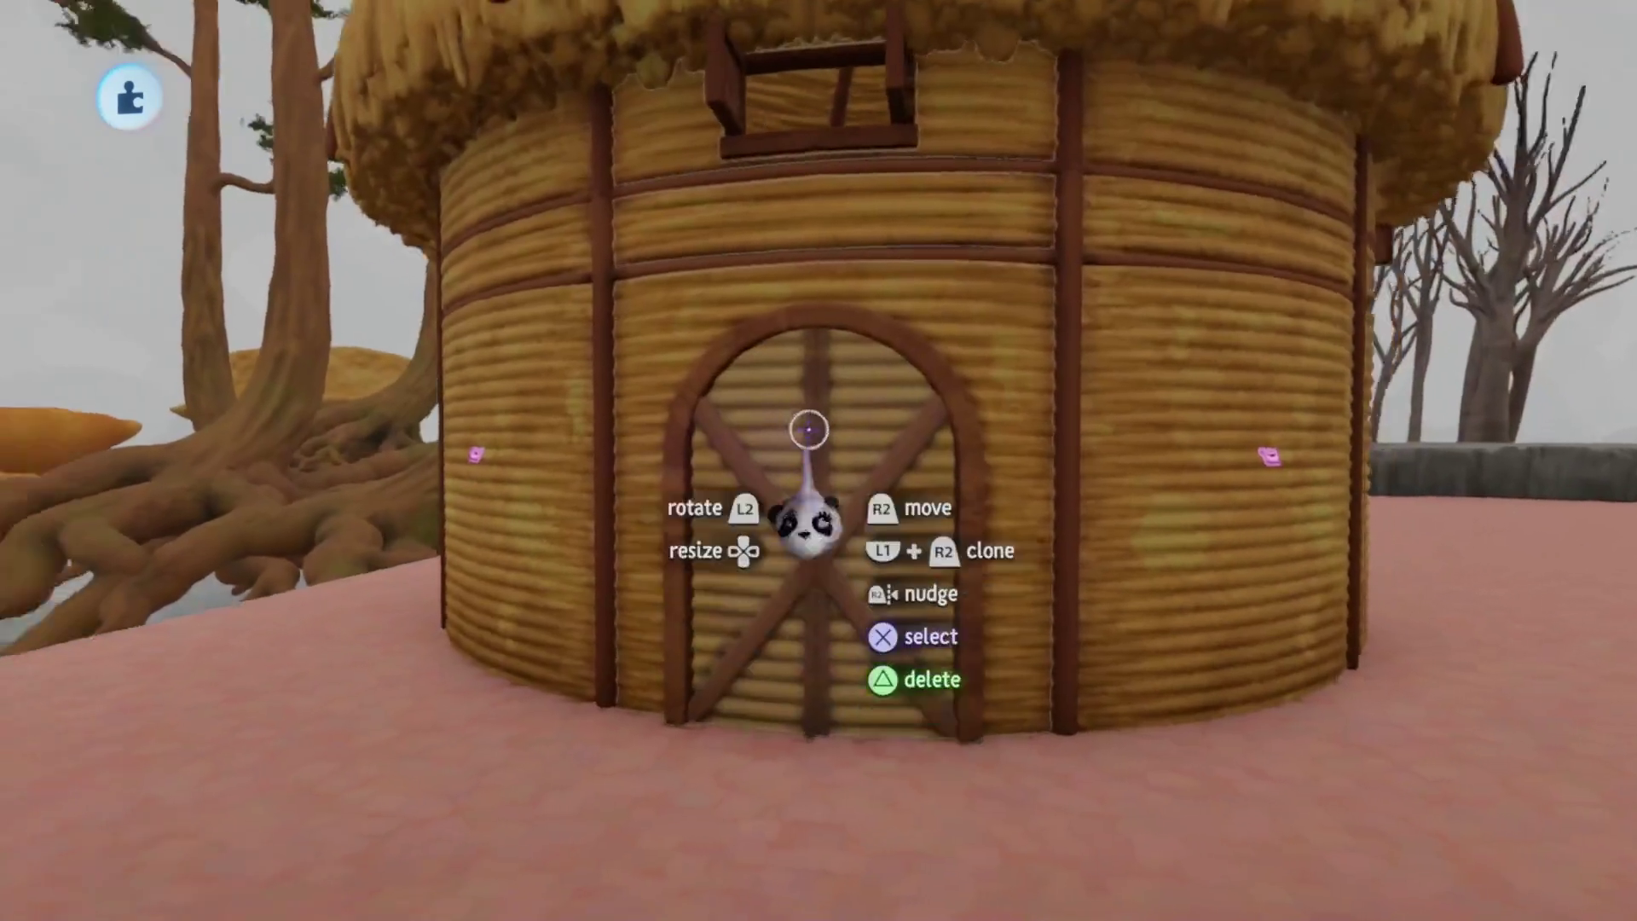
scroll(808, 431, "up", 5)
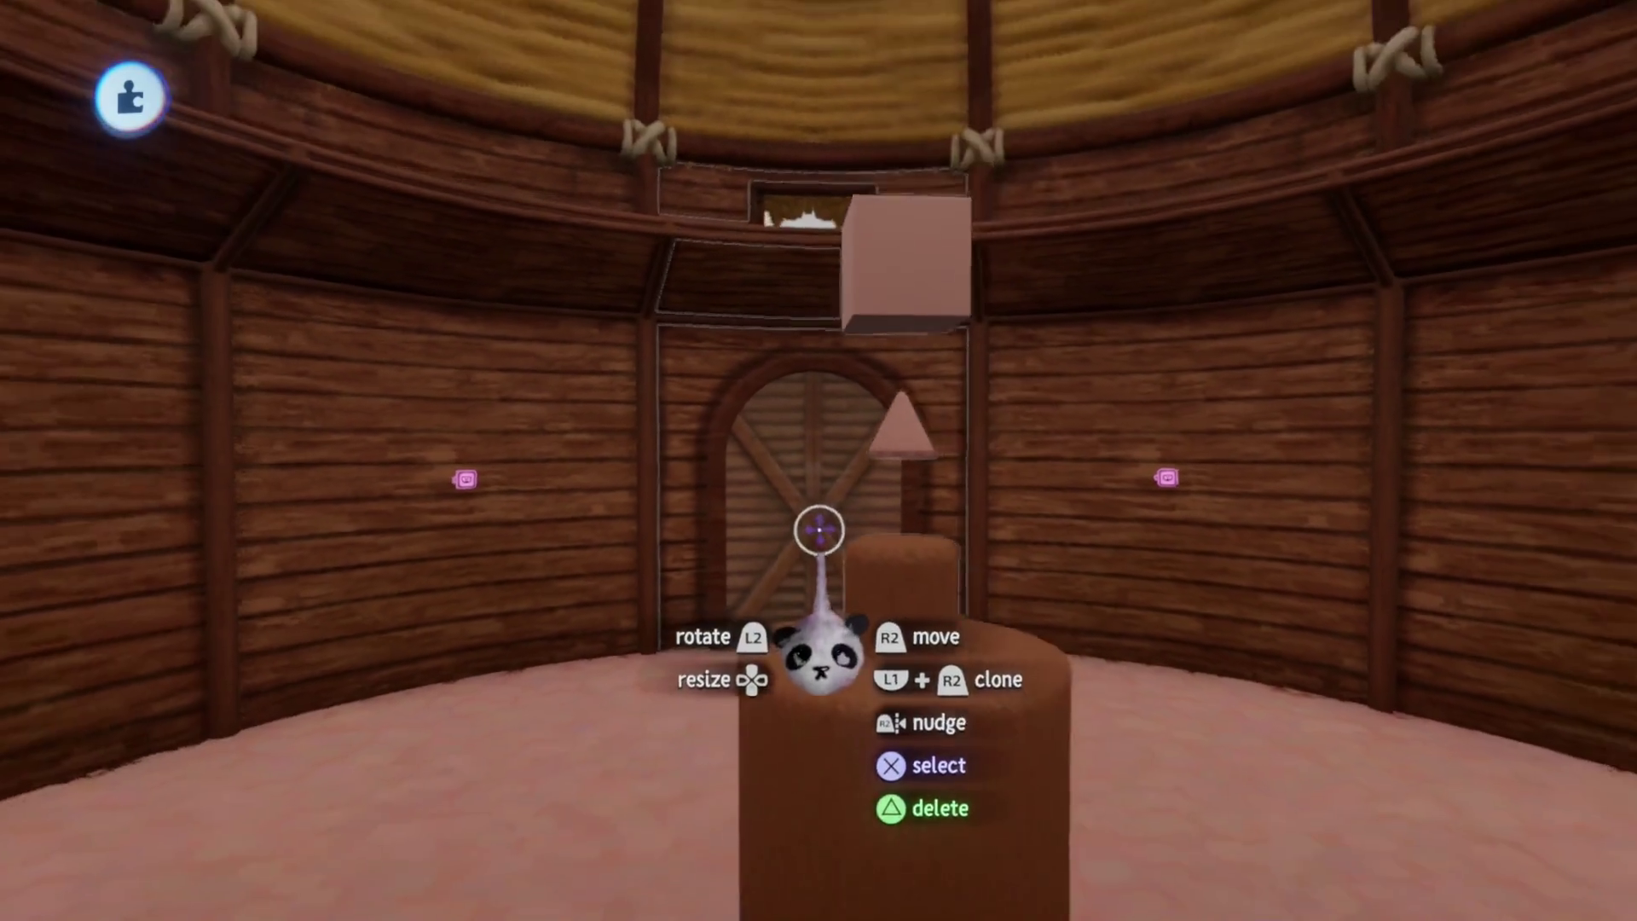
mouse_move(819, 531)
middle_mouse_down()
mouse_move(826, 500)
mouse_move(825, 569)
mouse_move(785, 596)
mouse_move(683, 566)
middle_mouse_up()
double_click(682, 564)
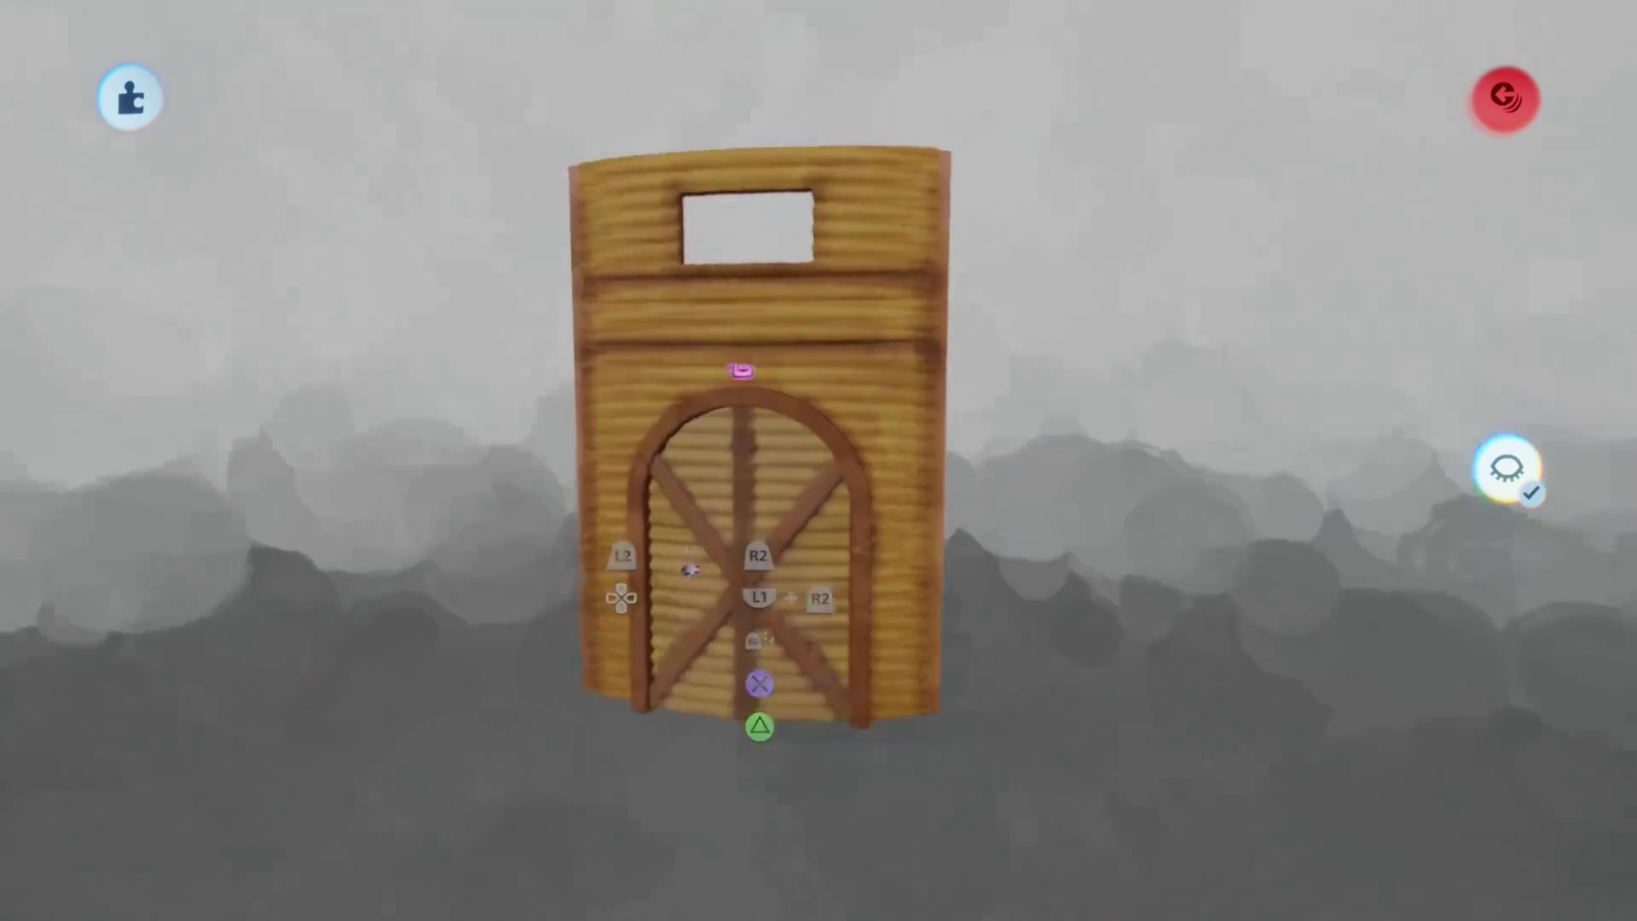
key("Escape")
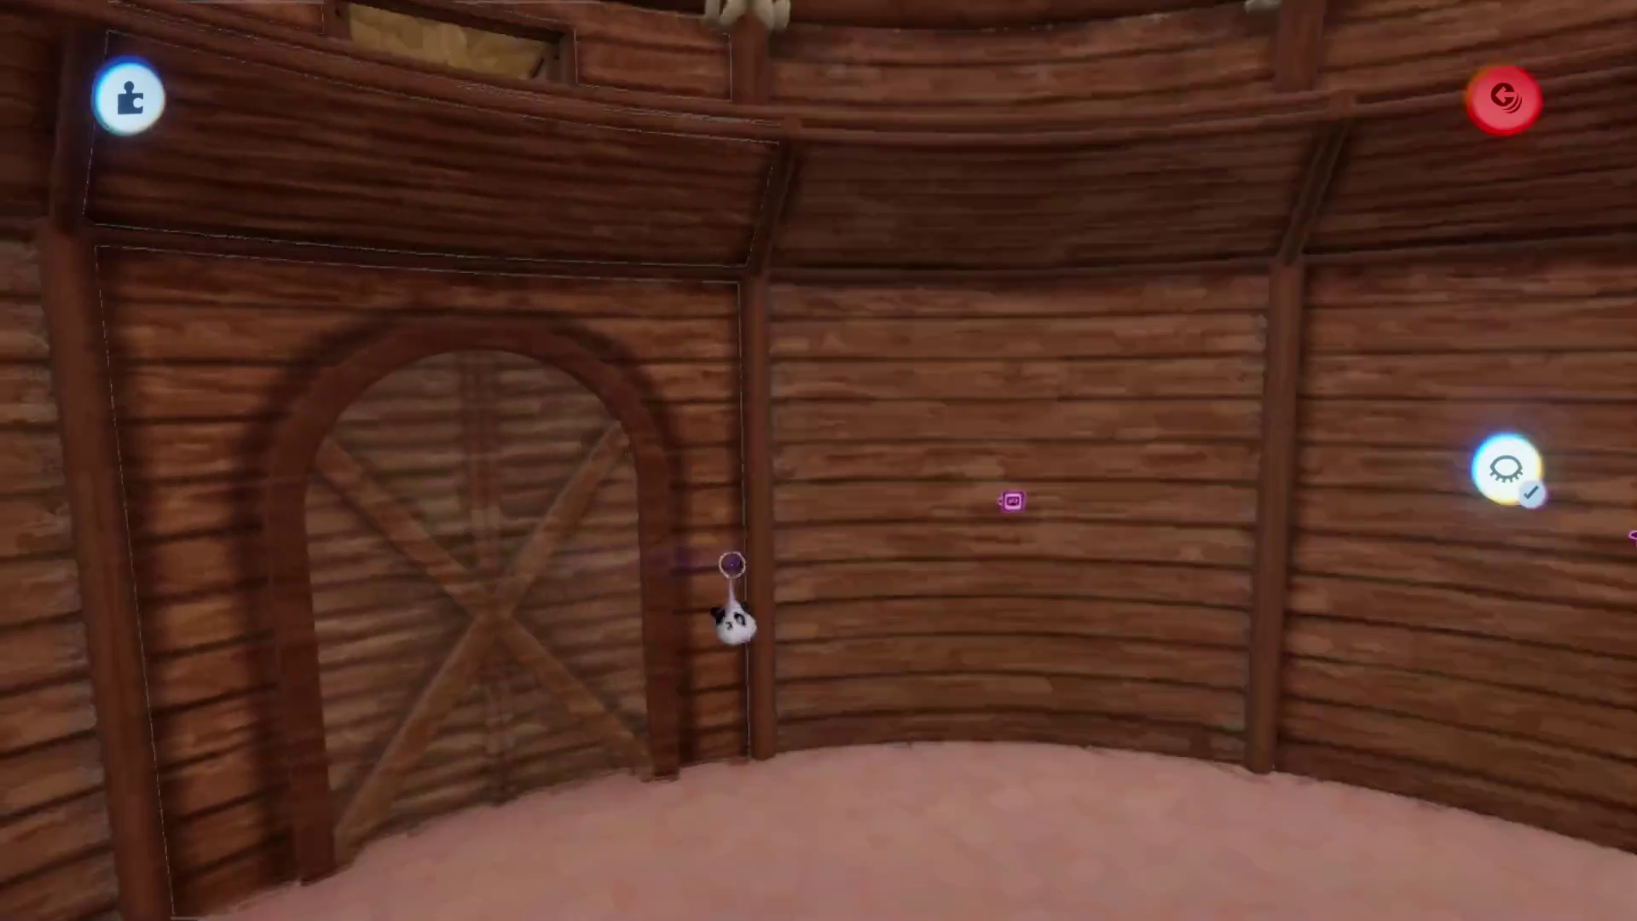
mouse_move(731, 564)
middle_mouse_down()
mouse_move(779, 468)
mouse_move(807, 596)
mouse_move(775, 299)
mouse_move(819, 479)
mouse_move(824, 394)
middle_mouse_up()
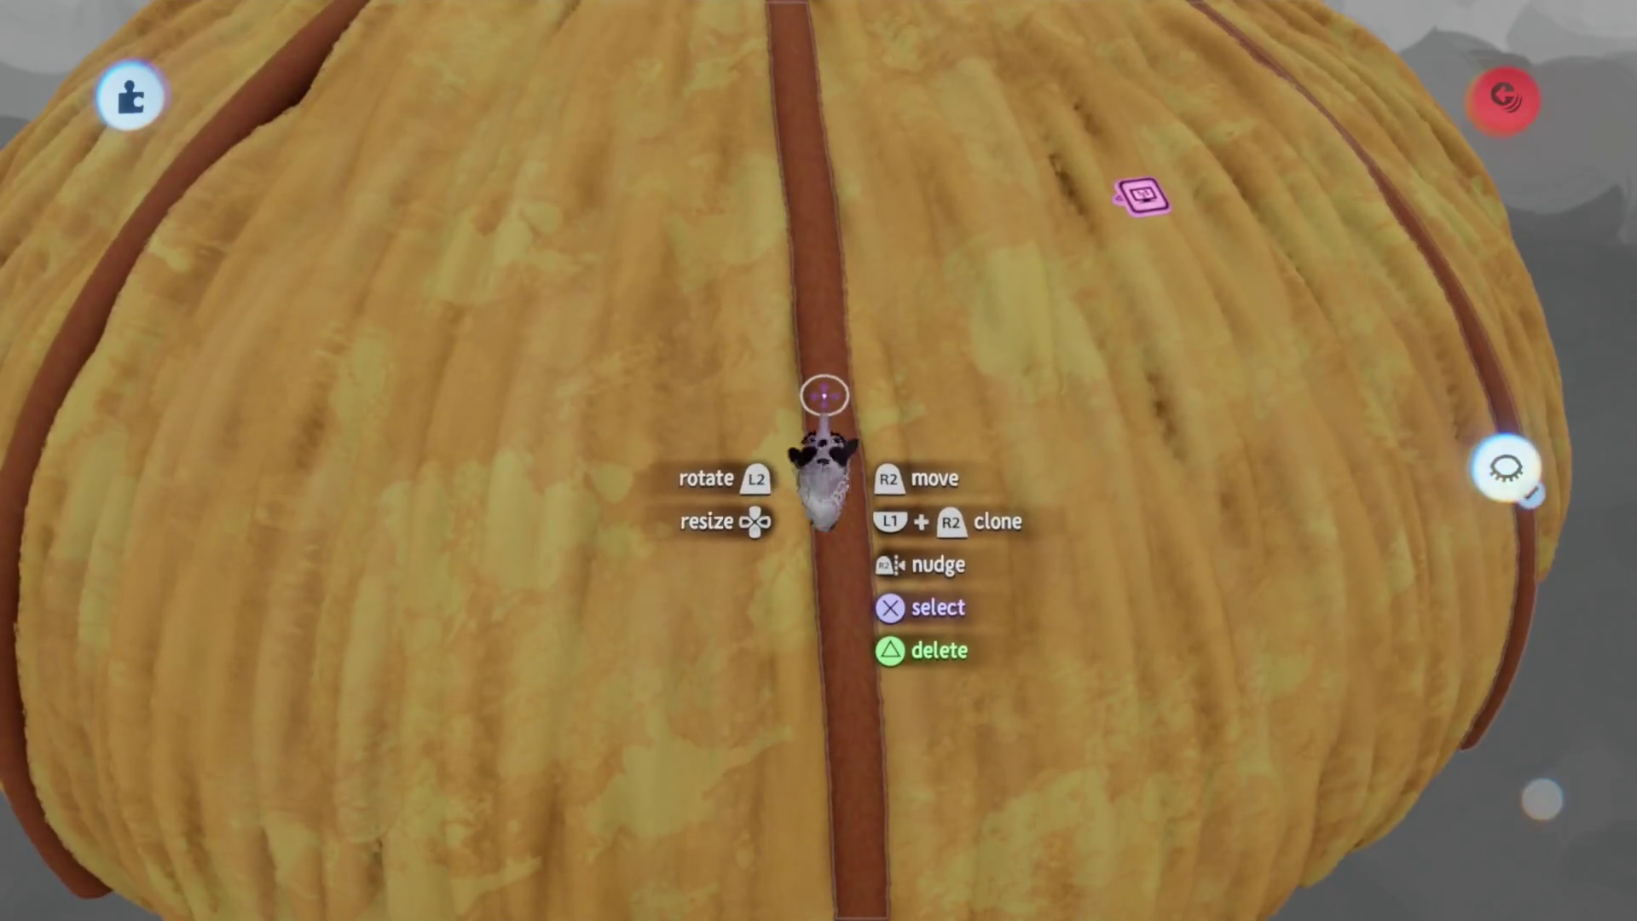
double_click(823, 394)
left_click(801, 96)
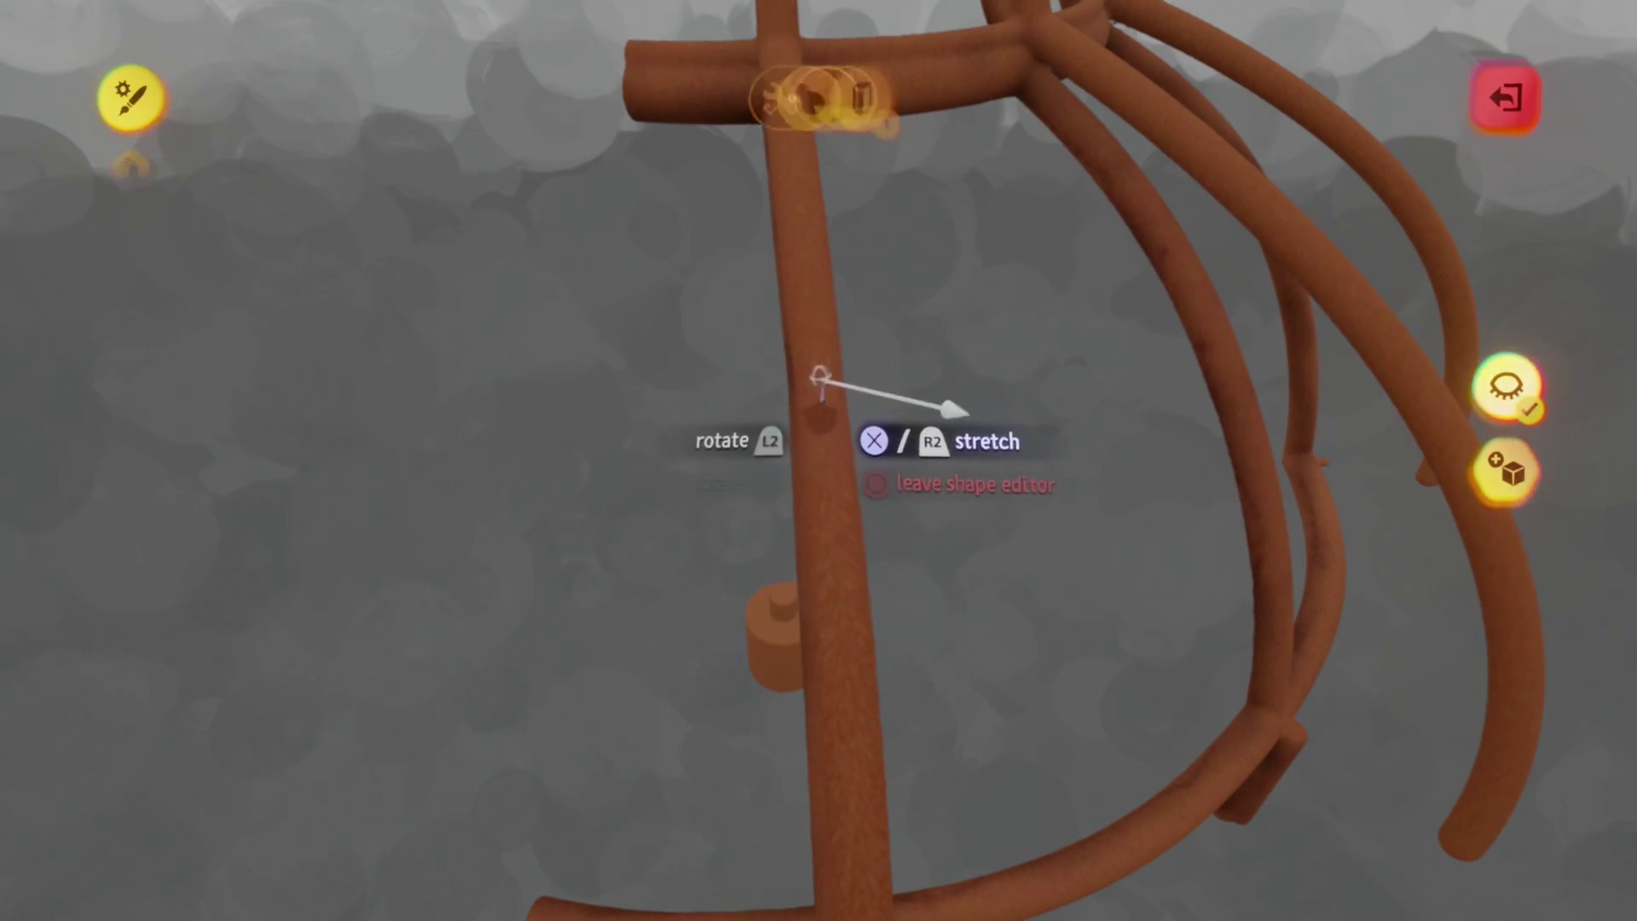
Spray-paint the roof's frame ribs brown and bring the thatched roof back into view
key("Escape")
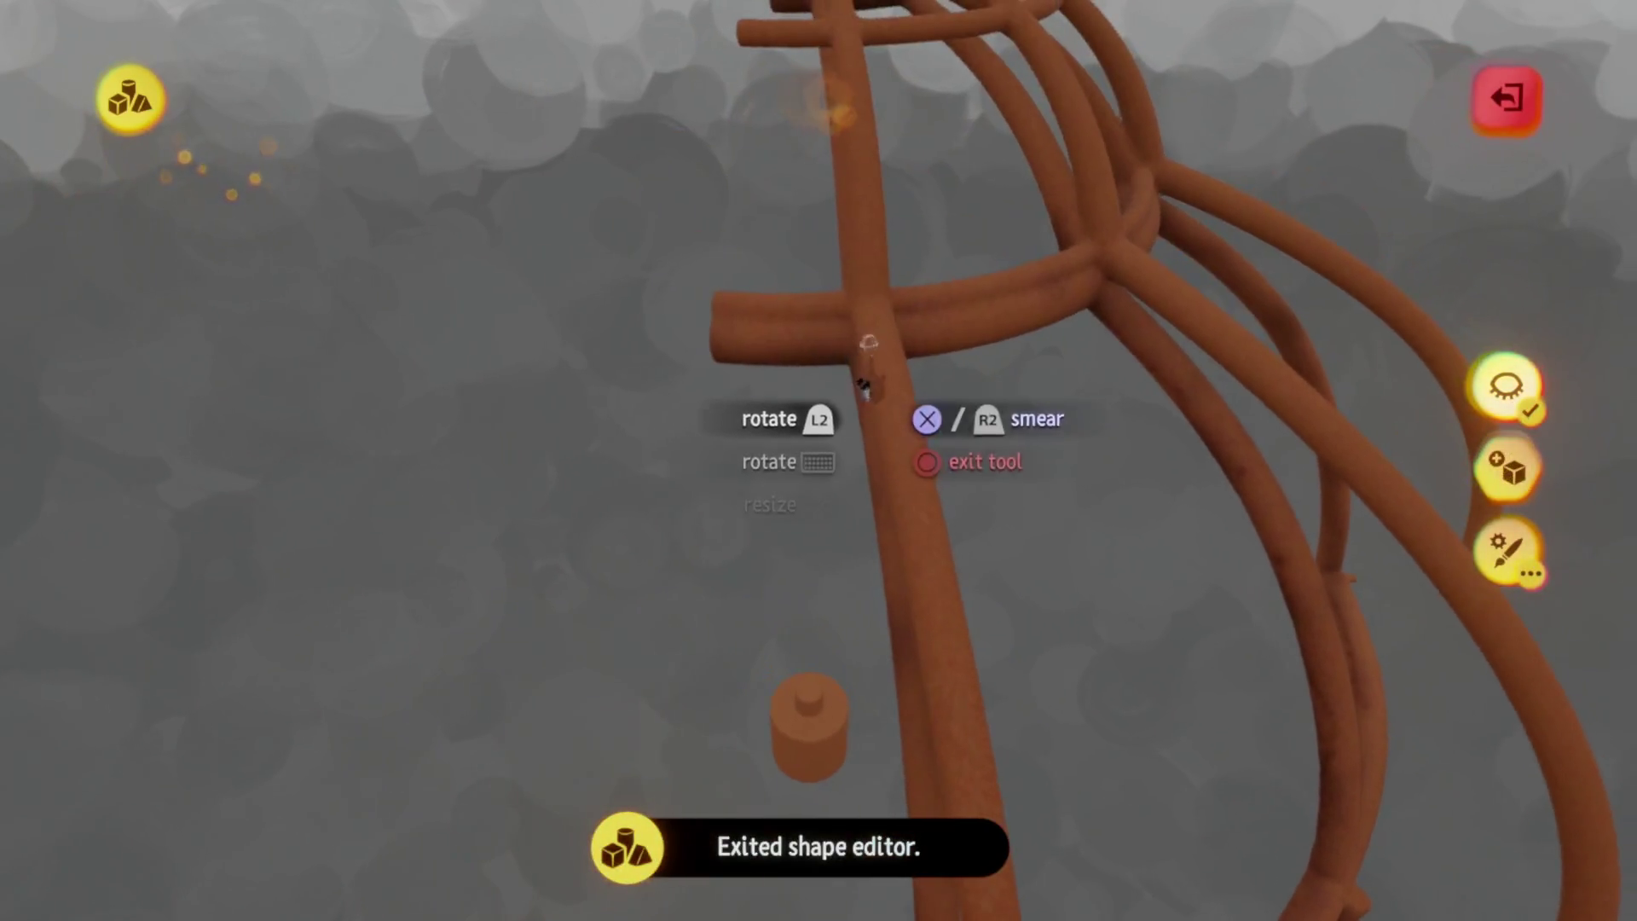
key("ctrl+z")
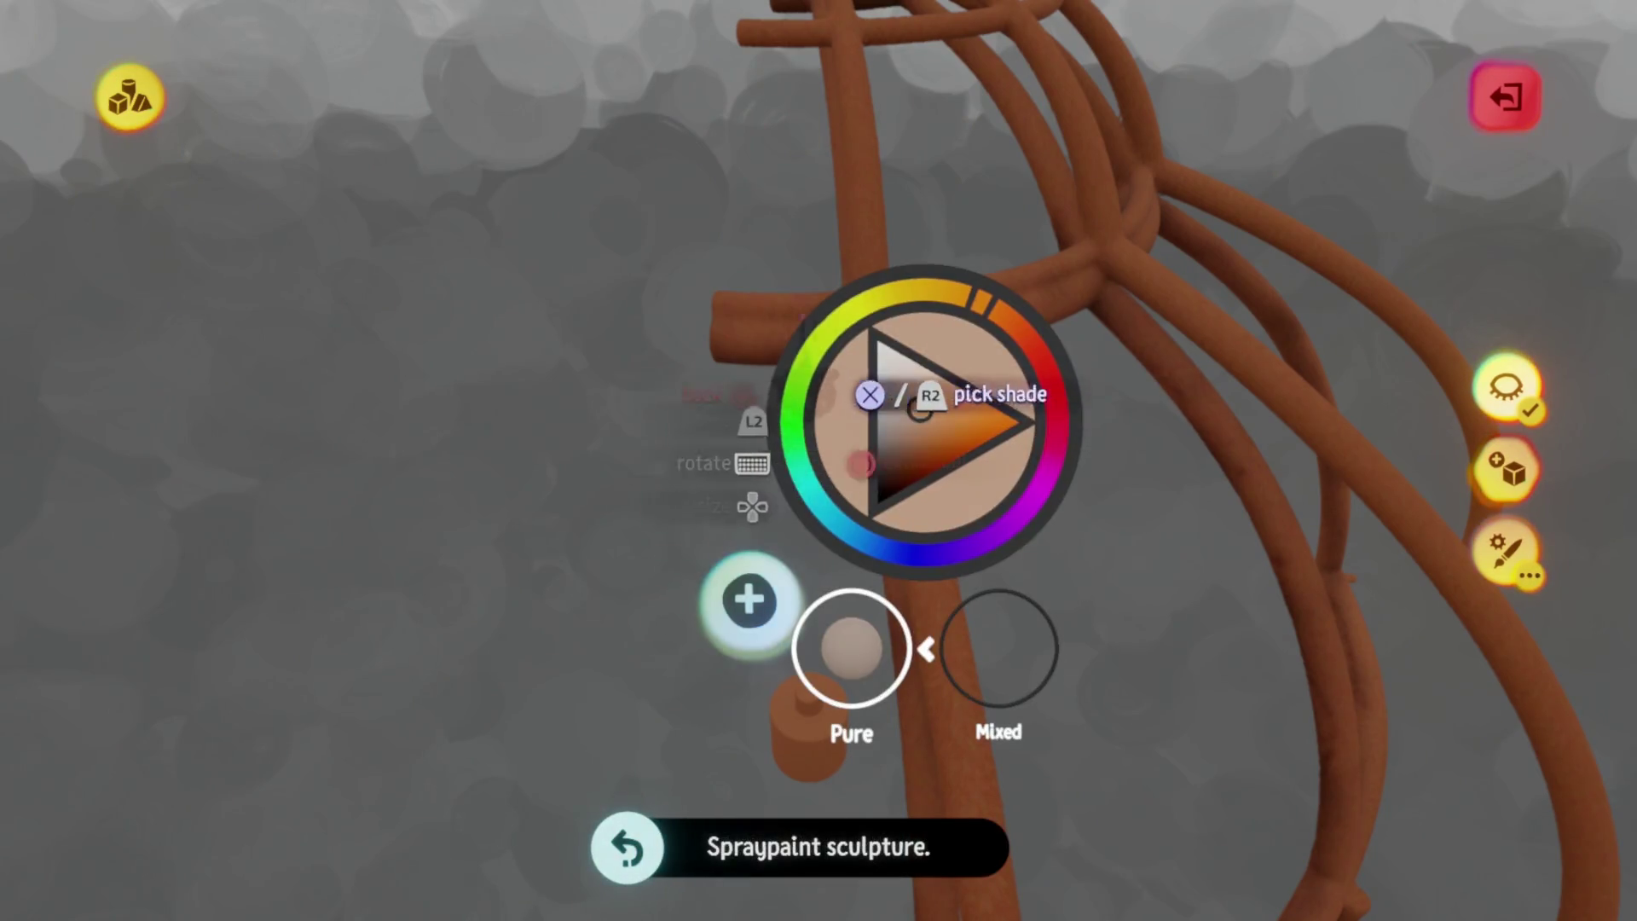
key("Escape")
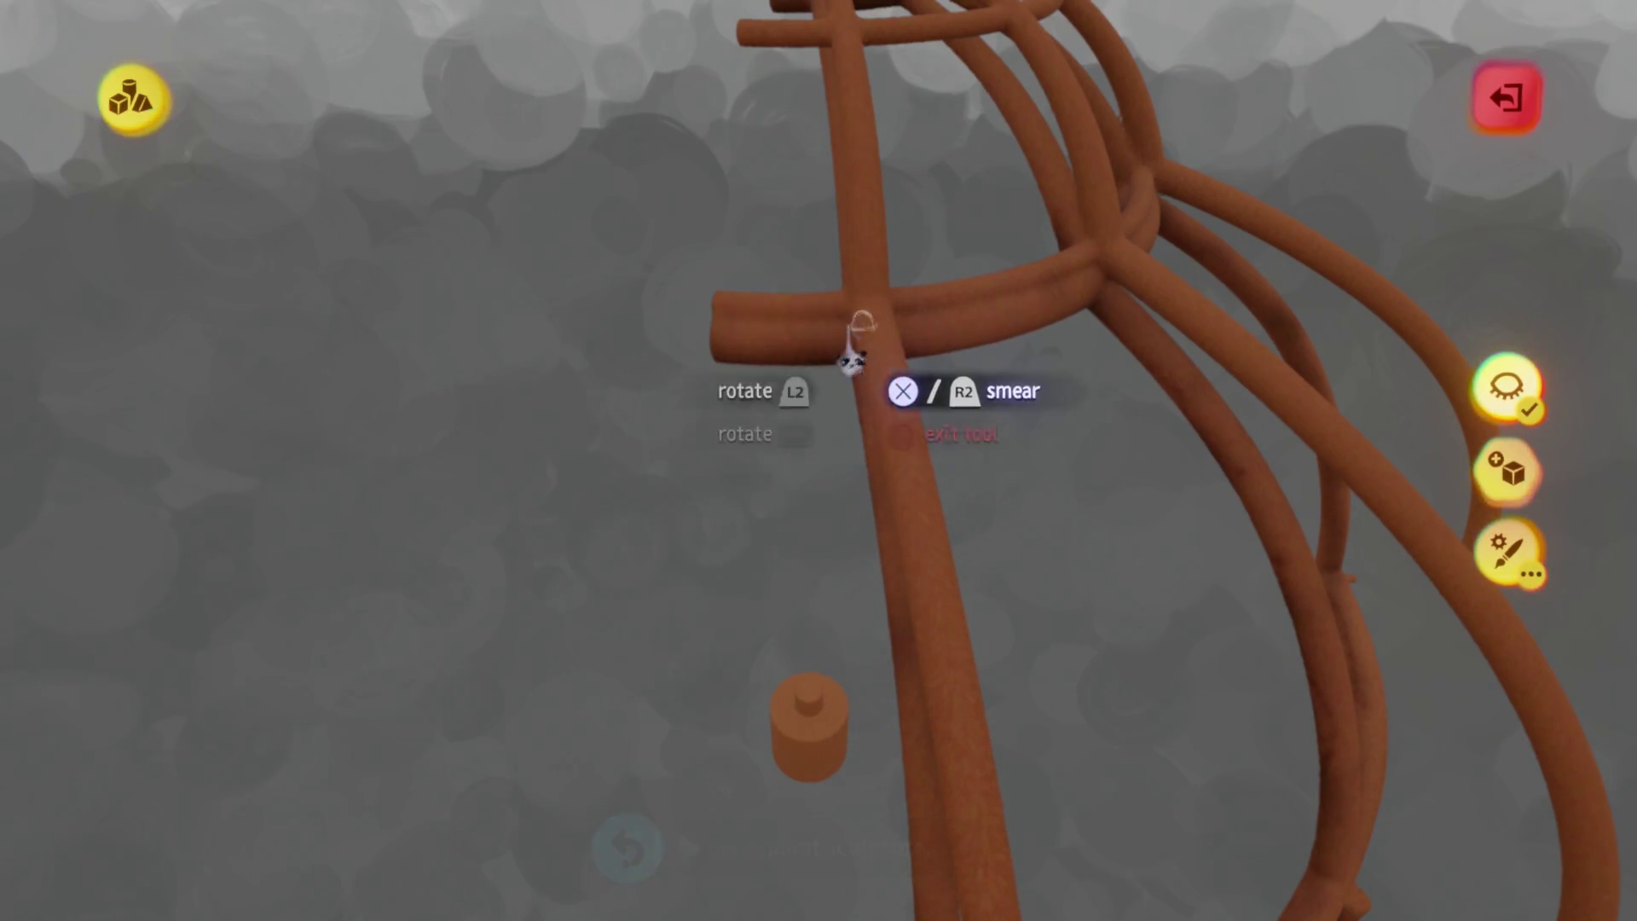
scroll(876, 477, "up", 5)
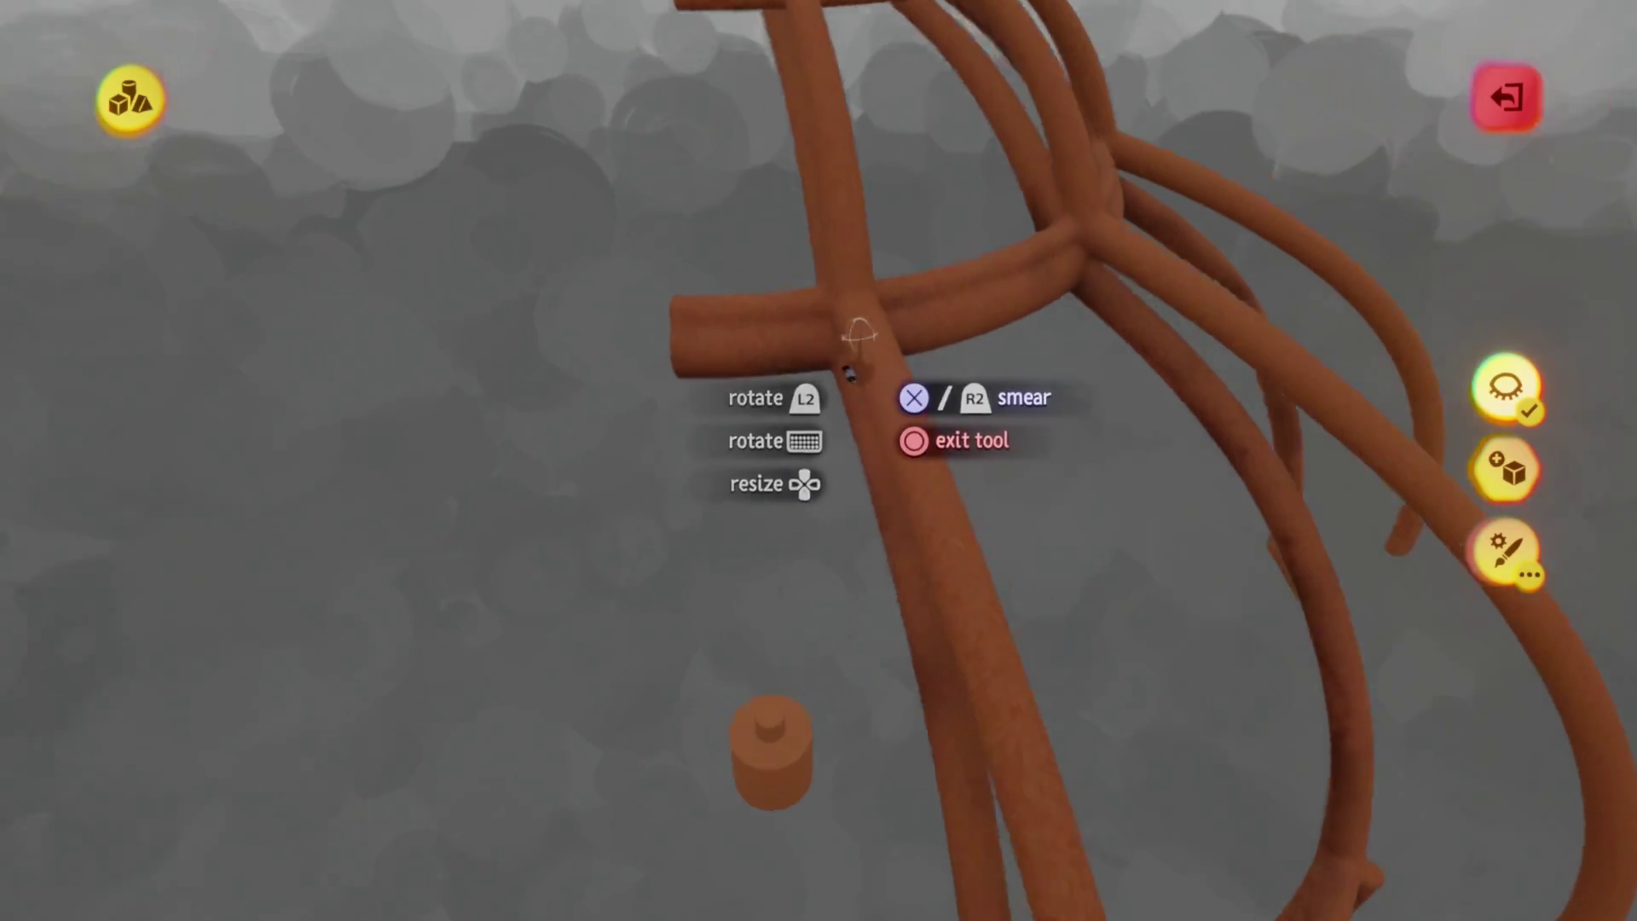
key("ctrl+z")
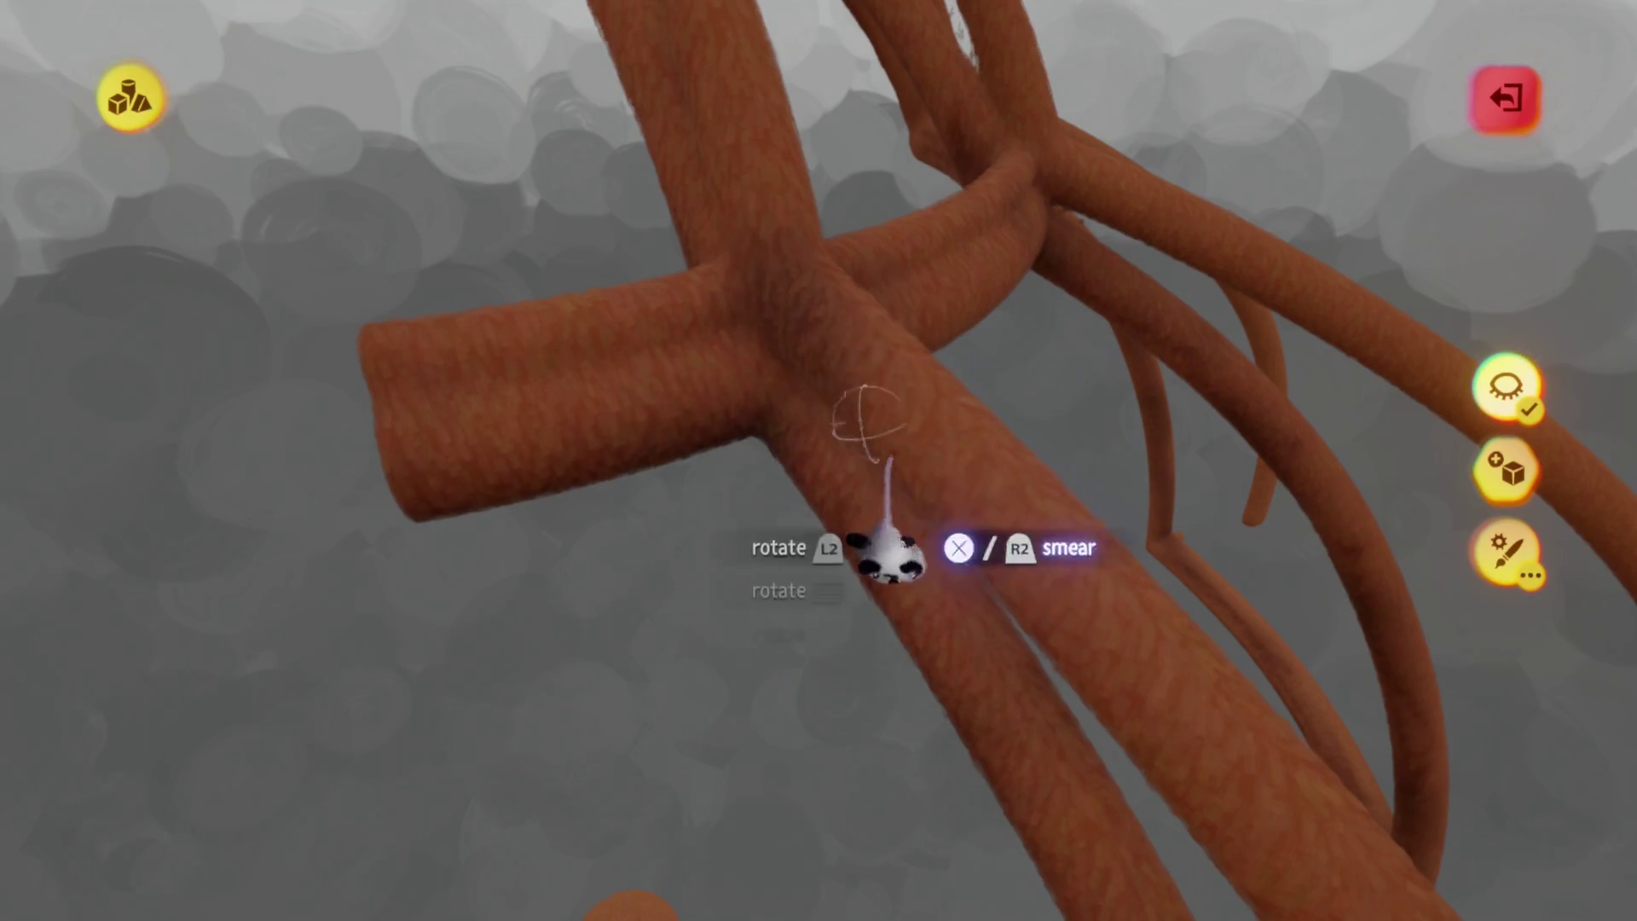
scroll(772, 422, "down", 2)
left_click(1505, 385)
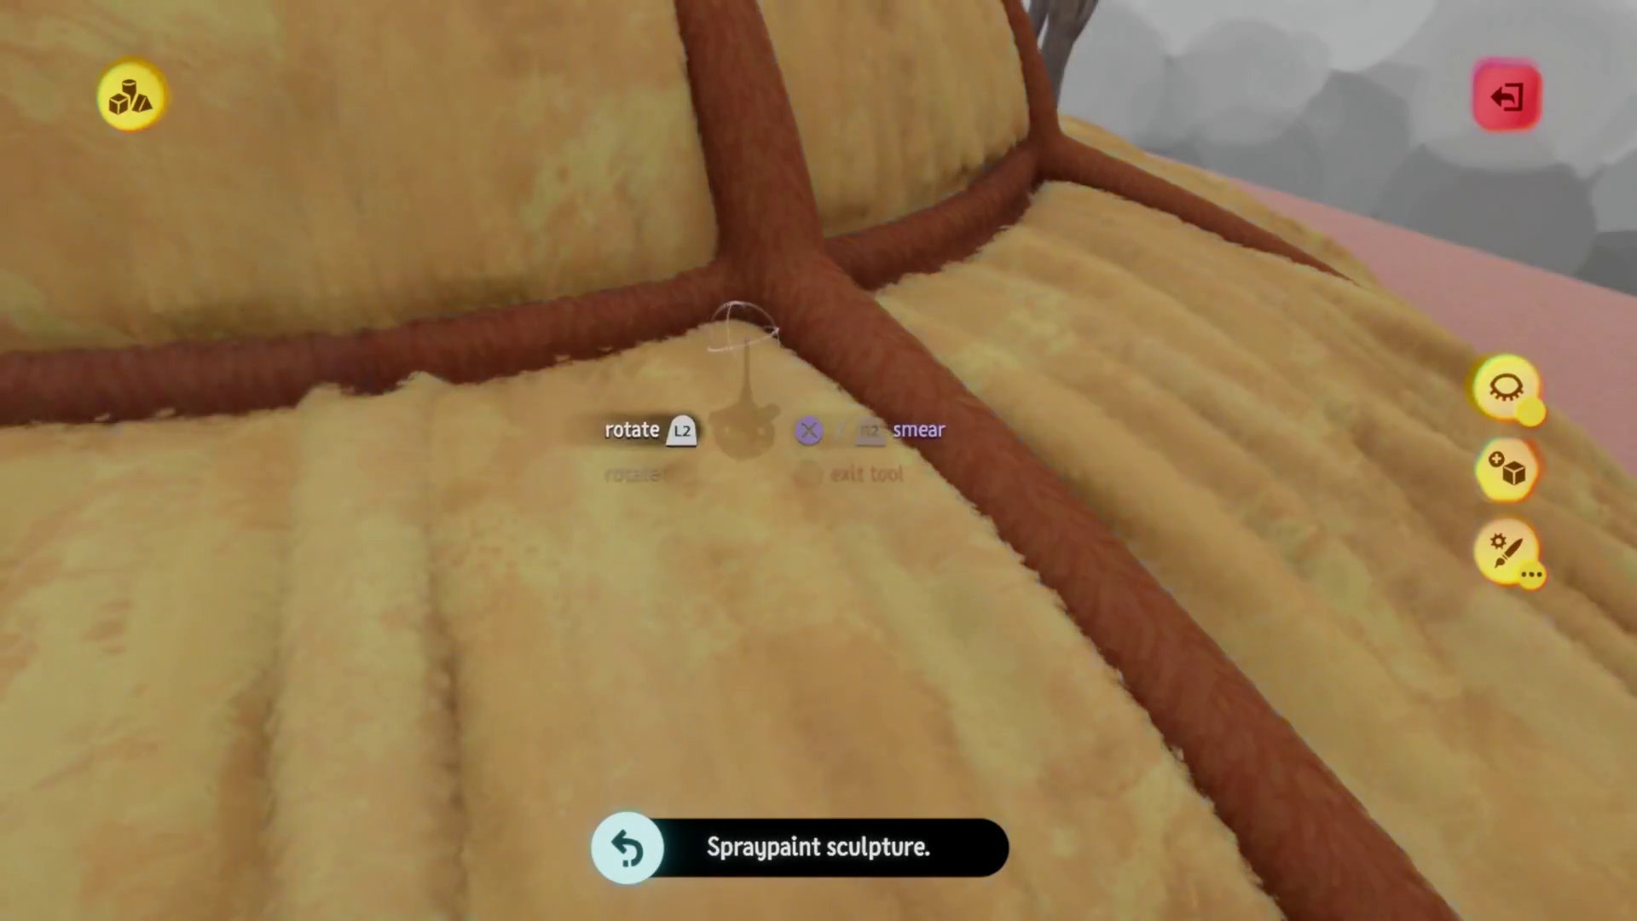
Orbit around the thatched dome to check the painted frame from the sides and top
mouse_move(715, 329)
middle_mouse_down()
mouse_move(694, 501)
mouse_move(943, 402)
mouse_move(877, 573)
mouse_move(780, 485)
mouse_move(827, 369)
mouse_move(768, 281)
middle_mouse_up()
middle_click_drag(866, 804, 794, 373)
mouse_move(851, 300)
middle_mouse_down()
mouse_move(906, 566)
mouse_move(866, 313)
middle_mouse_up()
mouse_move(909, 669)
middle_mouse_down()
mouse_move(891, 610)
mouse_move(887, 733)
mouse_move(869, 759)
mouse_move(833, 587)
mouse_move(797, 636)
mouse_move(693, 703)
middle_mouse_up()
mouse_move(817, 493)
middle_mouse_down()
mouse_move(860, 430)
mouse_move(802, 497)
mouse_move(743, 477)
mouse_move(849, 414)
mouse_move(801, 359)
mouse_move(673, 523)
mouse_move(735, 596)
mouse_move(727, 341)
middle_mouse_up()
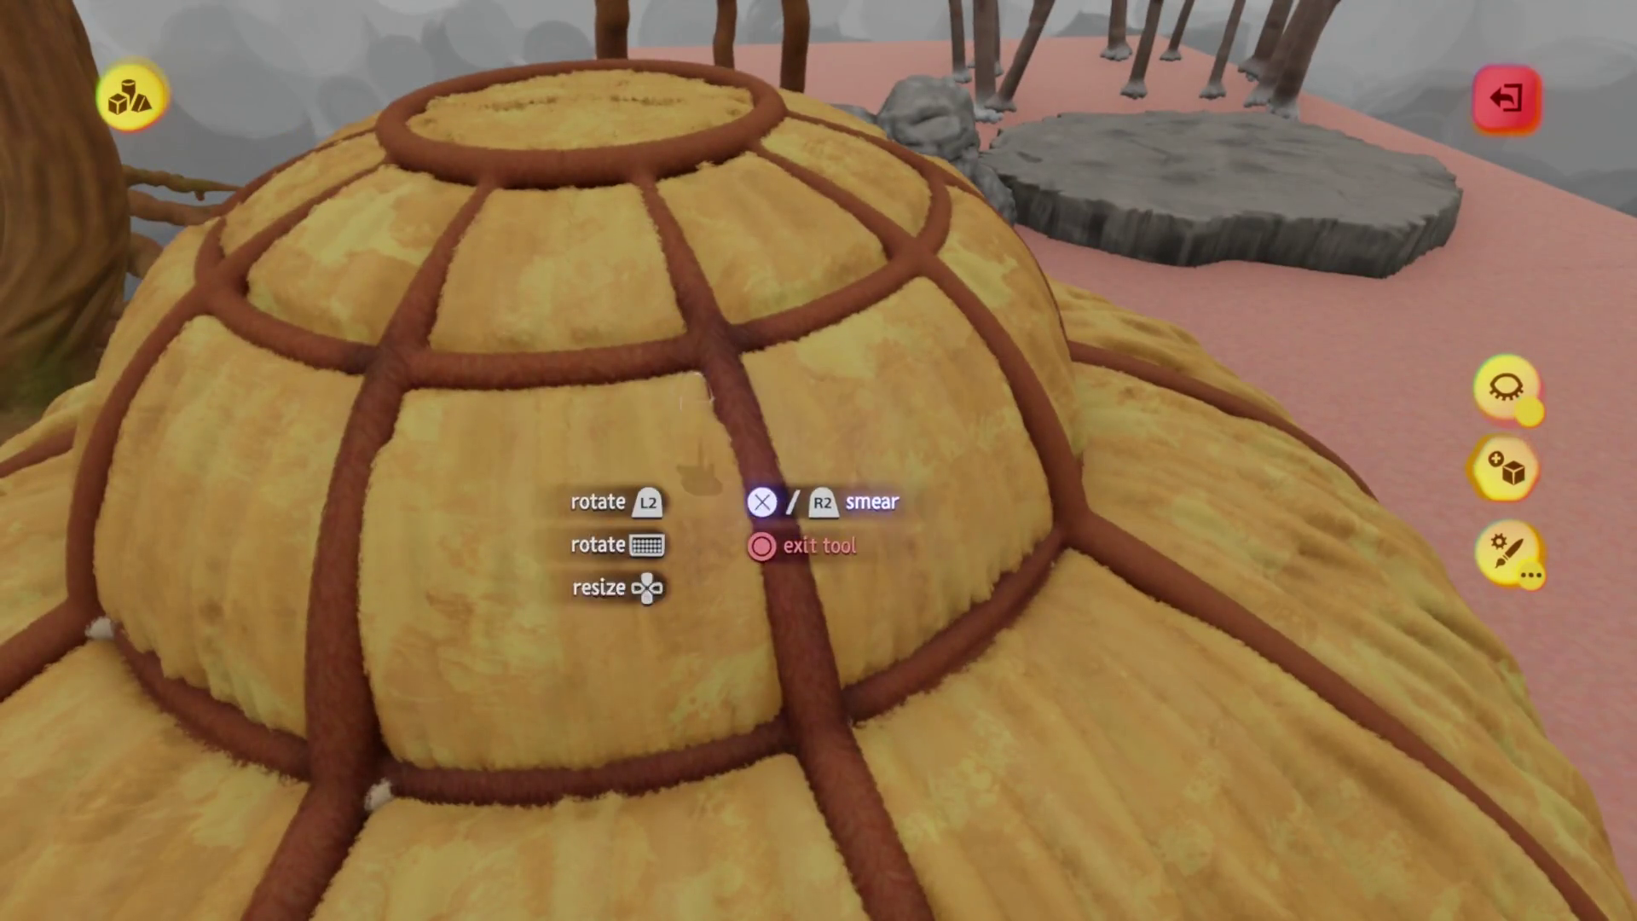
mouse_move(689, 416)
middle_mouse_down()
mouse_move(782, 628)
mouse_move(782, 552)
mouse_move(755, 477)
middle_mouse_up()
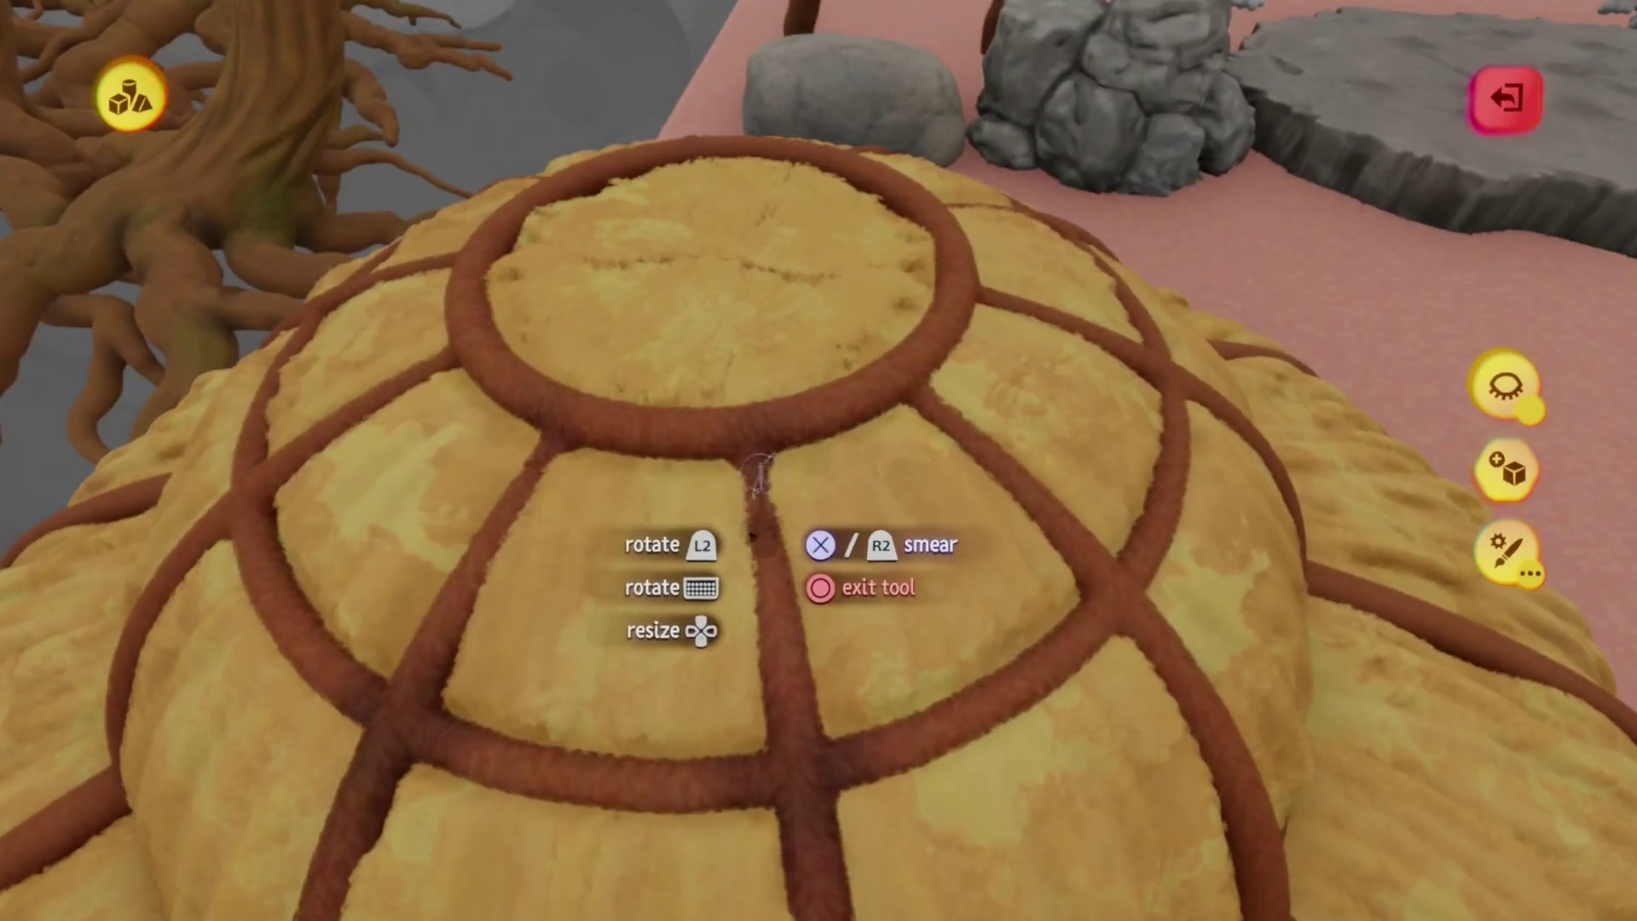
mouse_move(707, 548)
middle_mouse_down()
mouse_move(788, 511)
mouse_move(694, 375)
middle_mouse_up()
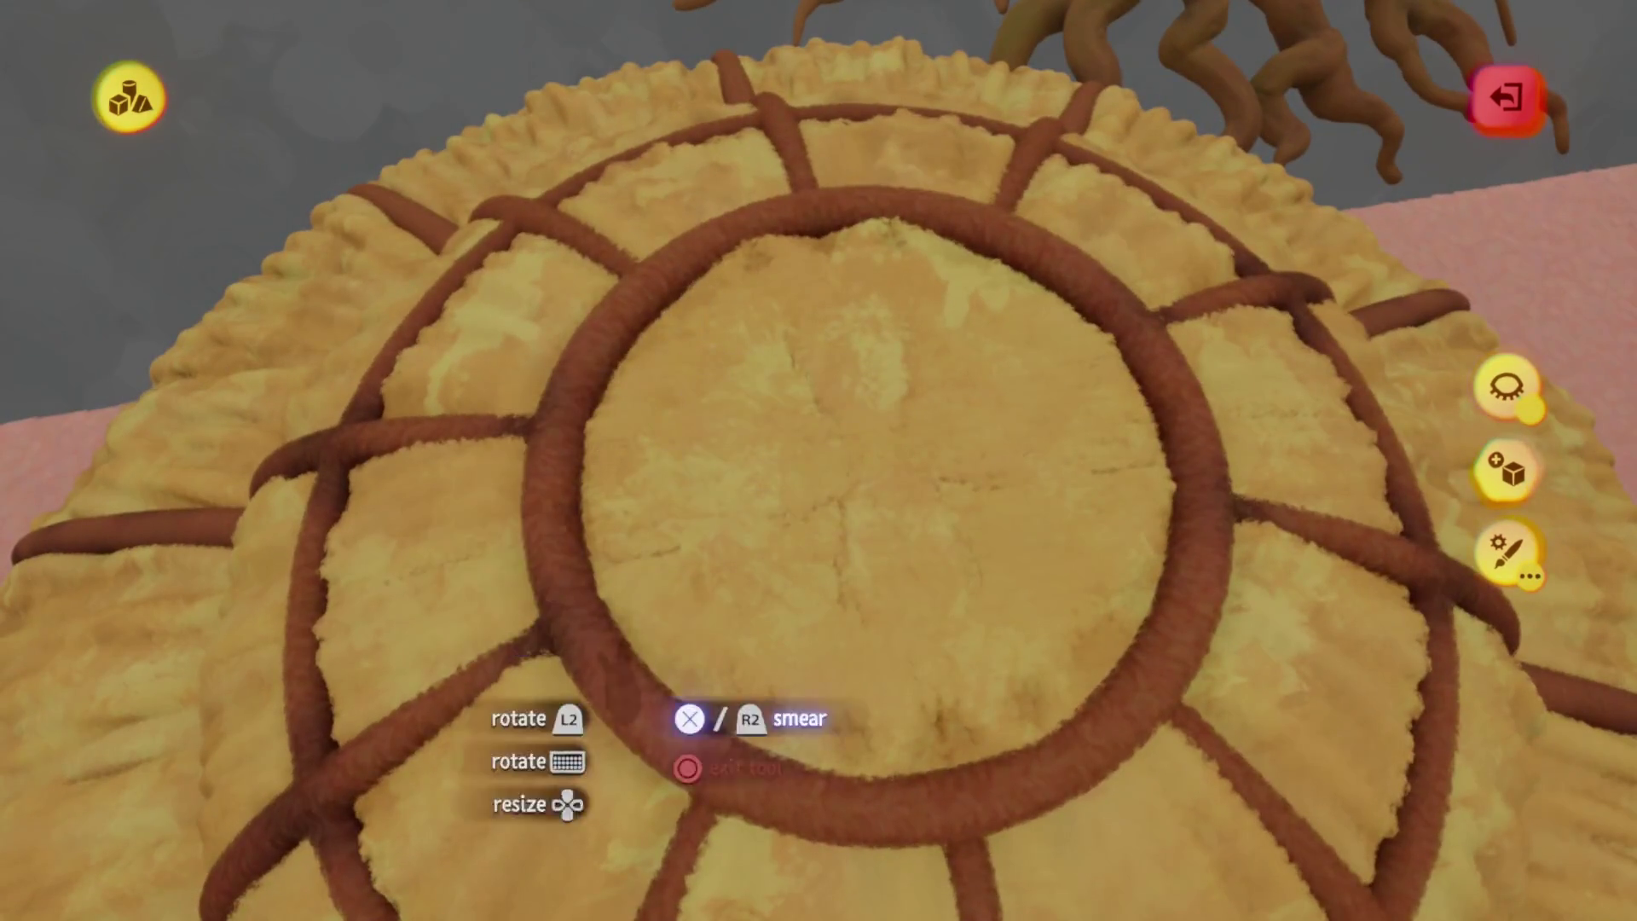
mouse_move(780, 832)
middle_mouse_down()
mouse_move(833, 529)
mouse_move(939, 452)
mouse_move(1056, 473)
mouse_move(1087, 447)
mouse_move(777, 708)
middle_mouse_up()
Zoom in on the dome's side, pull back, then reopen the thatched roof for sculpt editing
mouse_move(861, 643)
middle_mouse_down()
mouse_move(913, 635)
mouse_move(907, 709)
mouse_move(877, 625)
mouse_move(737, 662)
mouse_move(733, 699)
mouse_move(708, 650)
mouse_move(772, 650)
mouse_move(828, 558)
mouse_move(827, 504)
mouse_move(778, 588)
mouse_move(833, 409)
mouse_move(836, 529)
mouse_move(831, 115)
middle_mouse_up()
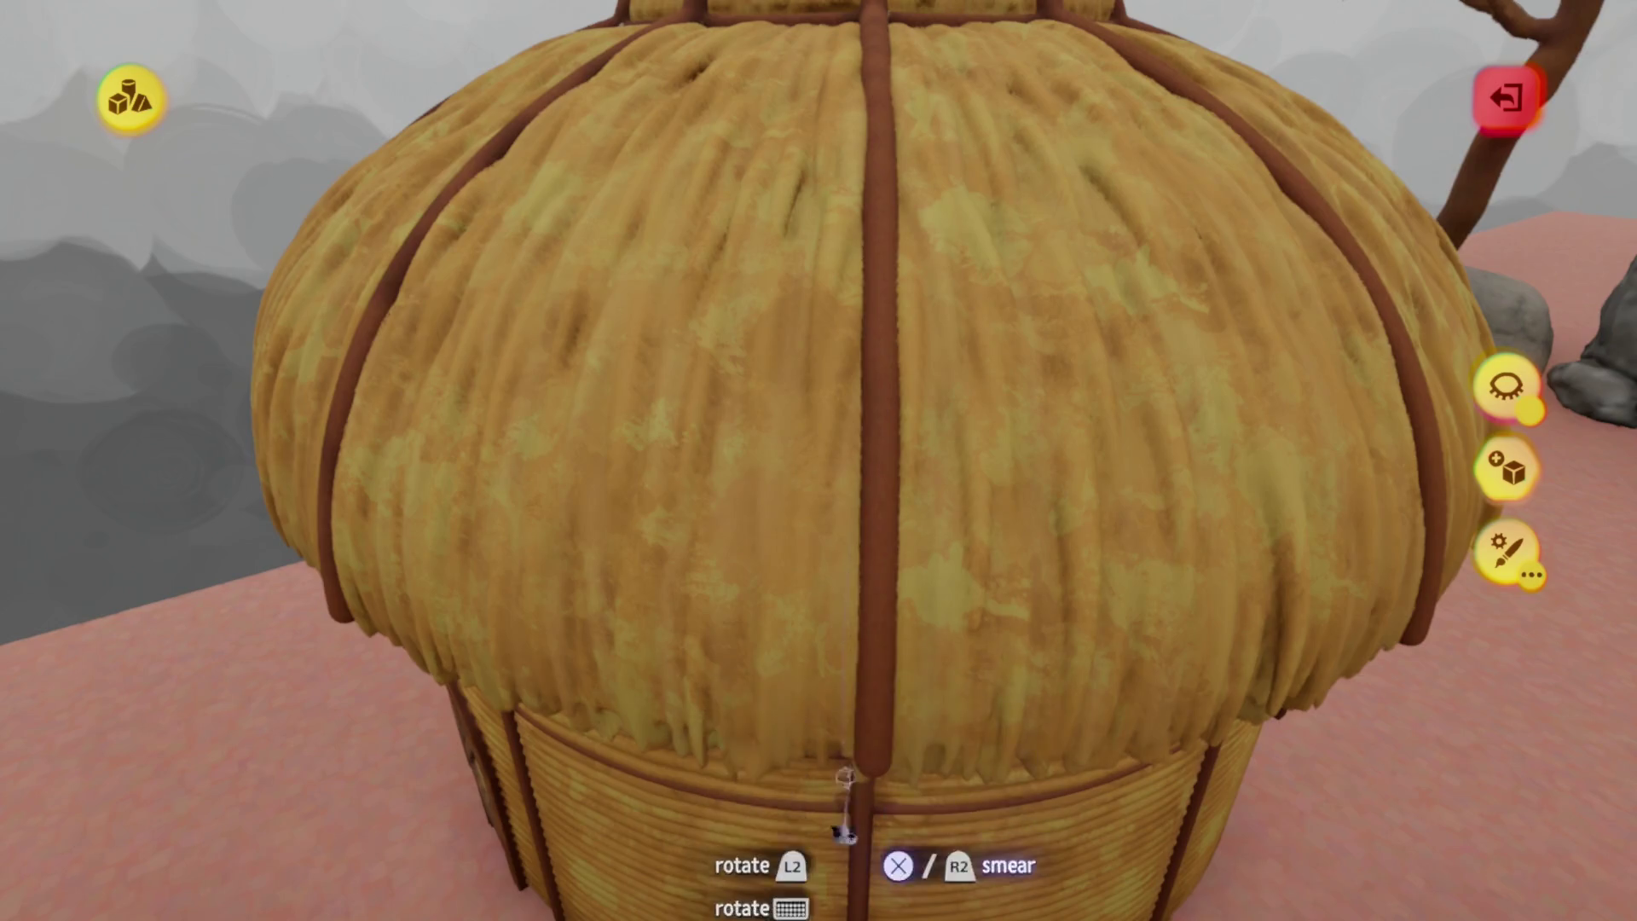
middle_click_drag(844, 831, 799, 255)
mouse_move(712, 817)
middle_mouse_down()
mouse_move(792, 534)
mouse_move(773, 287)
middle_mouse_up()
mouse_move(889, 801)
middle_mouse_down()
mouse_move(821, 446)
mouse_move(840, 511)
mouse_move(840, 402)
mouse_move(839, 447)
middle_mouse_up()
key("Escape")
left_click(840, 448)
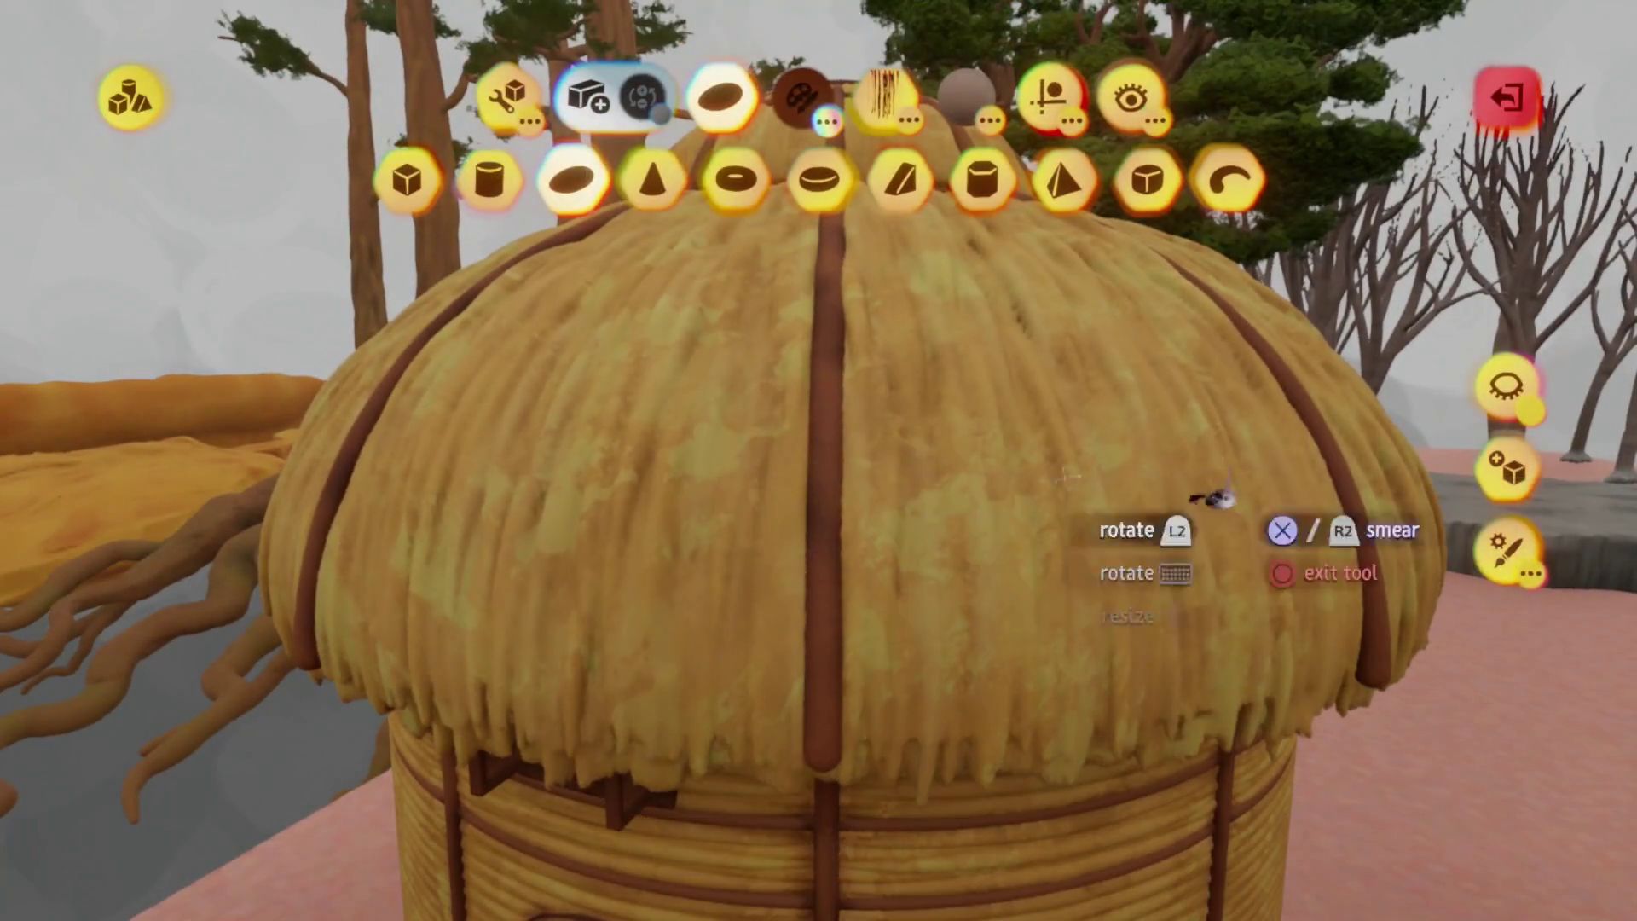
Set the thatched roof's Audio Surface Type to a grass option and close its settings
left_click(1507, 383)
key("Escape")
mouse_move(833, 483)
middle_mouse_down()
mouse_move(980, 201)
mouse_move(1052, 490)
mouse_move(821, 460)
middle_mouse_up()
key("ctrl+z")
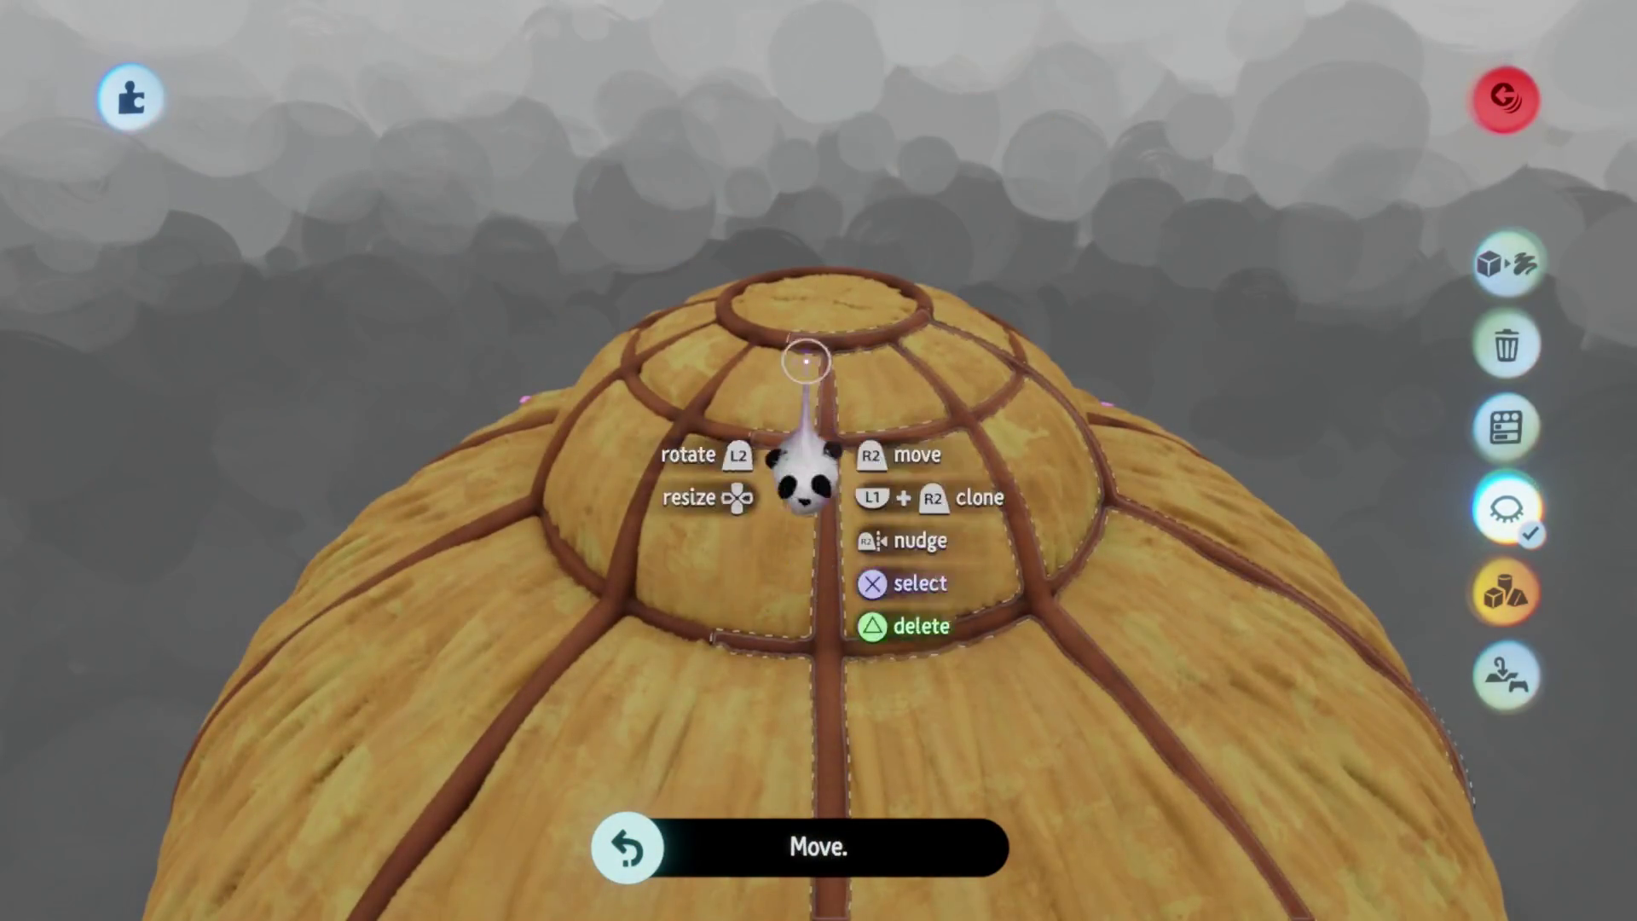
middle_click_drag(805, 361, 782, 408)
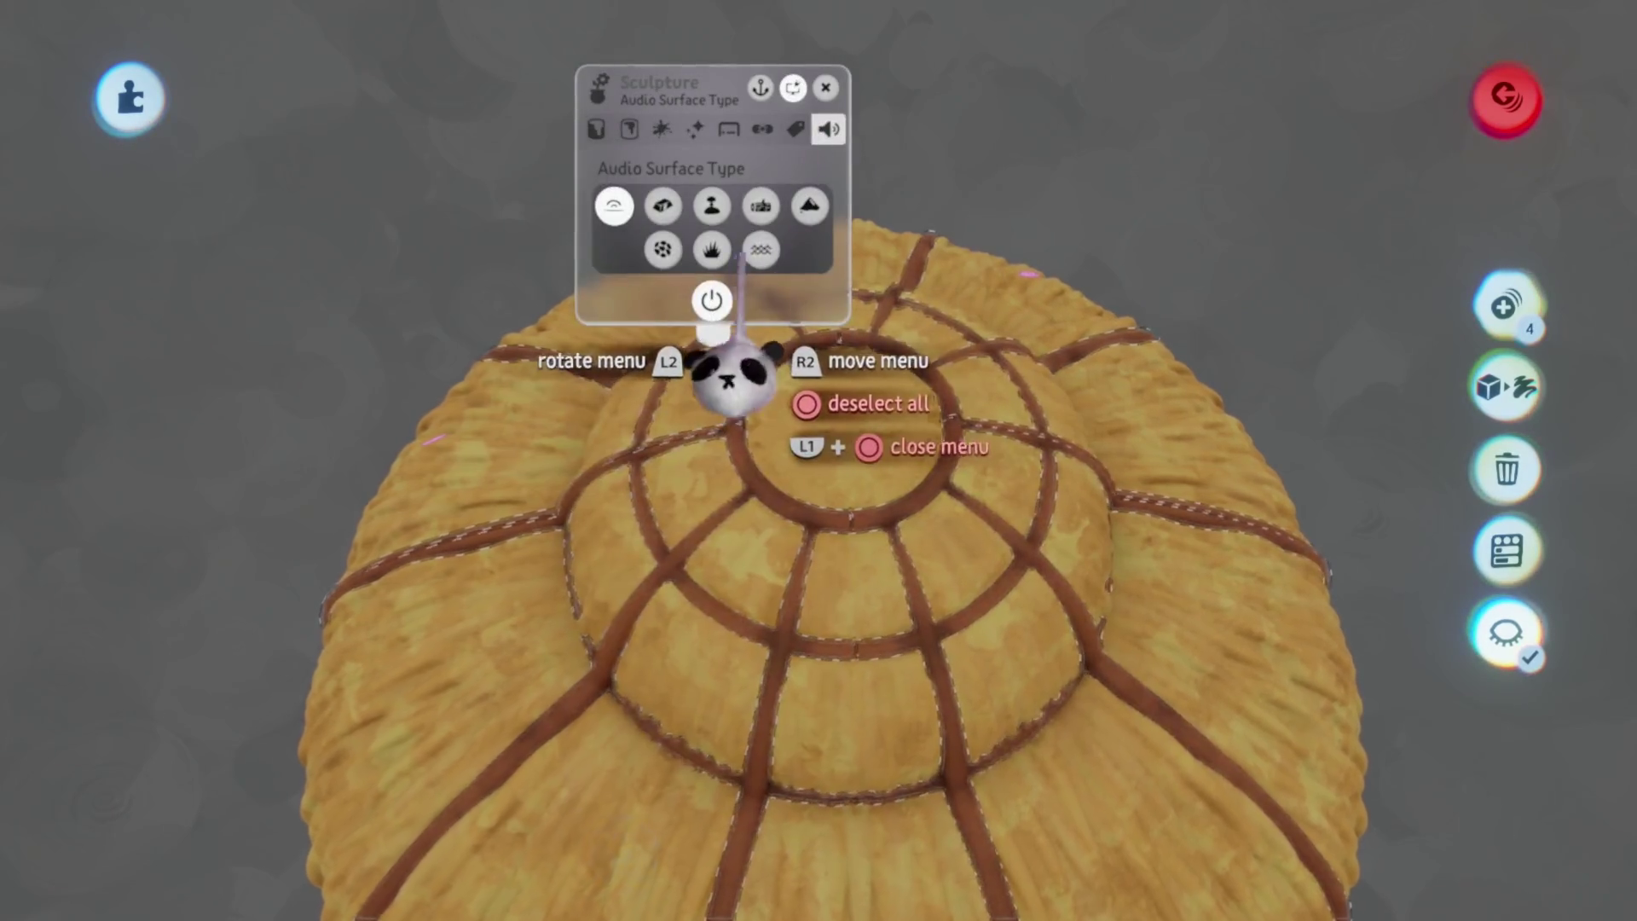
key("Escape")
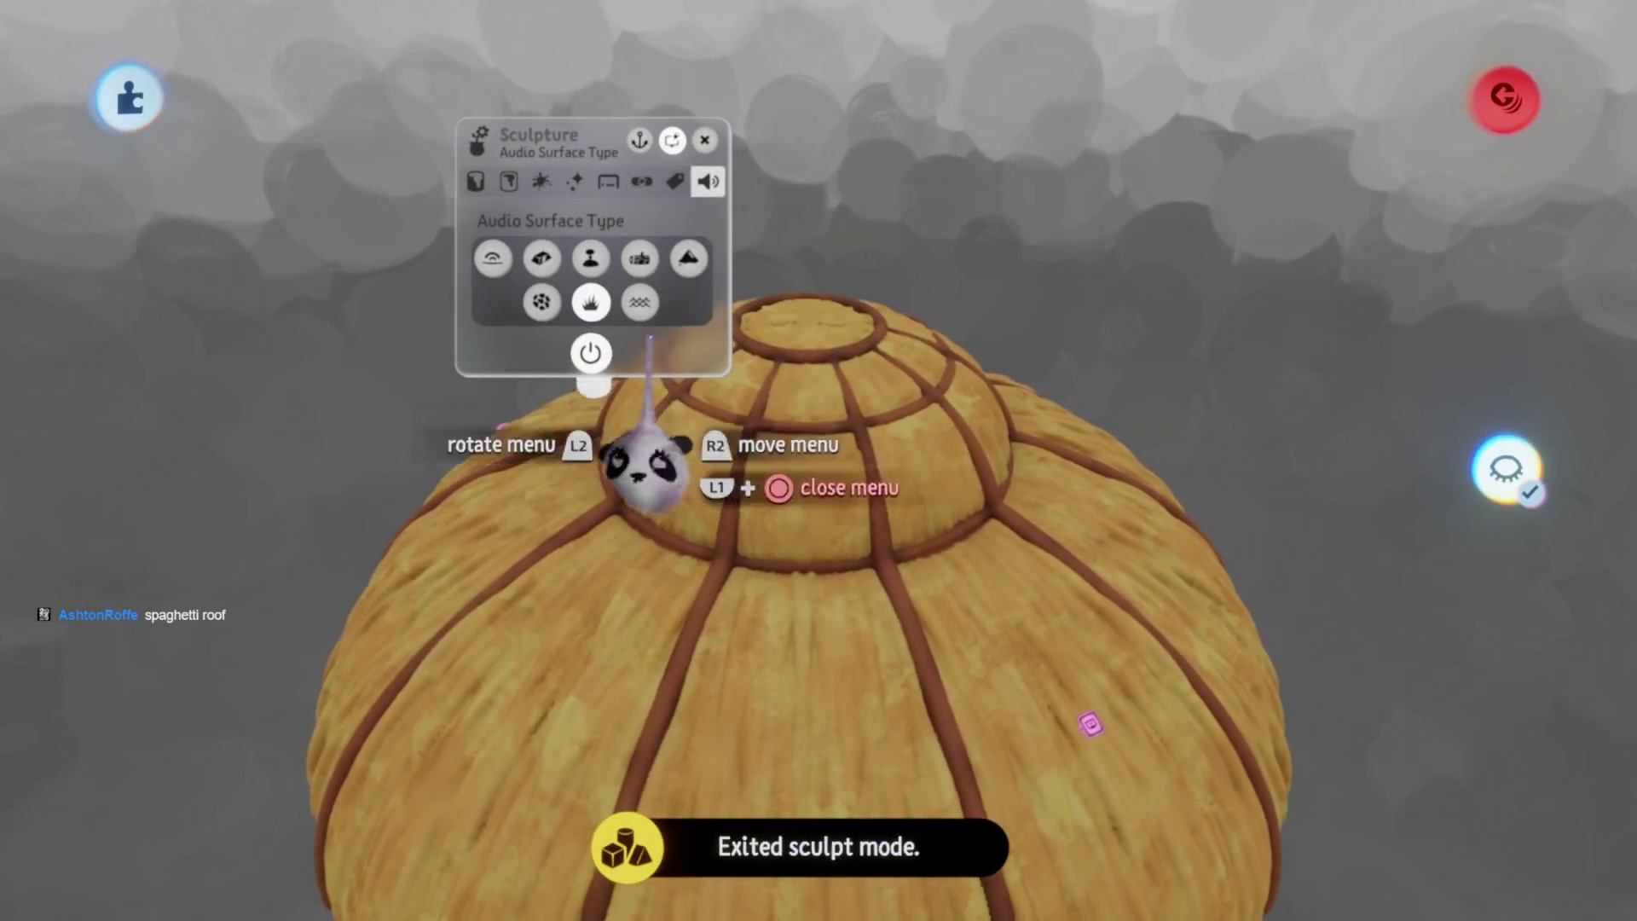
key("Escape")
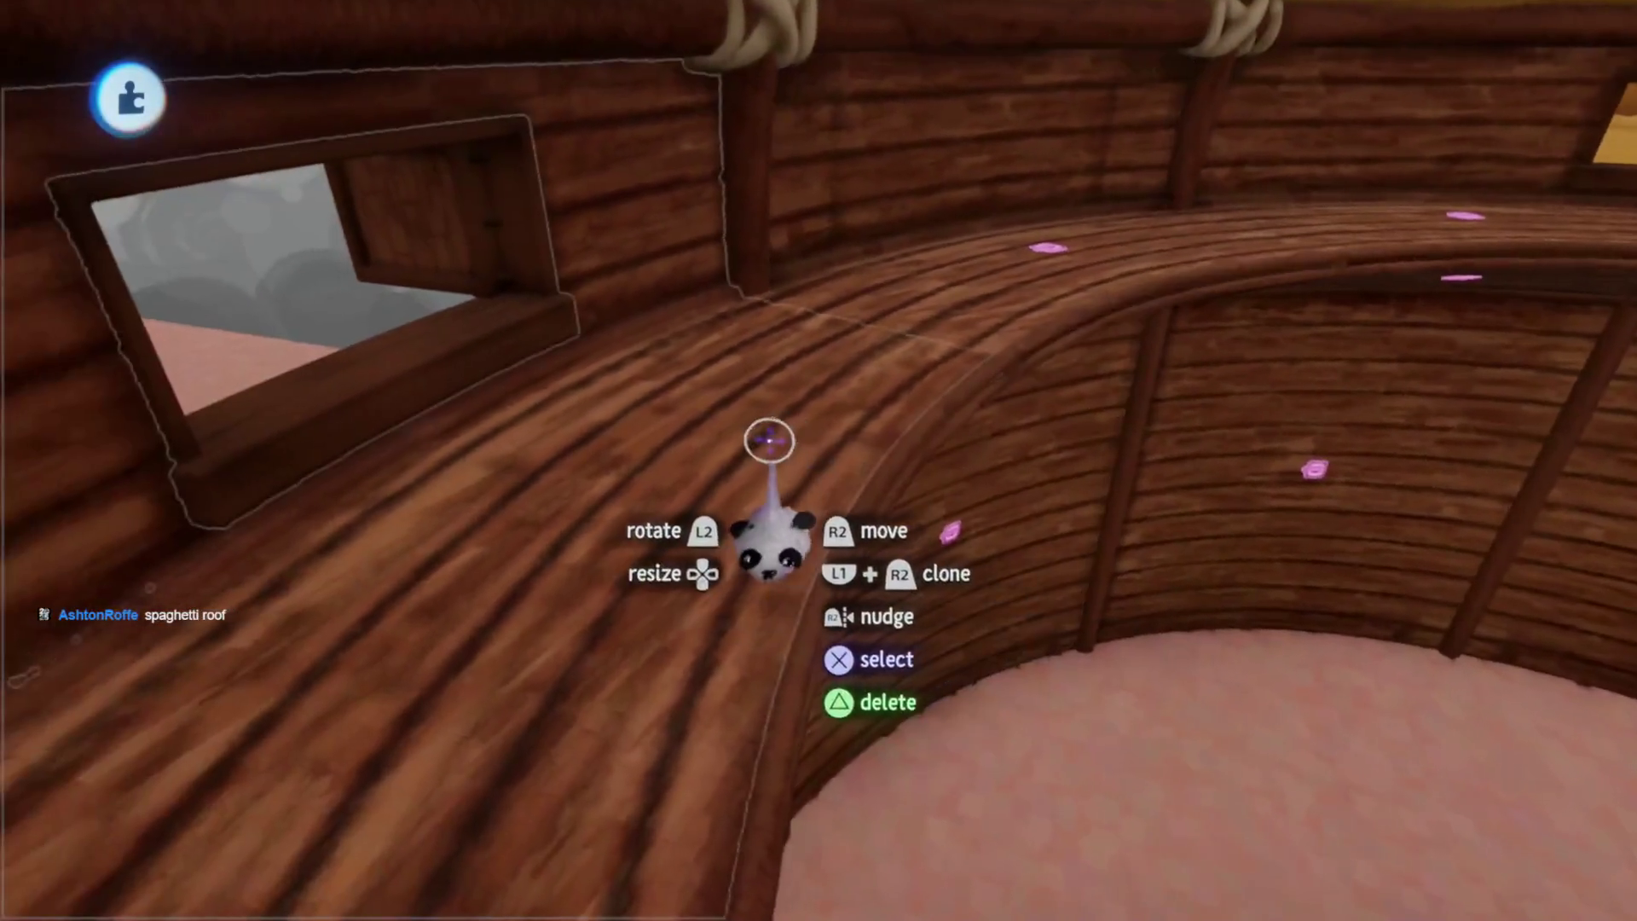
Choose an Audio Surface Type for the wooden wall piece, then reselect it and reopen its settings
left_click(751, 439)
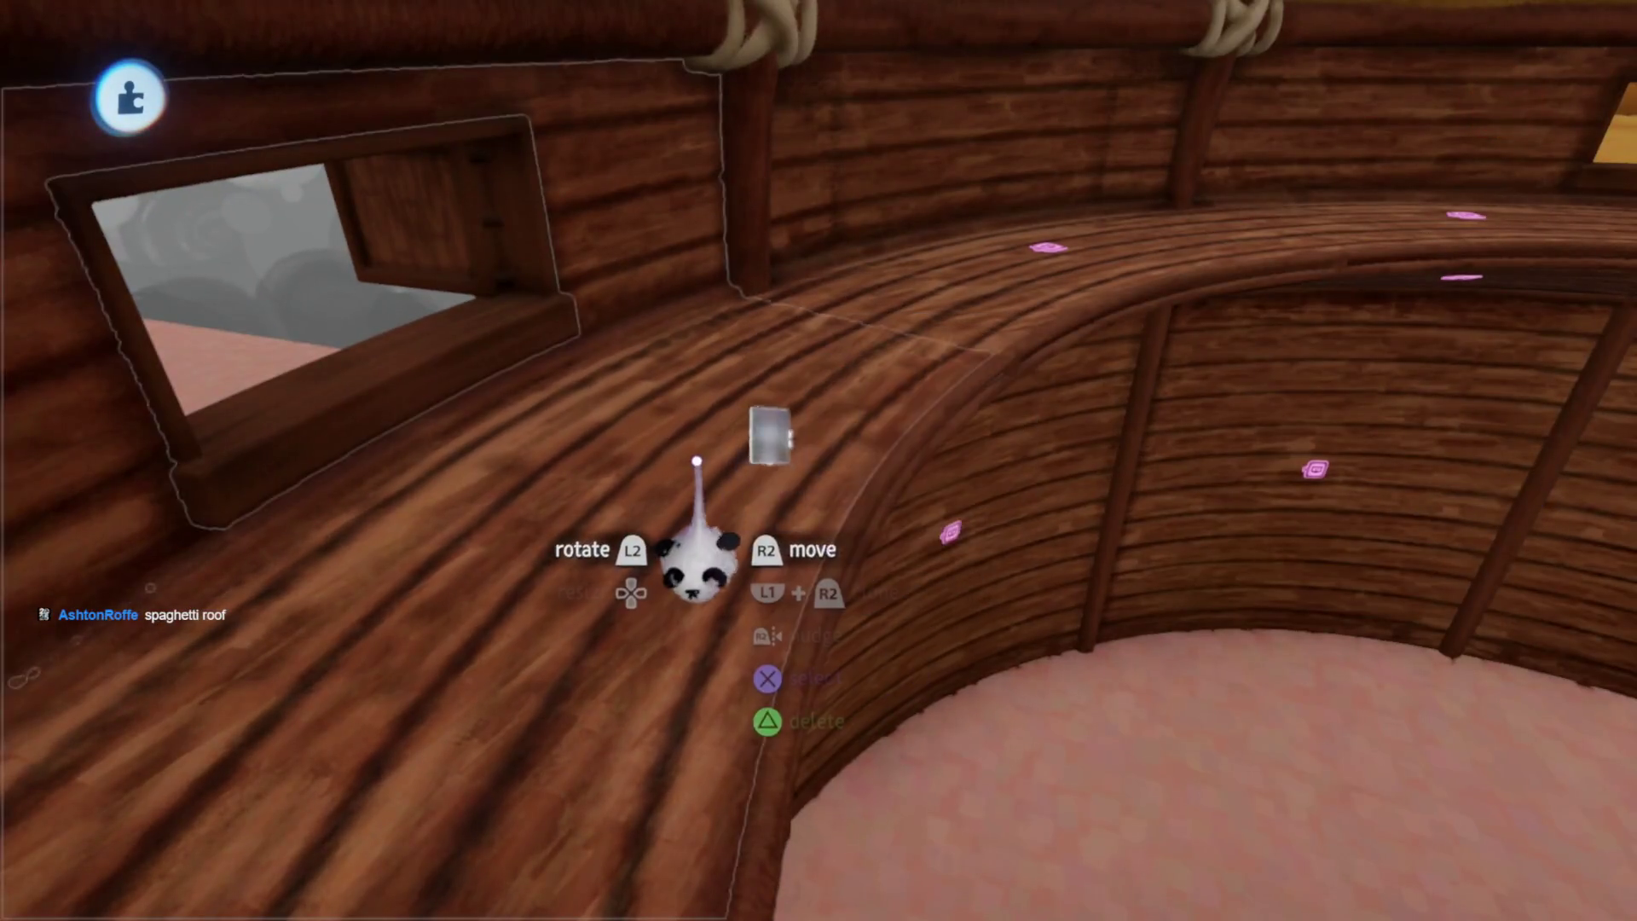
key("Escape")
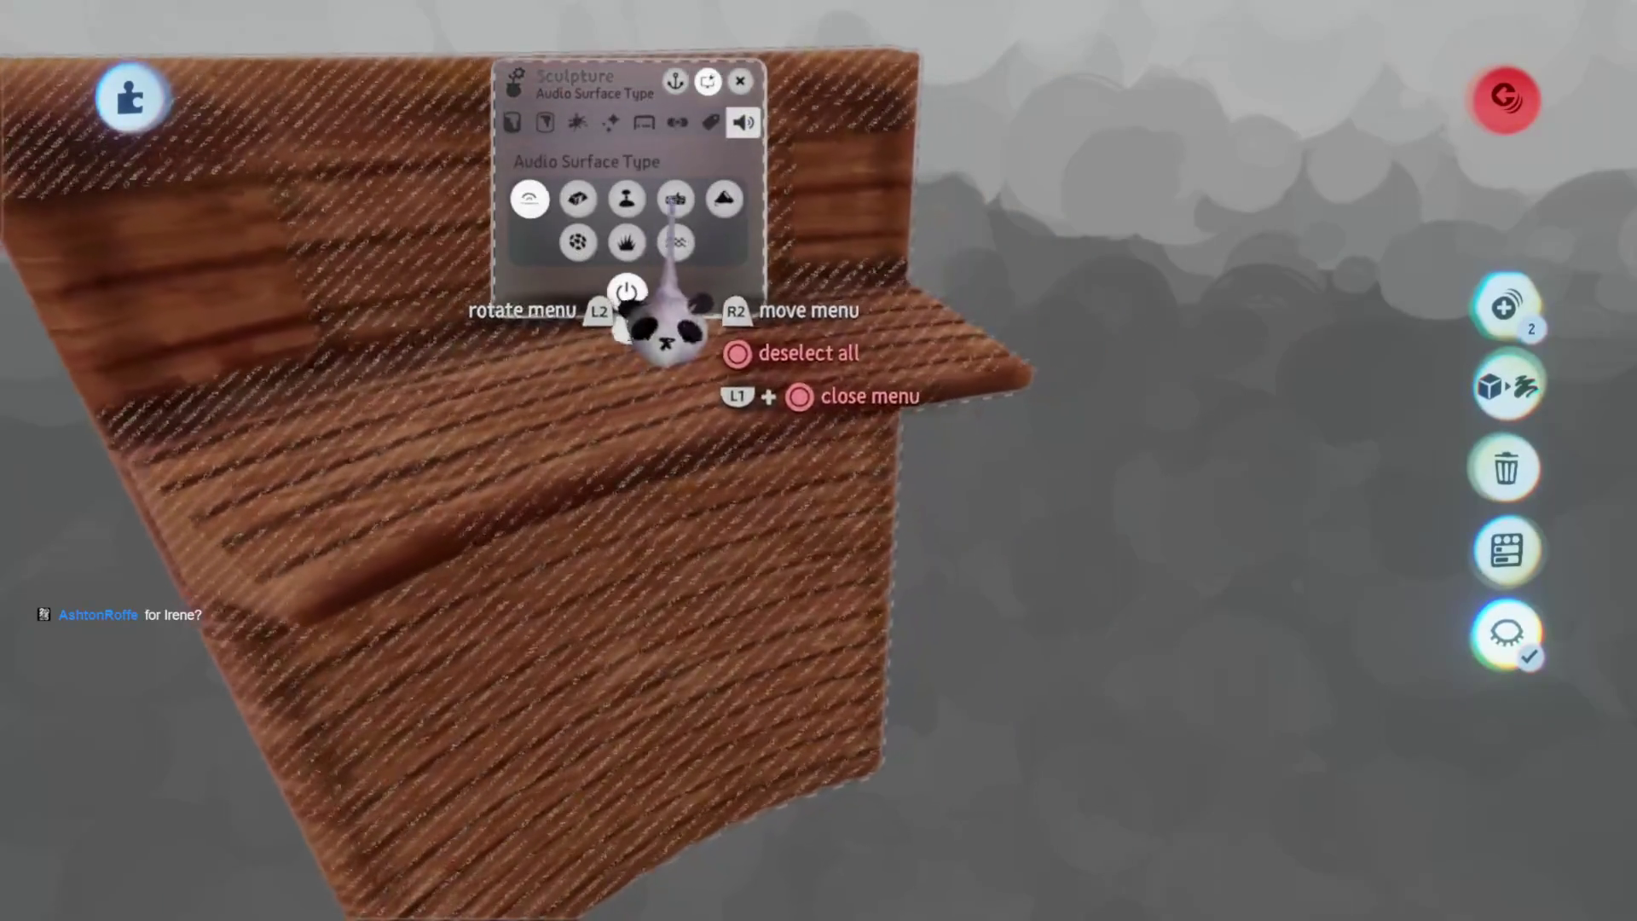
key("Escape")
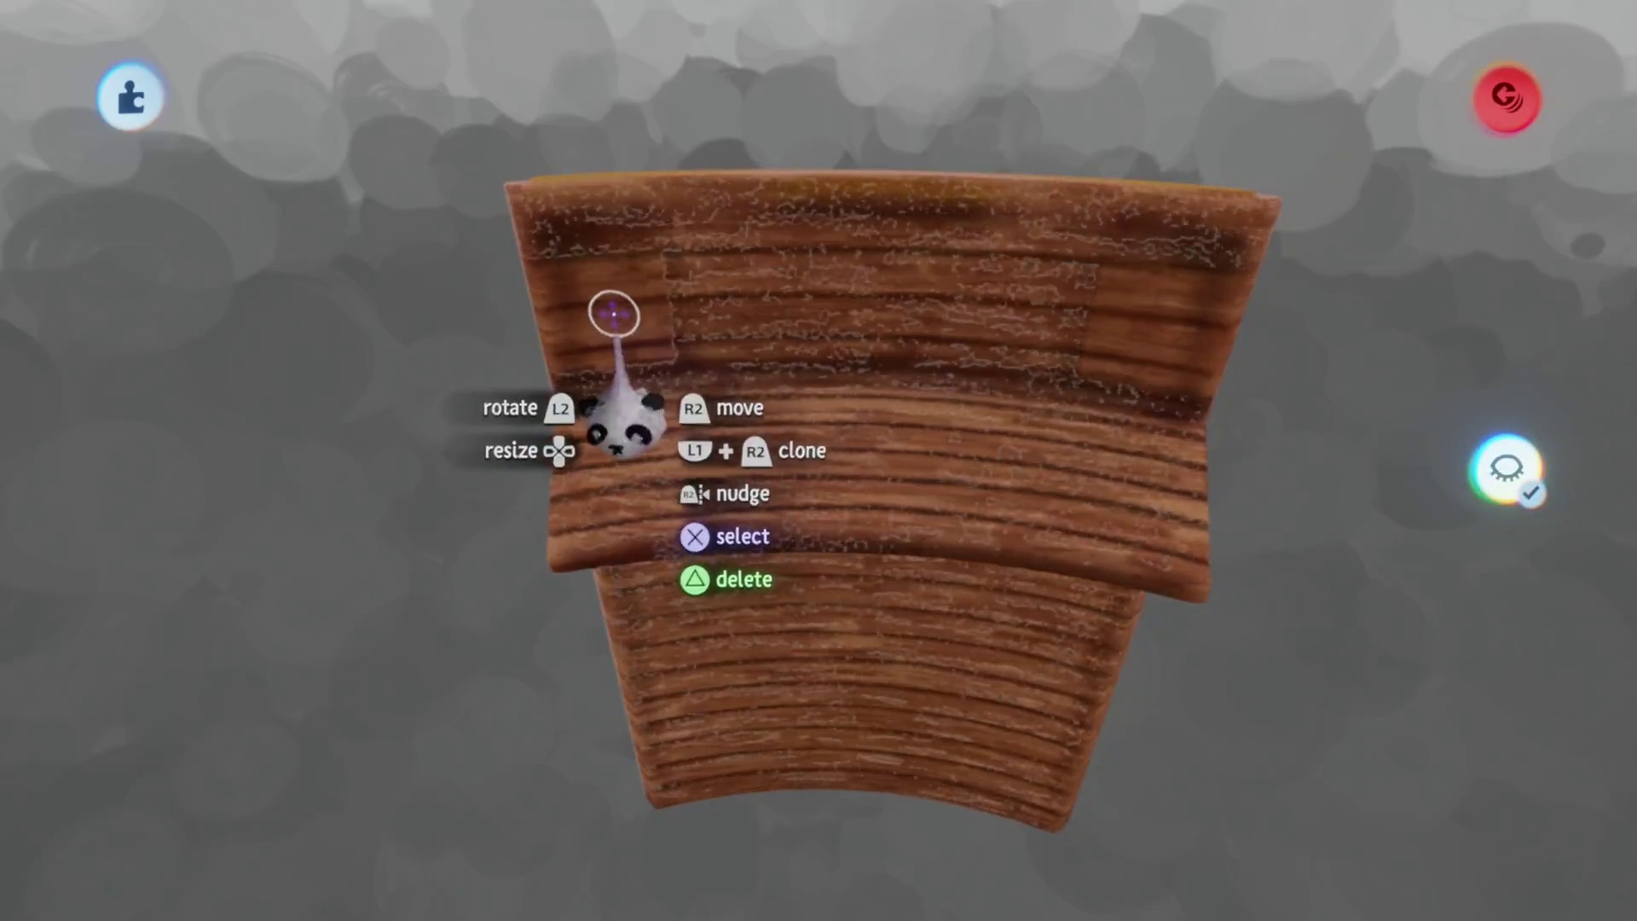
left_click(613, 316)
left_click(1071, 304)
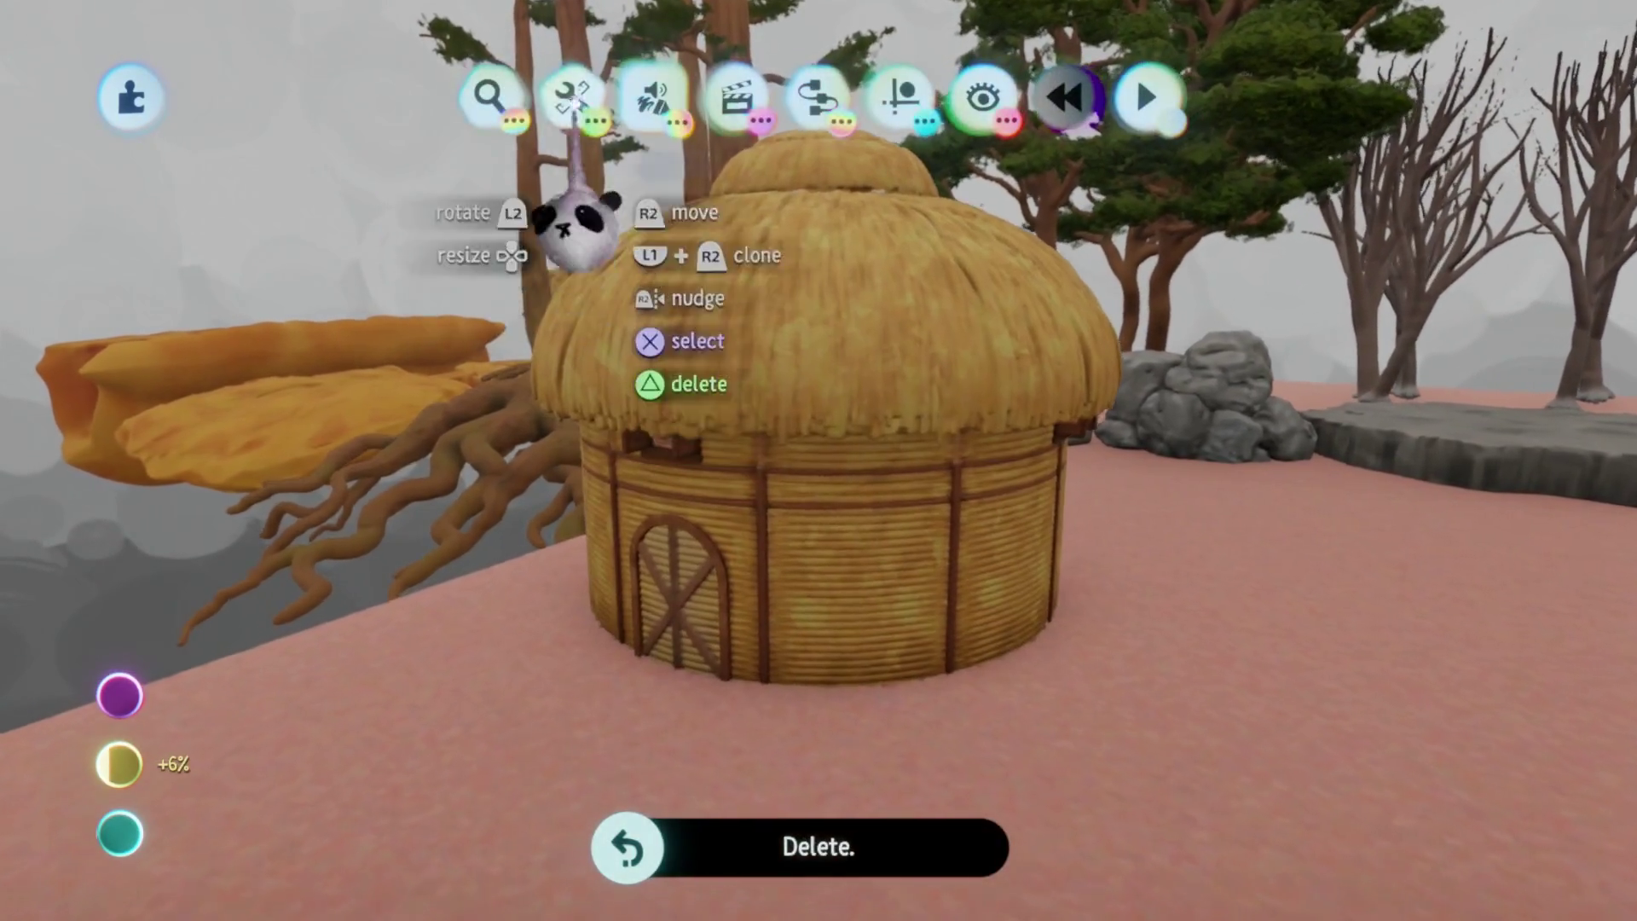
Apply Reduce Detail across the hut's walls, roof and door, trimming graphics cost by 8%
left_click(572, 98)
left_click(1227, 179)
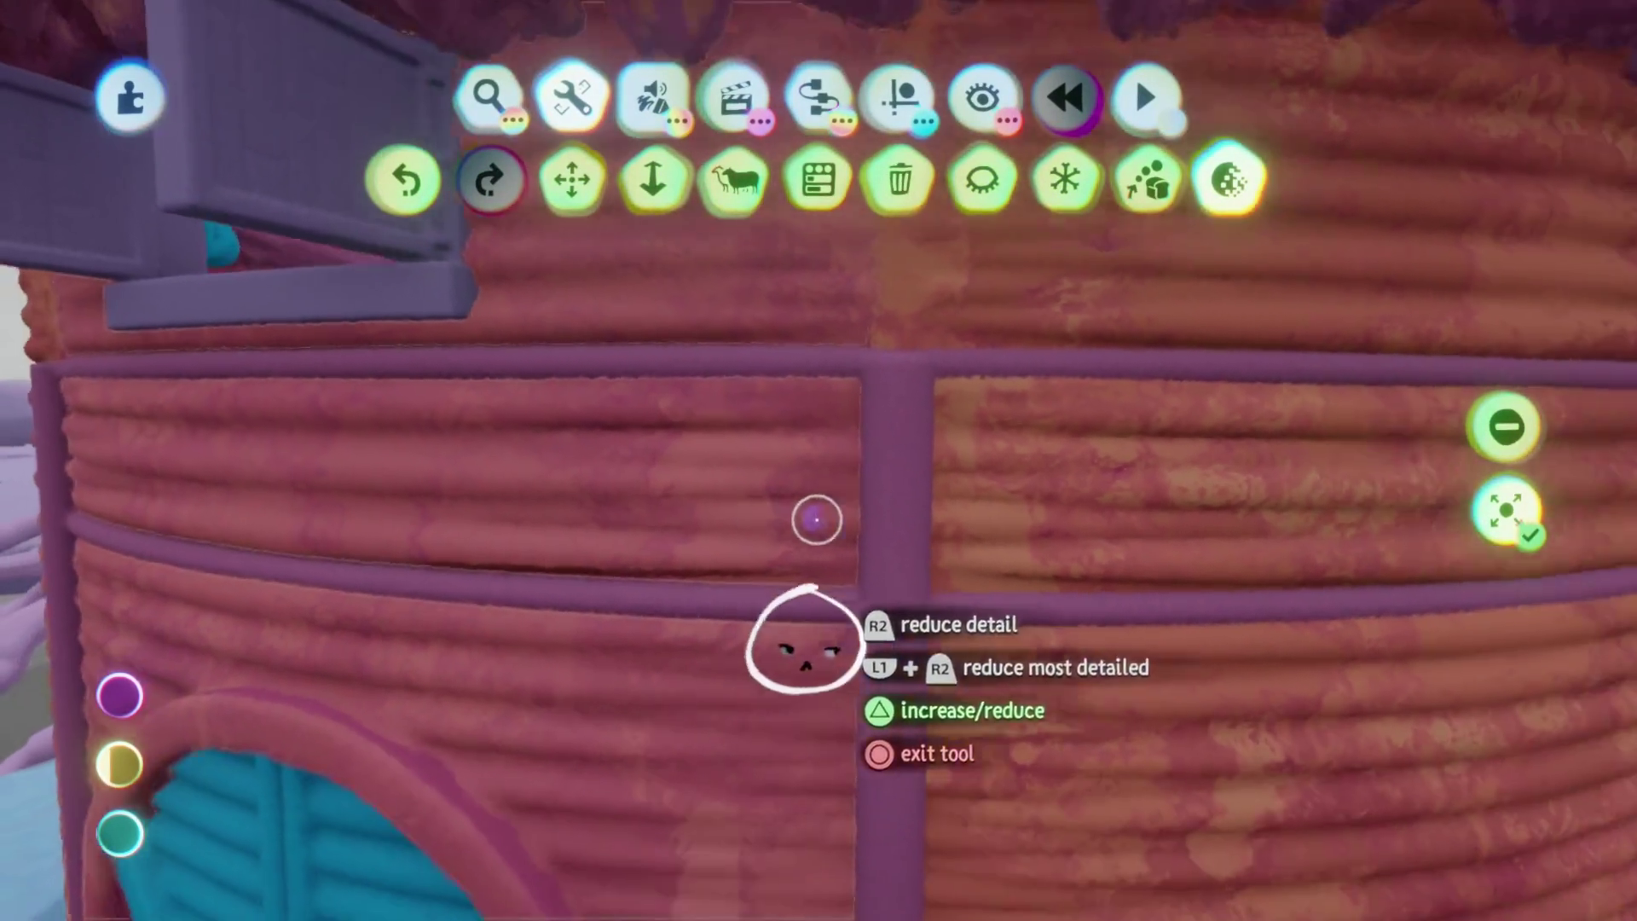
left_click(833, 638)
left_click(725, 499)
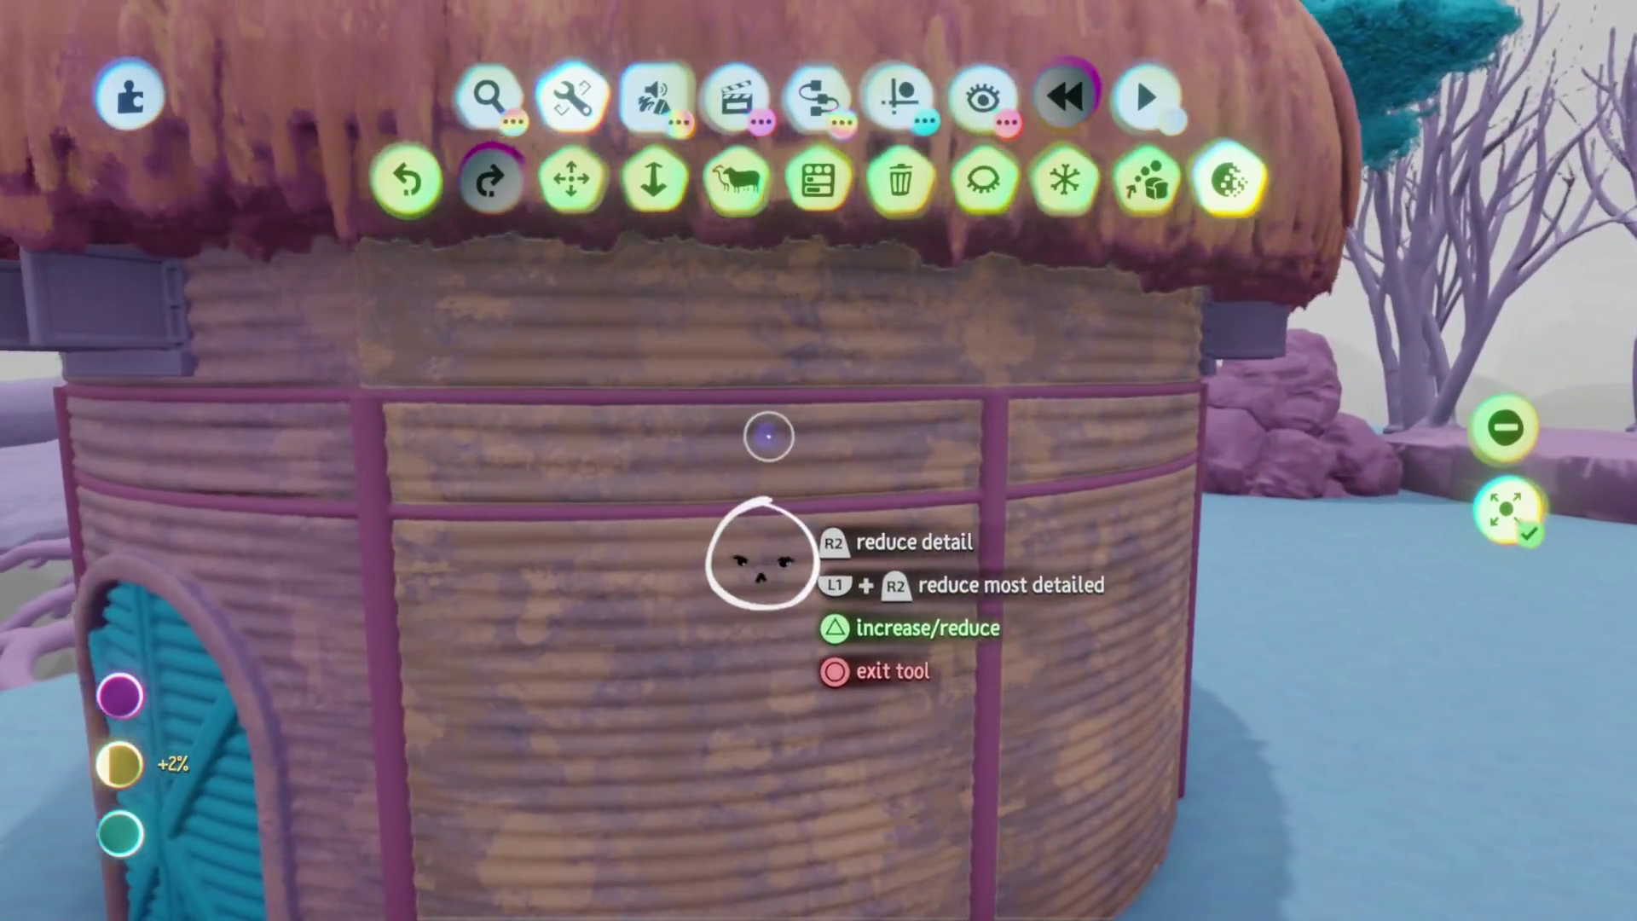
mouse_move(767, 436)
middle_mouse_down()
mouse_move(731, 592)
mouse_move(790, 420)
mouse_move(778, 585)
mouse_move(785, 523)
mouse_move(716, 424)
mouse_move(796, 566)
mouse_move(834, 509)
mouse_move(852, 548)
mouse_move(884, 465)
middle_mouse_up()
key("Escape")
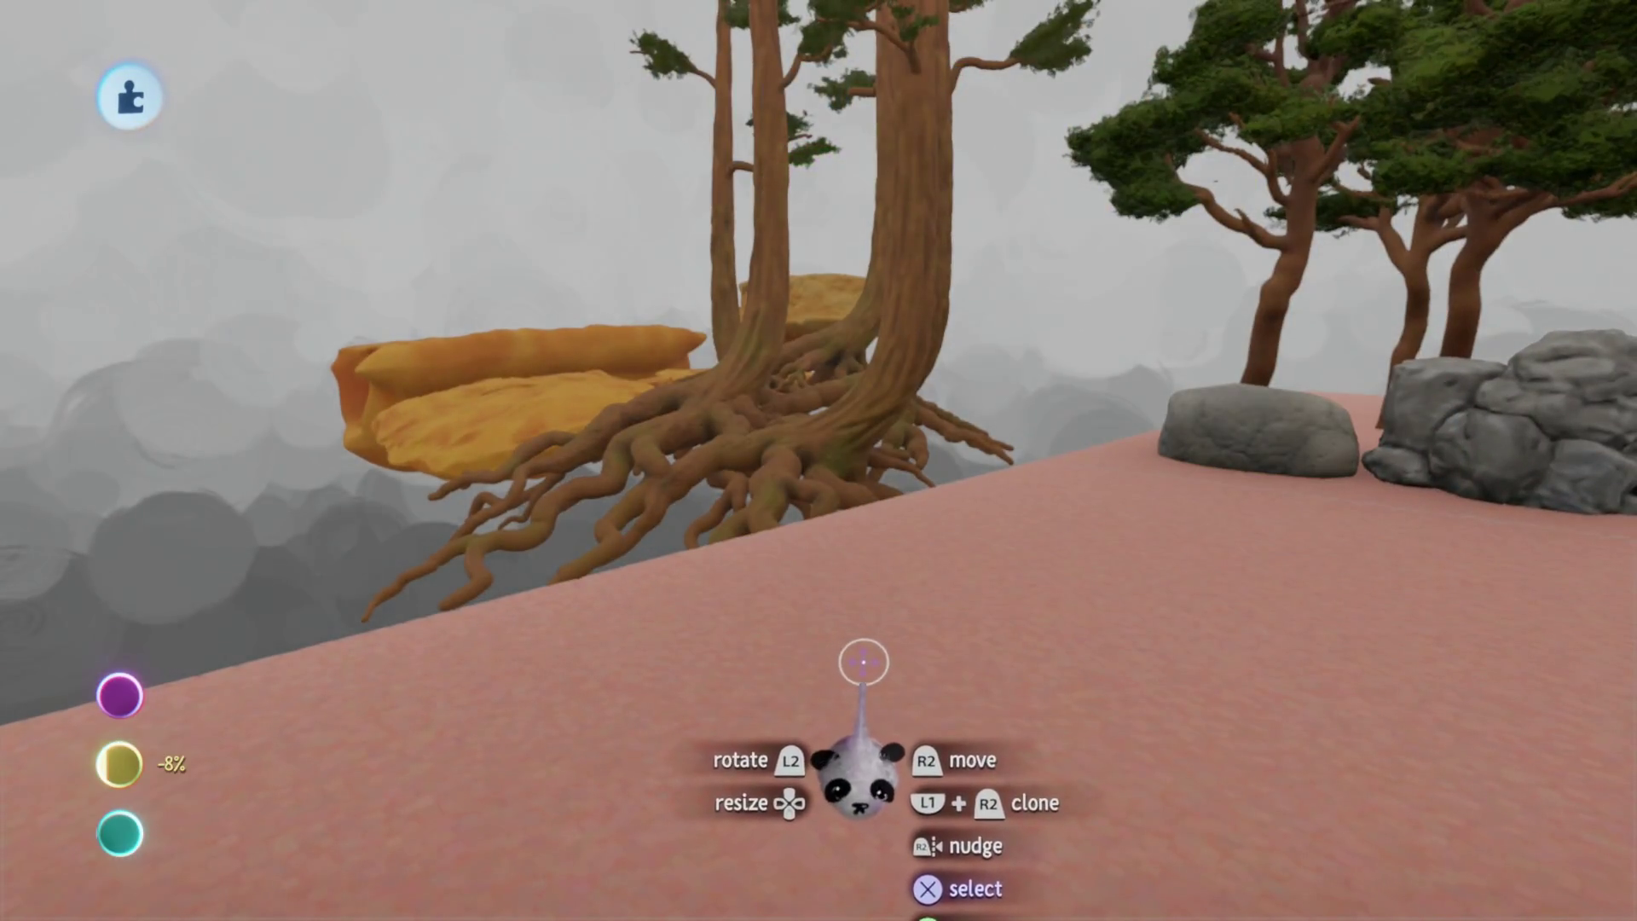
Fly into the hut and open the central brown post in sculpt mode, then back out
middle_click_drag(863, 662, 868, 650)
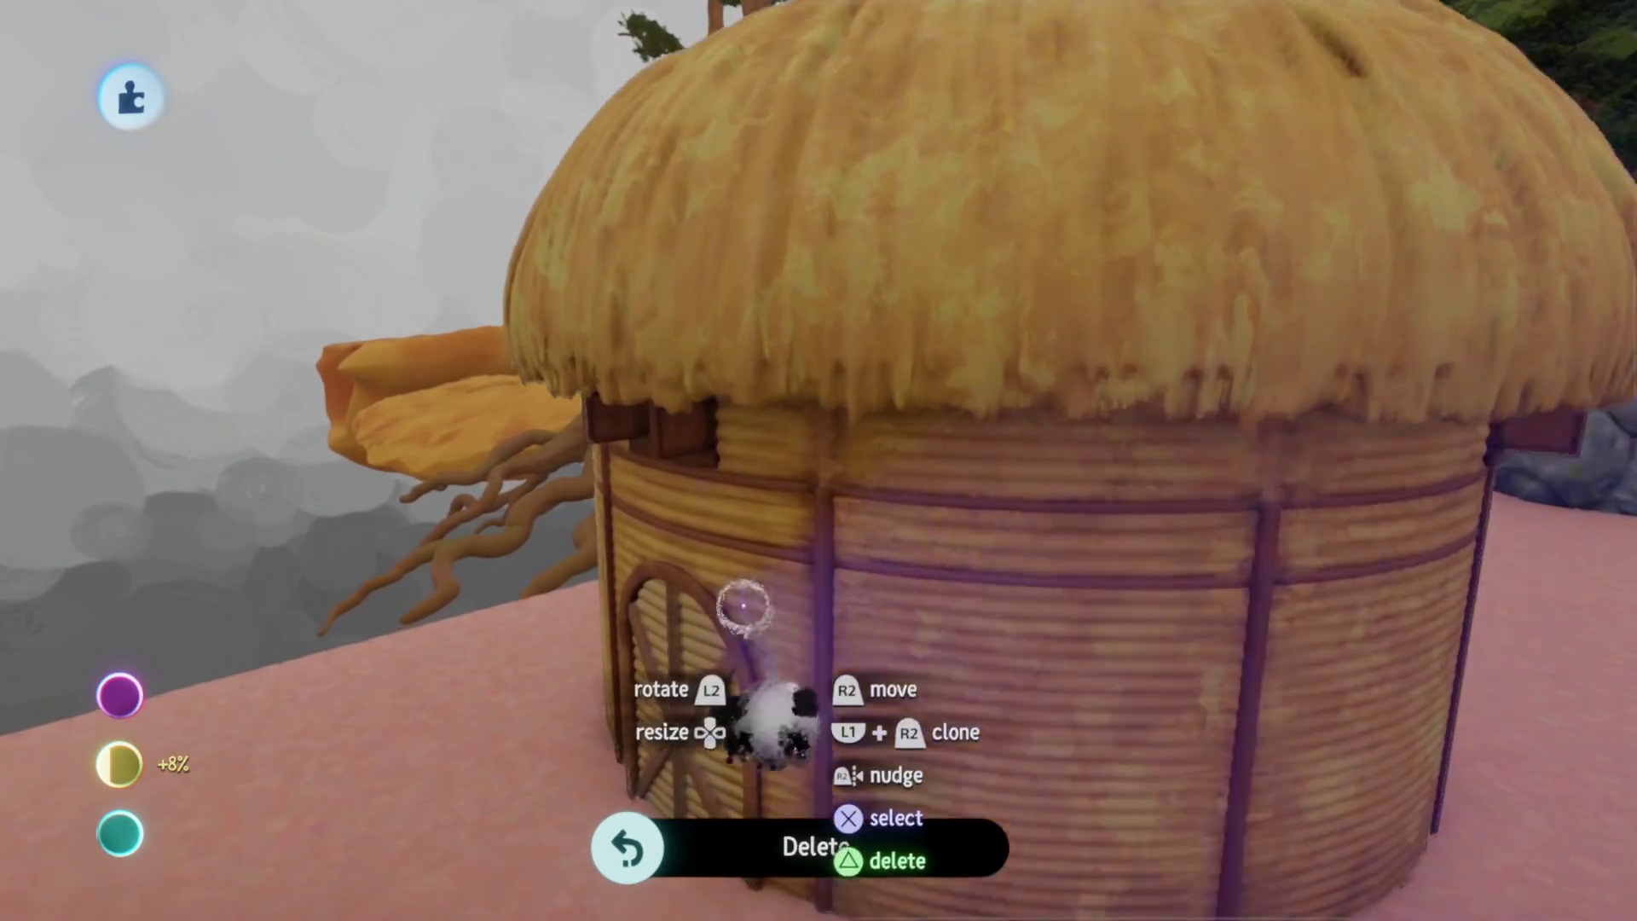
mouse_move(745, 606)
middle_mouse_down()
mouse_move(813, 586)
mouse_move(835, 548)
middle_mouse_up()
mouse_move(851, 463)
middle_mouse_down()
mouse_move(841, 475)
mouse_move(877, 529)
mouse_move(862, 636)
mouse_move(850, 602)
middle_mouse_up()
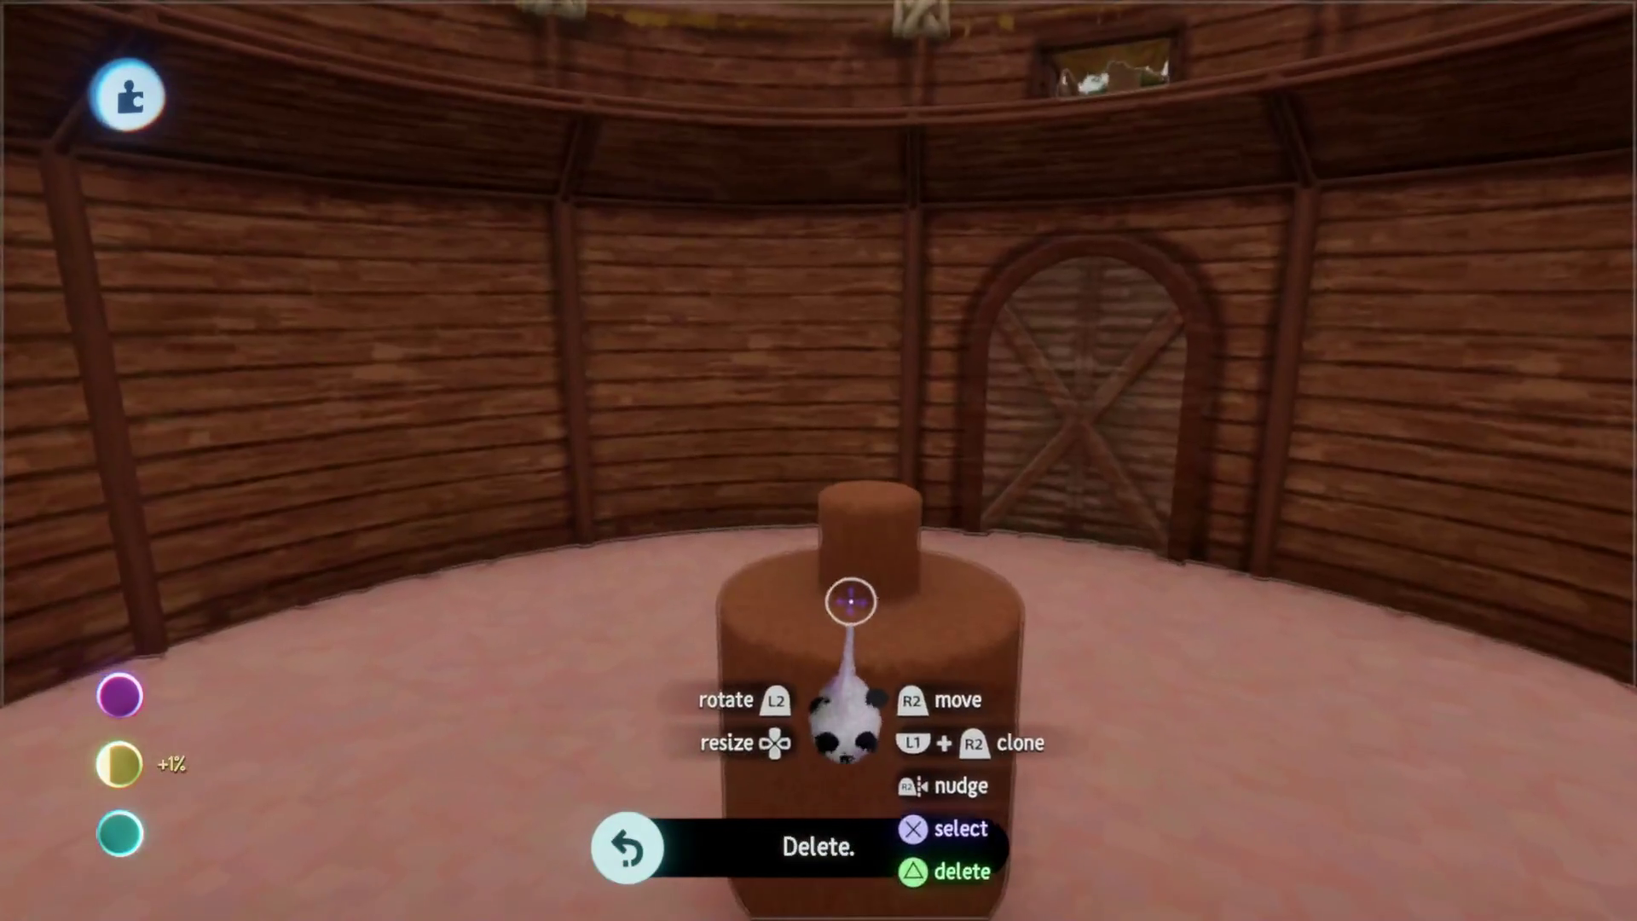
left_click(850, 602)
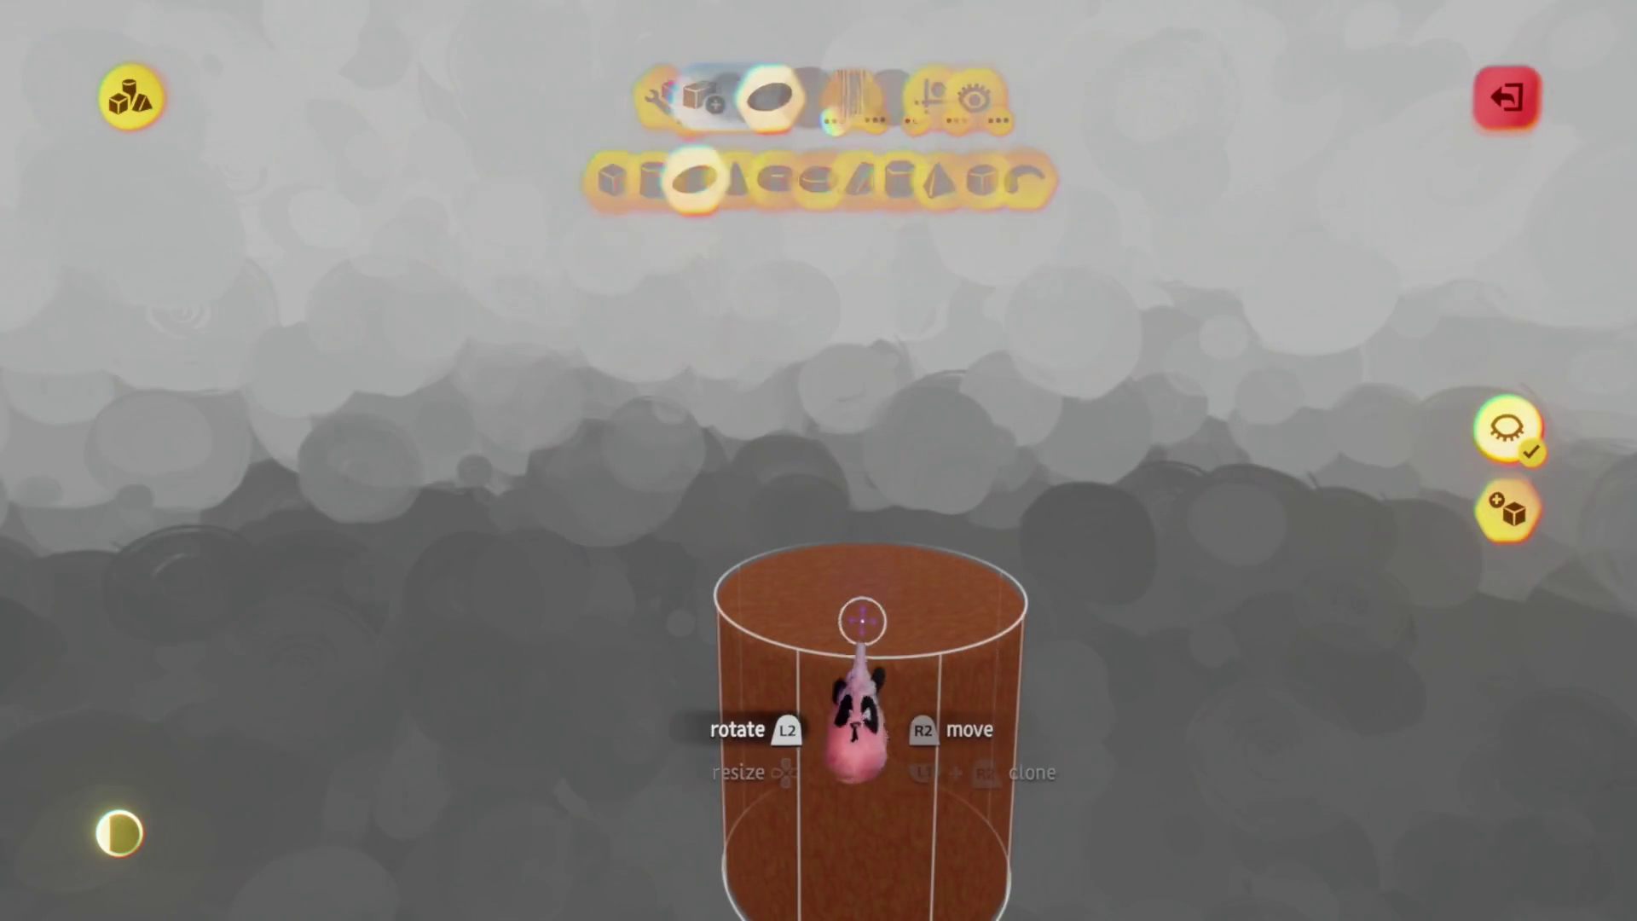
key("Escape")
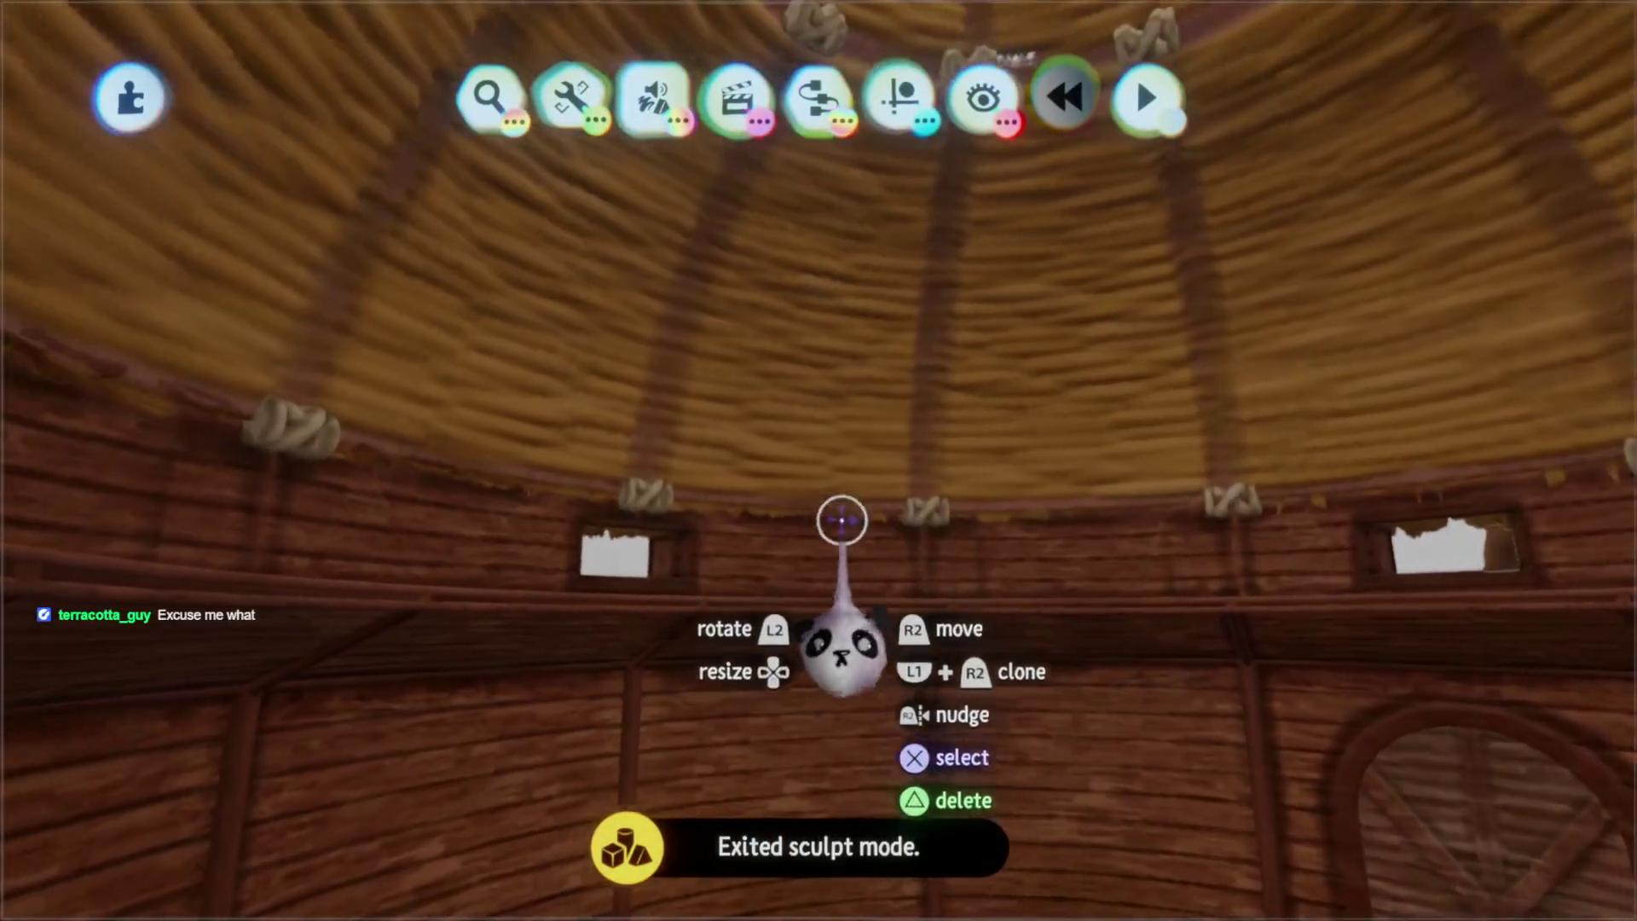
View the hut from above, then fly back inside and reopen the brown post for editing
mouse_move(841, 519)
middle_mouse_down()
mouse_move(848, 401)
mouse_move(813, 589)
mouse_move(795, 527)
middle_mouse_up()
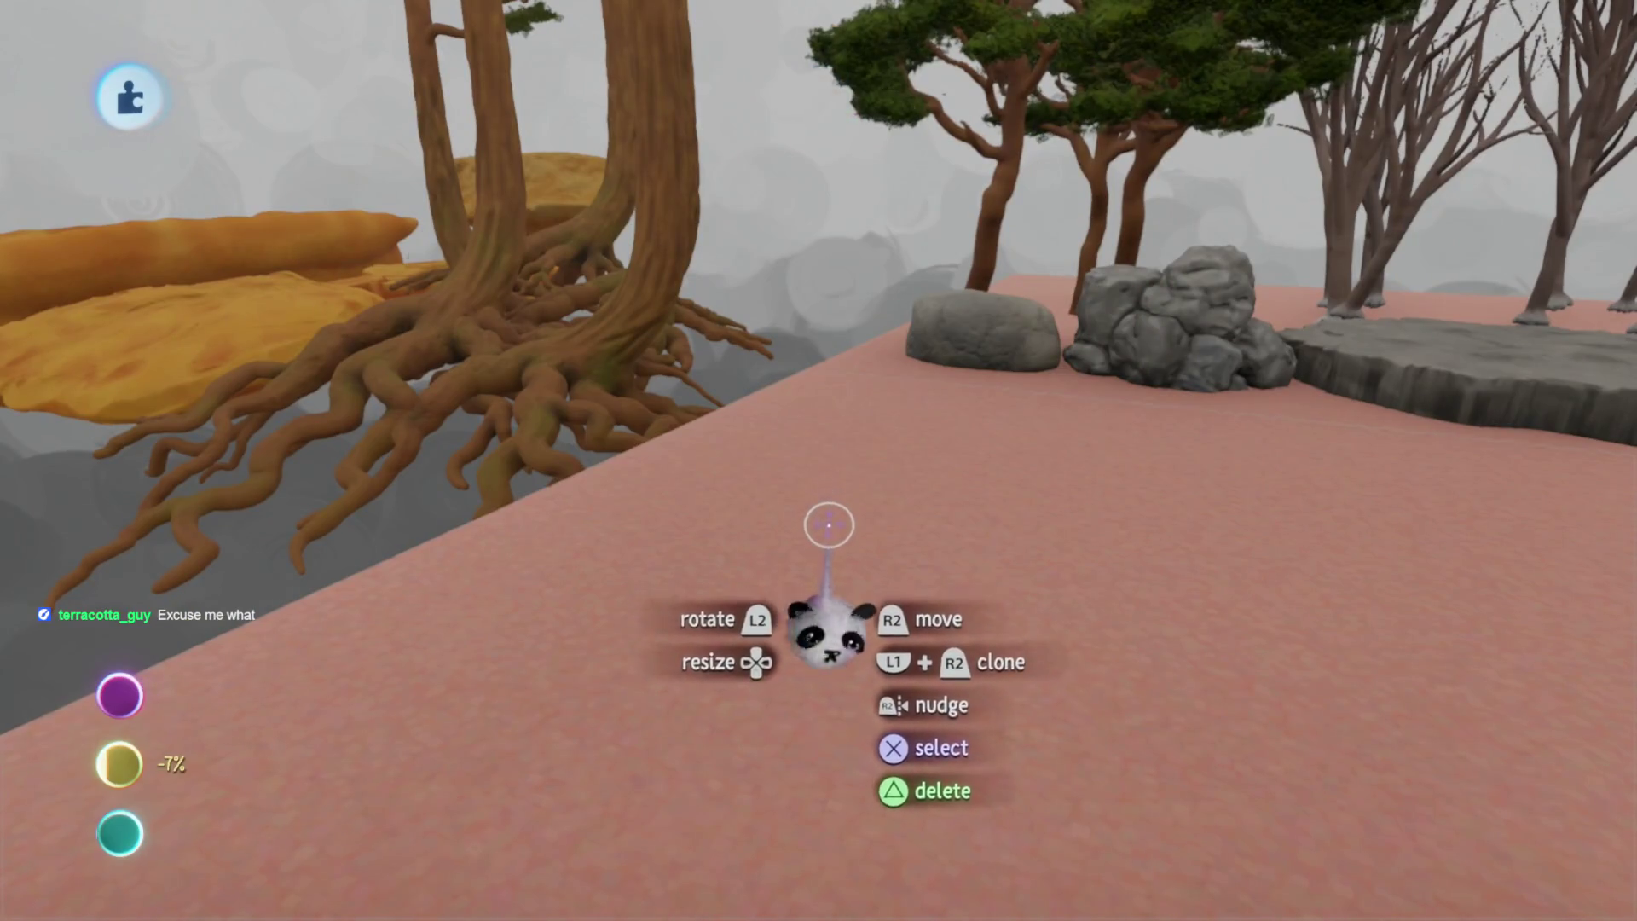
mouse_move(723, 215)
middle_mouse_down()
mouse_move(852, 450)
mouse_move(800, 366)
mouse_move(831, 381)
mouse_move(816, 633)
middle_mouse_up()
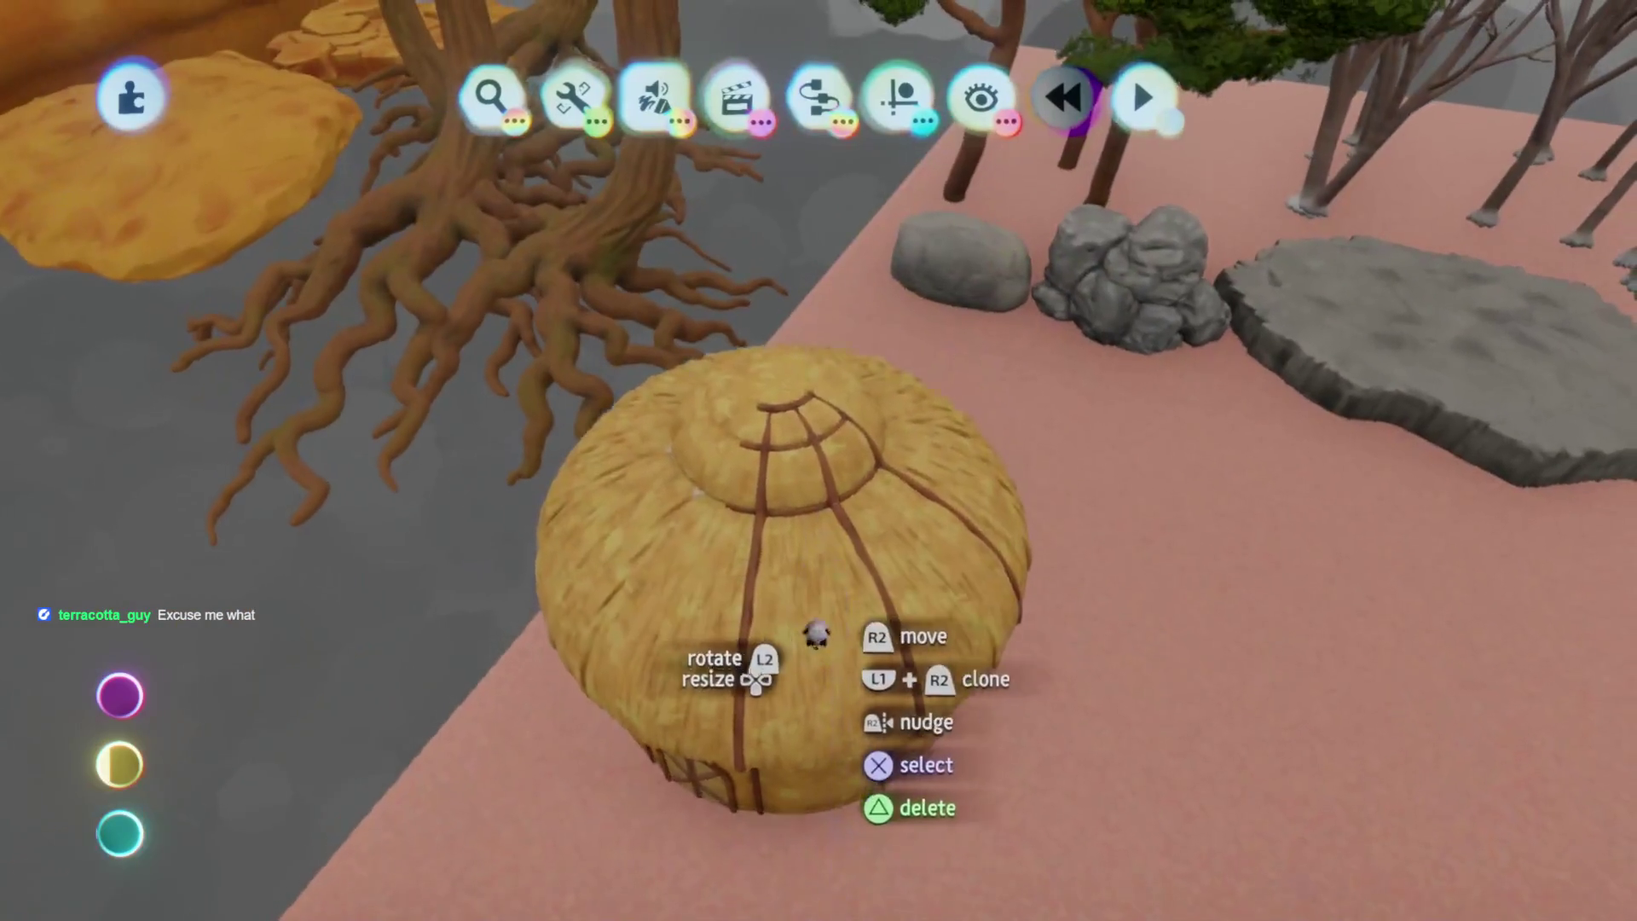
mouse_move(1003, 558)
middle_mouse_down()
mouse_move(804, 640)
mouse_move(852, 647)
mouse_move(899, 571)
middle_mouse_up()
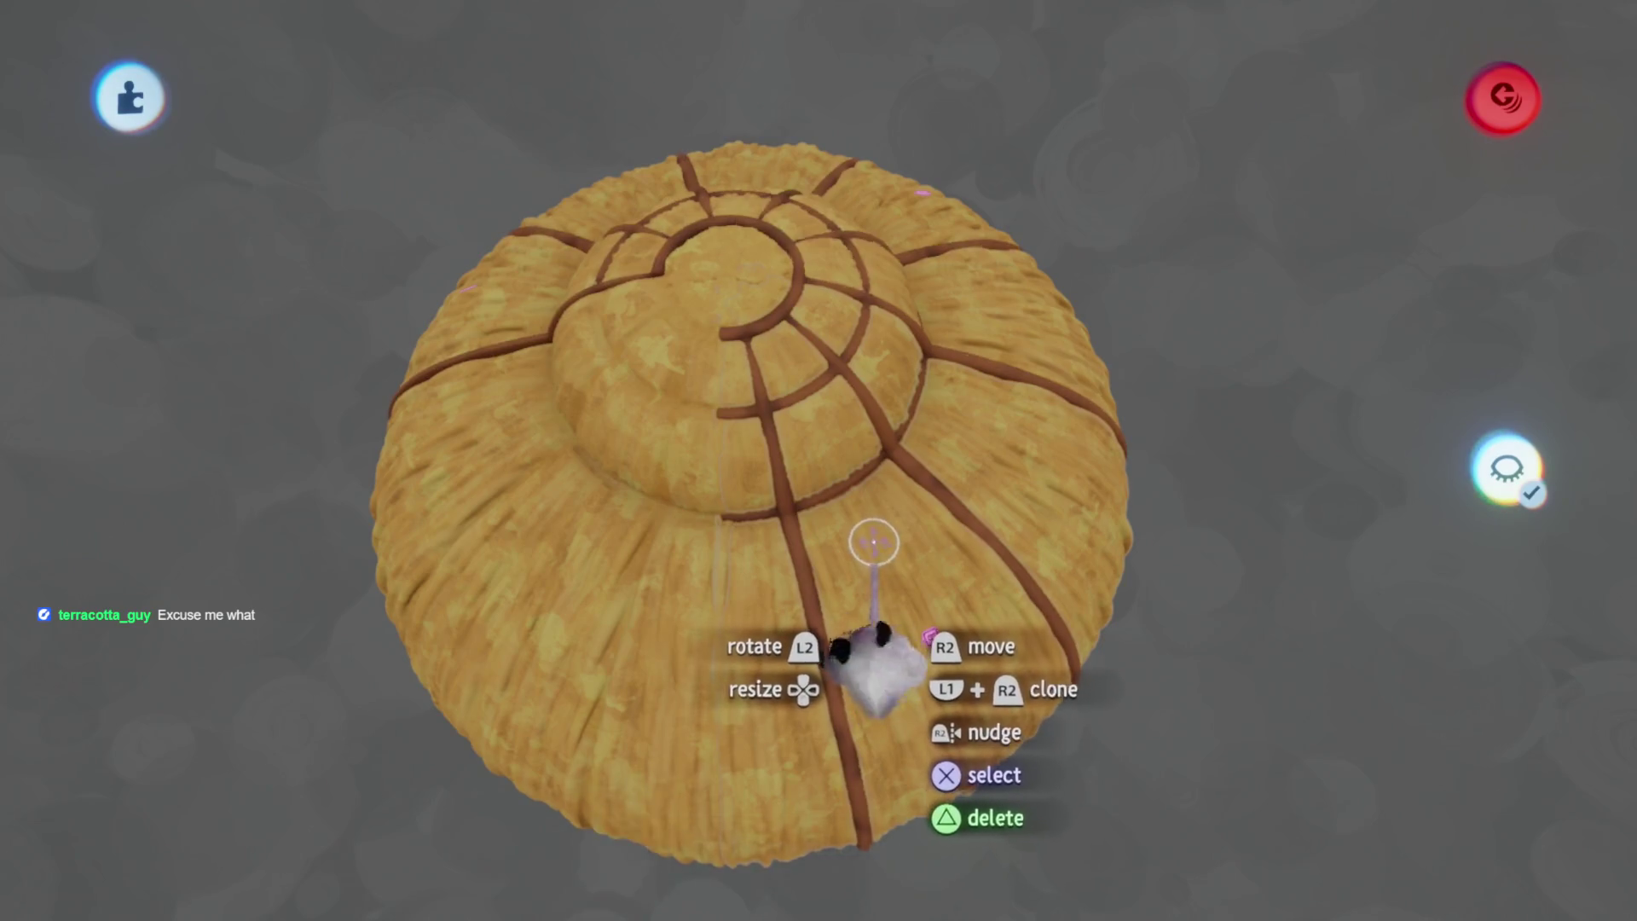
mouse_move(876, 673)
middle_mouse_down()
mouse_move(811, 464)
mouse_move(841, 628)
middle_mouse_up()
left_click(826, 650)
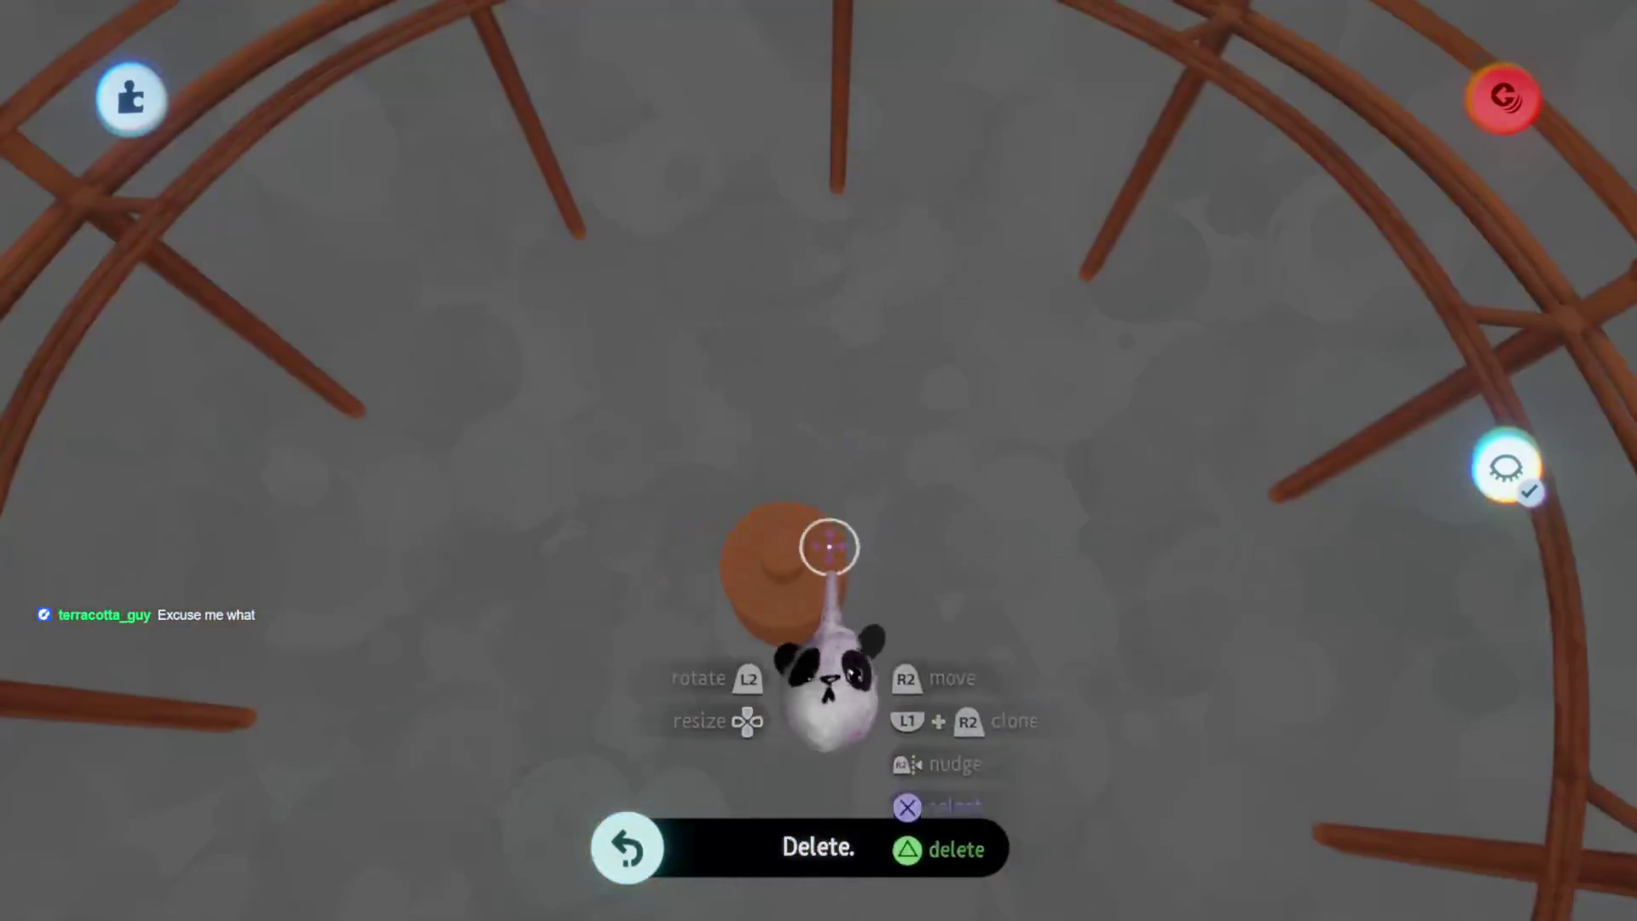
Use the Clone tool to check which roof ribs are linked clones
key("Escape")
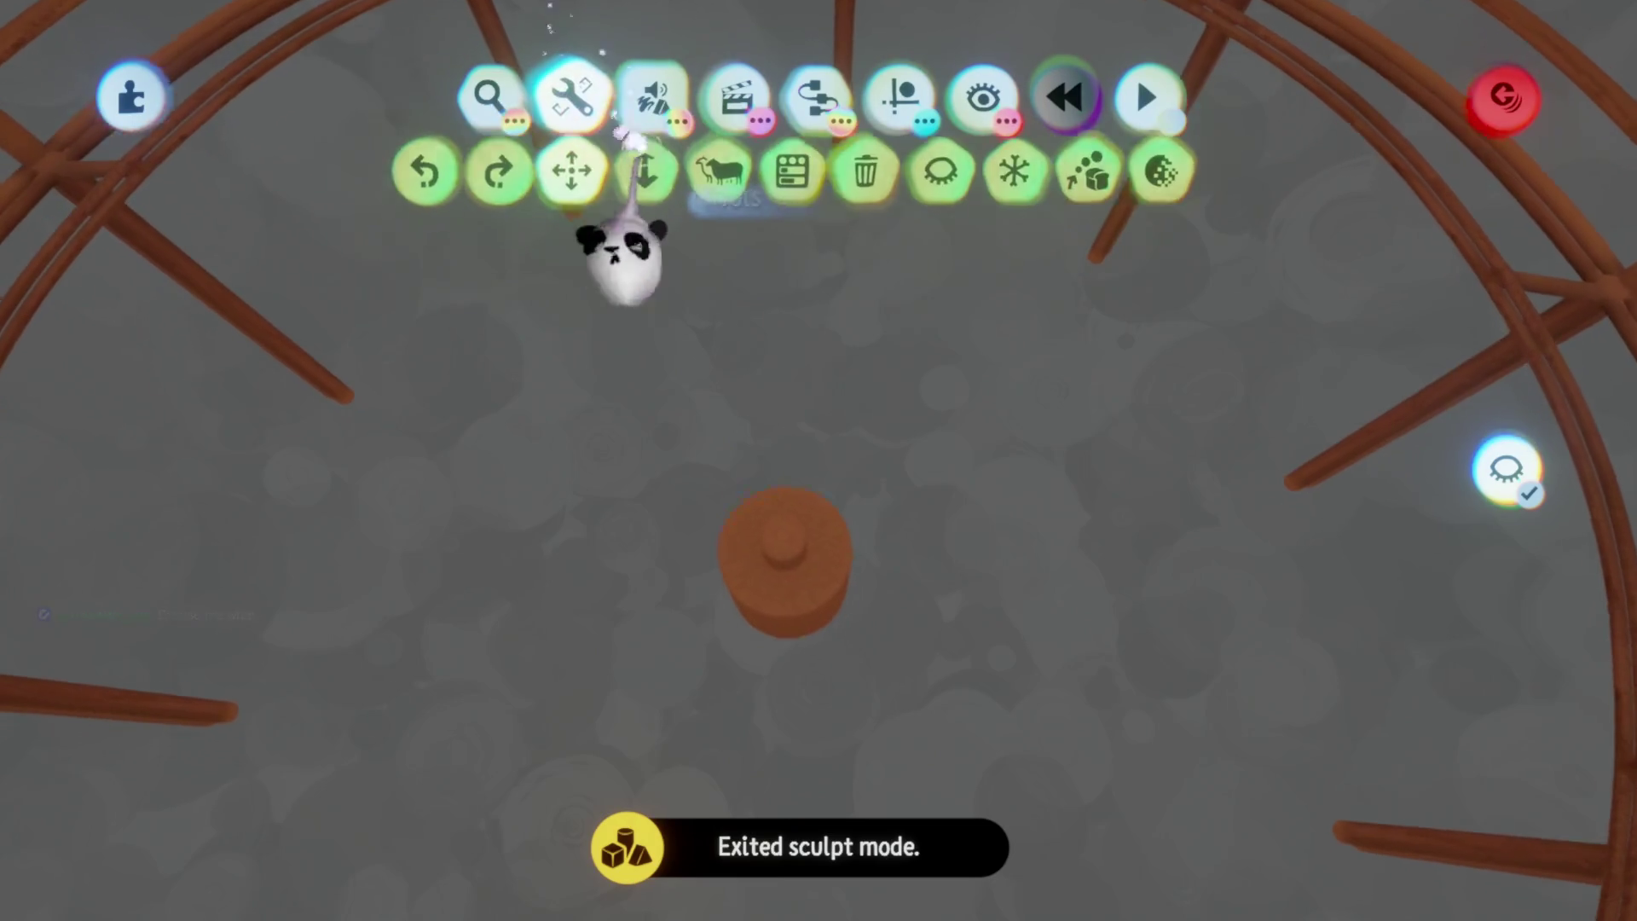
left_click(697, 182)
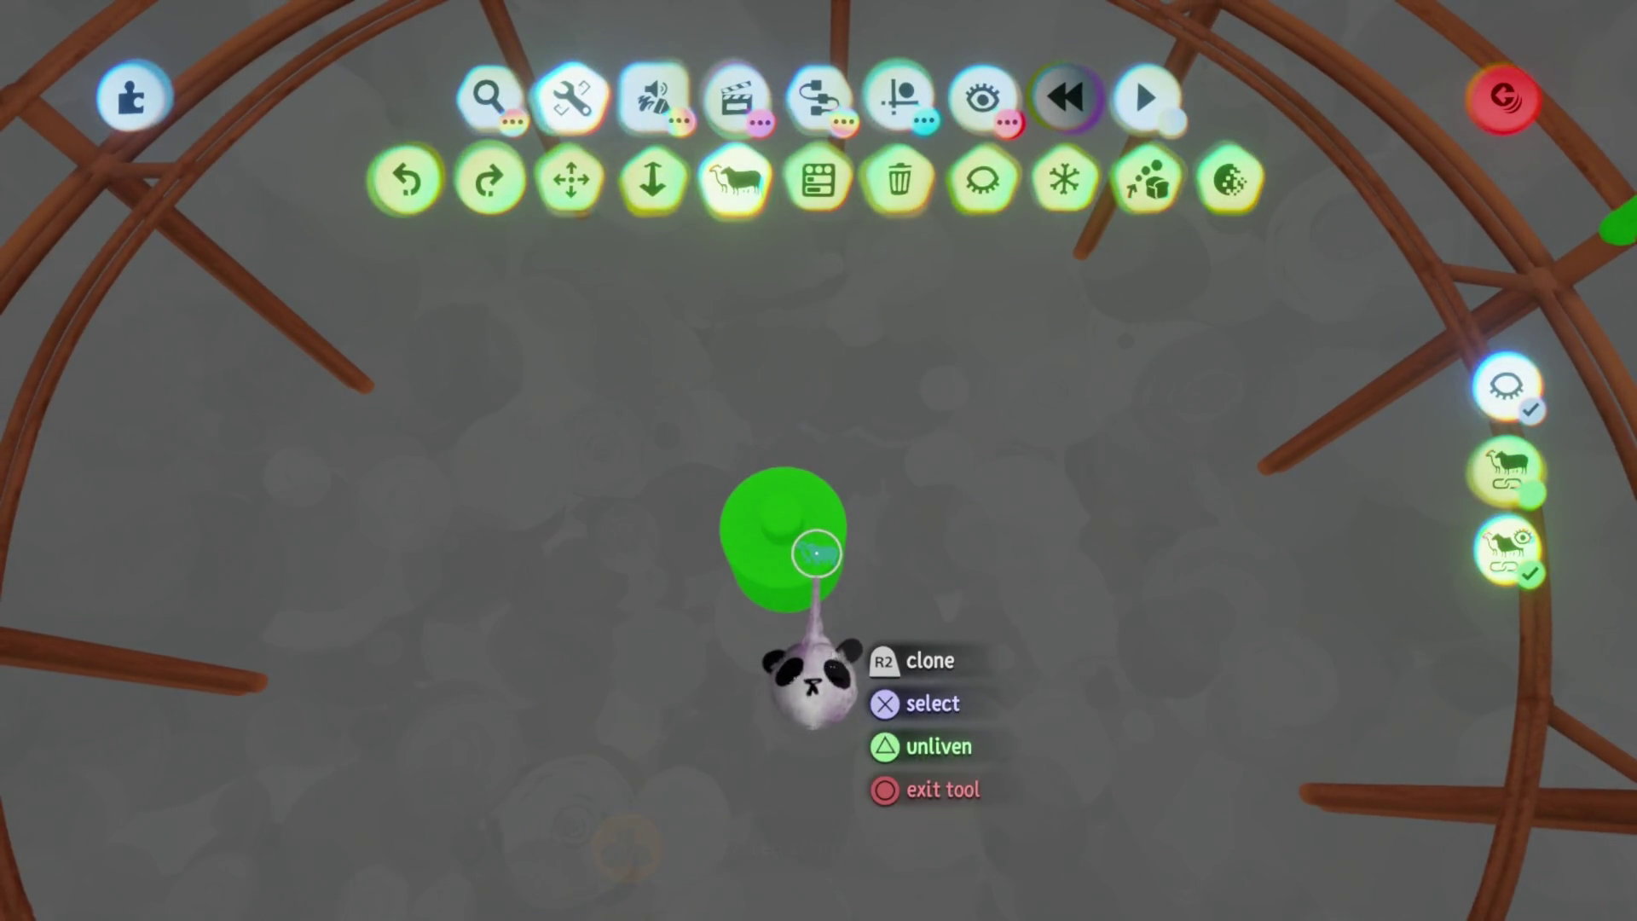
left_click(816, 554)
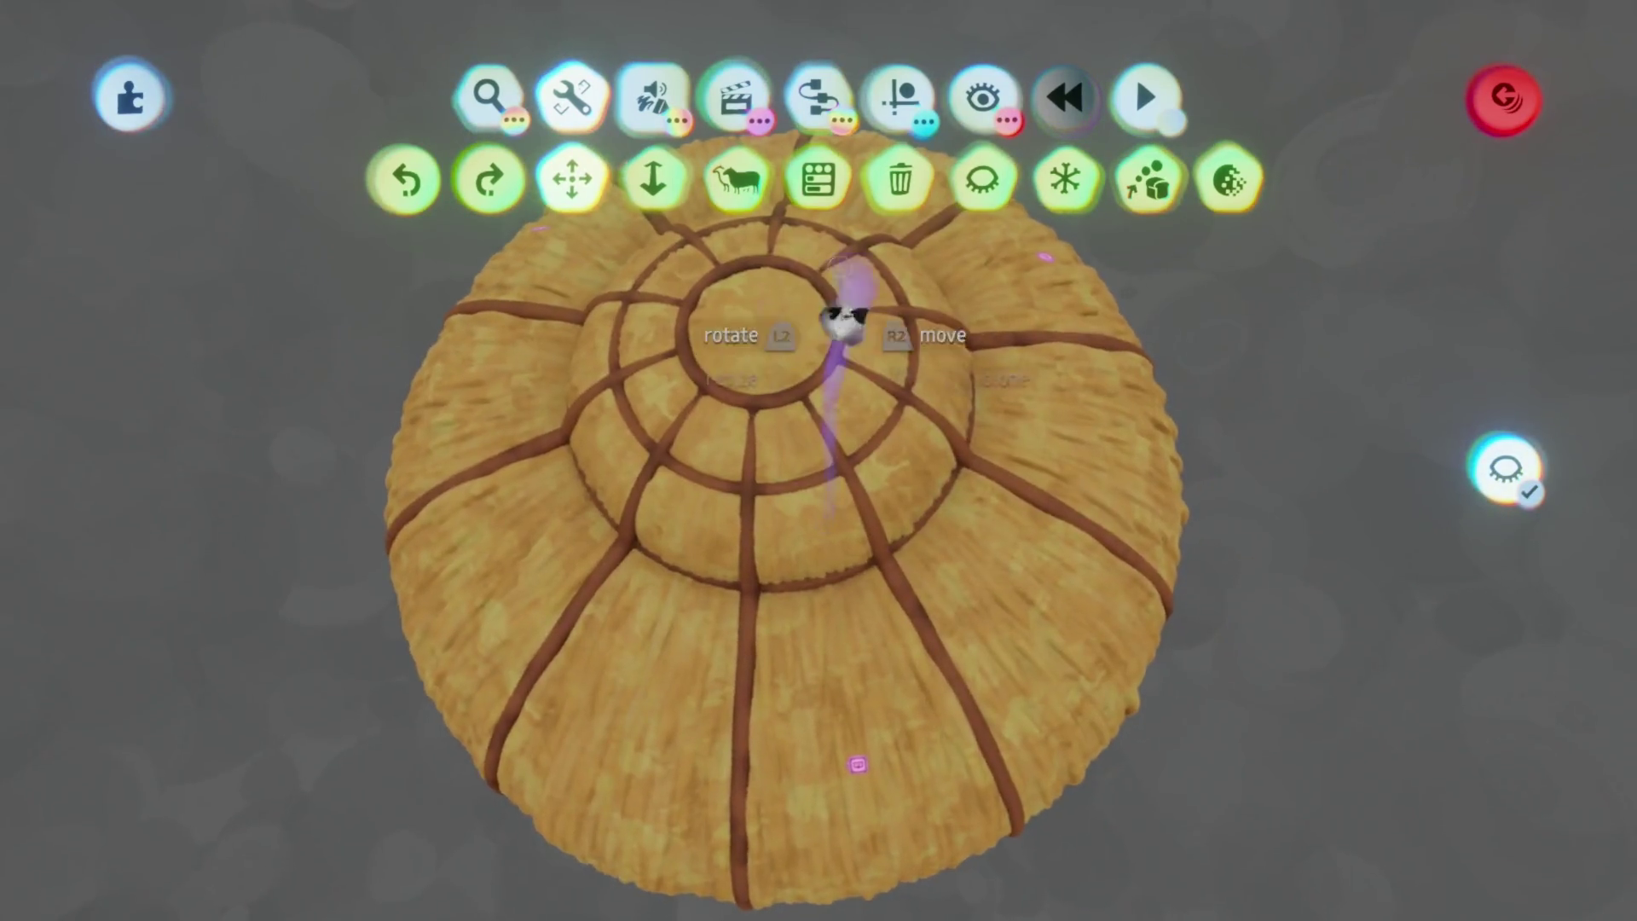
left_click_drag(844, 320, 776, 365)
double_click(863, 497)
key("Escape")
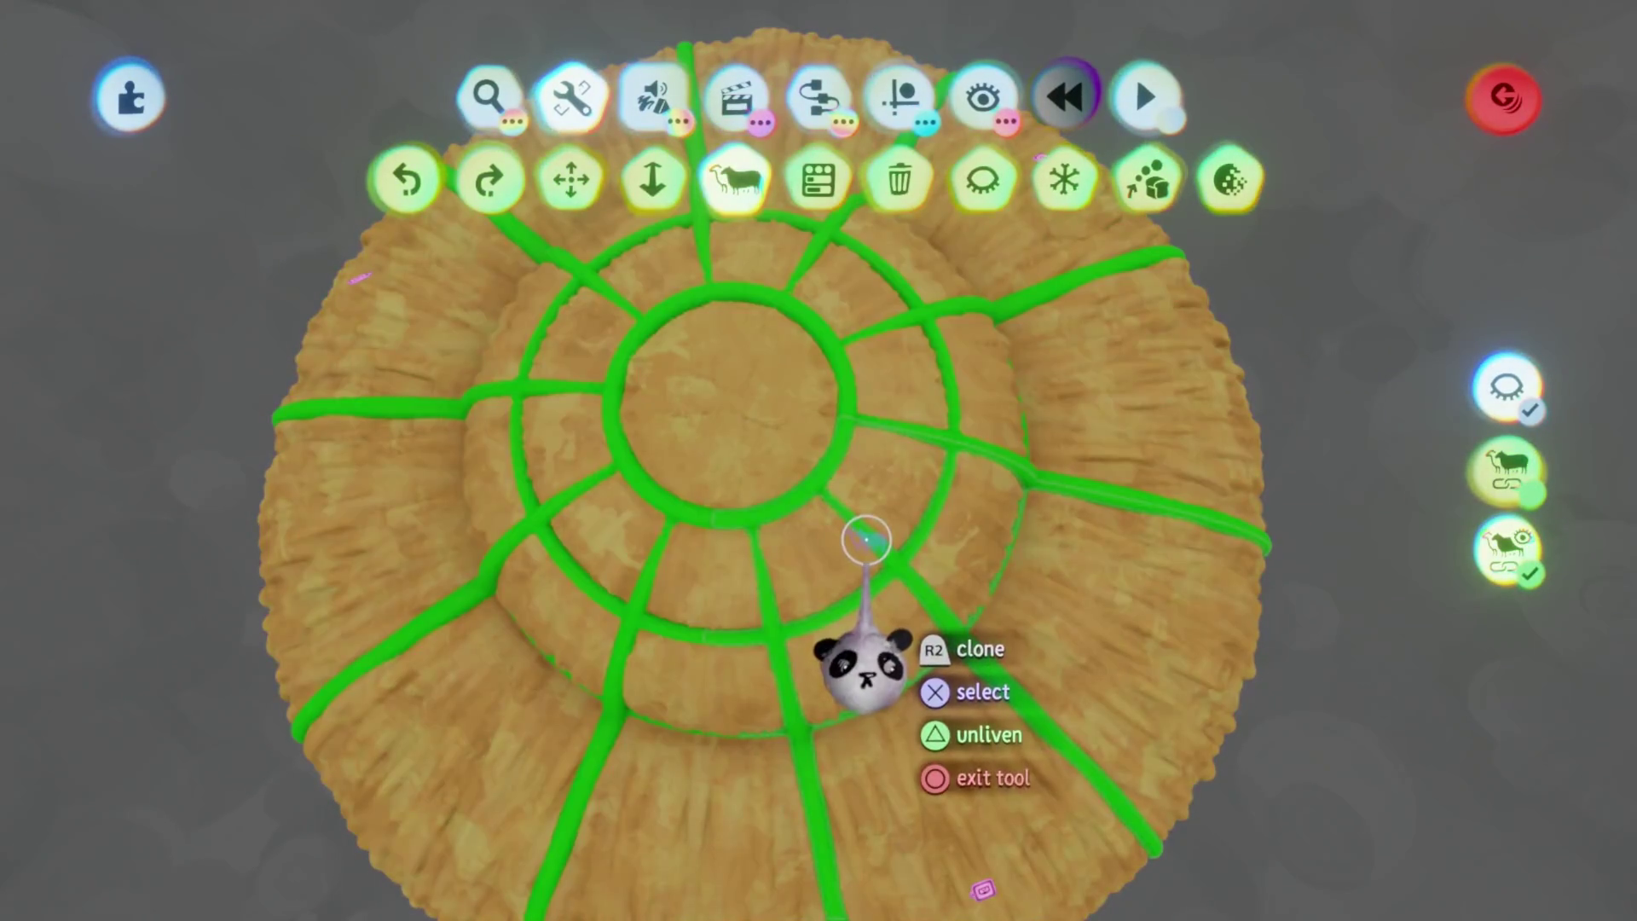
key("Escape")
Unliven the brown post from its clones, open it for reshaping, then return to the whole hut
scroll(844, 563, "up", 5)
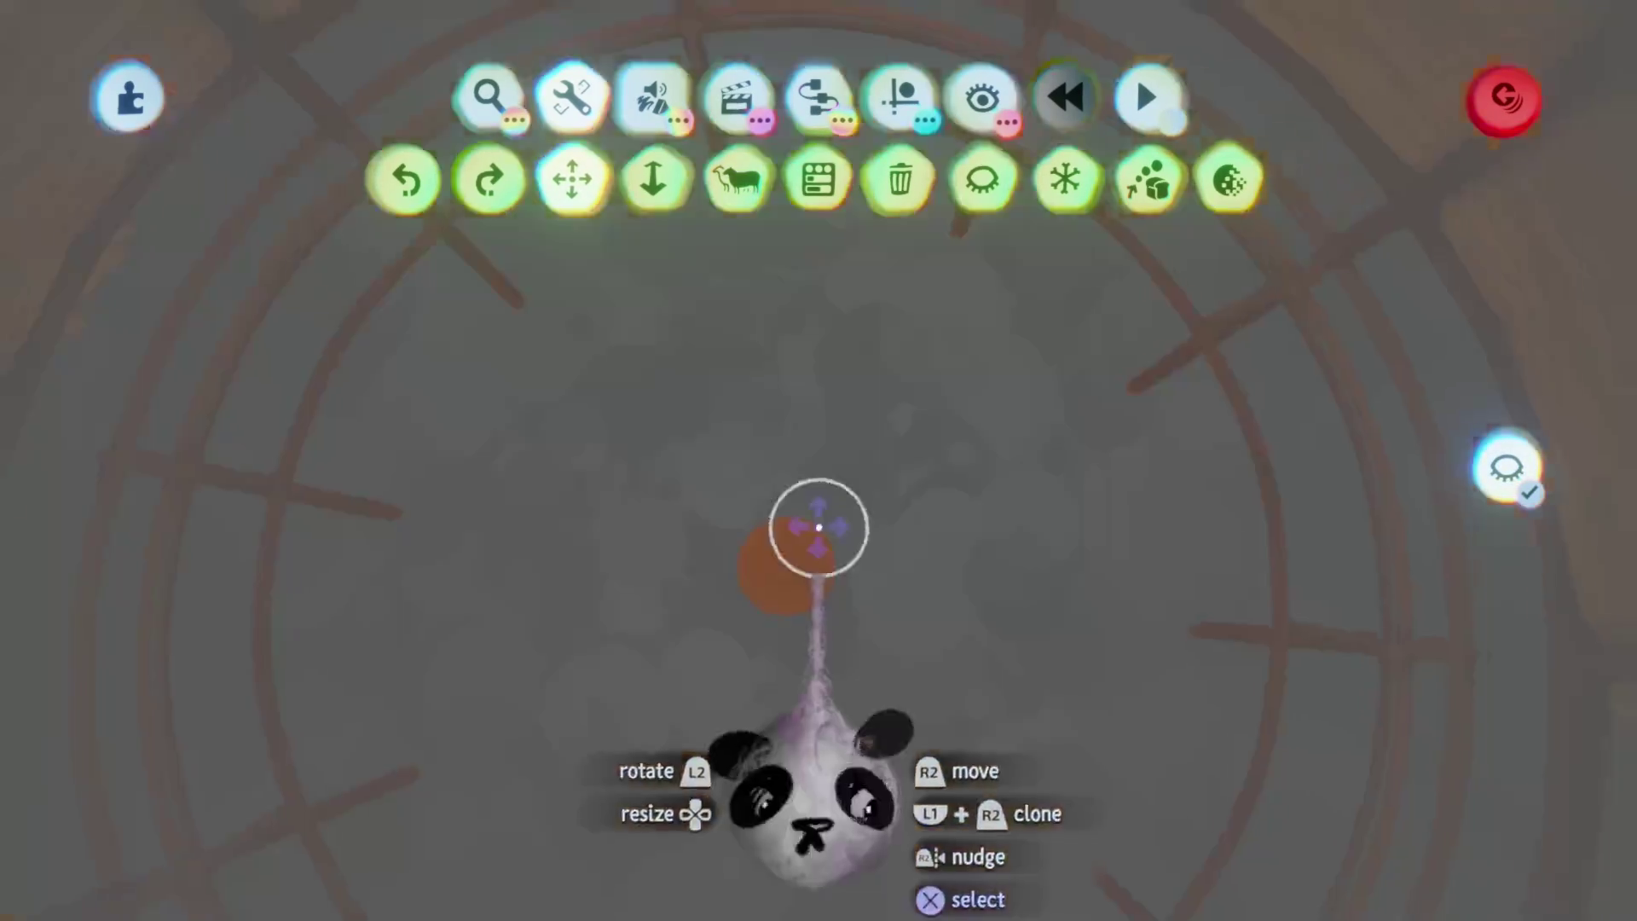
left_click(735, 180)
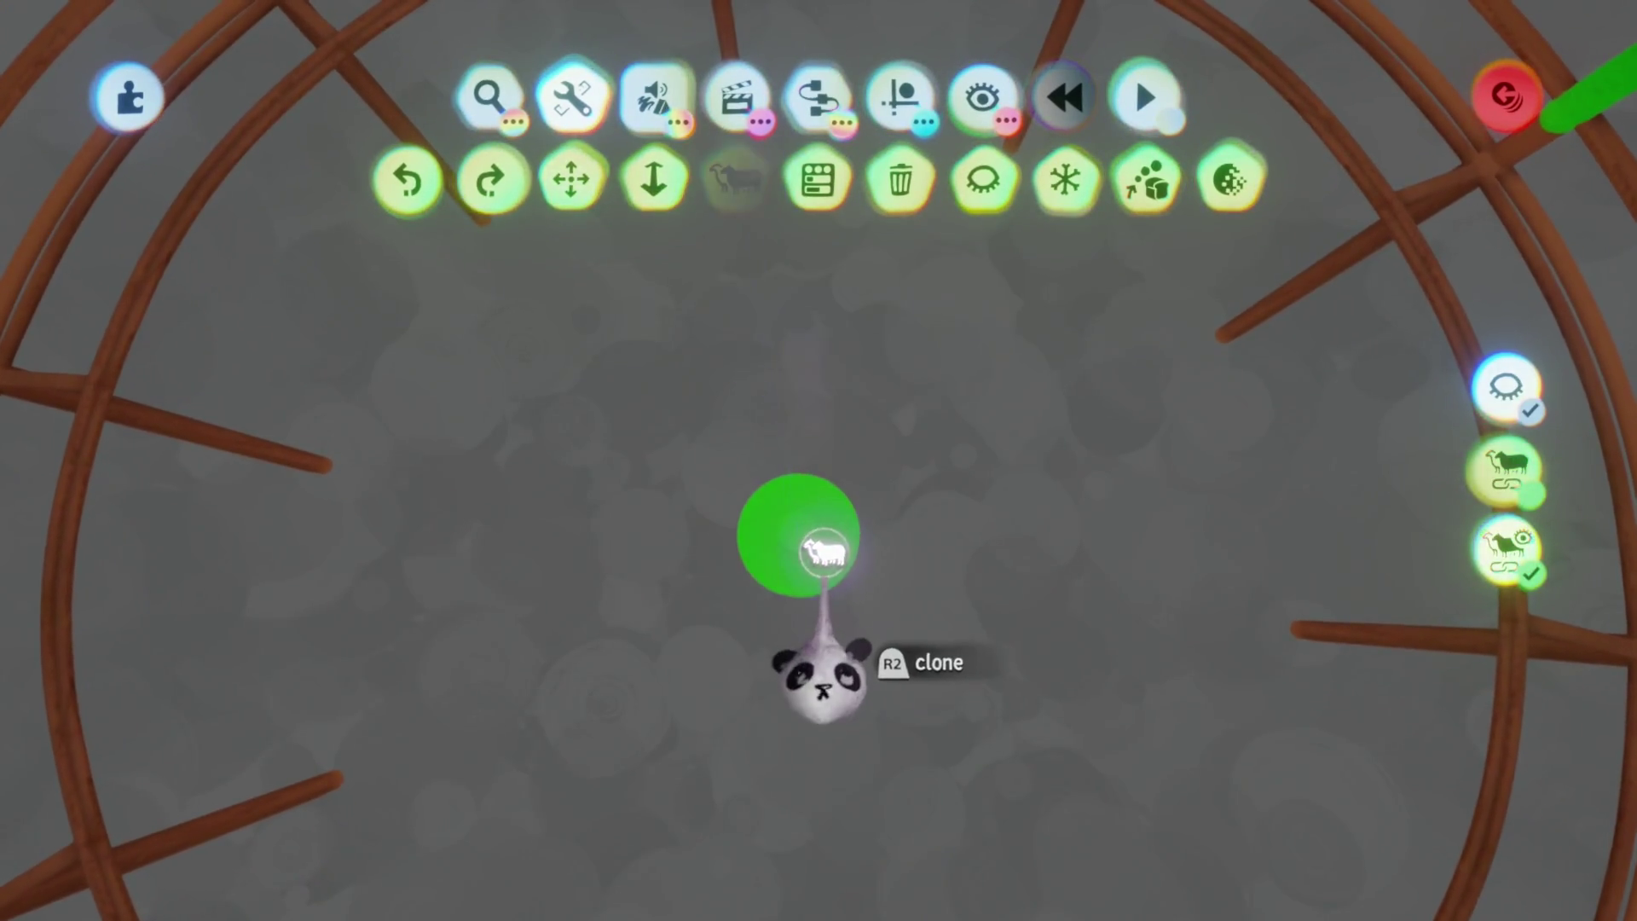
scroll(817, 523, "down", 5)
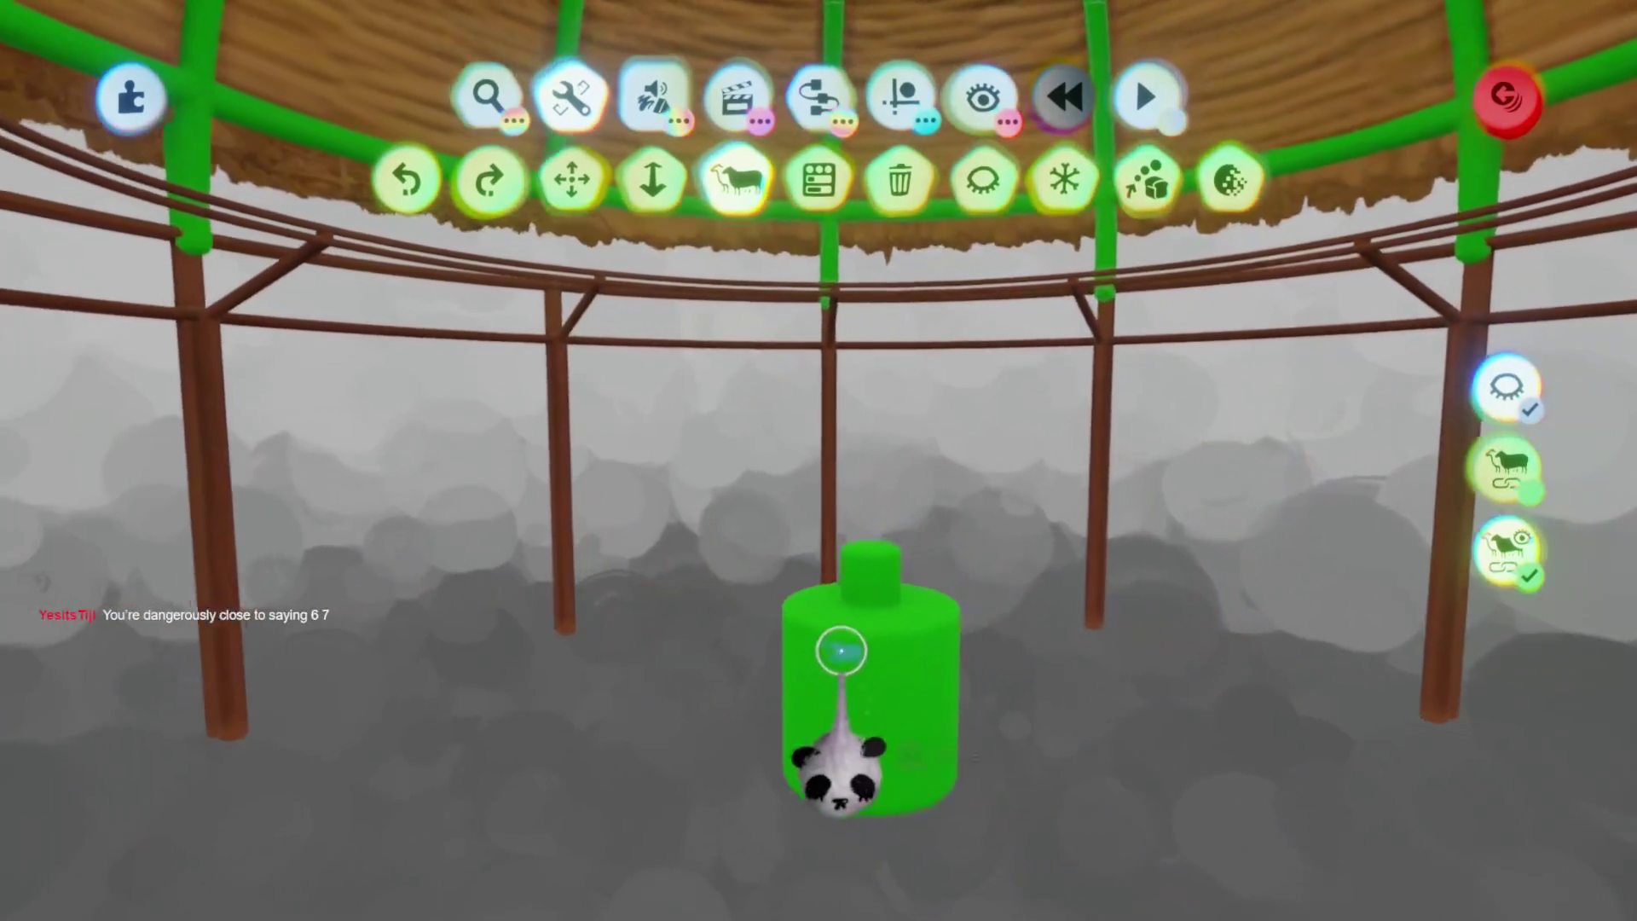
key("Escape")
double_click(852, 587)
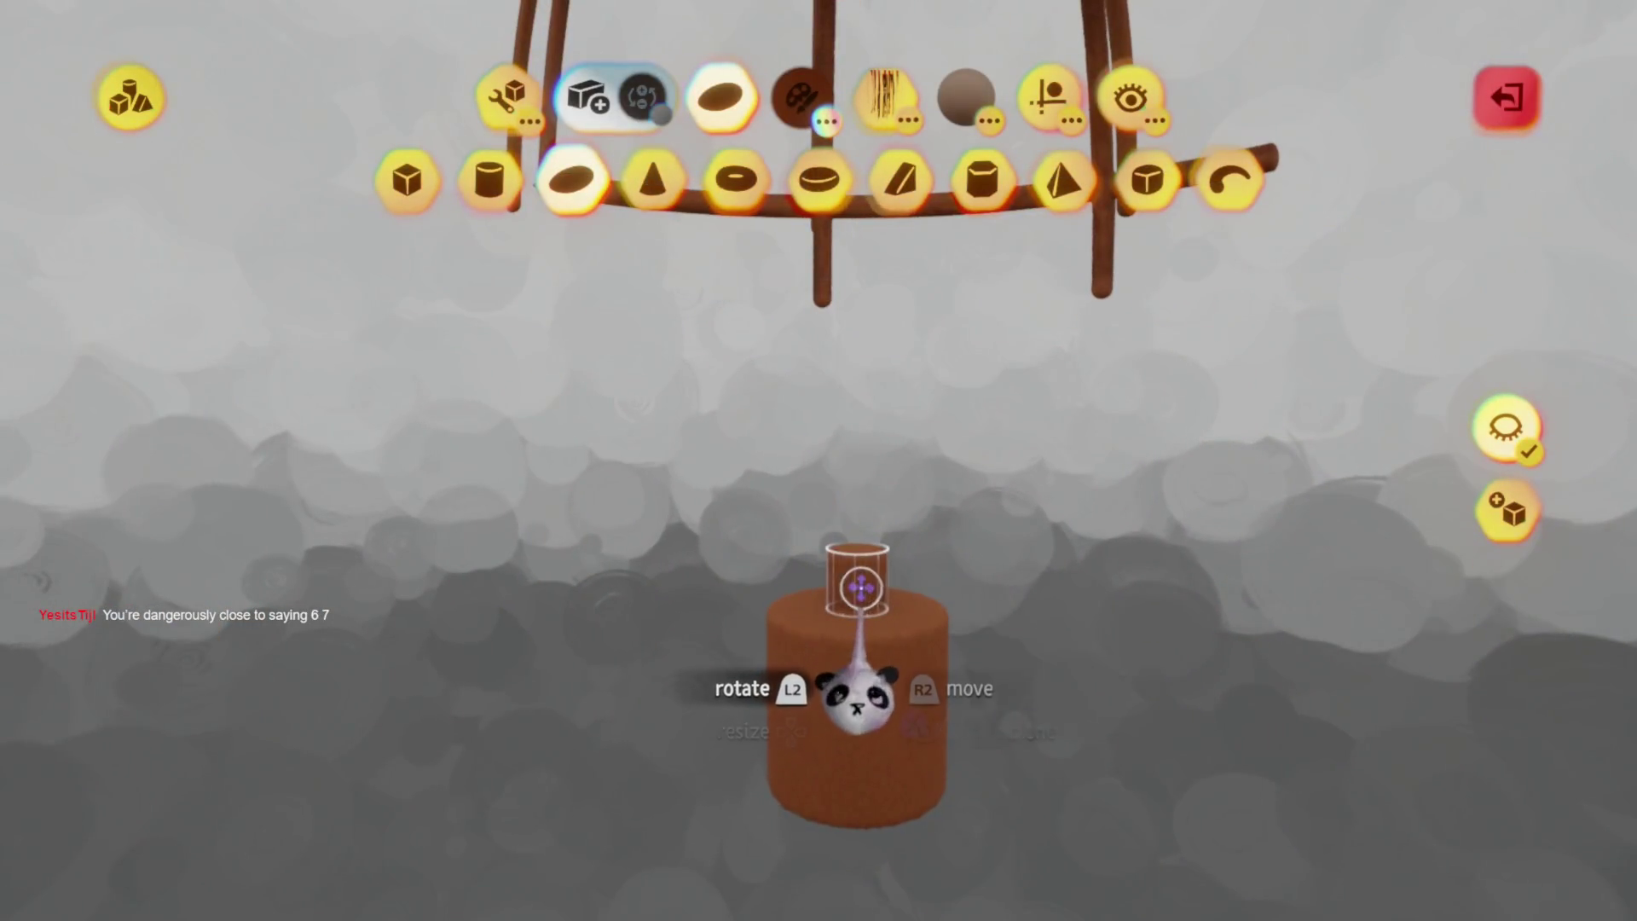
key("Escape")
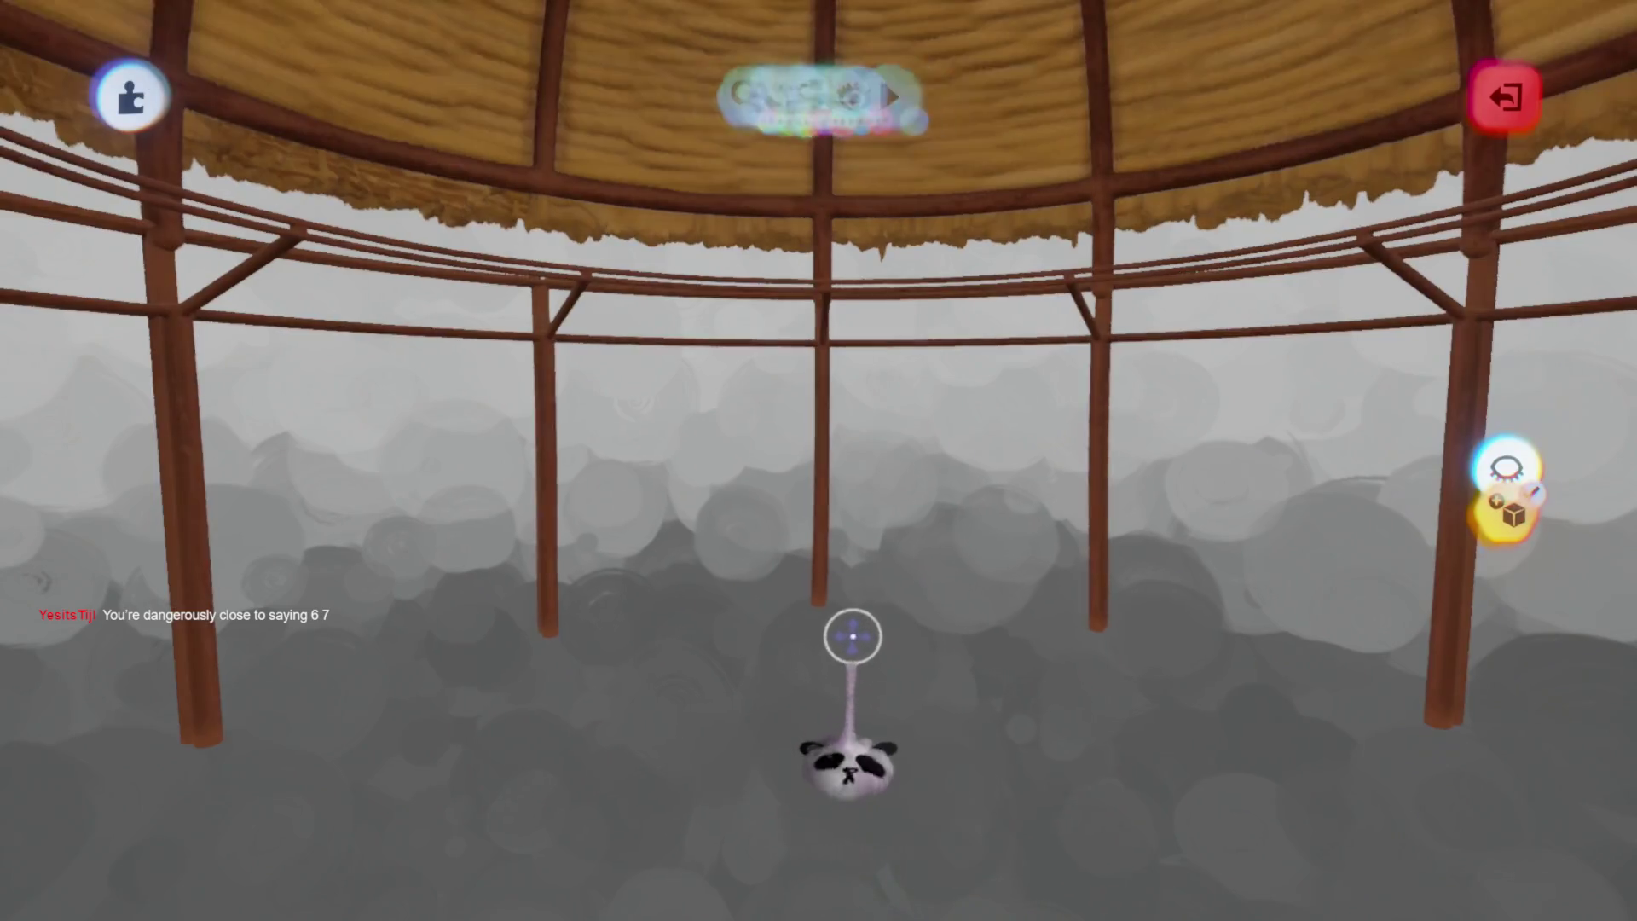
mouse_move(854, 629)
middle_mouse_down()
mouse_move(833, 585)
mouse_move(826, 375)
mouse_move(810, 443)
mouse_move(798, 435)
mouse_move(802, 524)
mouse_move(797, 473)
middle_mouse_up()
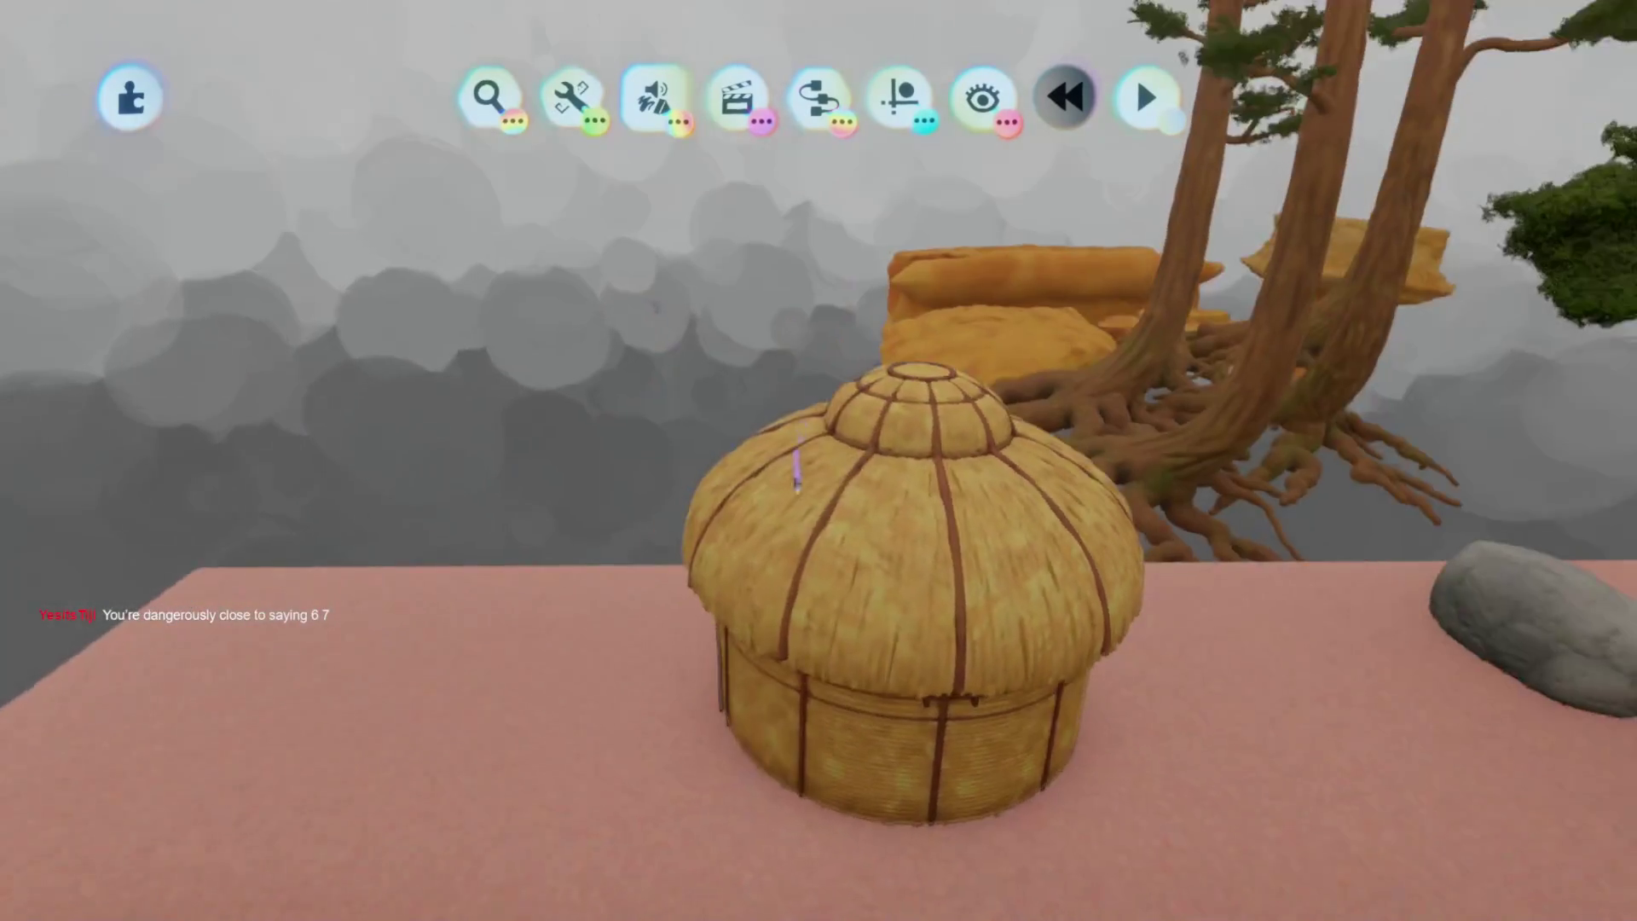
Restore the roof to a full circle, untick Hide Everything Else and look around inside the hut
mouse_move(794, 556)
middle_mouse_down()
mouse_move(760, 427)
mouse_move(782, 566)
mouse_move(806, 448)
mouse_move(797, 522)
mouse_move(809, 517)
middle_mouse_up()
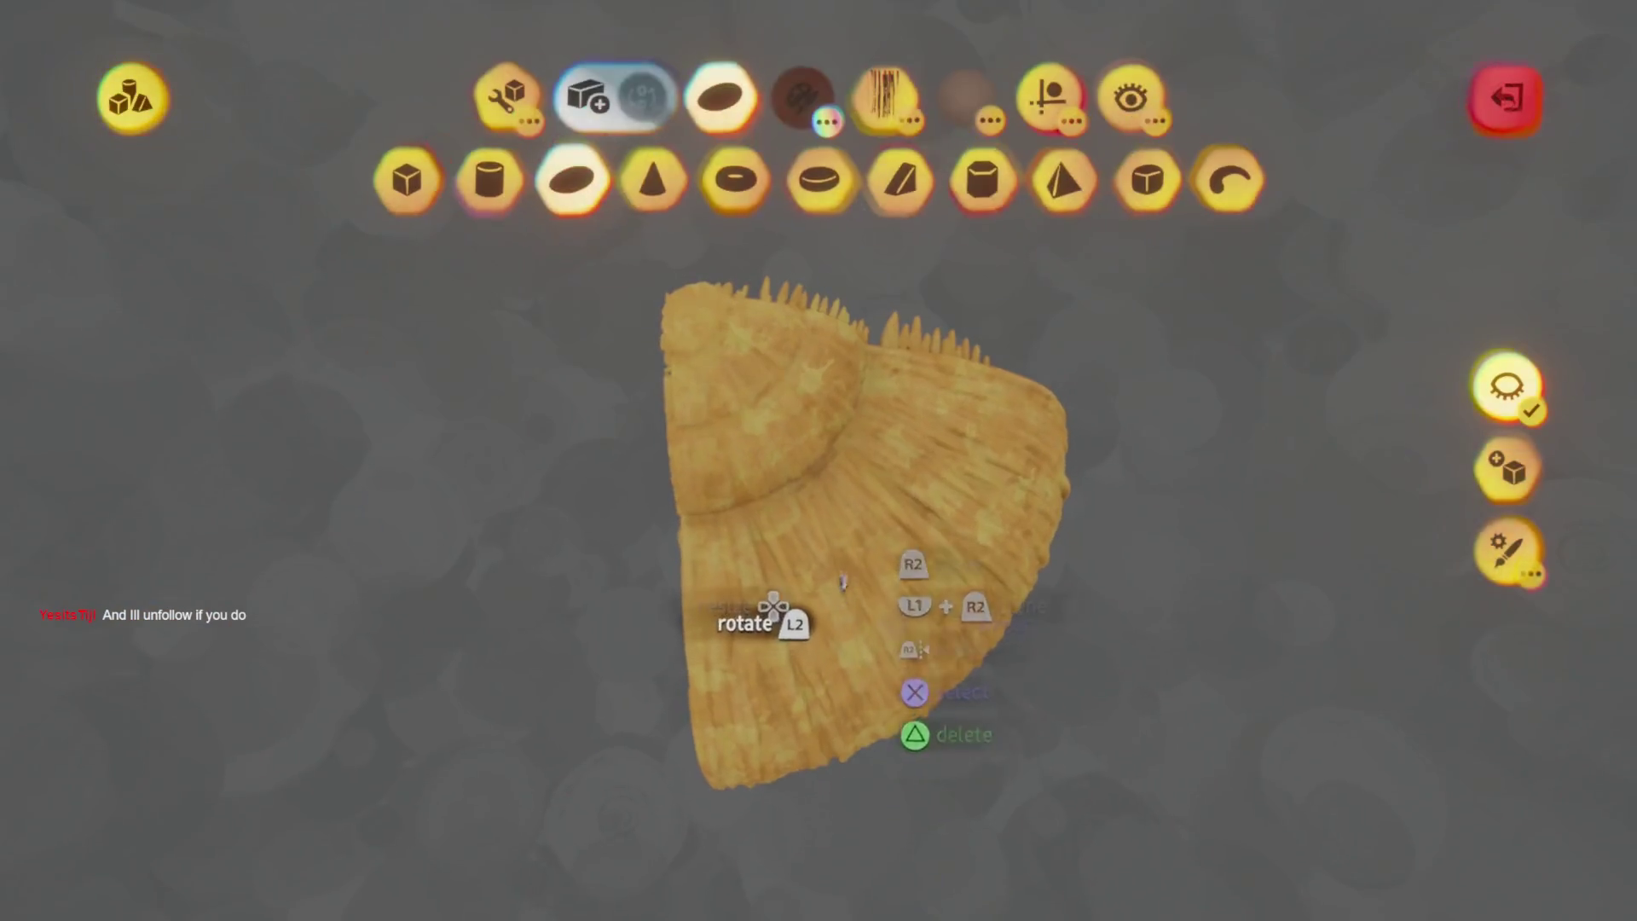
key("ctrl+z")
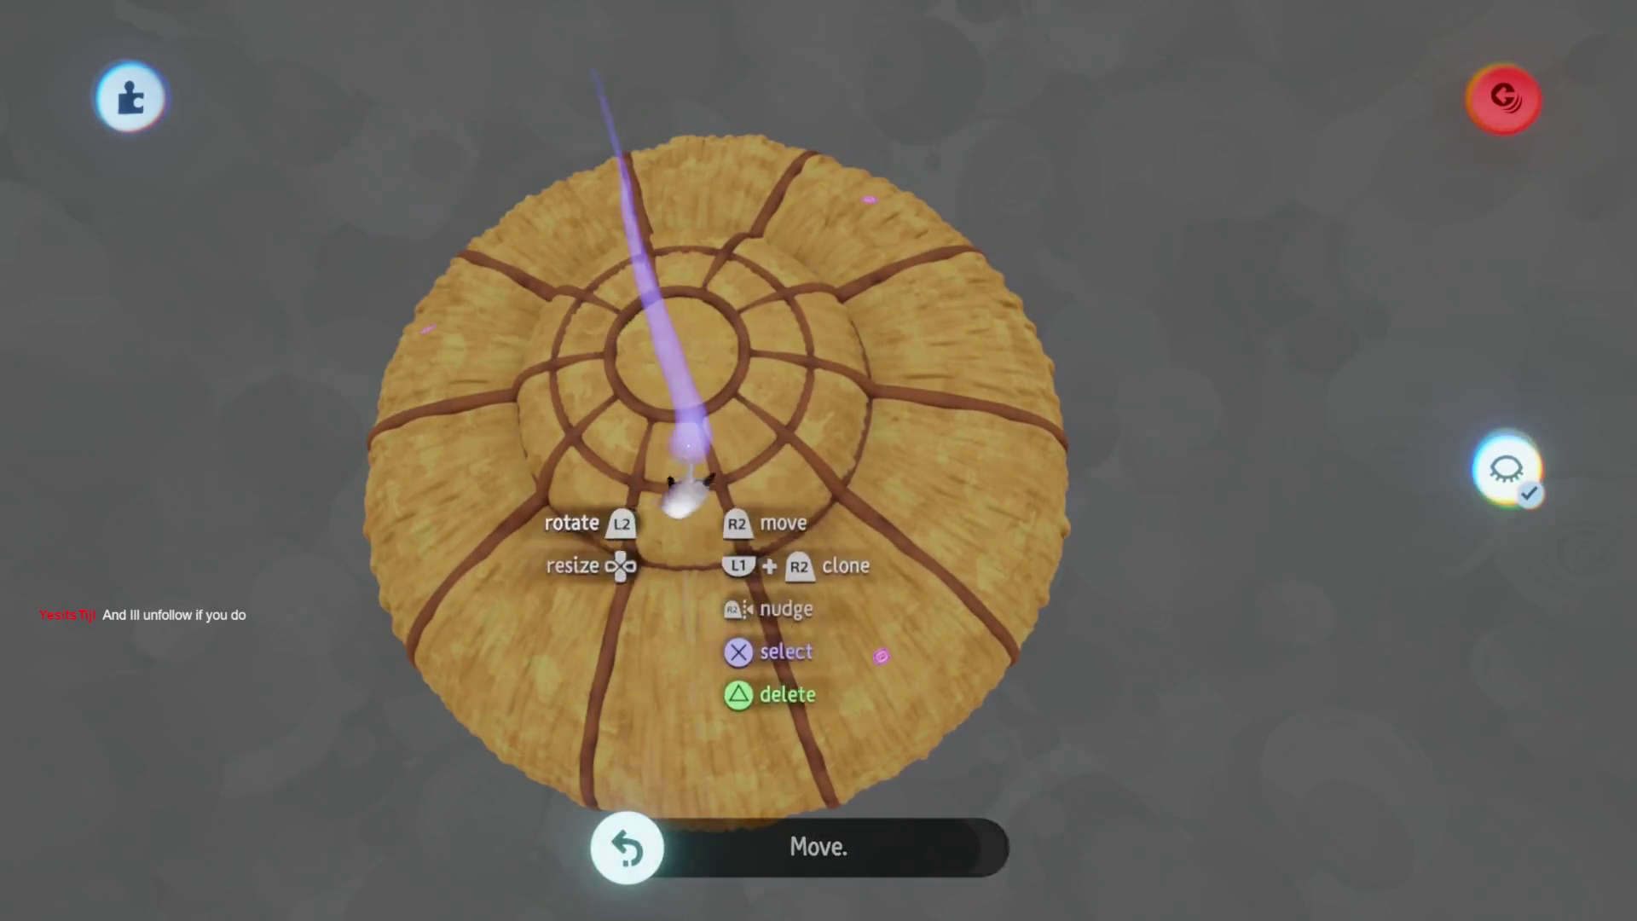
mouse_move(829, 439)
middle_mouse_down()
mouse_move(810, 541)
mouse_move(647, 171)
mouse_move(590, 266)
middle_mouse_up()
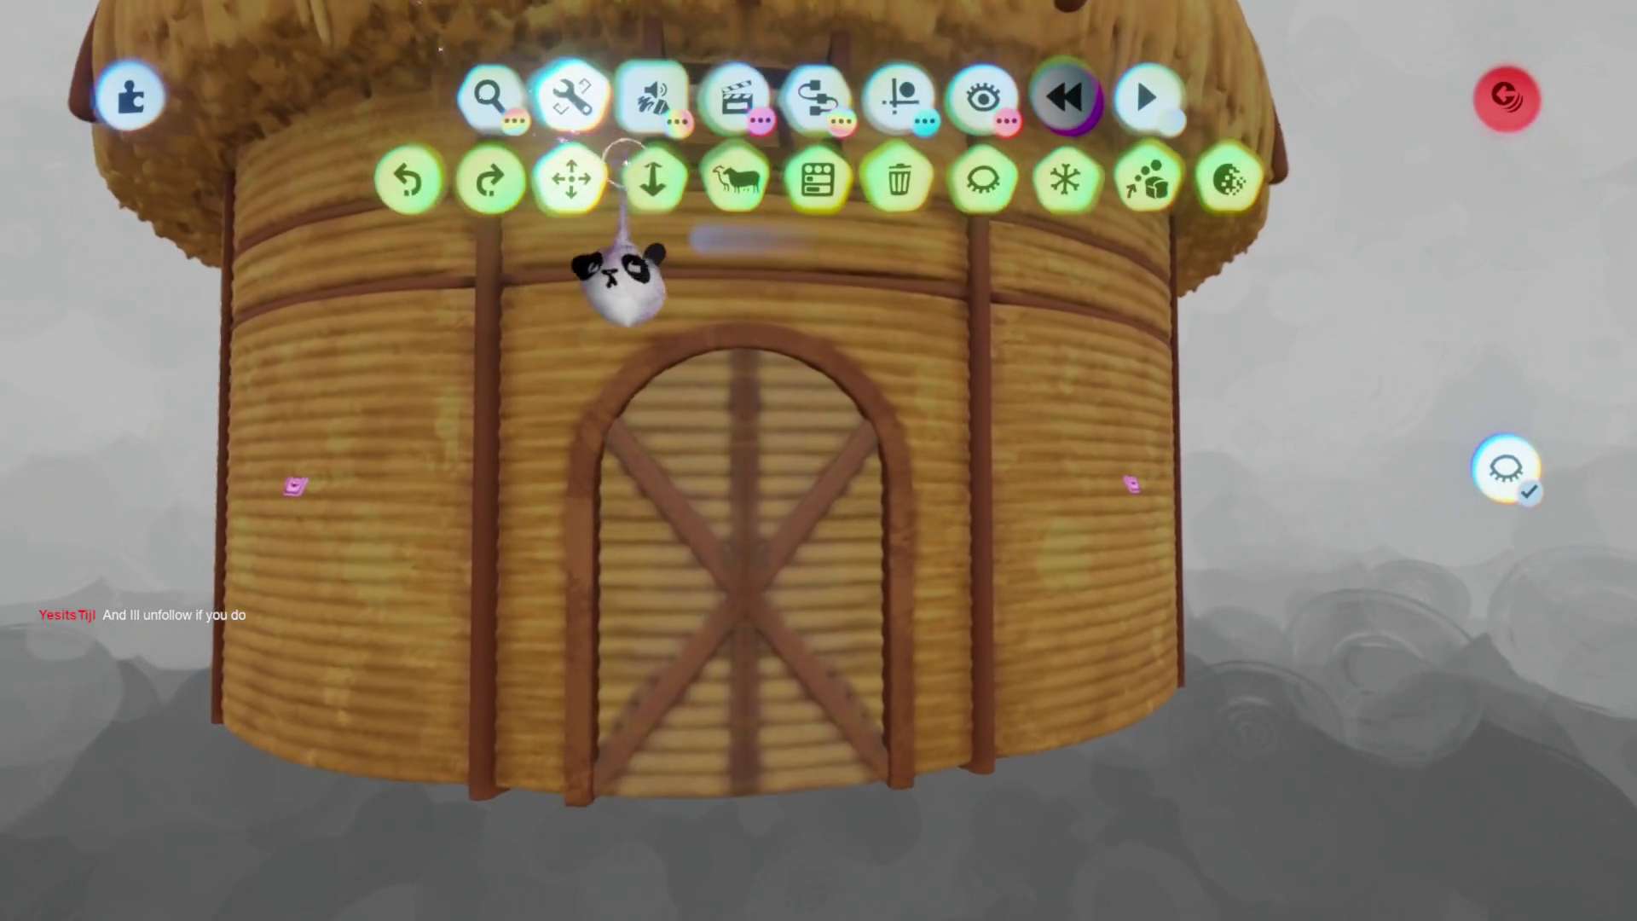
left_click(735, 178)
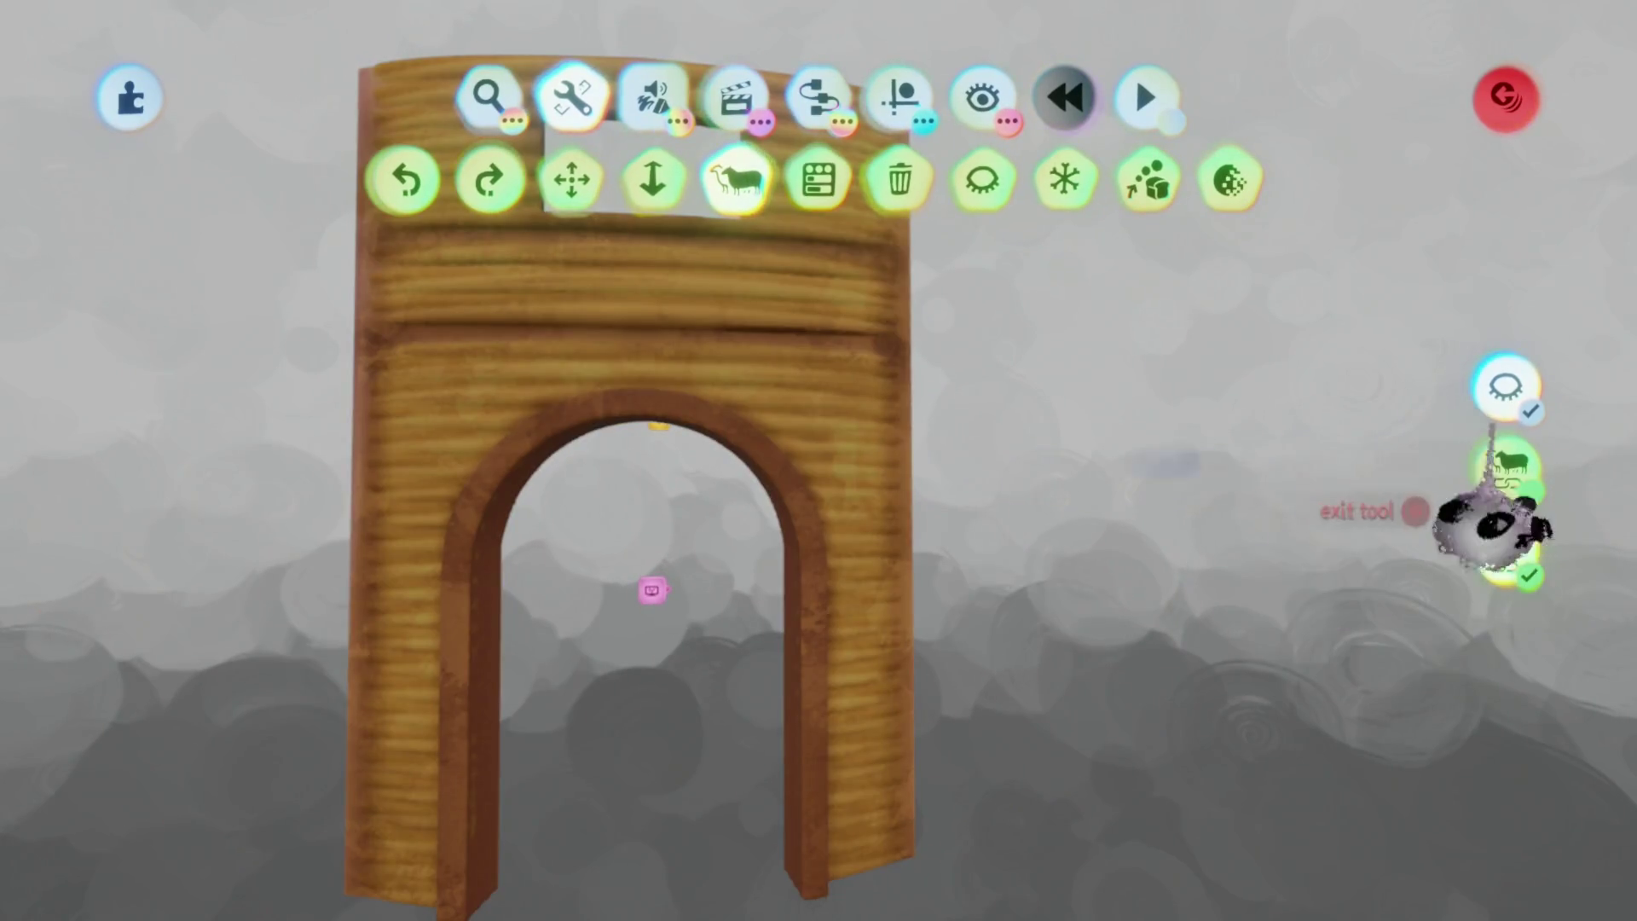
left_click(1504, 386)
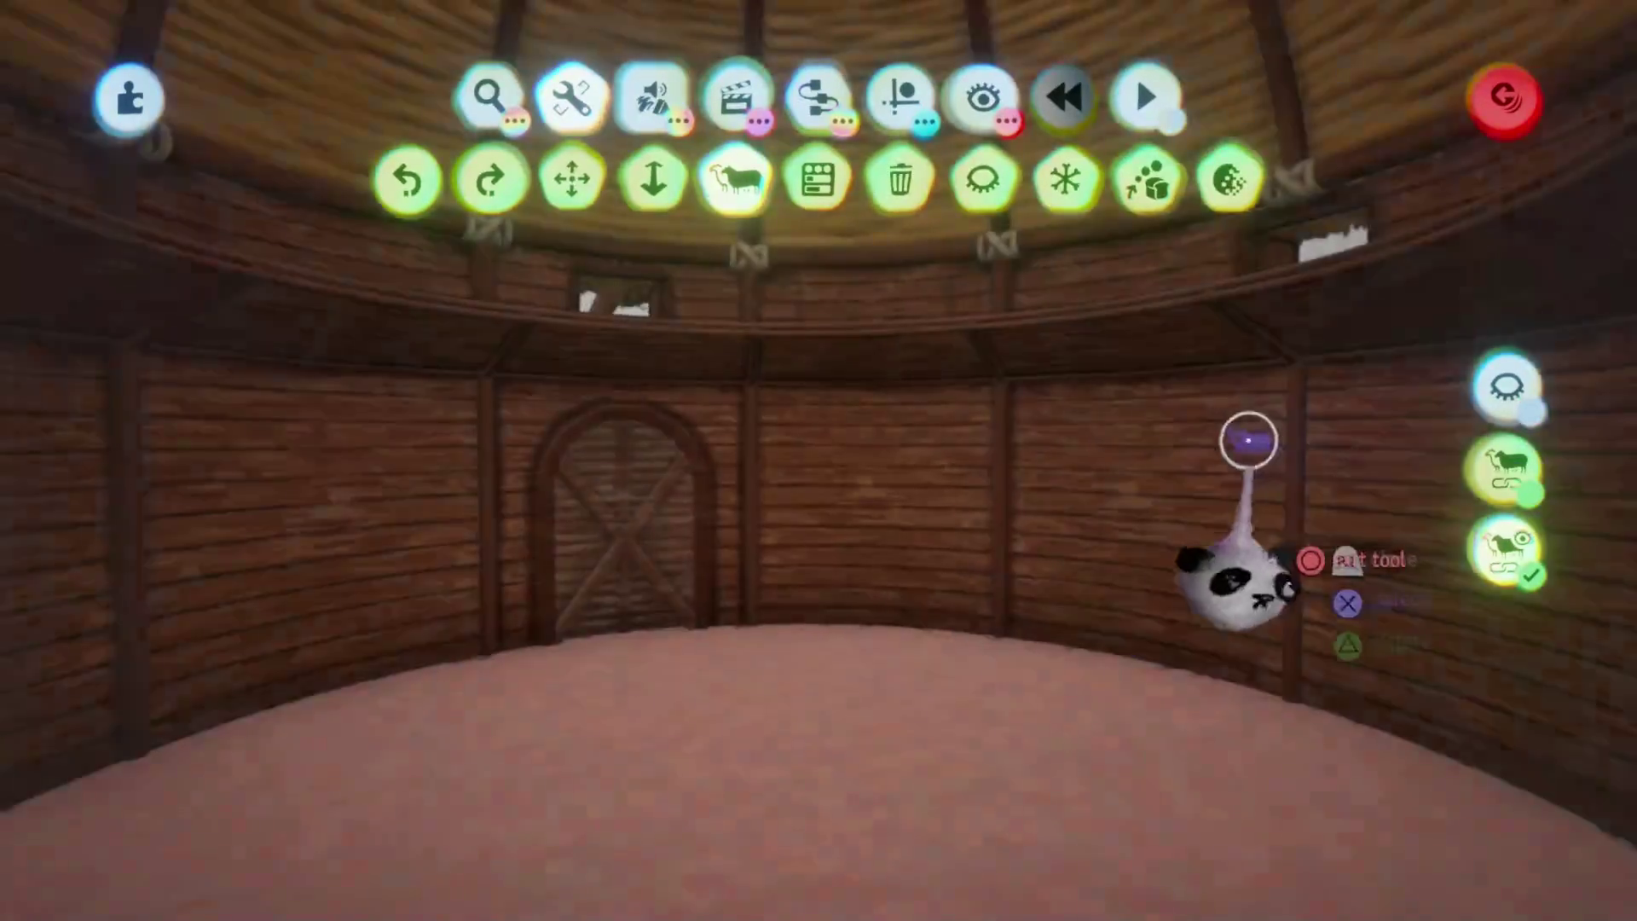
mouse_move(1248, 440)
middle_mouse_down()
mouse_move(1330, 475)
mouse_move(1125, 549)
mouse_move(548, 431)
mouse_move(256, 402)
mouse_move(366, 358)
mouse_move(237, 413)
middle_mouse_up()
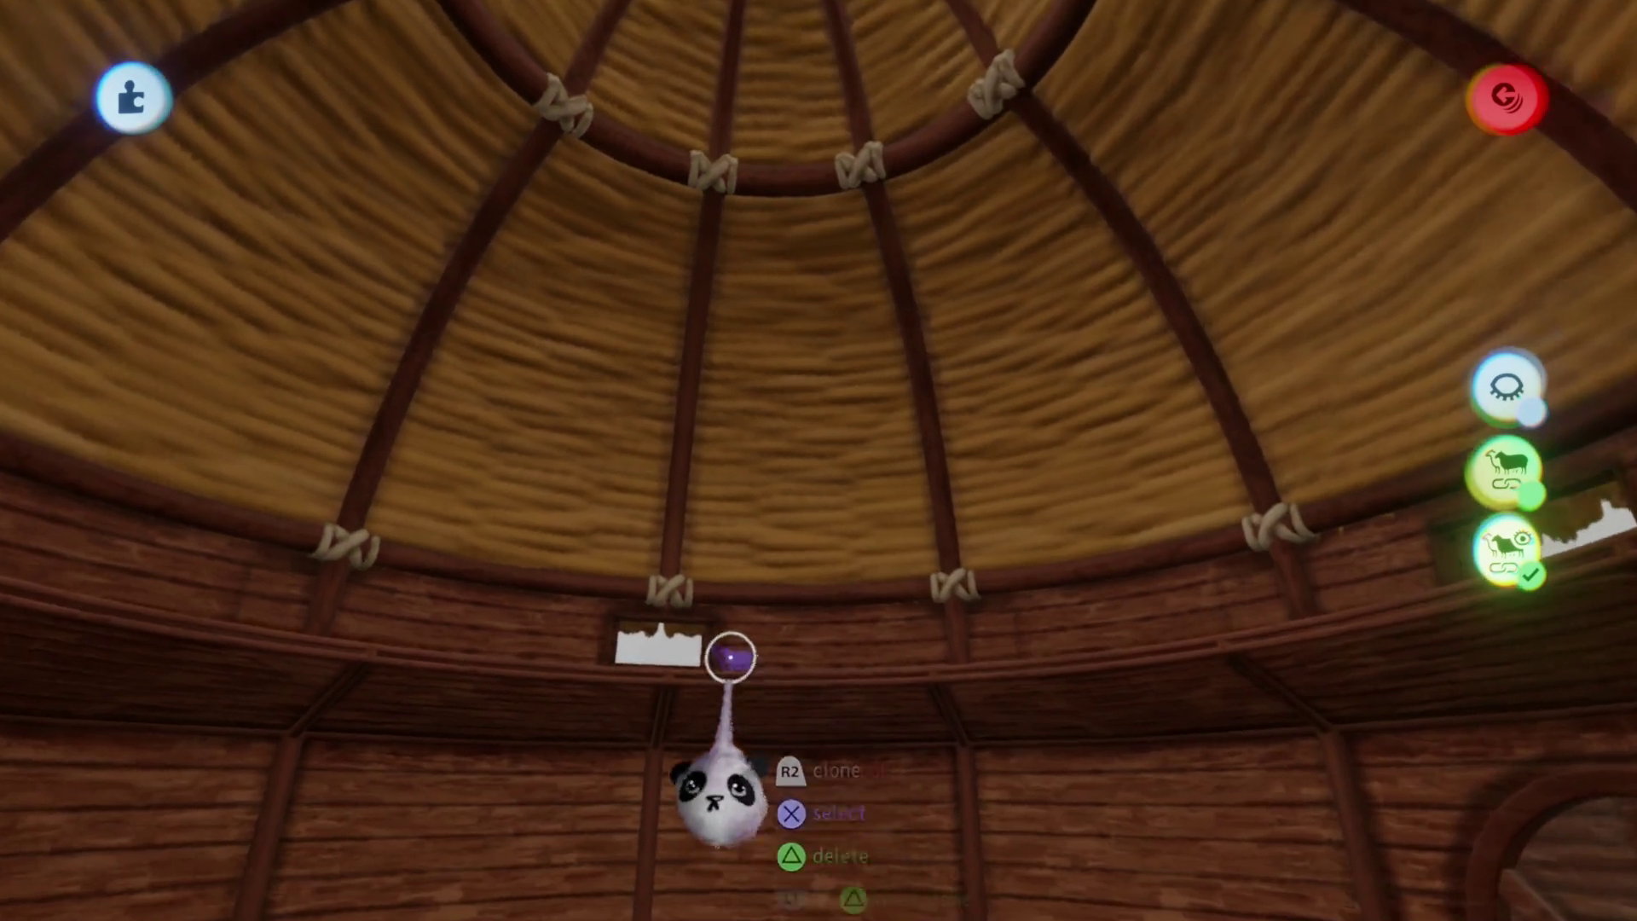
Fly out of the hut, undo the accidental hut deletion, and approach the door wall
left_click(731, 657)
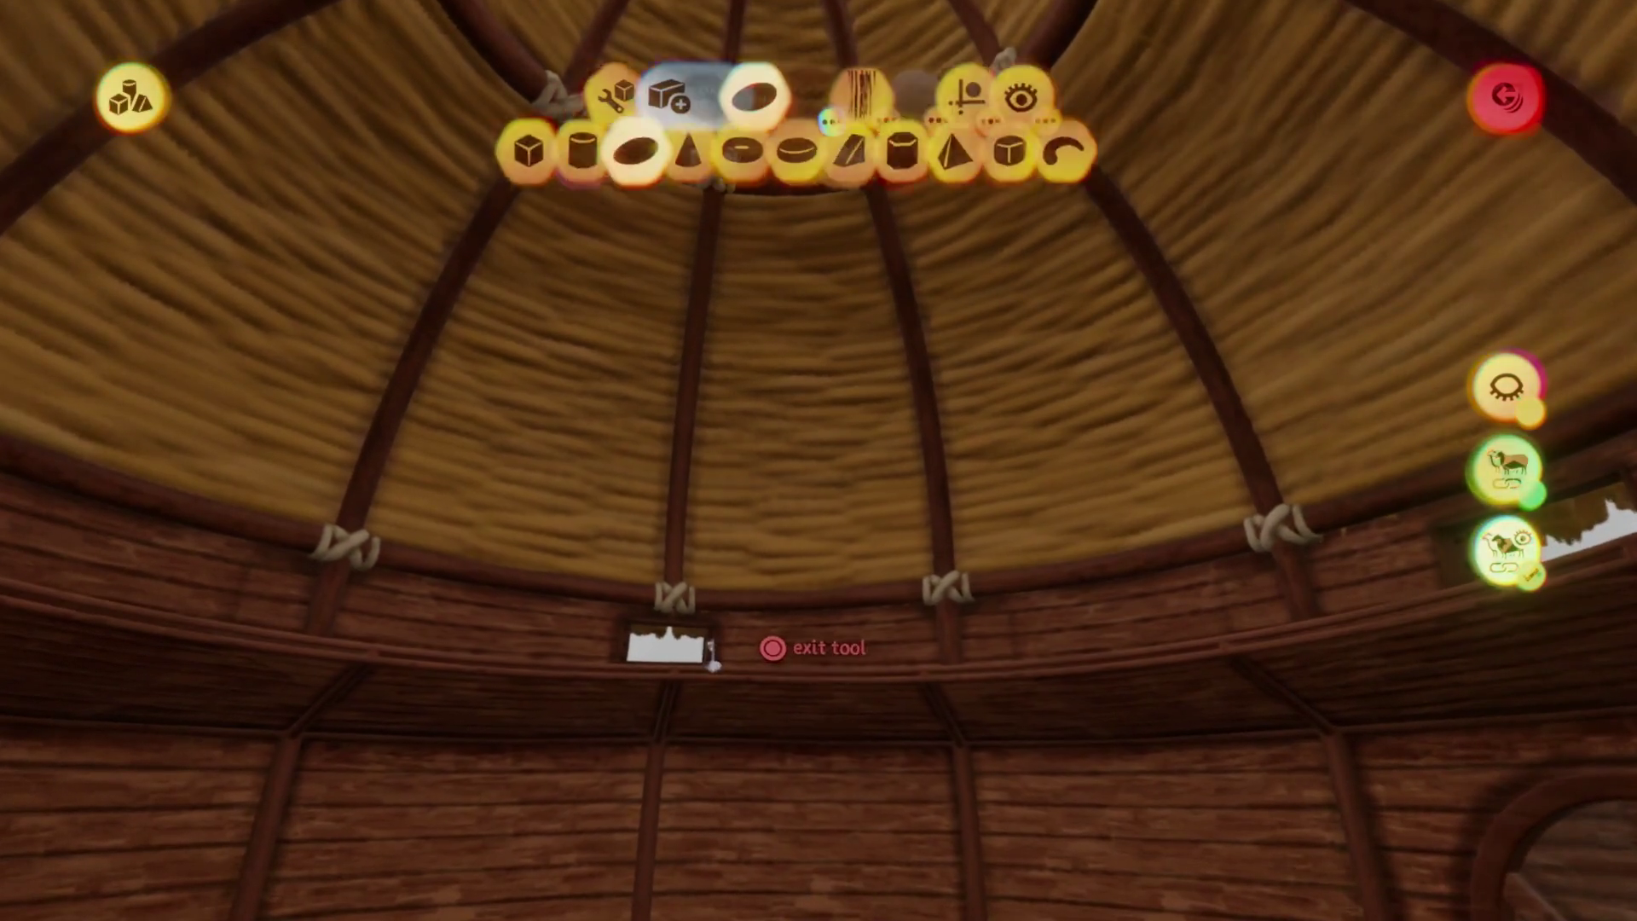
key("Escape")
mouse_move(818, 577)
middle_mouse_down()
mouse_move(821, 504)
mouse_move(844, 546)
middle_mouse_up()
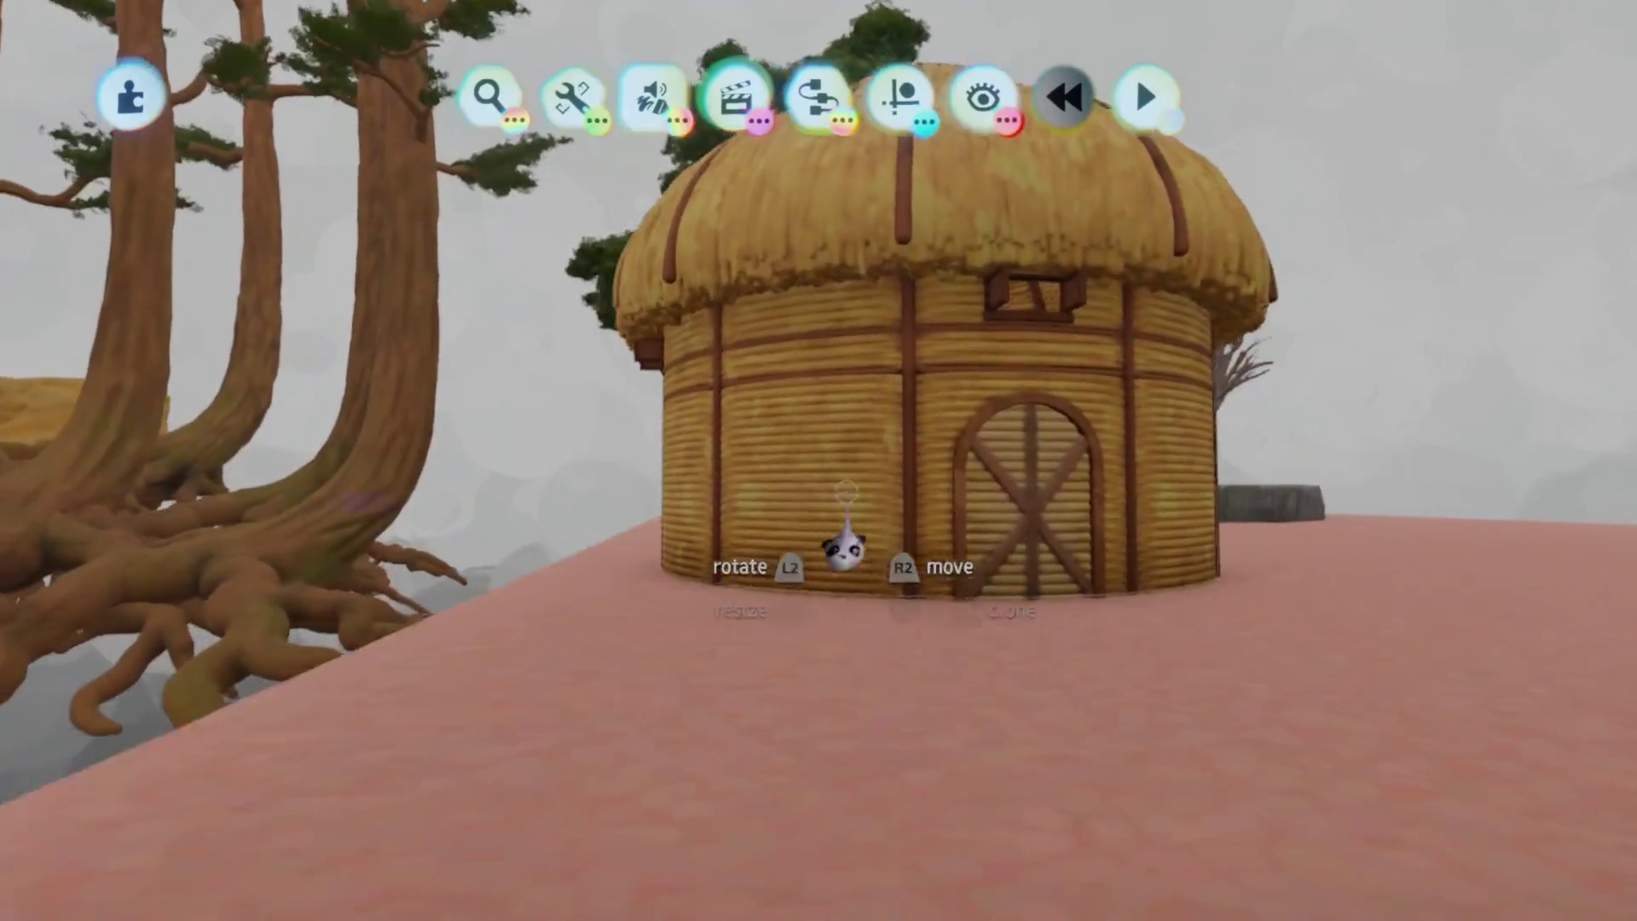
left_click(571, 99)
mouse_move(1061, 301)
middle_mouse_down()
mouse_move(887, 511)
mouse_move(879, 627)
middle_mouse_up()
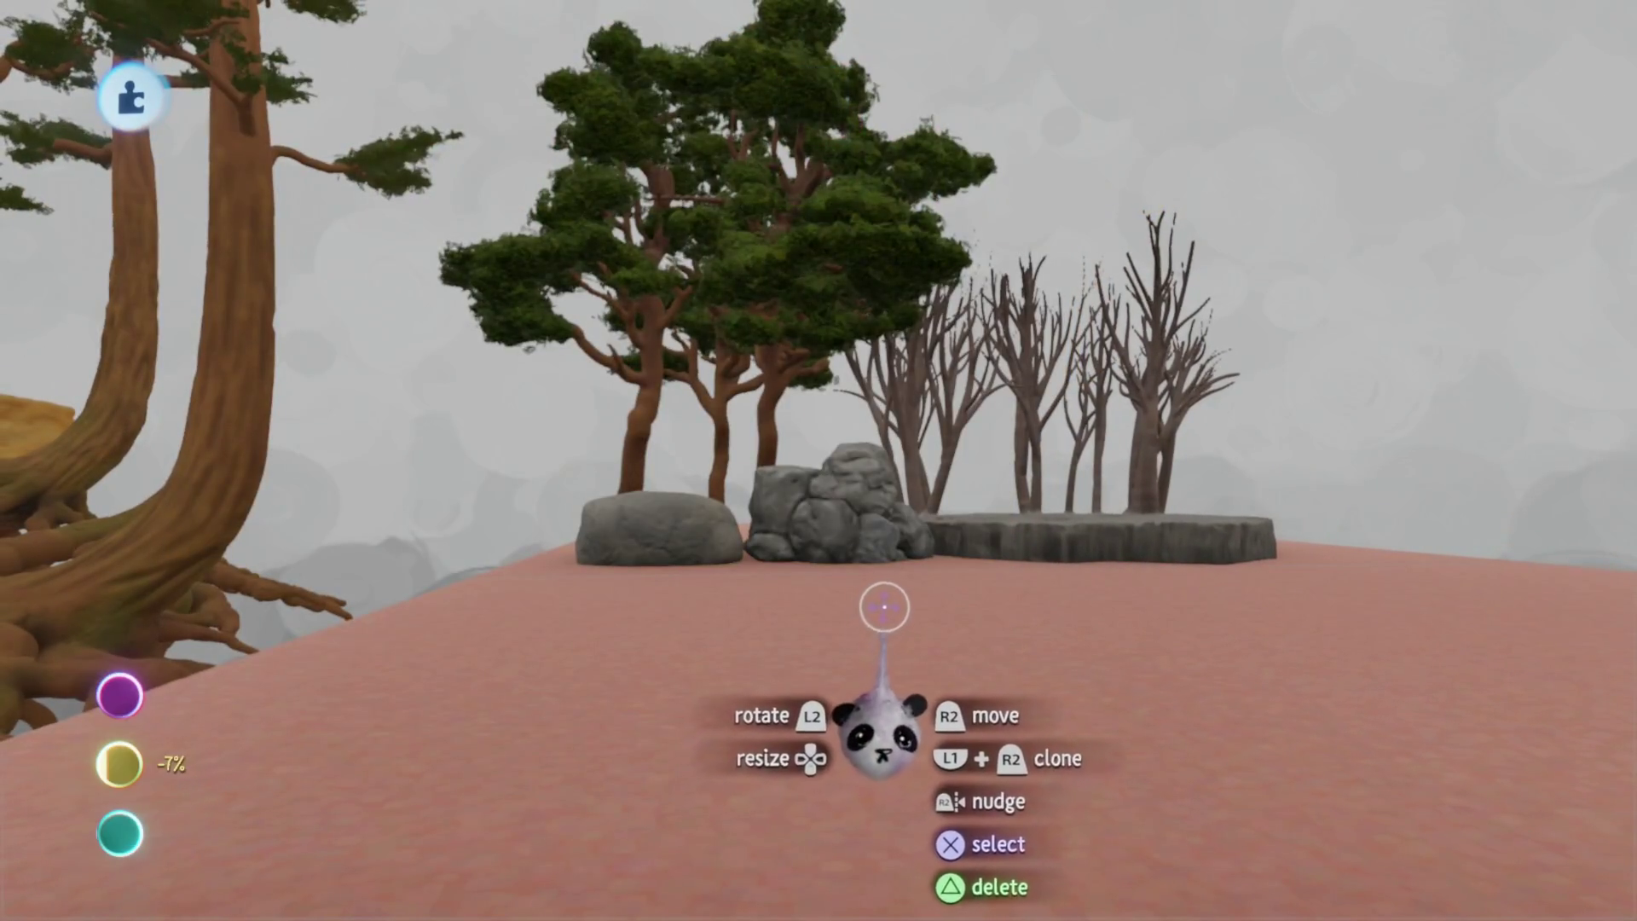
key("ctrl+z")
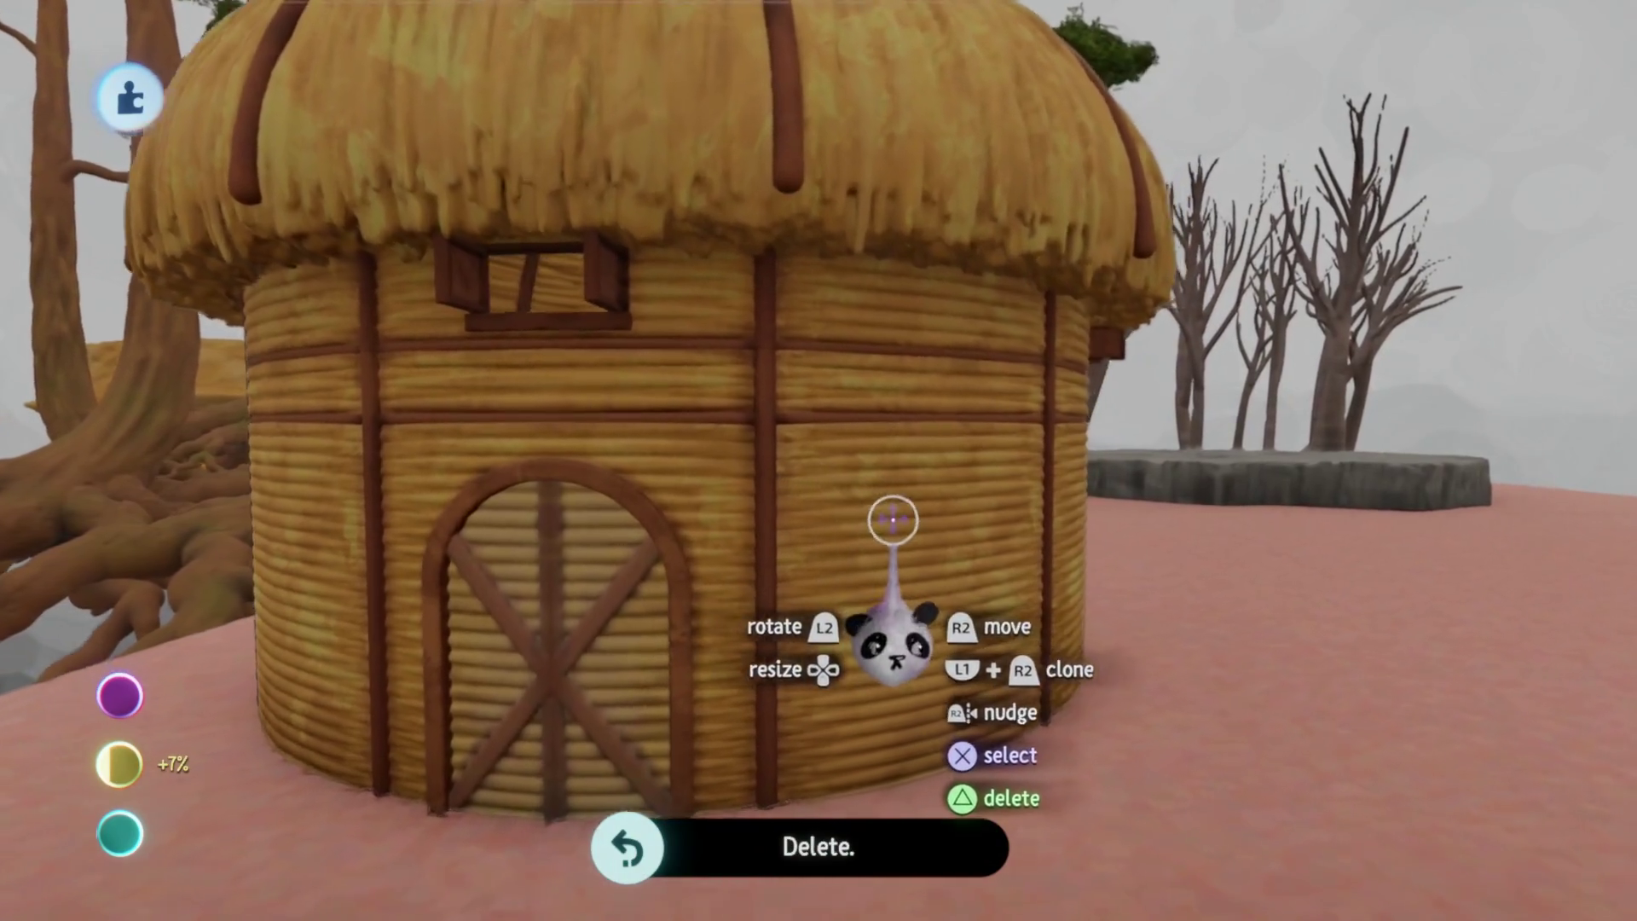
mouse_move(893, 519)
middle_mouse_down()
mouse_move(891, 542)
mouse_move(865, 464)
mouse_move(811, 486)
middle_mouse_up()
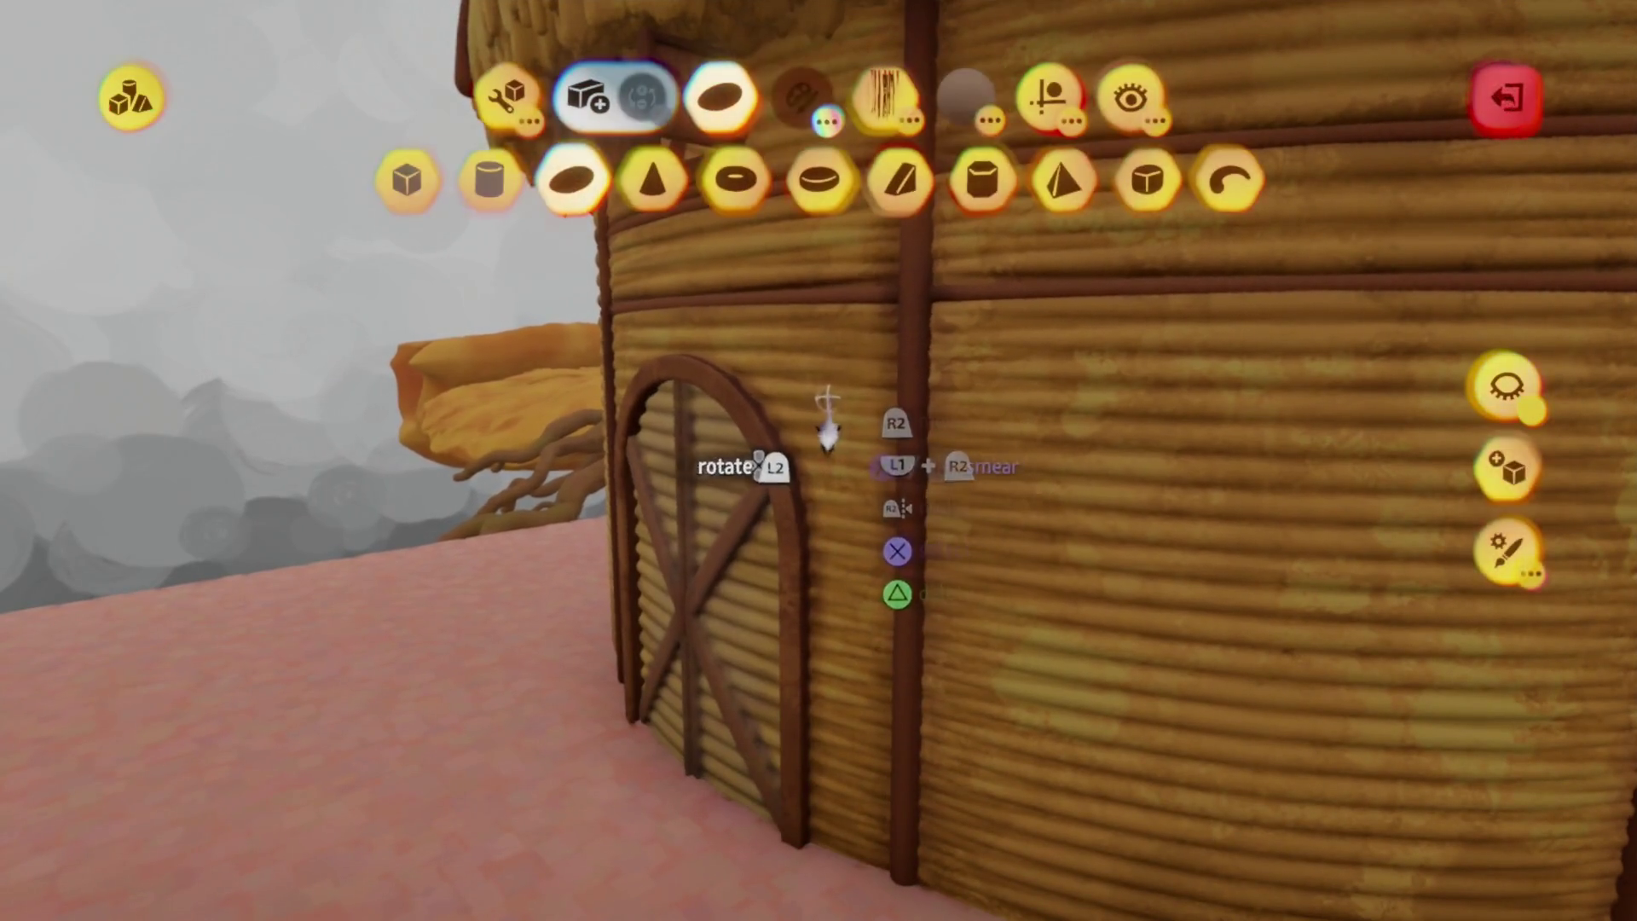
Isolate the door arch and load it as a stamp, shrinking the stamp box to its top
left_click(1507, 390)
middle_click_drag(822, 541, 825, 523)
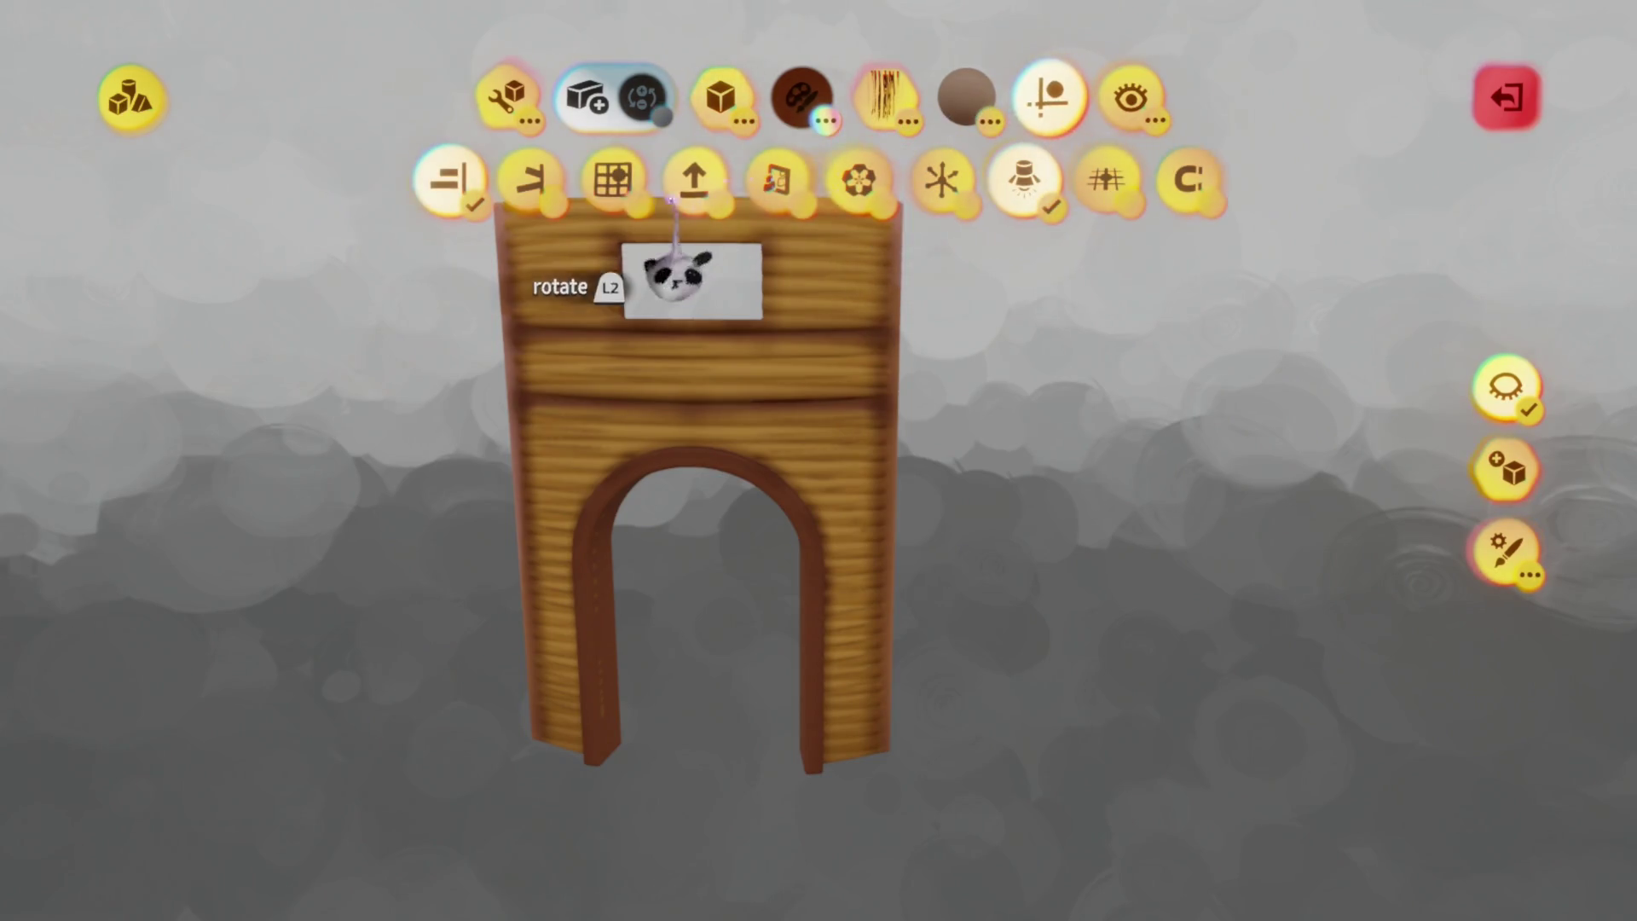
key("Escape")
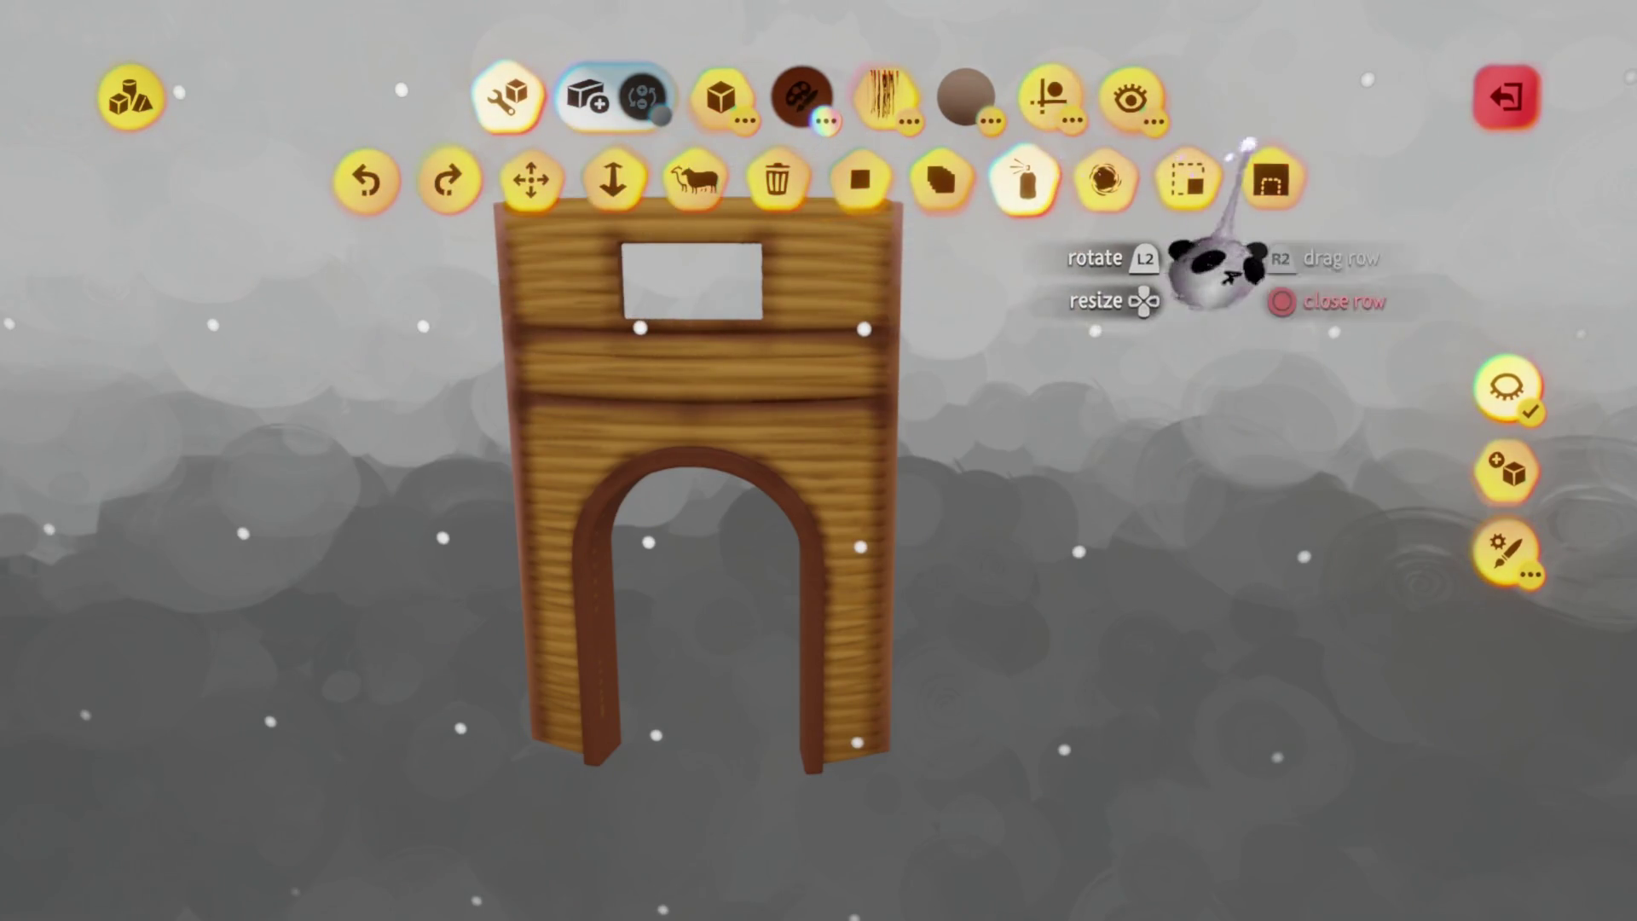
left_click(1187, 179)
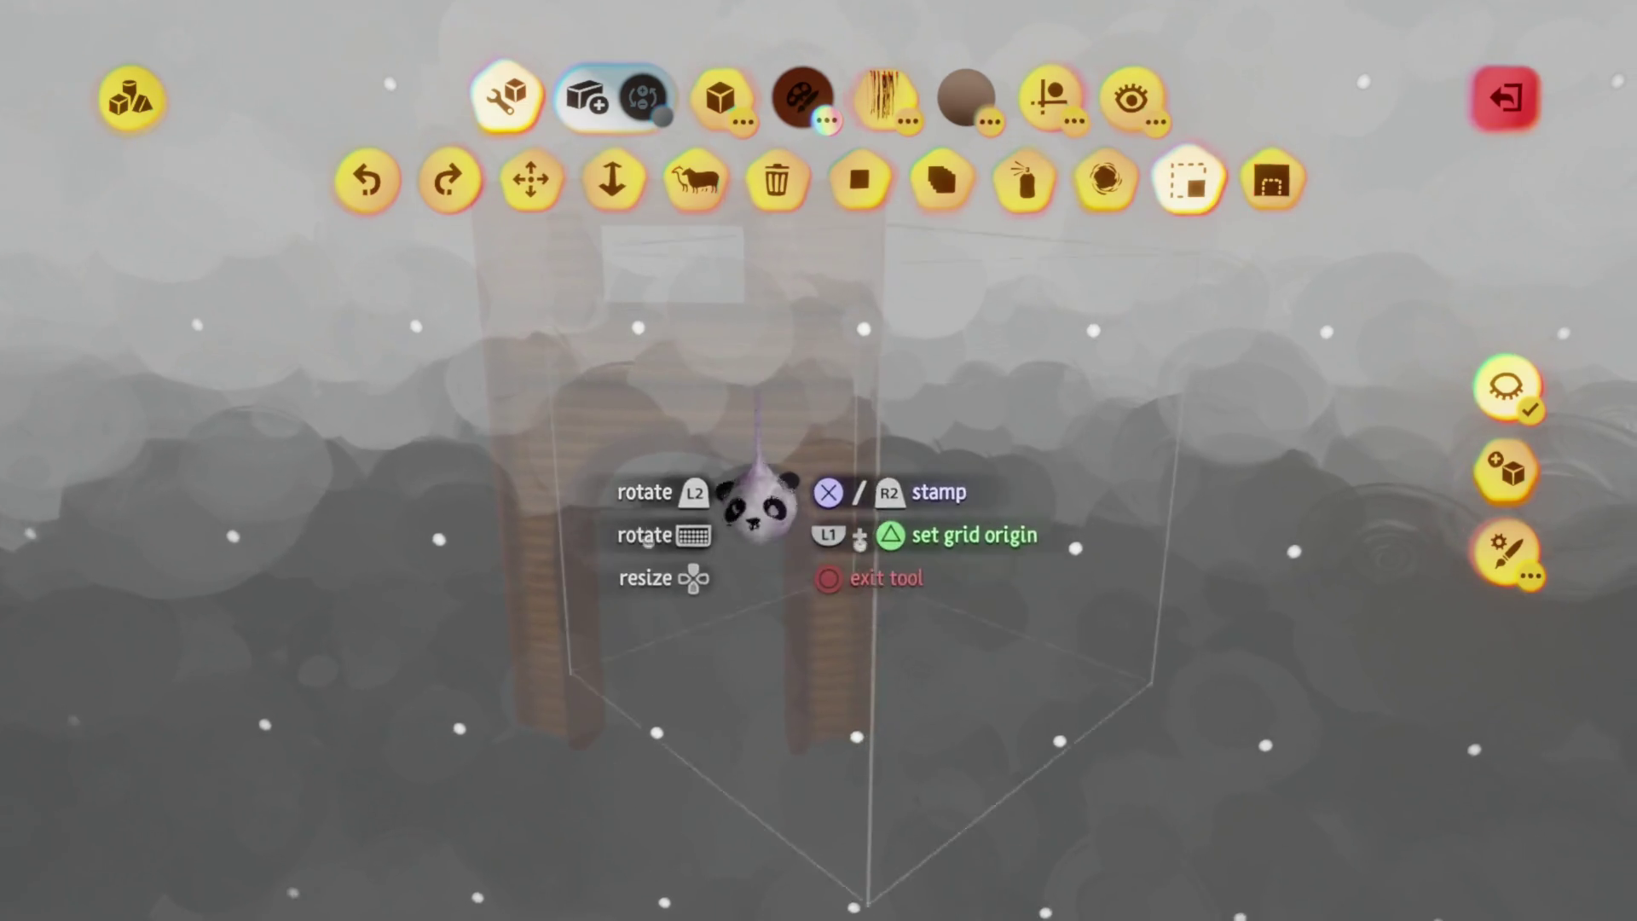
scroll(757, 503, "up", 3)
key("Down")
key("Down")
key("Down")
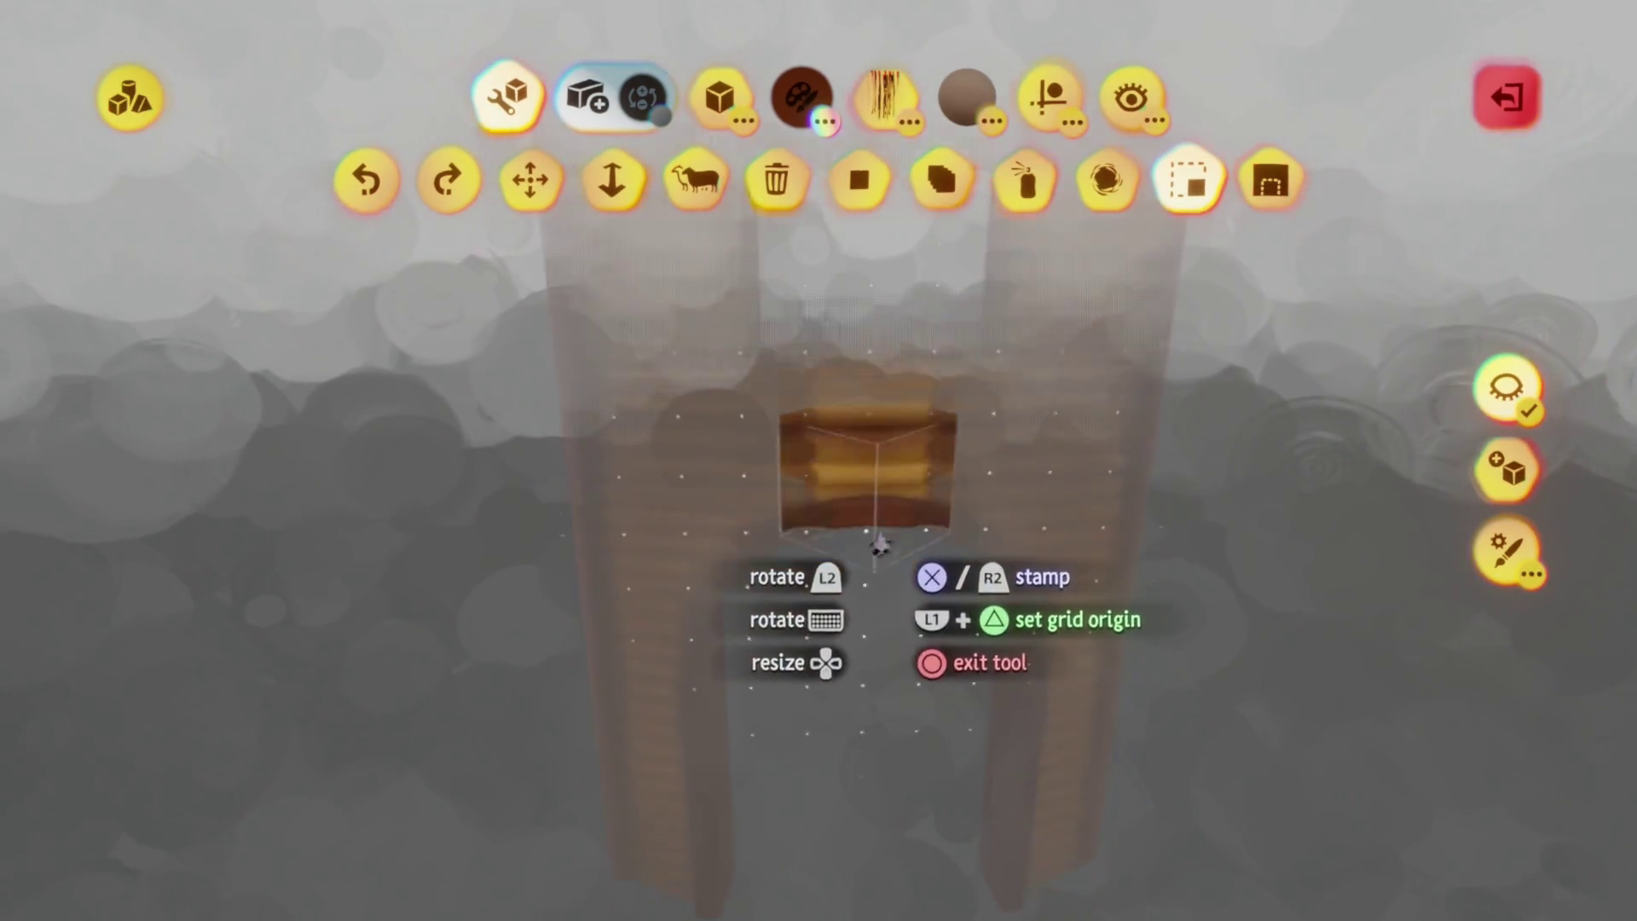
mouse_move(878, 543)
middle_mouse_down()
mouse_move(819, 477)
mouse_move(826, 409)
mouse_move(833, 526)
mouse_move(823, 495)
middle_mouse_up()
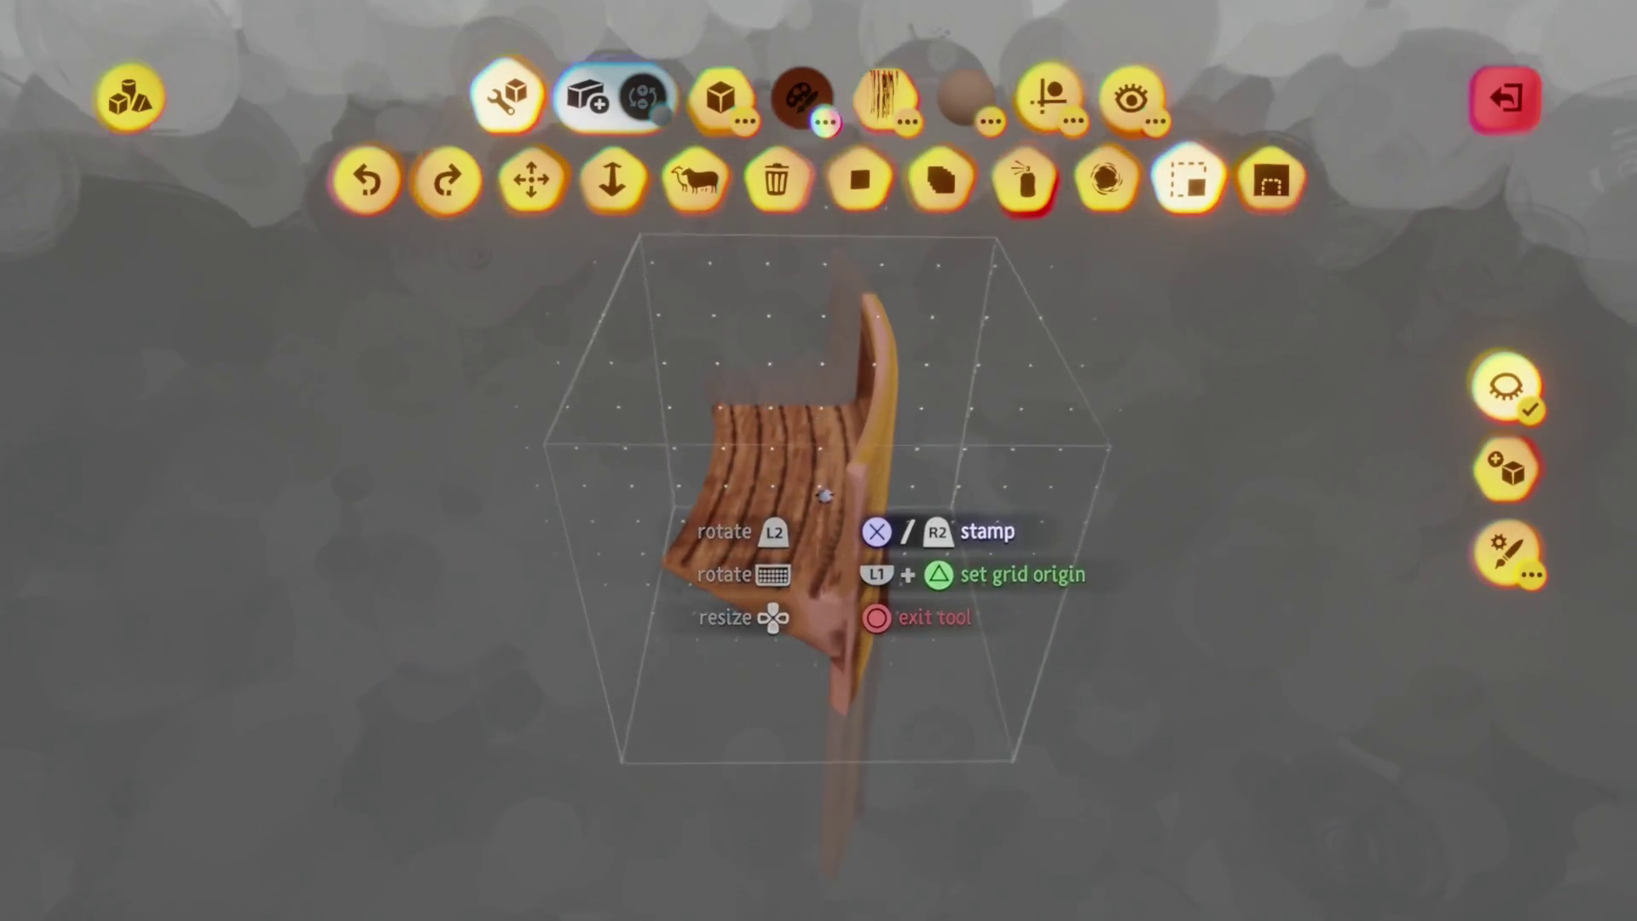
key("Escape")
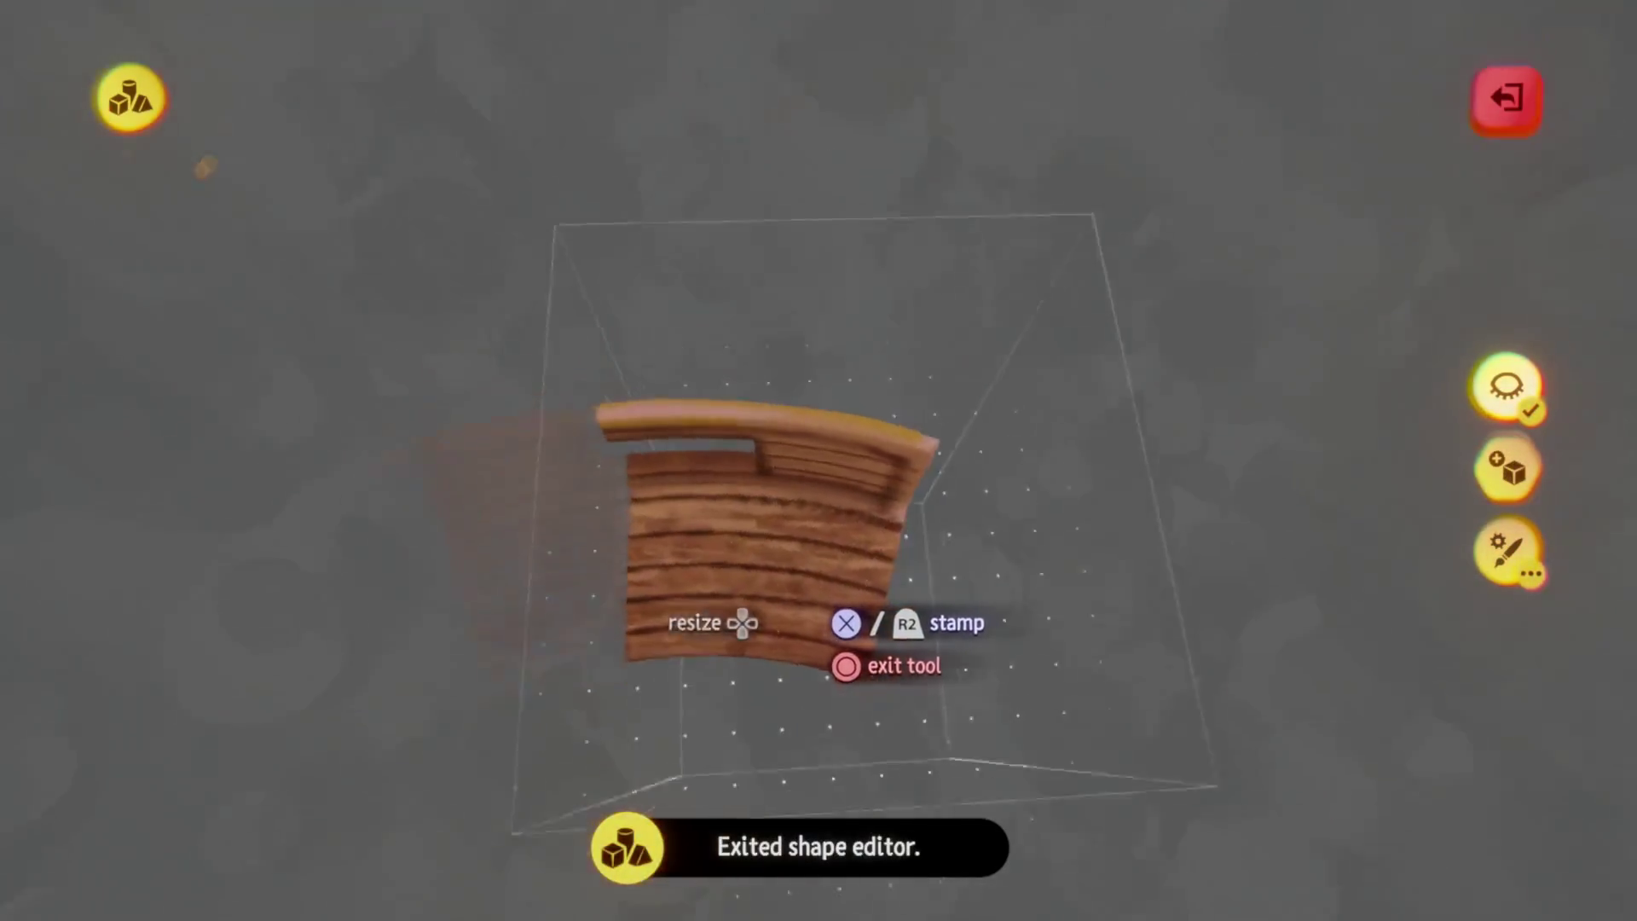
Inspect the arch and neighbouring wall piece from the front and above, exiting sculpt mode on each
mouse_move(801, 563)
middle_mouse_down()
mouse_move(784, 631)
mouse_move(784, 597)
mouse_move(753, 574)
mouse_move(717, 591)
mouse_move(764, 609)
middle_mouse_up()
key("Escape")
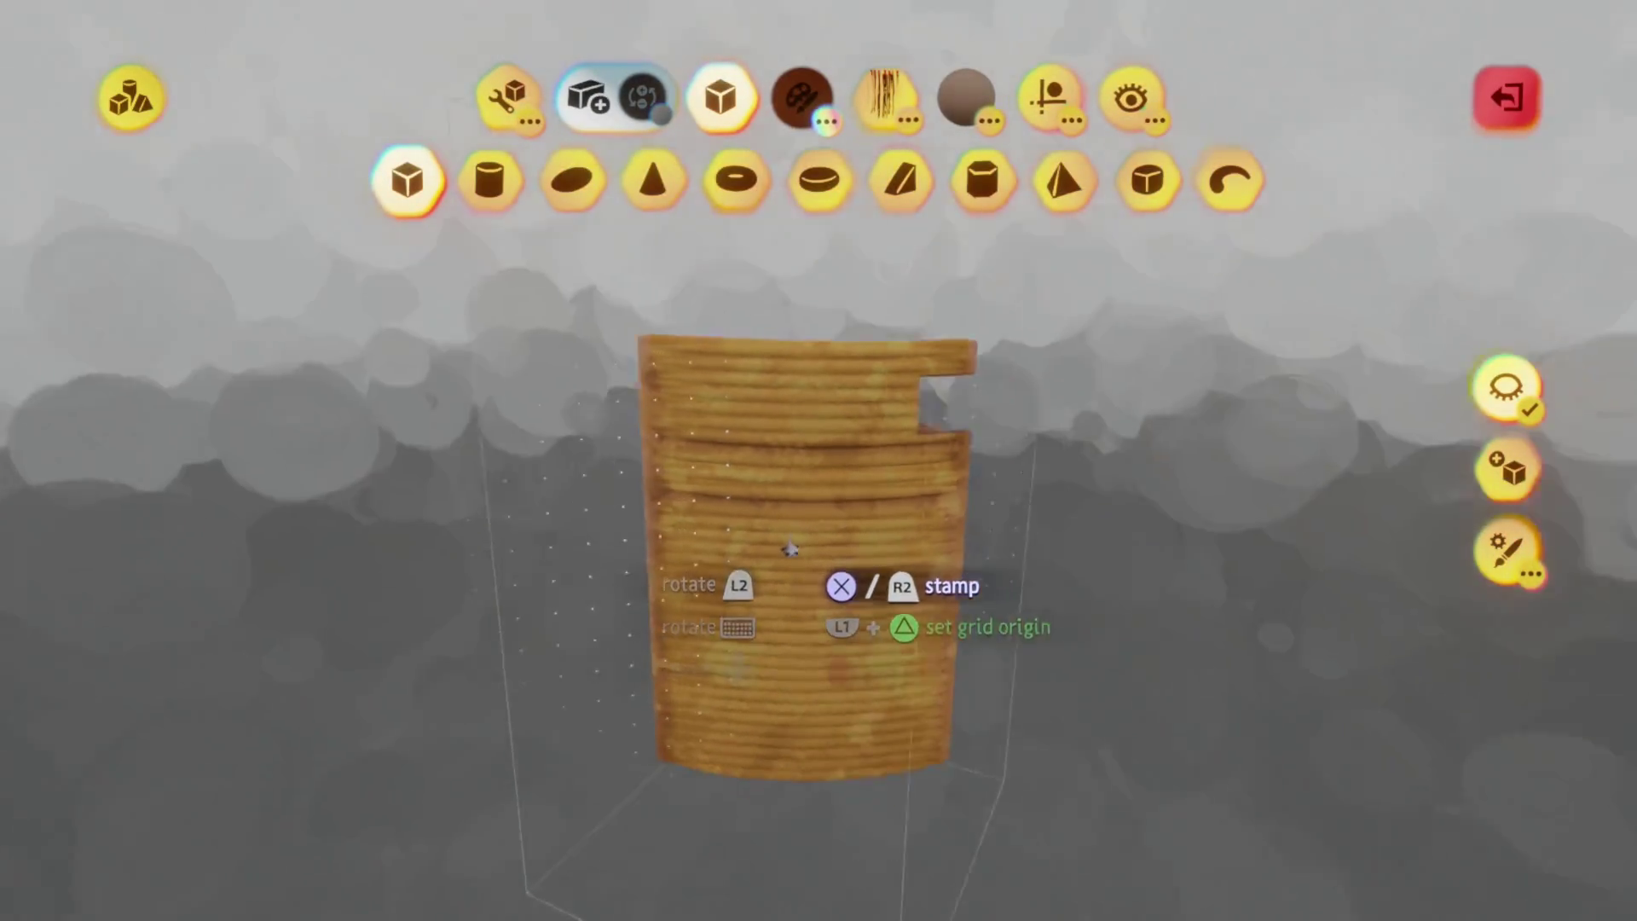
middle_click_drag(789, 549, 798, 543)
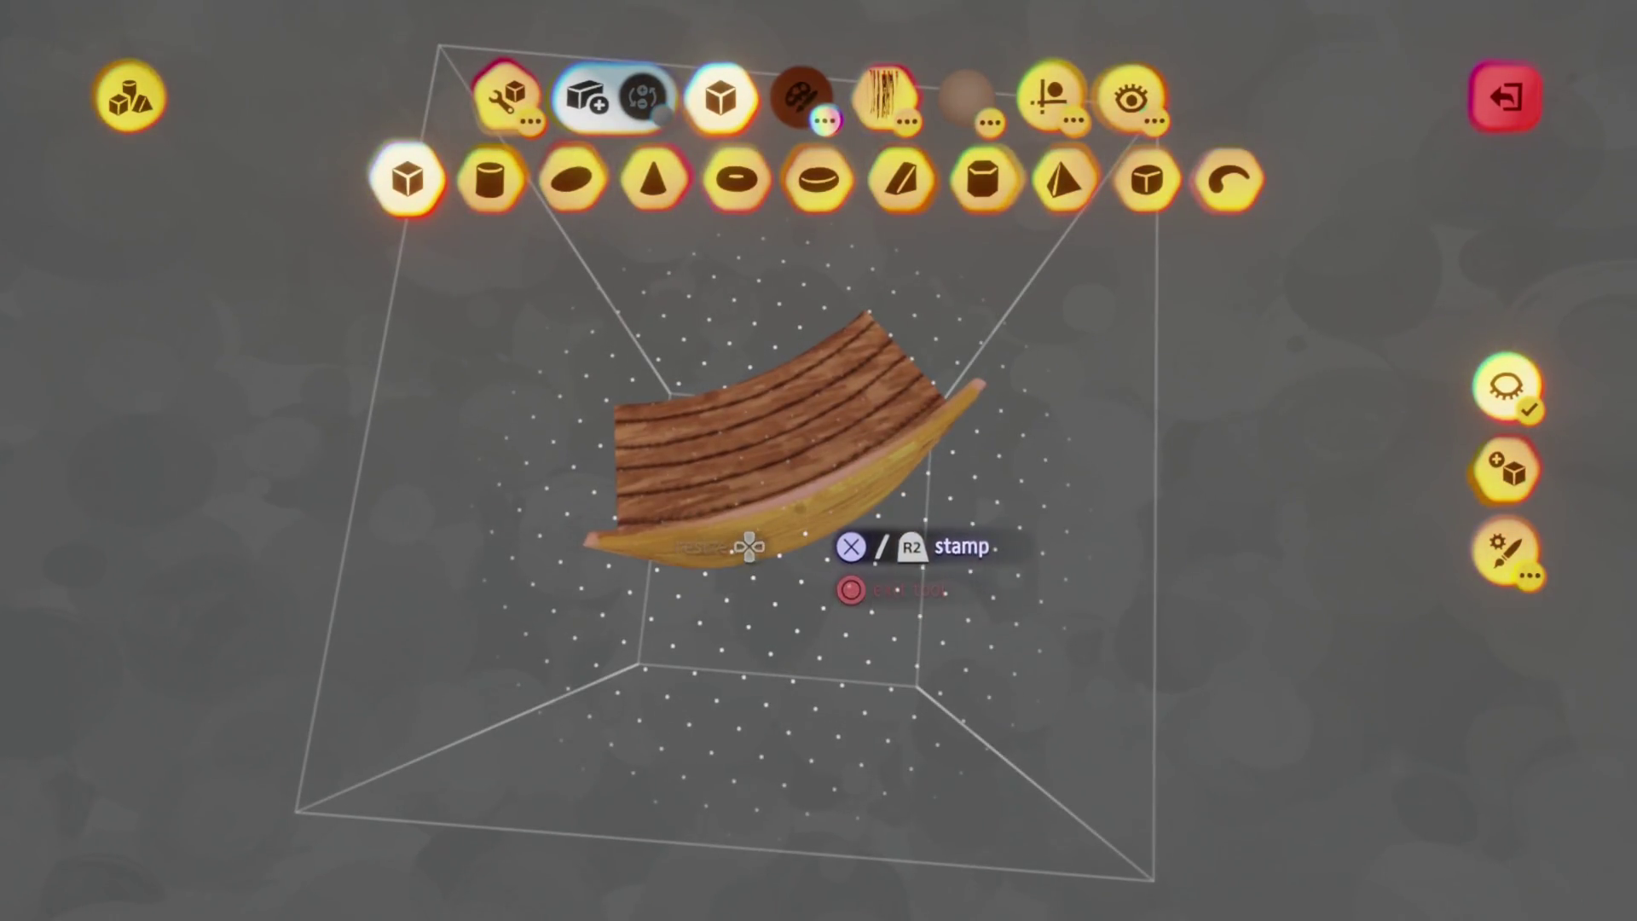
key("Escape")
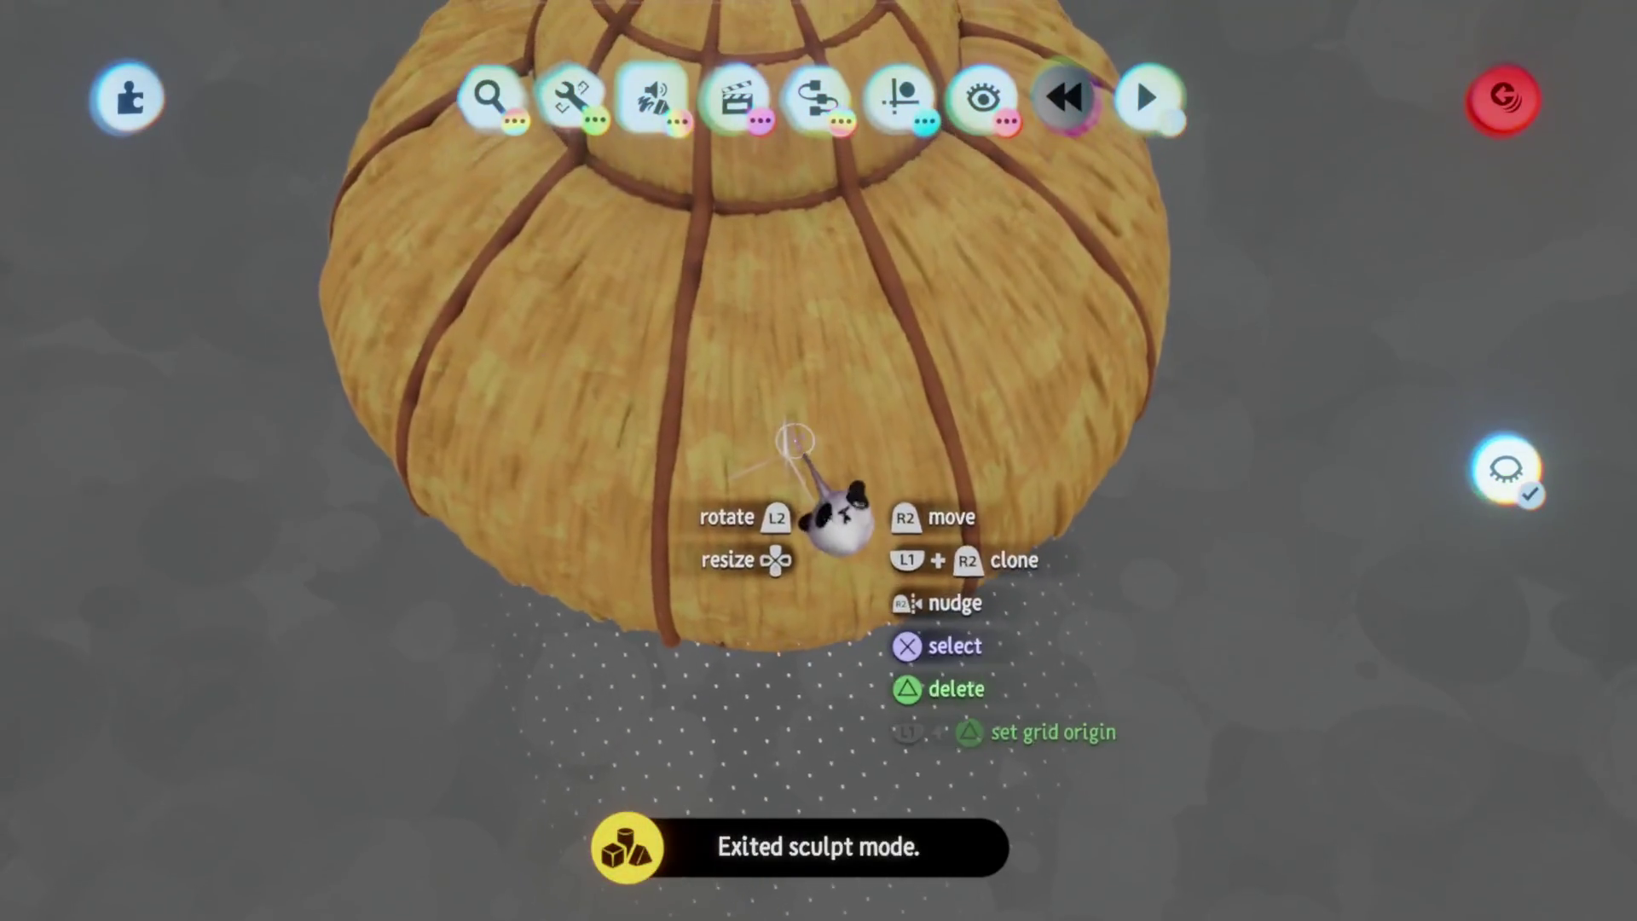
Orbit the roof sculpture and undo the stray Crop sculpture on it
middle_click_drag(791, 475, 833, 496)
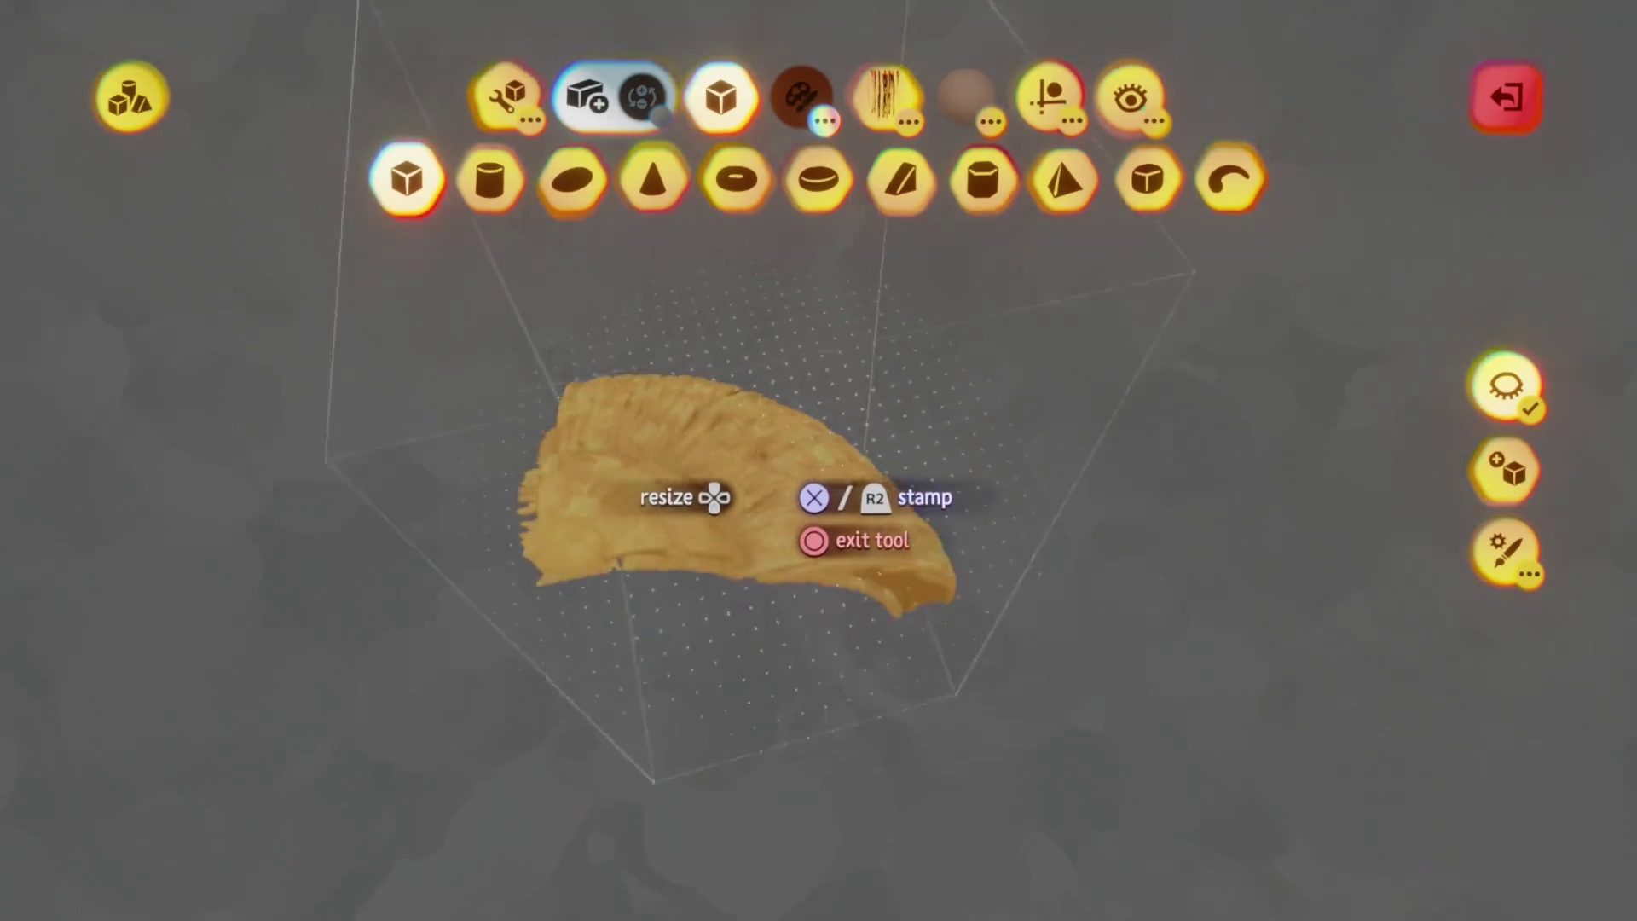
middle_click_drag(763, 446, 778, 533)
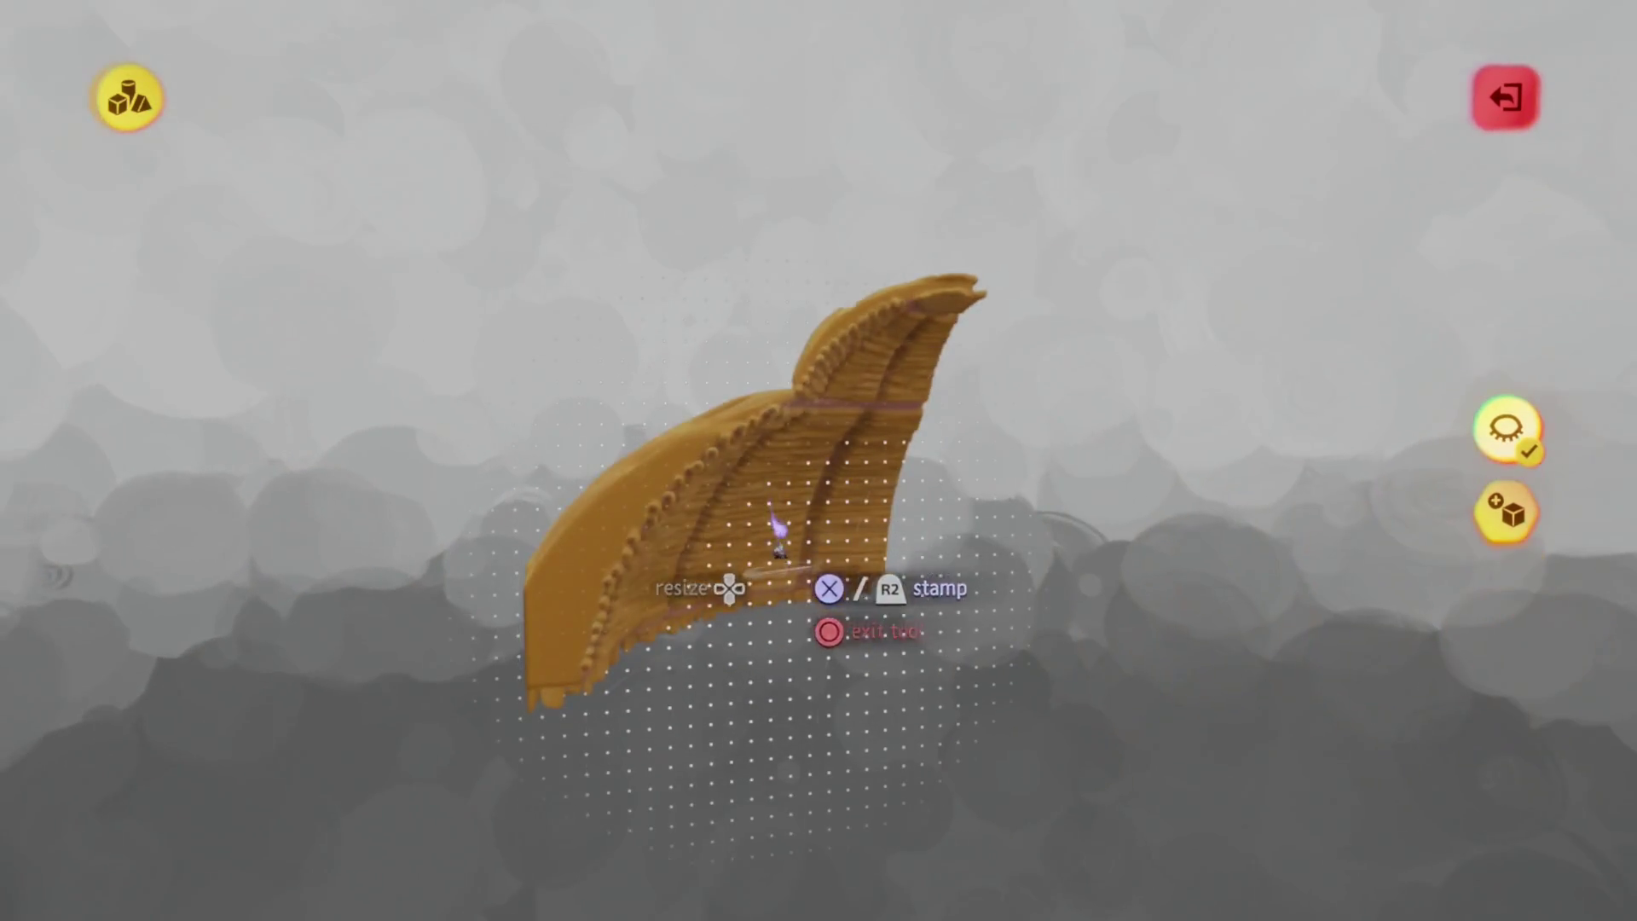
key("Escape")
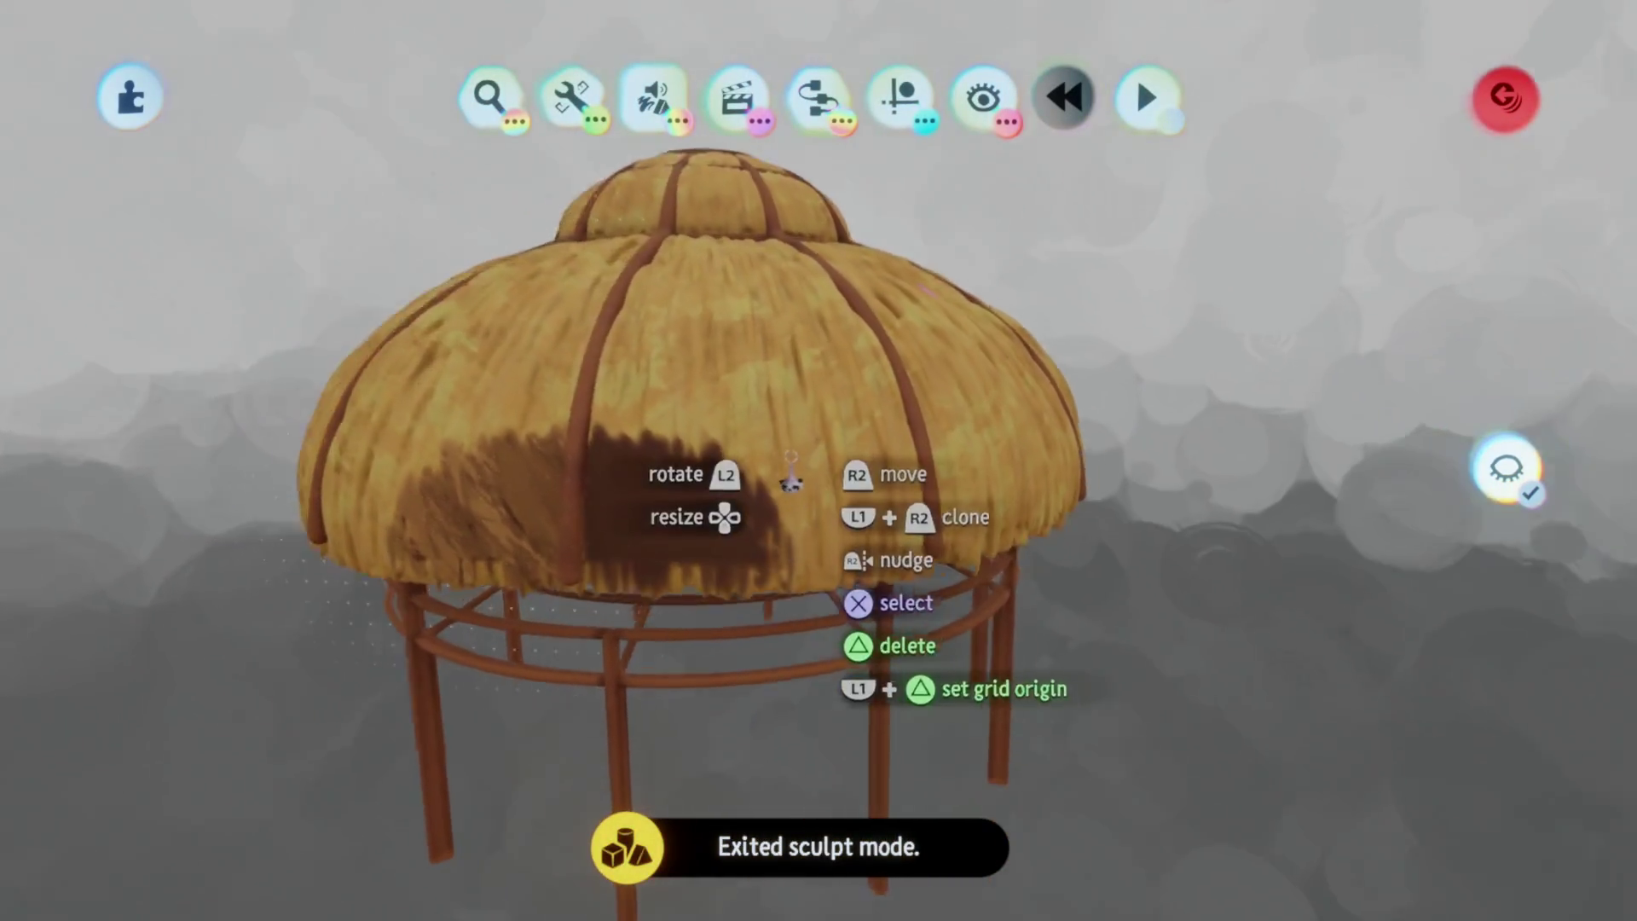
key("ctrl+z")
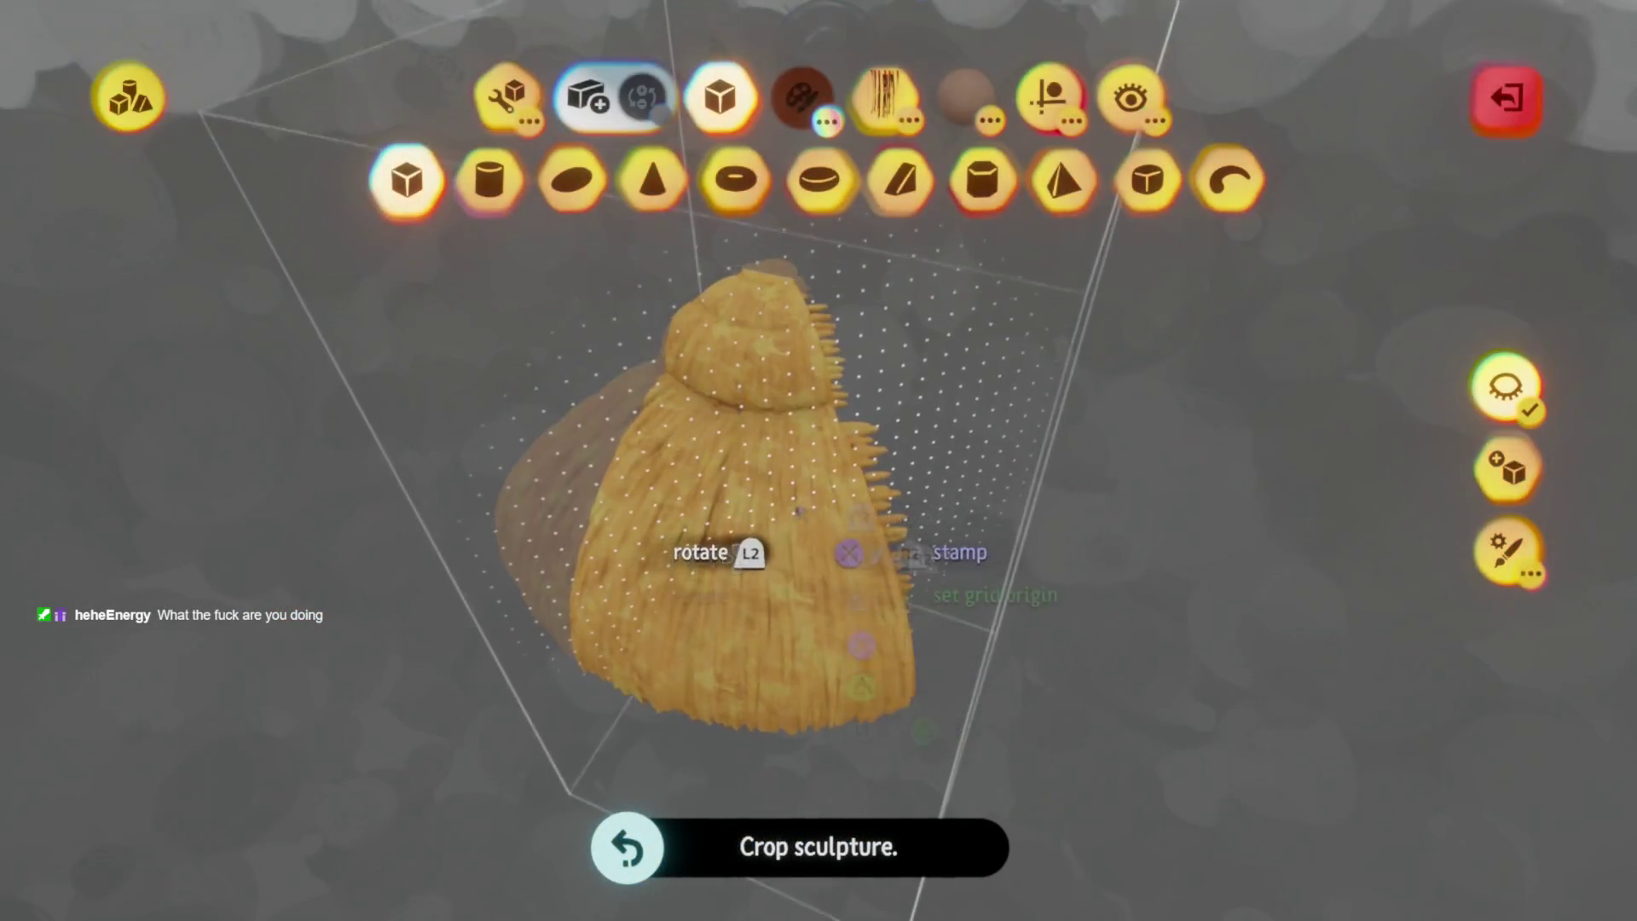
middle_click_drag(798, 512, 759, 518)
middle_click_drag(685, 442, 644, 469)
key("Escape")
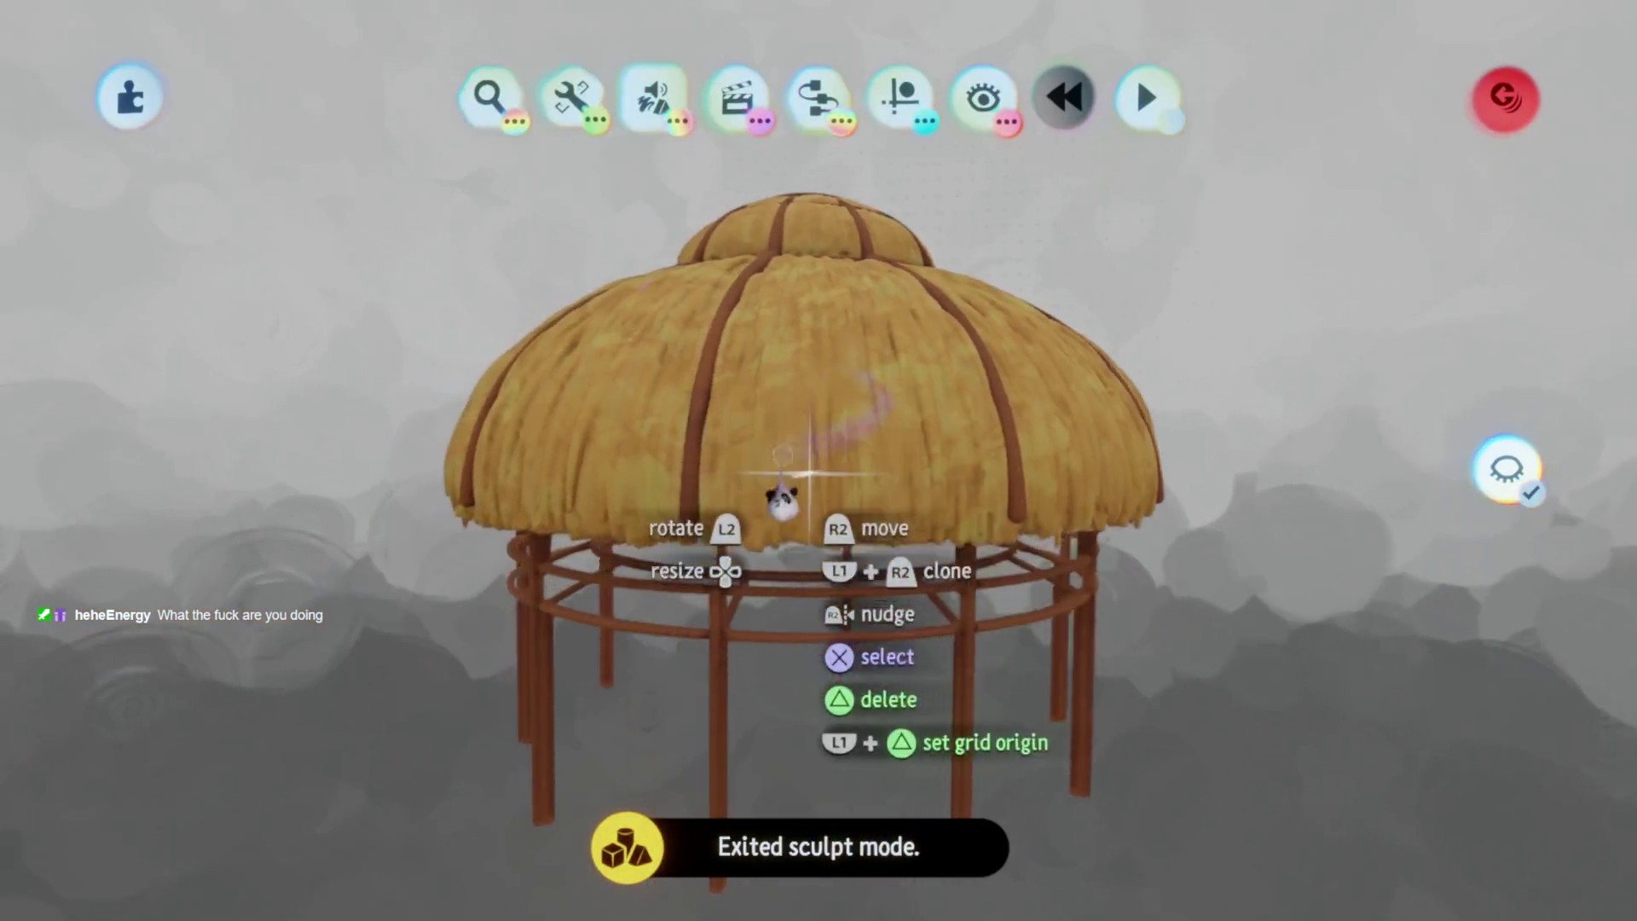
Revert the accidental roof-wedge move and open the wooden door-frame piece for editing
mouse_move(782, 501)
middle_mouse_down()
mouse_move(778, 555)
mouse_move(768, 432)
mouse_move(749, 478)
mouse_move(745, 433)
middle_mouse_up()
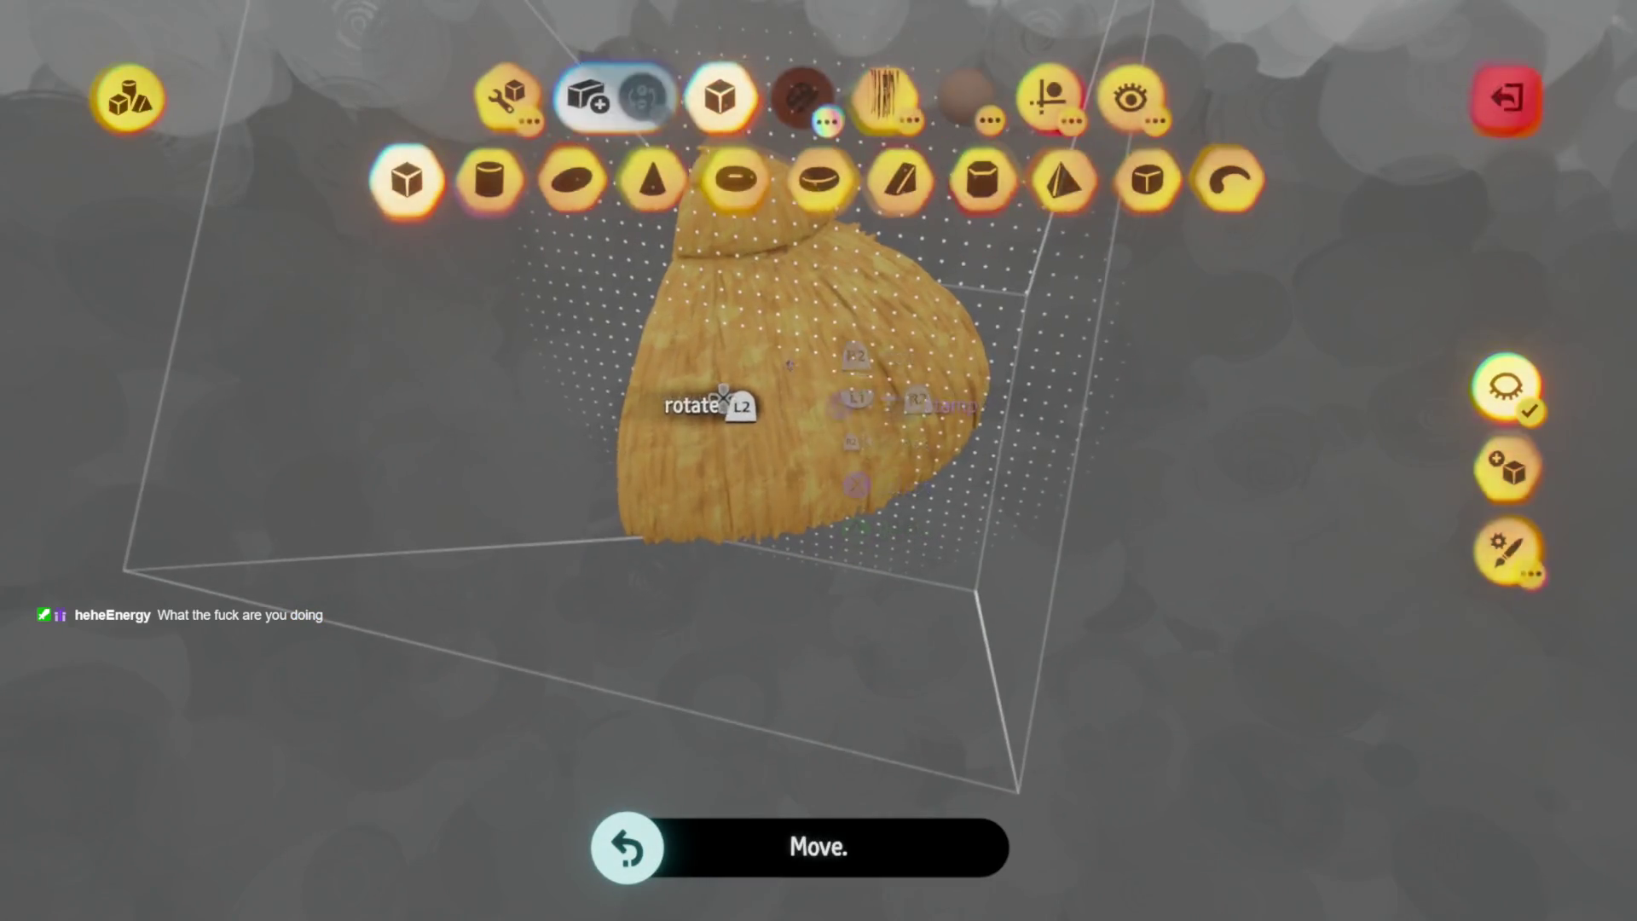
key("Escape")
mouse_move(936, 719)
left_mouse_down()
mouse_move(913, 529)
mouse_move(1147, 723)
mouse_move(1004, 694)
mouse_move(900, 465)
left_mouse_up()
mouse_move(899, 465)
middle_mouse_down()
mouse_move(826, 541)
mouse_move(887, 498)
middle_mouse_up()
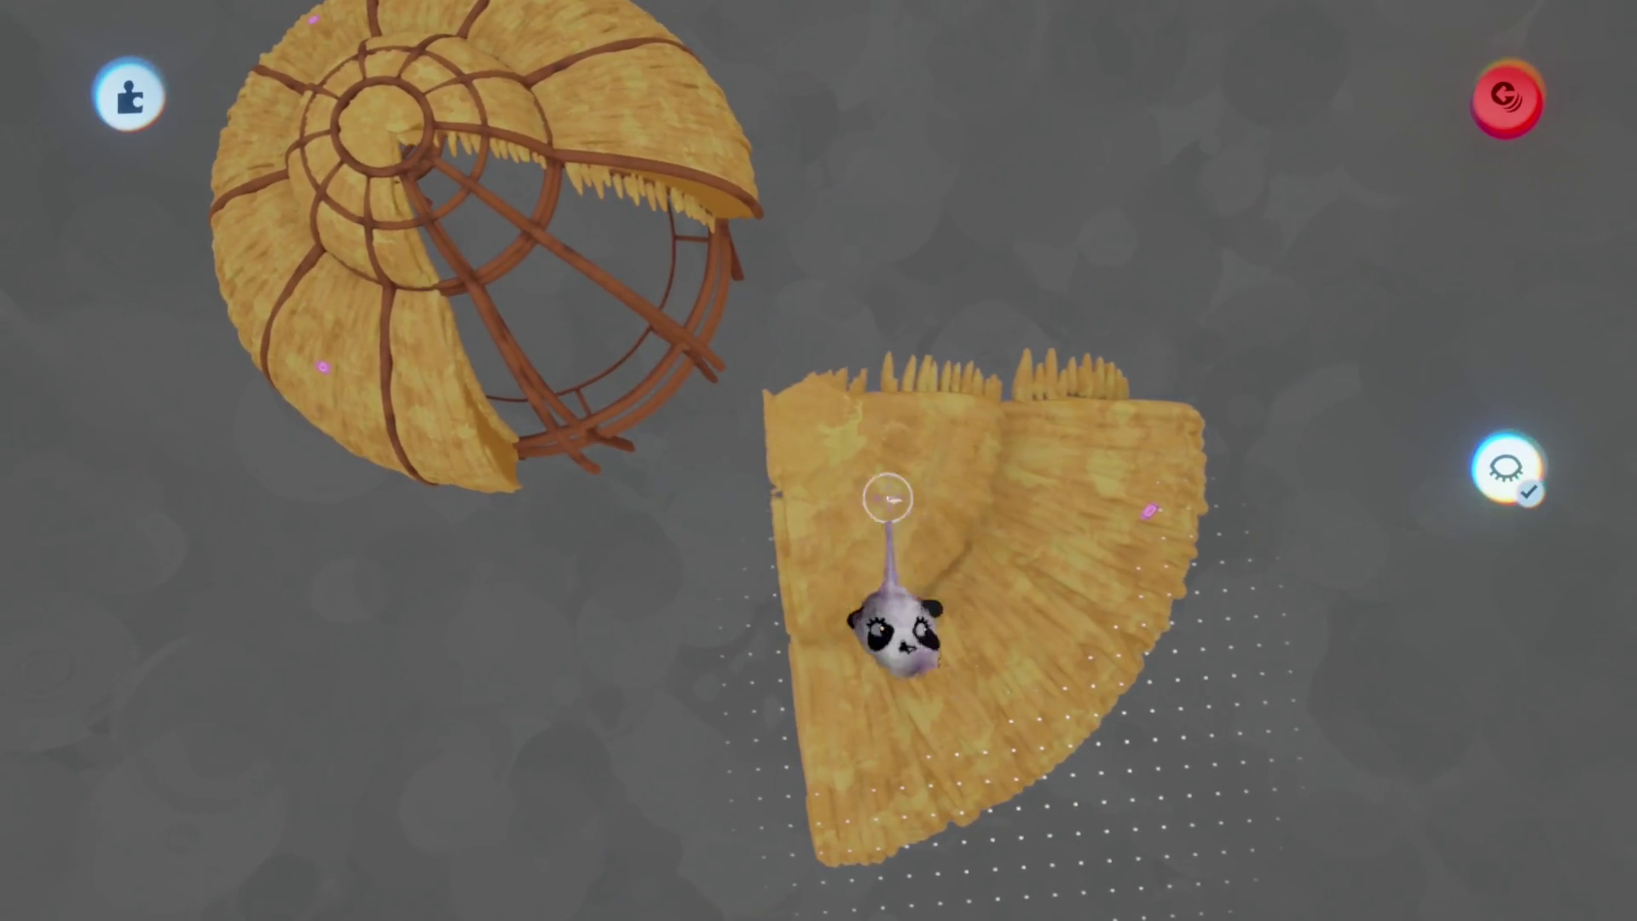
key("ctrl+z")
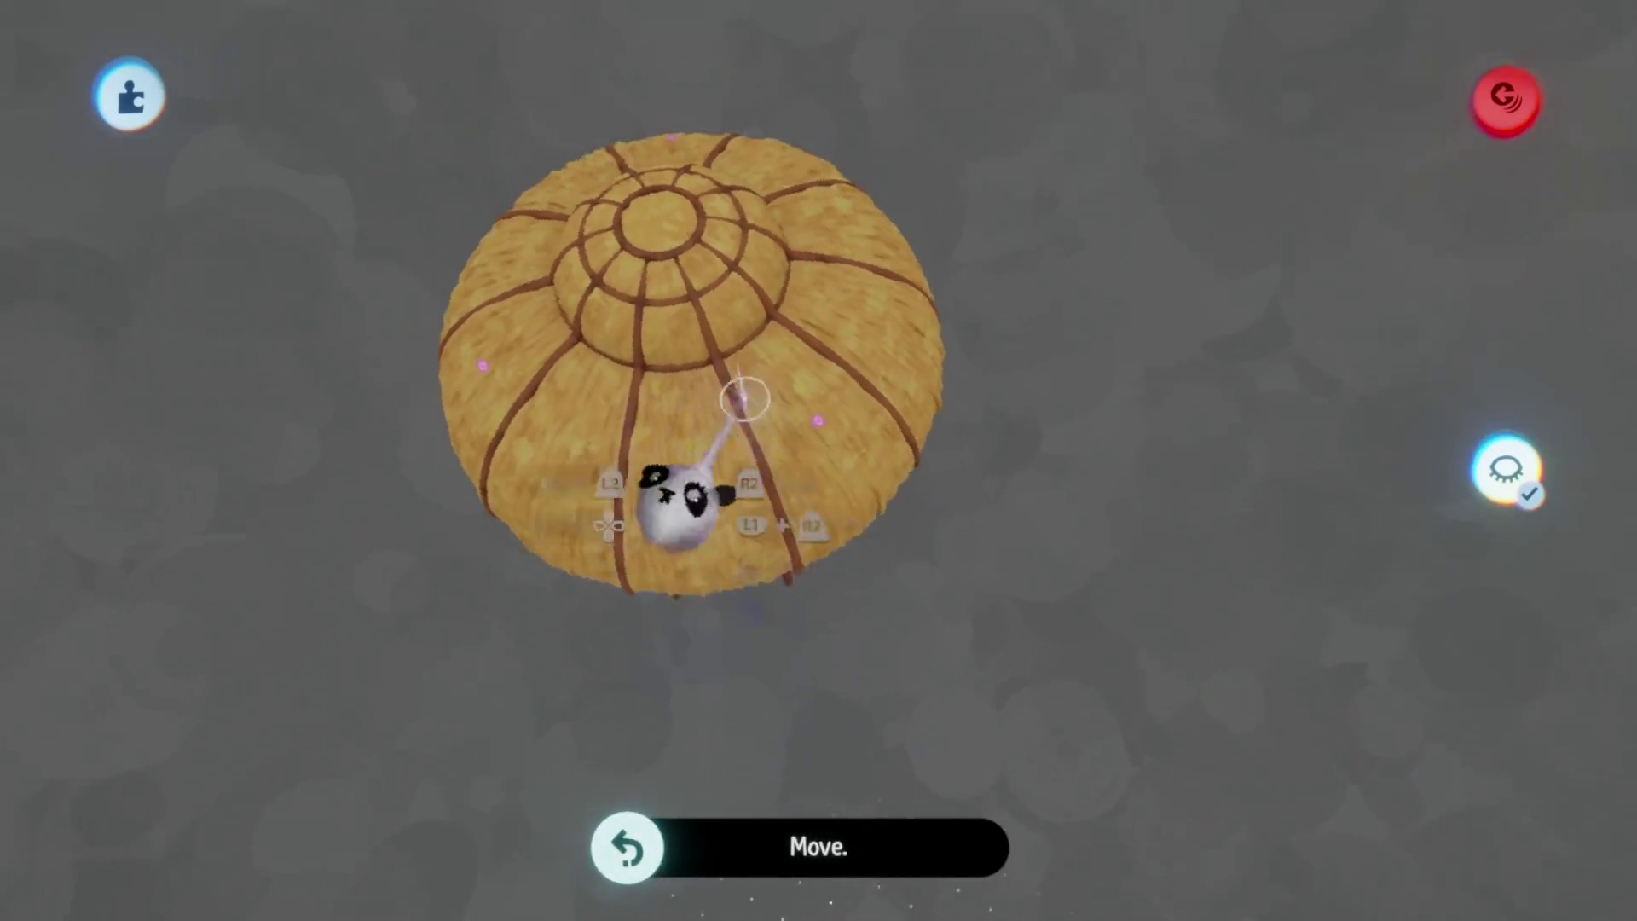
mouse_move(806, 582)
middle_mouse_down()
mouse_move(821, 475)
mouse_move(809, 426)
mouse_move(785, 409)
mouse_move(859, 384)
mouse_move(785, 409)
mouse_move(727, 490)
middle_mouse_up()
left_click(727, 490)
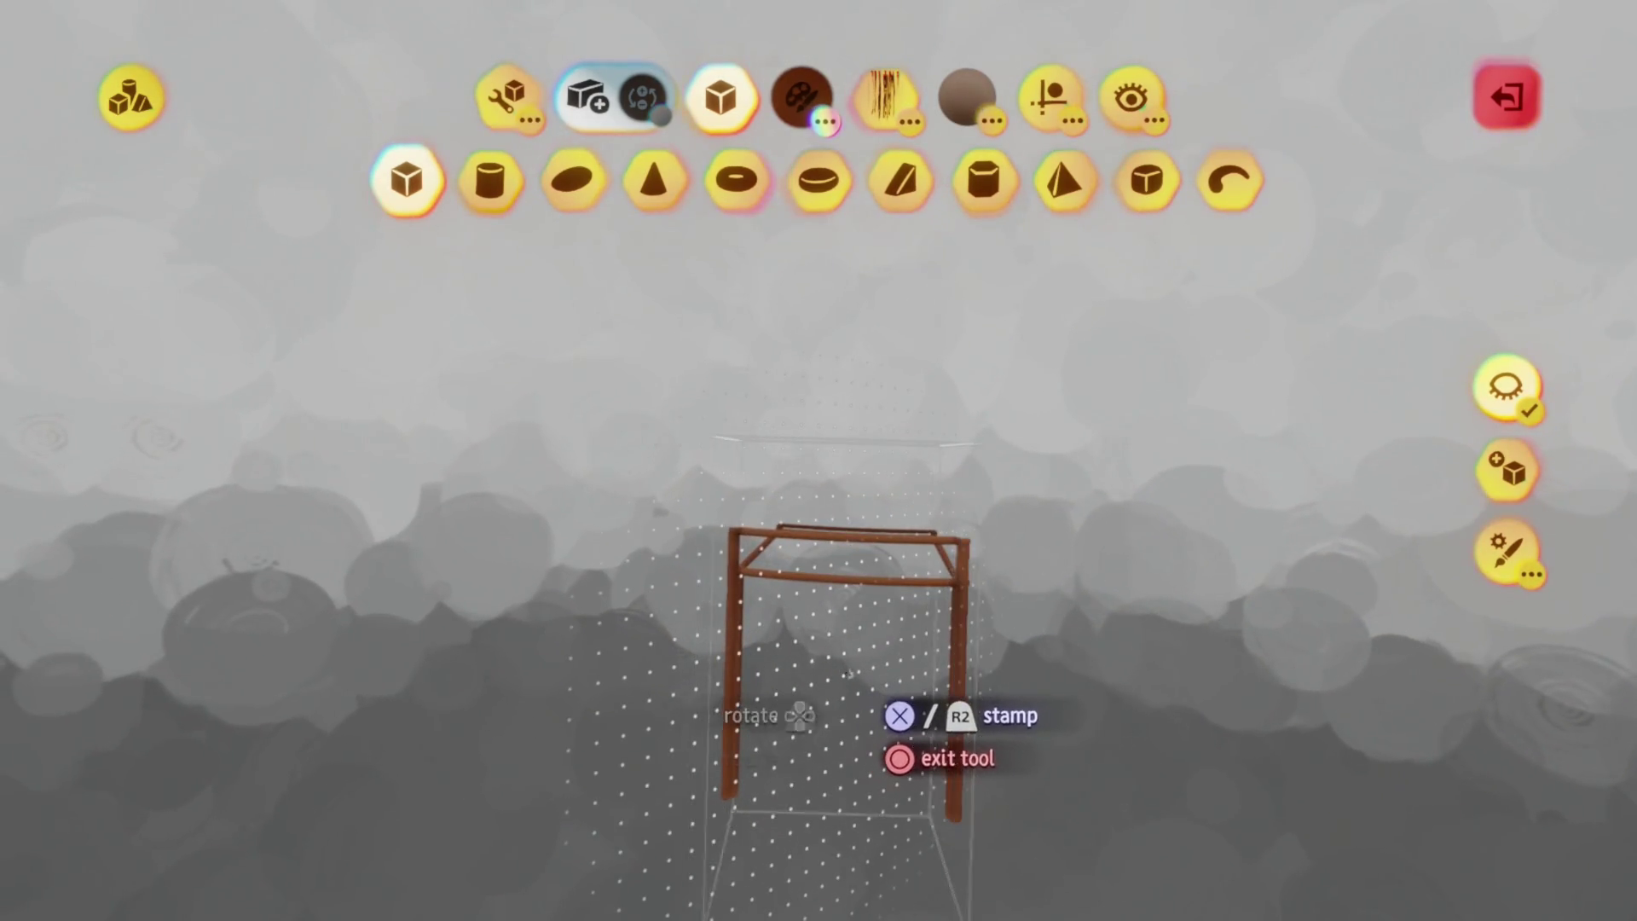
Exit the stamp tool, inspect the half-door piece edge-on, then undo an accidental hut deletion
key("Escape")
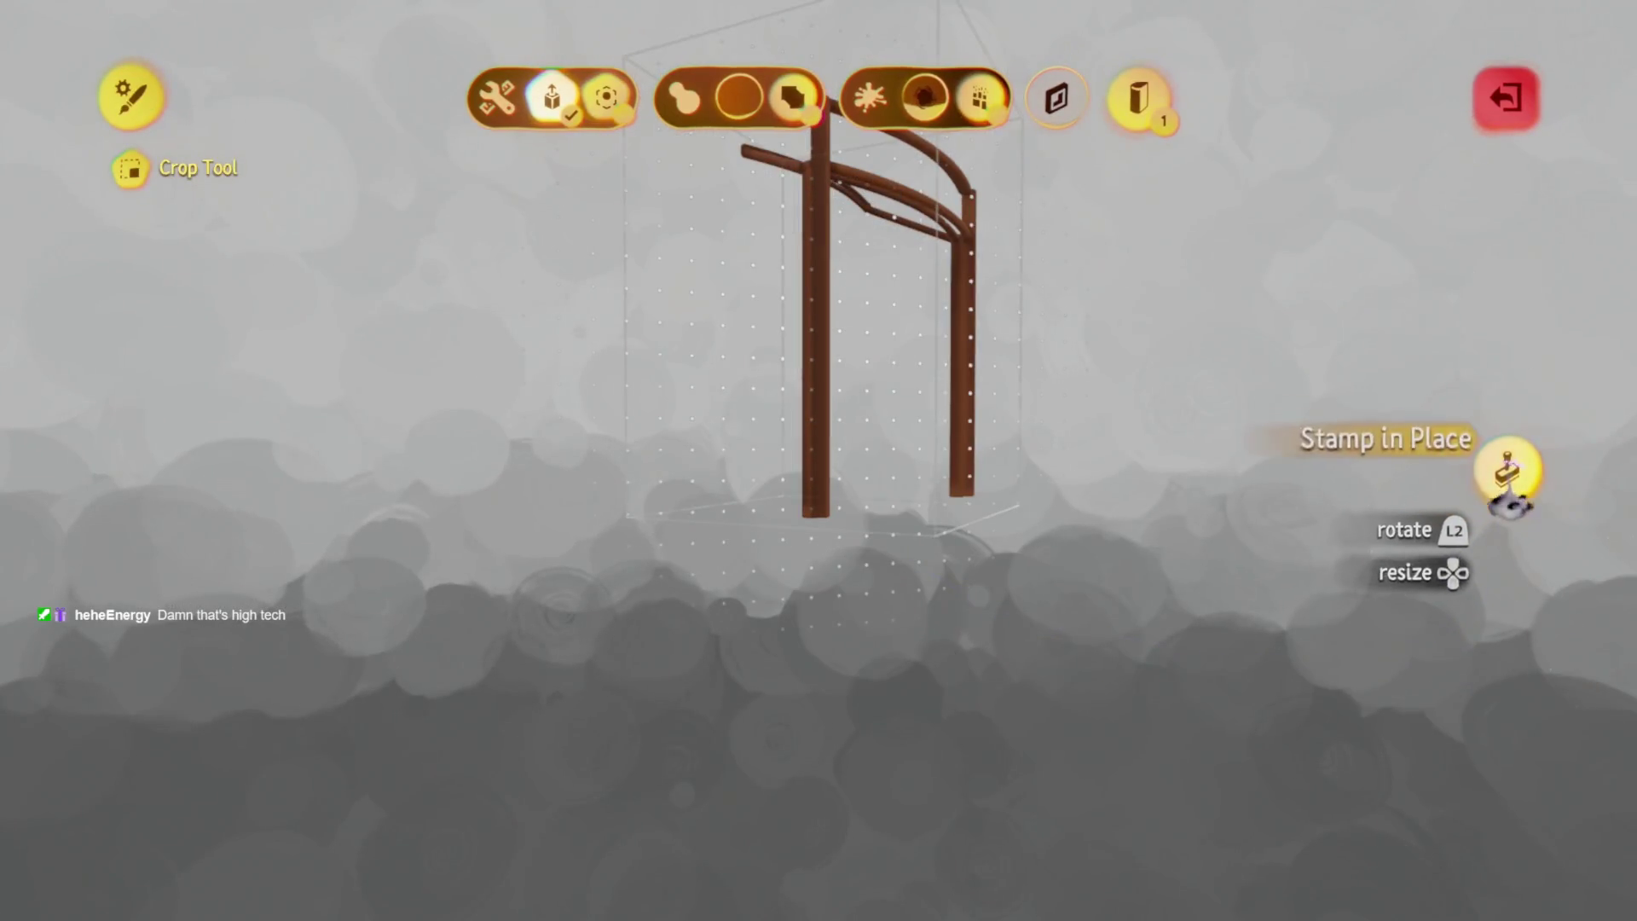
key("Escape")
key("Escape")
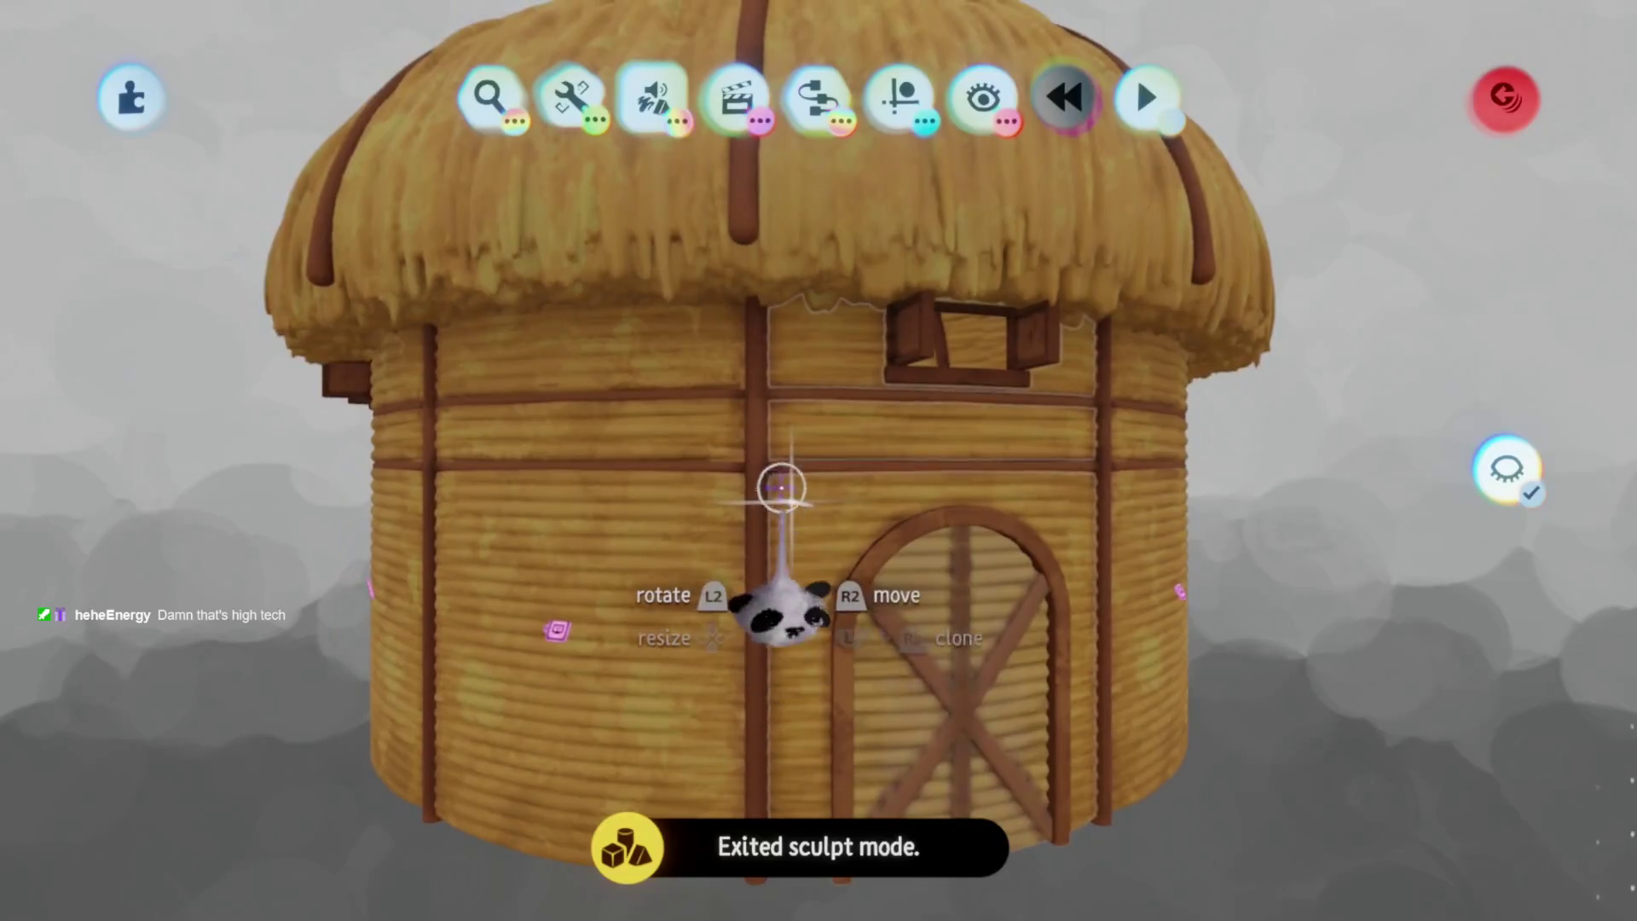
scroll(782, 486, "up", 5)
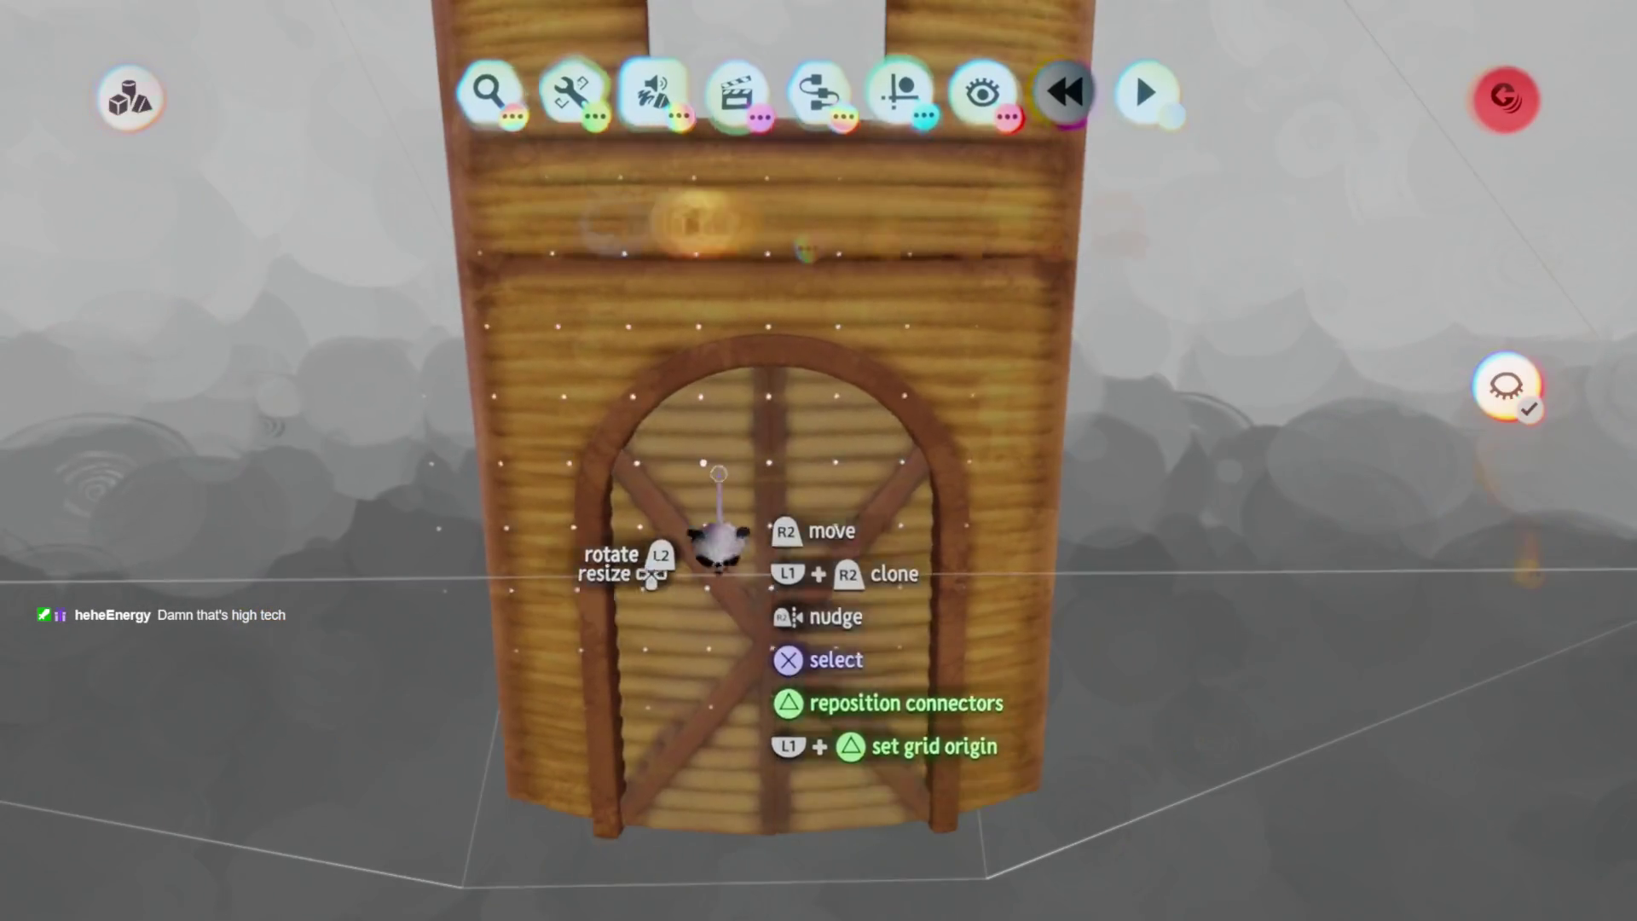
left_click(719, 546)
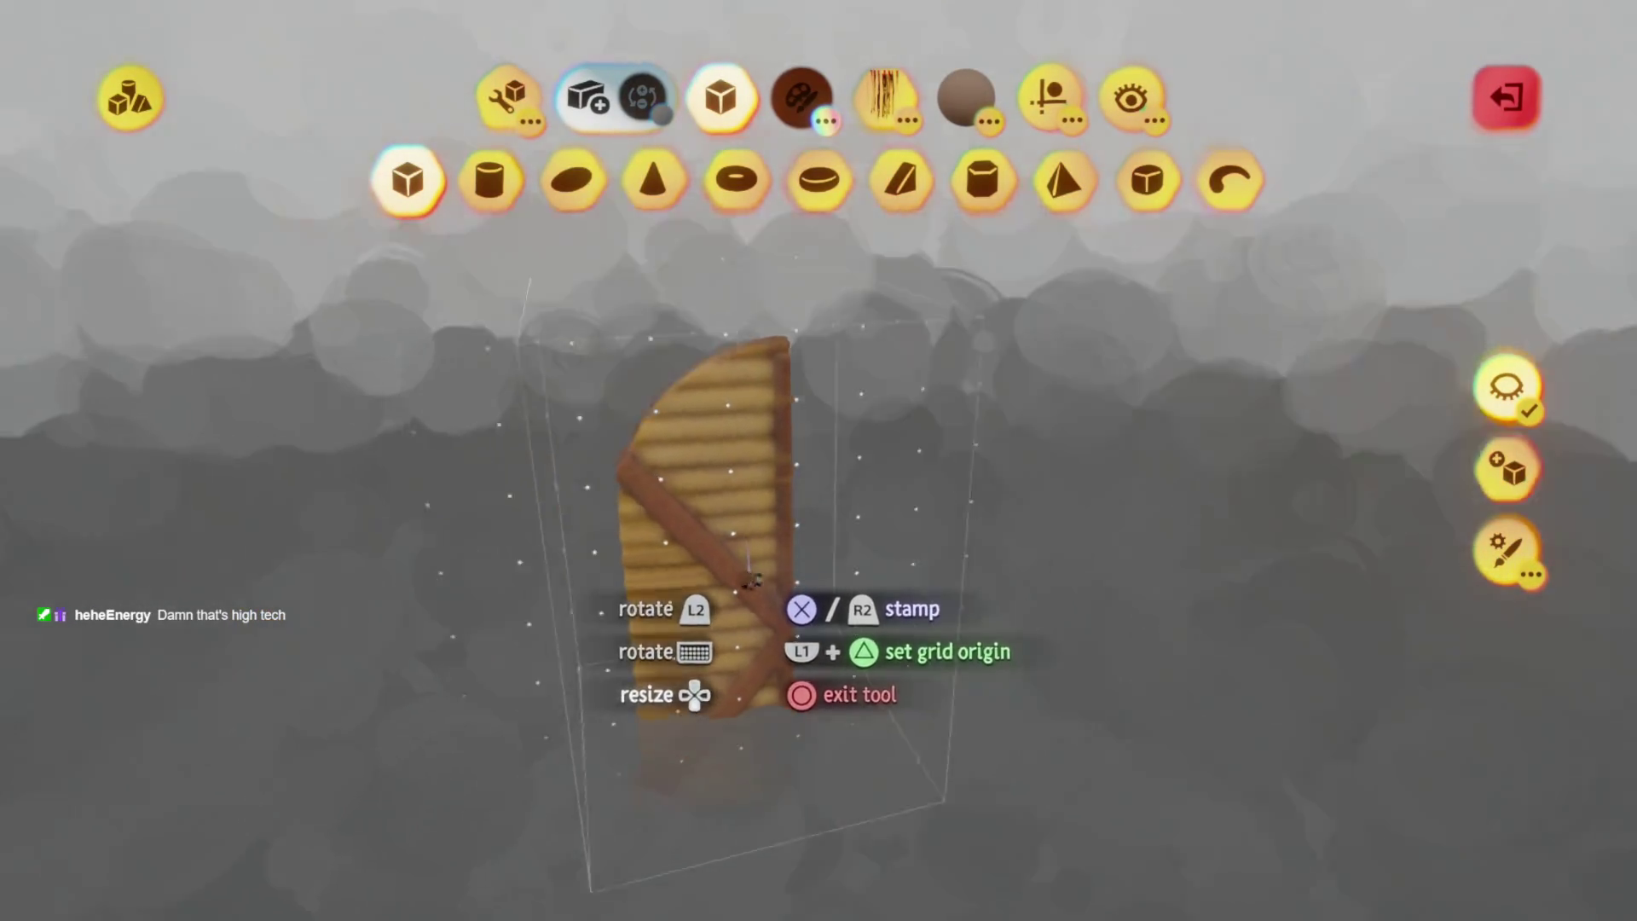
mouse_move(737, 570)
middle_mouse_down()
mouse_move(746, 631)
mouse_move(747, 611)
mouse_move(780, 622)
mouse_move(819, 597)
mouse_move(809, 631)
middle_mouse_up()
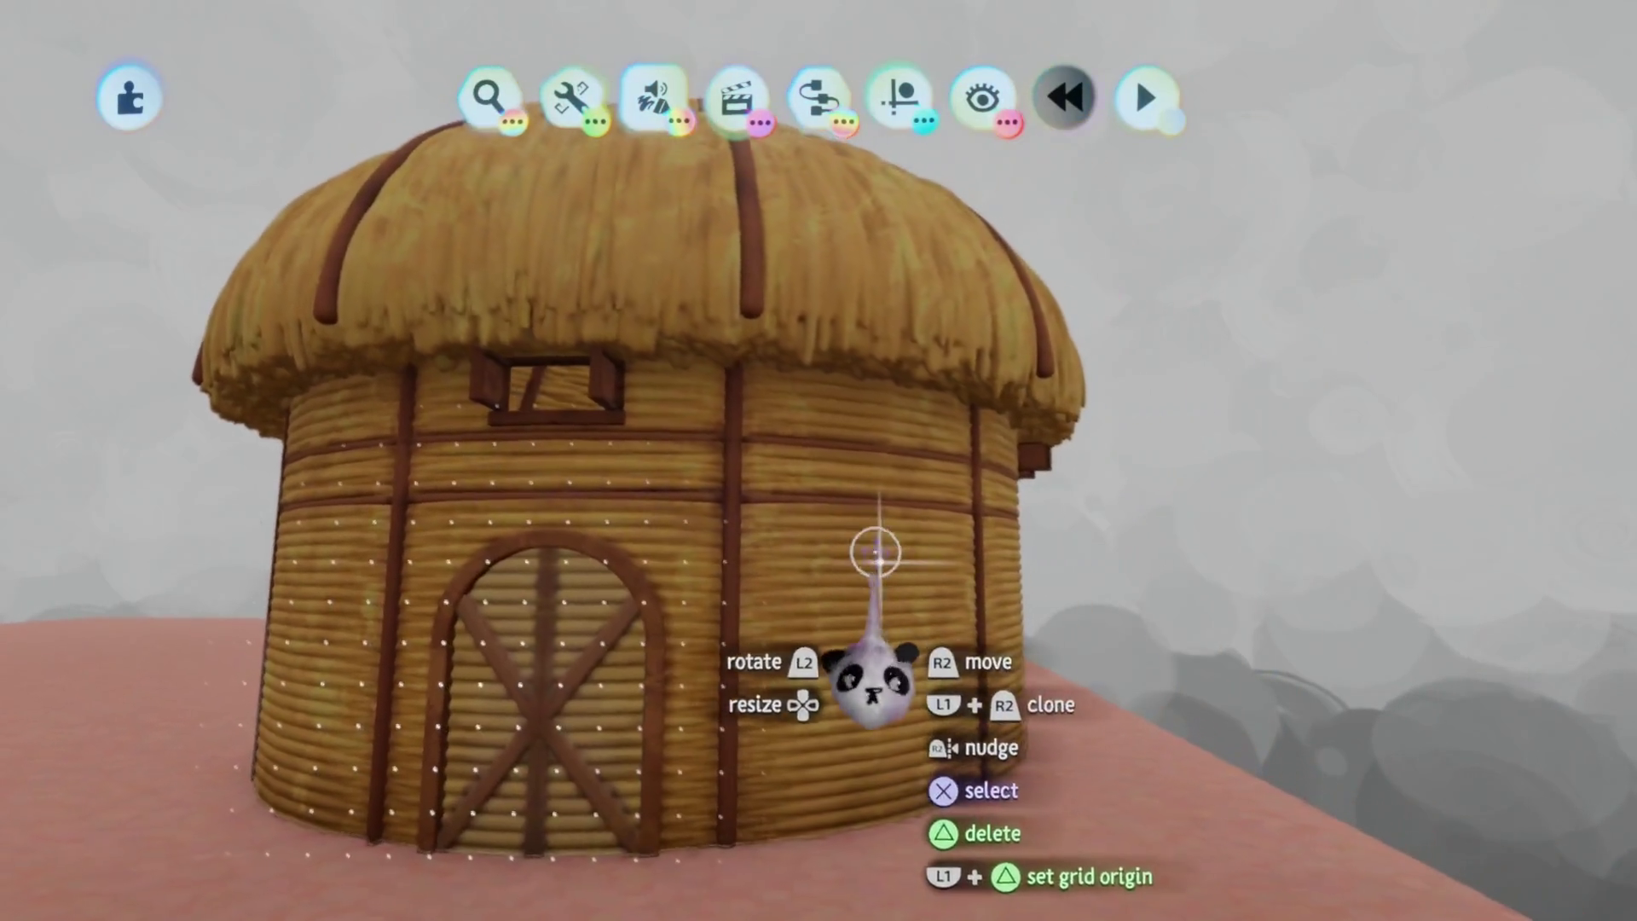
key("Delete")
key("ctrl+z")
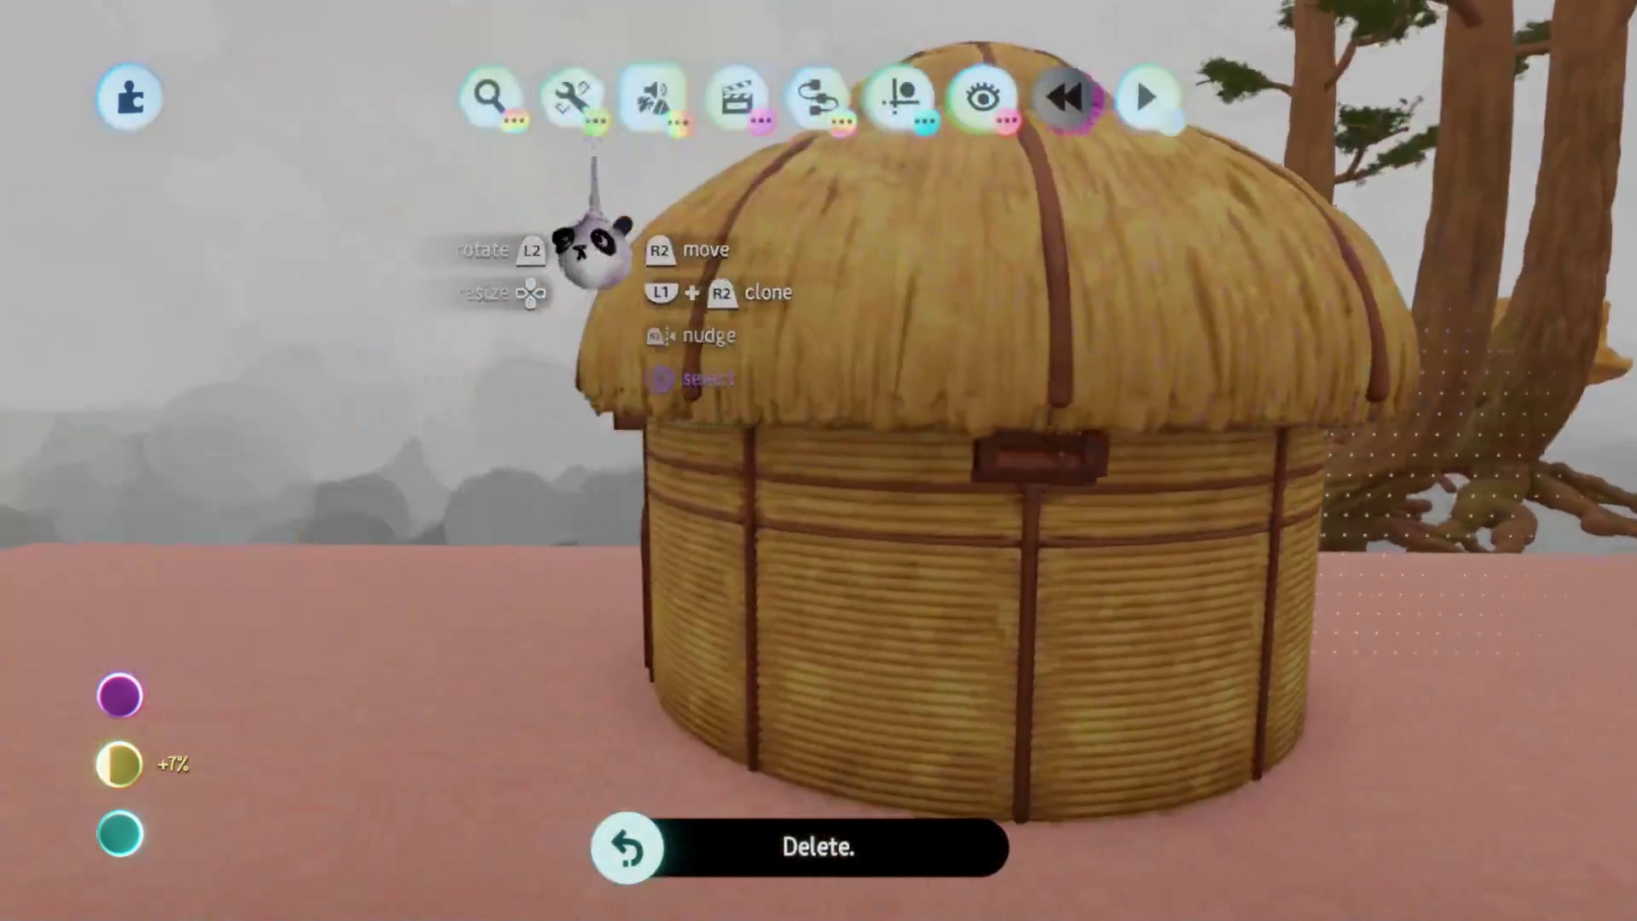
Decrease the sculpt detail of the hut's wall pieces with the Adjust Detail tool
left_click(571, 98)
left_click(1227, 179)
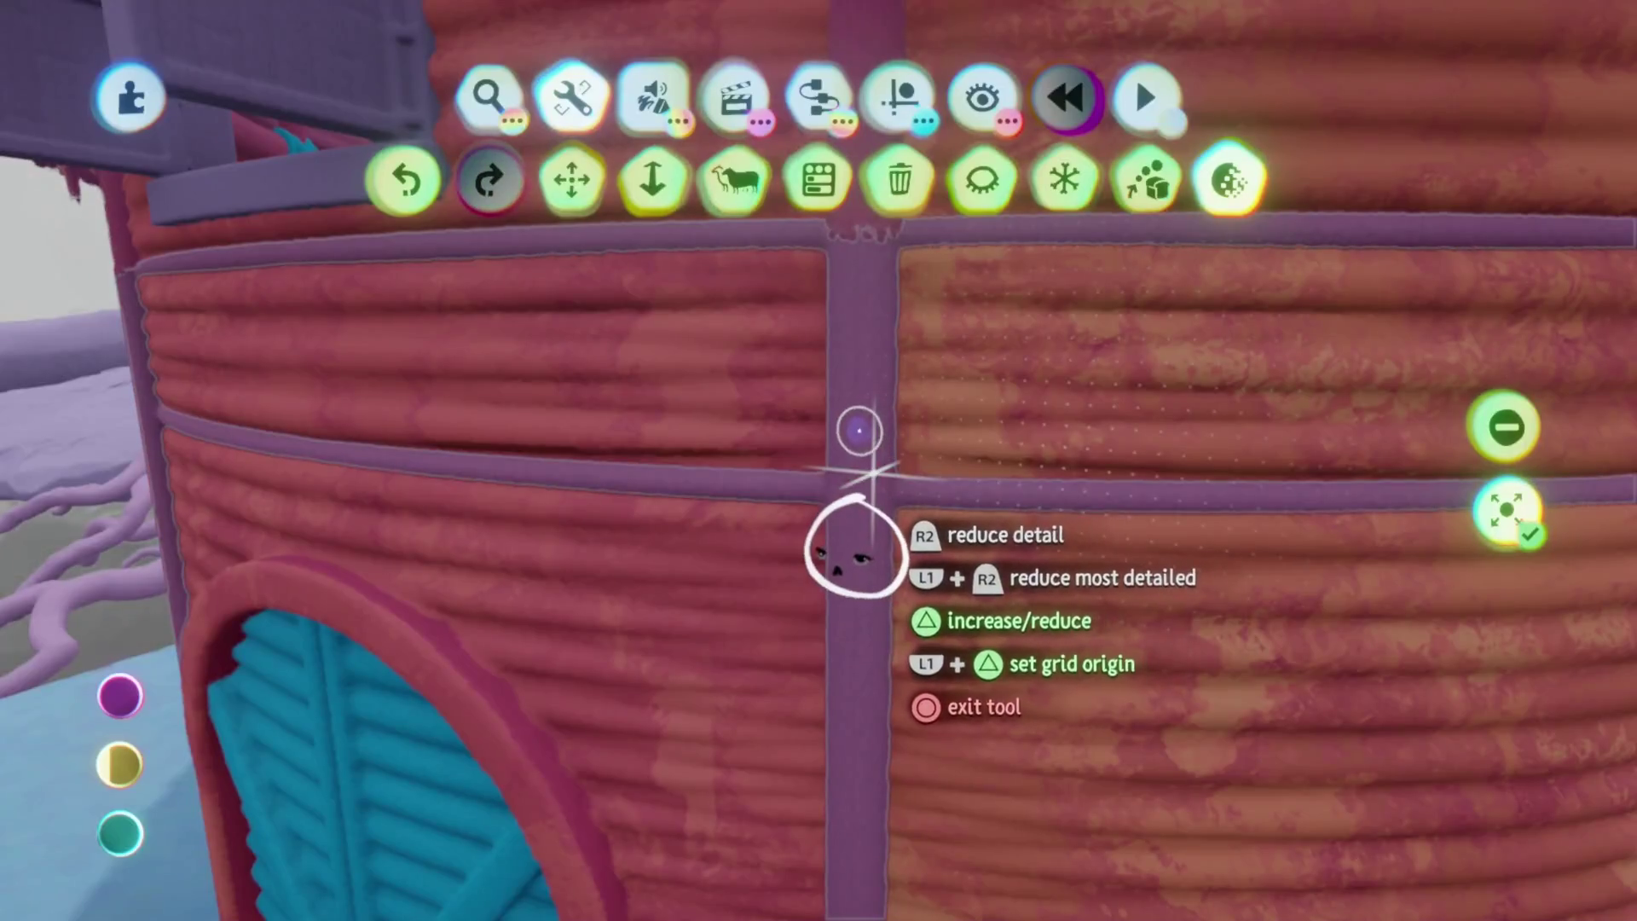
key("Escape")
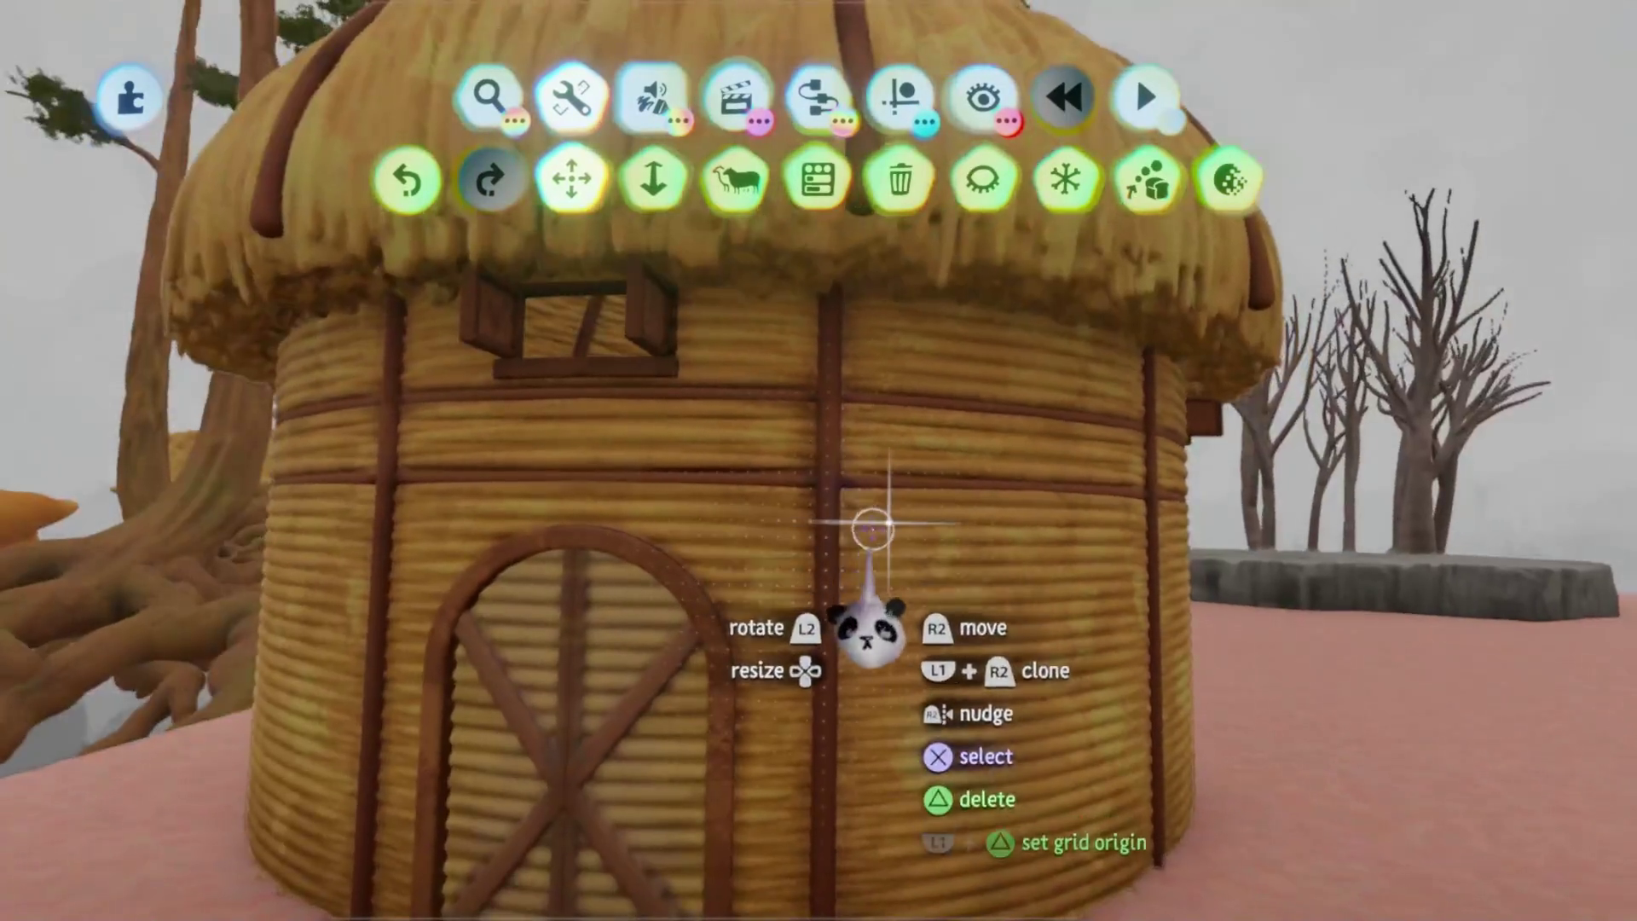
key("ctrl+z")
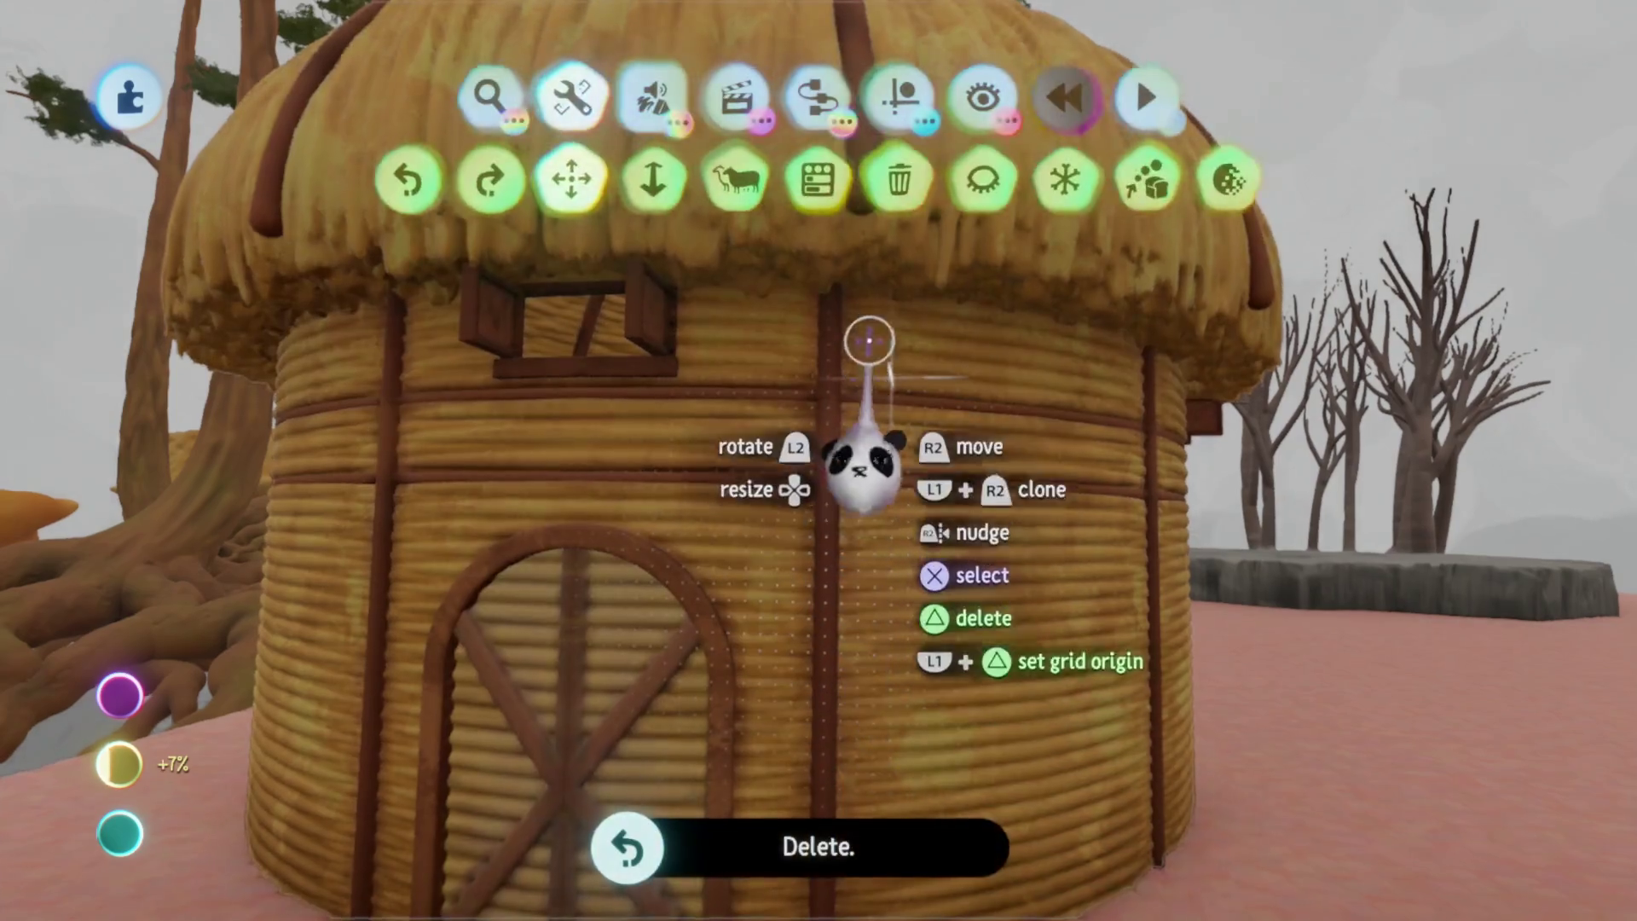
left_click(1227, 179)
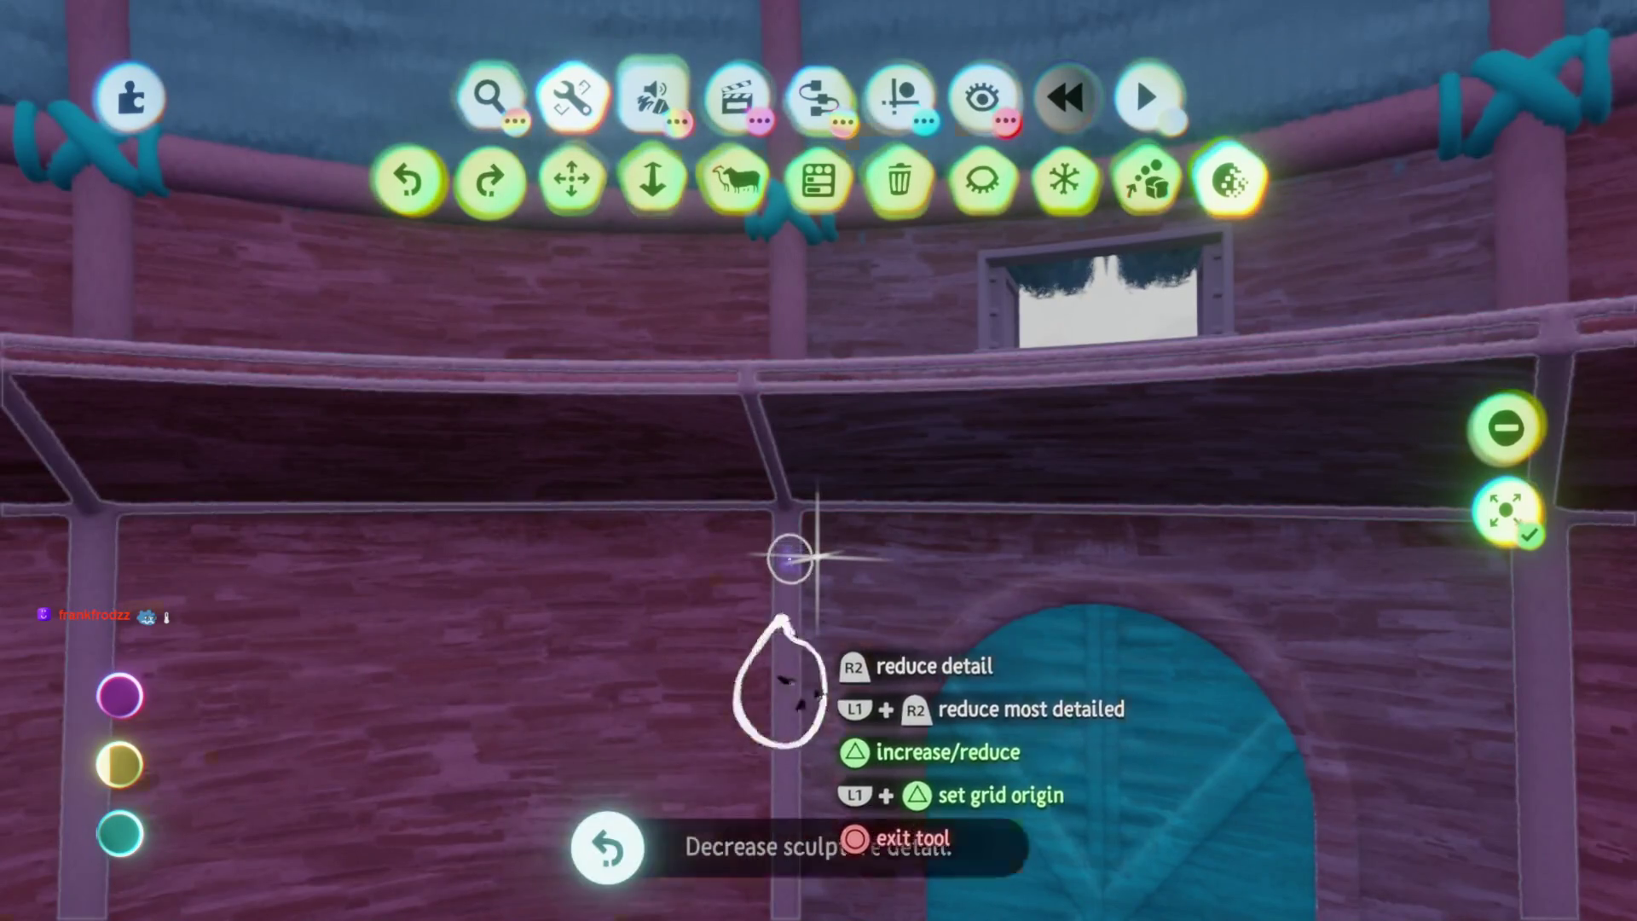
key("Escape")
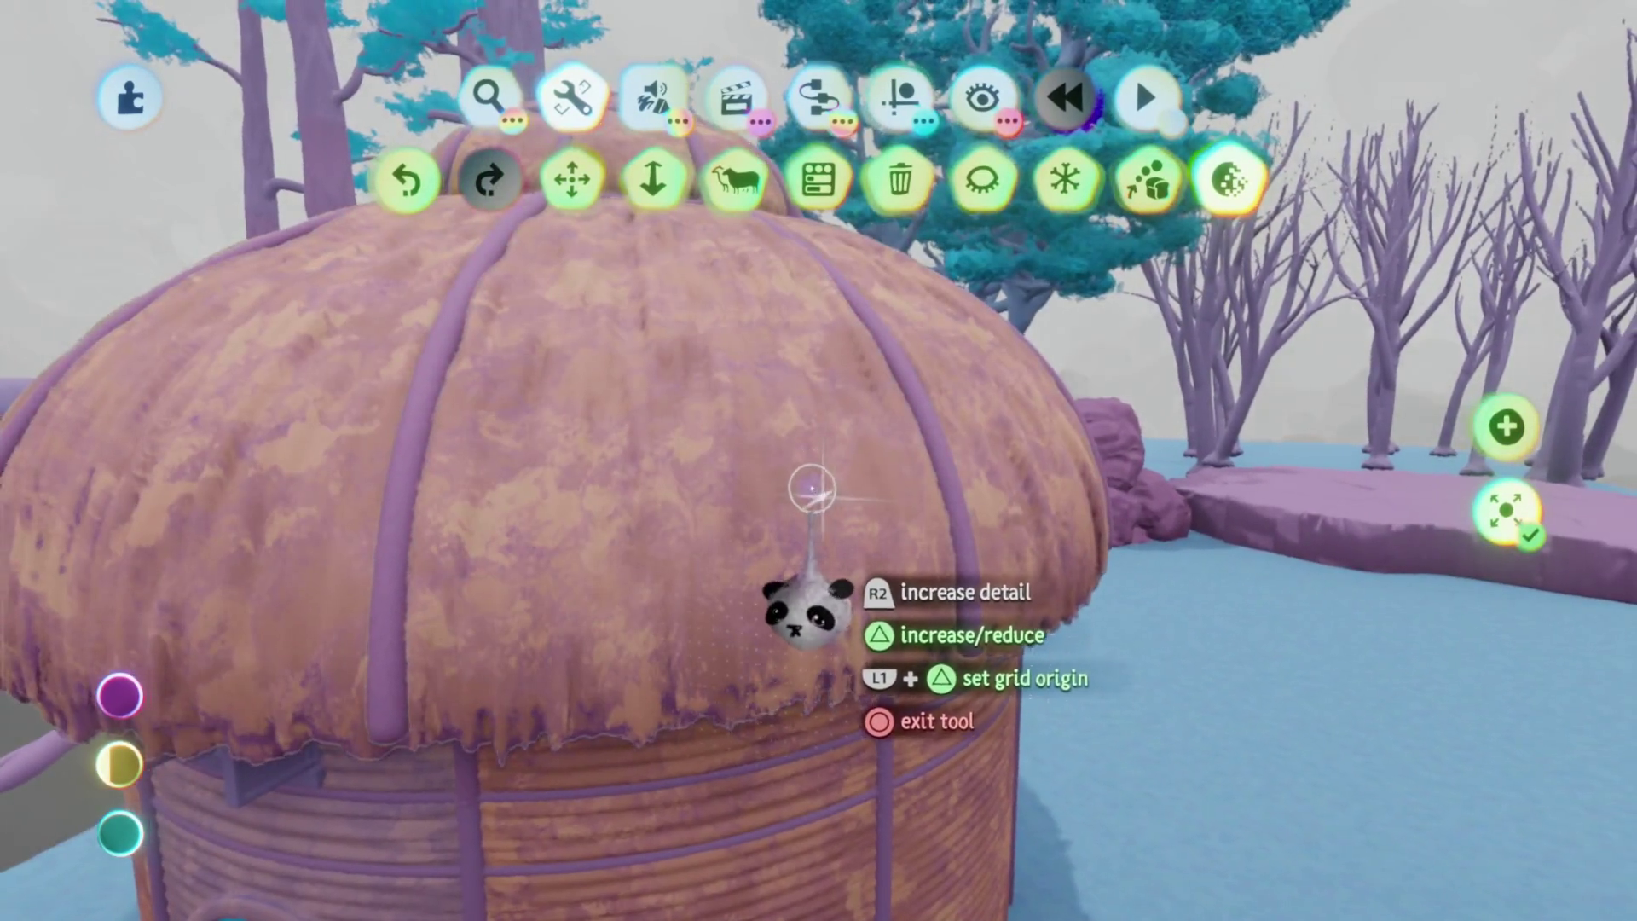
key("Escape")
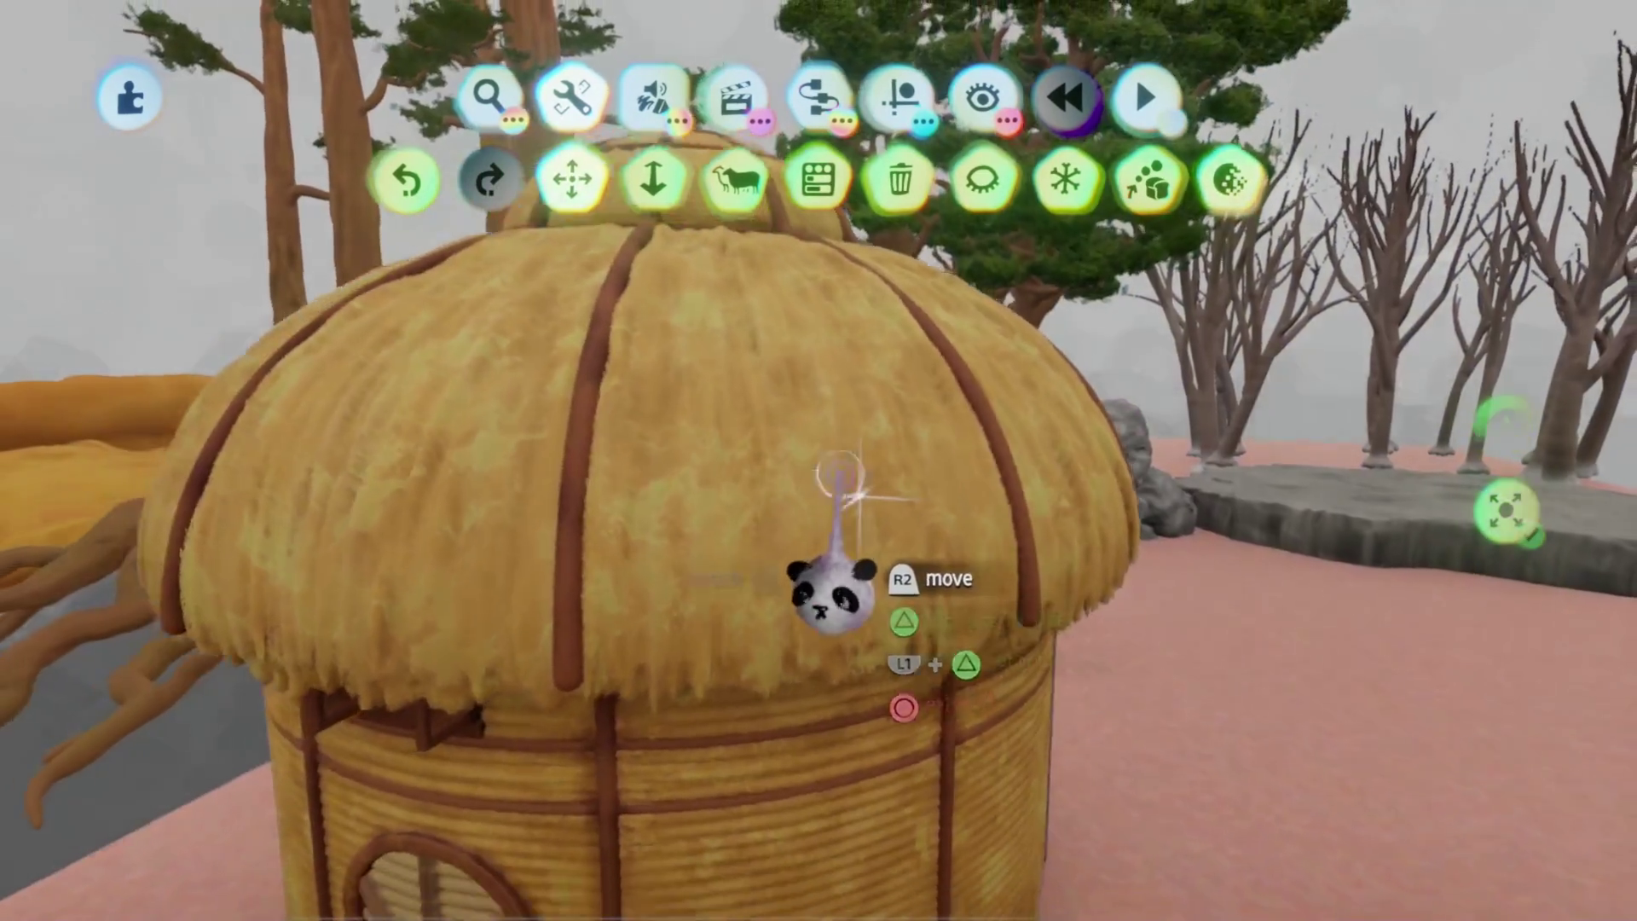
Isolate the hut with Focus, orbit around it, and restore the deleted wooden wall panels
key("ctrl+z")
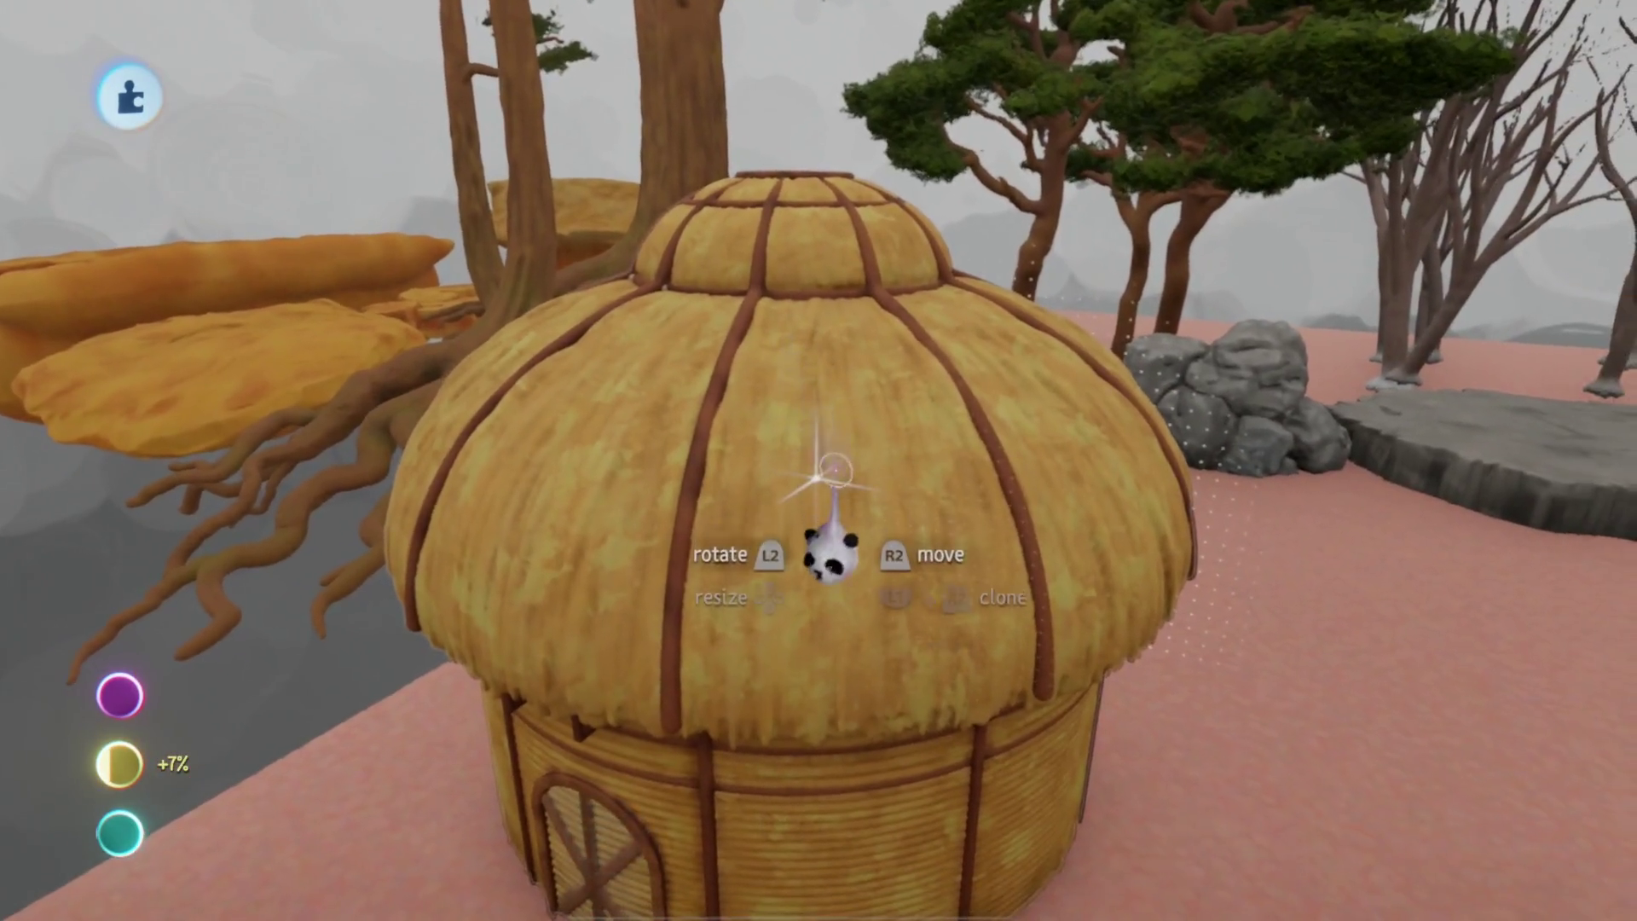
key("h")
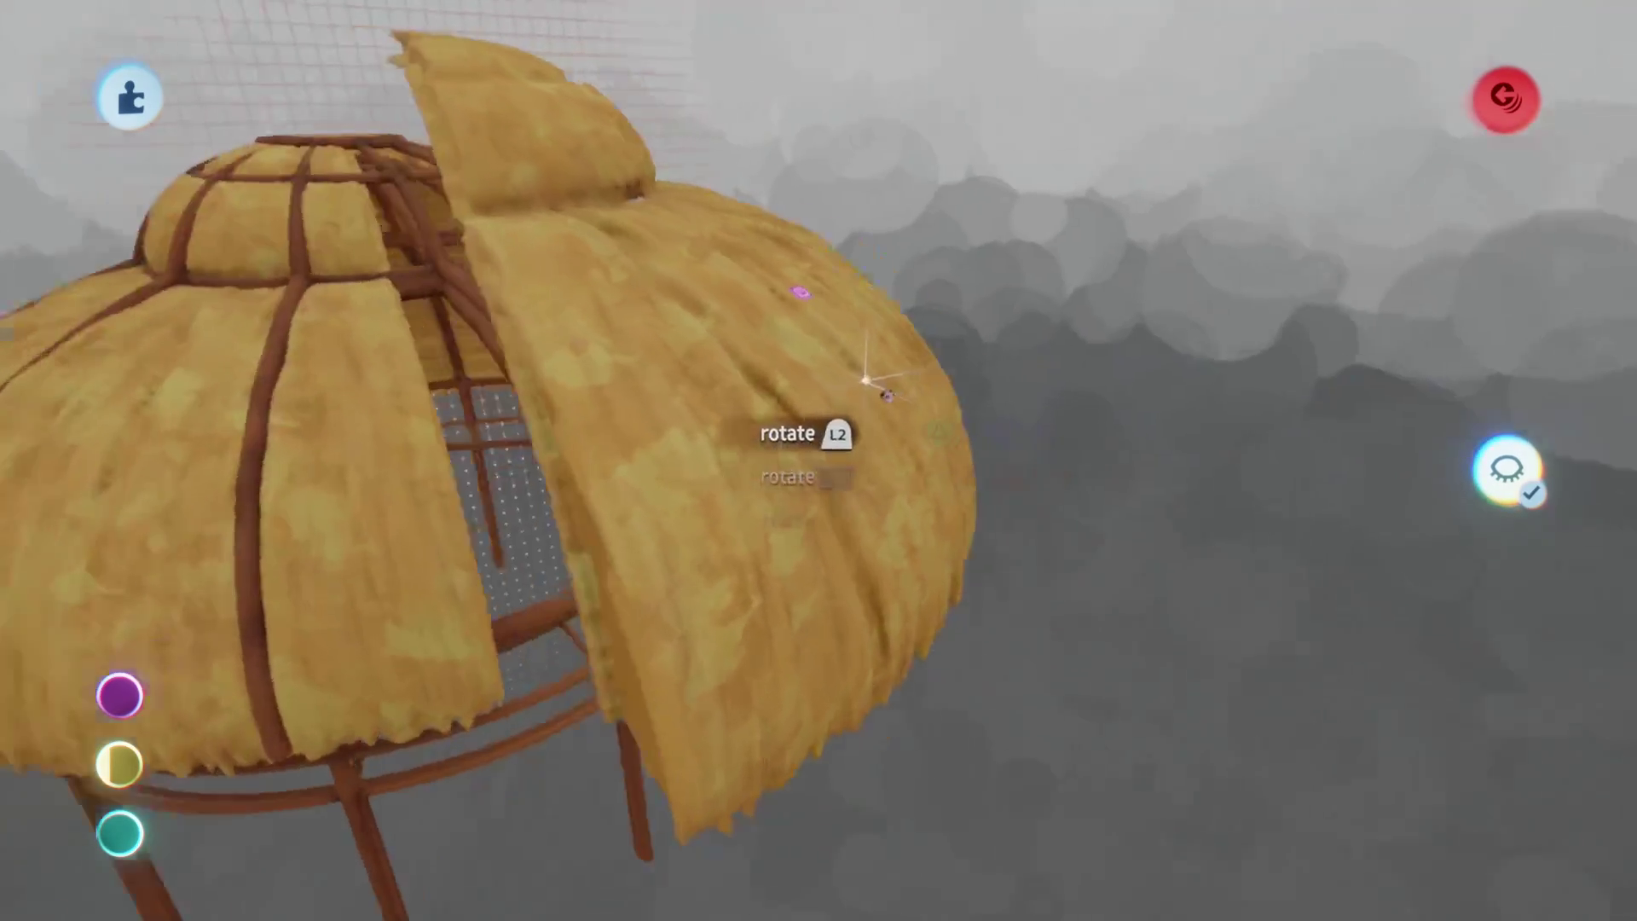
mouse_move(865, 379)
left_mouse_down()
mouse_move(859, 367)
mouse_move(838, 433)
left_mouse_up()
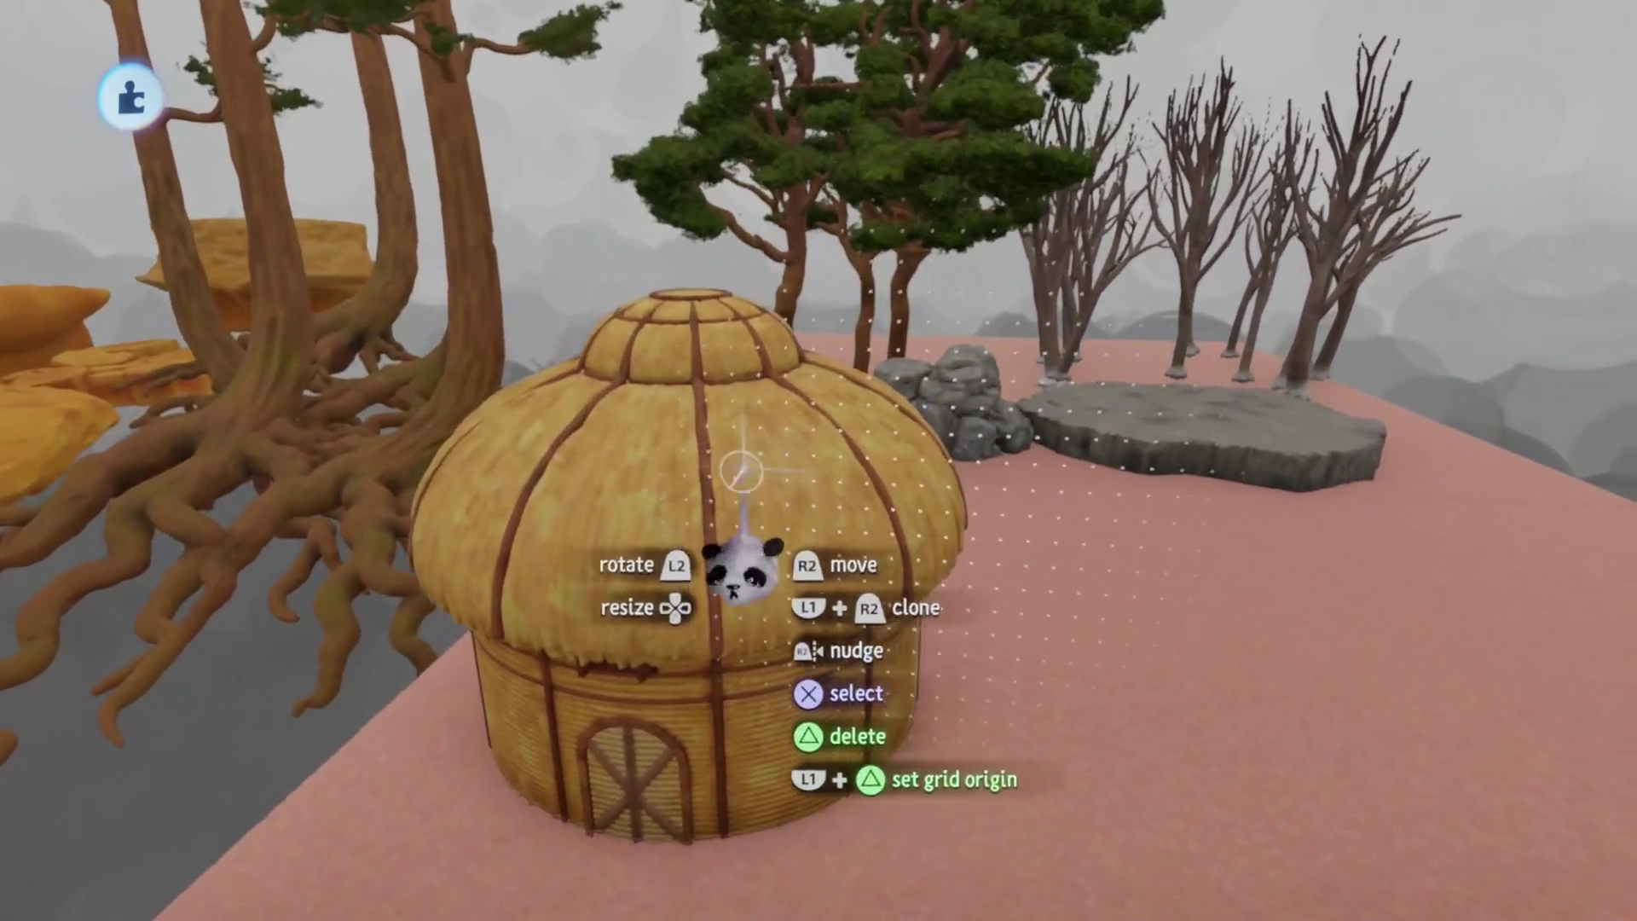
left_click_drag(741, 475, 906, 120)
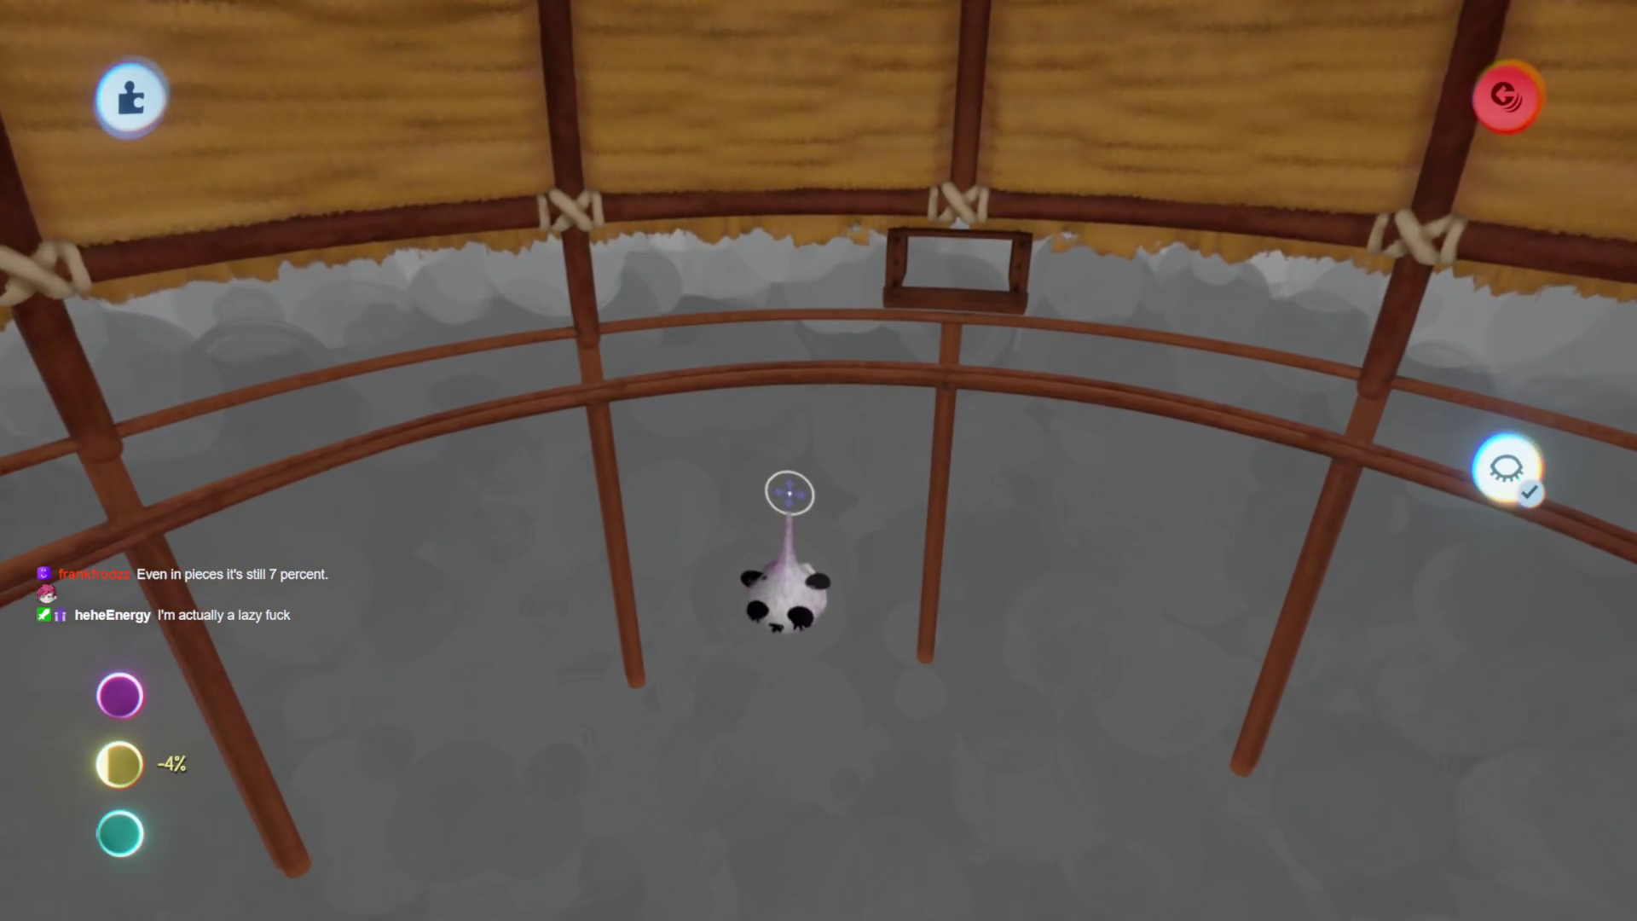
key("ctrl+z")
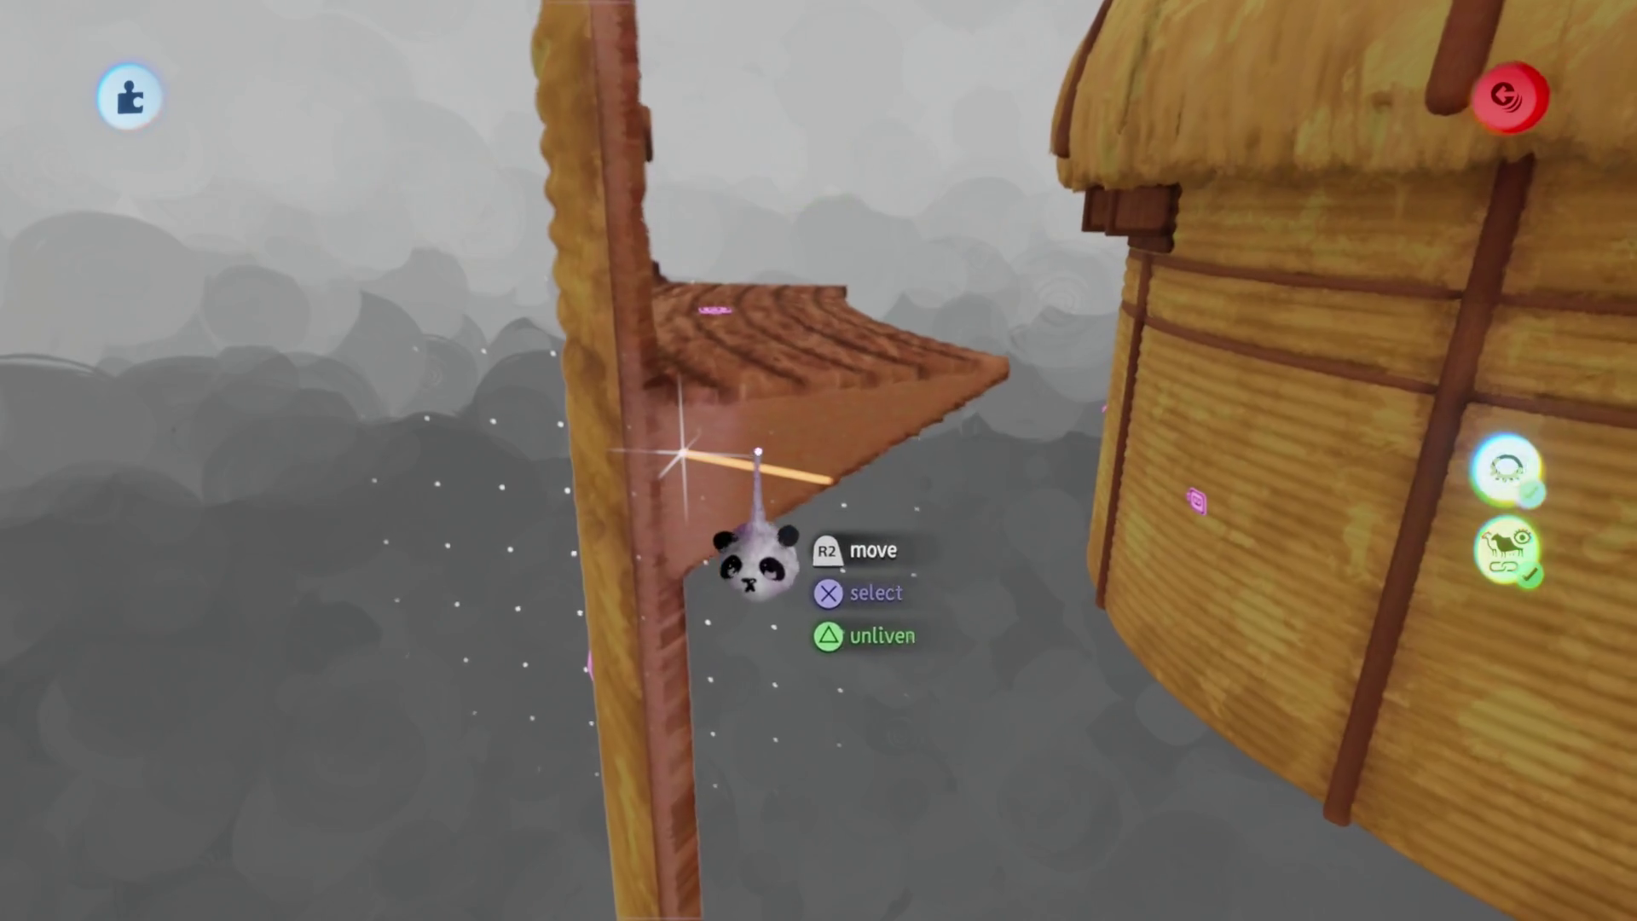
Enter sculpt mode on the wooden wall piece and browse its Edit, Shapes and Guides menus
left_click(758, 452)
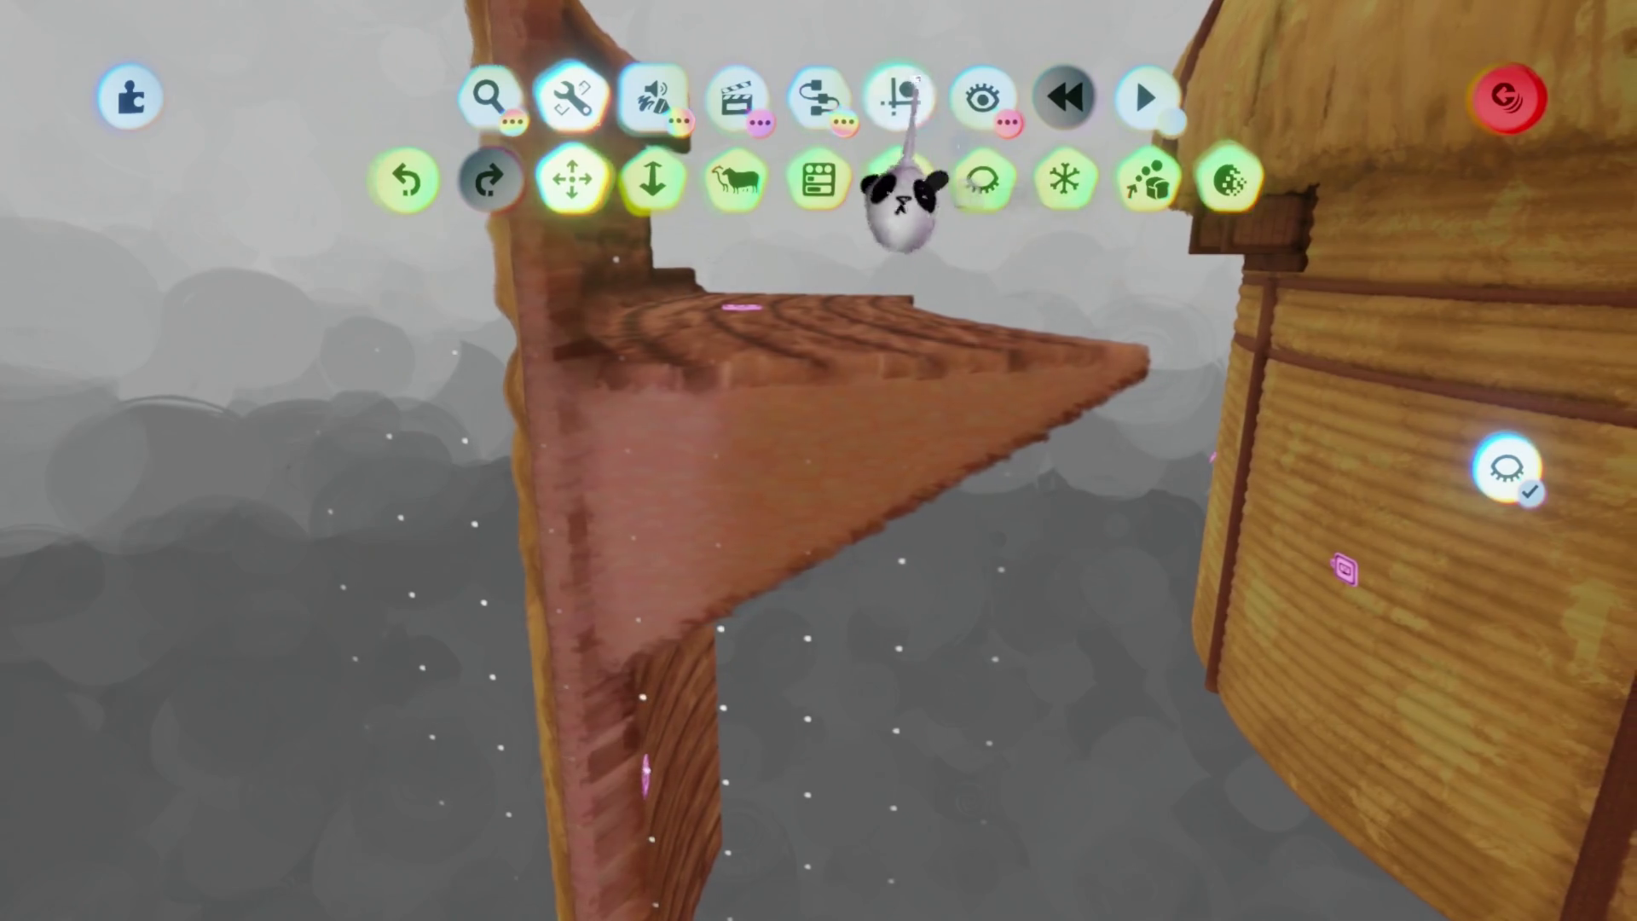
left_click(899, 95)
double_click(715, 460)
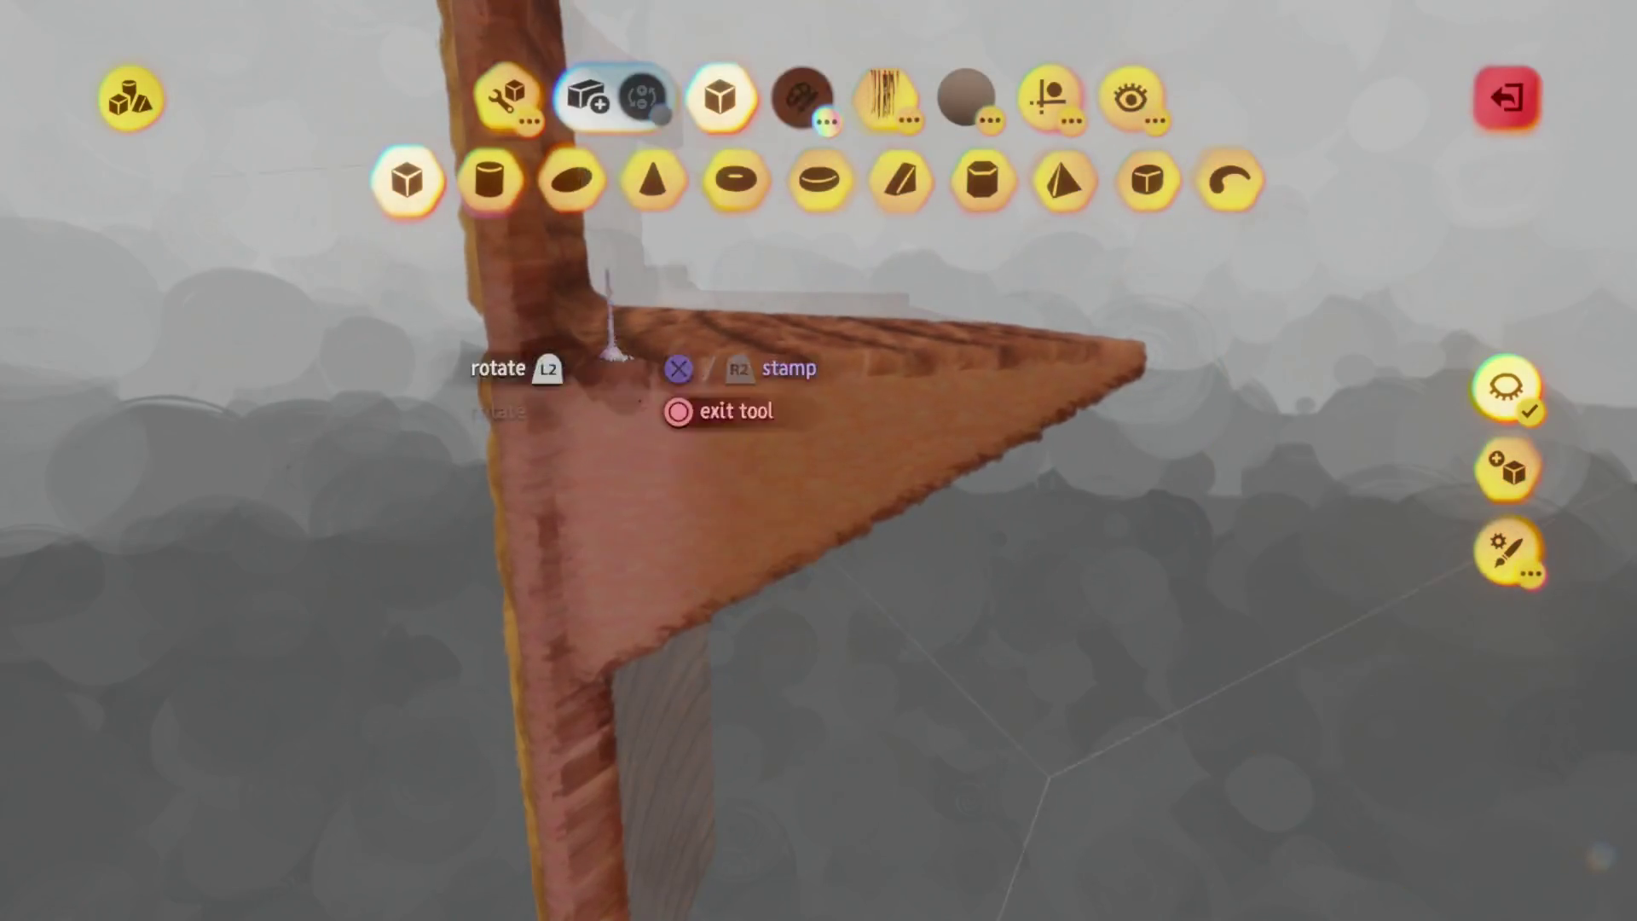
left_click(507, 98)
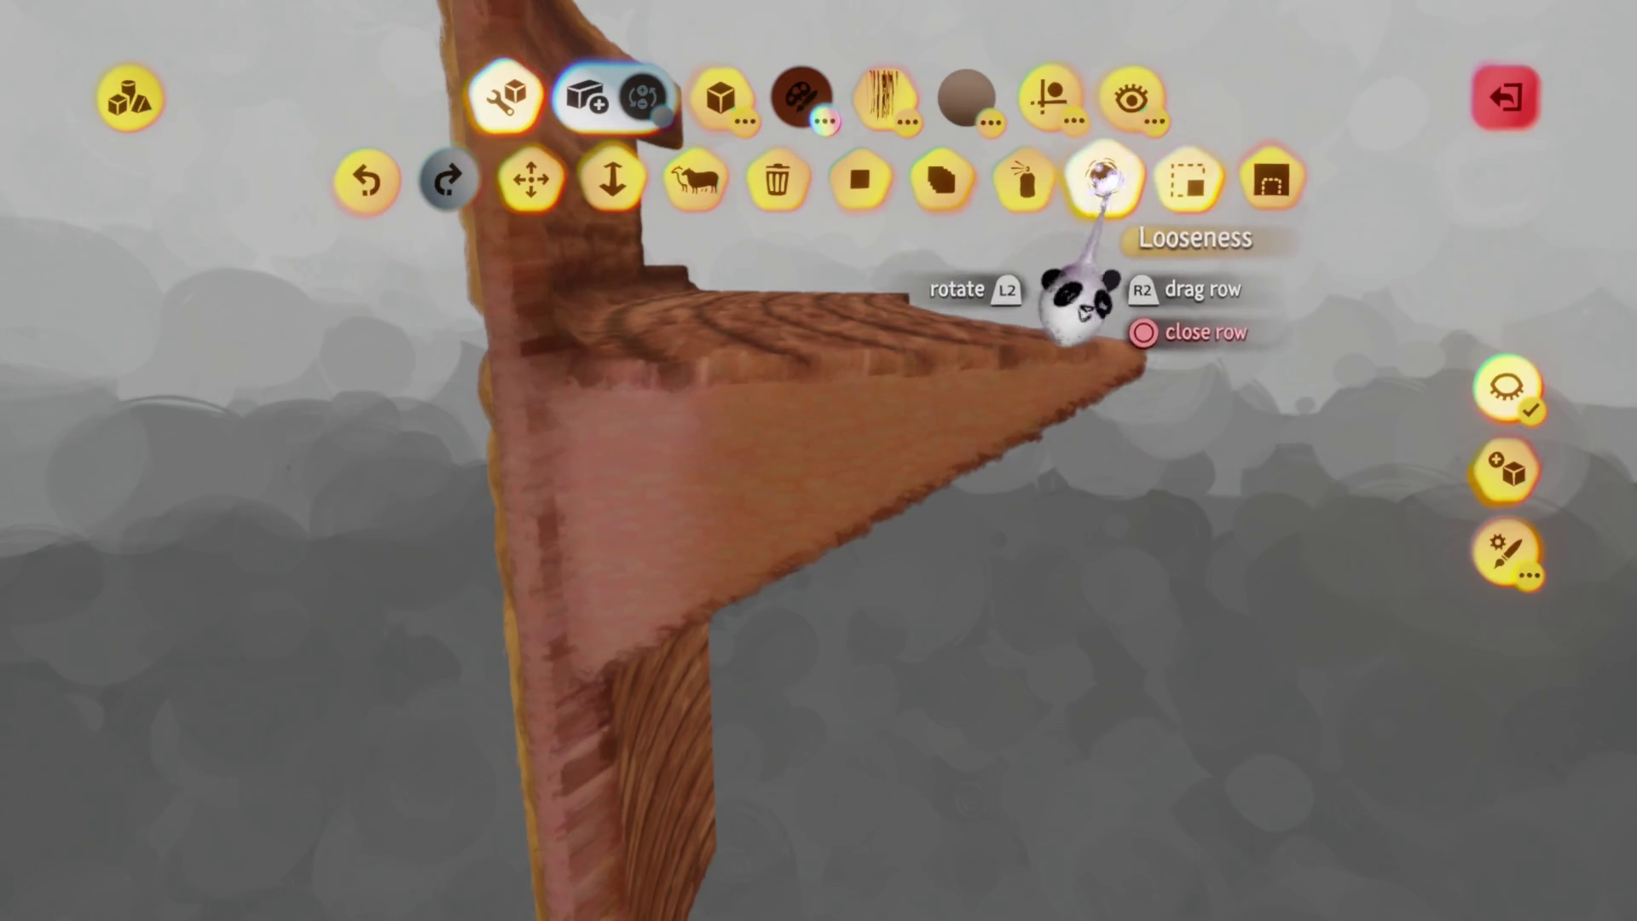
left_click(723, 100)
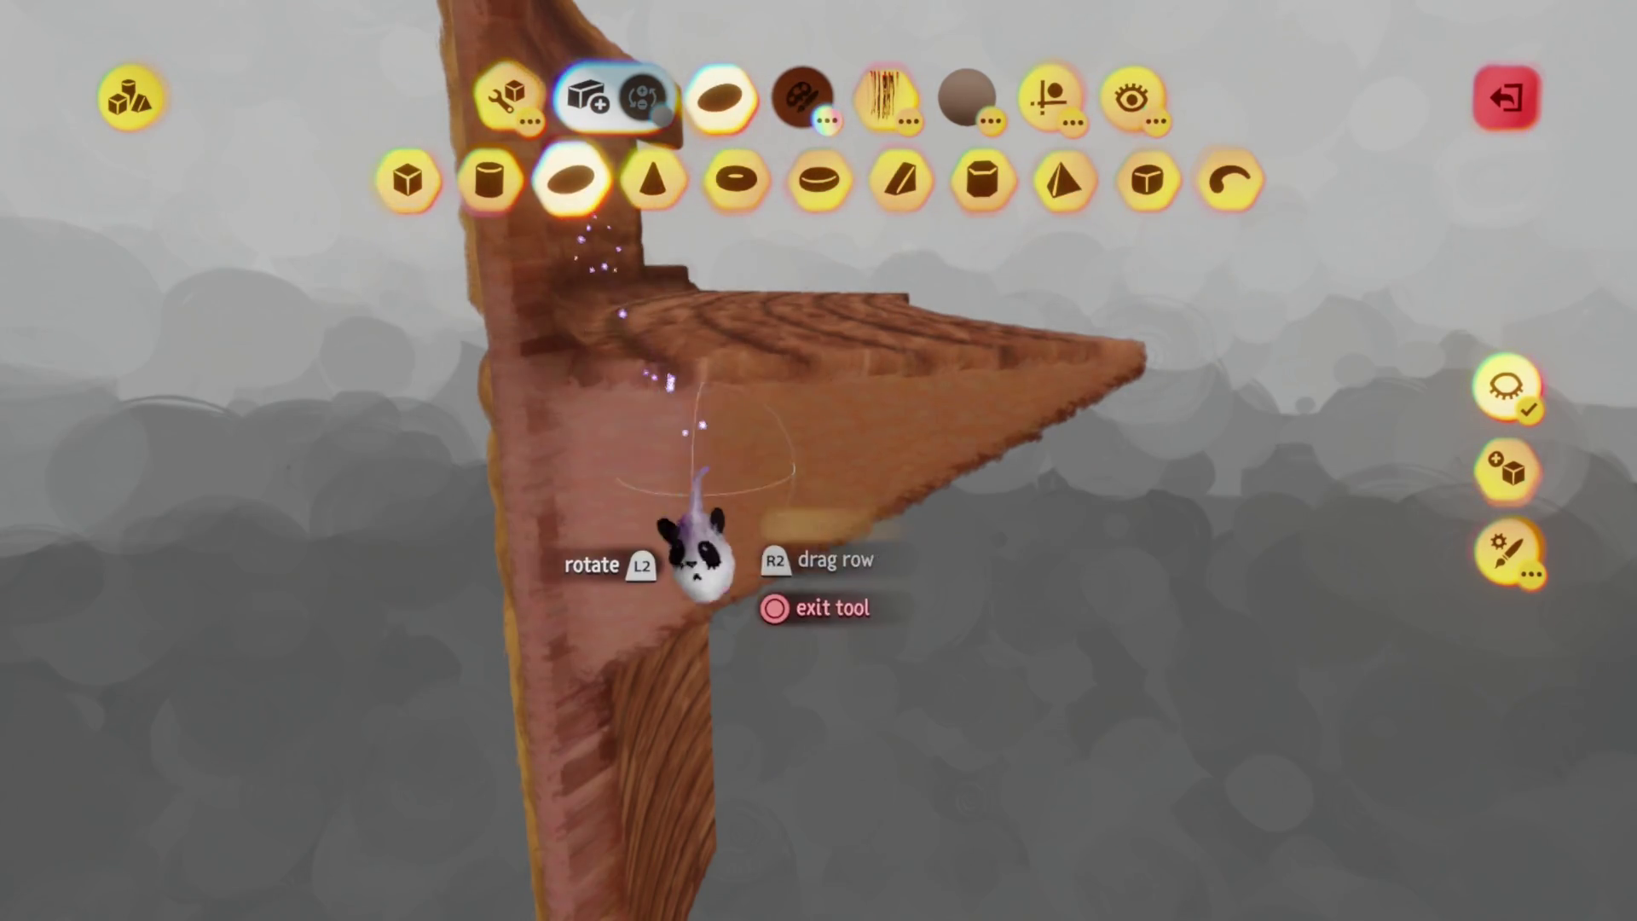
left_click(1050, 96)
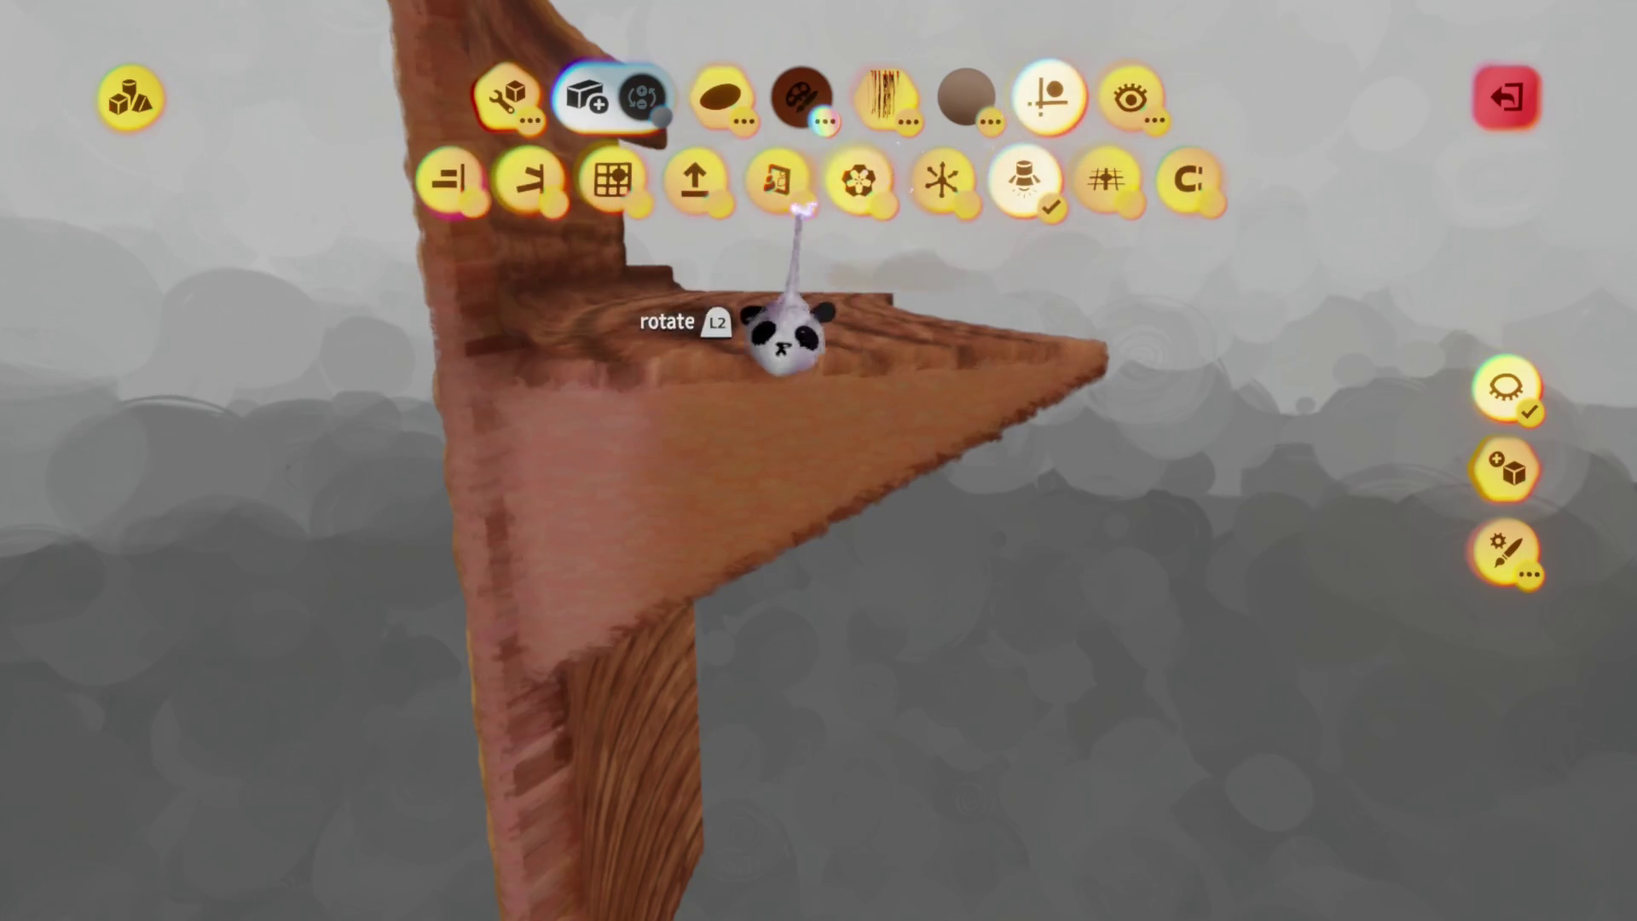
key("Escape")
key("Escape")
key("Escape")
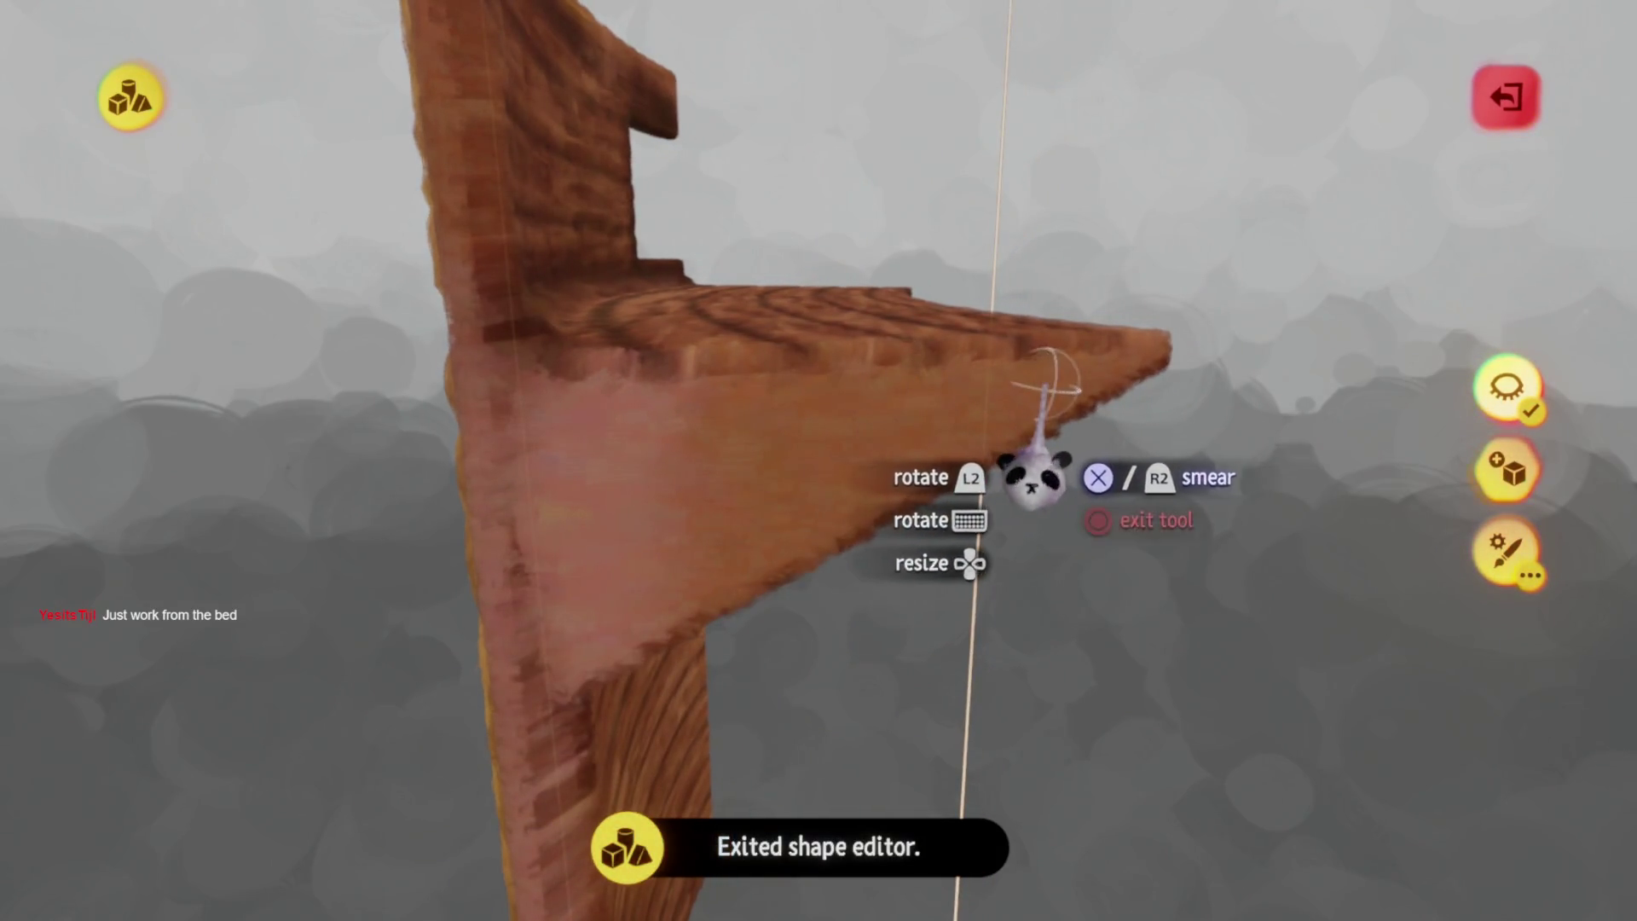
Orbit around the wall sculpture, then exit sculpt mode back to the whole hut
mouse_move(742, 555)
middle_mouse_down()
mouse_move(808, 570)
mouse_move(788, 430)
middle_mouse_up()
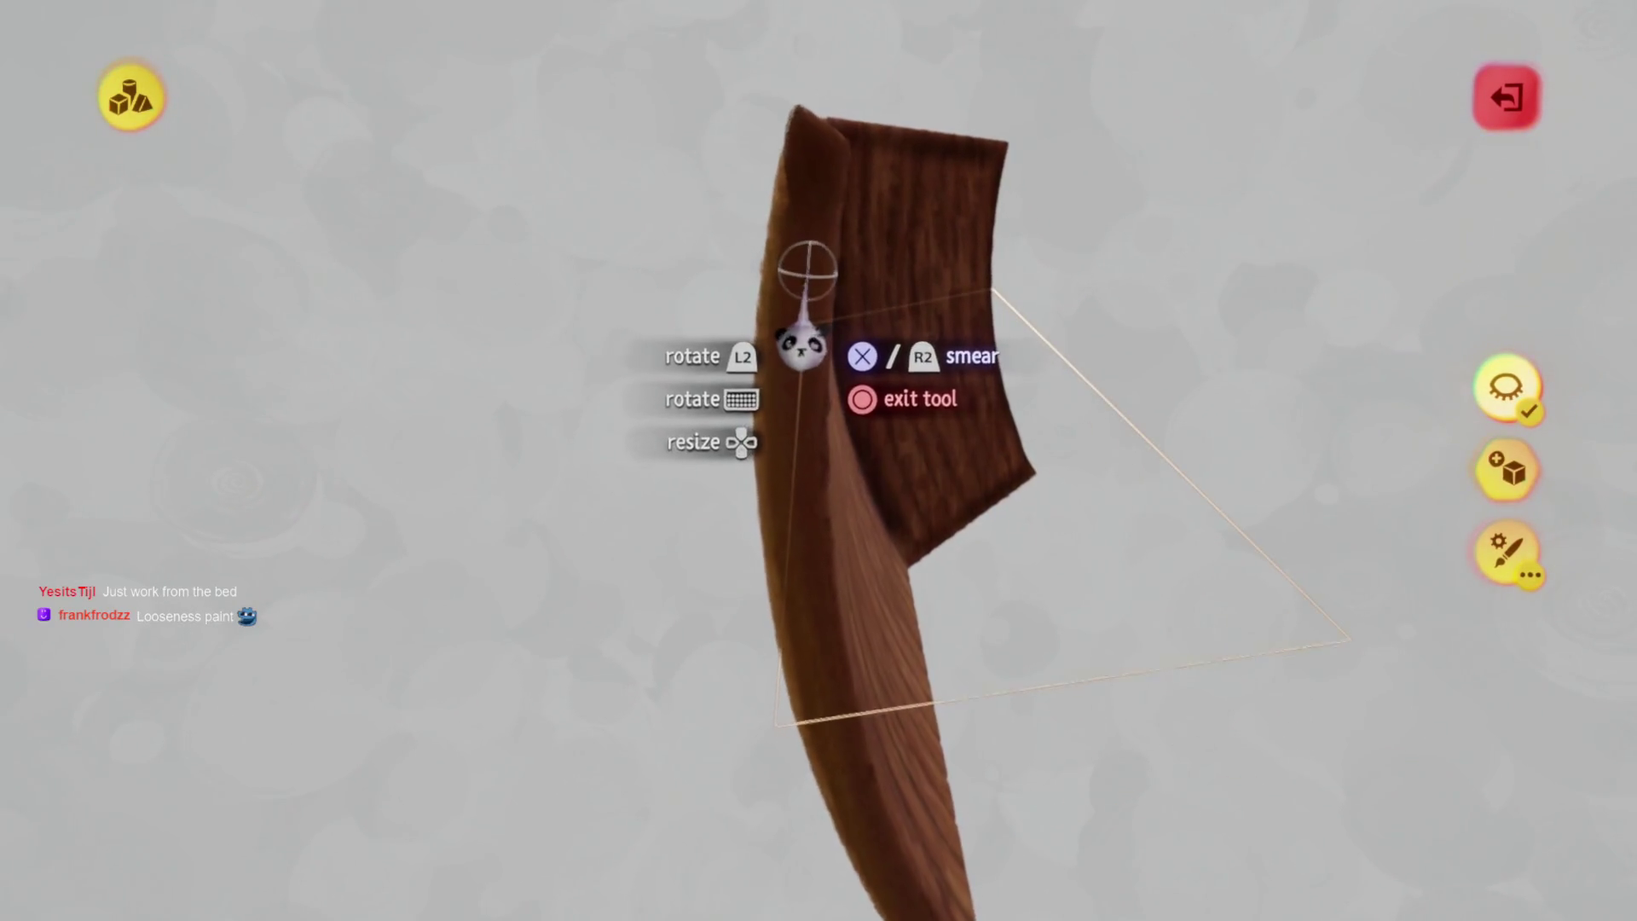
mouse_move(775, 351)
middle_mouse_down()
mouse_move(775, 427)
mouse_move(738, 504)
mouse_move(759, 511)
mouse_move(841, 421)
mouse_move(841, 494)
mouse_move(811, 562)
mouse_move(816, 495)
middle_mouse_up()
key("Escape")
key("Escape")
mouse_move(815, 426)
middle_mouse_down()
mouse_move(821, 468)
mouse_move(749, 486)
mouse_move(818, 457)
mouse_move(822, 336)
mouse_move(819, 524)
mouse_move(785, 409)
mouse_move(821, 566)
mouse_move(877, 534)
mouse_move(844, 555)
mouse_move(833, 537)
mouse_move(771, 582)
mouse_move(756, 433)
mouse_move(841, 354)
mouse_move(814, 520)
mouse_move(770, 541)
mouse_move(778, 439)
mouse_move(794, 487)
mouse_move(763, 379)
middle_mouse_up()
Multi-select the hut's interior wall sections, including the right wall and door wall
left_click(861, 538)
left_click(771, 582)
left_click(788, 461)
left_click(779, 449)
left_click(764, 378)
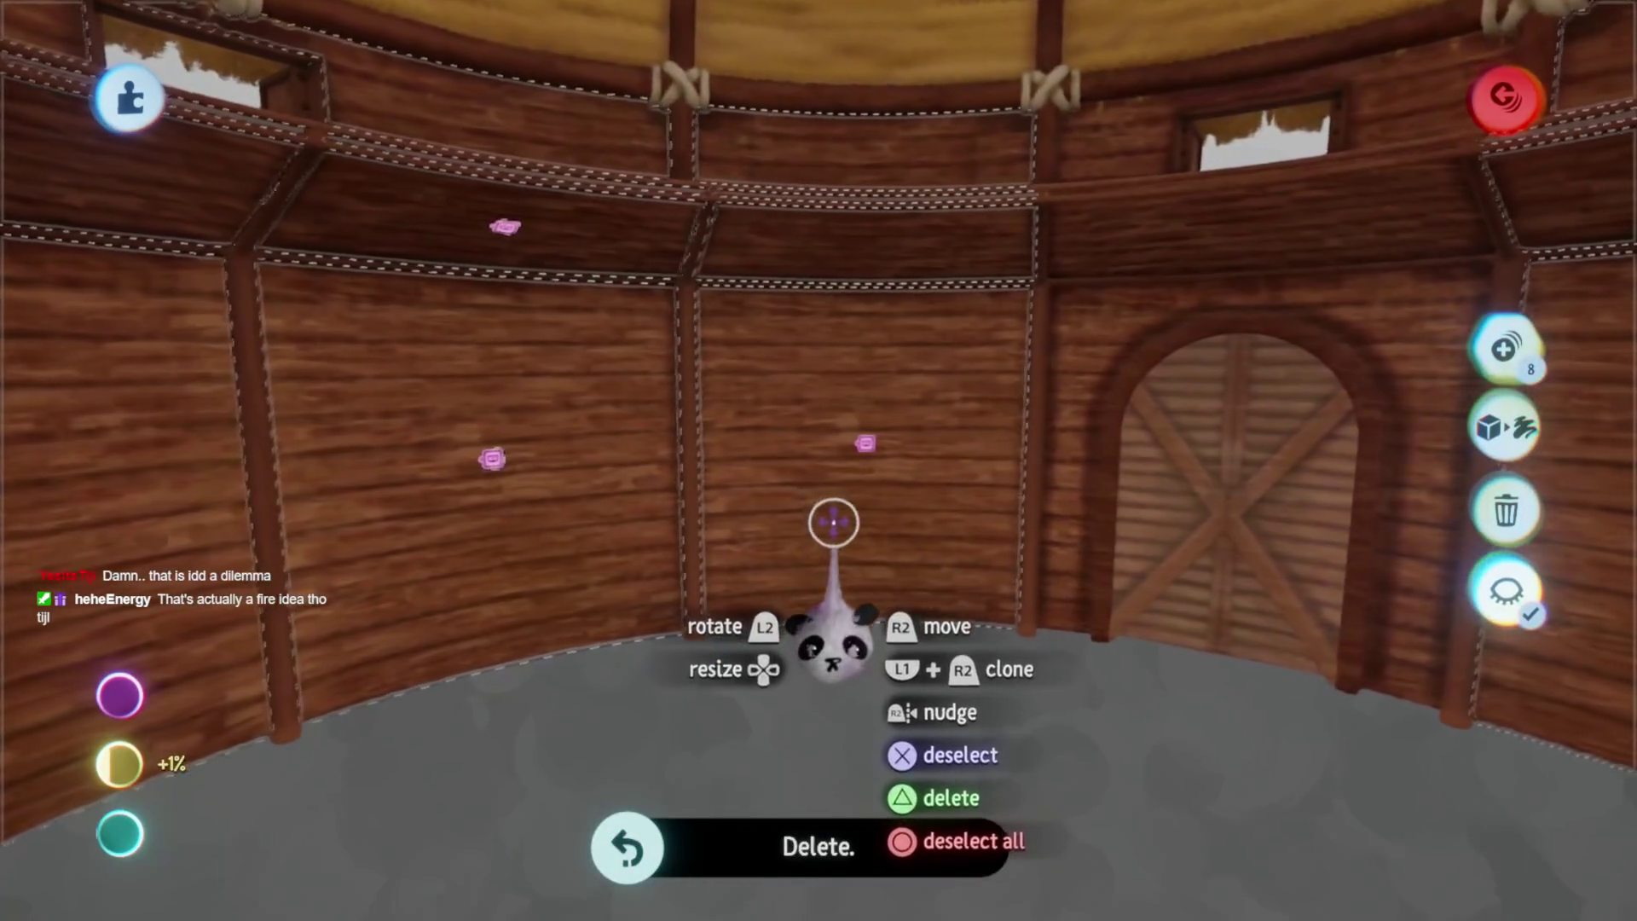
Delete the hut's wooden walls, undoing stray deletions of the posts and railings
mouse_move(824, 514)
middle_mouse_down()
mouse_move(822, 541)
mouse_move(815, 512)
mouse_move(745, 464)
mouse_move(720, 512)
middle_mouse_up()
key("Escape")
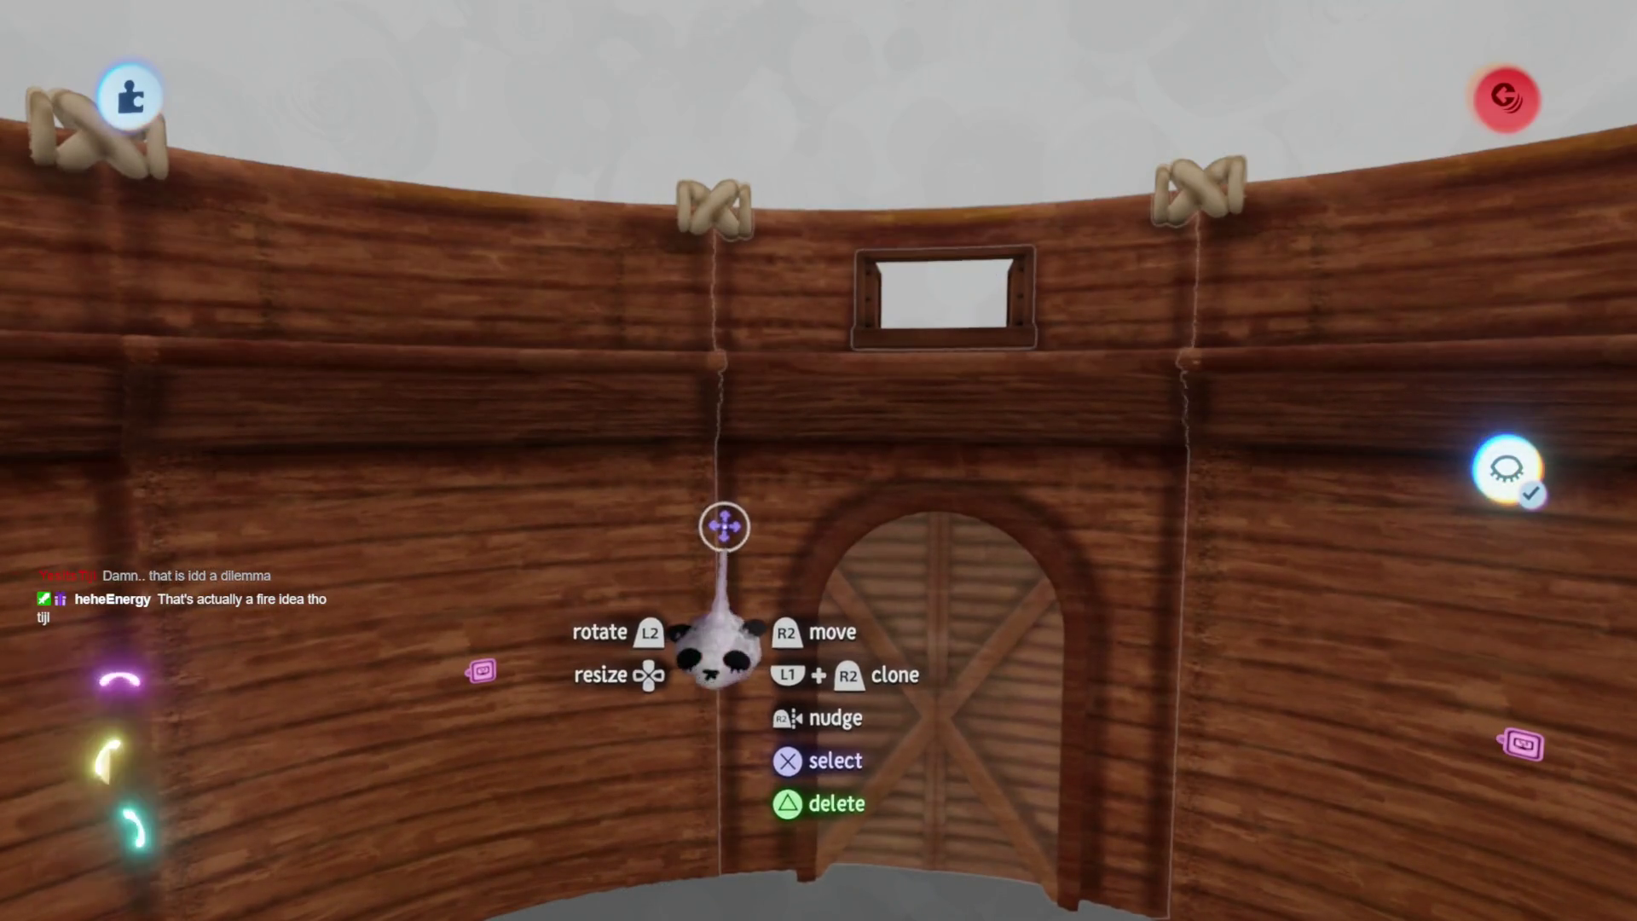
key("Delete")
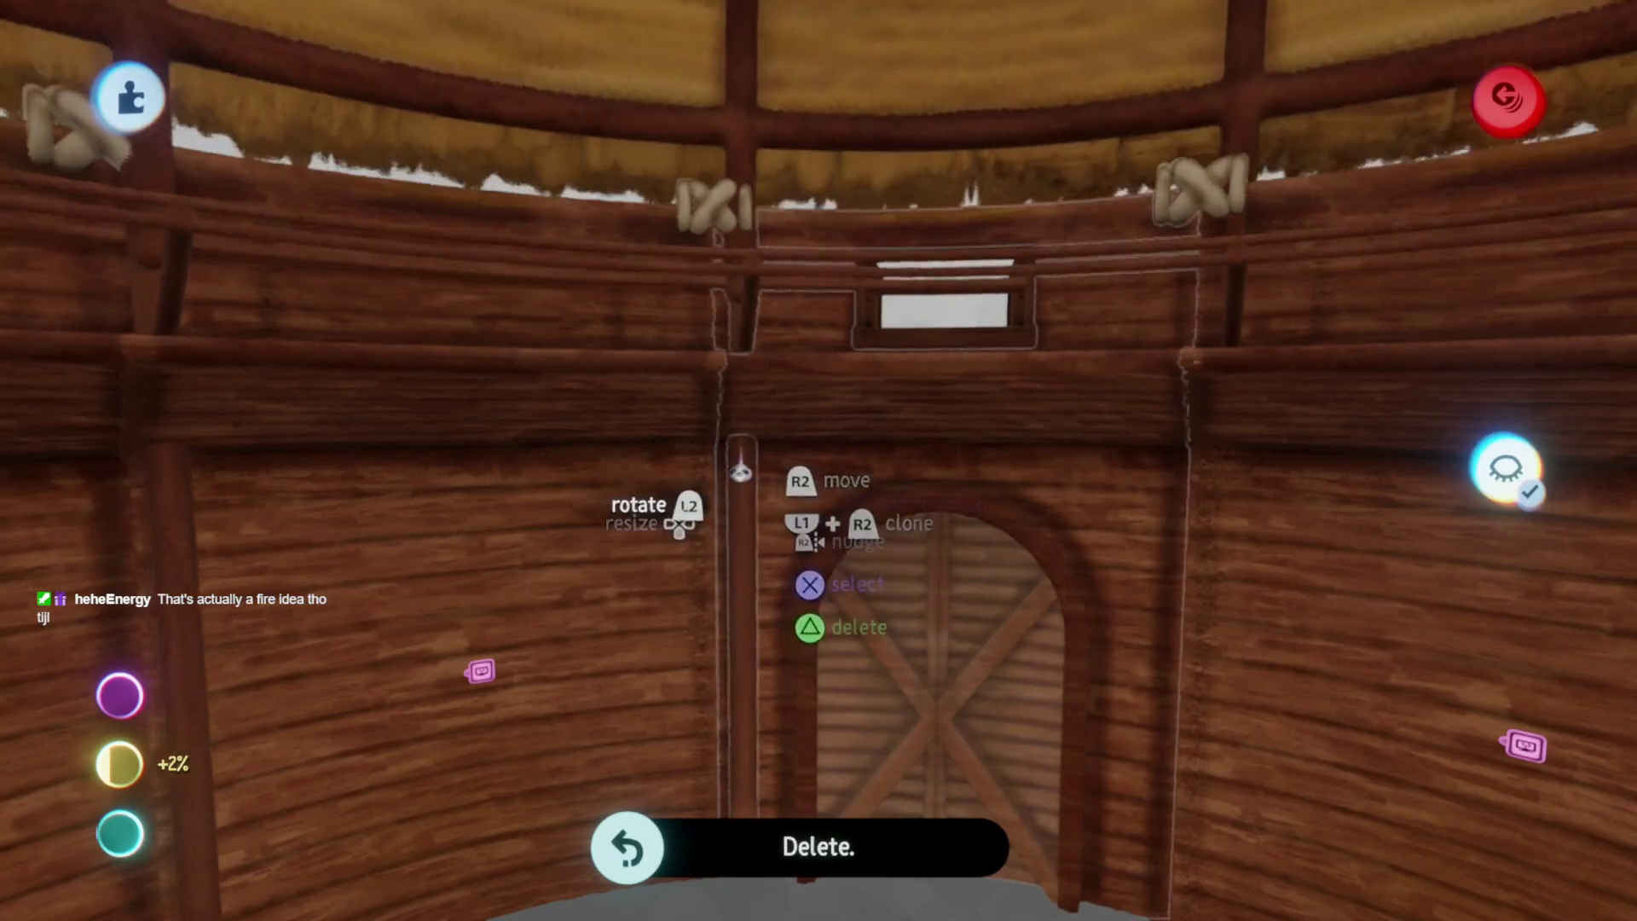
left_click_drag(702, 504, 712, 519)
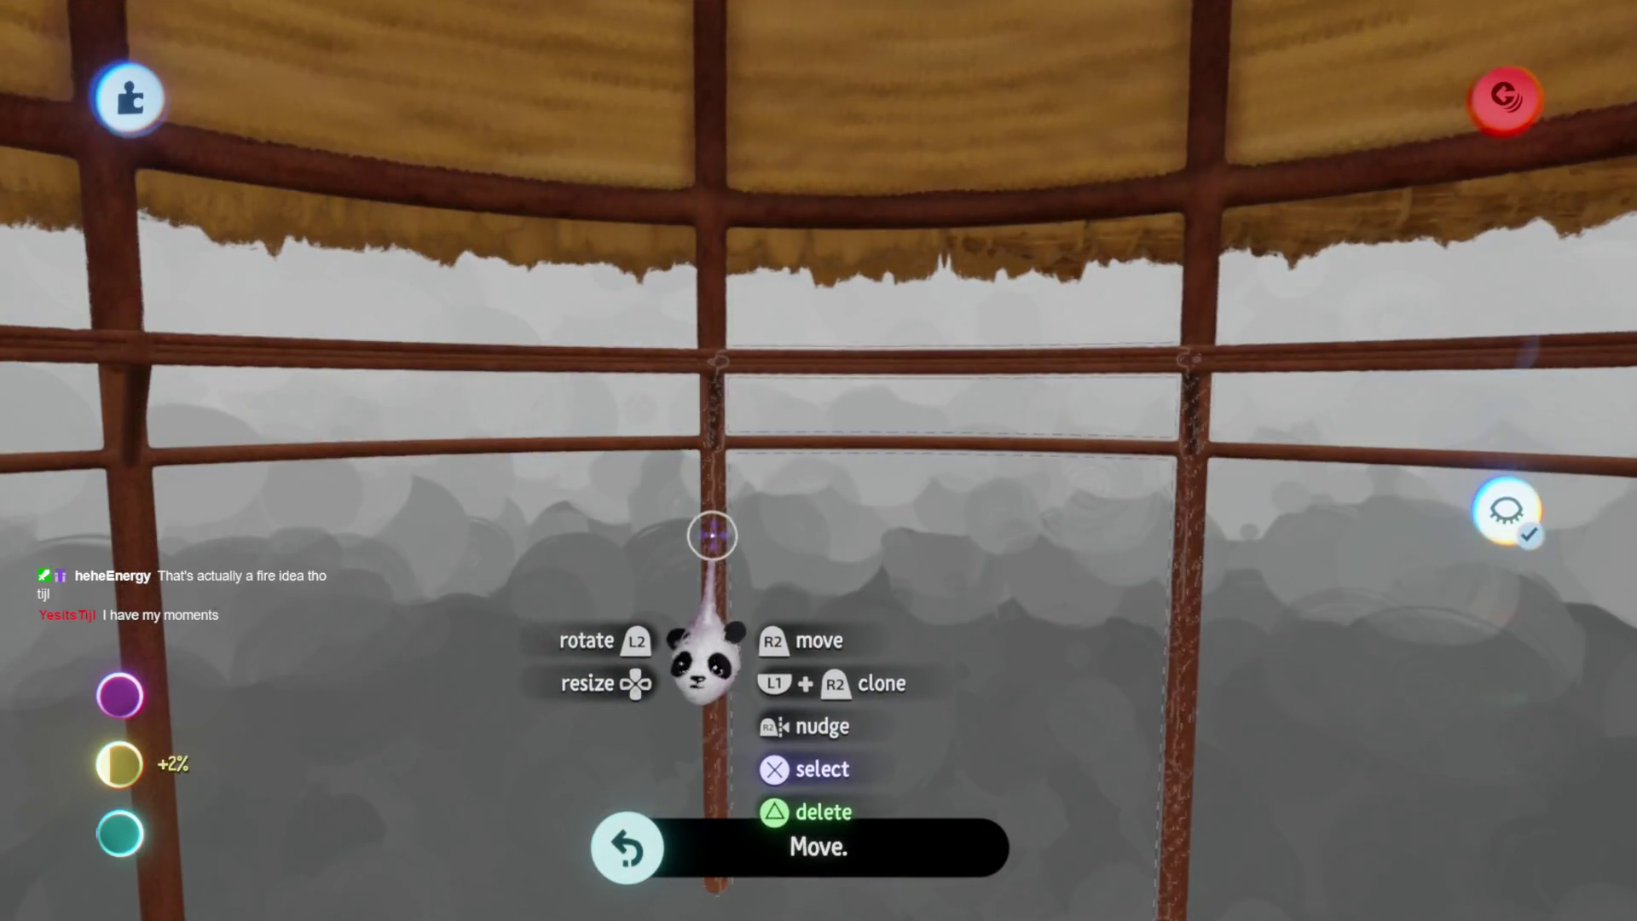
left_click(712, 536)
mouse_move(687, 578)
middle_mouse_down()
mouse_move(708, 673)
mouse_move(734, 665)
mouse_move(804, 420)
mouse_move(790, 369)
mouse_move(780, 413)
middle_mouse_up()
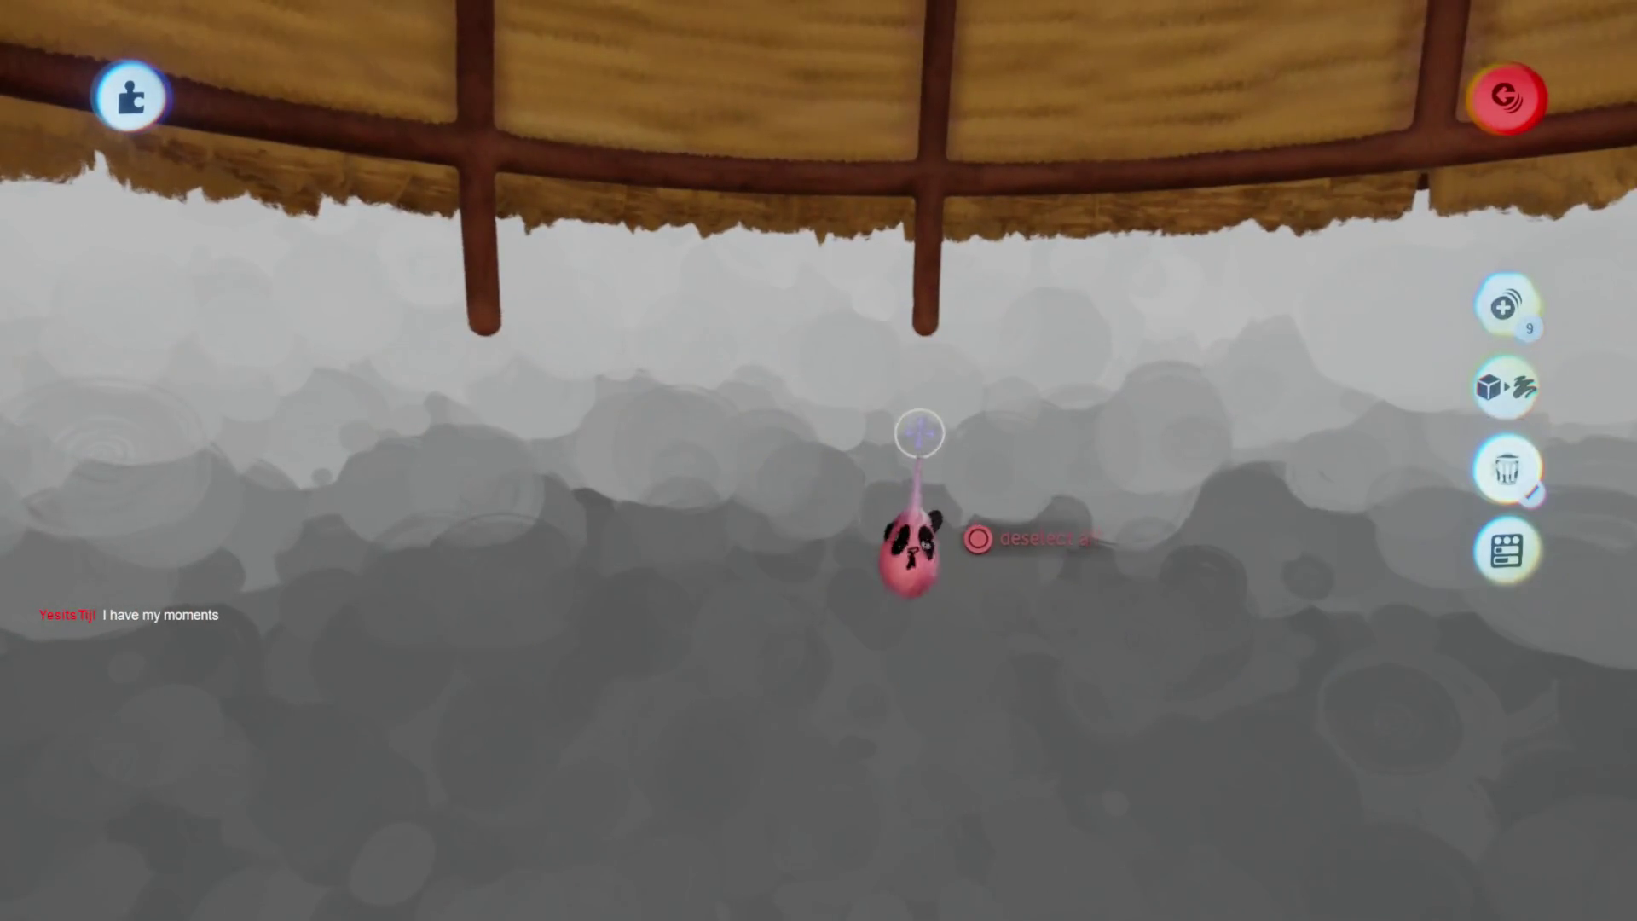
key("ctrl+z")
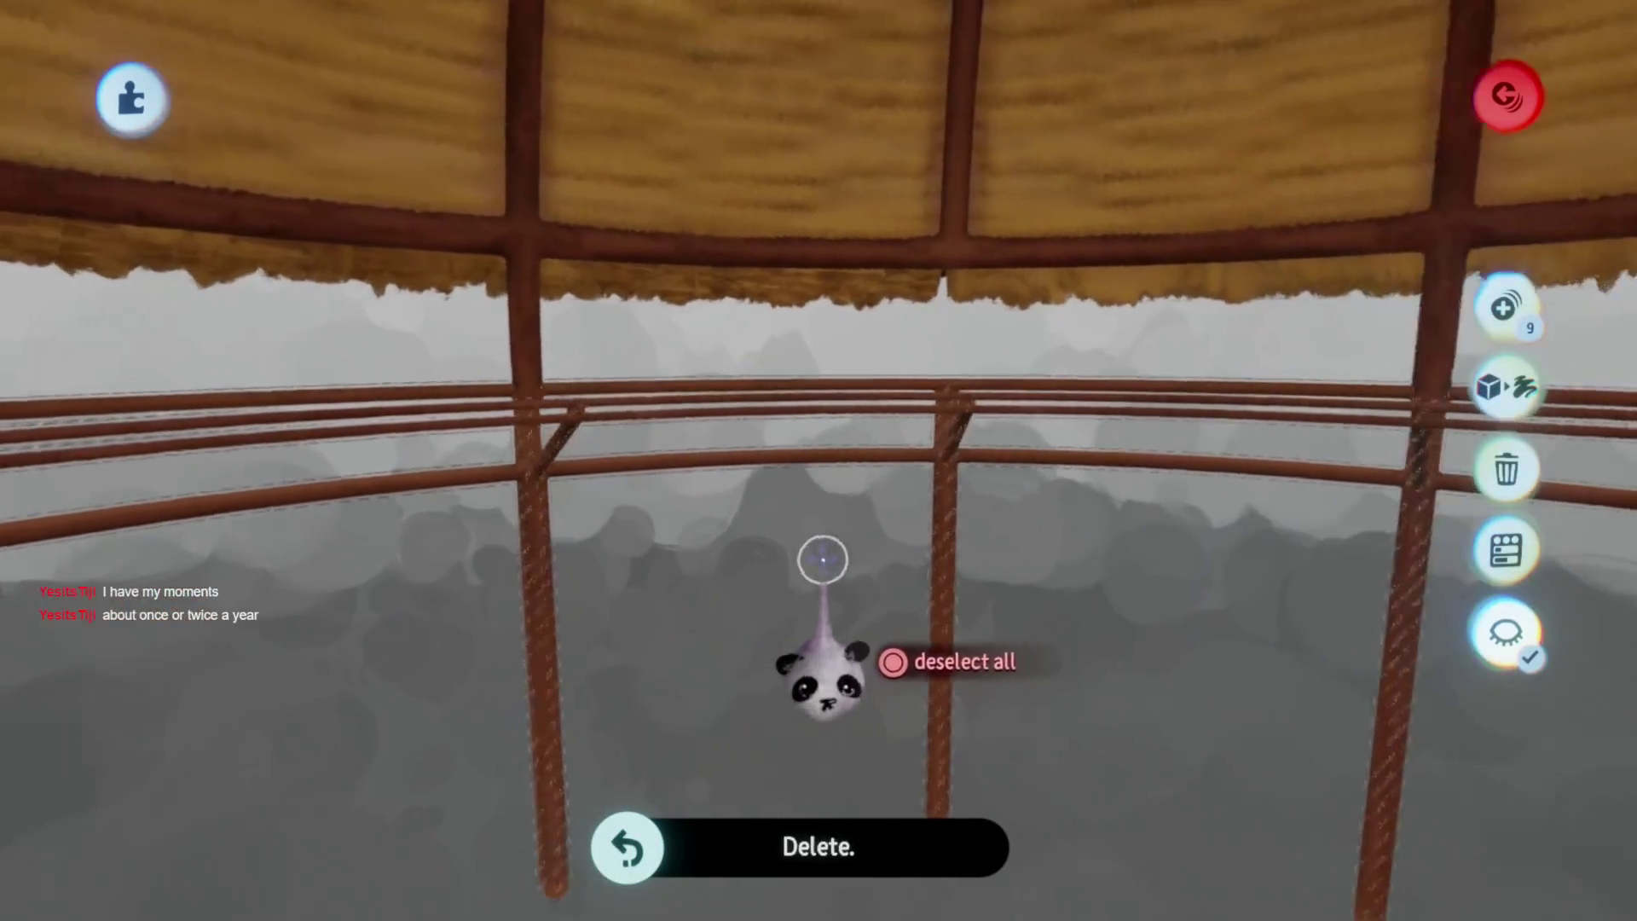
middle_click_drag(819, 567, 811, 548)
key("ctrl+z")
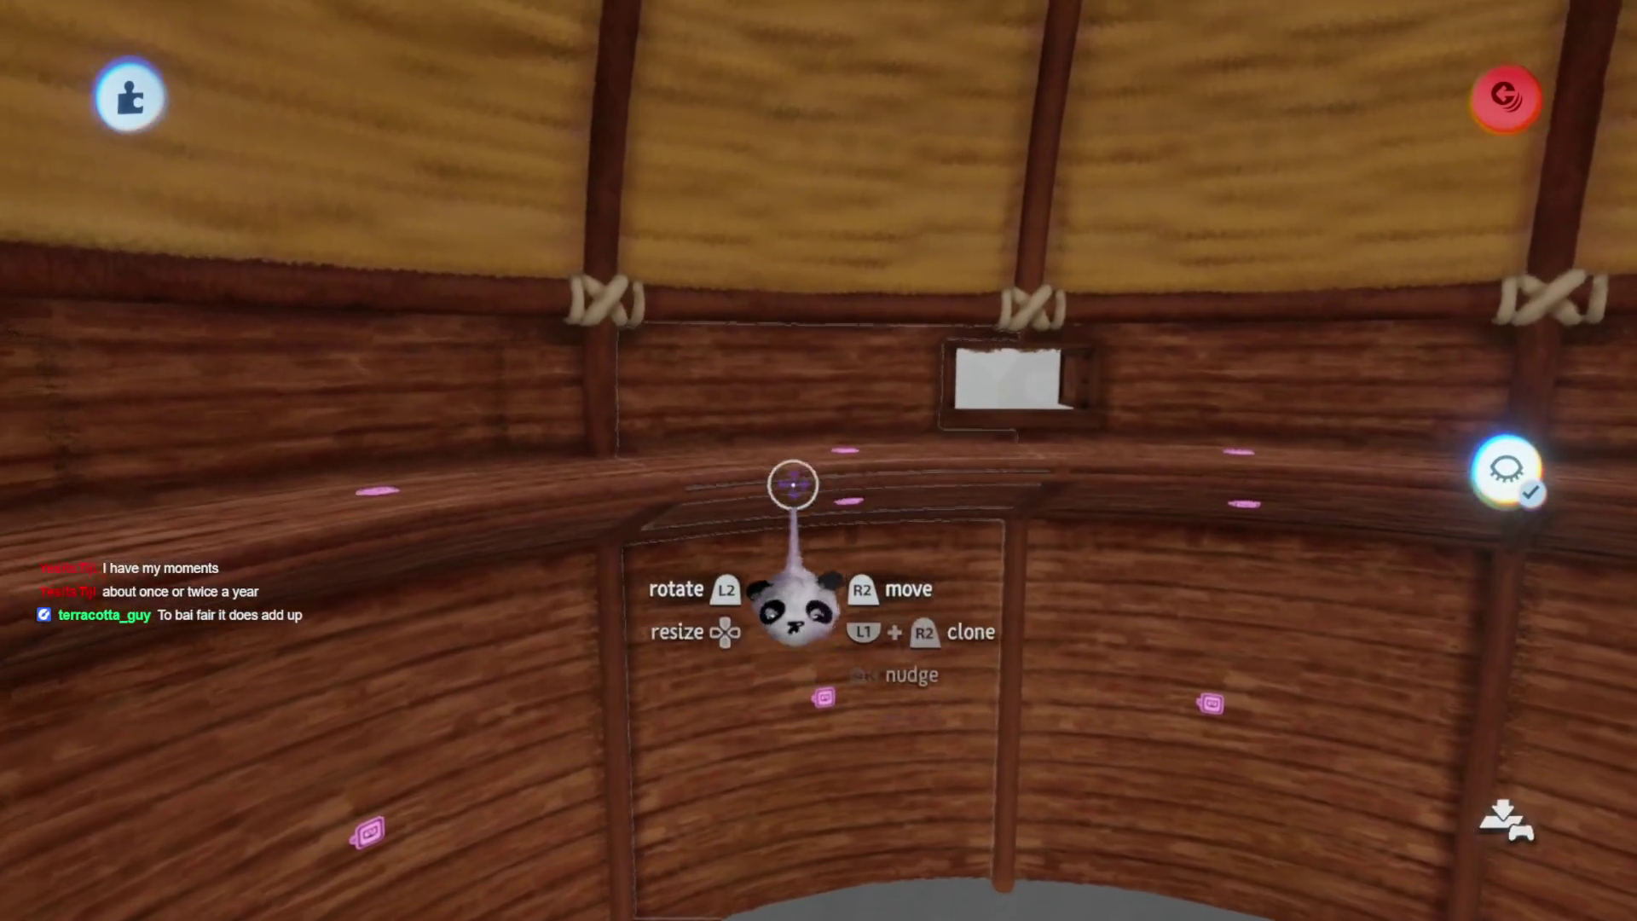
middle_click_drag(793, 484, 653, 416)
key("ctrl+y")
Exit sculpt mode, delete the remaining selected pieces, and start adjusting the hut's sculpt detail
key("Escape")
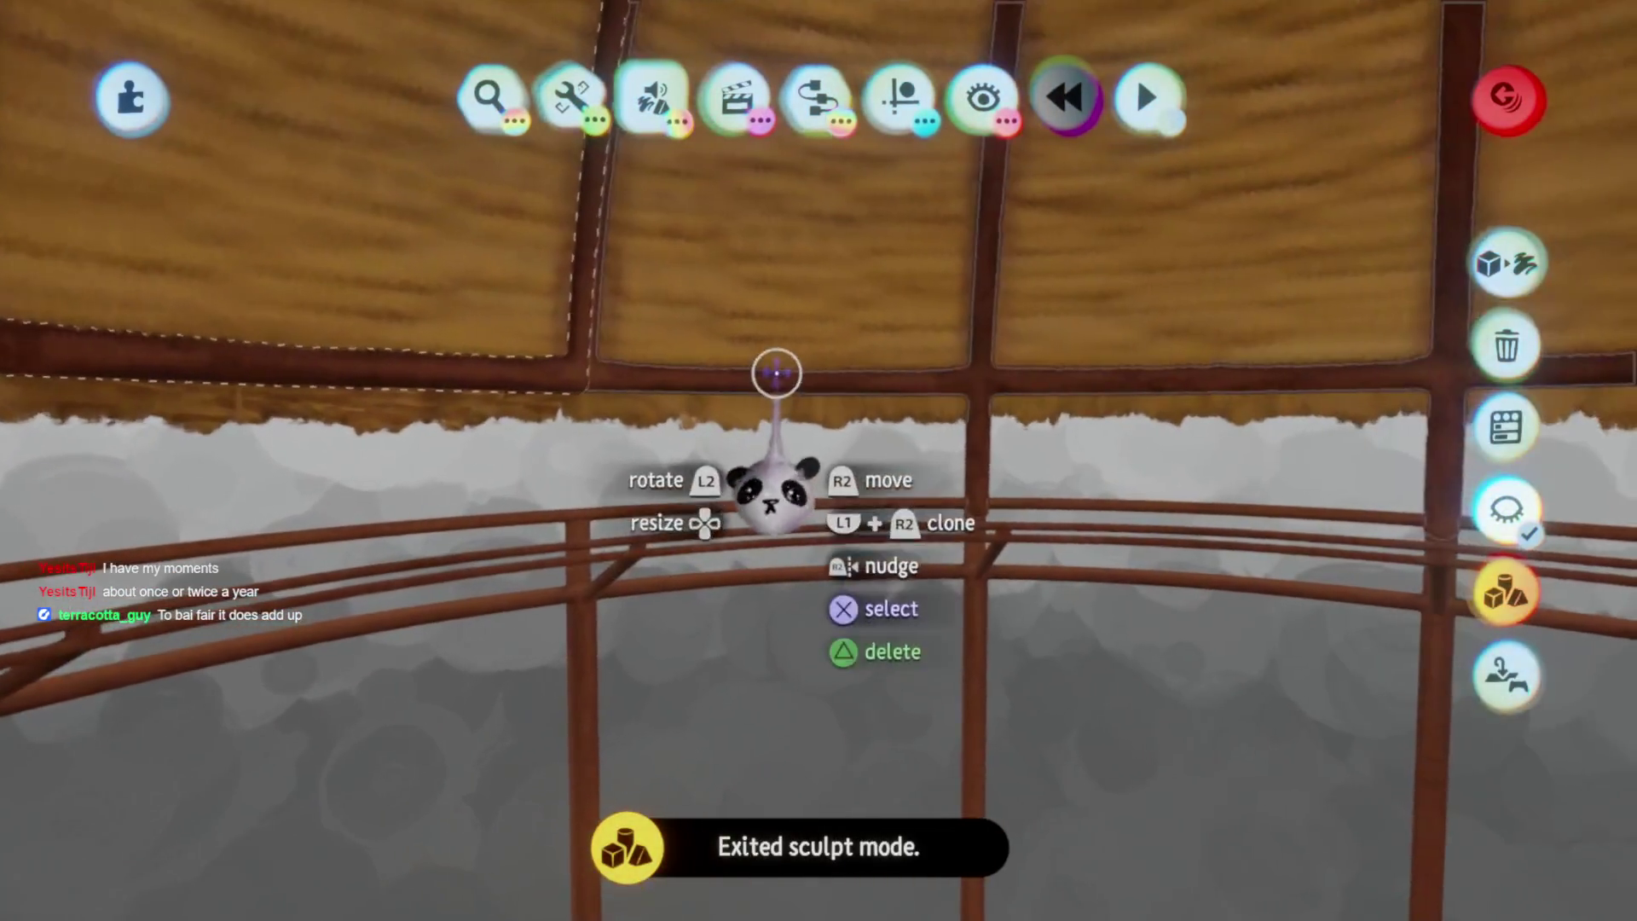
left_click(799, 394)
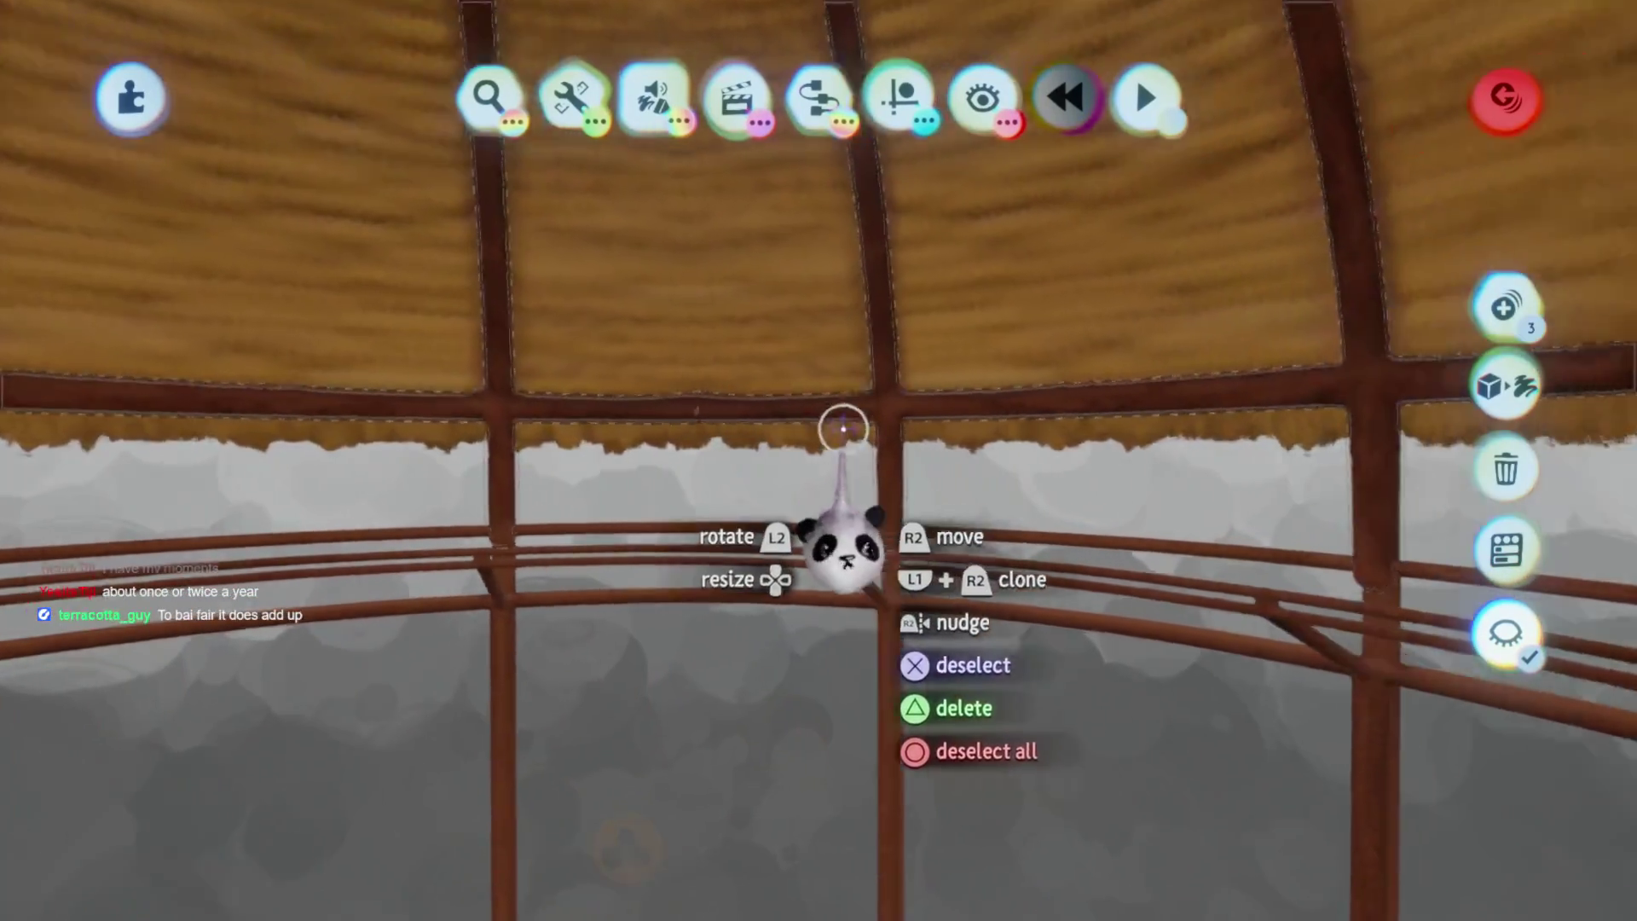
left_click(844, 436)
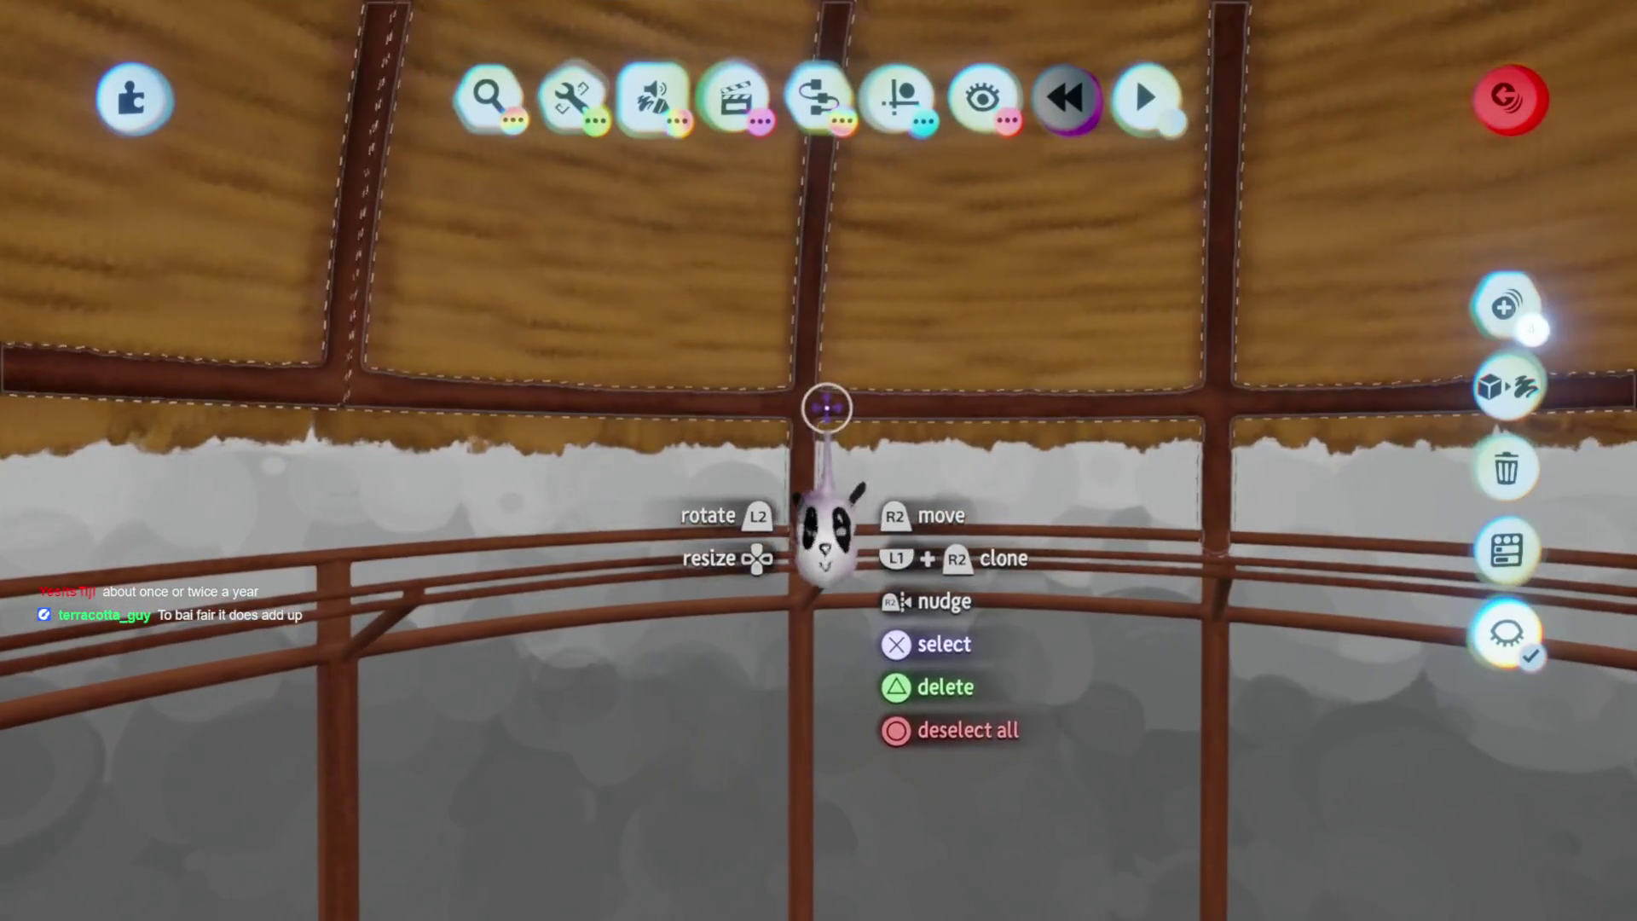
left_click(827, 417)
key("Delete")
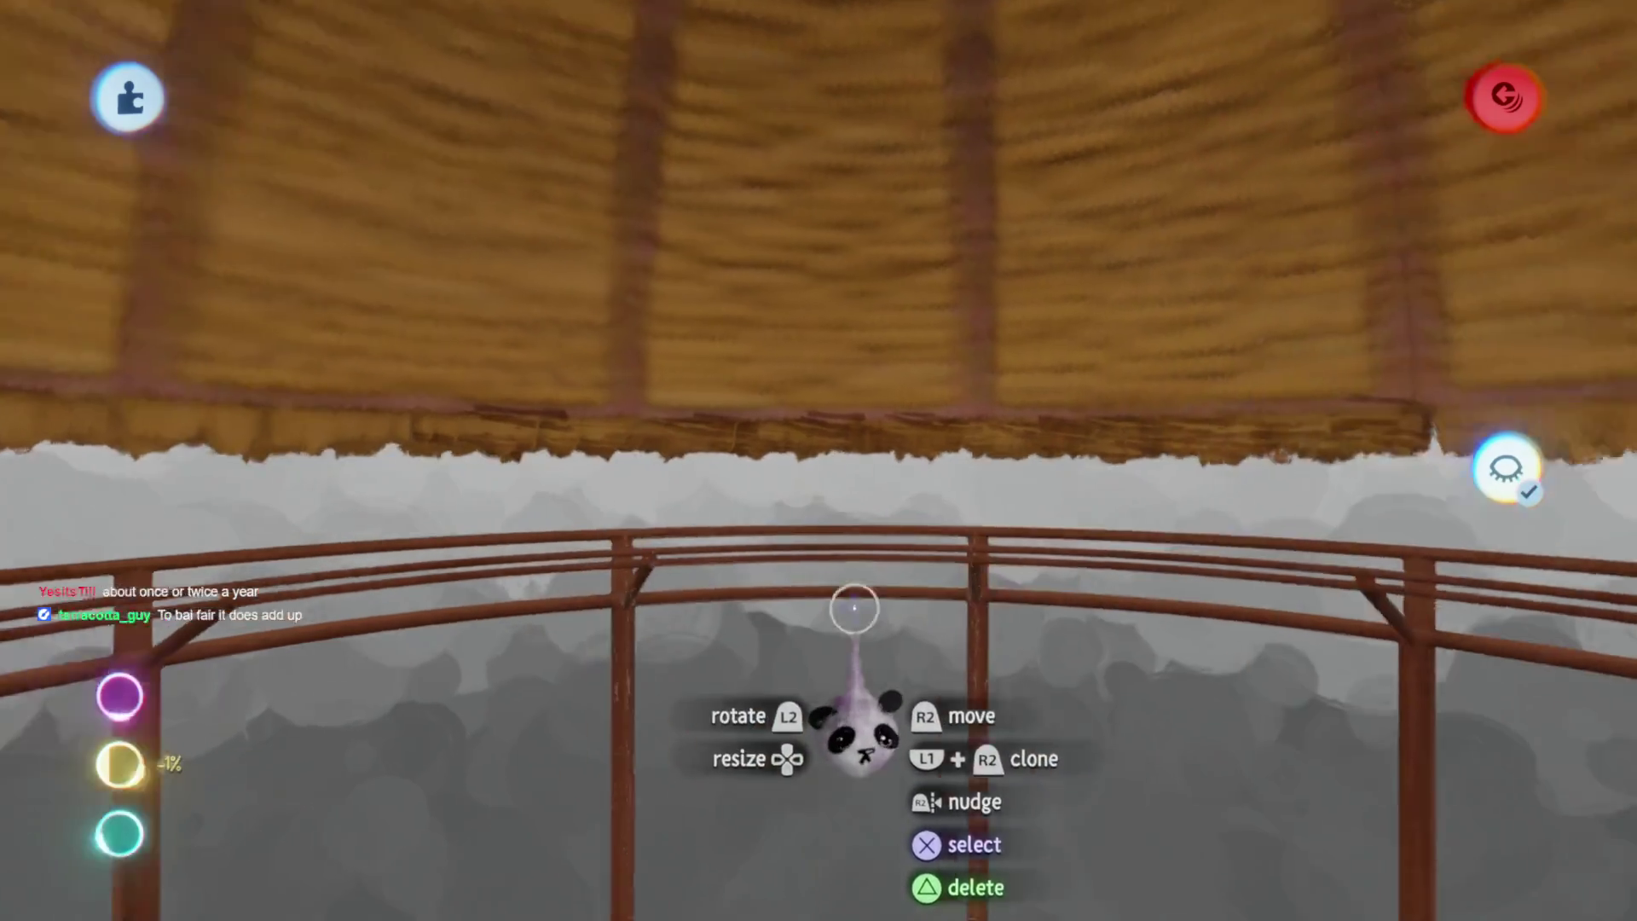
key("Escape")
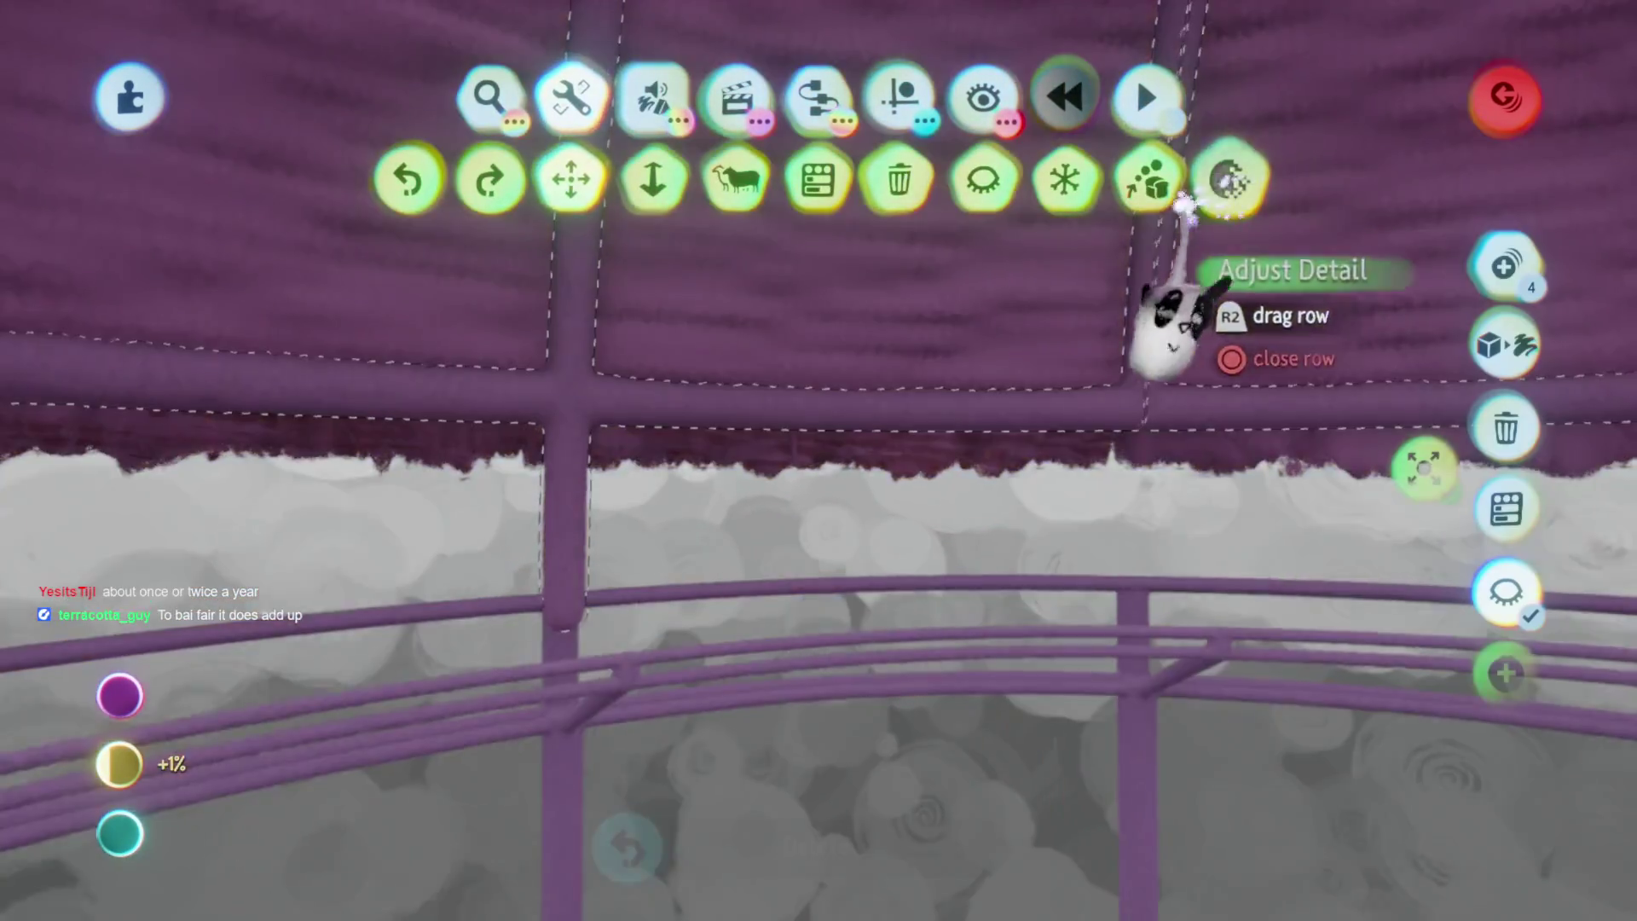
left_click(1185, 205)
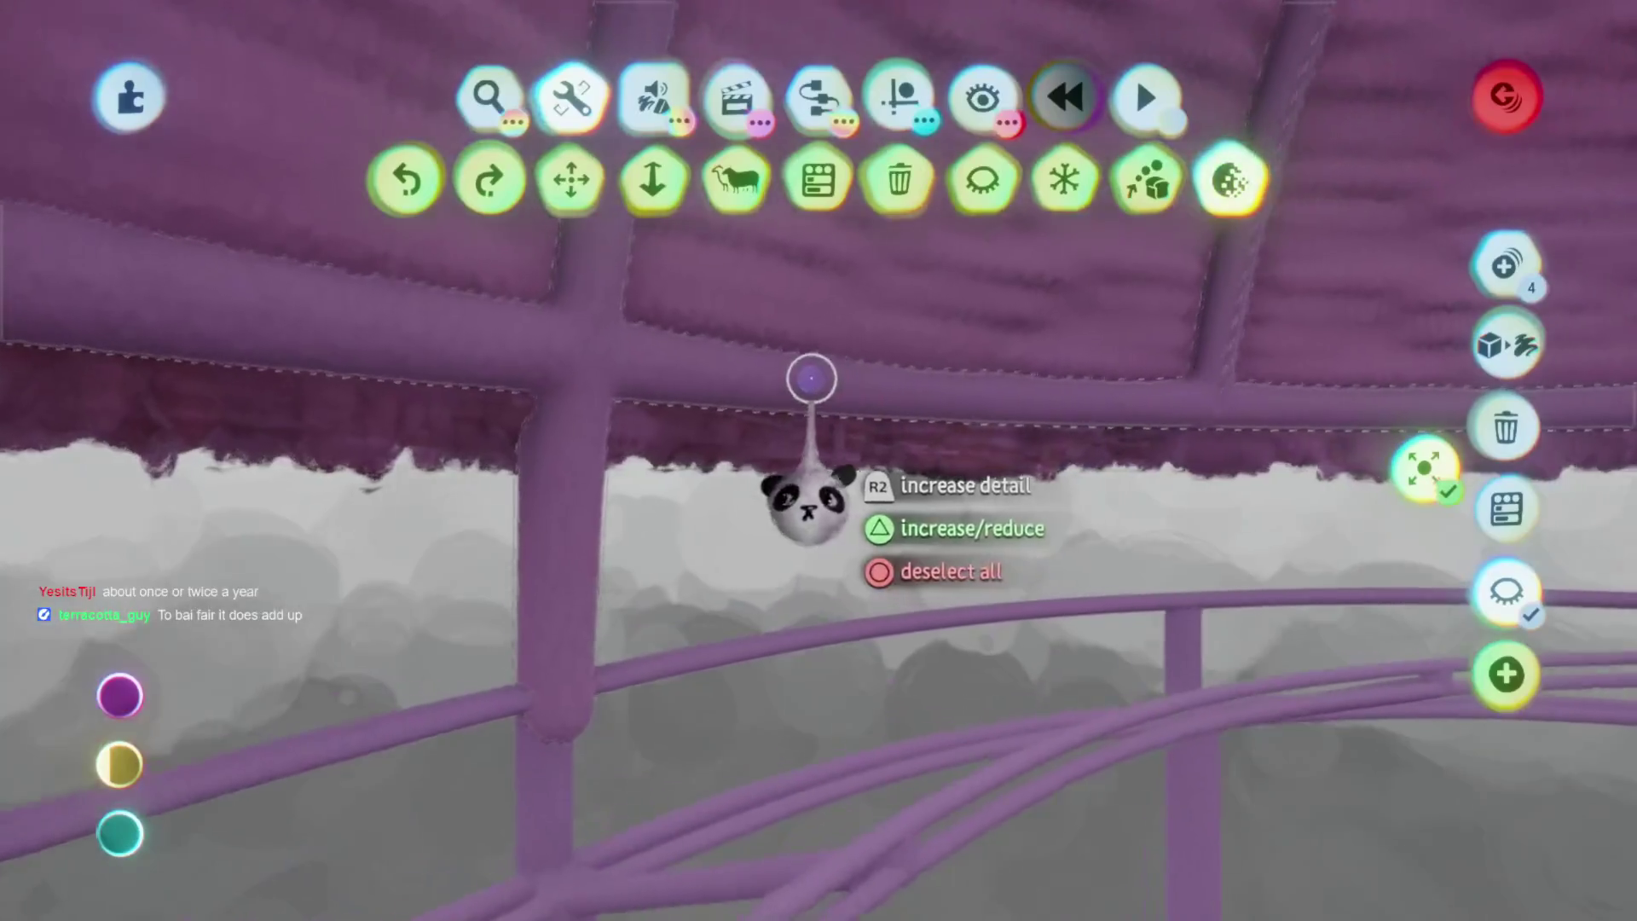
Switch Adjust Detail from increasing to reducing, exit the tool, and pull back to the island
key("Escape")
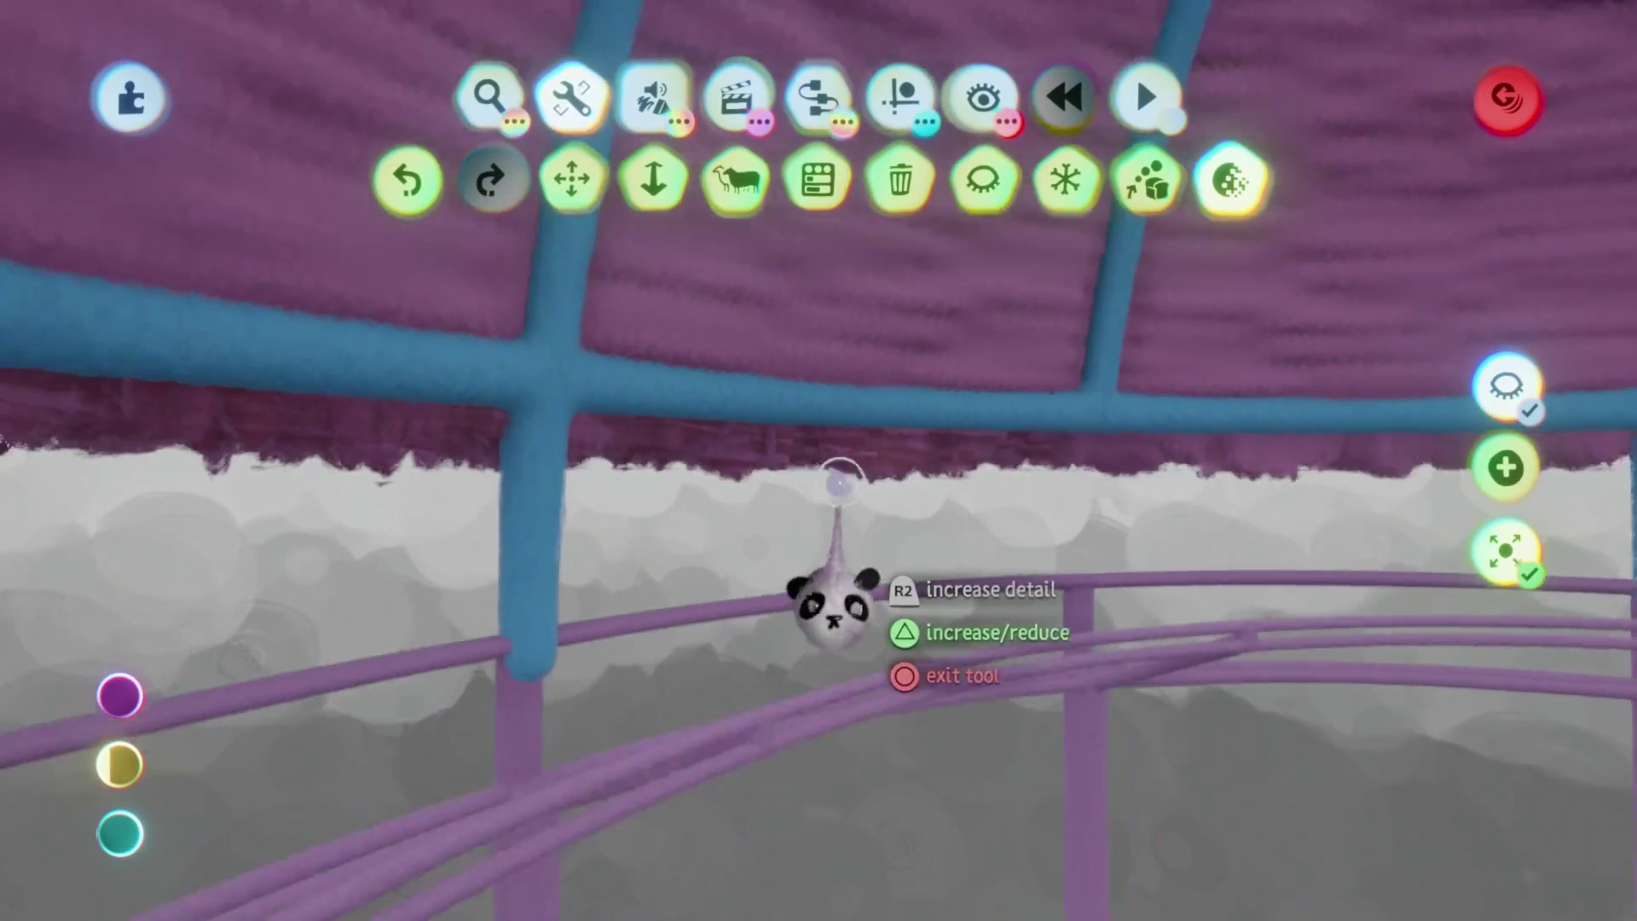
middle_click_drag(838, 474, 826, 398)
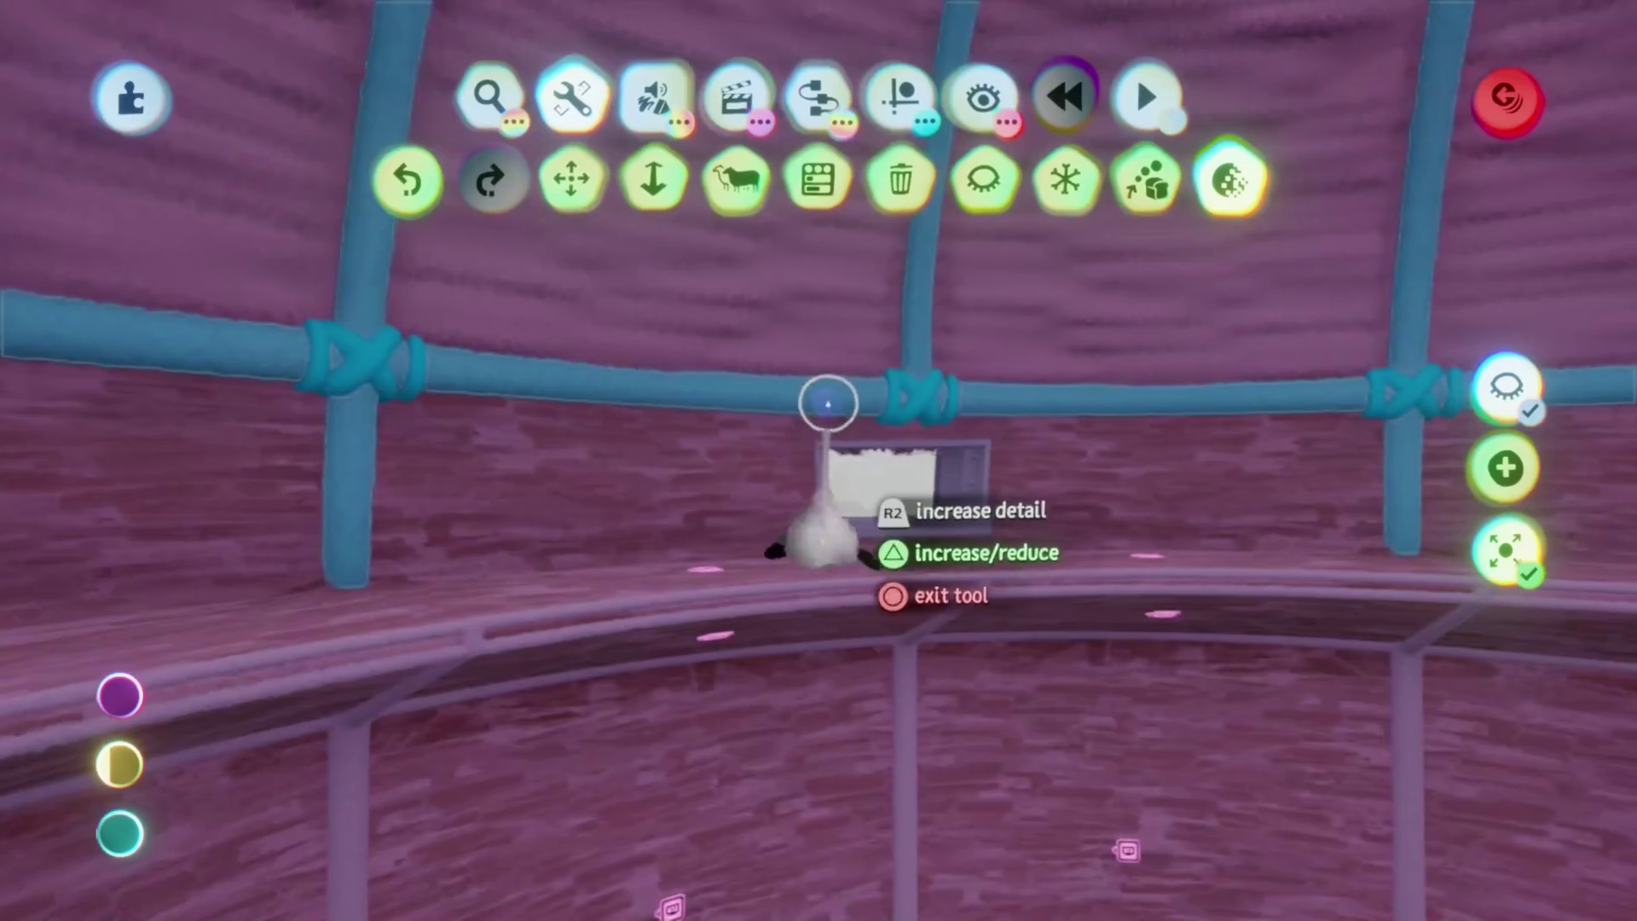
scroll(825, 418, "down", 5)
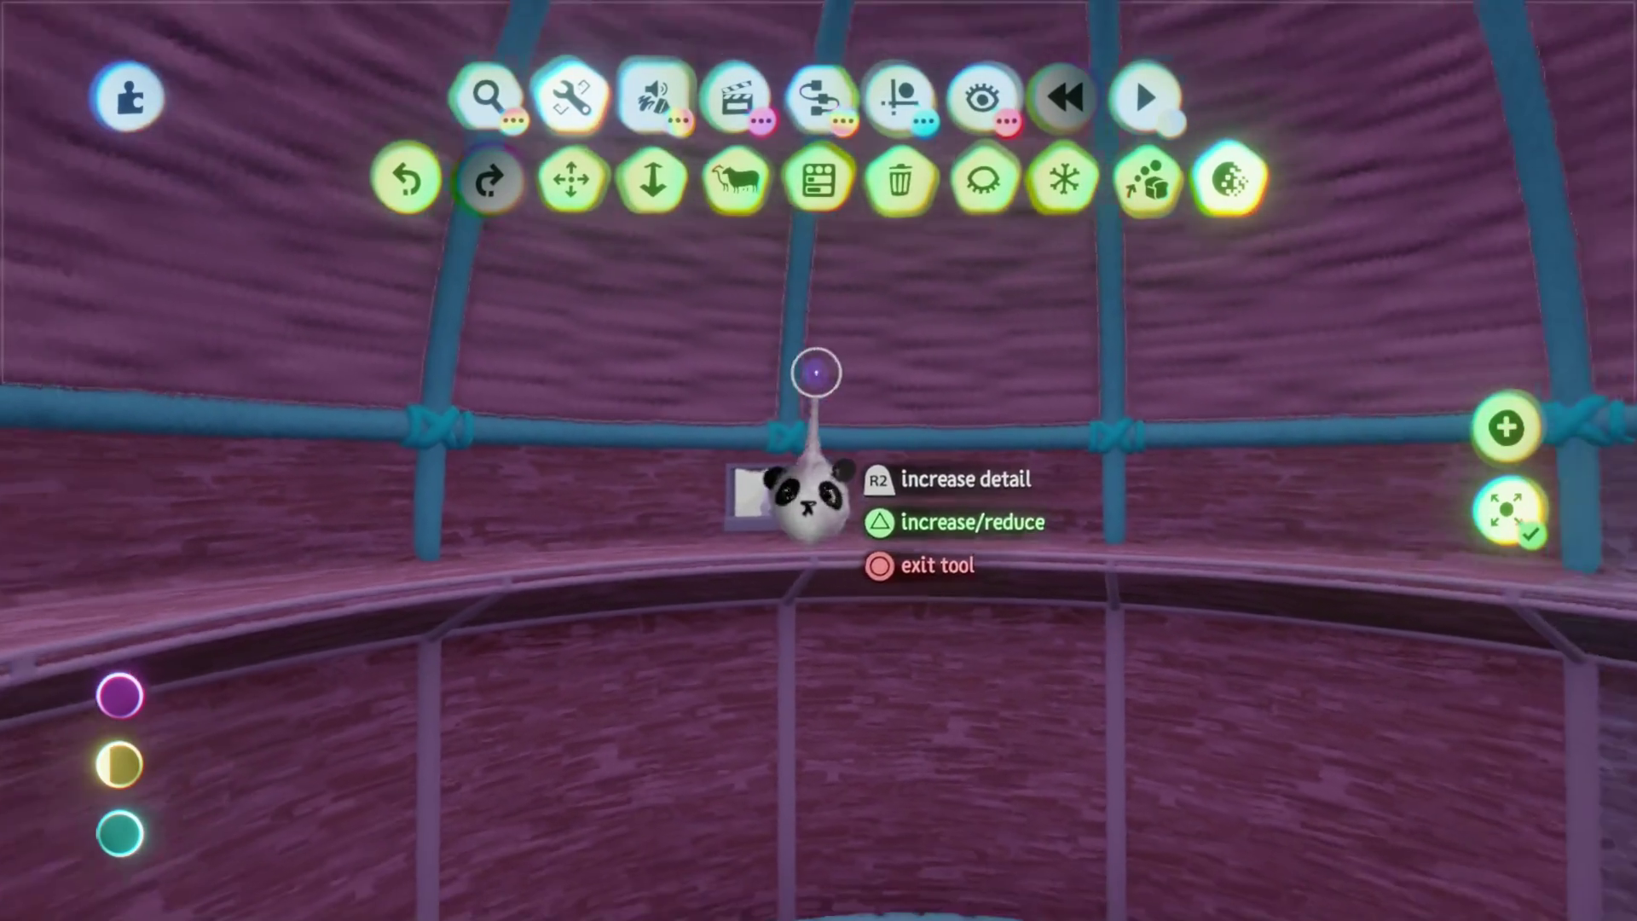
key("t")
key("Escape")
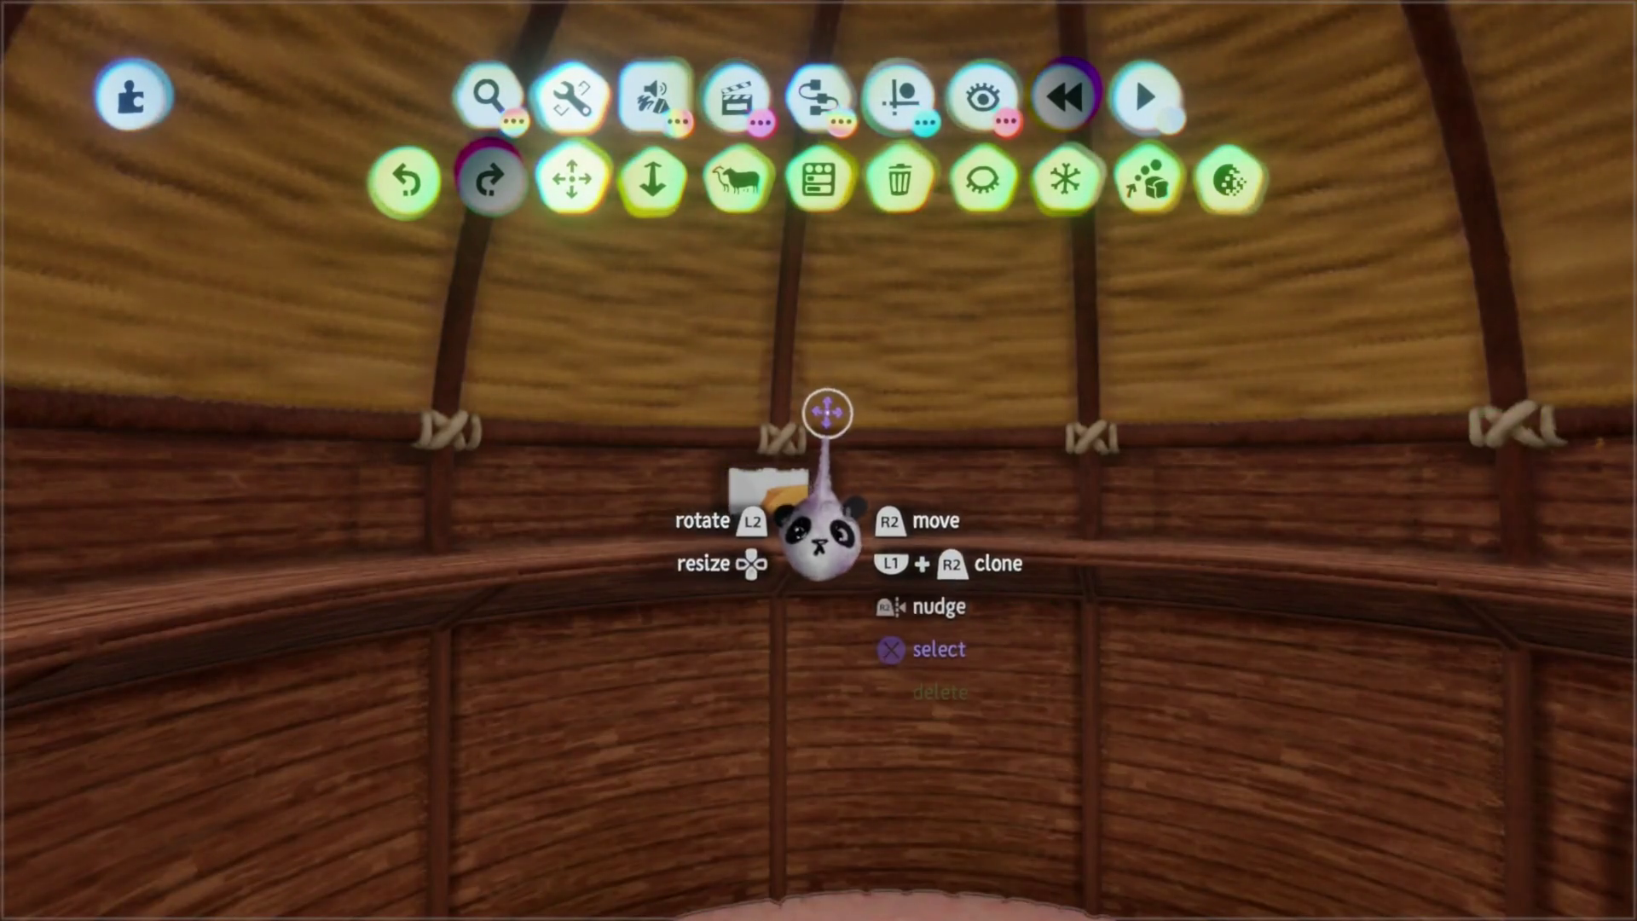
scroll(818, 537, "down", 5)
scroll(818, 461, "down", 5)
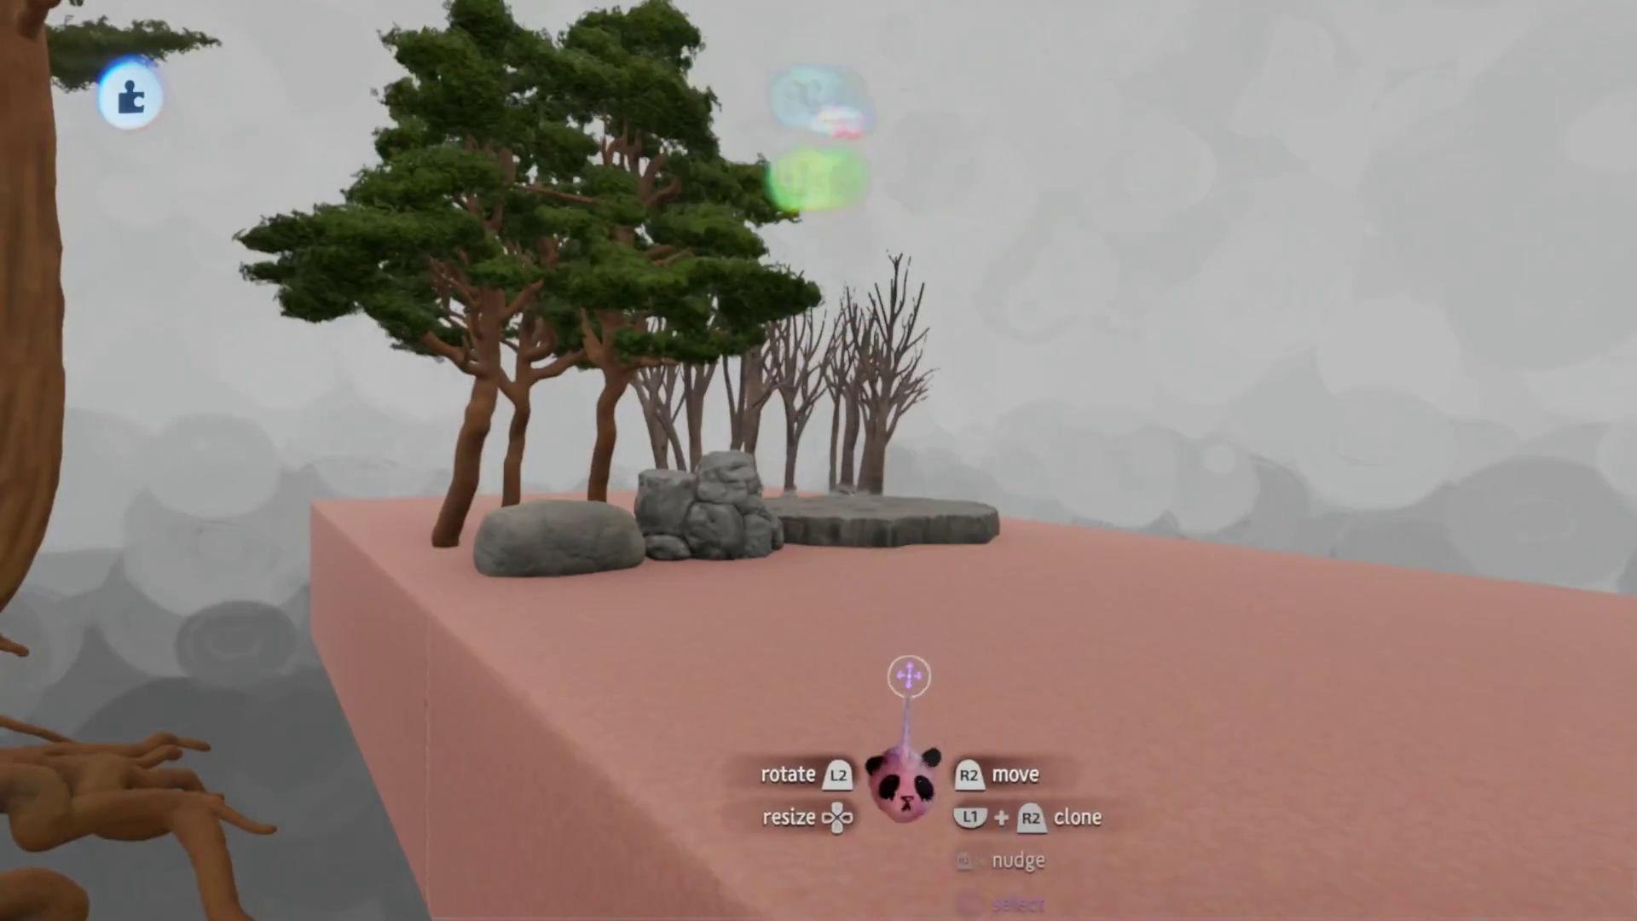
Orbit around the hut, move it to a new position, and resume adjusting its sculpt detail
scroll(917, 668, "up", 3)
key("Delete")
mouse_move(917, 668)
middle_mouse_down()
mouse_move(862, 548)
mouse_move(871, 517)
middle_mouse_up()
mouse_move(896, 596)
left_mouse_down()
mouse_move(694, 162)
mouse_move(911, 524)
left_mouse_up()
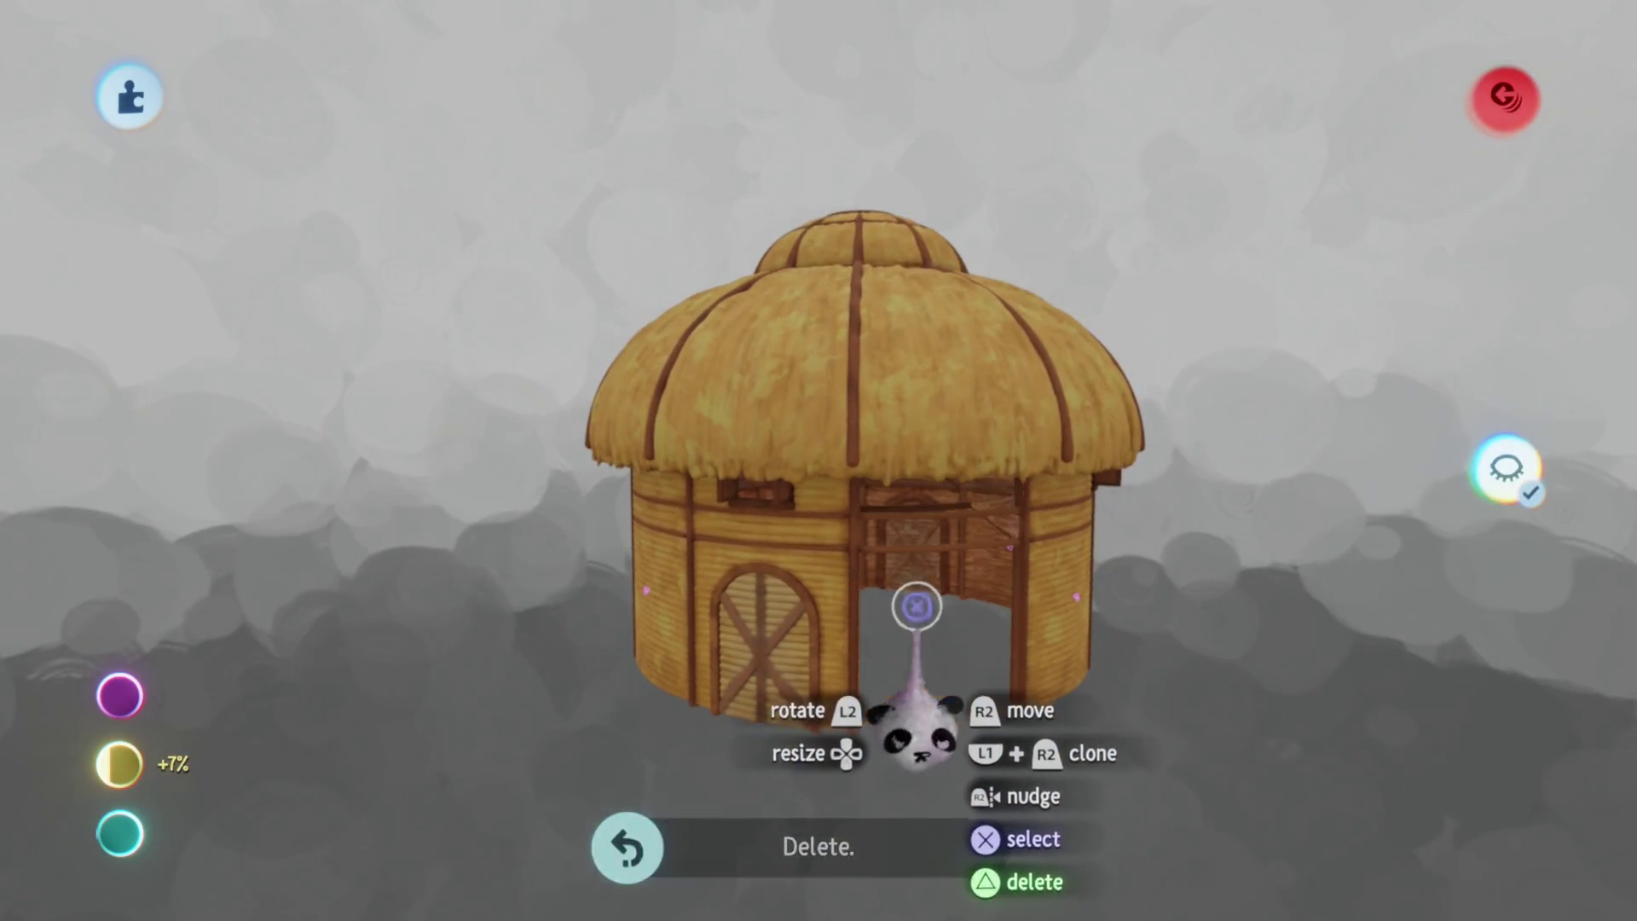
mouse_move(908, 585)
middle_mouse_down()
mouse_move(887, 567)
mouse_move(893, 526)
mouse_move(887, 574)
mouse_move(871, 482)
middle_mouse_up()
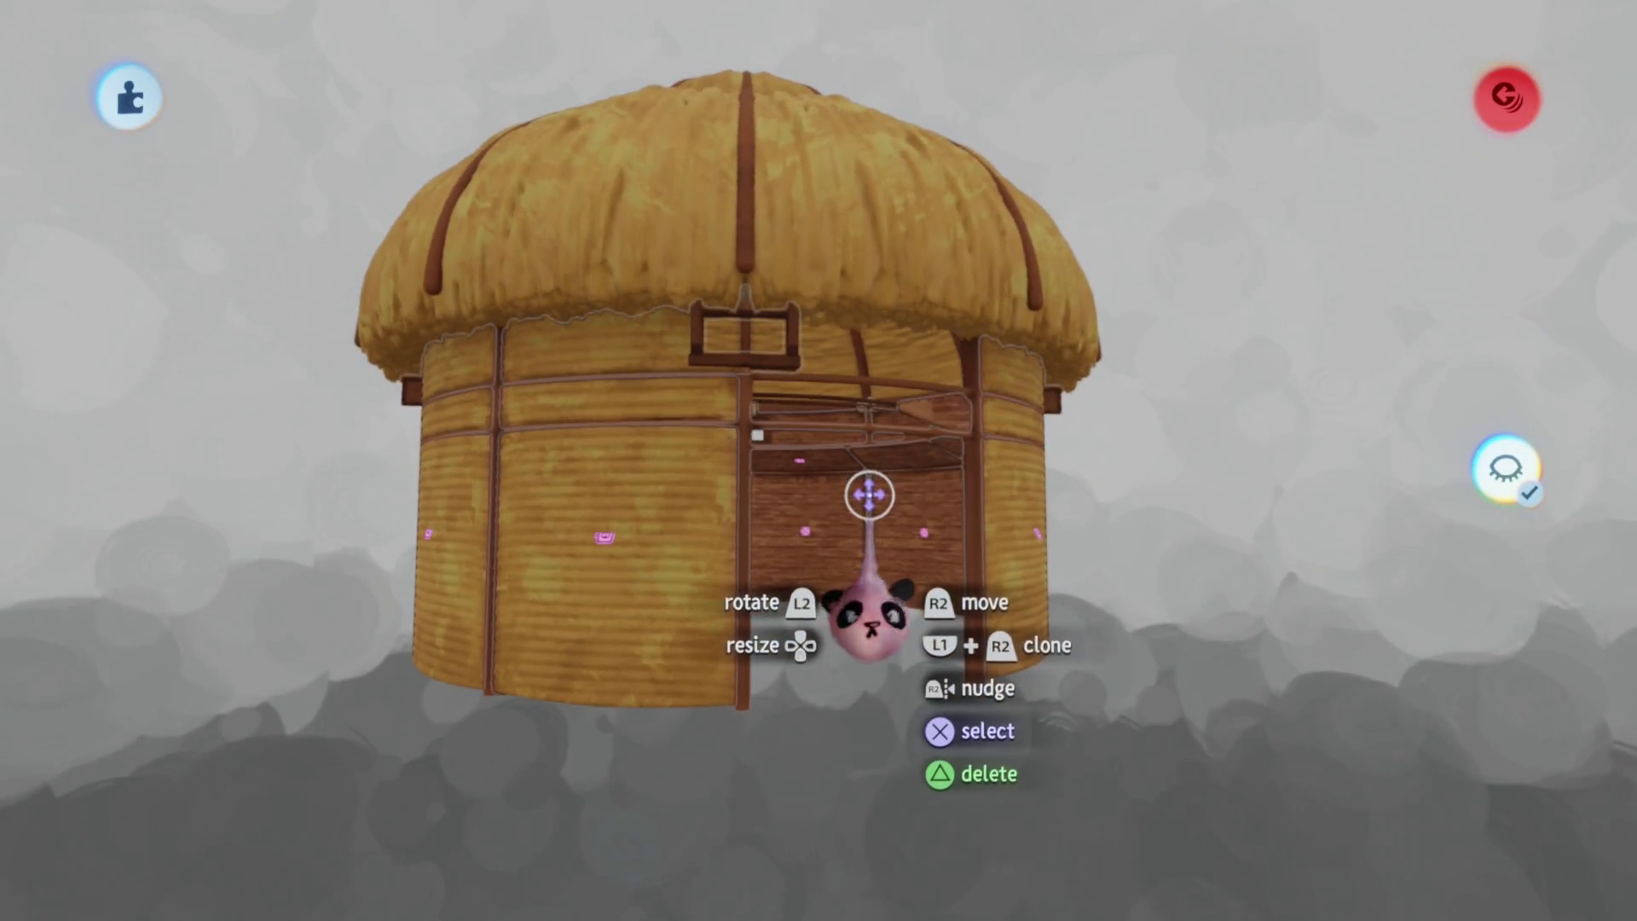
mouse_move(793, 548)
middle_mouse_down()
mouse_move(797, 307)
mouse_move(1242, 299)
mouse_move(894, 467)
mouse_move(807, 453)
mouse_move(811, 504)
mouse_move(804, 489)
mouse_move(779, 527)
mouse_move(804, 559)
mouse_move(788, 529)
mouse_move(778, 577)
mouse_move(789, 526)
mouse_move(811, 555)
mouse_move(823, 516)
middle_mouse_up()
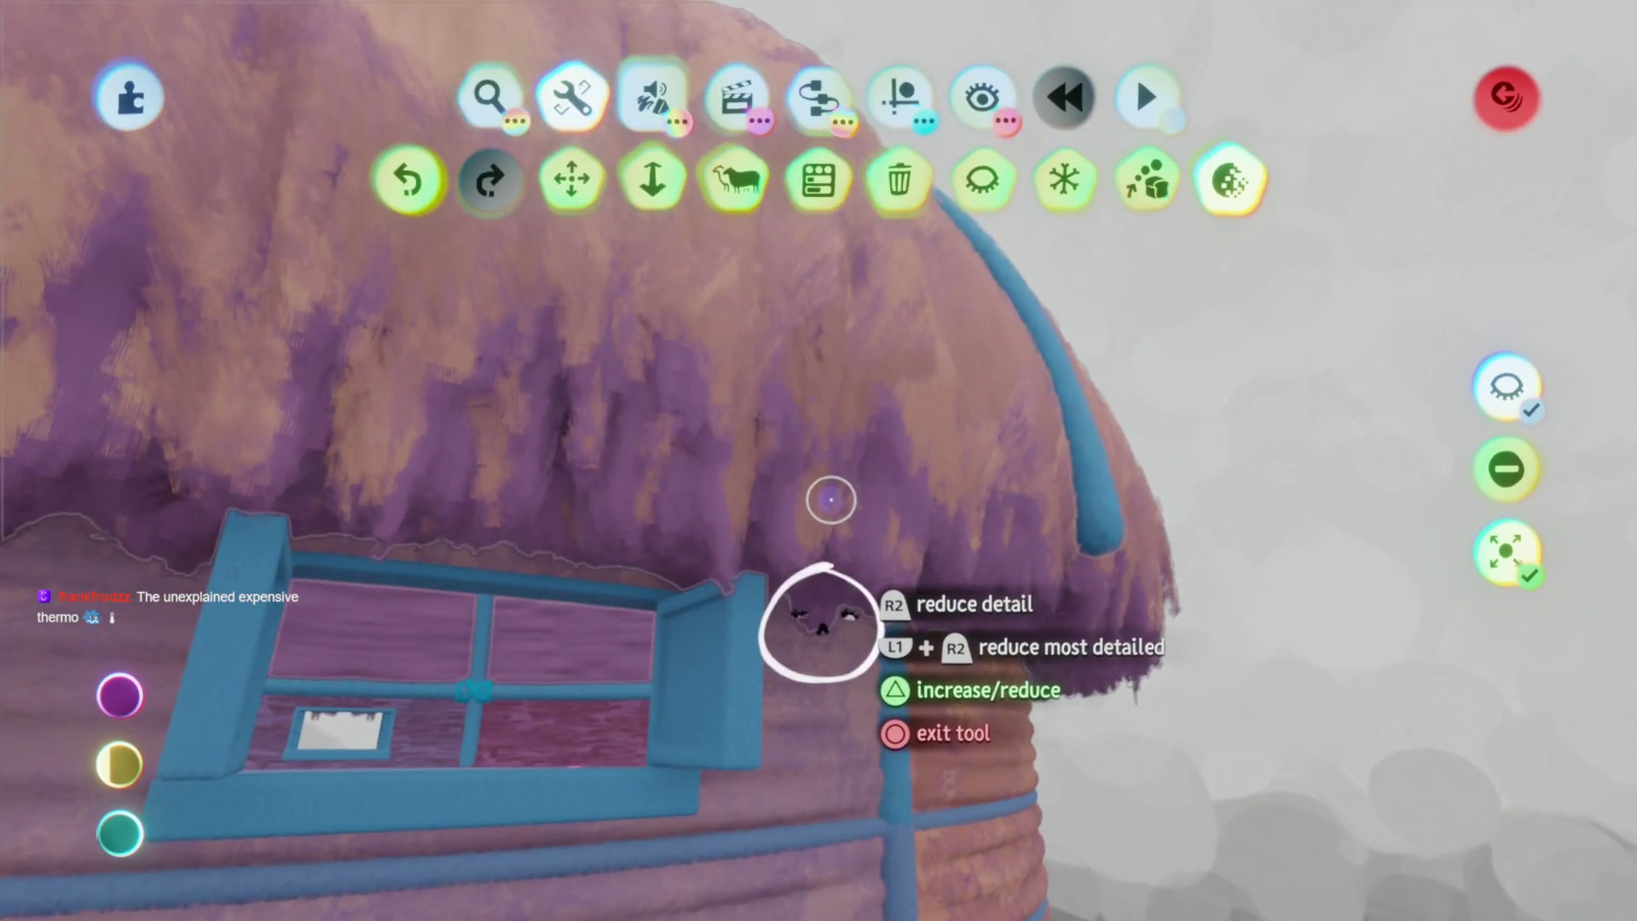
Reduce the sculpt detail of the hut's thatched roof, then exit Adjust Detail
left_click(822, 609)
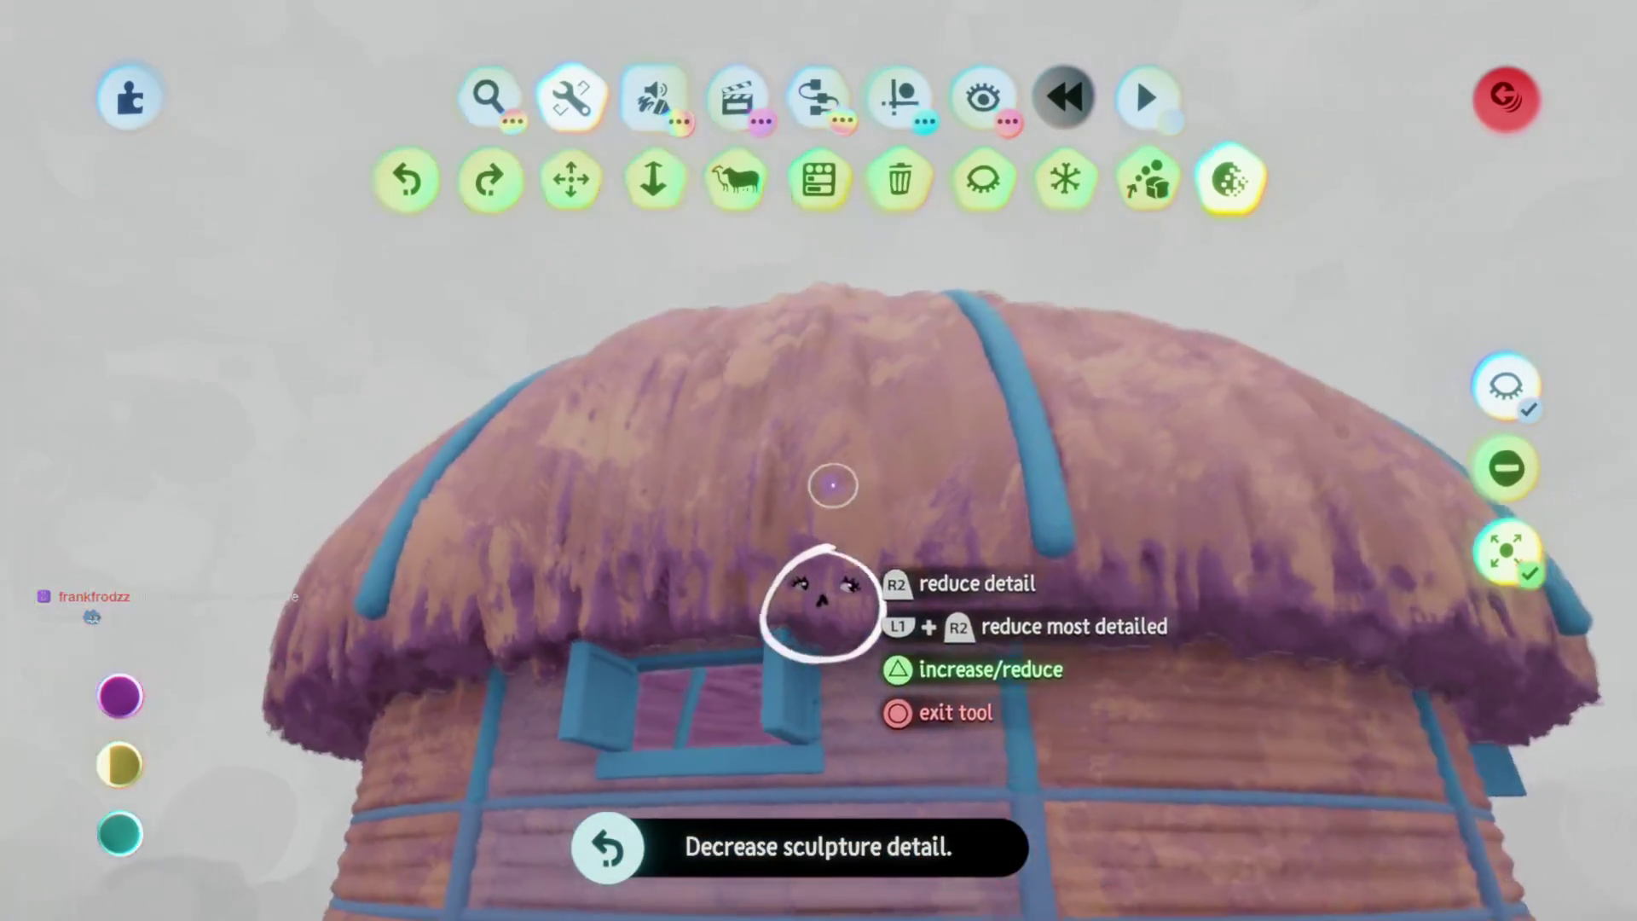
key("Tab")
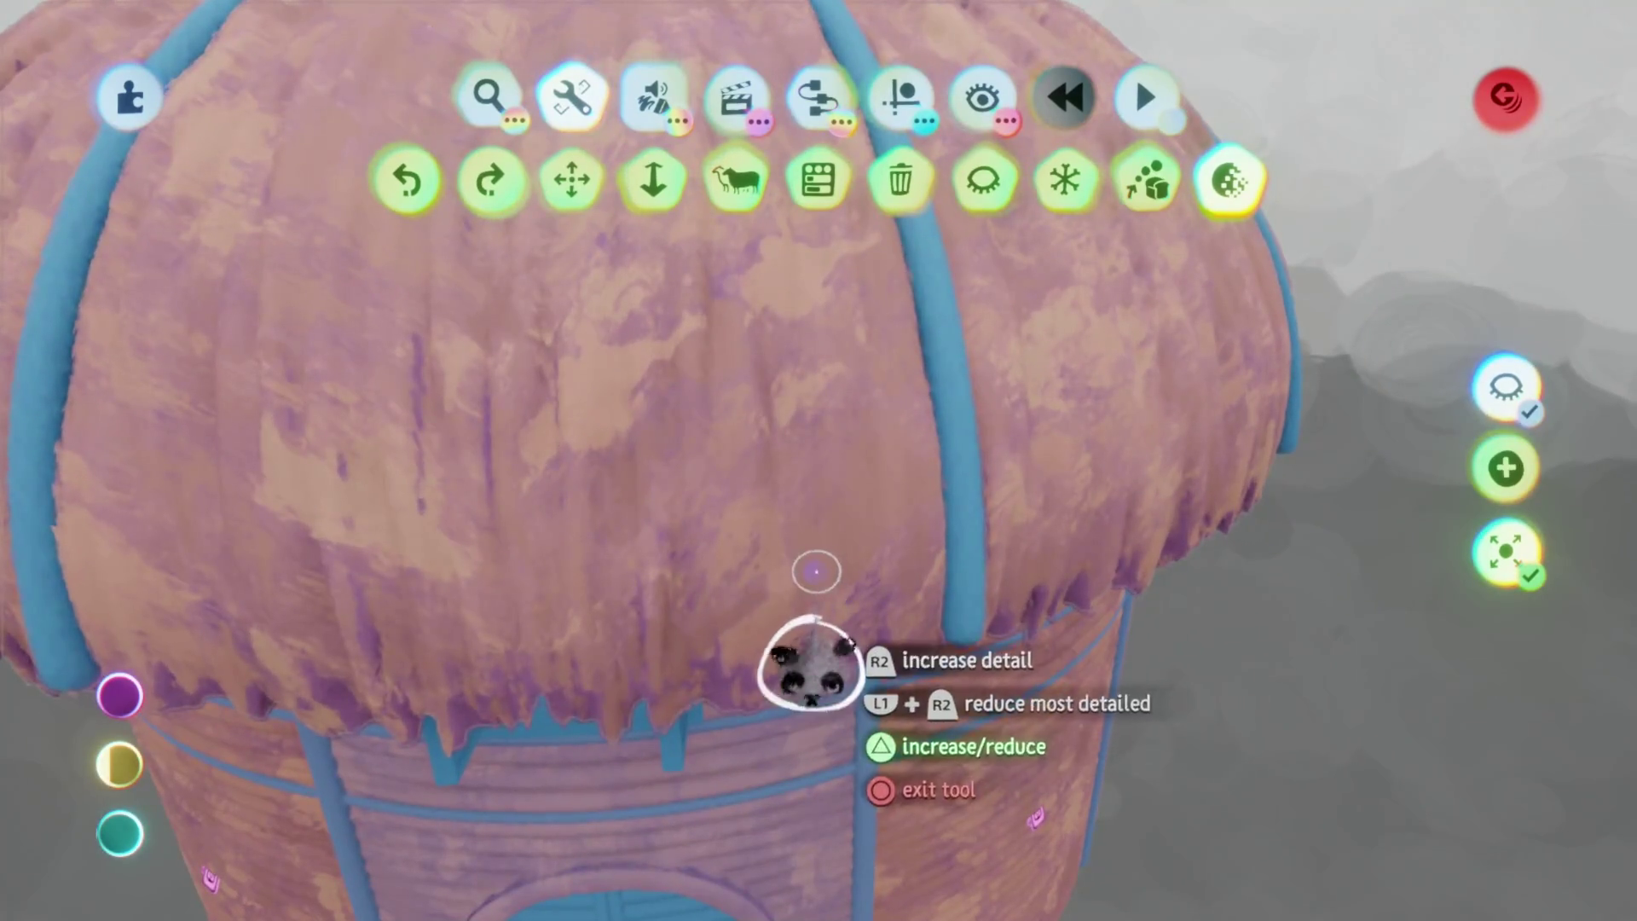
left_click(816, 571)
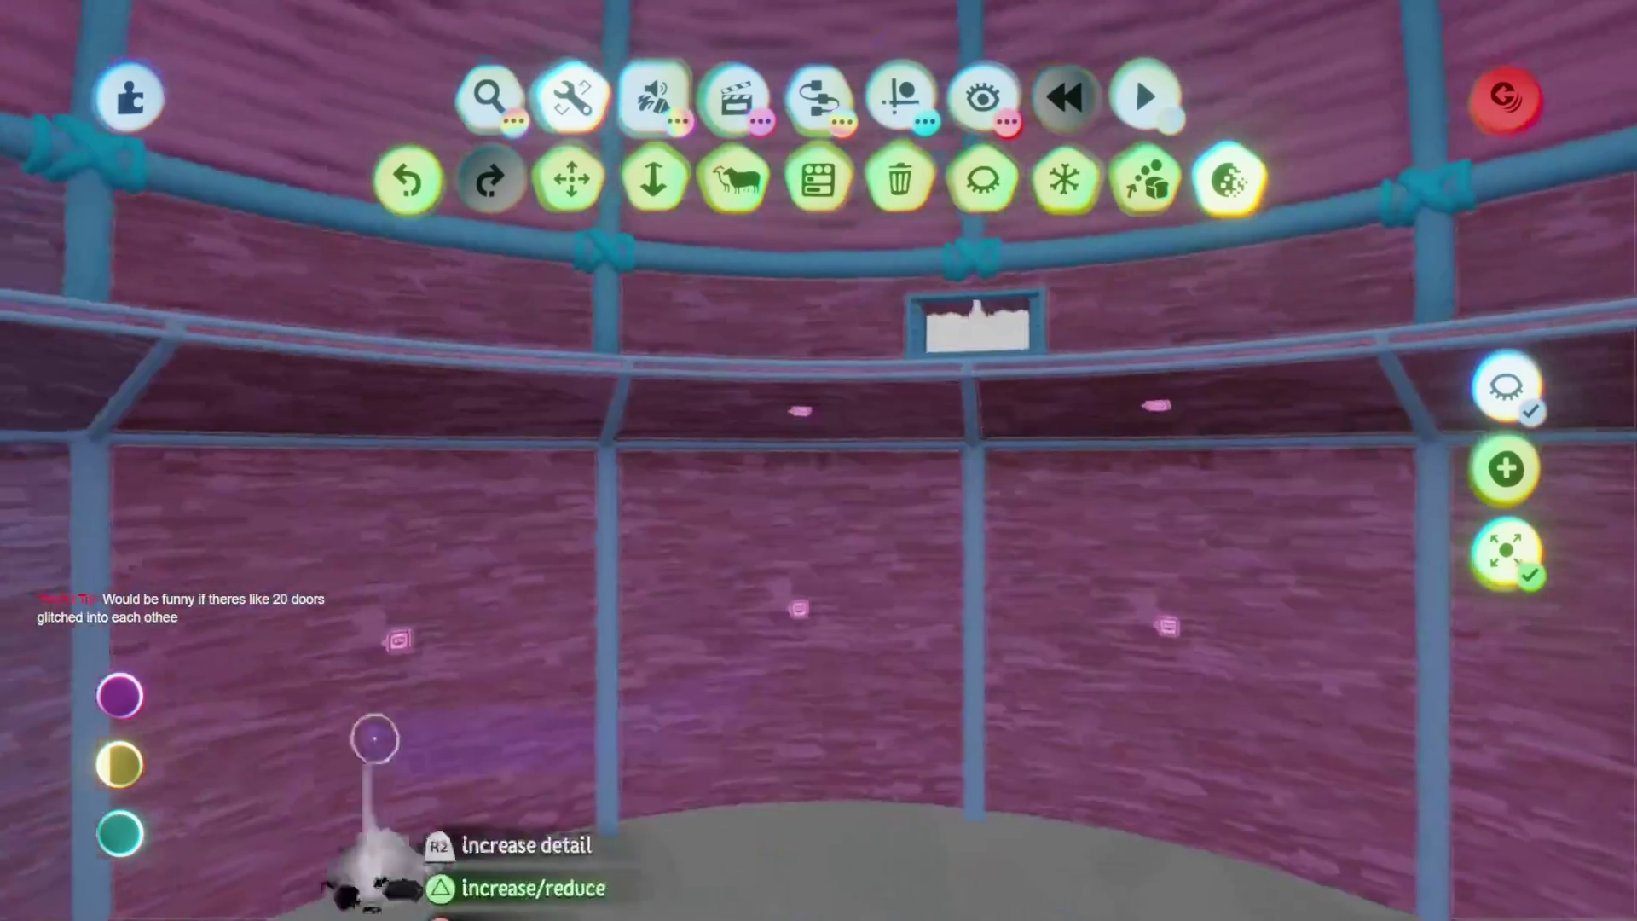
mouse_move(128, 759)
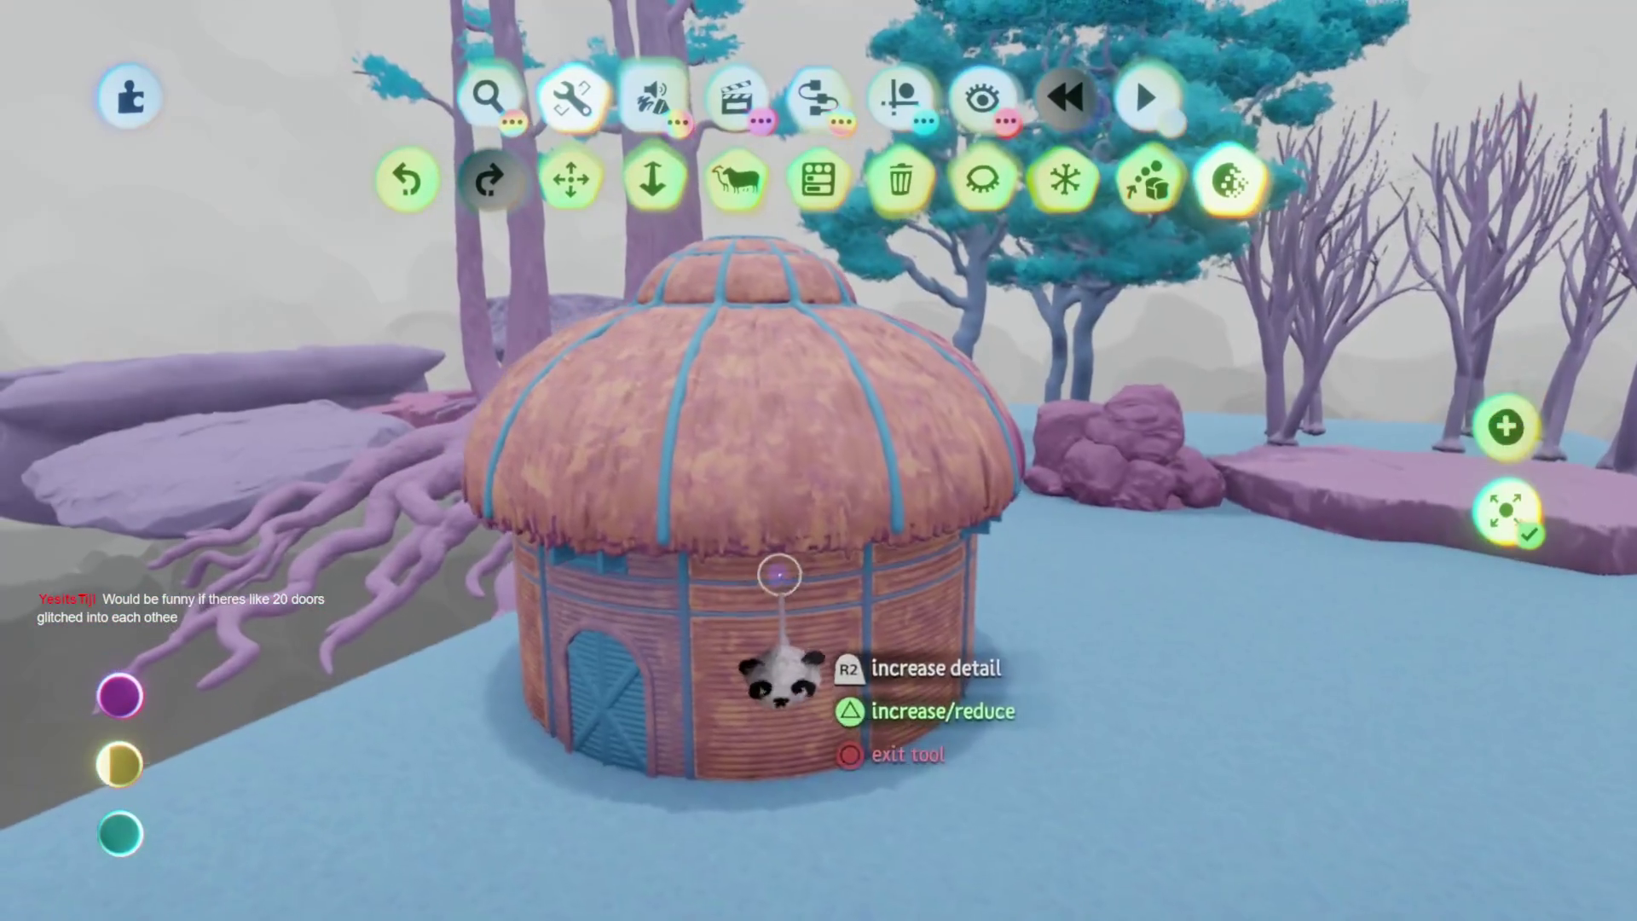
key("Tab")
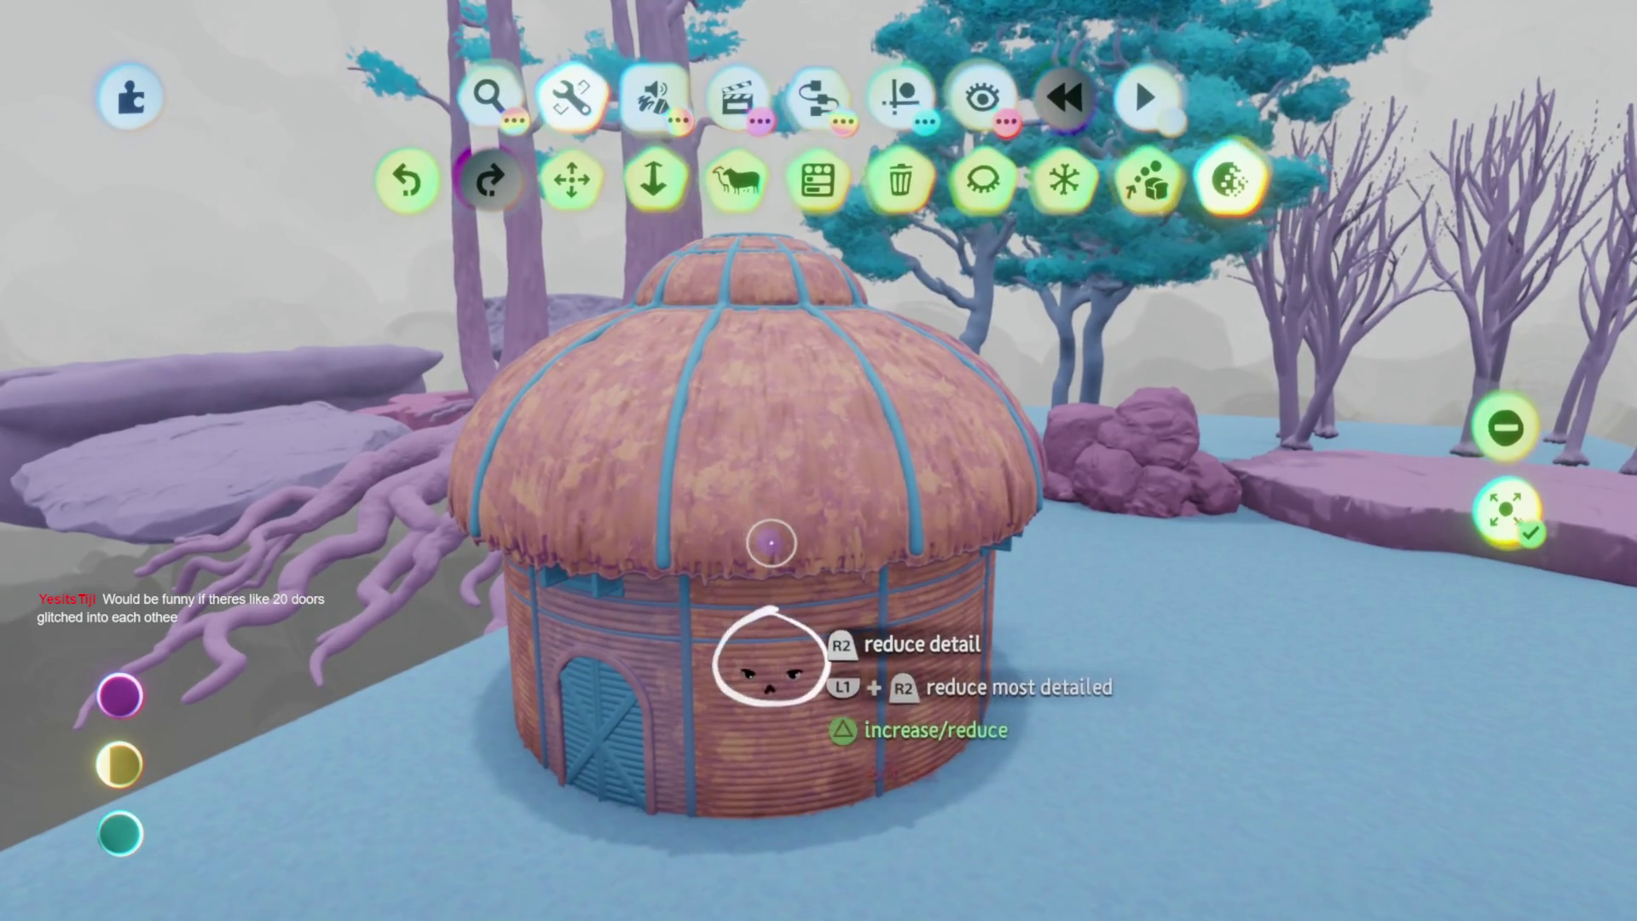
key("Escape")
Delete and restore the hut twice to compare its graphics-memory cost
key("Delete")
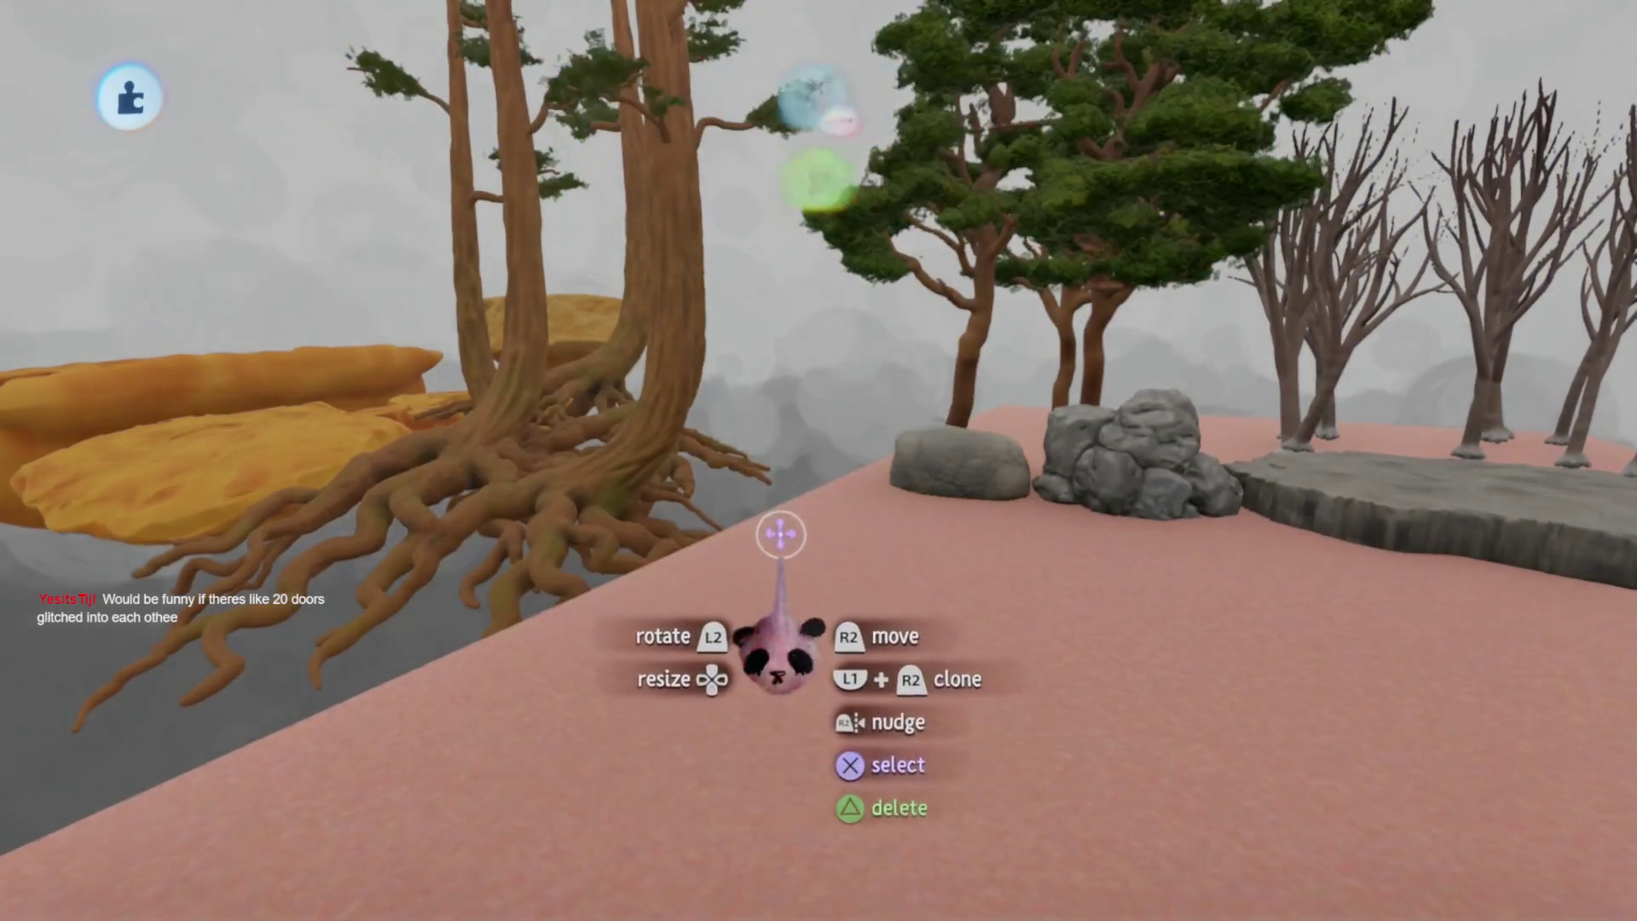
key("ctrl+z")
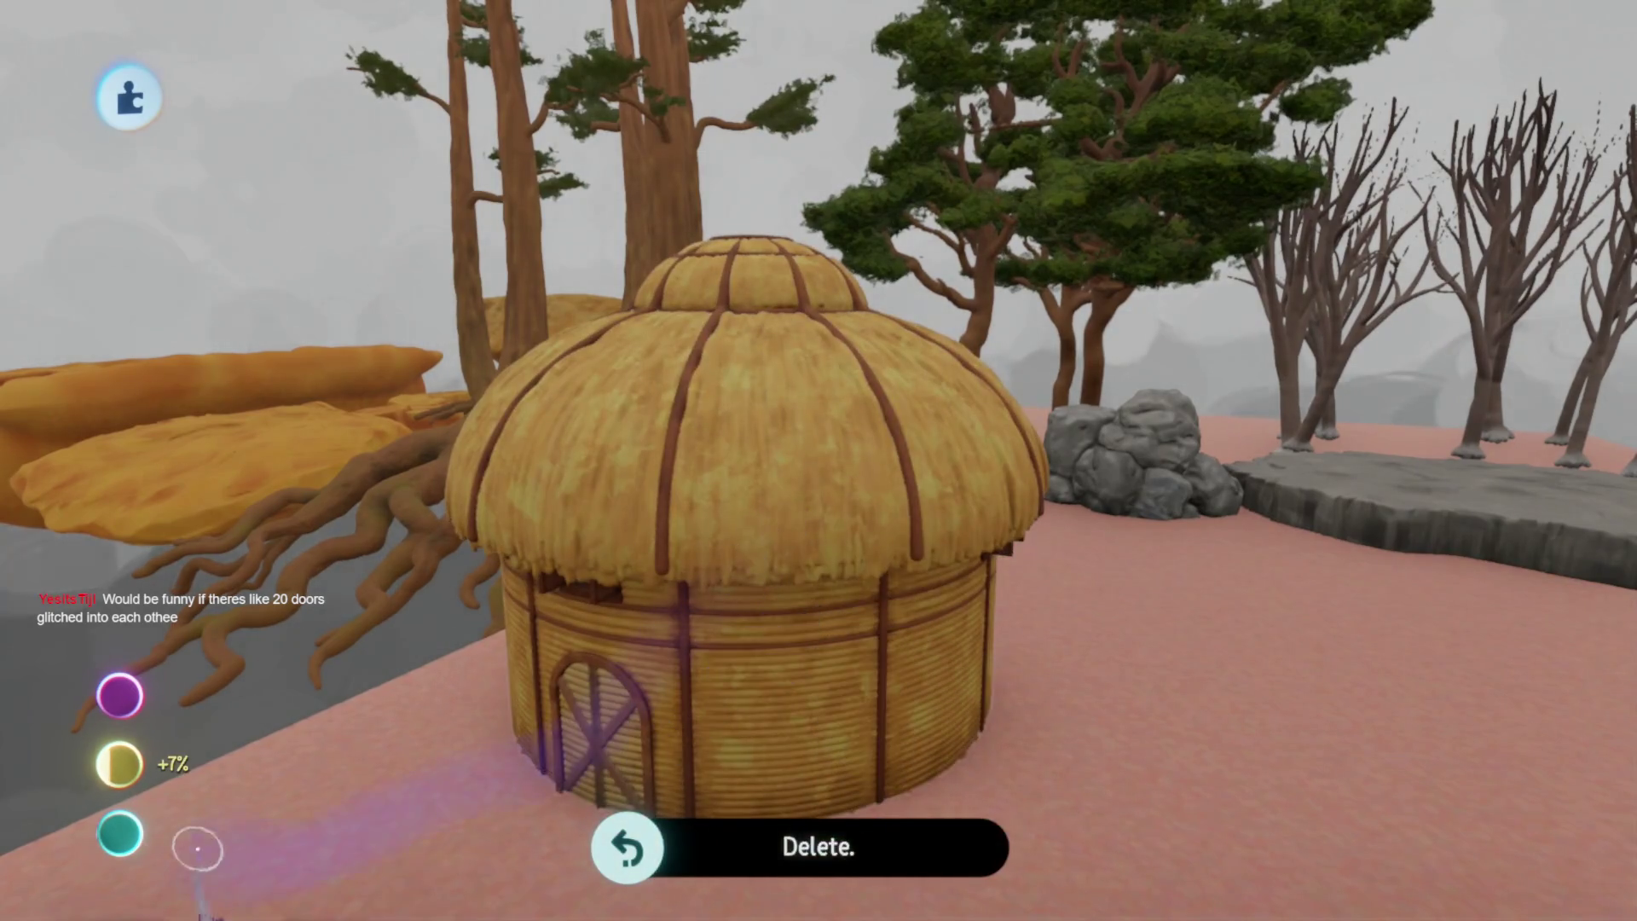
key("Delete")
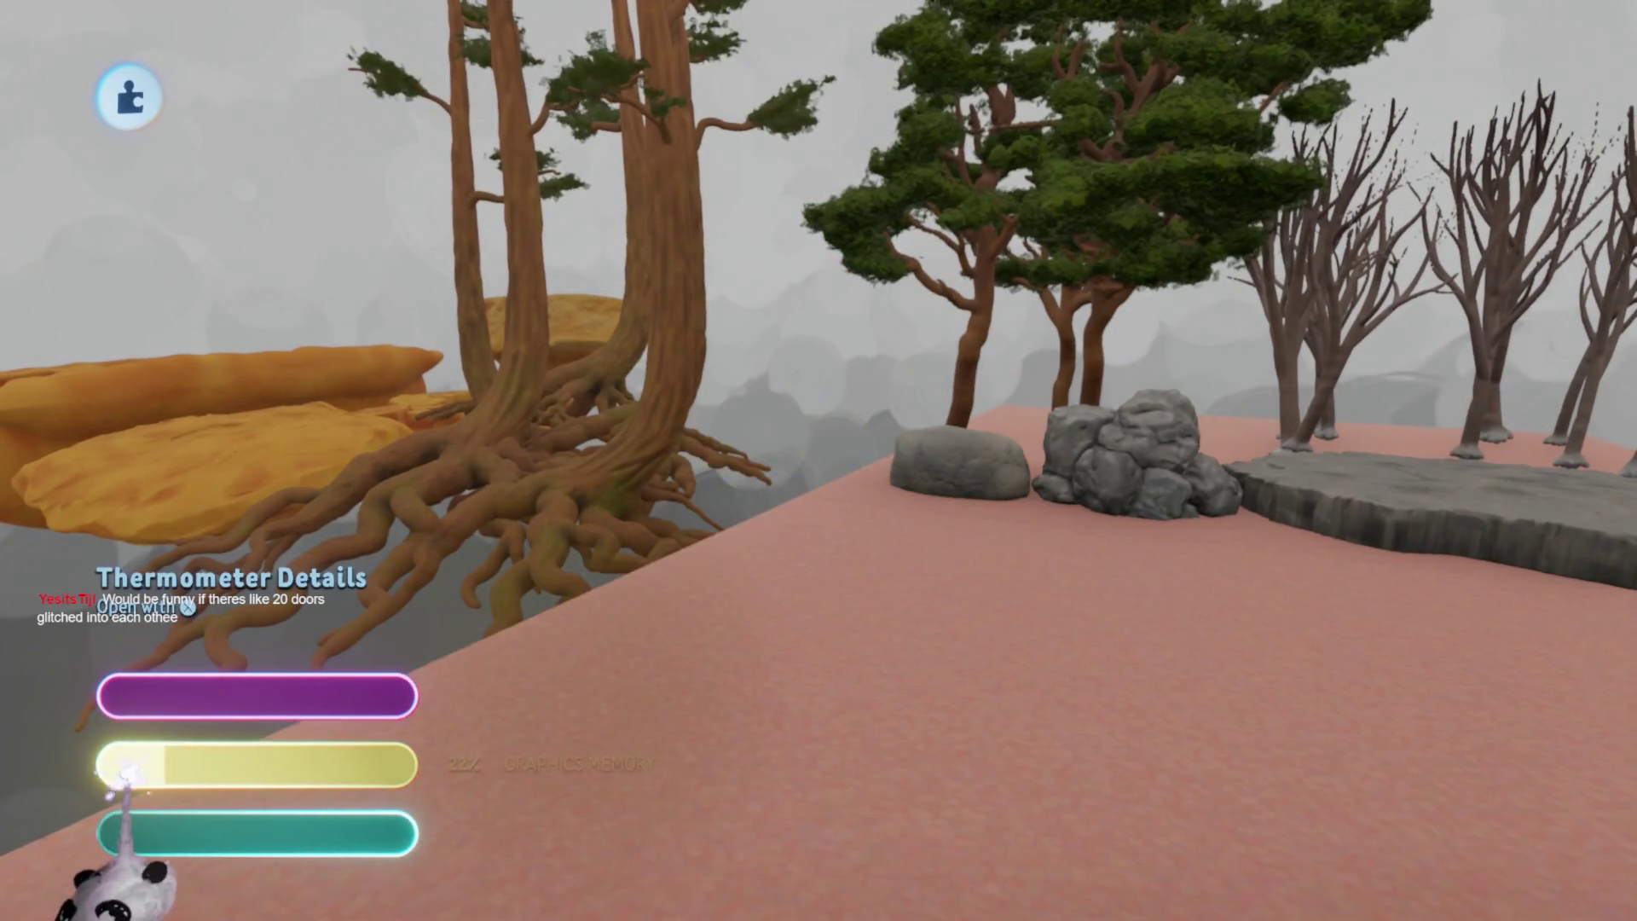
key("ctrl+z")
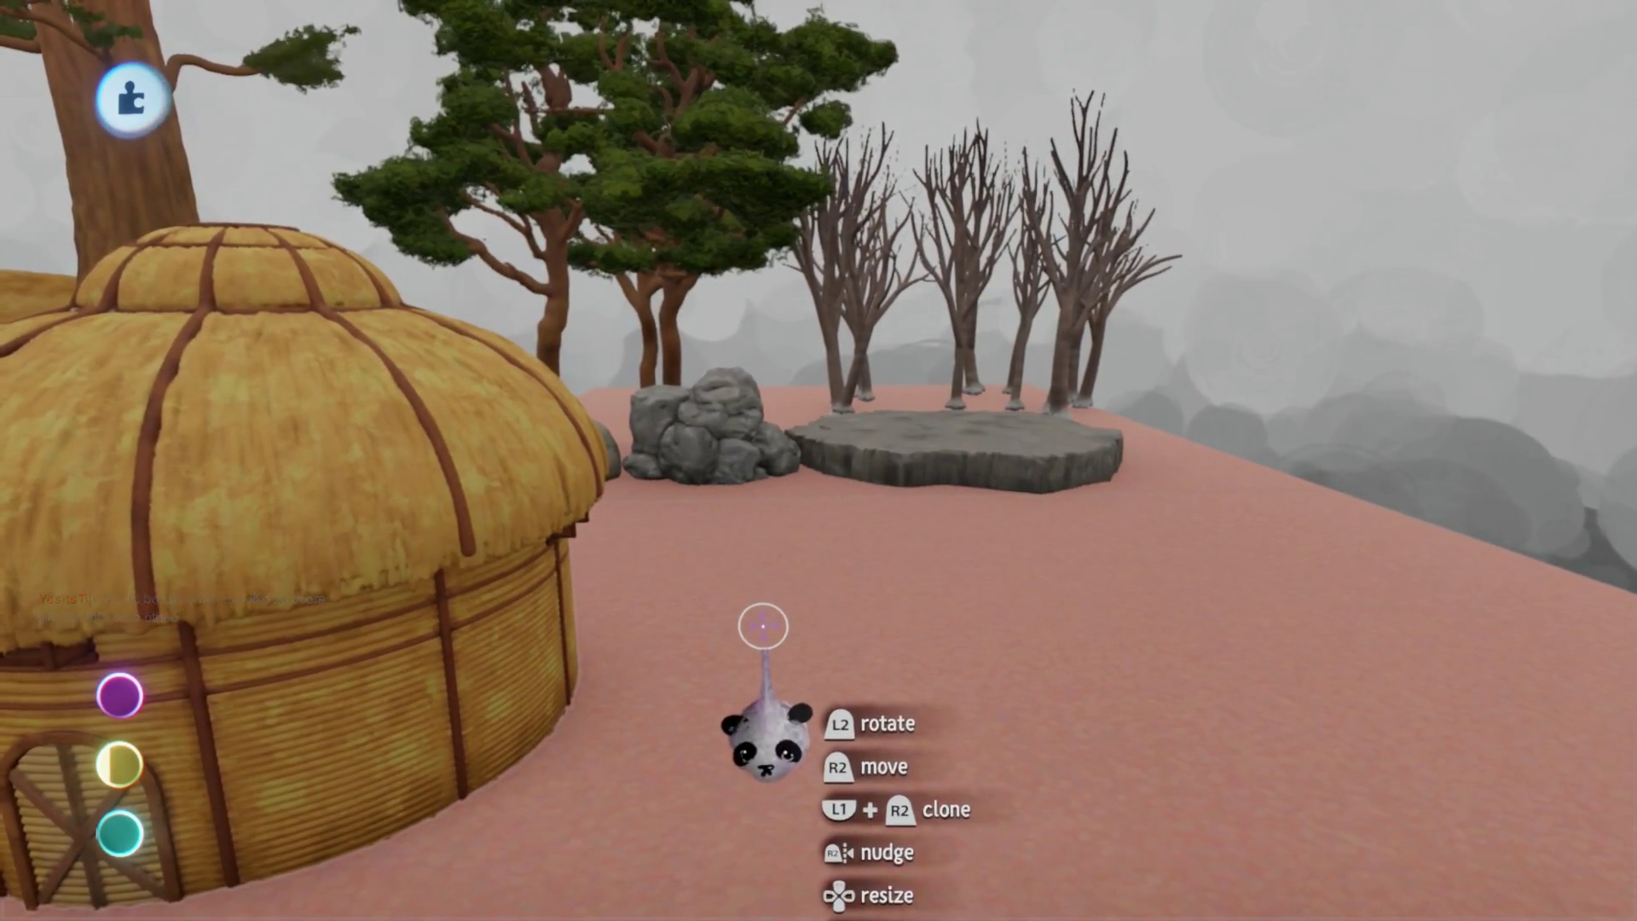
Approach the door to test it swinging open, undo it, delete the walls and view the hut up close
key("Left")
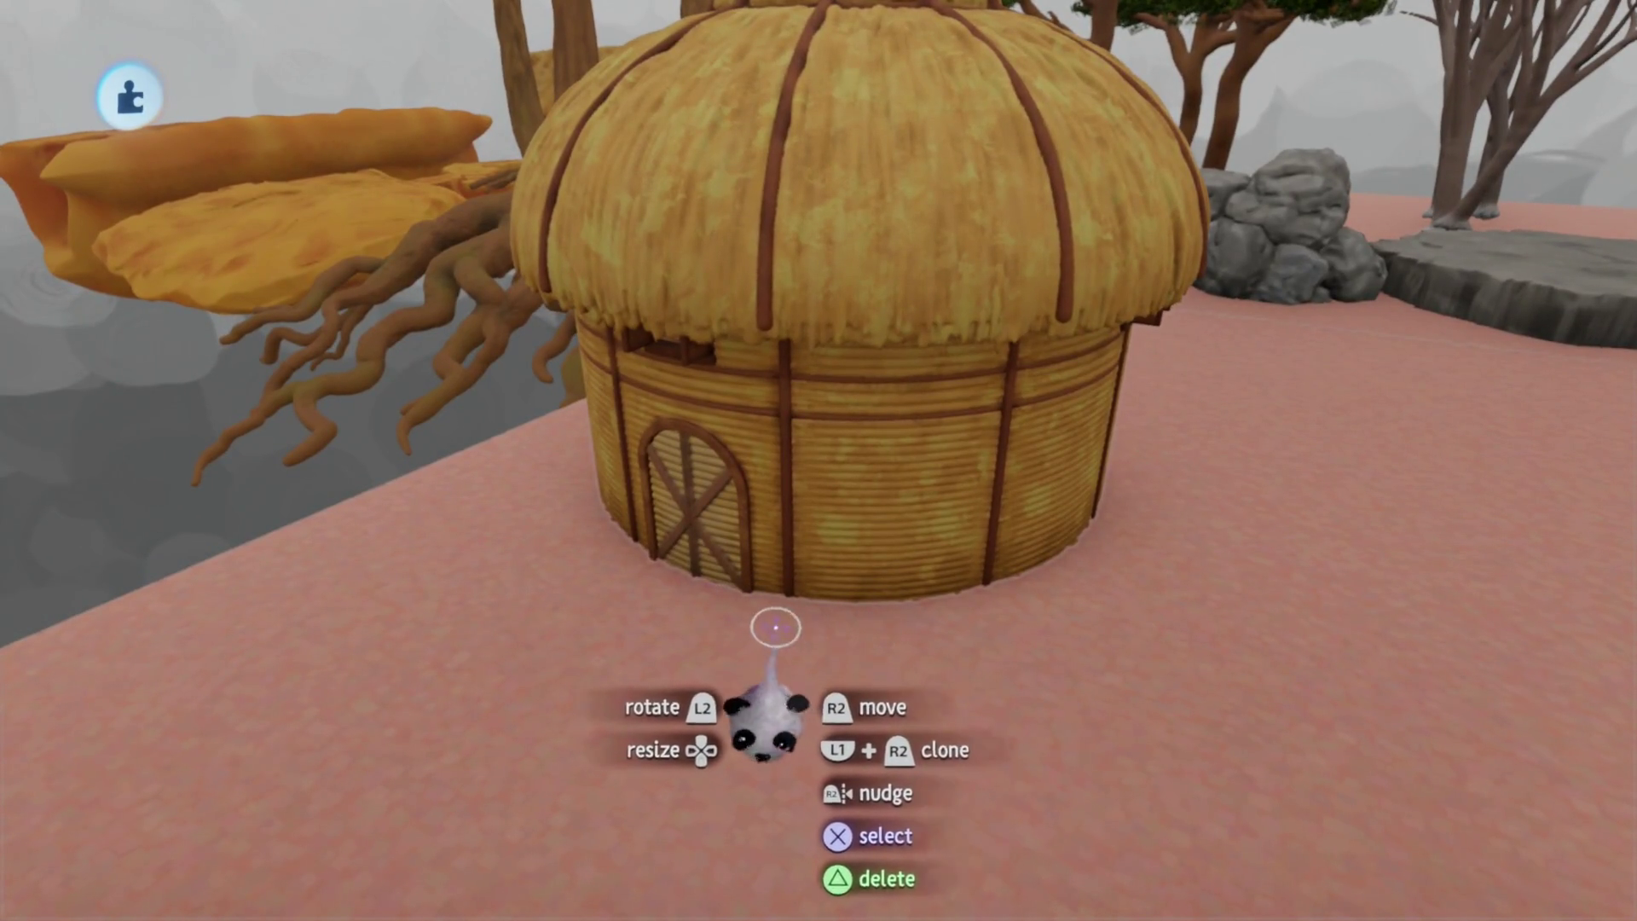
key("Up")
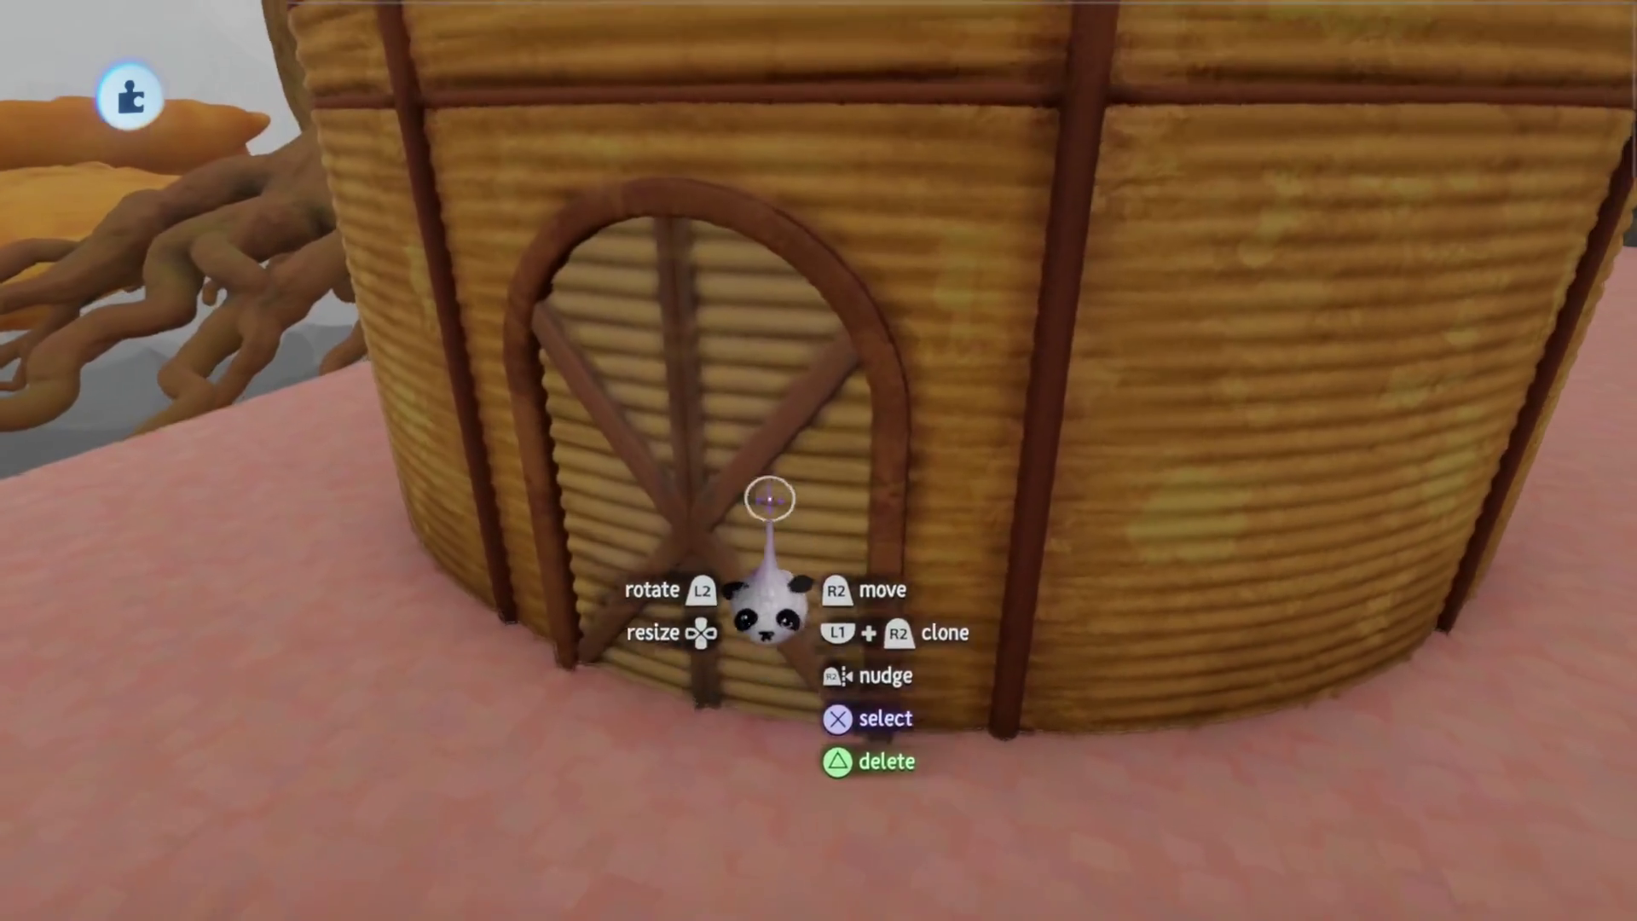
key("Up")
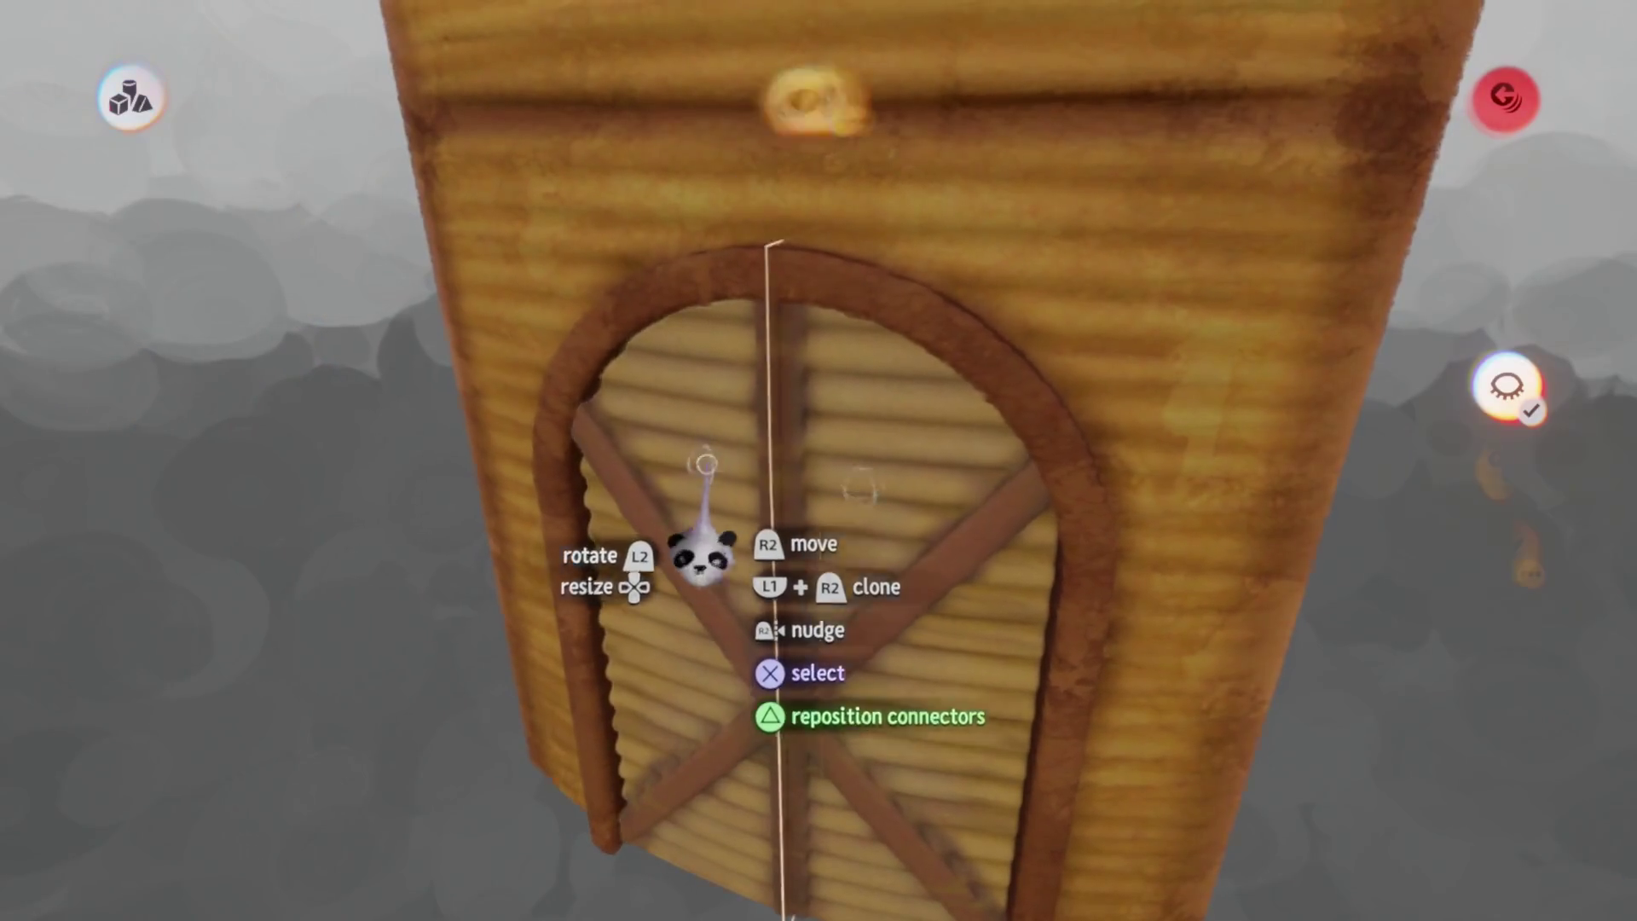
key("Escape")
key("ctrl+z")
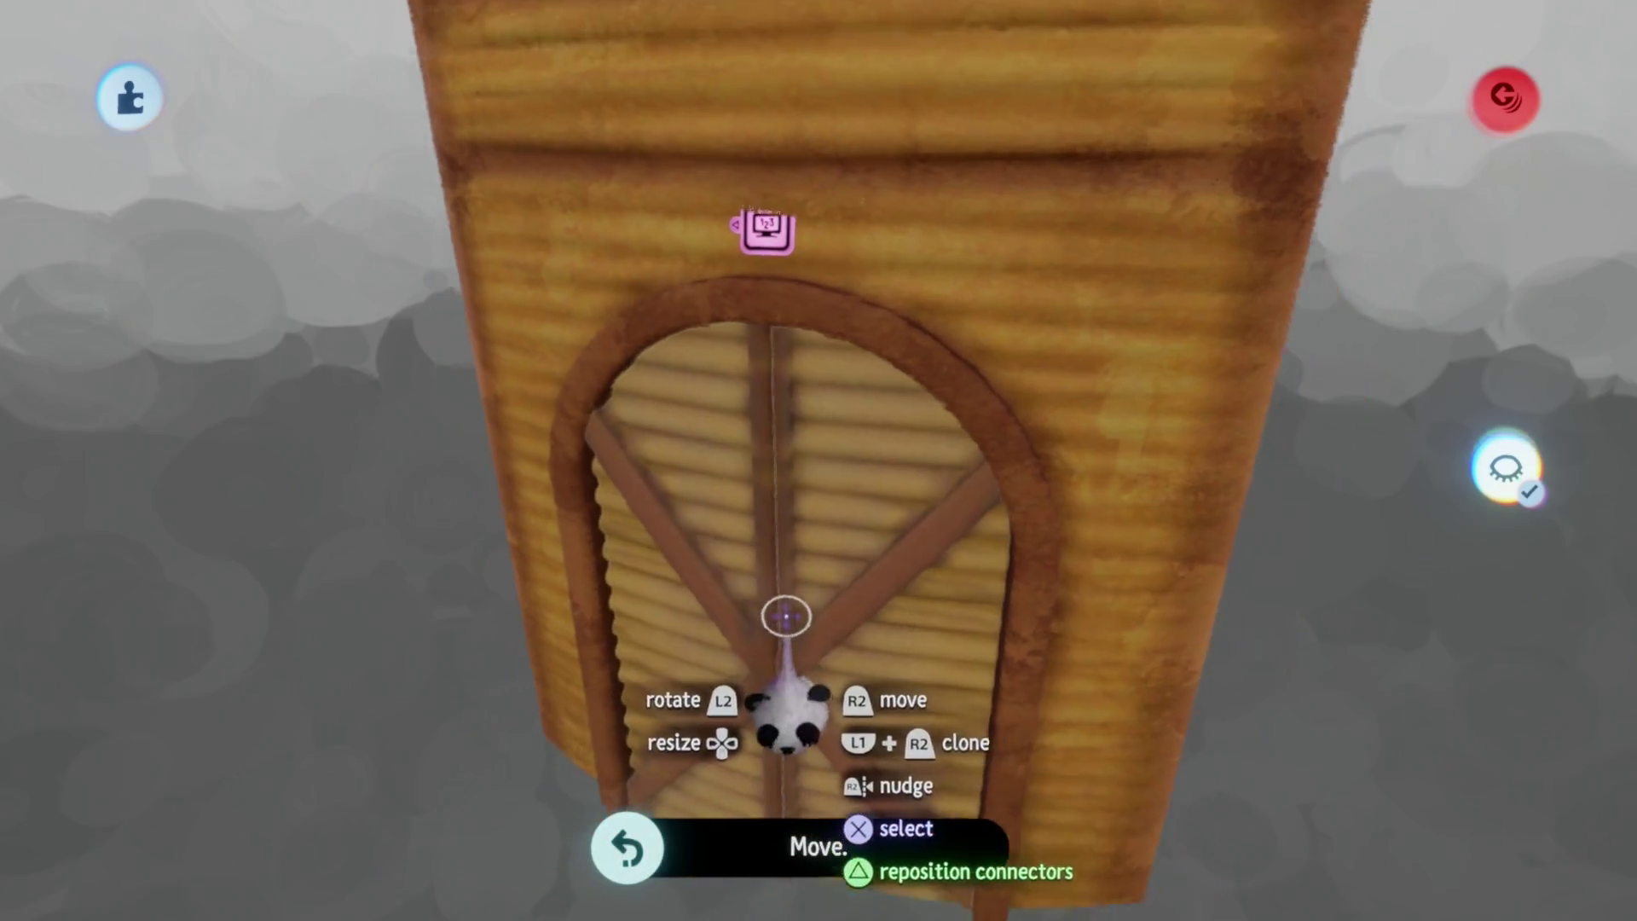
key("Down")
key("Down")
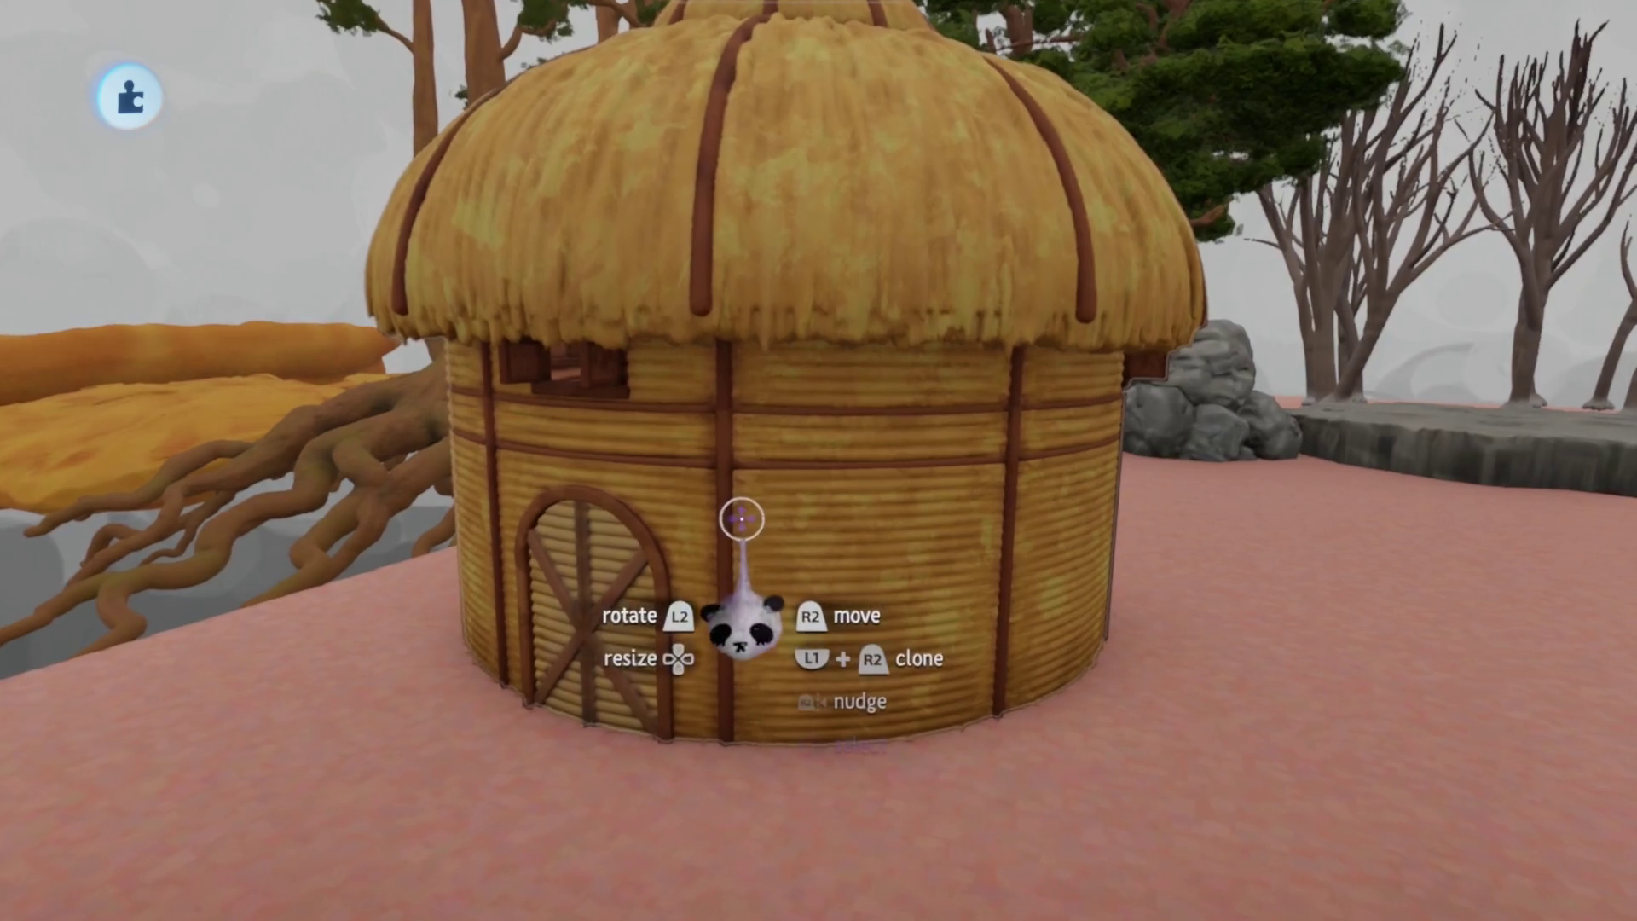
key("Delete")
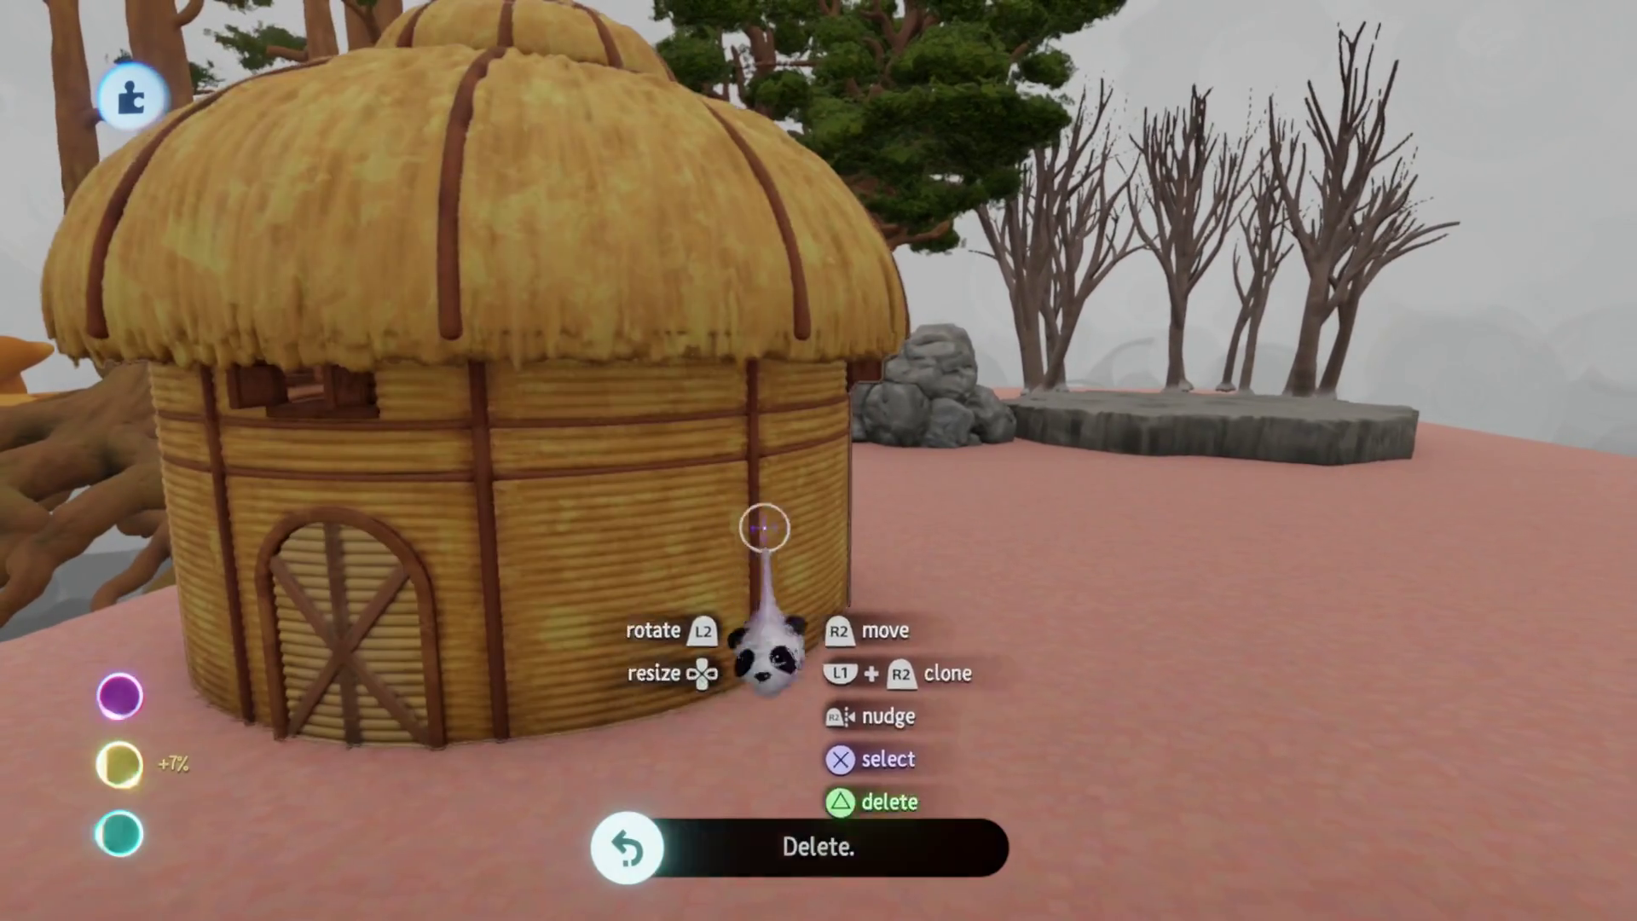
key("Down")
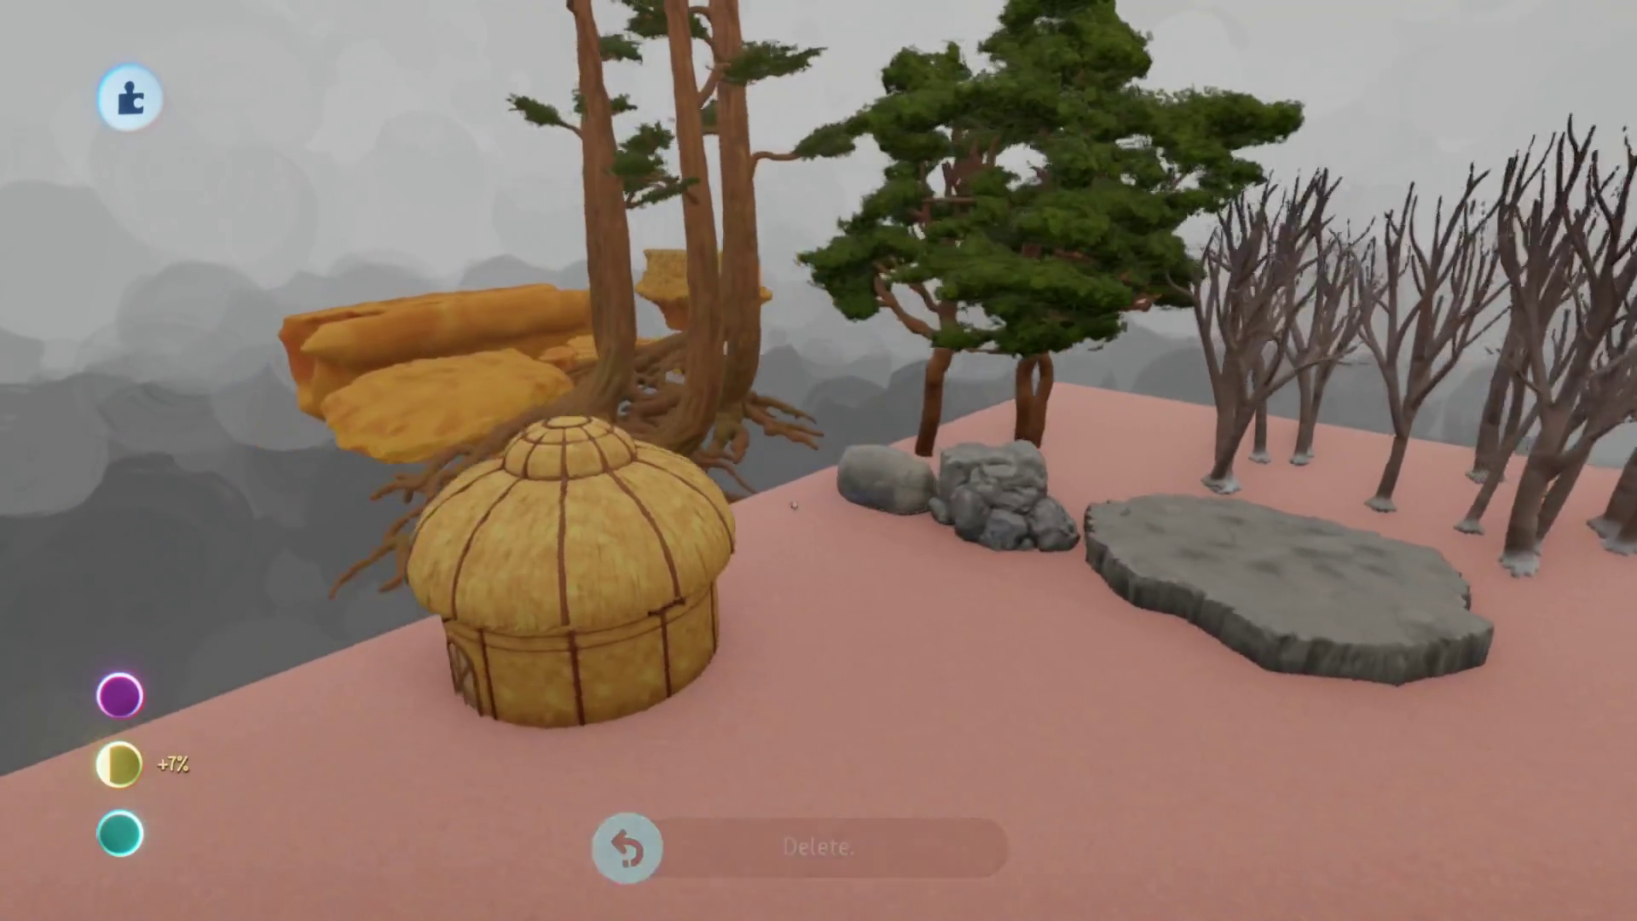
key("Up")
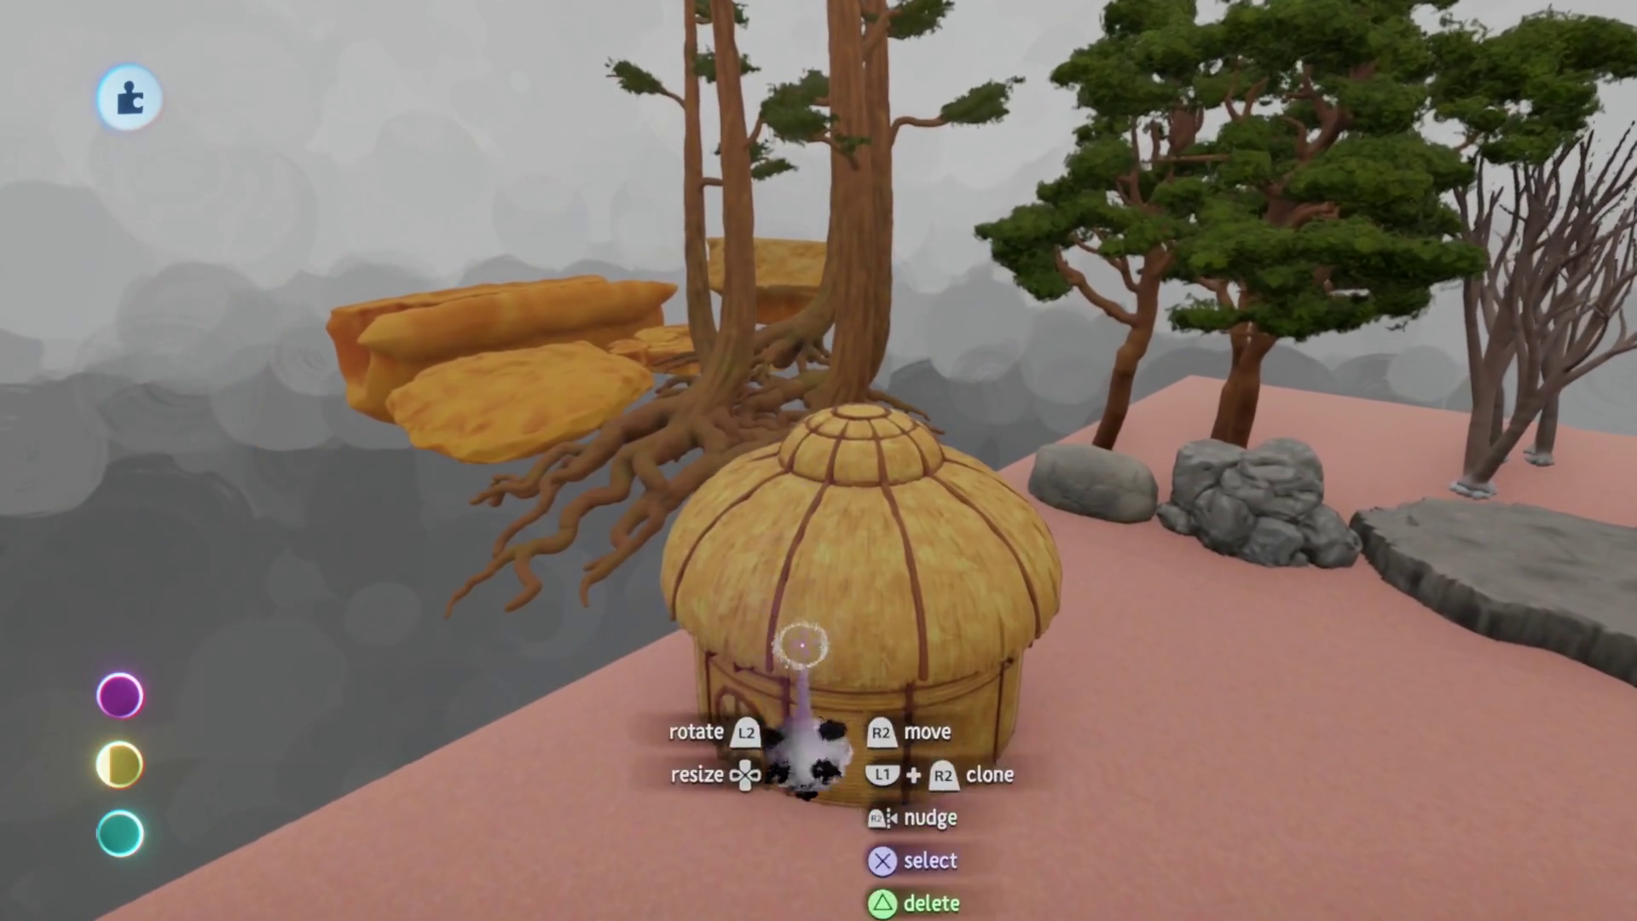
key("Up")
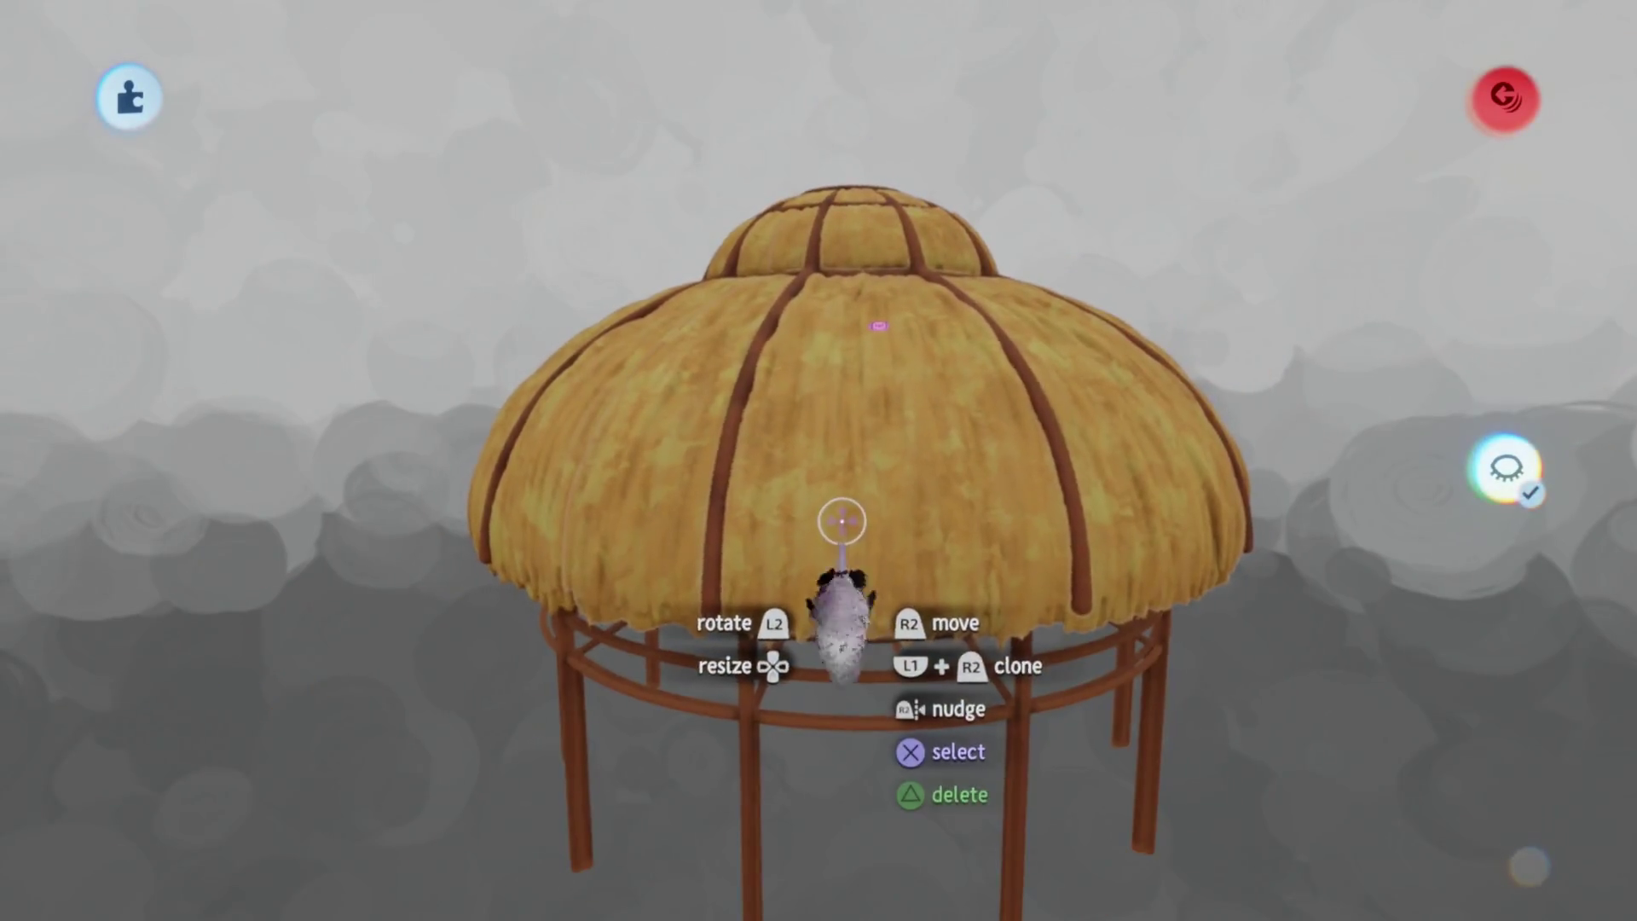
Delete and restore the hut's thatched roof, then pick up the roof piece to check it
key("Escape")
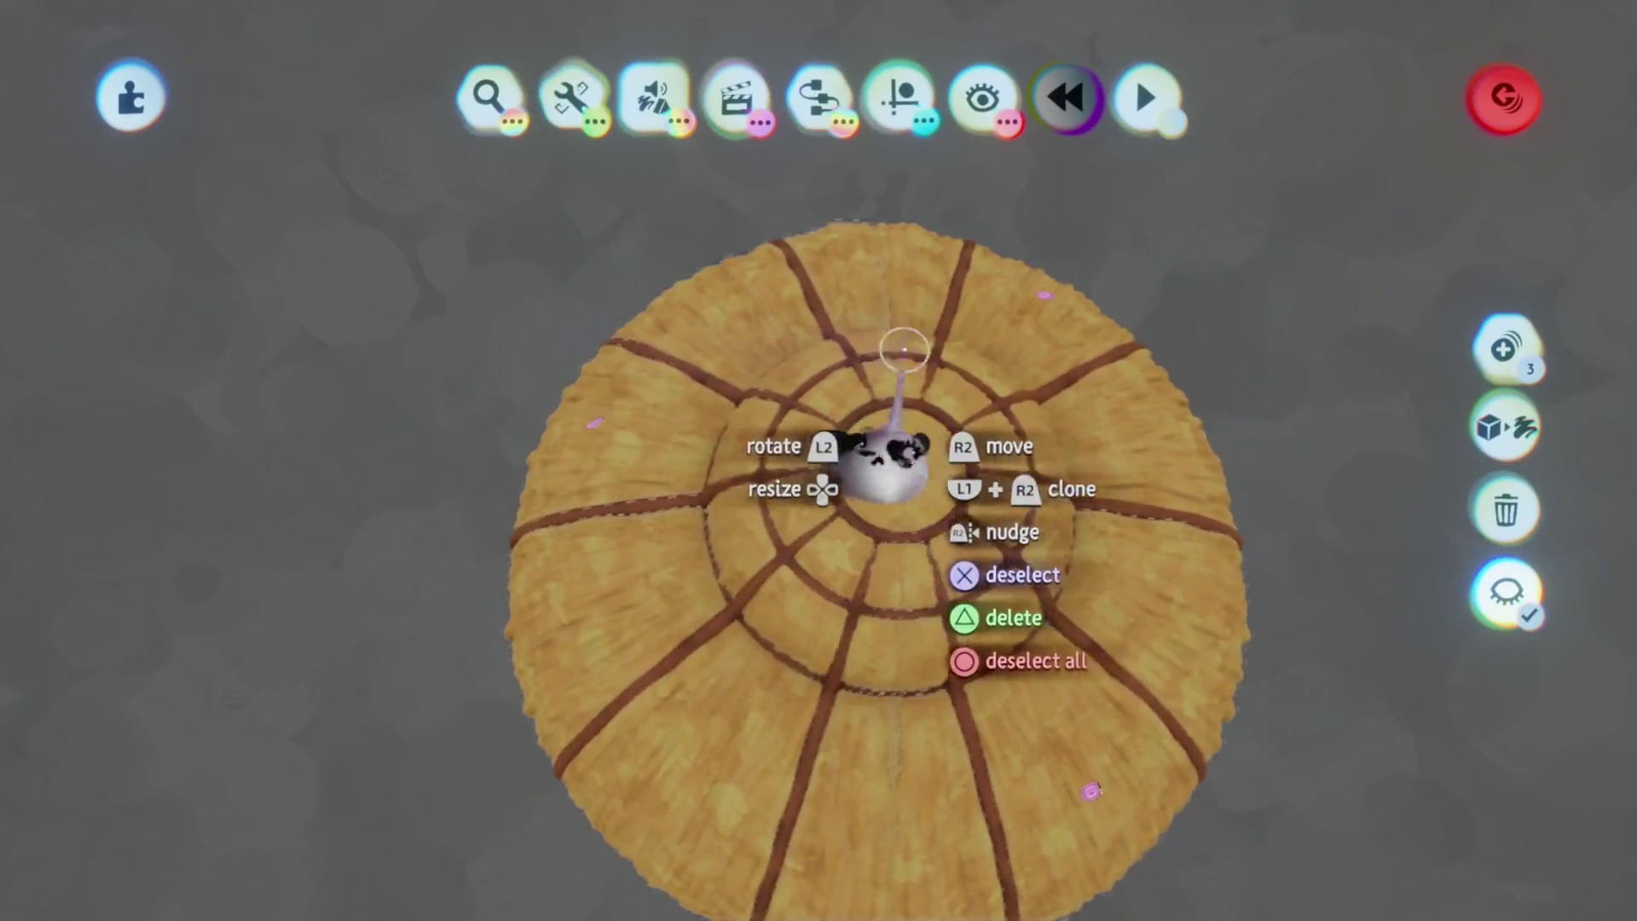
key("Delete")
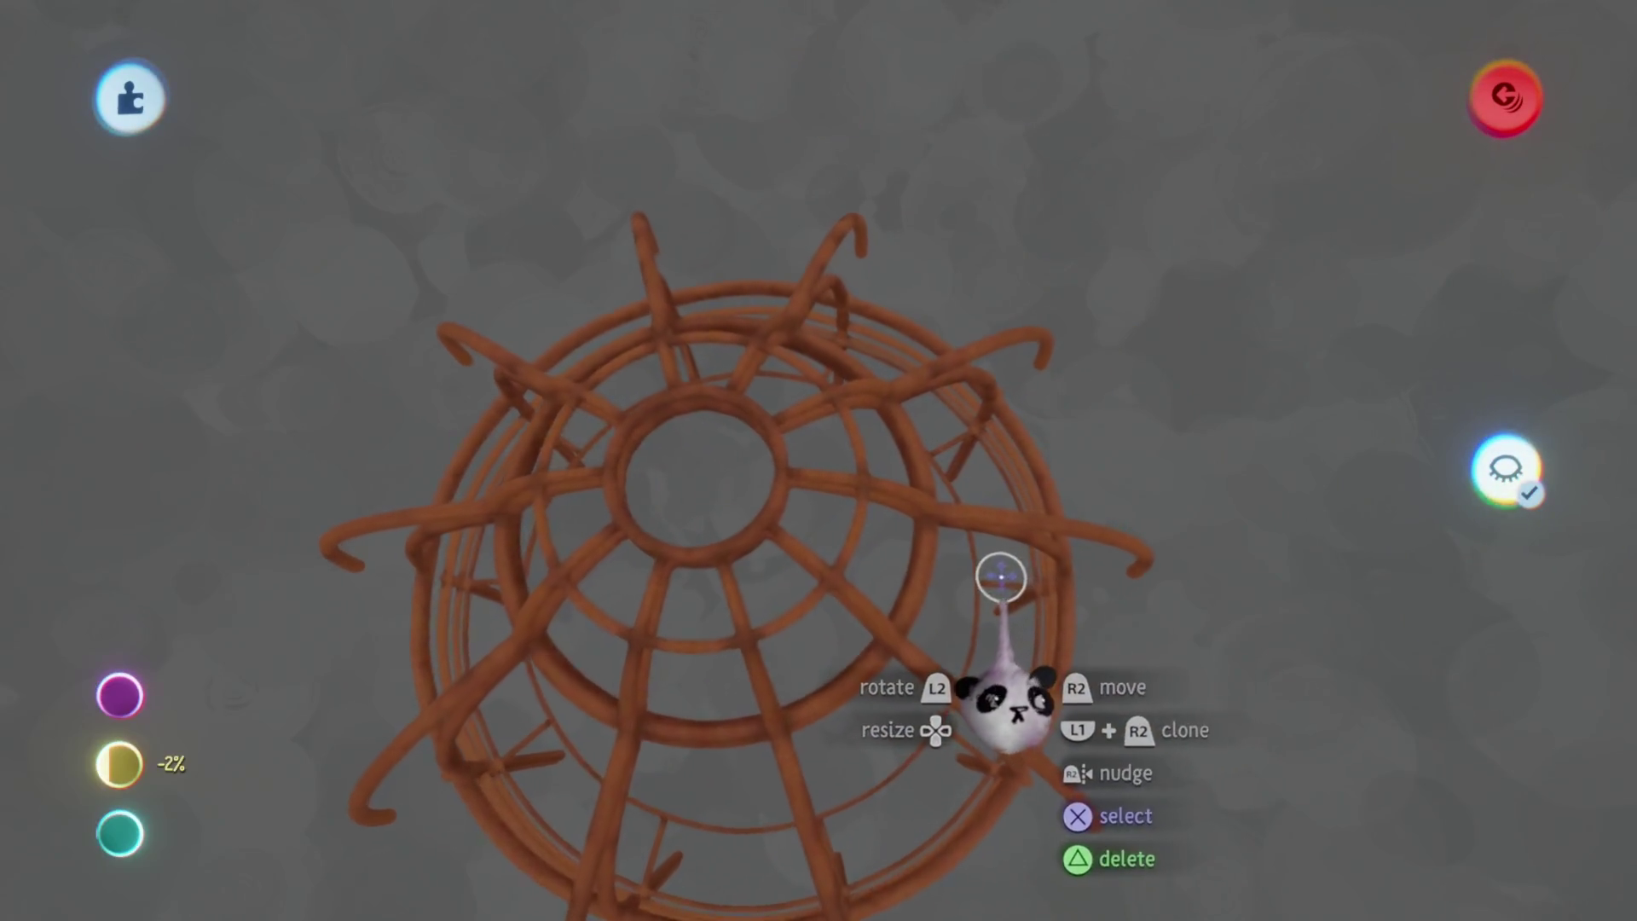
key("ctrl+z")
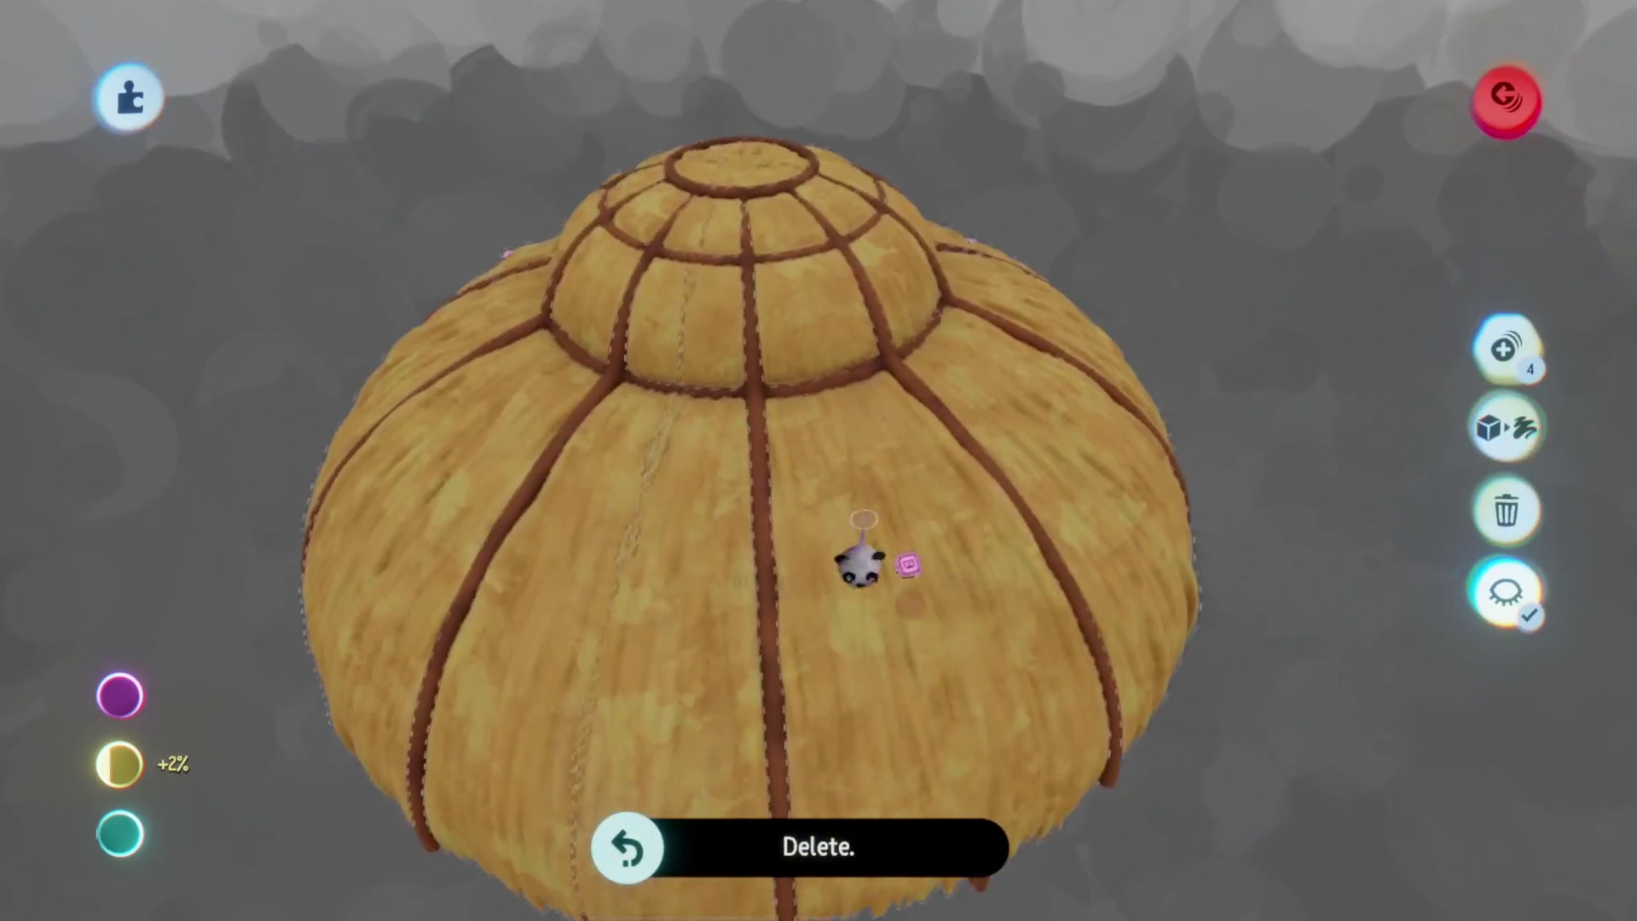
left_click_drag(857, 562, 856, 520)
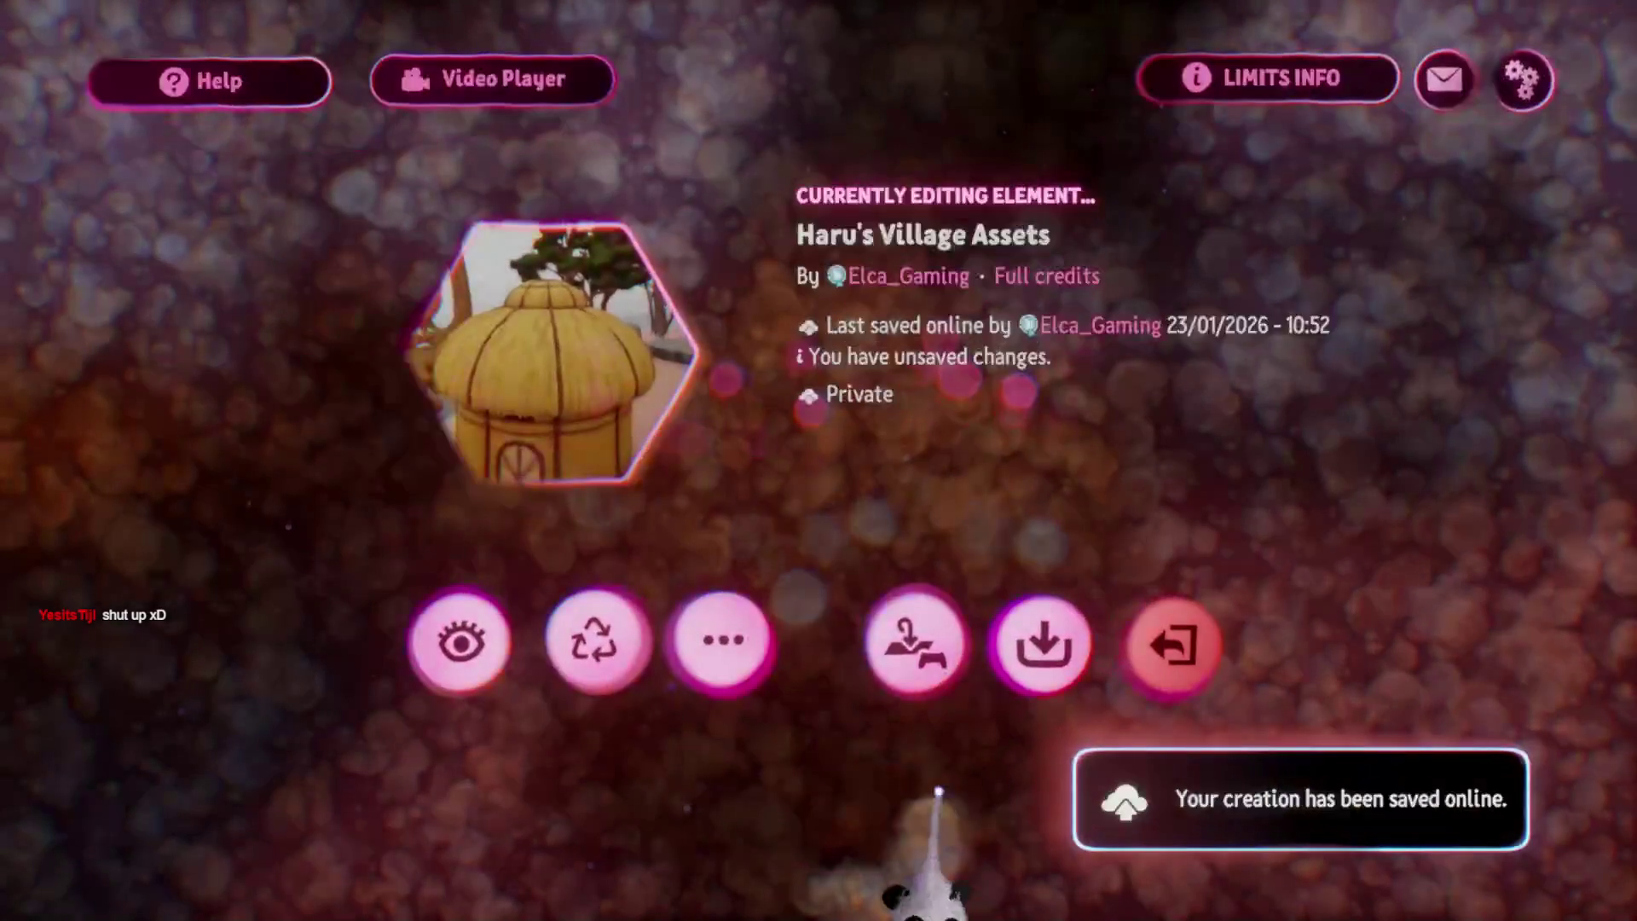
Back out to My Creations, find Haru's Village in the carousel and choose Edit
key("Escape")
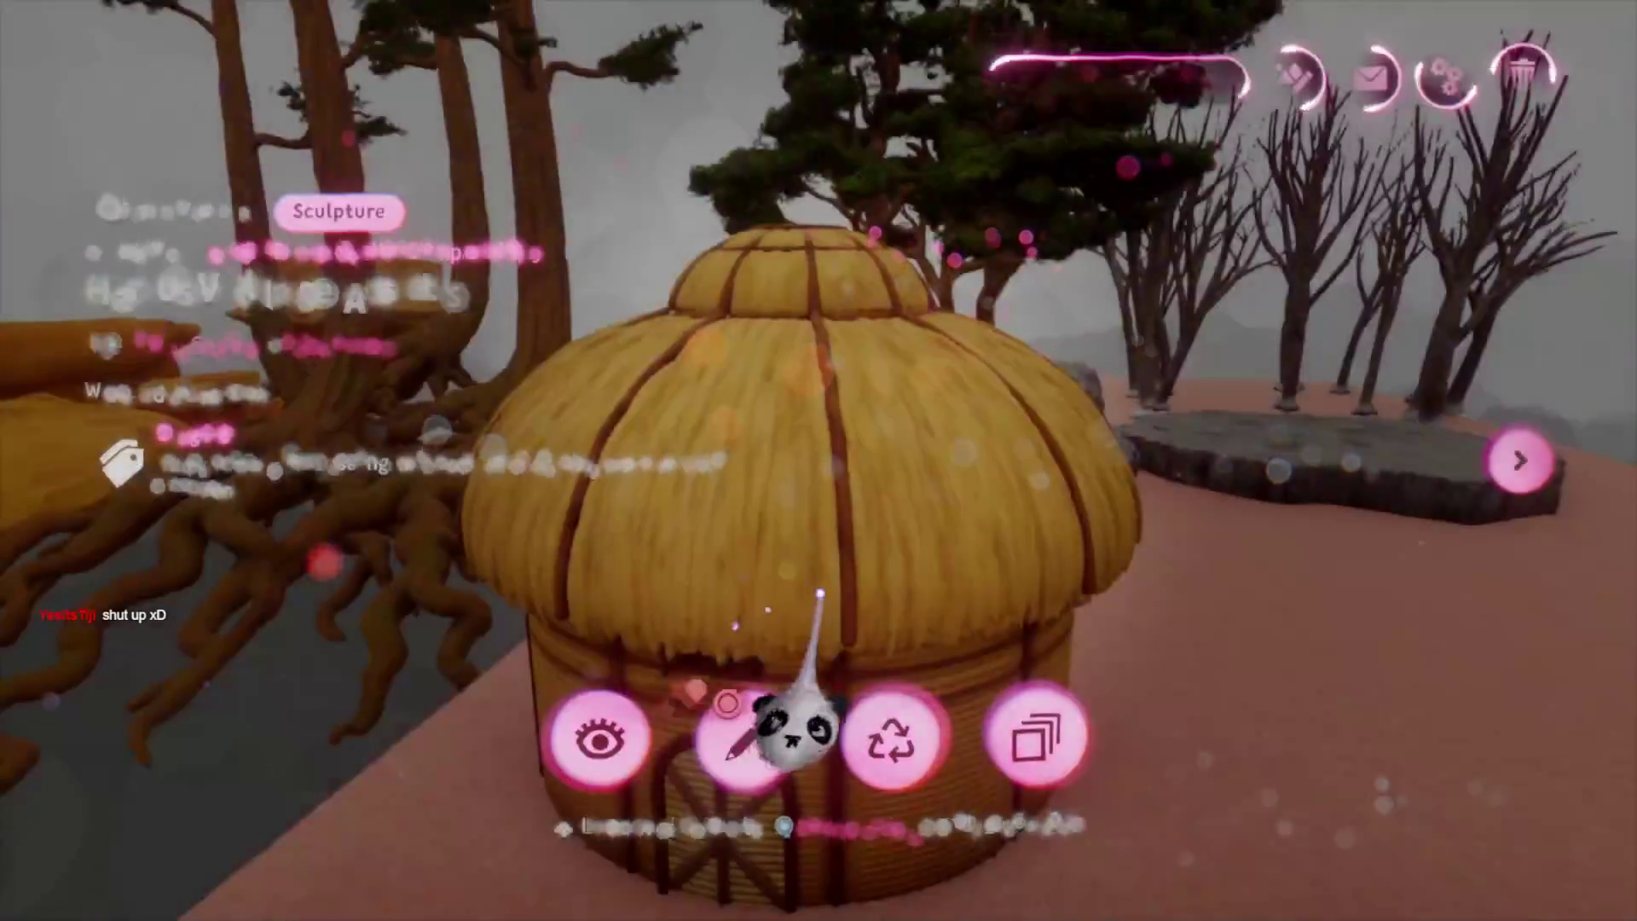
key("Escape")
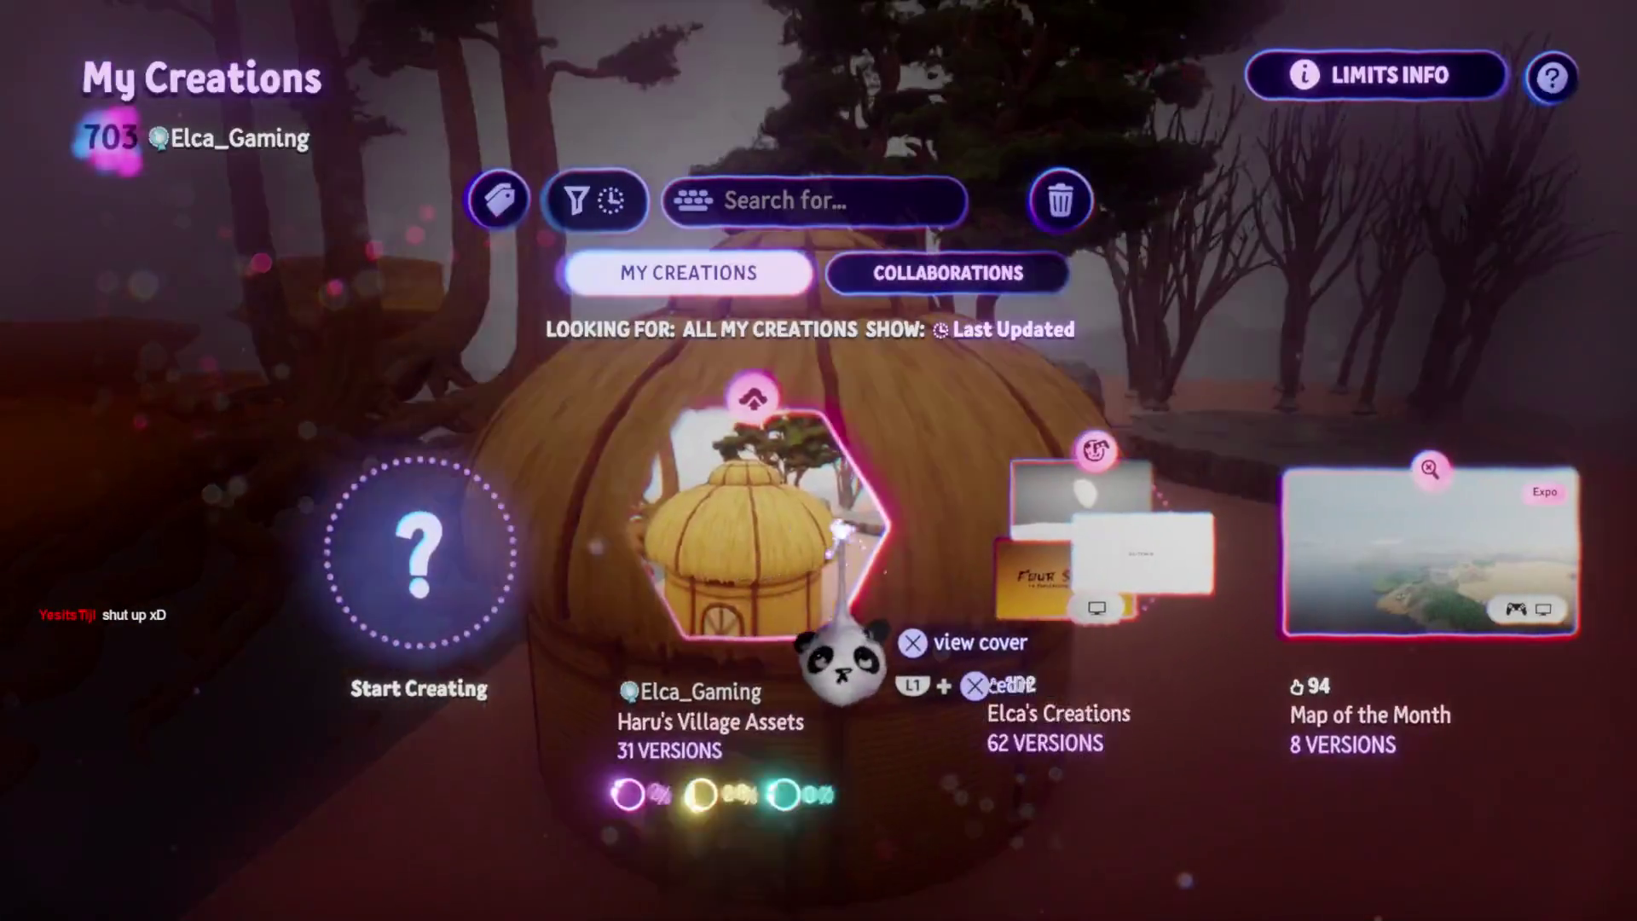
scroll(819, 545, "right", 3)
scroll(878, 756, "left", 1)
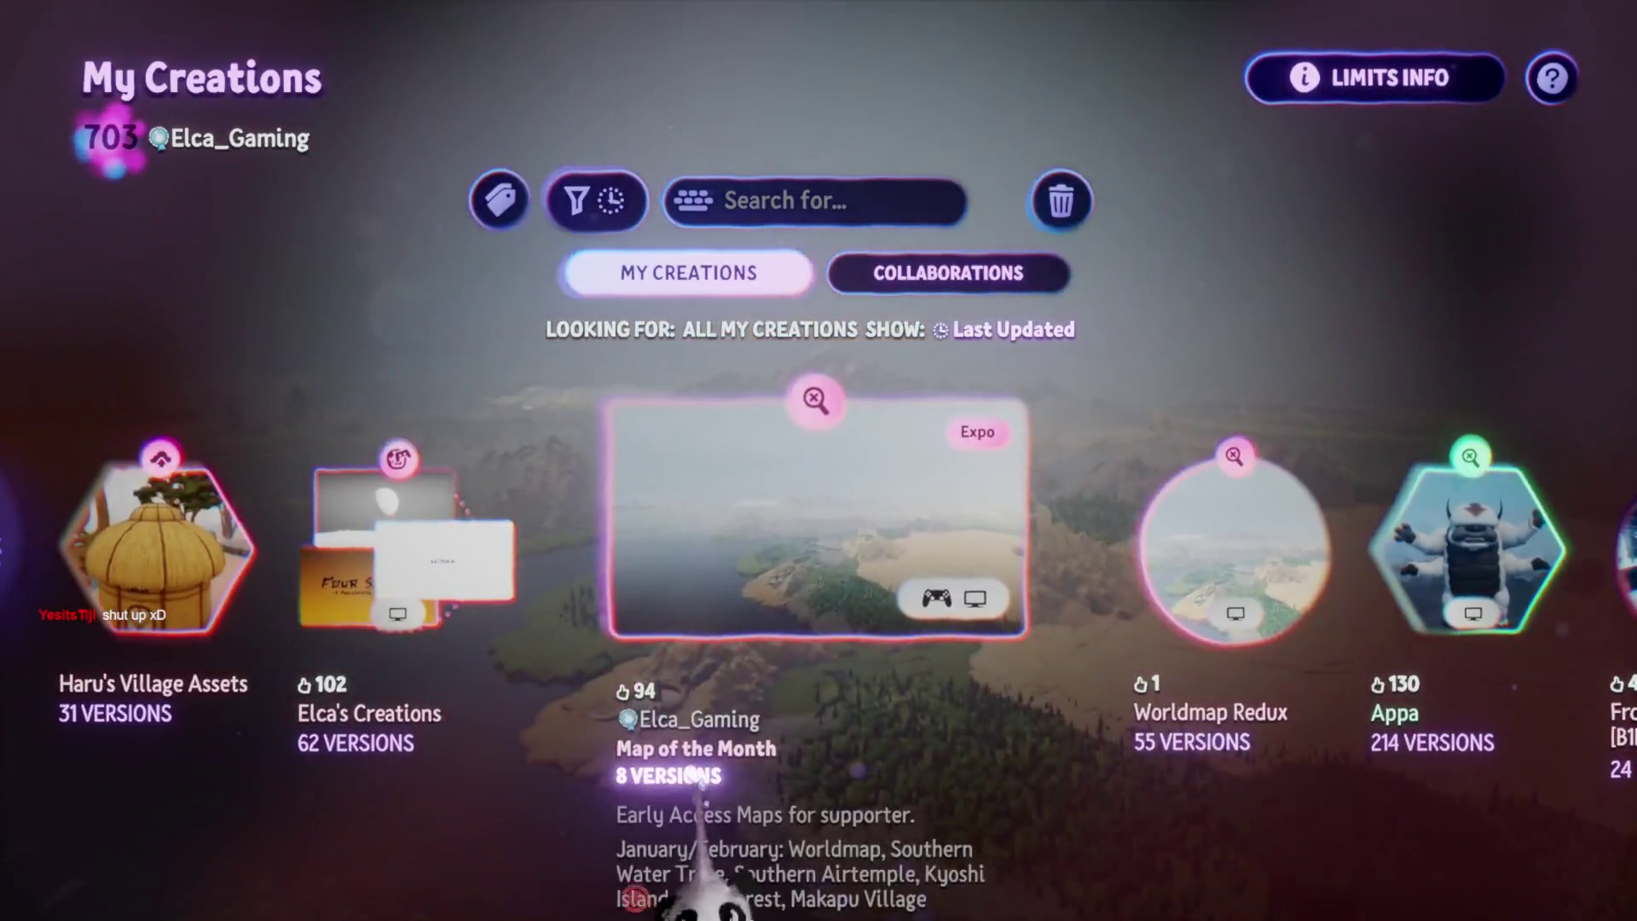
scroll(818, 750, "right", 5)
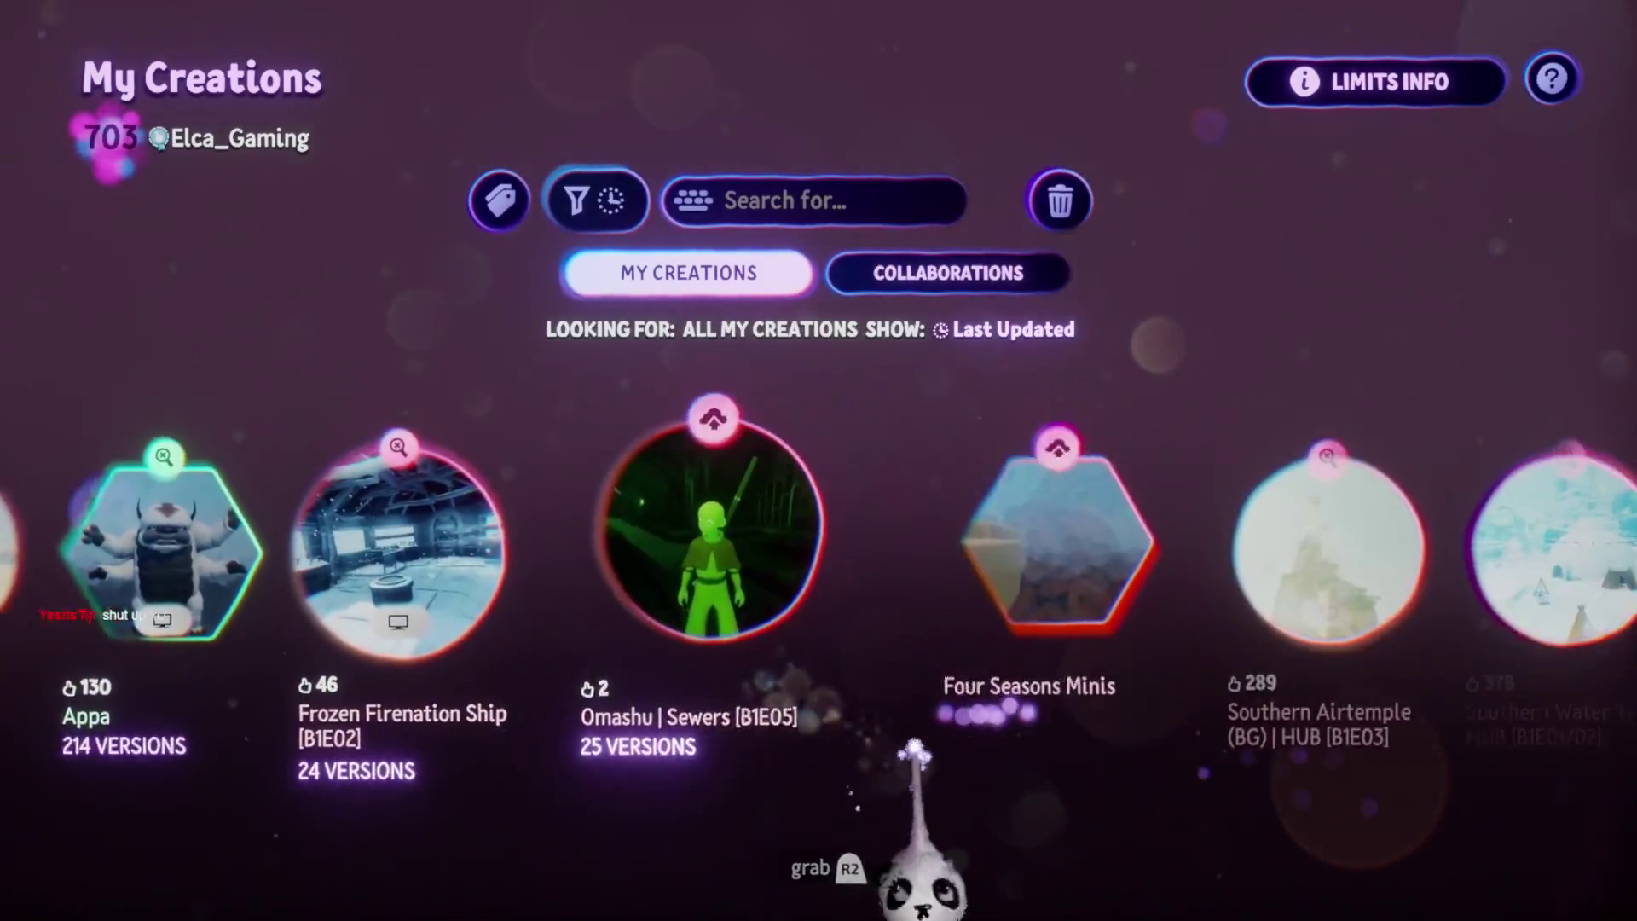
scroll(870, 853, "right", 2)
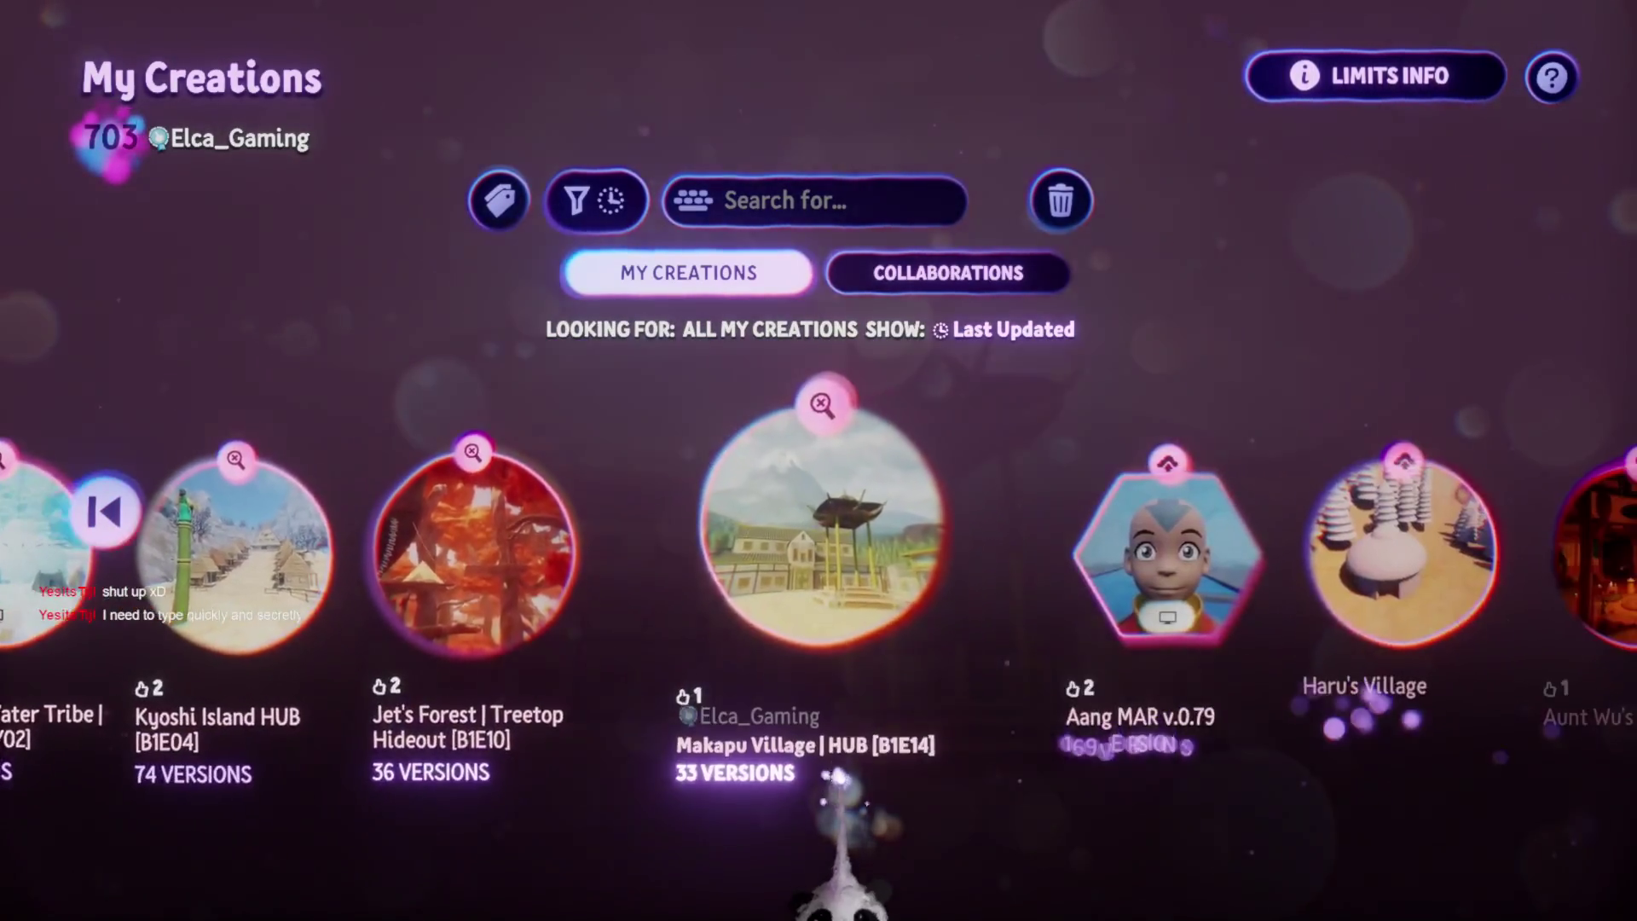
scroll(838, 775, "right", 3)
scroll(831, 597, "left", 1)
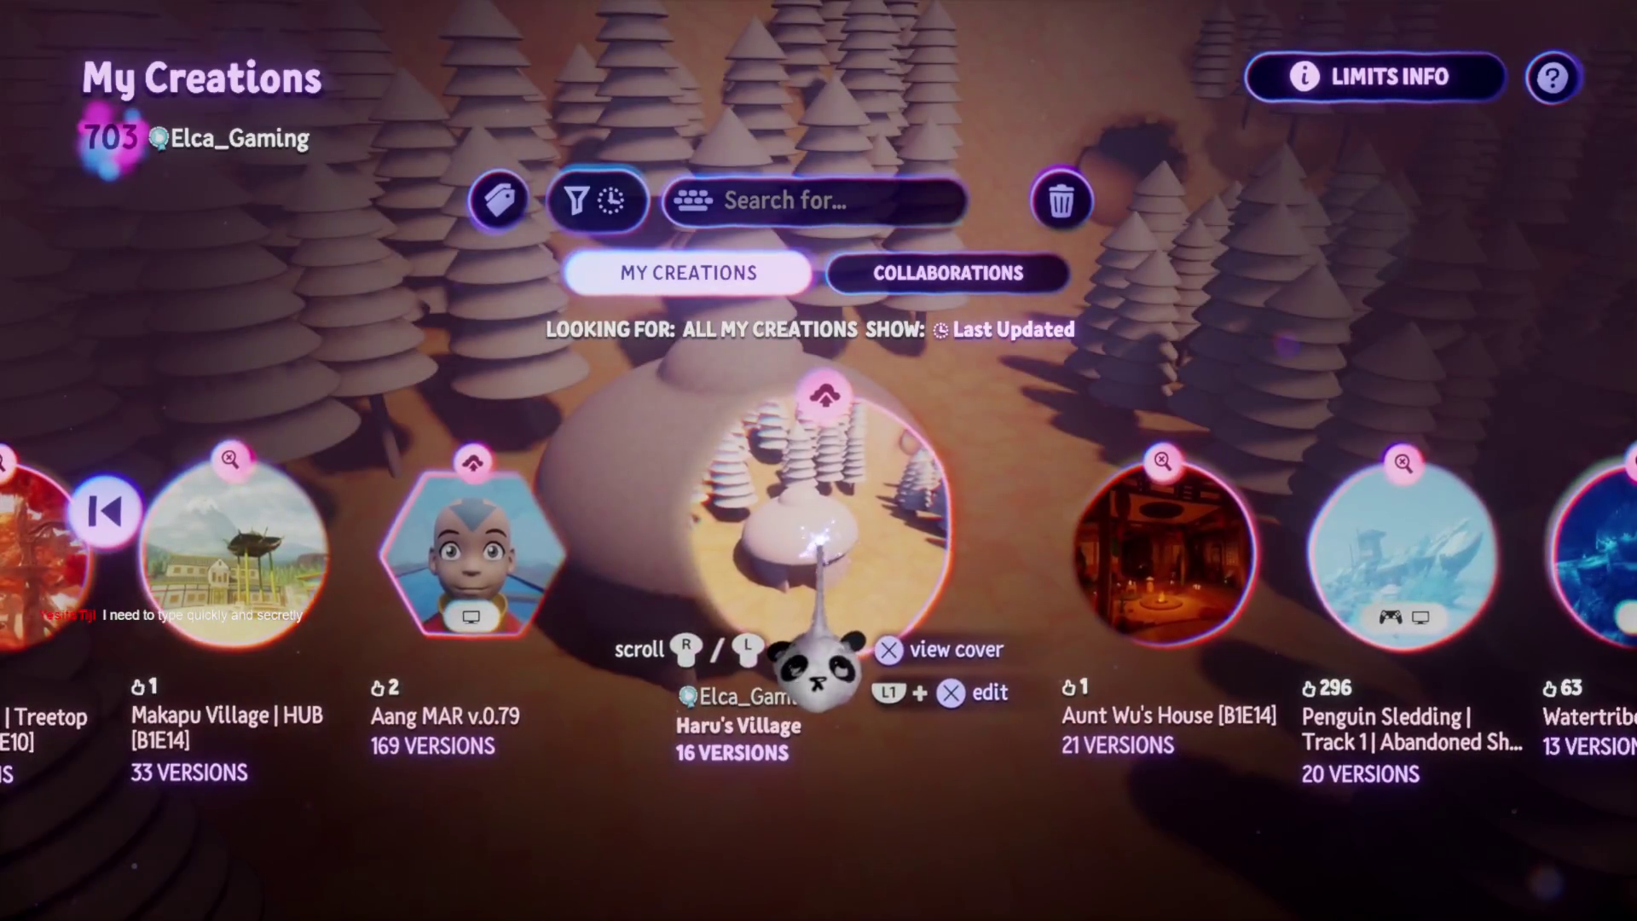
left_click(825, 558)
left_click(750, 725)
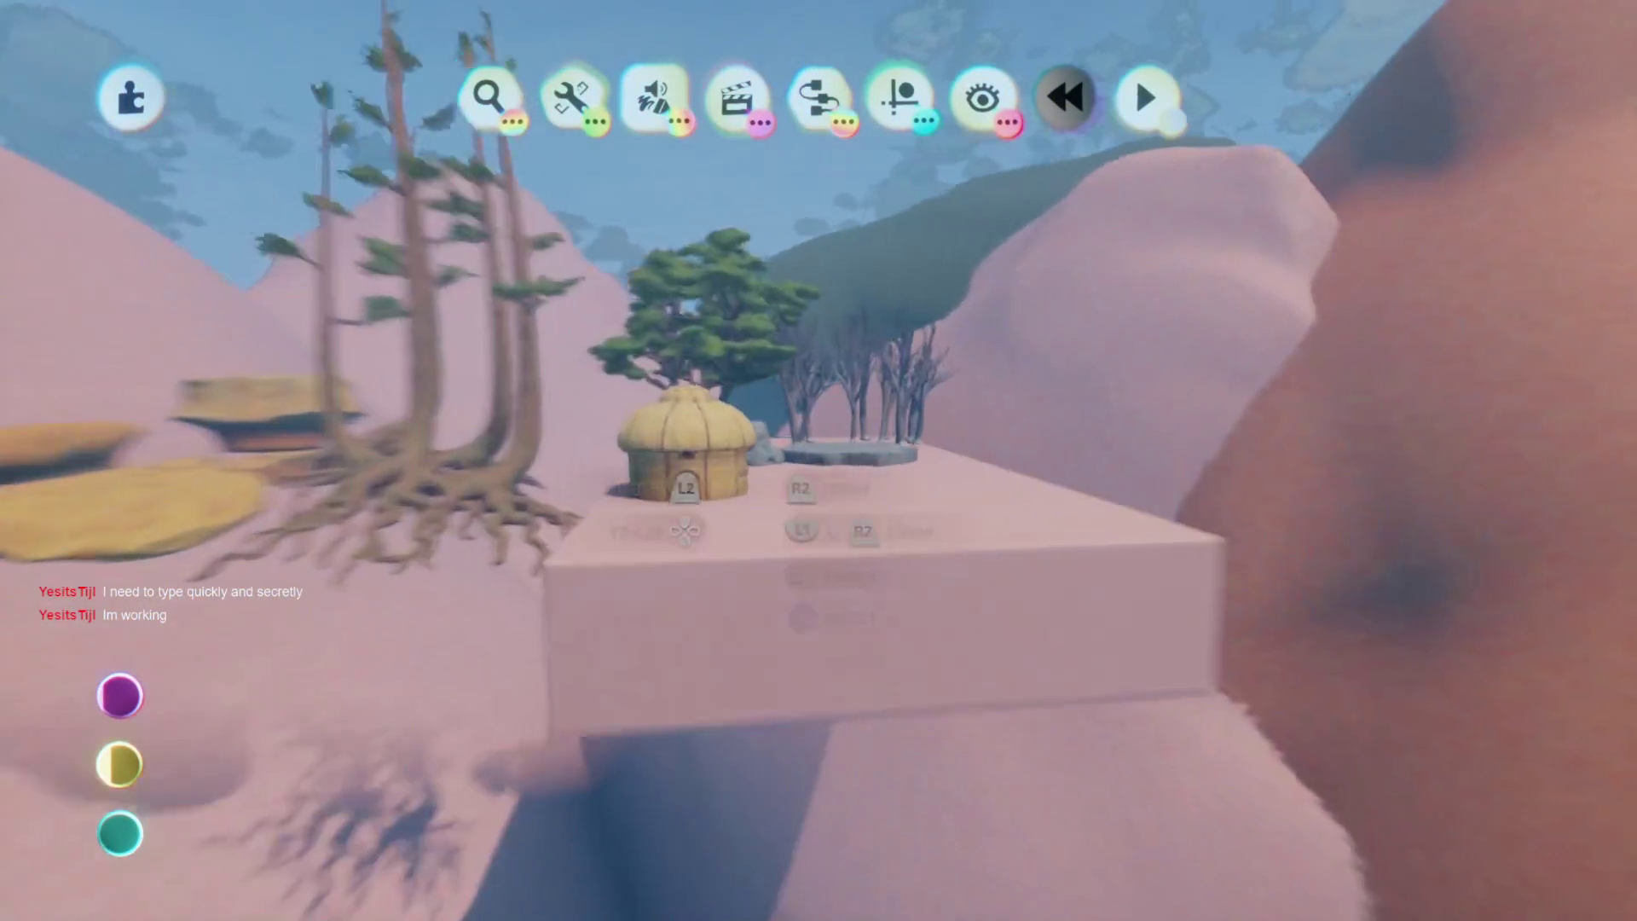
Drop a copy of the thatched hut uphill on the orange hillside among the pines
key("g")
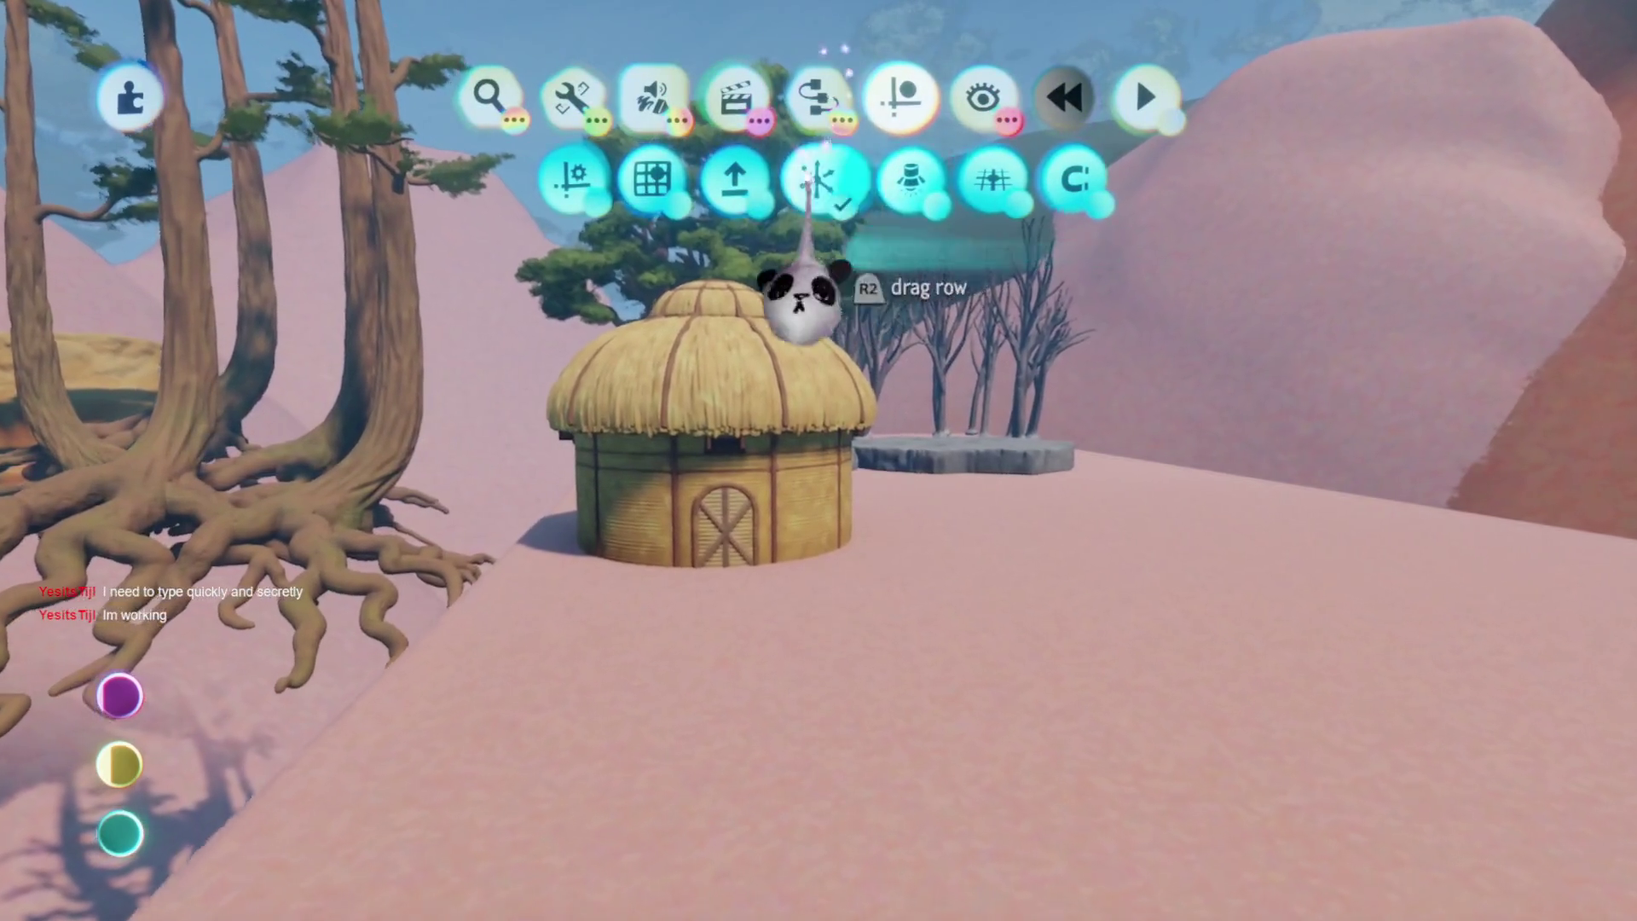
left_click_drag(775, 517, 774, 452)
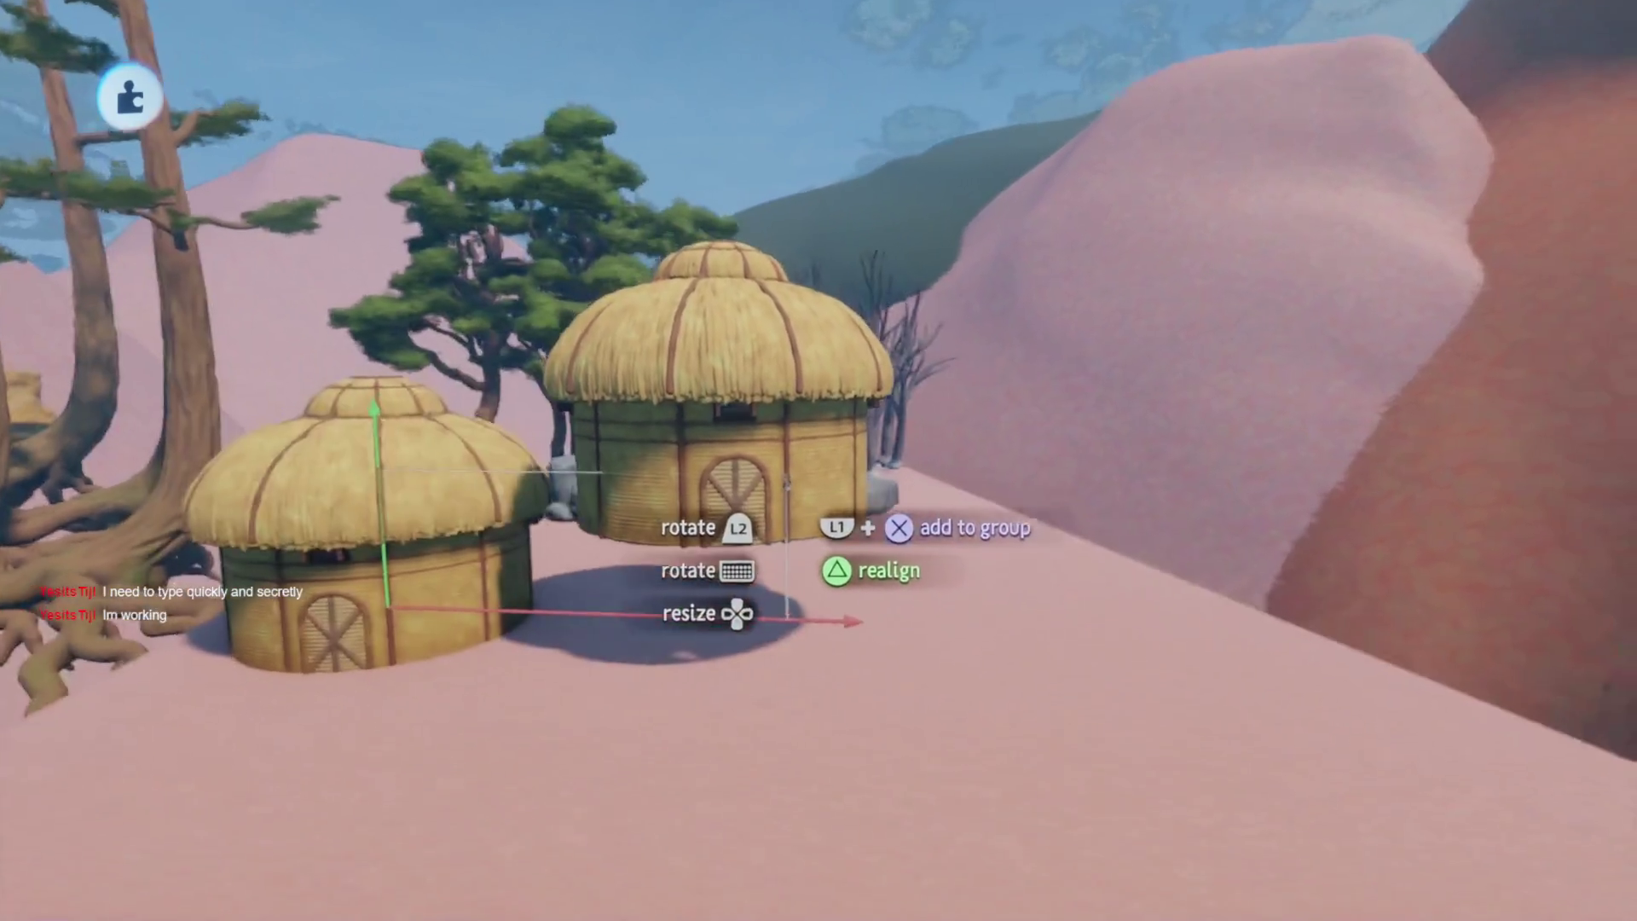
mouse_move(785, 512)
left_mouse_down()
mouse_move(767, 477)
mouse_move(741, 495)
mouse_move(780, 503)
mouse_move(749, 457)
mouse_move(775, 494)
mouse_move(782, 480)
mouse_move(768, 511)
mouse_move(768, 487)
mouse_move(792, 511)
mouse_move(806, 496)
left_mouse_up()
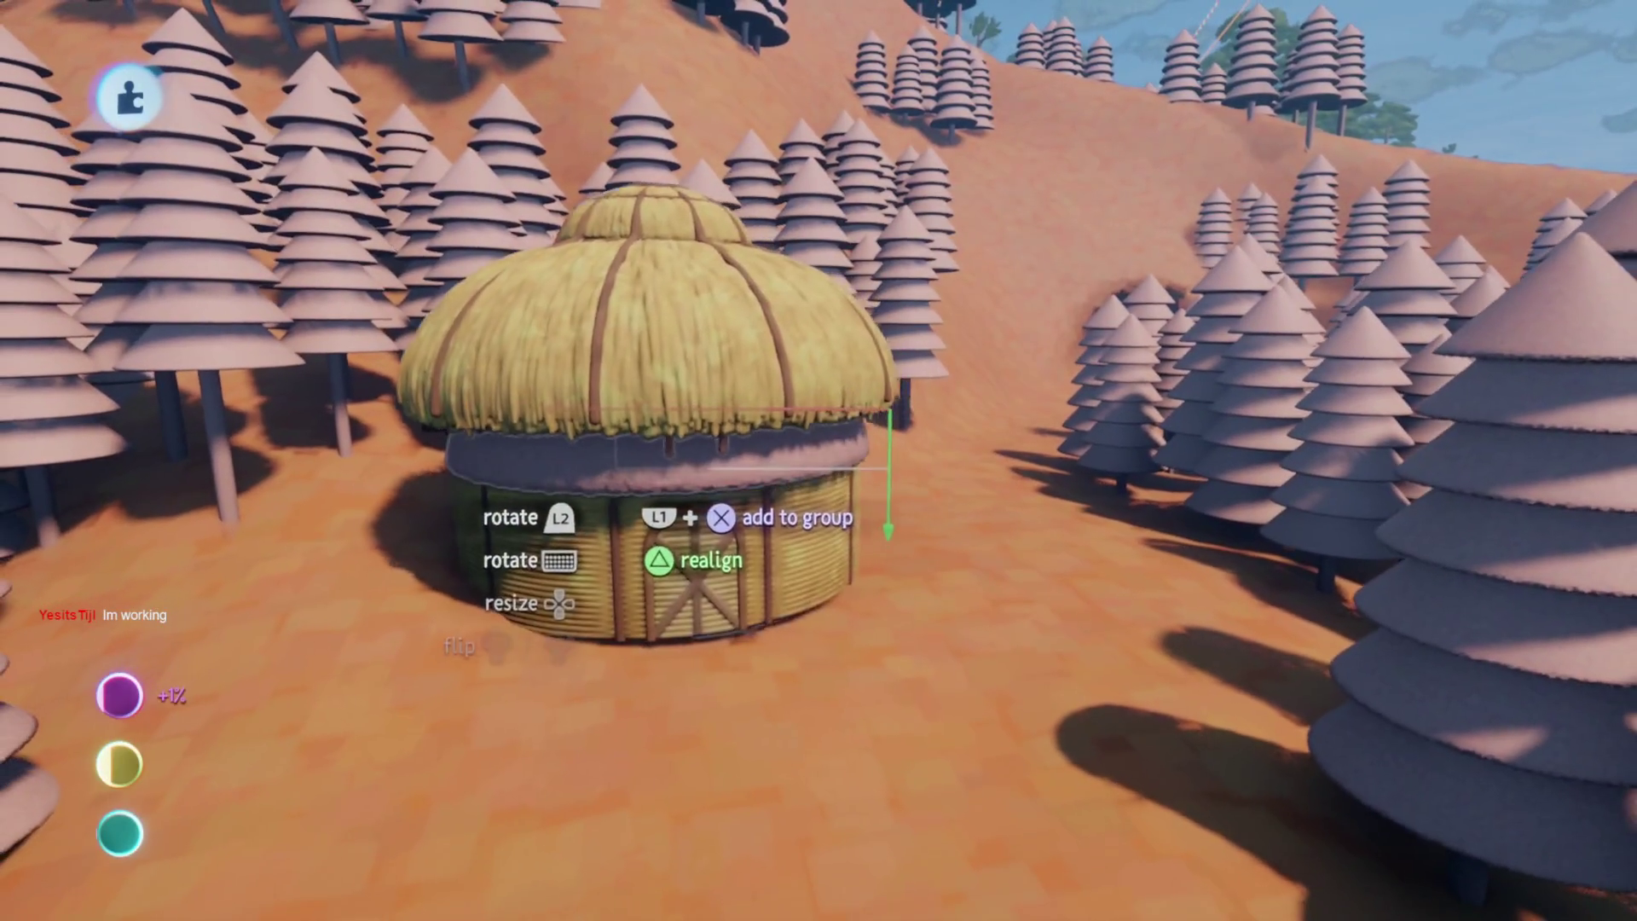
key("Escape")
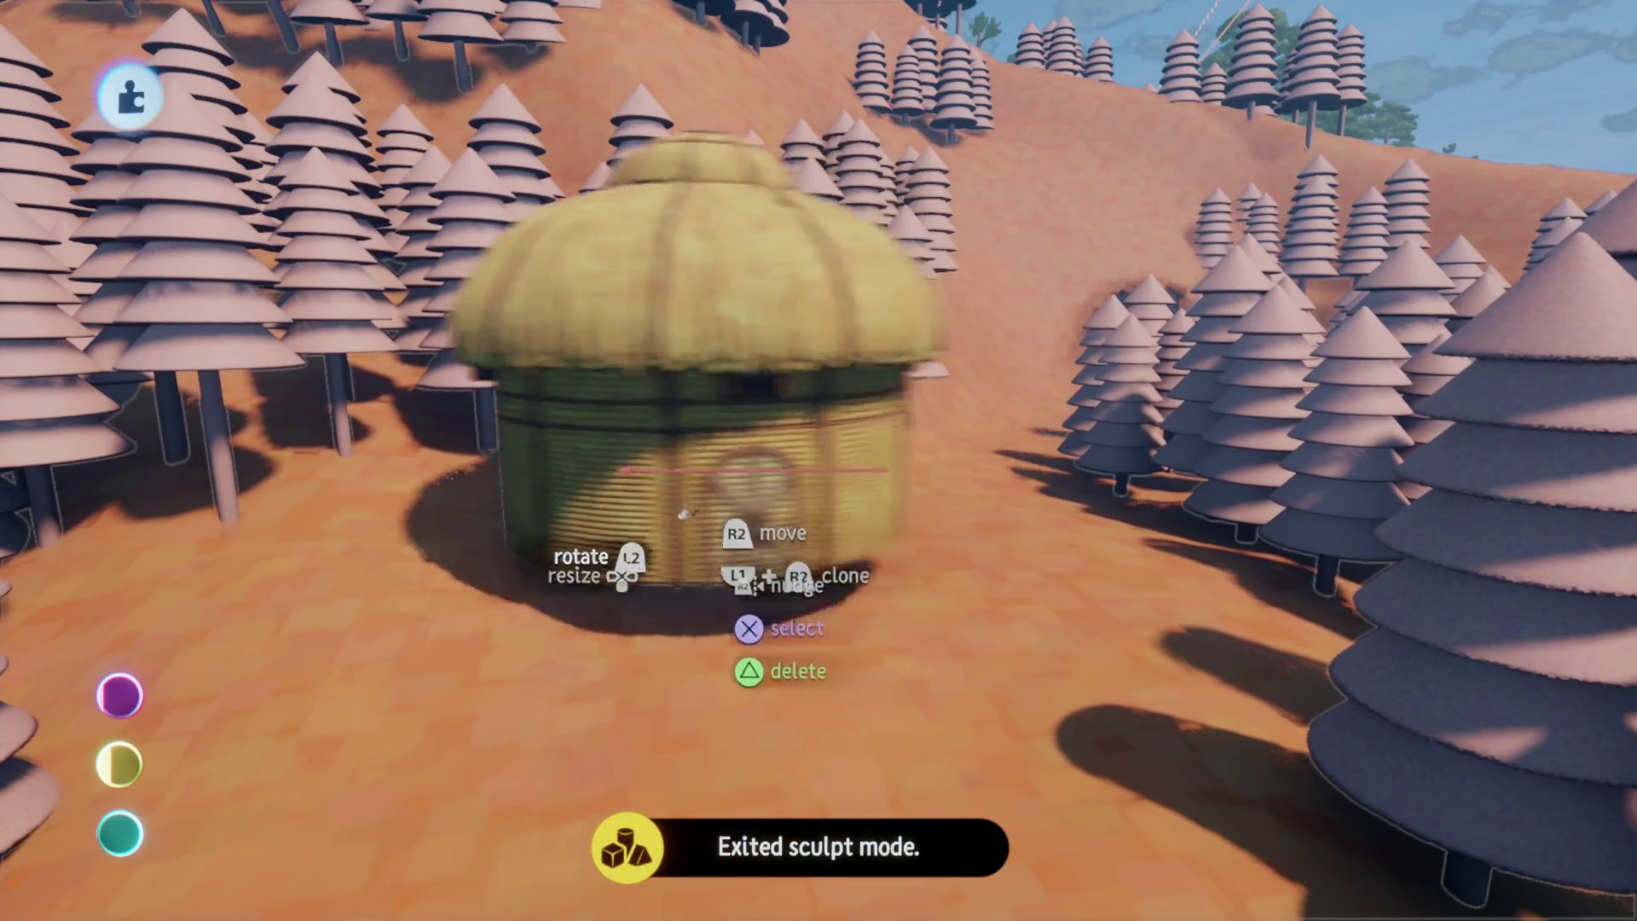
mouse_move(650, 599)
left_mouse_down()
mouse_move(742, 623)
mouse_move(767, 490)
mouse_move(750, 567)
mouse_move(796, 583)
mouse_move(877, 712)
mouse_move(836, 658)
mouse_move(848, 785)
mouse_move(859, 668)
mouse_move(829, 578)
mouse_move(924, 554)
mouse_move(852, 545)
mouse_move(844, 511)
mouse_move(846, 611)
left_mouse_up()
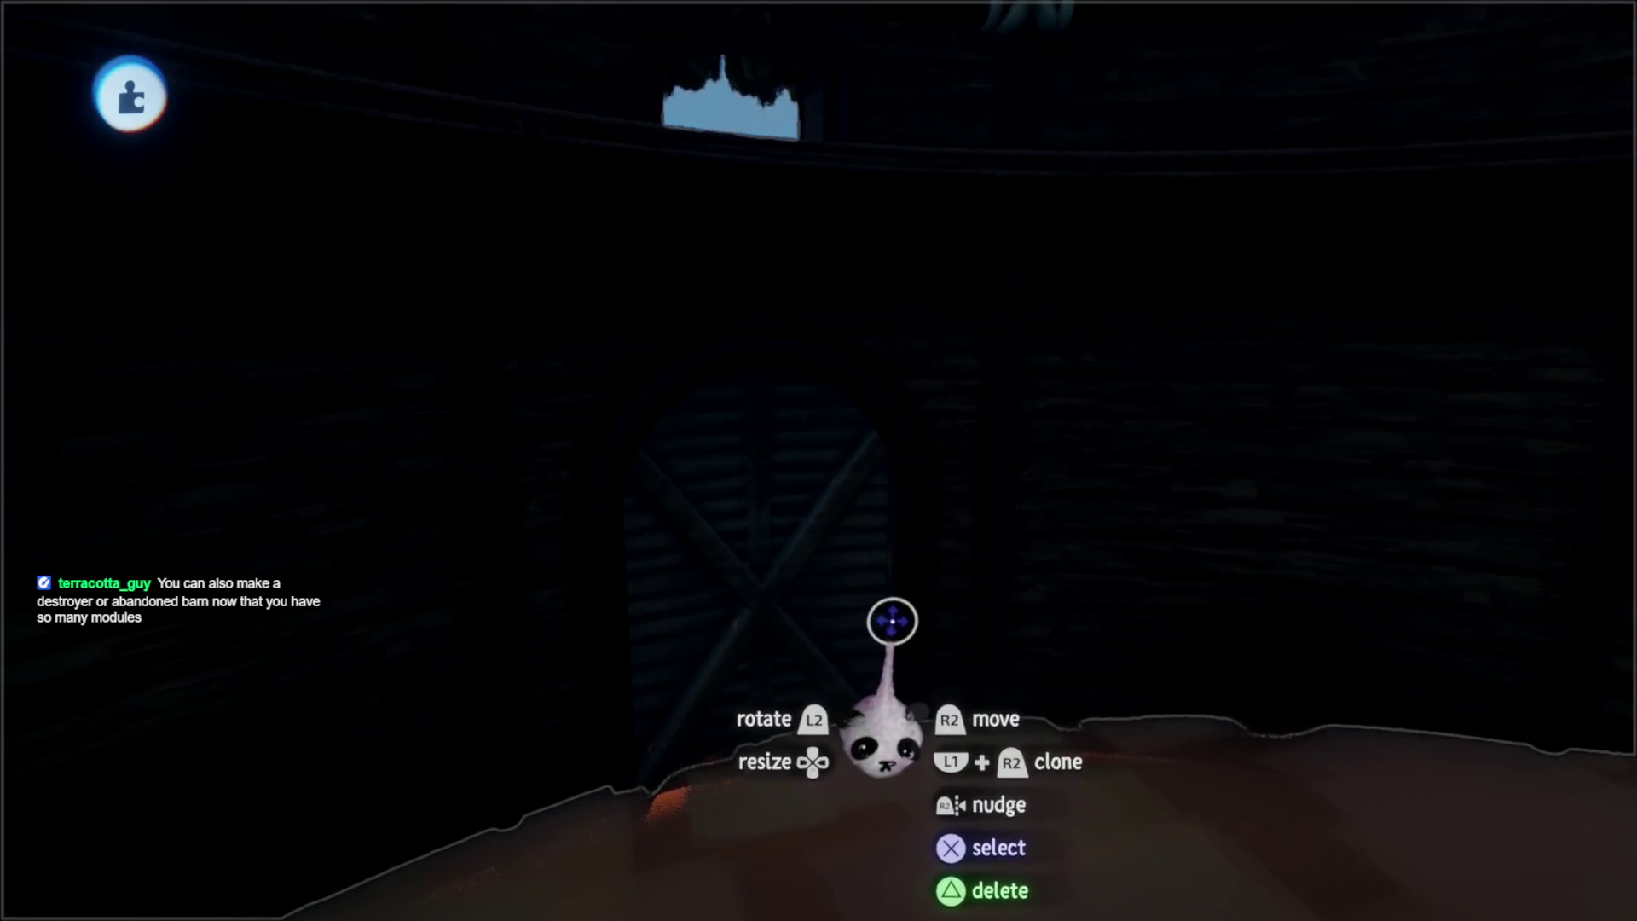
Adjust the rotator wiring in the door microchip so the door swings open, then view it from outside
left_click_drag(895, 614, 858, 426)
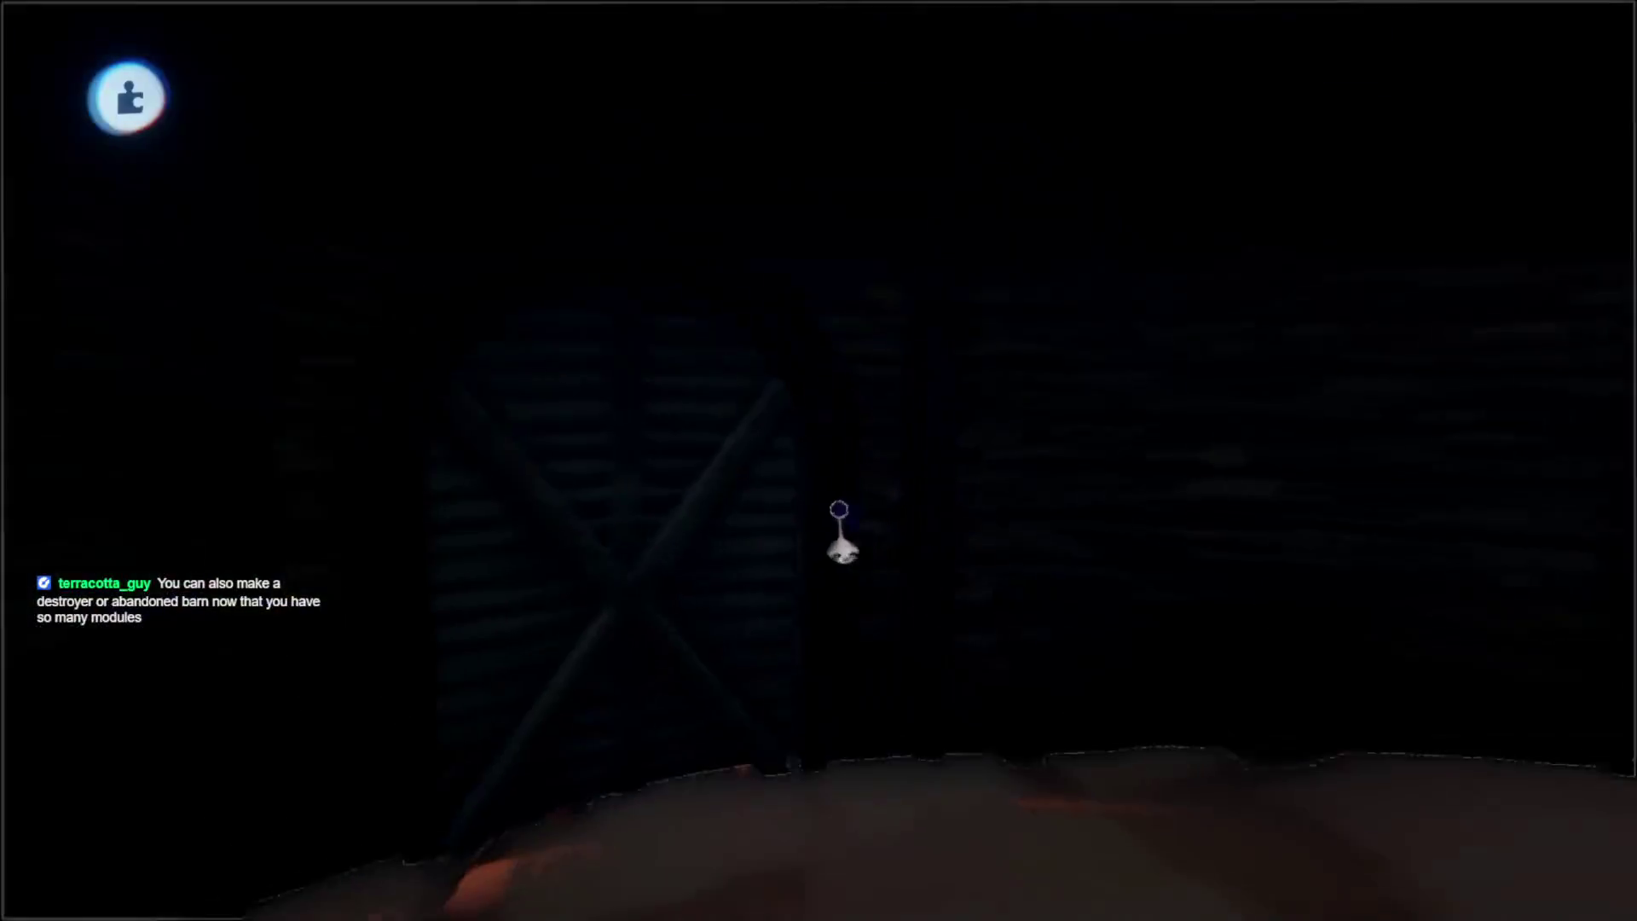
mouse_move(837, 540)
left_mouse_down()
mouse_move(661, 420)
mouse_move(676, 325)
left_mouse_up()
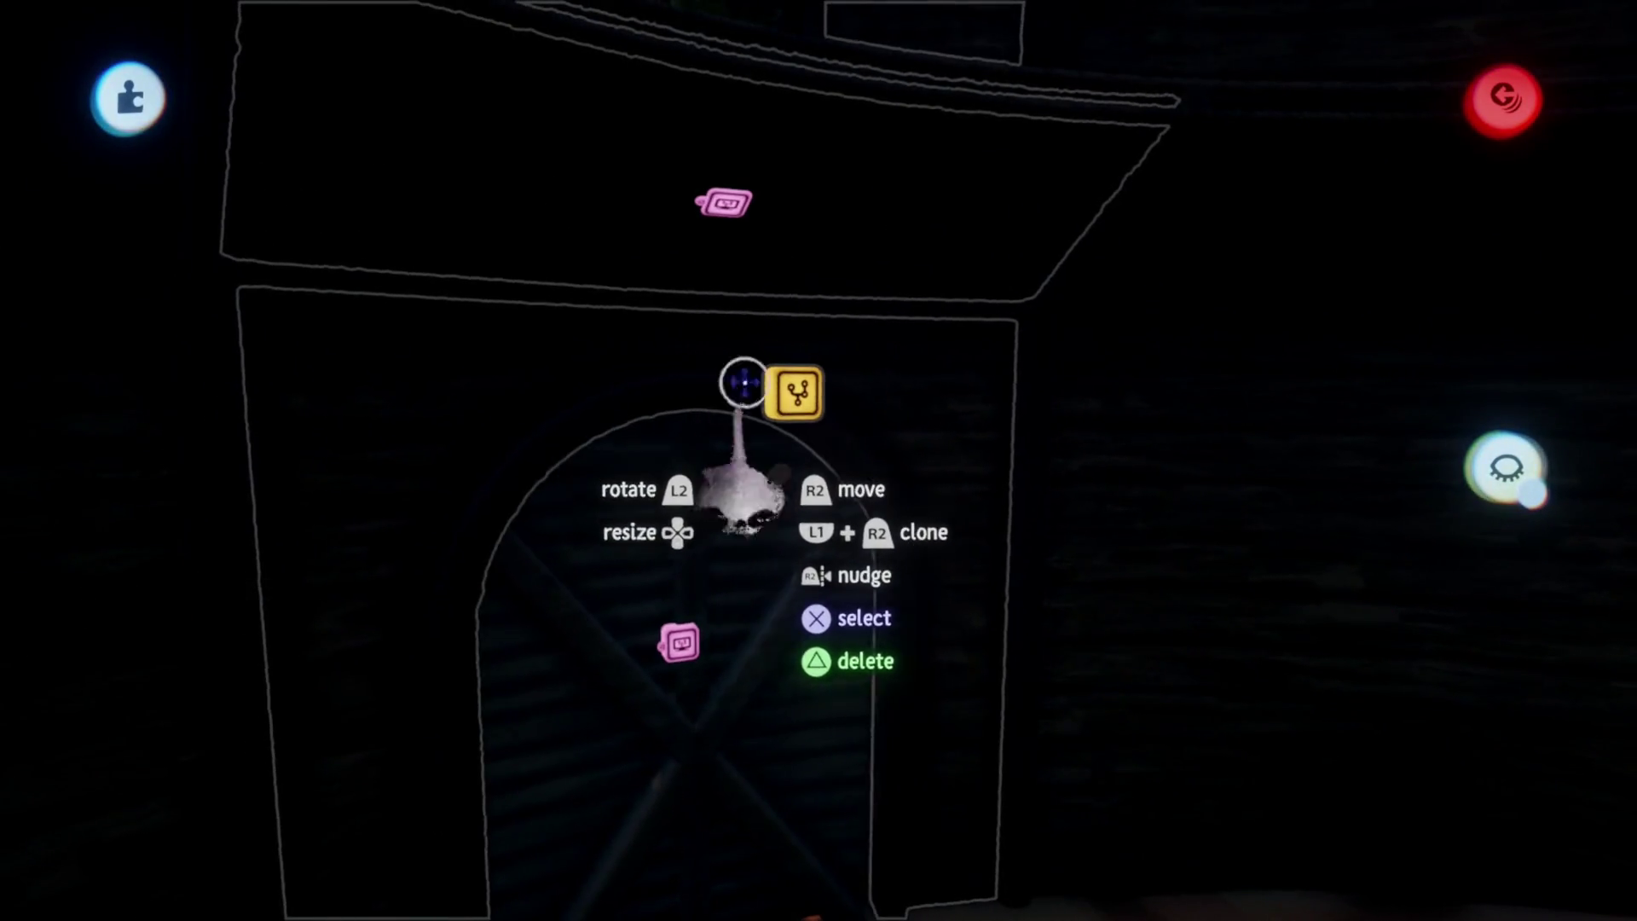
mouse_move(787, 472)
left_mouse_down()
mouse_move(962, 470)
mouse_move(855, 443)
left_mouse_up()
scroll(911, 467, "down", 10)
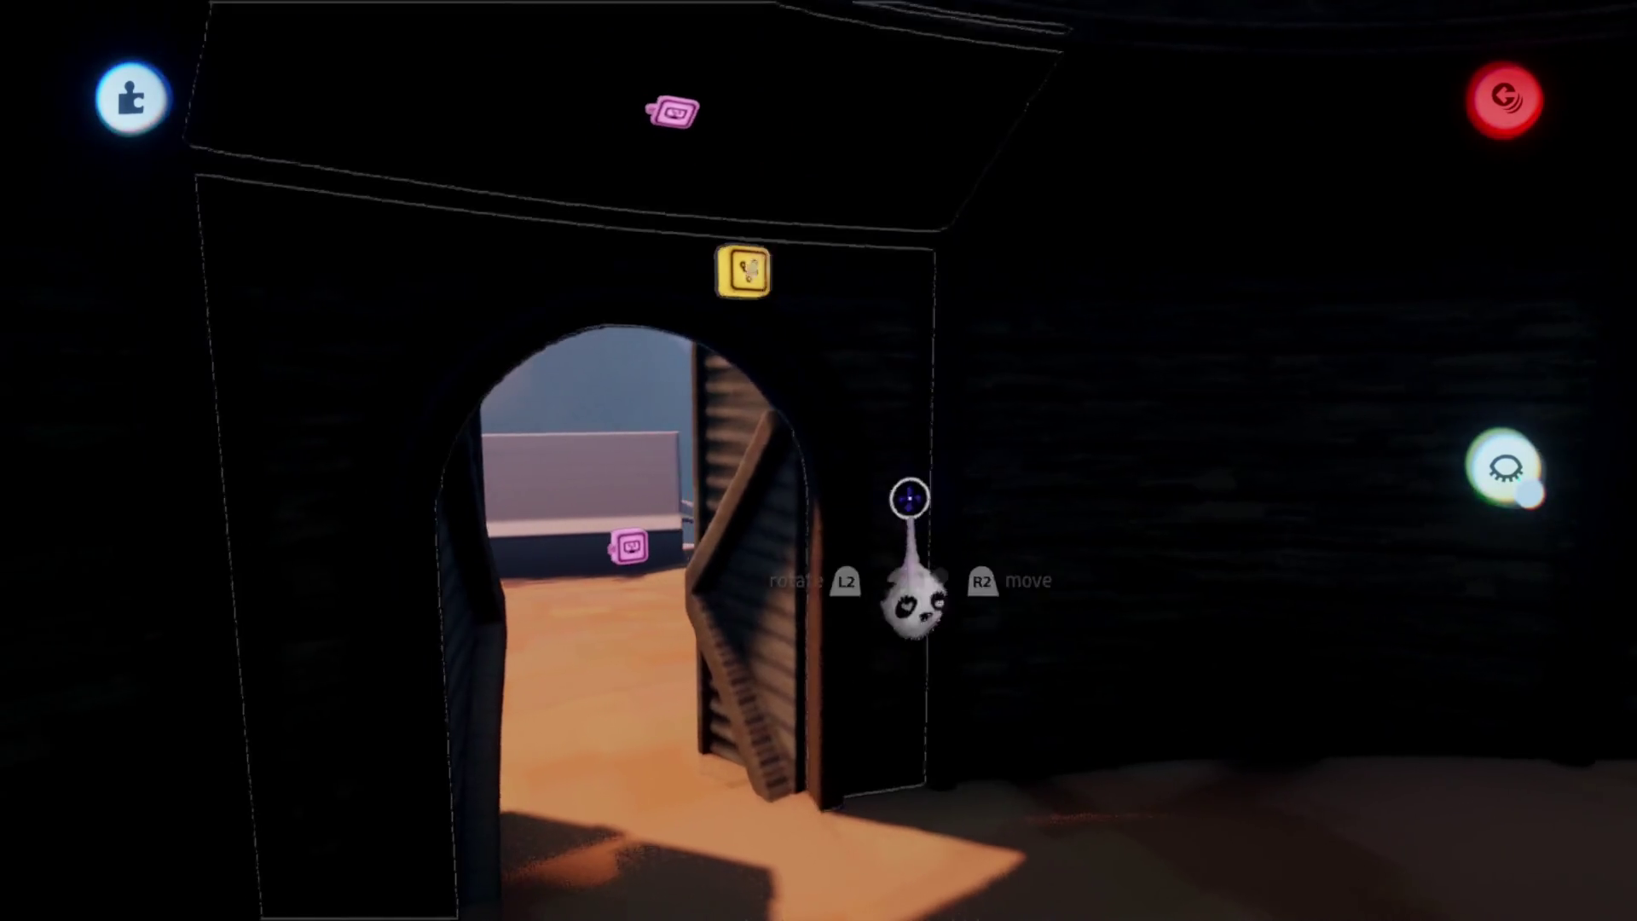
scroll(861, 581, "up", 10)
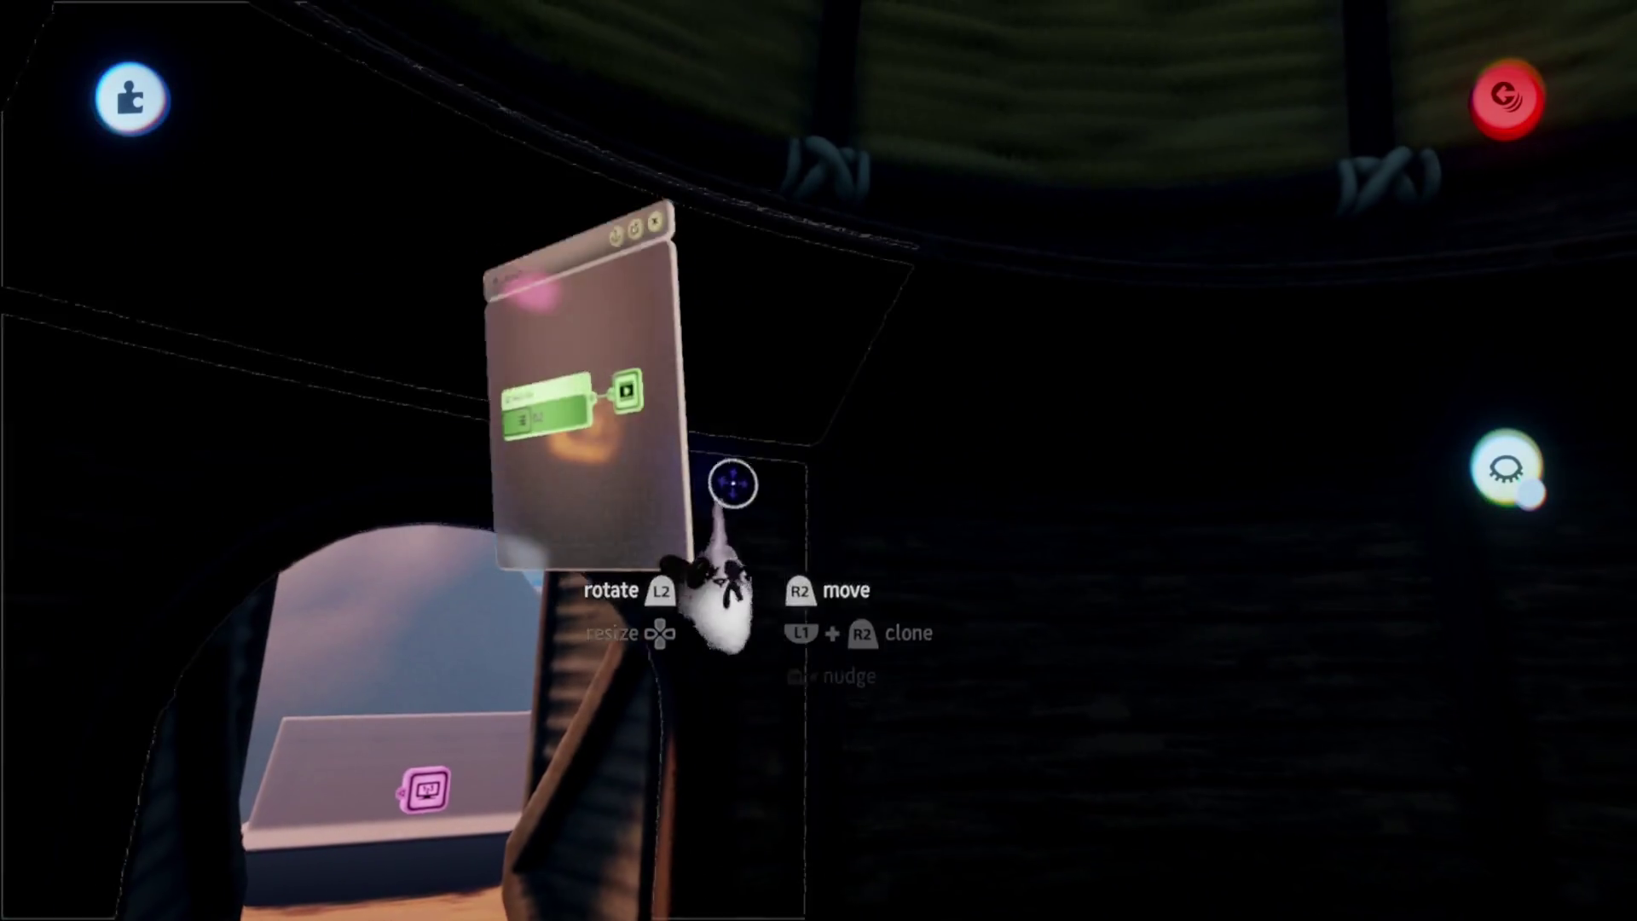
key("Escape")
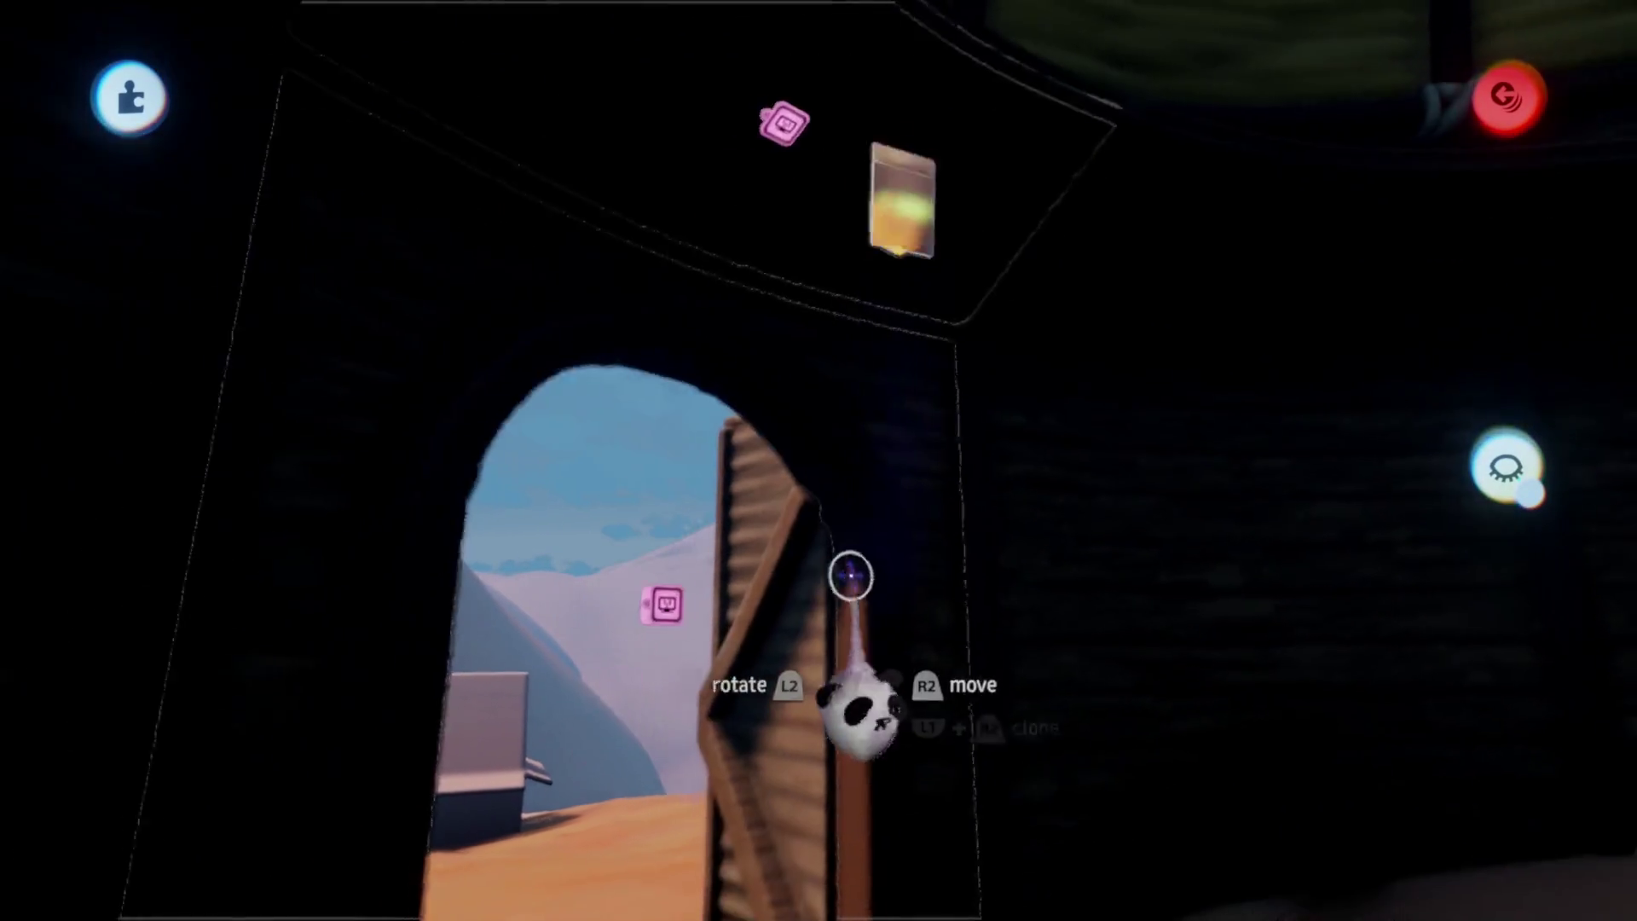
scroll(824, 674, "down", 10)
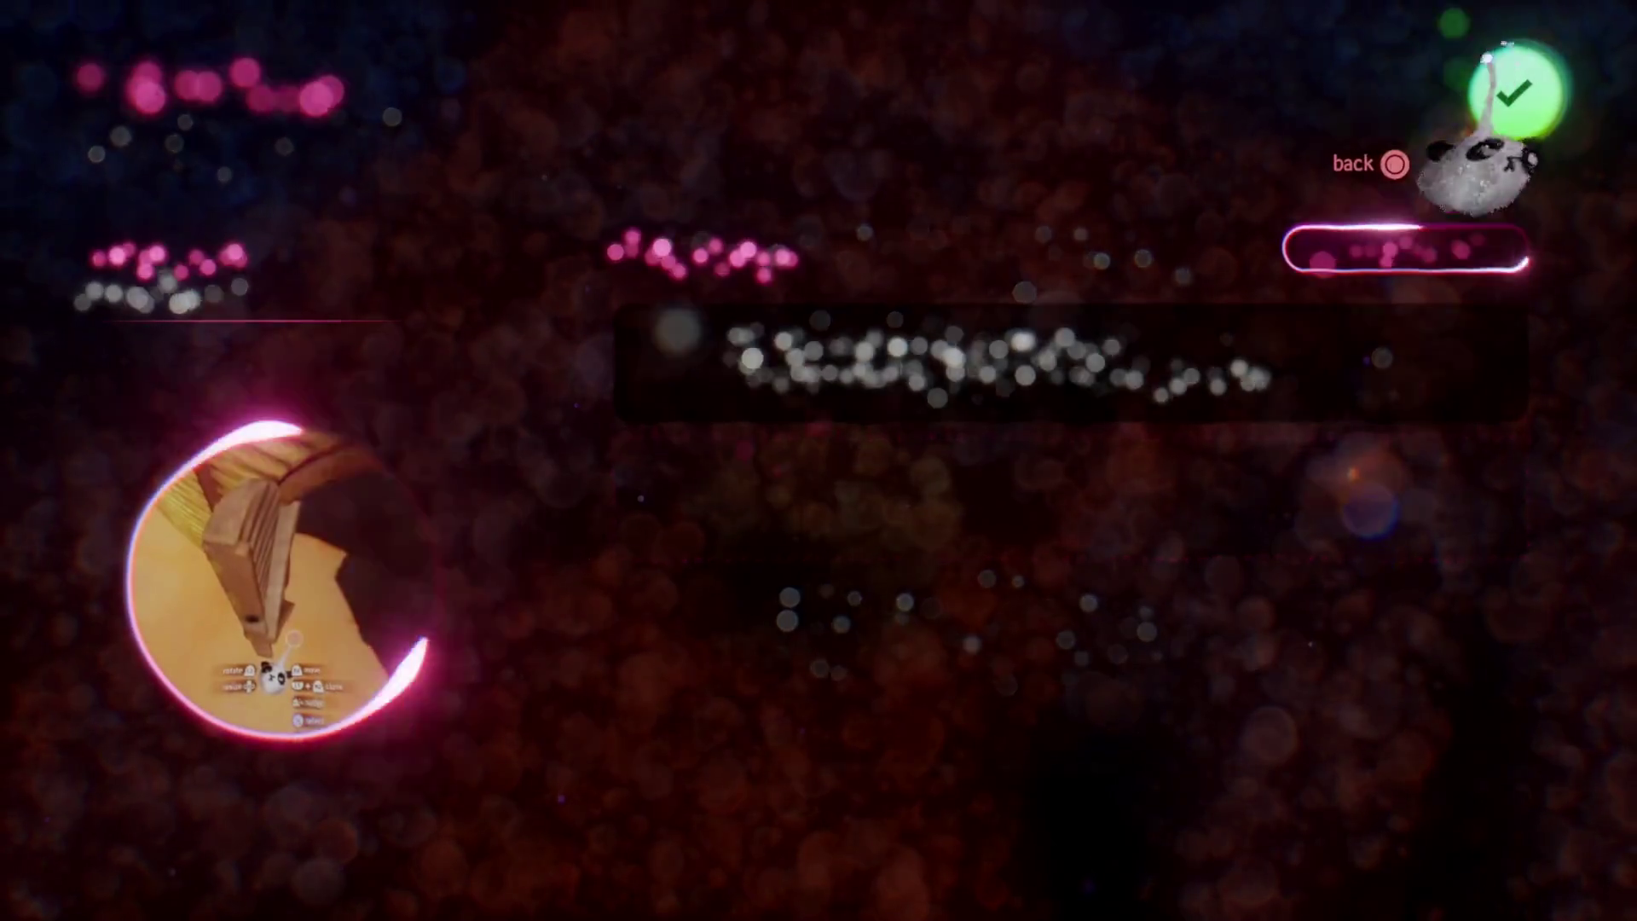
Save Haru's Village as a new online version, then exit to My Creations without saving again
left_click(1513, 90)
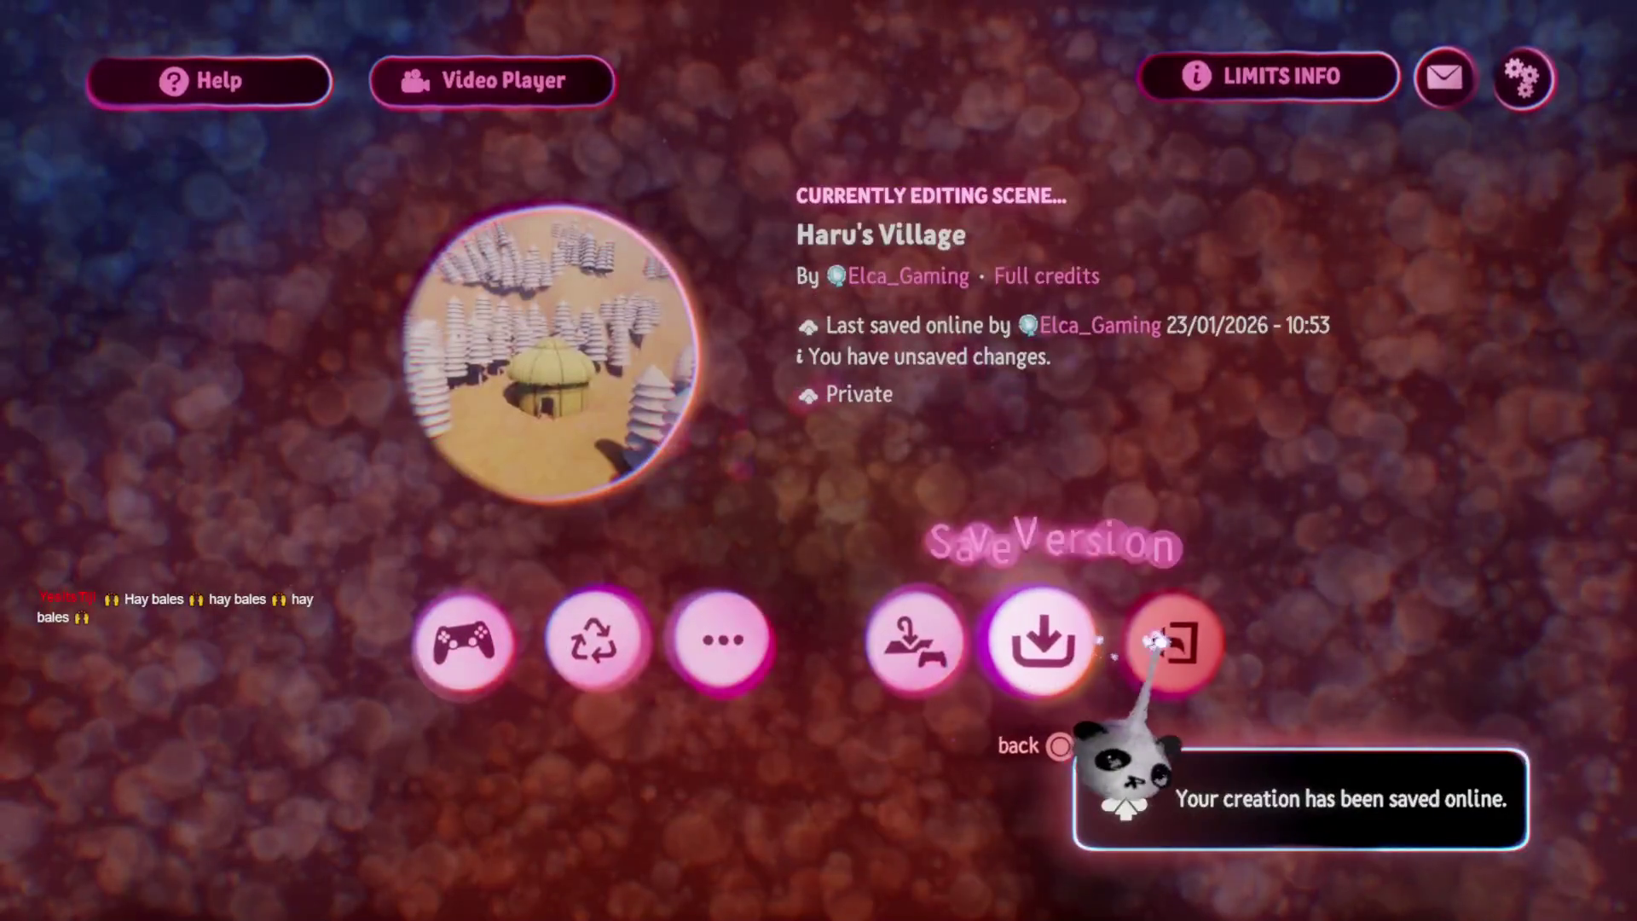
left_click(1168, 639)
left_click(516, 580)
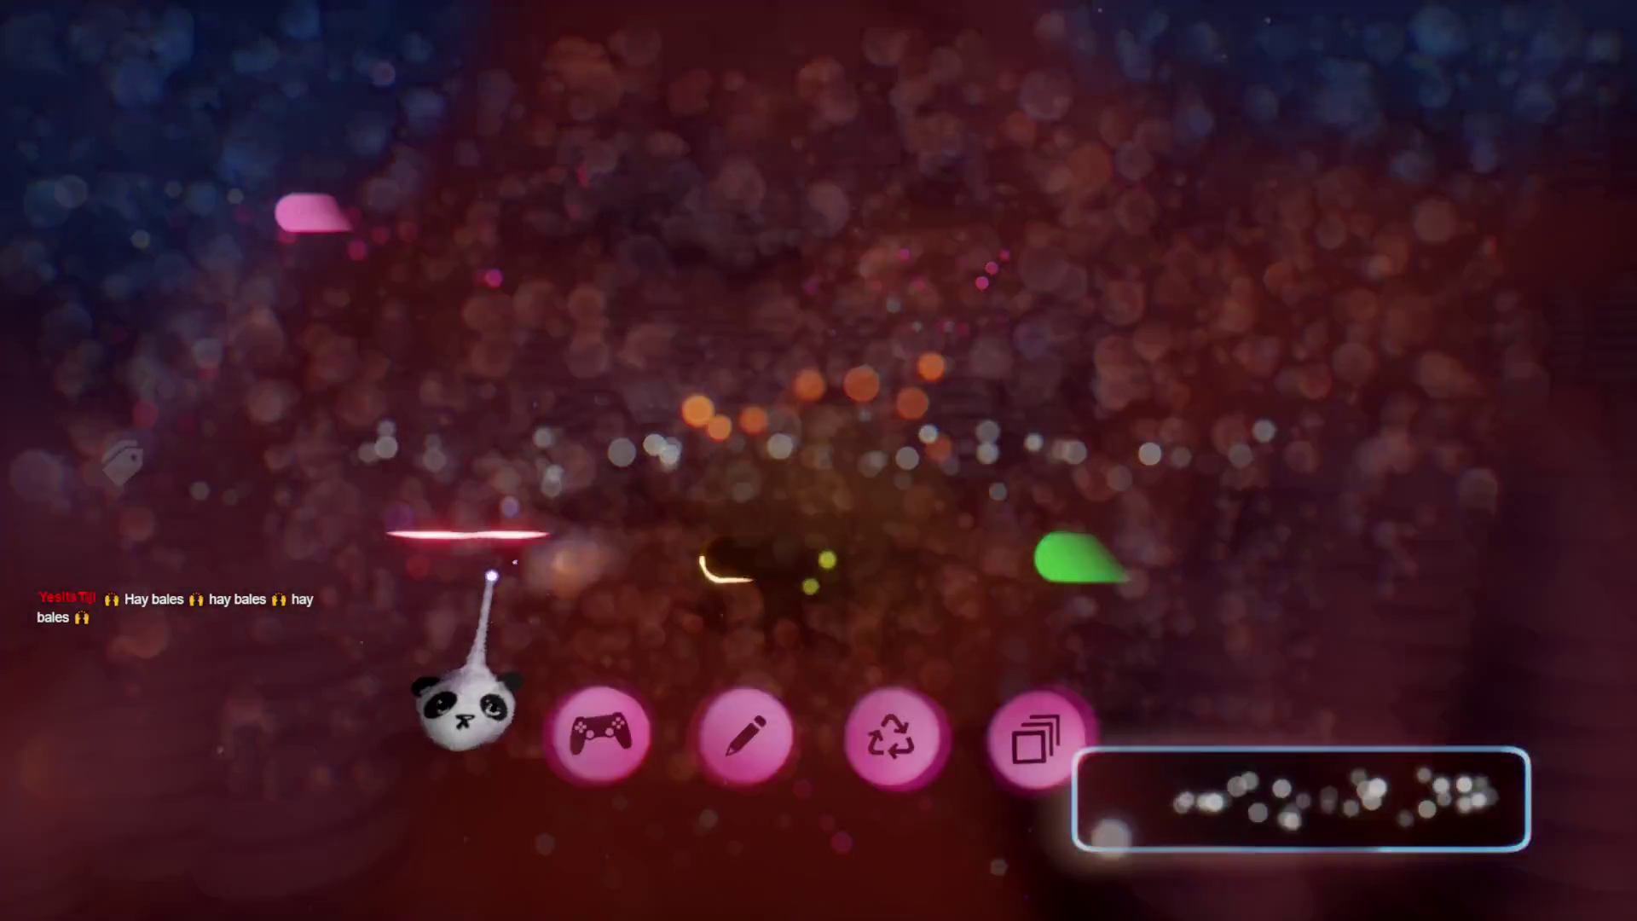
scroll(701, 647, "right", 2)
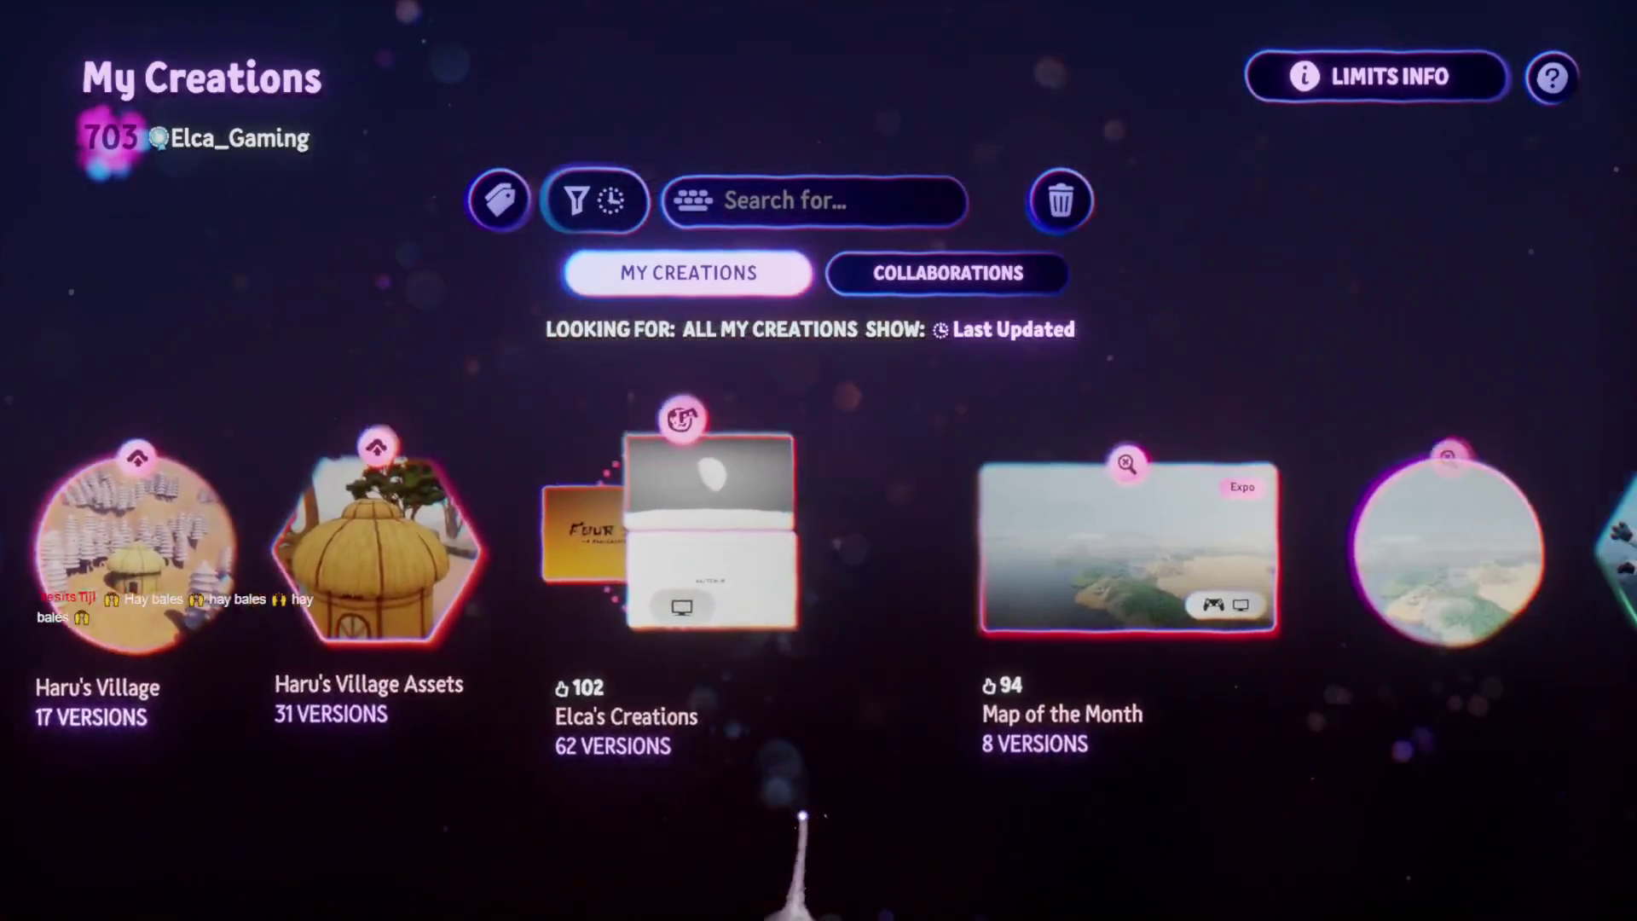
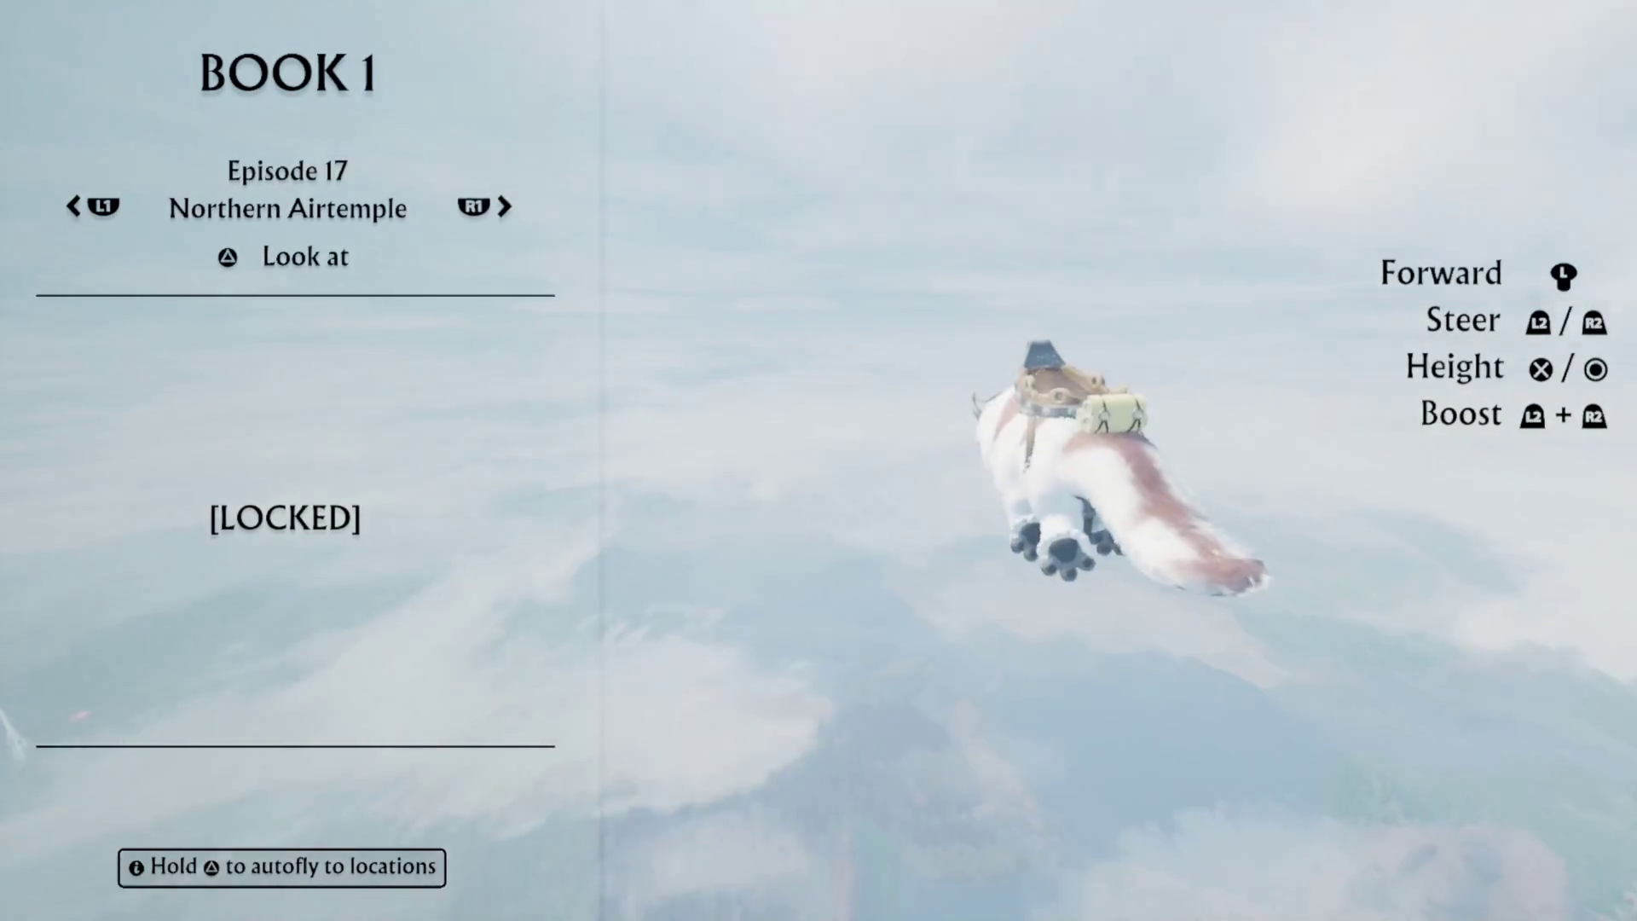
Dismiss the episode info panel and pause the flying bison game
key("Escape")
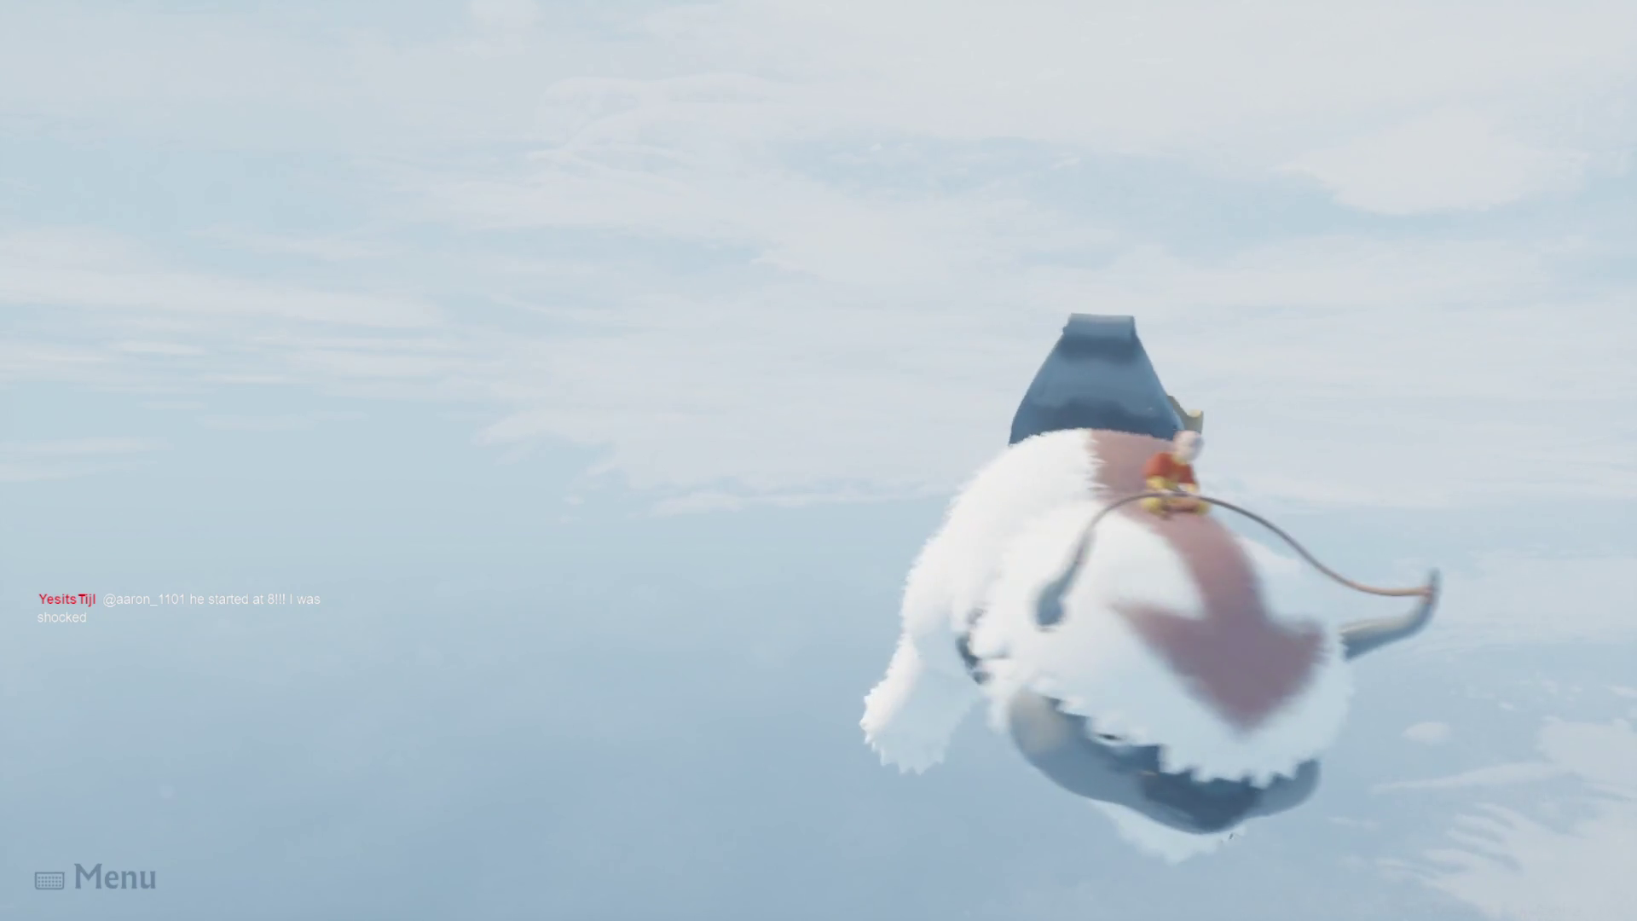
key("Escape")
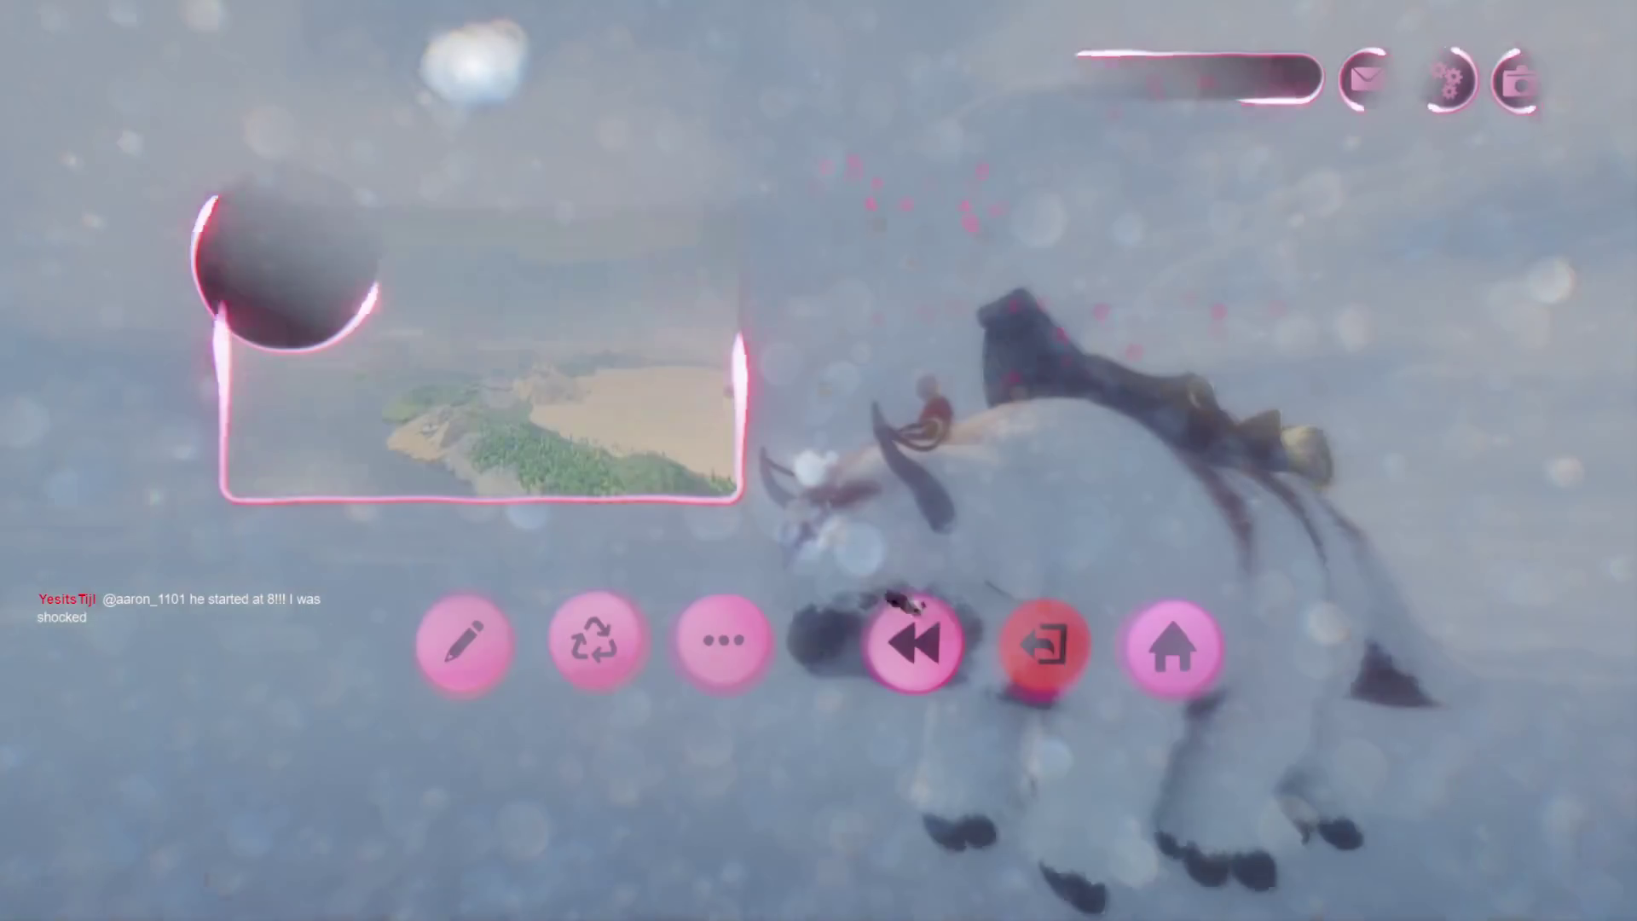
Quit to My Creations and choose Edit on Haru's Village Assets
left_click(1042, 647)
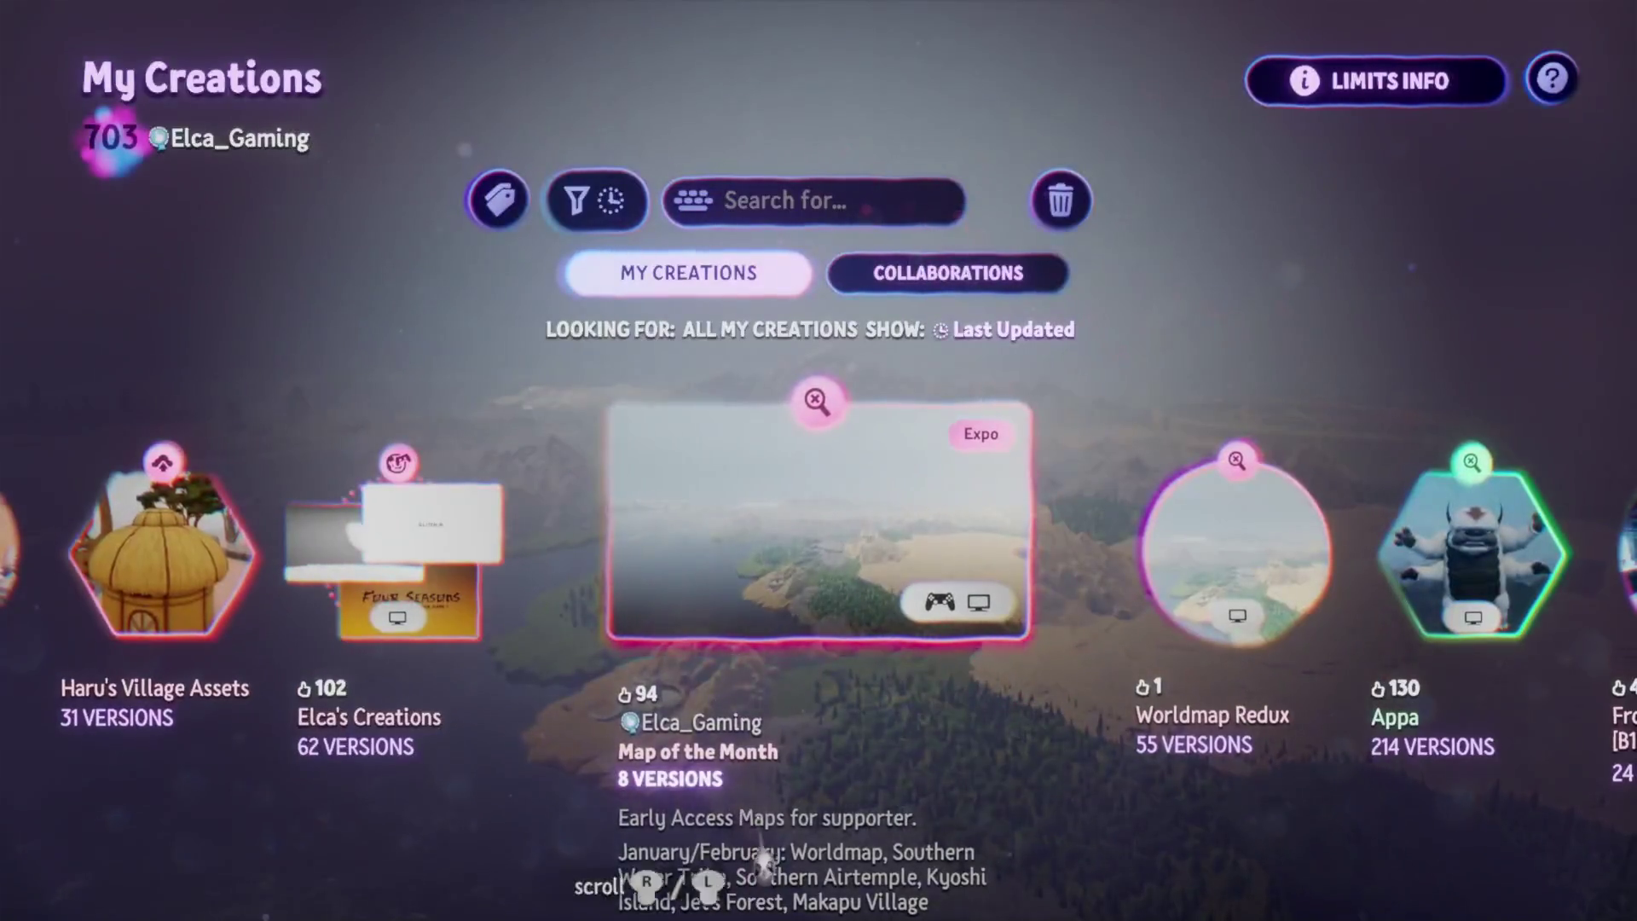
key("Left")
key("Left")
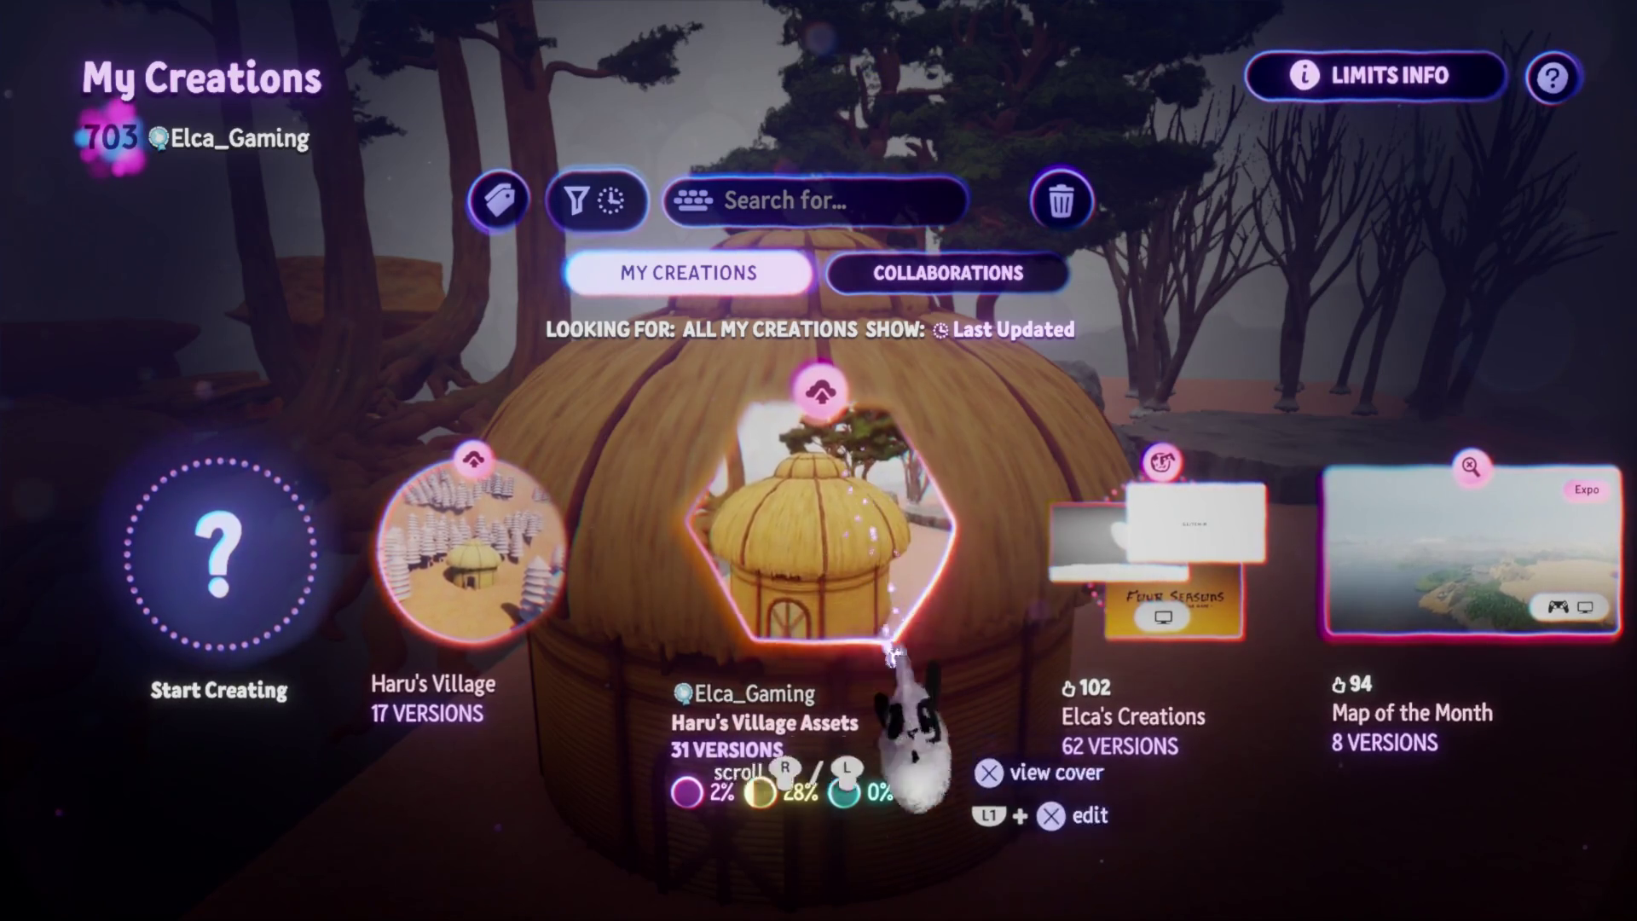
left_click(874, 669)
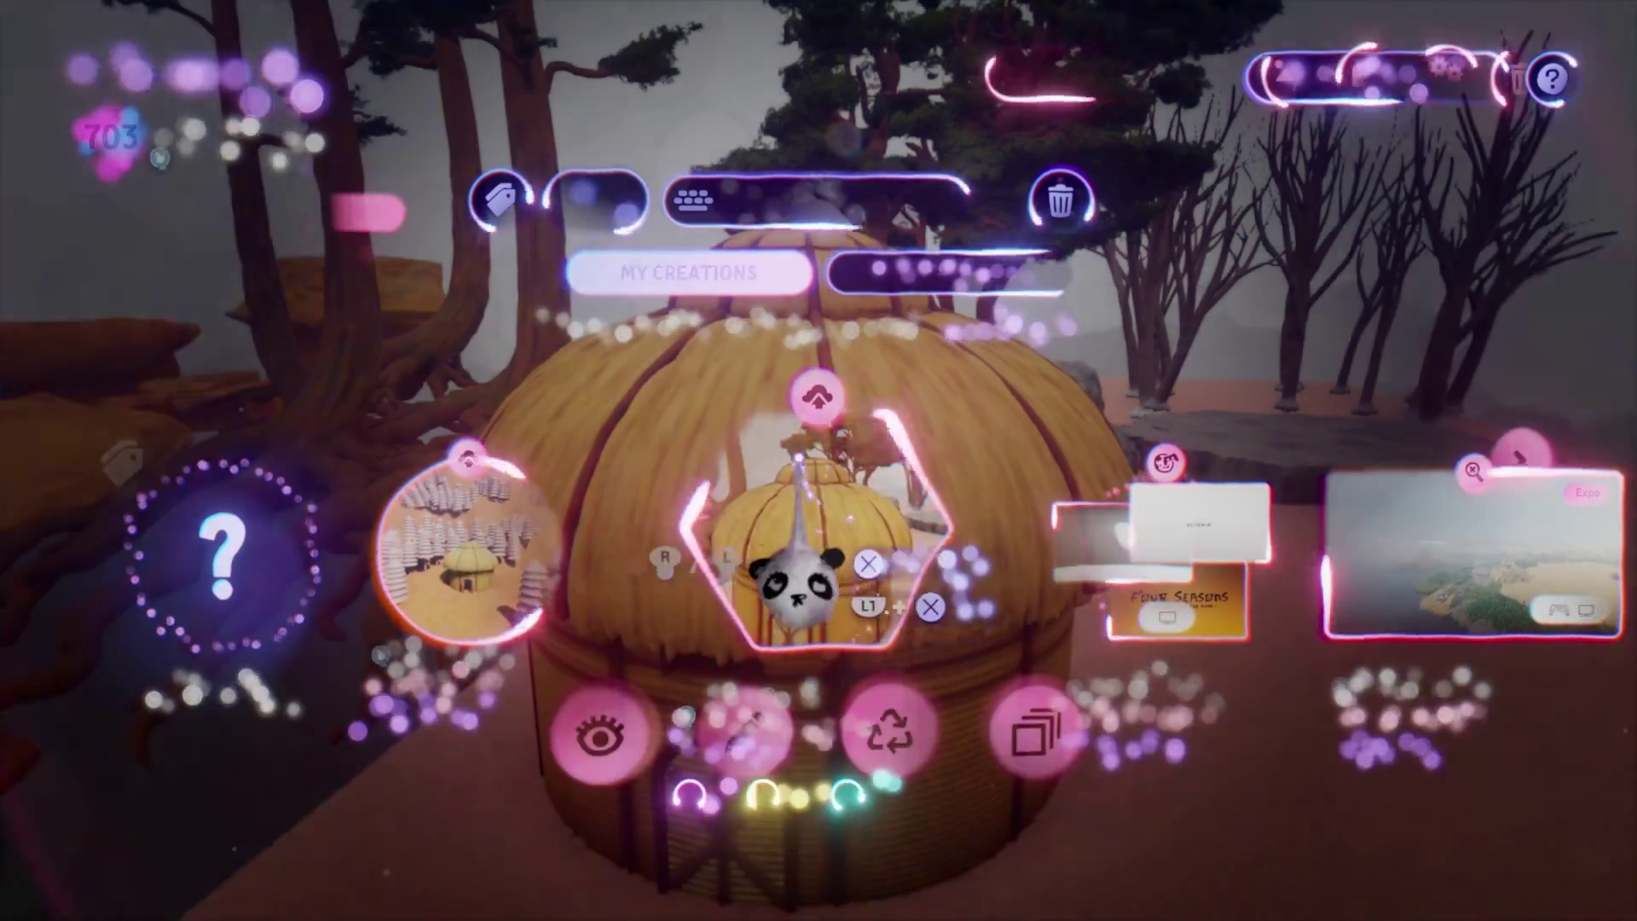
left_click(742, 731)
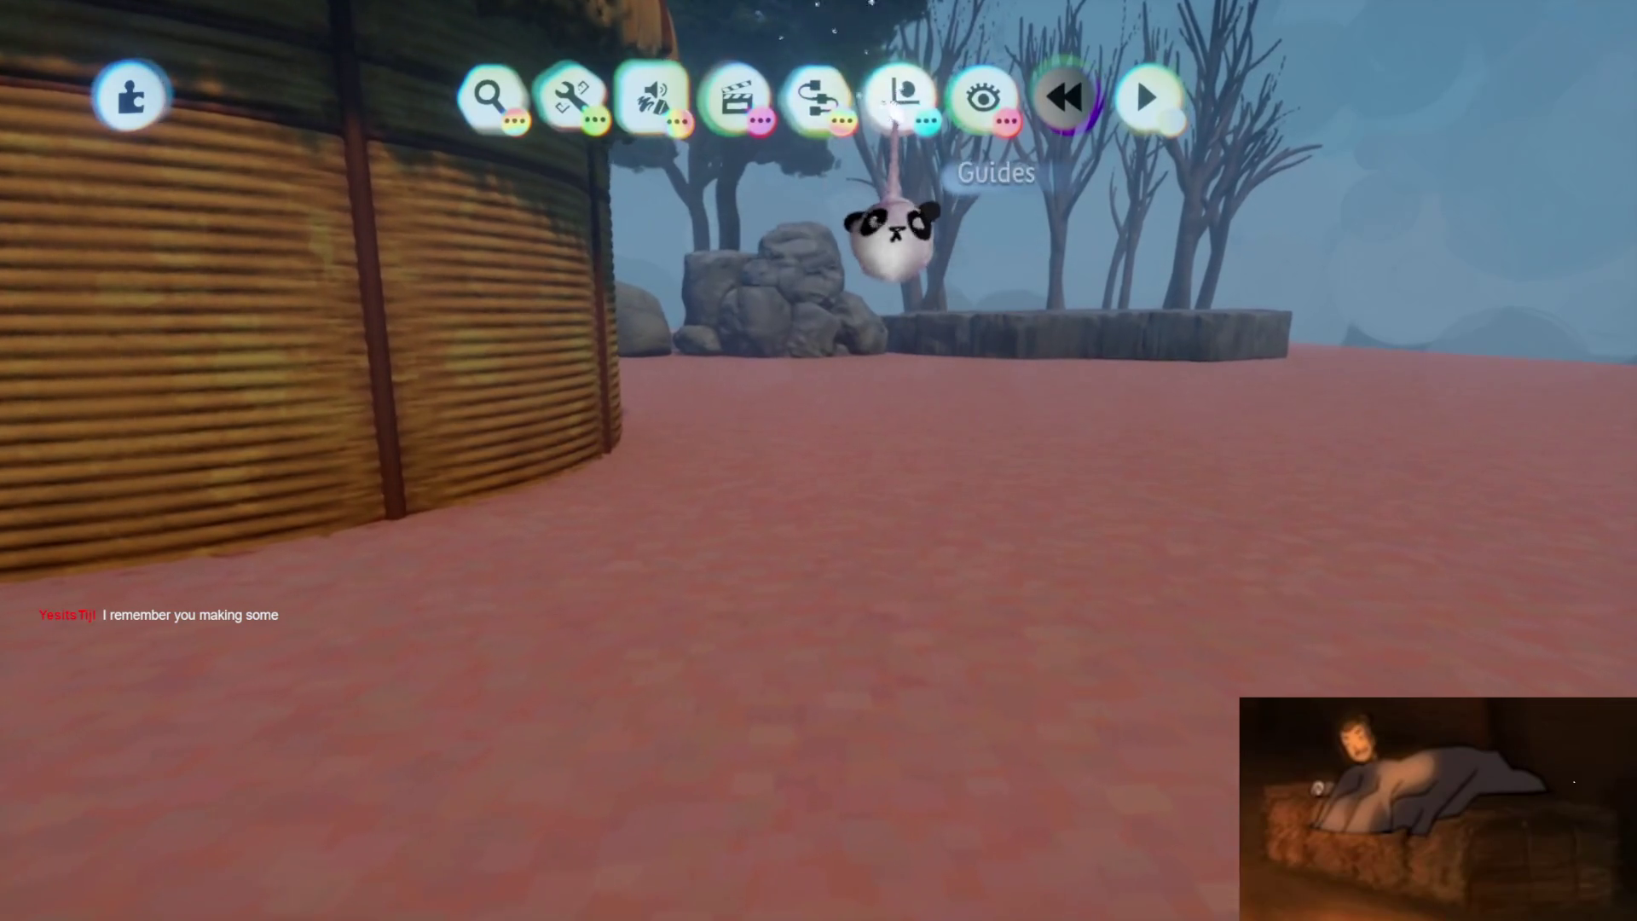
Start a new sculpture beside the thatched hut in Haru's Village Assets
left_click(532, 198)
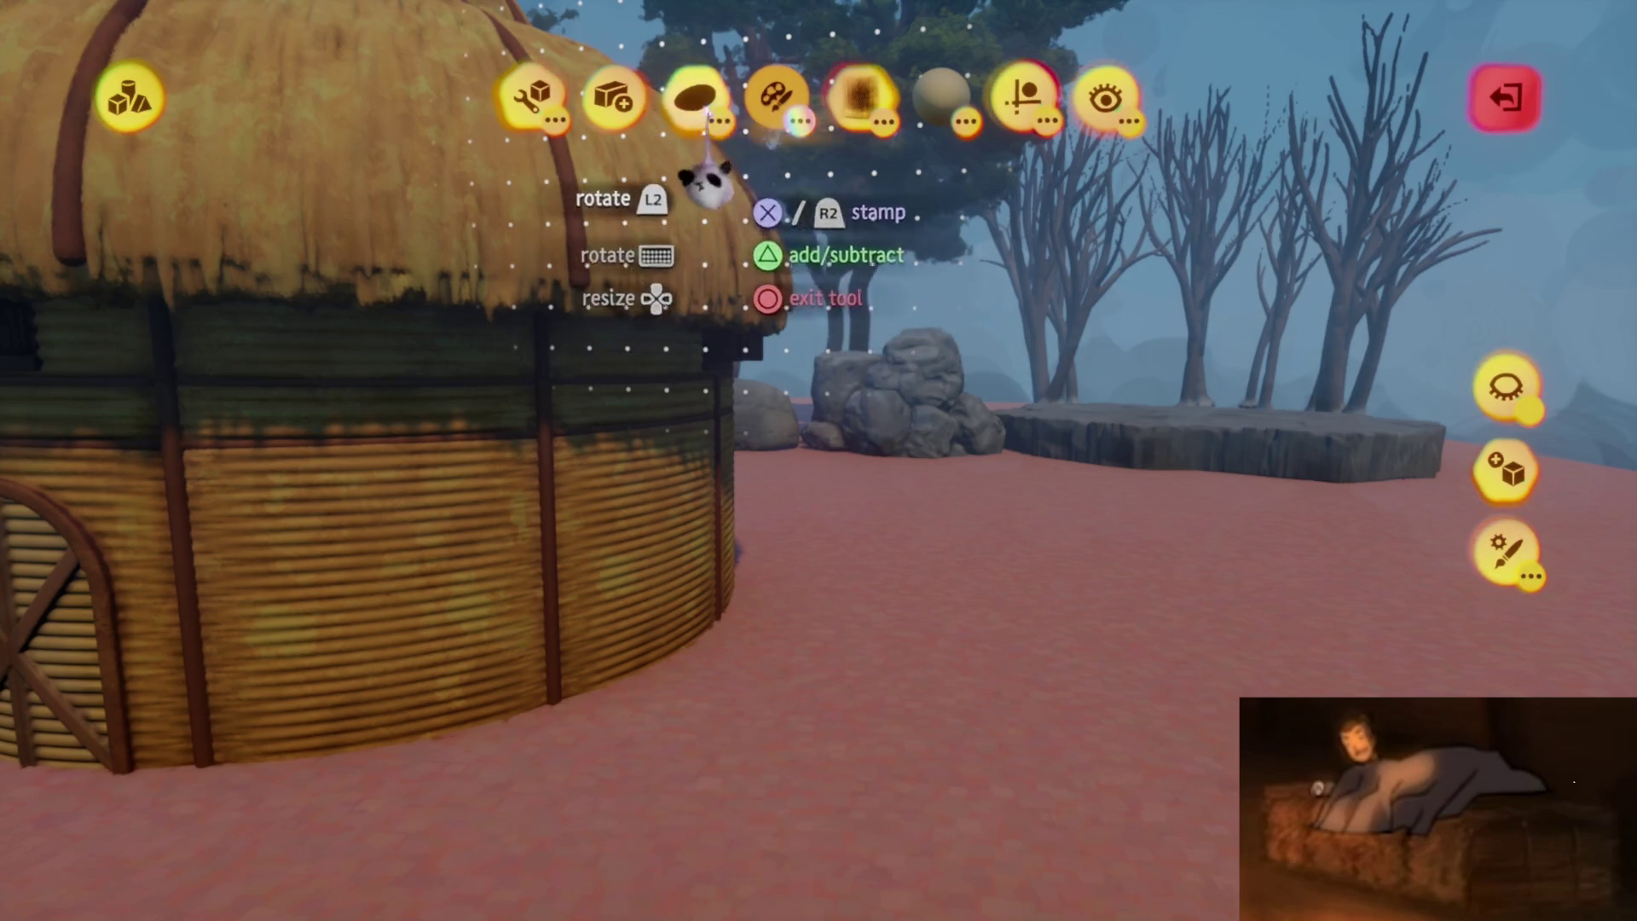
Choose a stretched tube as the stamp shape and colour it tan orange
left_click(584, 337)
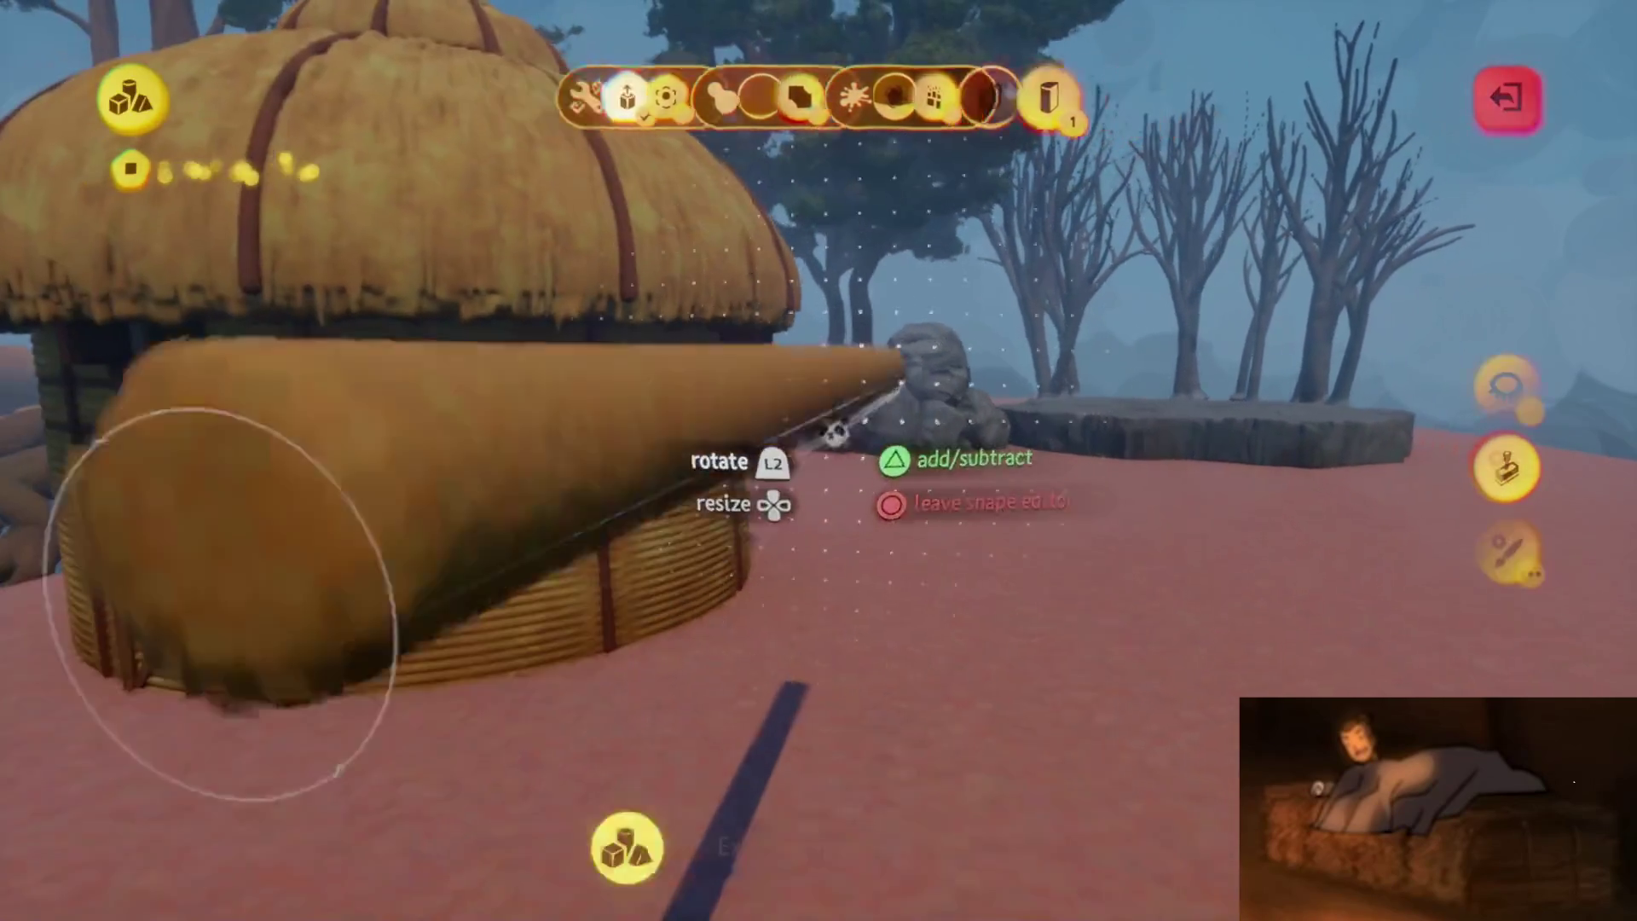
key("Escape")
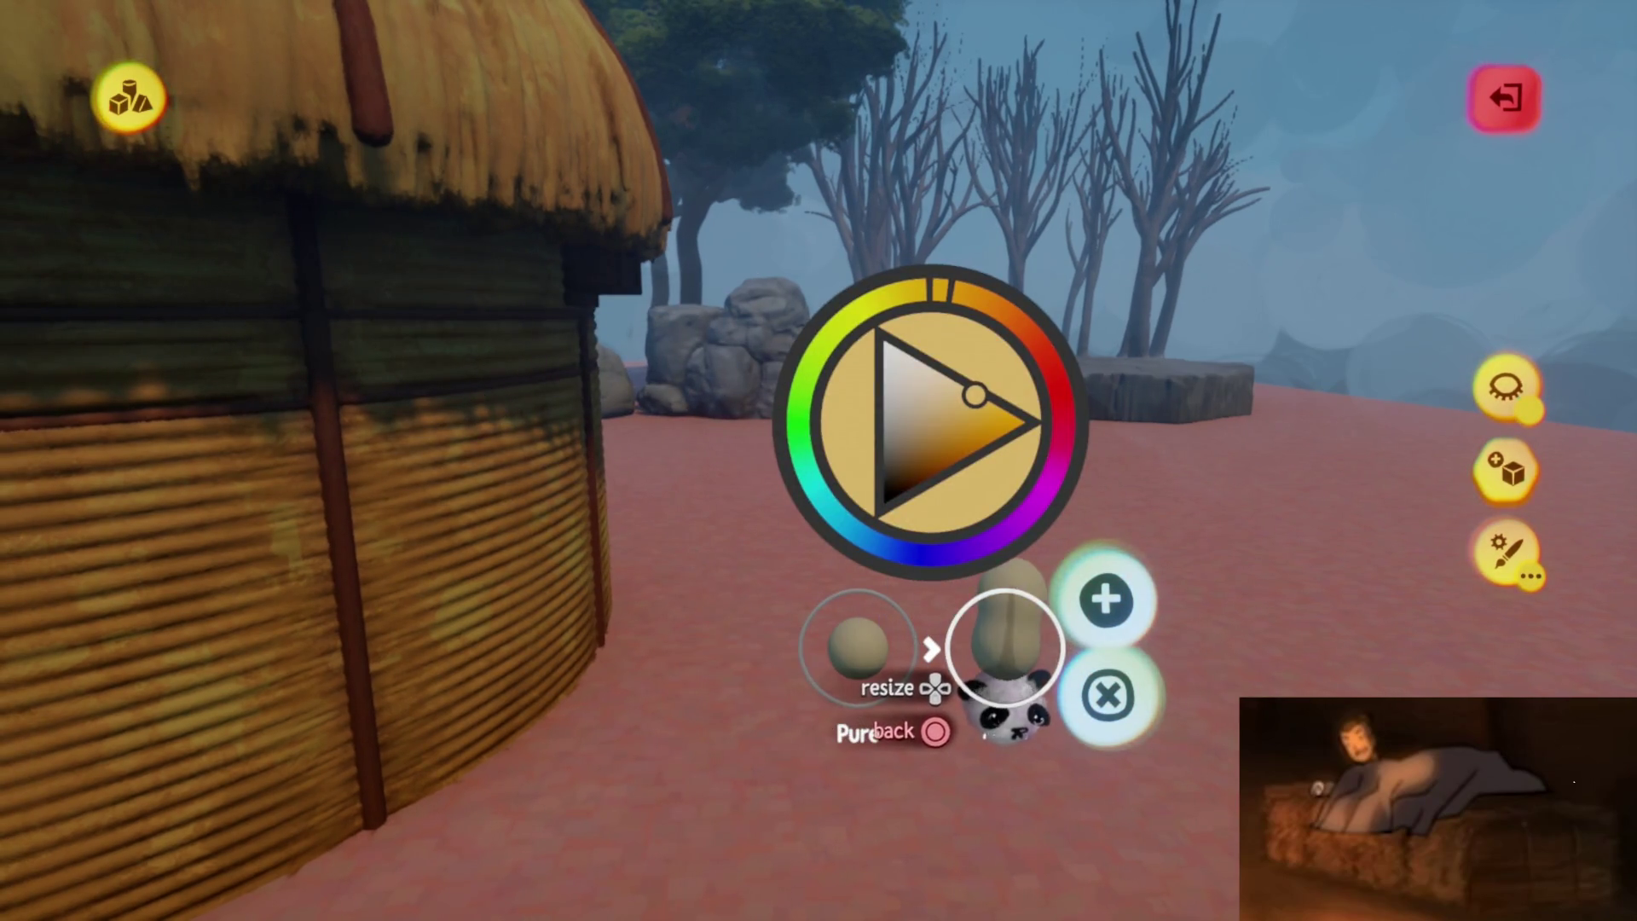
left_click(1005, 648)
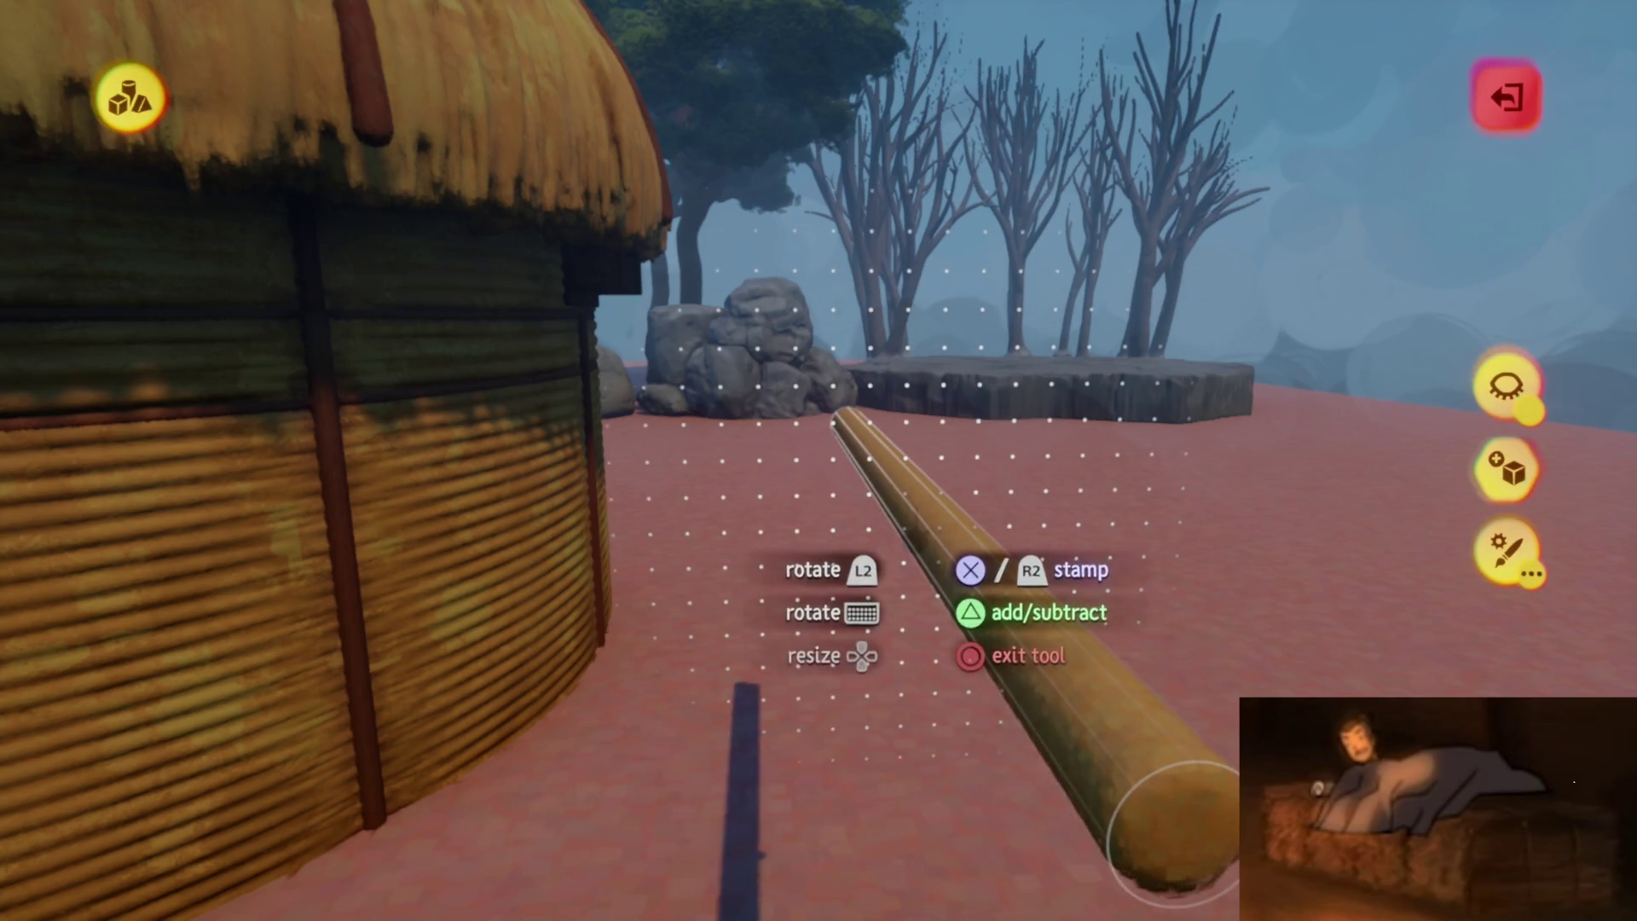
left_click(964, 648)
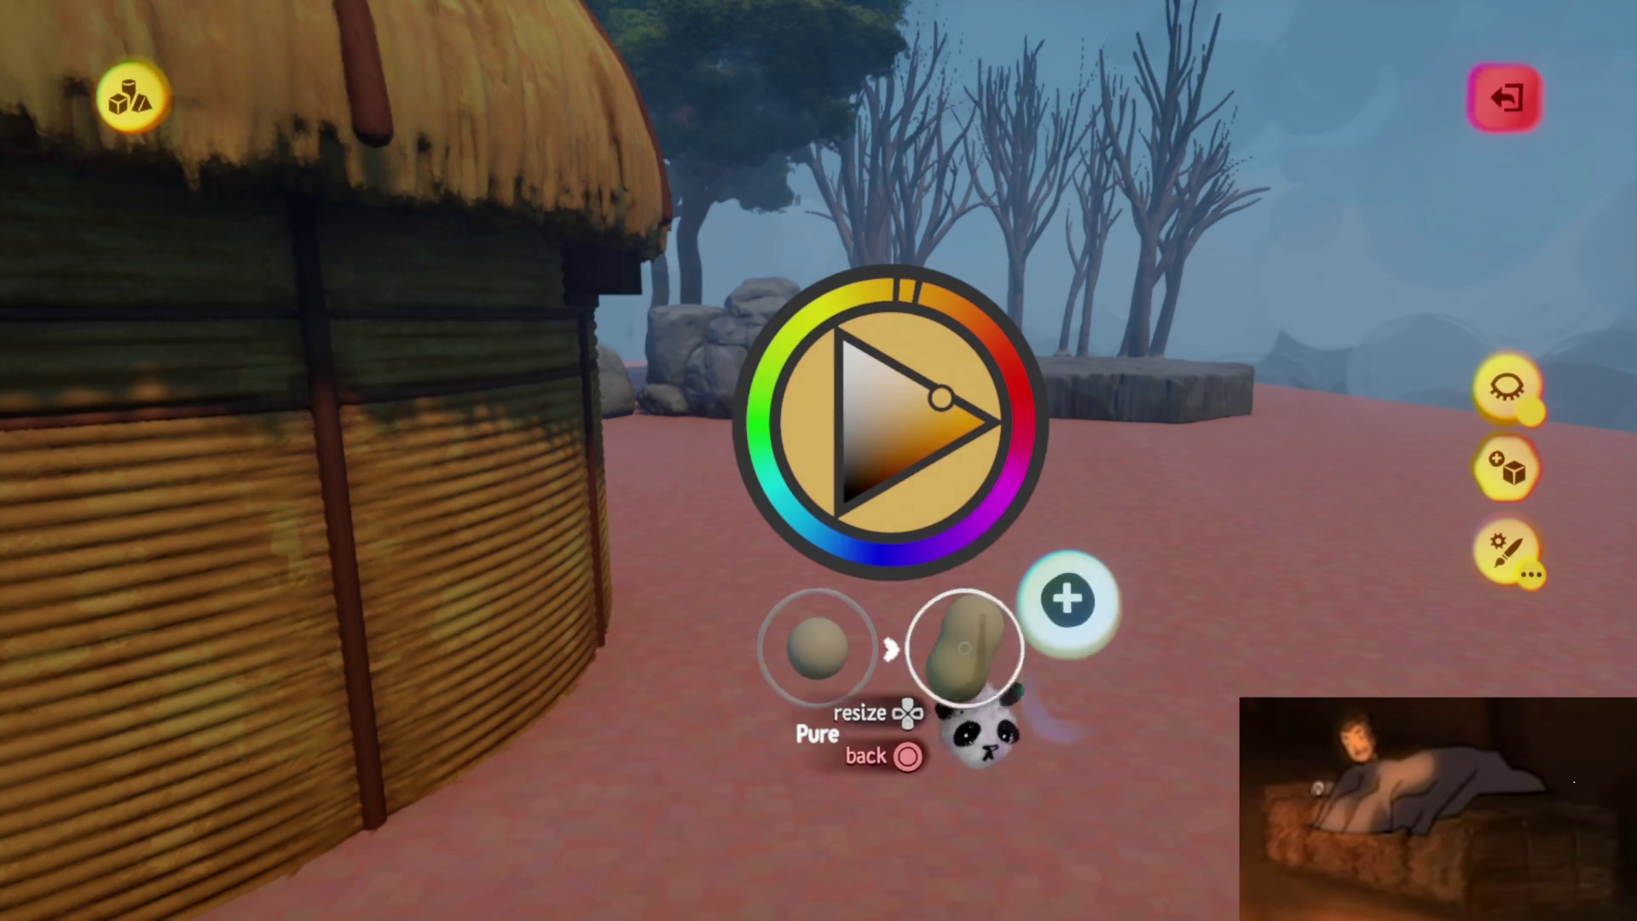
key("Escape")
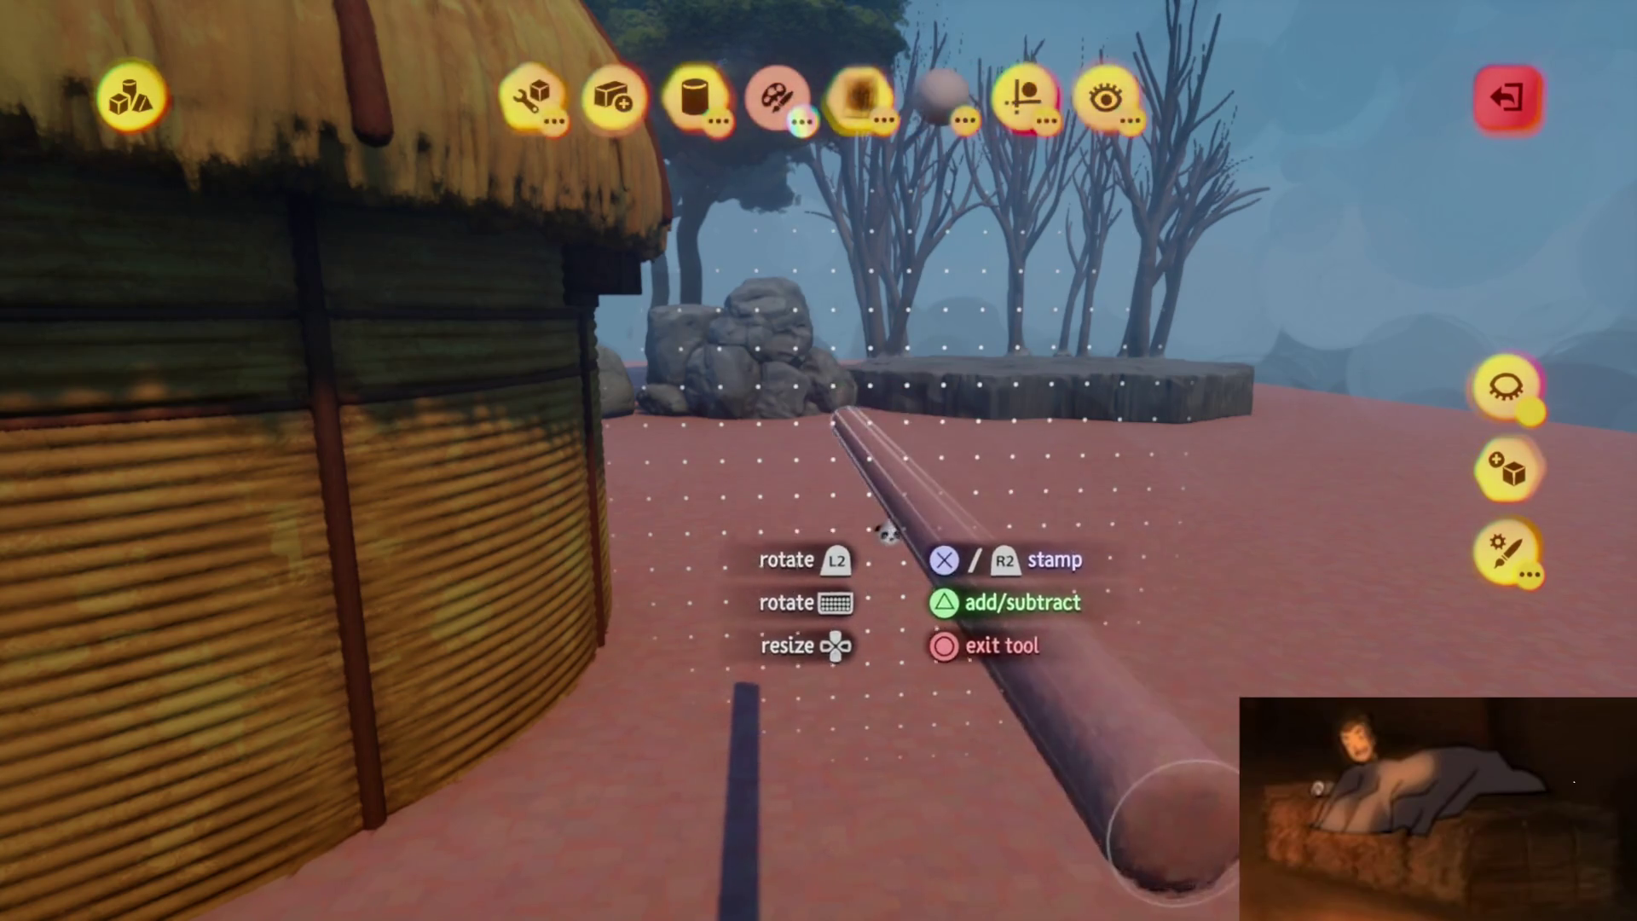
key("c")
left_click(986, 750)
key("Escape")
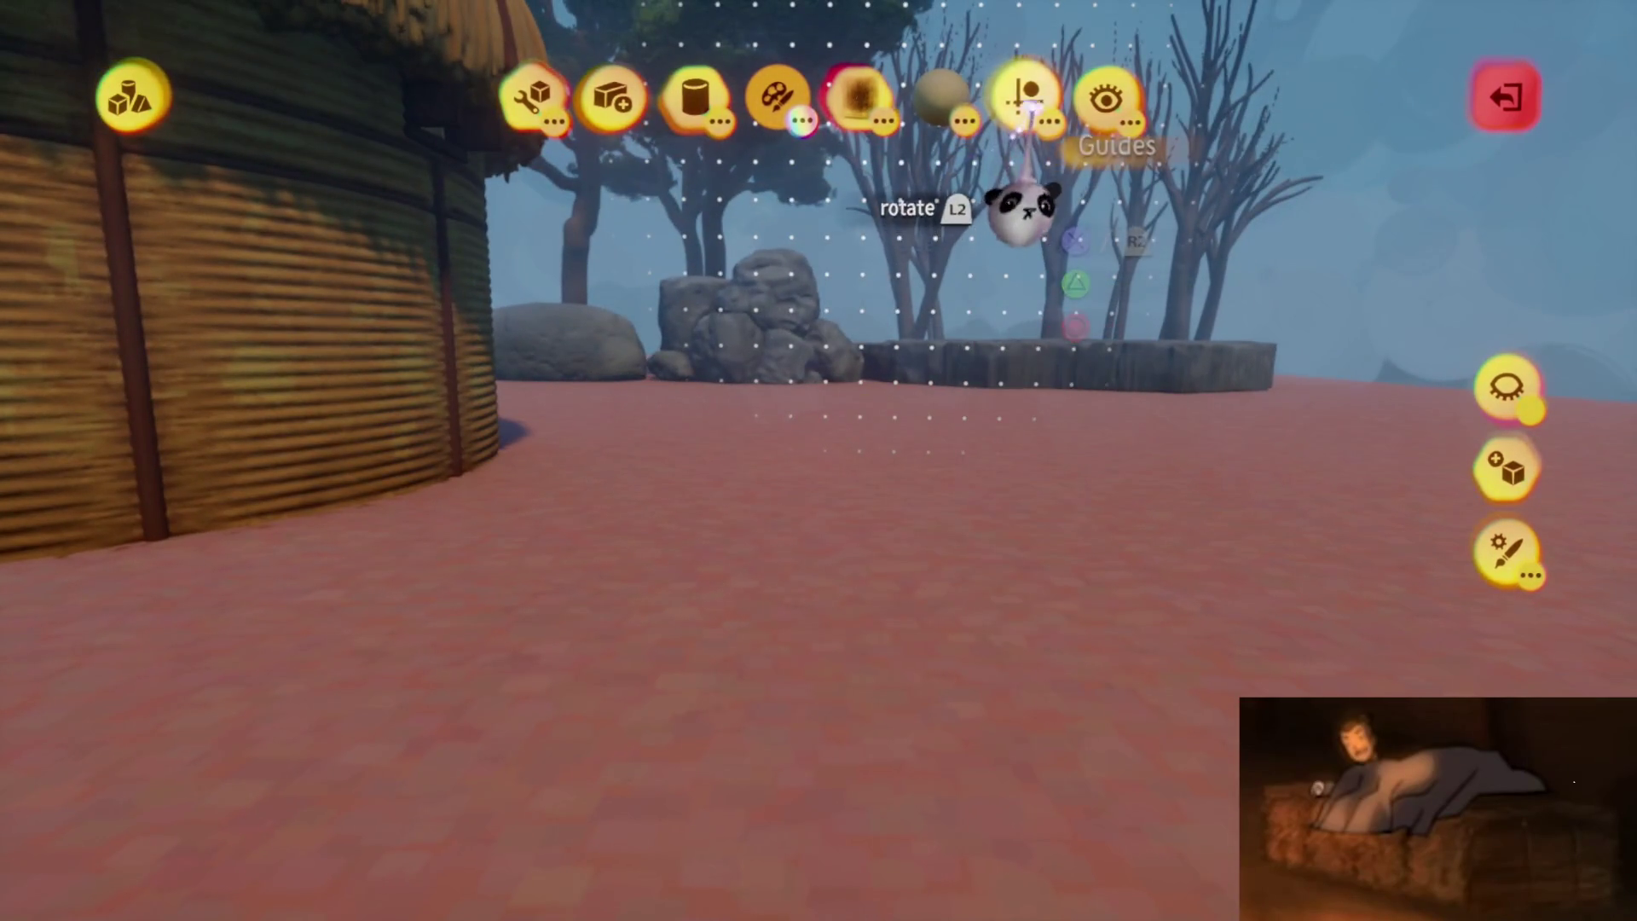
Open Guides, rotate and widen the straw bundle, then clone it into a long row
left_click(1029, 101)
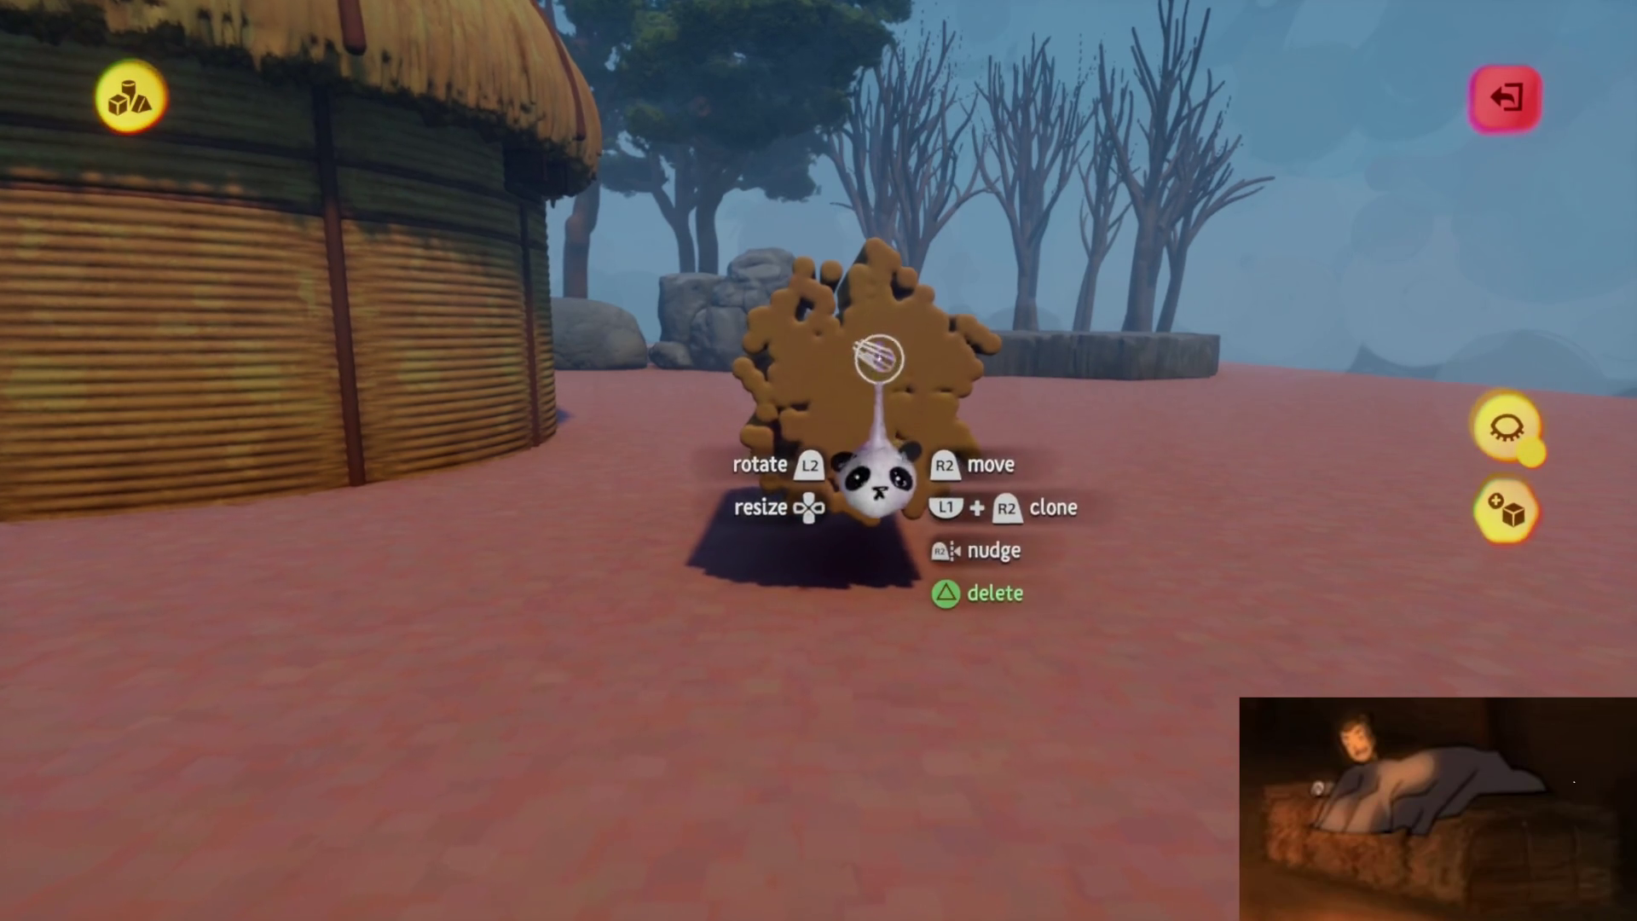
mouse_move(863, 383)
left_mouse_down()
mouse_move(890, 364)
mouse_move(870, 420)
mouse_move(870, 384)
mouse_move(884, 413)
mouse_move(925, 419)
mouse_move(877, 494)
mouse_move(870, 475)
left_mouse_up()
key("Right")
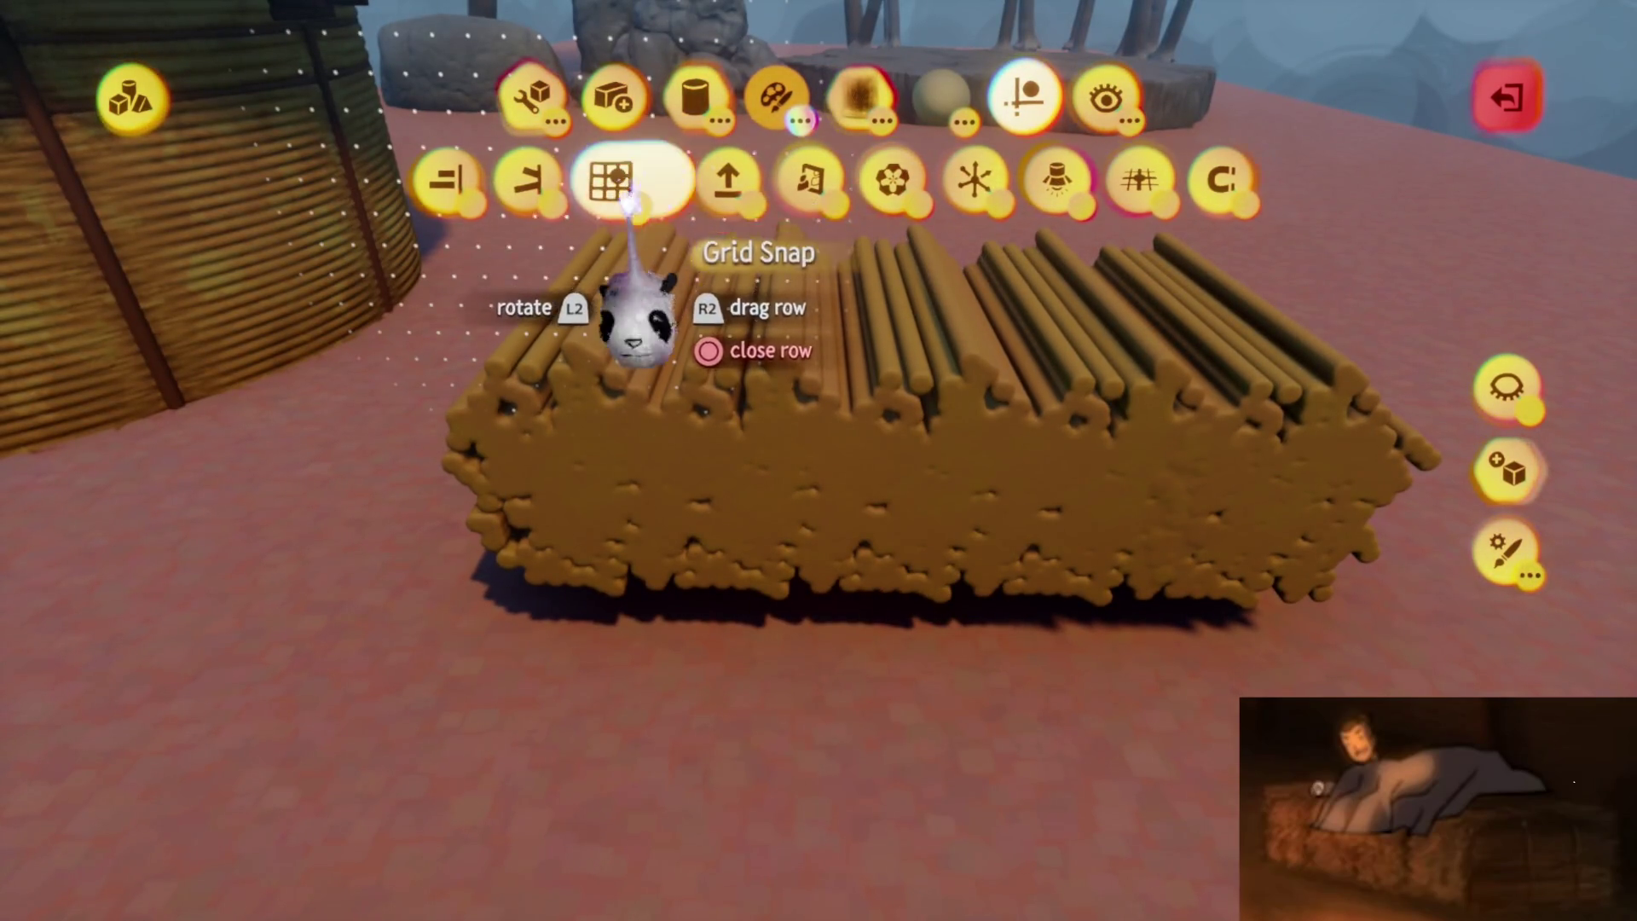
Orbit around the bale and switch the stamp shape from adding to subtracting
mouse_move(797, 516)
middle_mouse_down()
mouse_move(811, 468)
mouse_move(972, 401)
middle_mouse_up()
mouse_move(956, 490)
middle_mouse_down()
mouse_move(903, 550)
mouse_move(964, 459)
mouse_move(1044, 418)
middle_mouse_up()
key("t")
scroll(1140, 453, "up", 5)
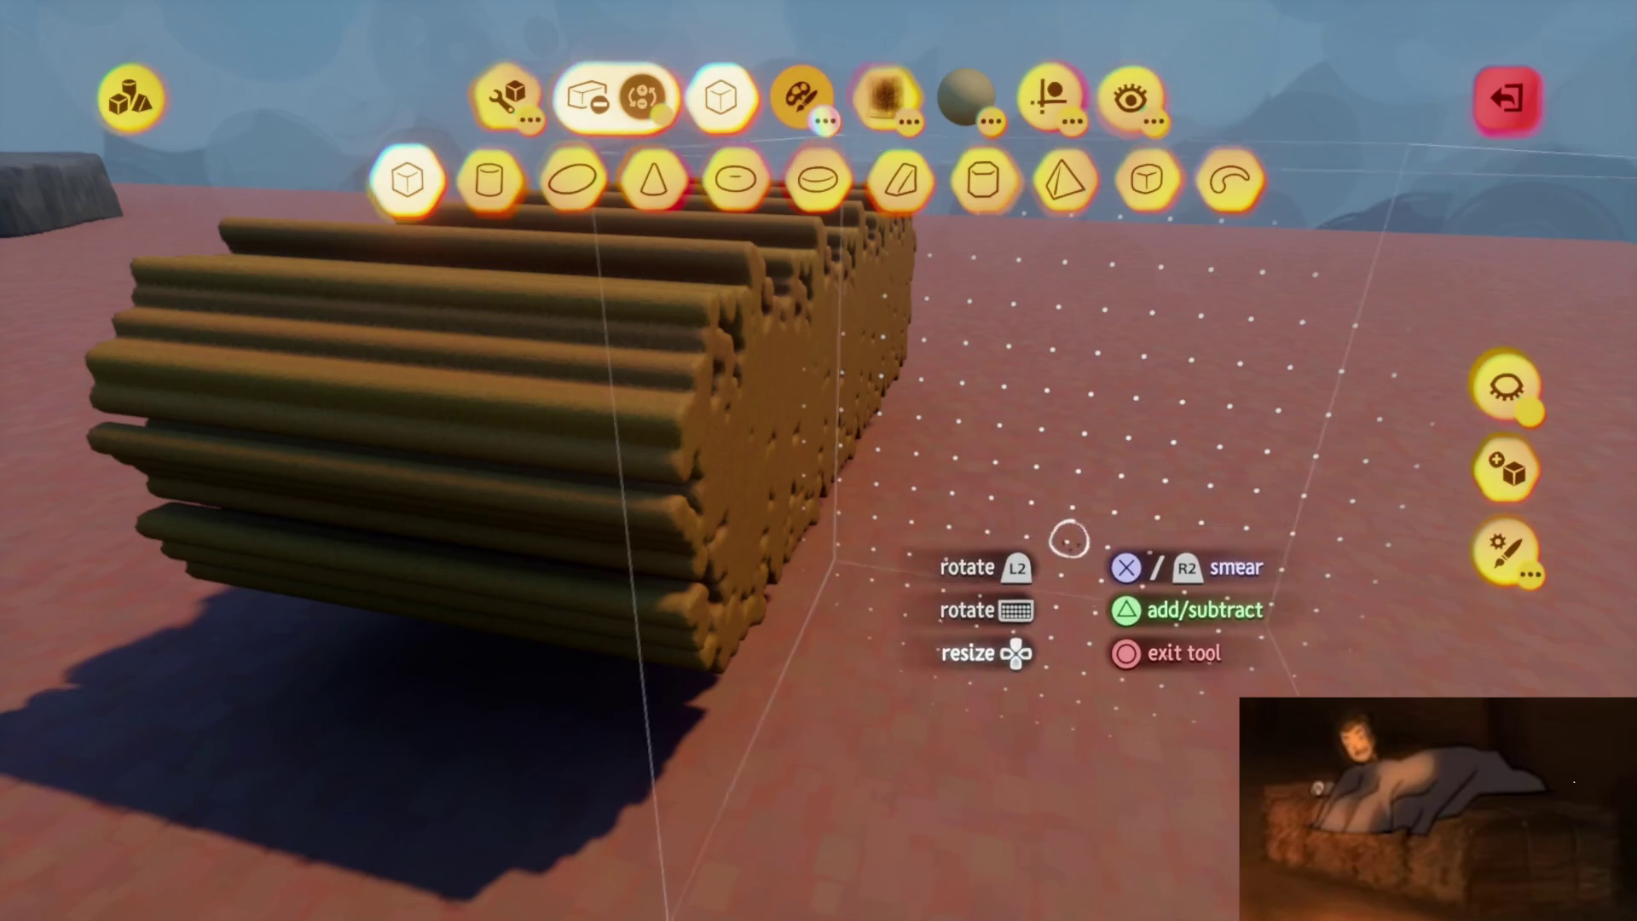
mouse_move(1080, 545)
middle_mouse_down()
mouse_move(1103, 457)
mouse_move(1065, 582)
mouse_move(862, 212)
mouse_move(727, 219)
mouse_move(966, 554)
middle_mouse_up()
key("Escape")
key("Escape")
key("e")
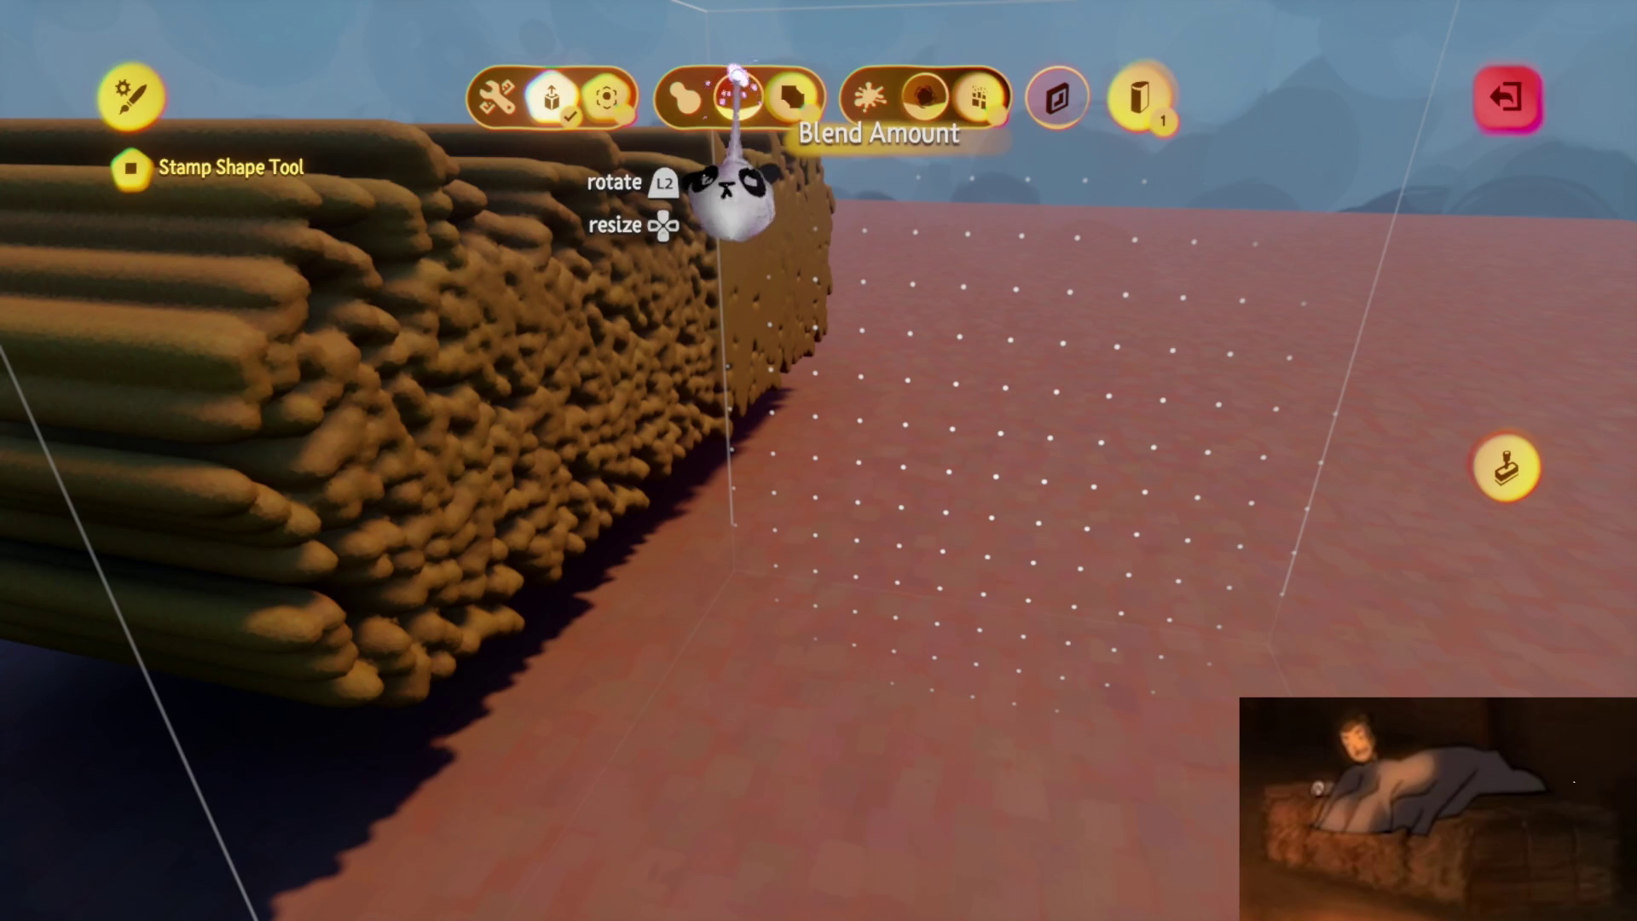
Raise the Blend Amount to soften the bale's spiky flecks into soft blobs
mouse_move(886, 452)
middle_mouse_down()
mouse_move(903, 540)
mouse_move(1059, 621)
mouse_move(1041, 501)
mouse_move(772, 179)
mouse_move(734, 190)
mouse_move(778, 227)
mouse_move(742, 217)
middle_mouse_up()
mouse_move(805, 272)
middle_mouse_down()
mouse_move(1279, 548)
mouse_move(895, 439)
mouse_move(695, 460)
mouse_move(1509, 511)
middle_mouse_up()
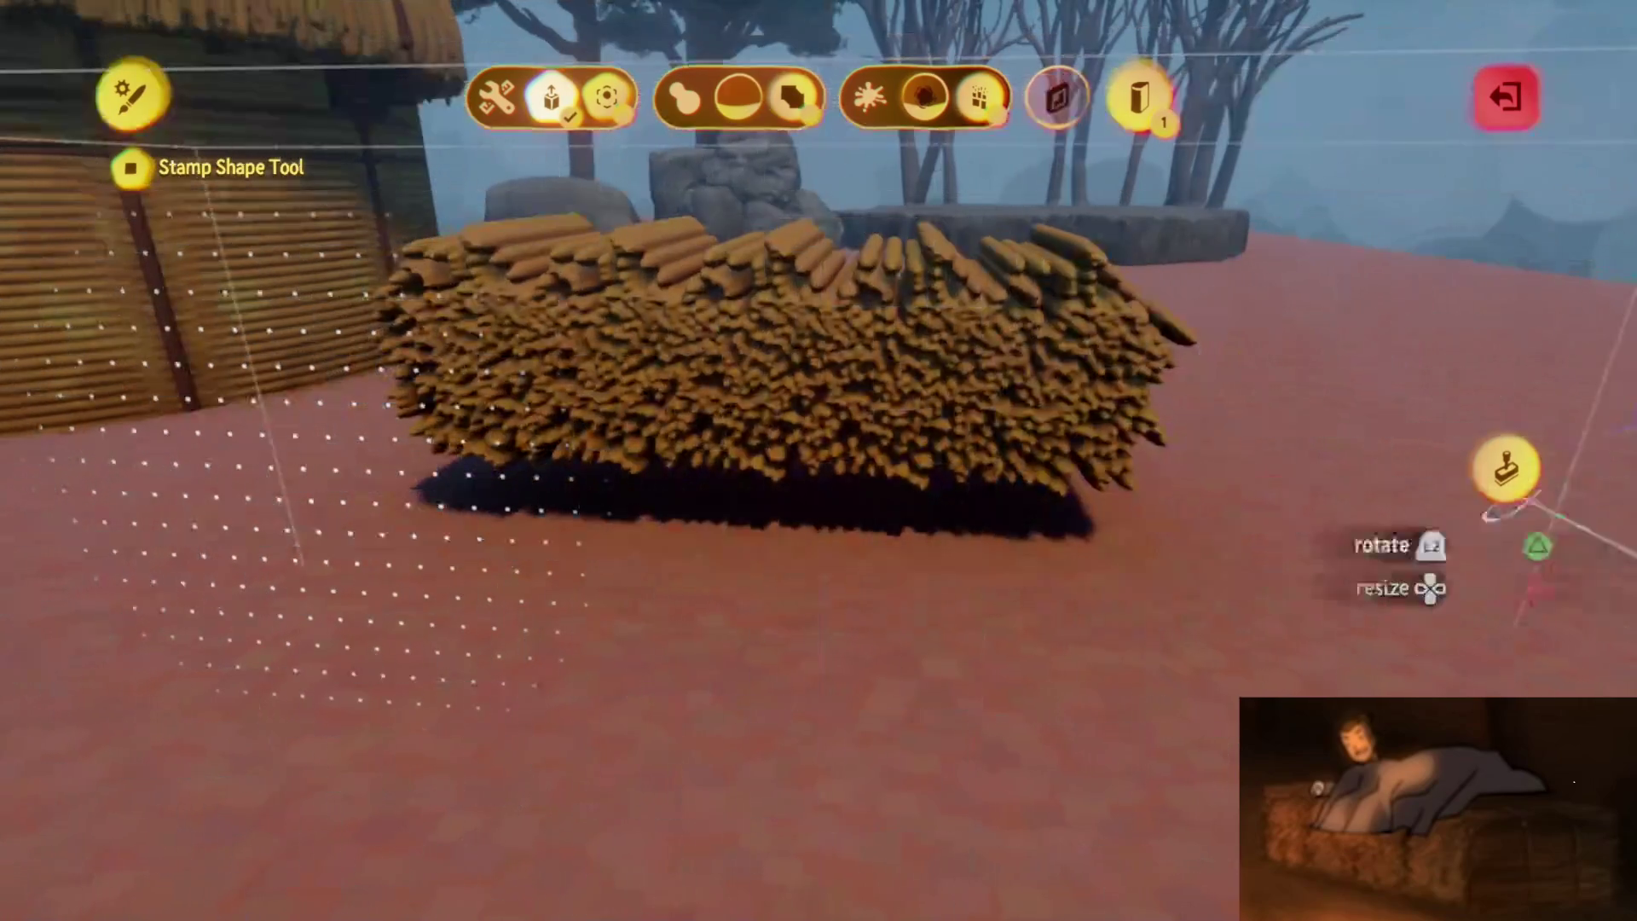
mouse_move(1040, 548)
middle_mouse_down()
mouse_move(811, 475)
mouse_move(778, 164)
mouse_move(725, 188)
middle_mouse_up()
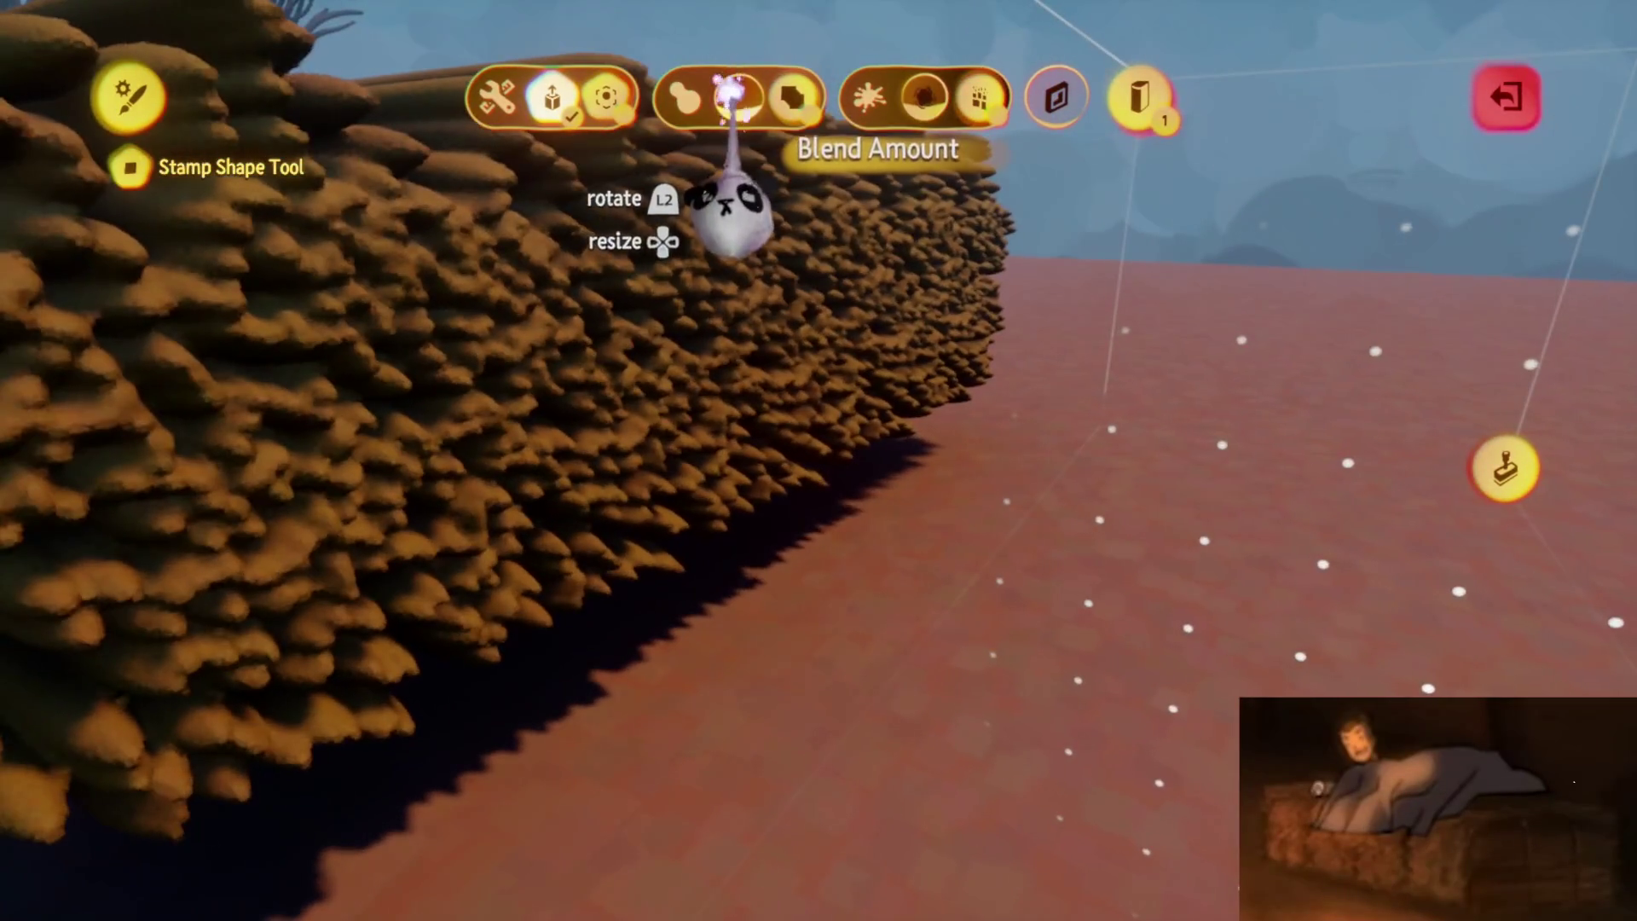
left_click_drag(729, 81, 731, 98)
mouse_move(785, 255)
middle_mouse_down()
mouse_move(1461, 529)
mouse_move(1492, 477)
middle_mouse_up()
key("Escape")
Move the straw sculpture left toward the thatched hut
mouse_move(761, 369)
left_mouse_down()
mouse_move(538, 347)
mouse_move(464, 359)
mouse_move(544, 356)
mouse_move(713, 523)
mouse_move(833, 540)
mouse_move(605, 439)
mouse_move(651, 431)
mouse_move(603, 457)
mouse_move(575, 444)
left_mouse_up()
key("Escape")
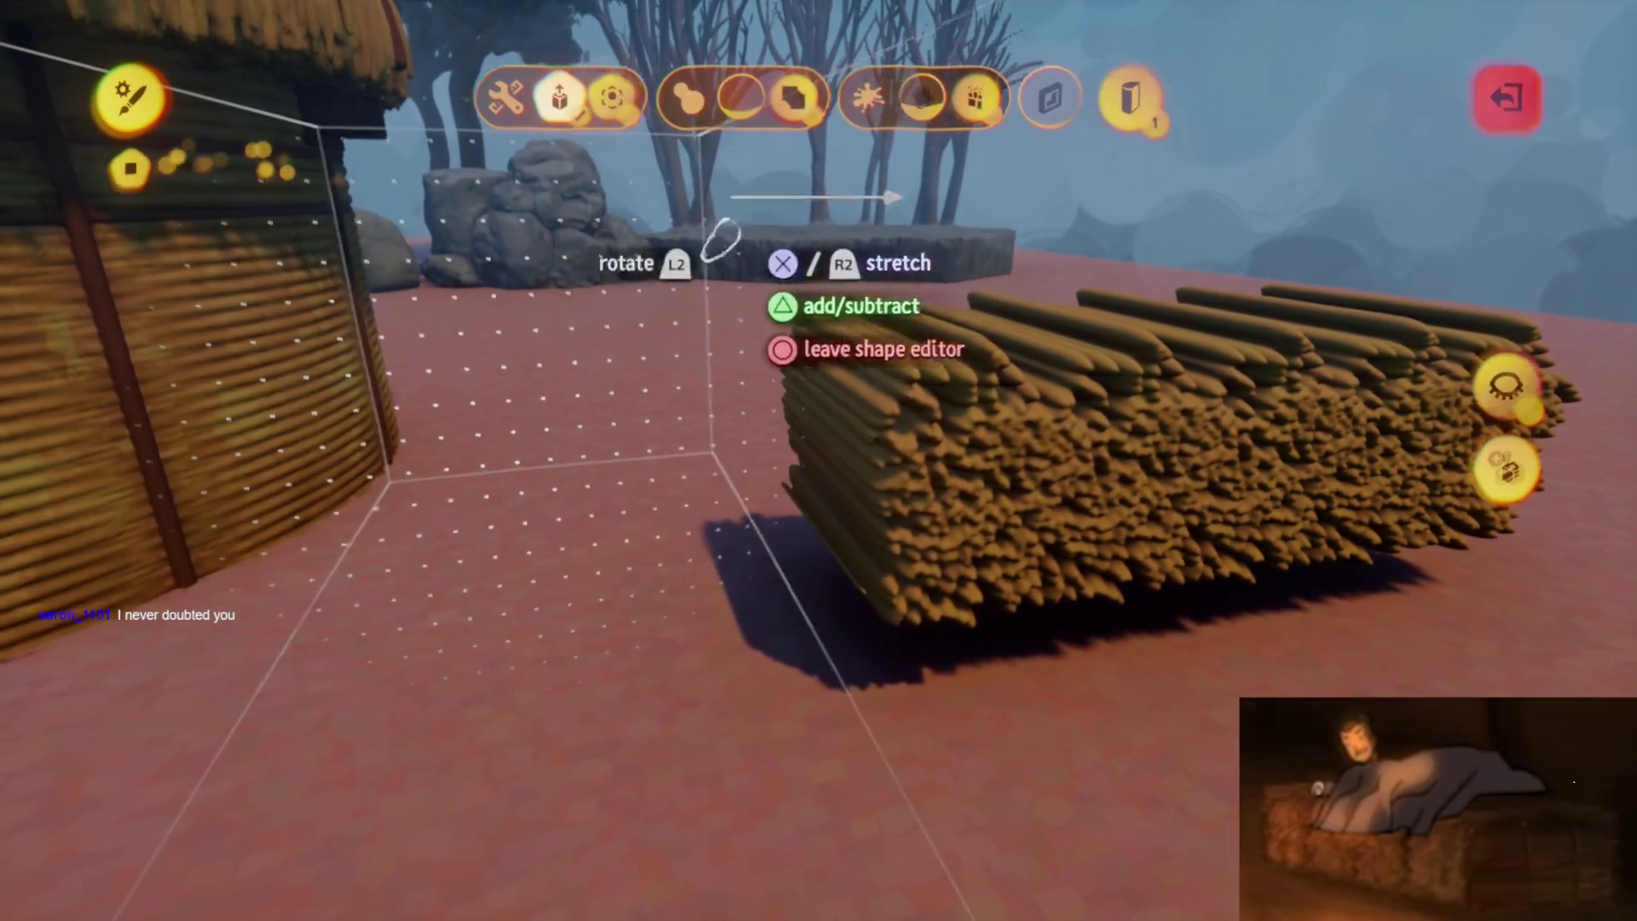
key("Escape")
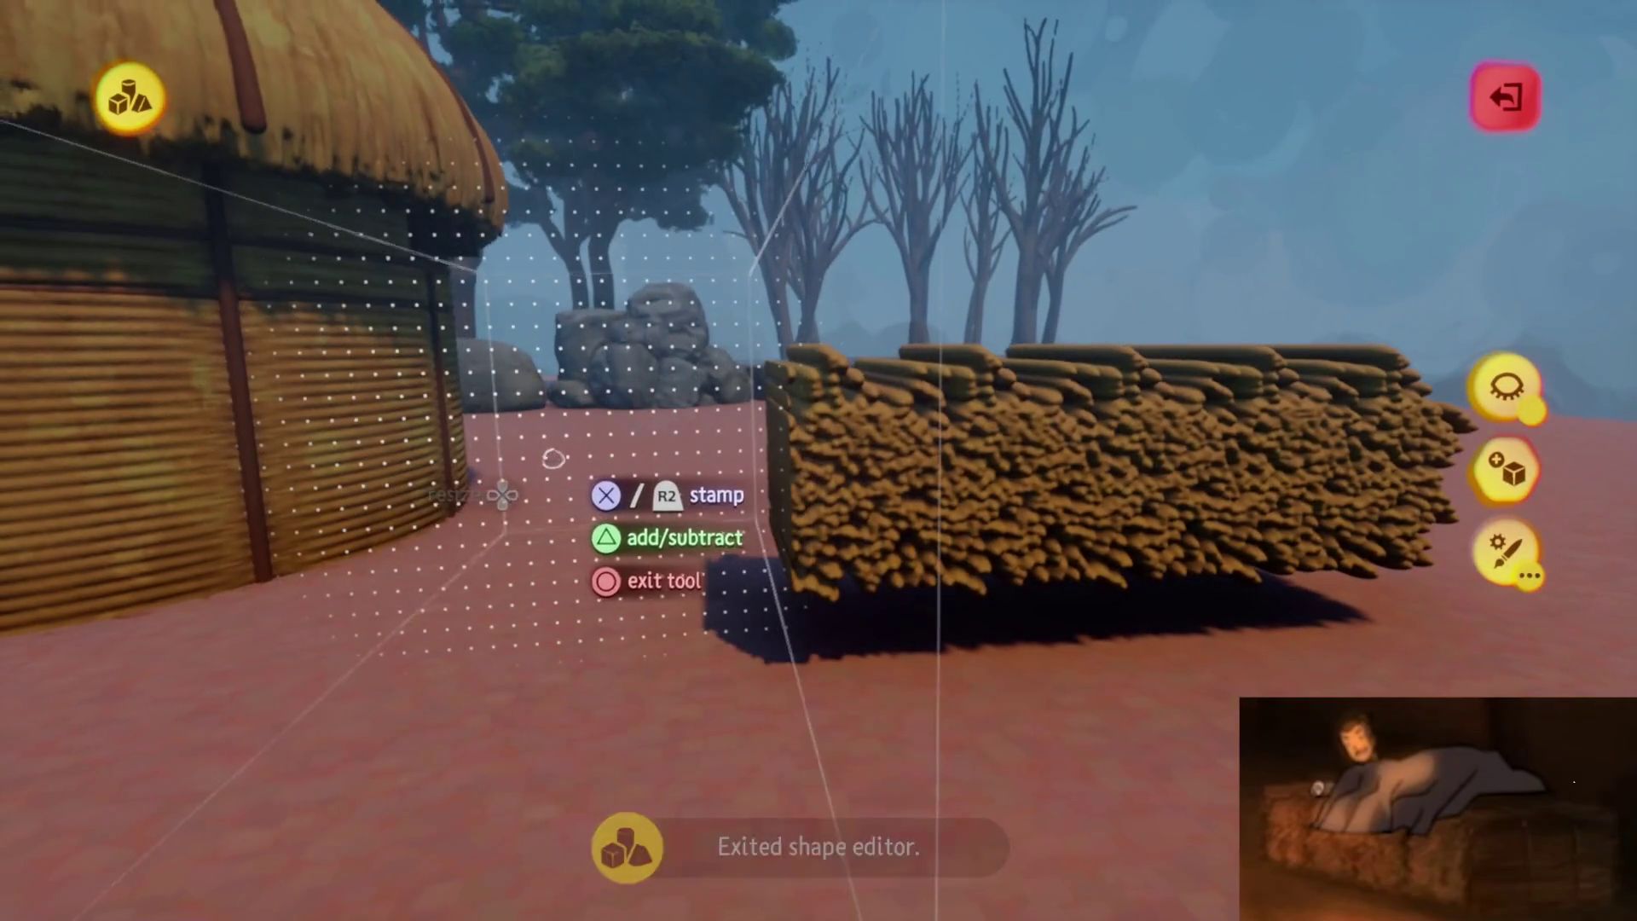
key("Escape")
key("Escape")
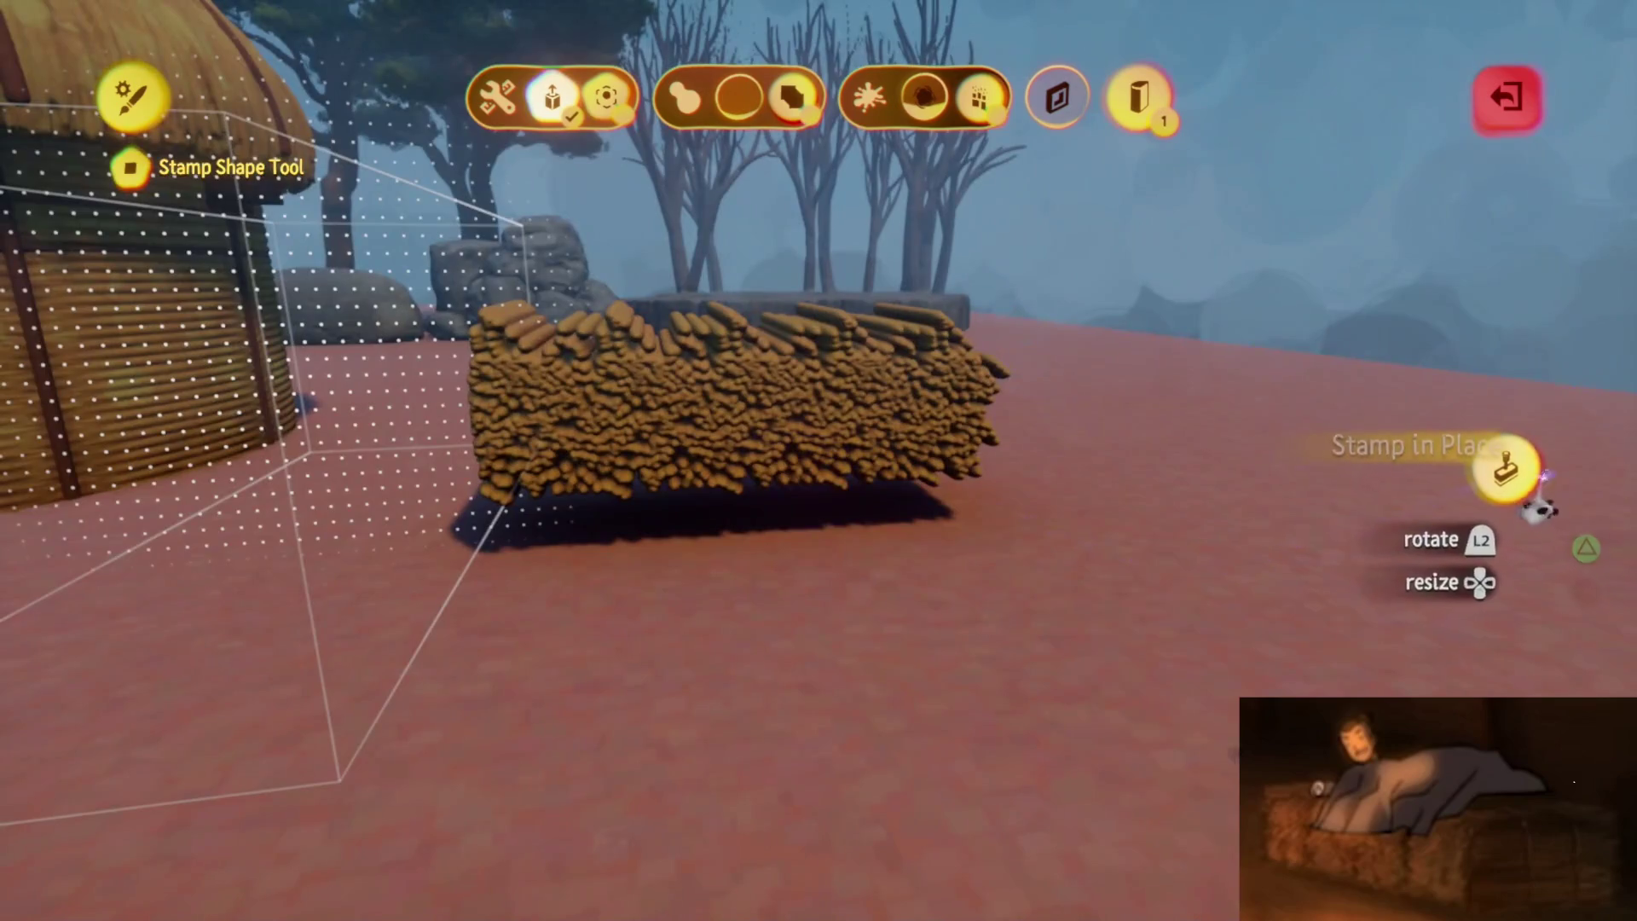
Exit the shape editor once the bale's Blend Amount is adjusted
left_click(1534, 503)
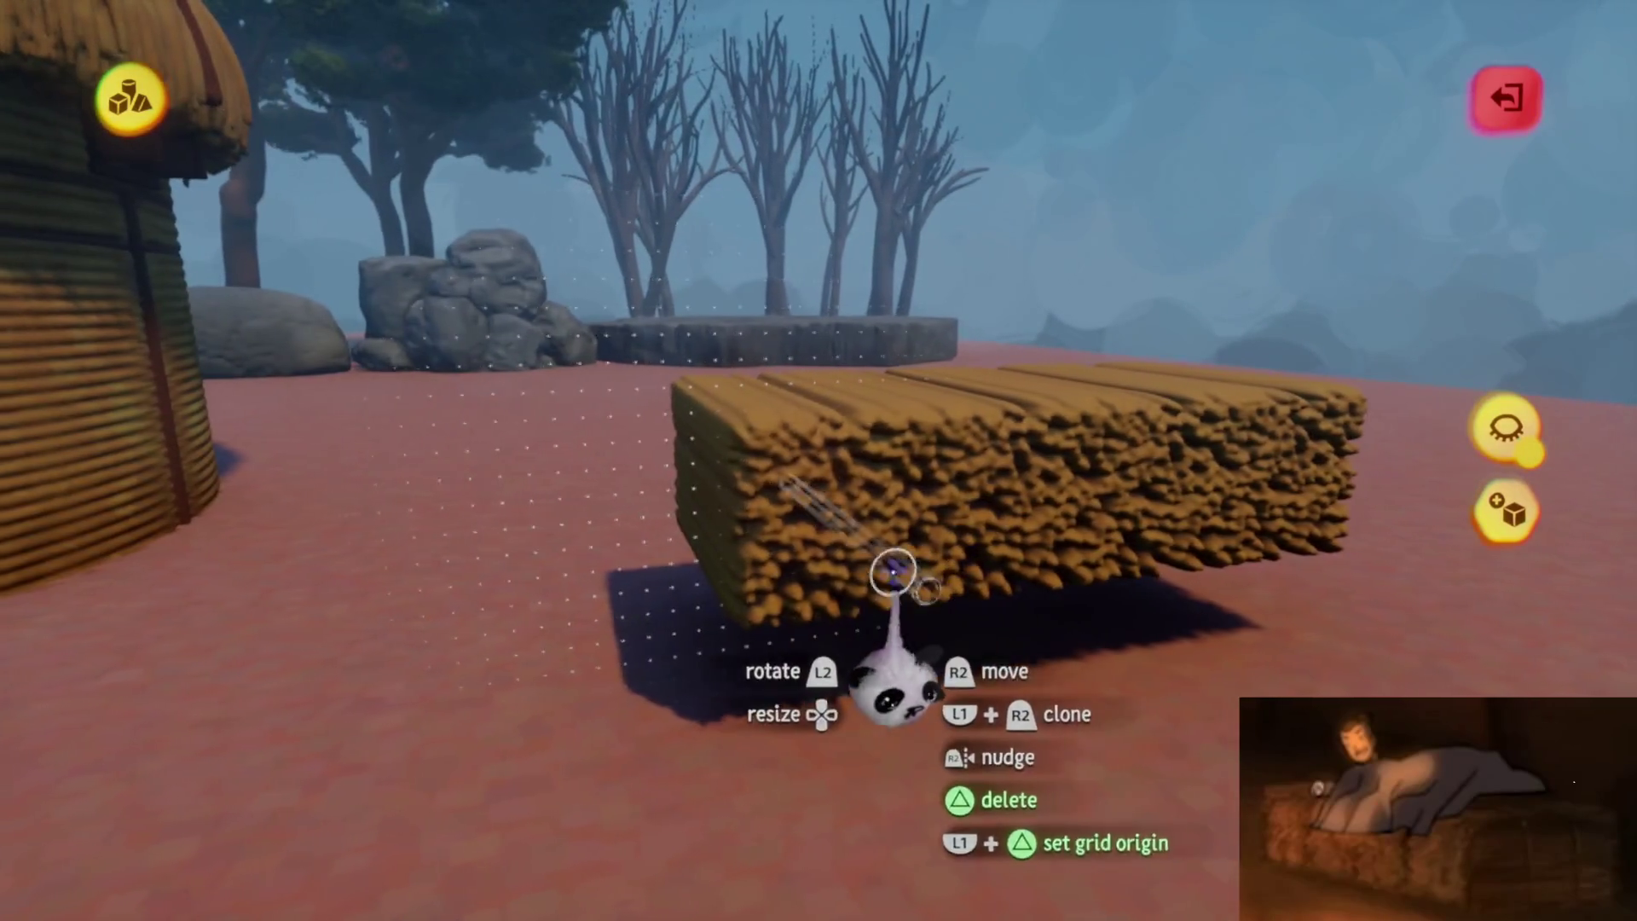
Pick up the straw block and set it down on the ground beside the hut
mouse_move(792, 475)
left_mouse_down()
mouse_move(822, 486)
mouse_move(802, 483)
mouse_move(884, 628)
mouse_move(789, 503)
mouse_move(833, 402)
left_mouse_up()
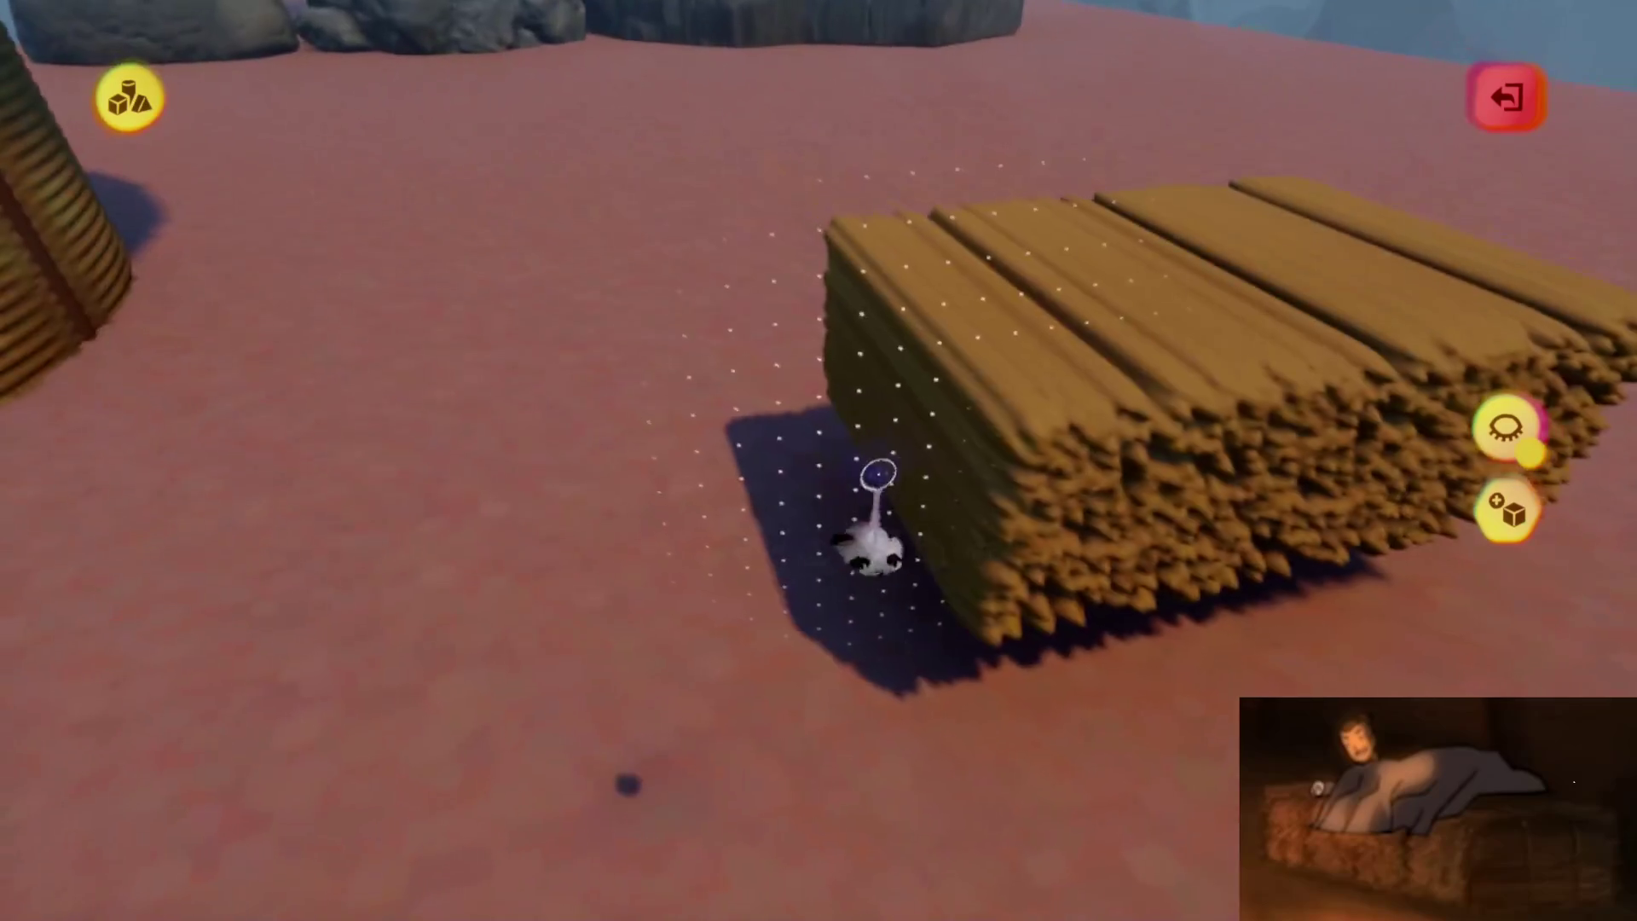
mouse_move(823, 503)
left_mouse_down()
mouse_move(841, 548)
mouse_move(851, 486)
mouse_move(869, 621)
left_mouse_up()
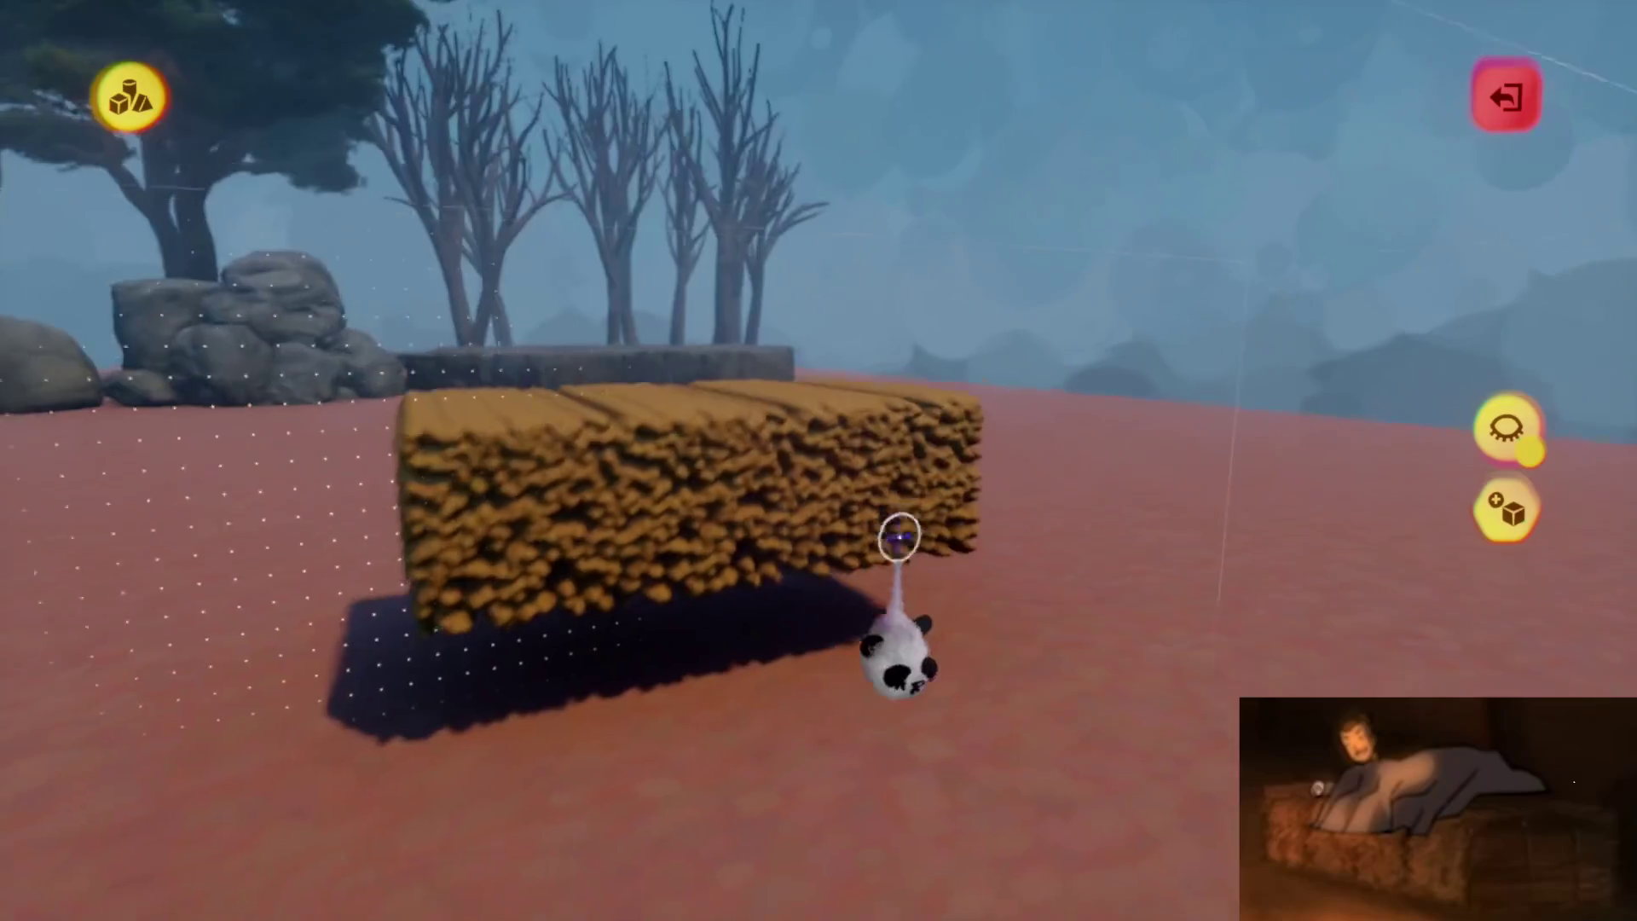
mouse_move(904, 550)
left_mouse_down()
mouse_move(819, 460)
mouse_move(836, 475)
left_mouse_up()
mouse_move(735, 511)
left_mouse_down()
mouse_move(730, 530)
mouse_move(870, 584)
left_mouse_up()
mouse_move(870, 585)
middle_mouse_down()
mouse_move(791, 386)
mouse_move(811, 468)
mouse_move(785, 461)
mouse_move(816, 553)
mouse_move(793, 446)
mouse_move(833, 533)
middle_mouse_up()
key("Escape")
Briefly enter and exit sculpting on the block, then orbit to check its placement
double_click(832, 534)
key("Escape")
double_click(810, 522)
key("Escape")
mouse_move(831, 474)
middle_mouse_down()
mouse_move(810, 446)
mouse_move(836, 478)
mouse_move(827, 499)
middle_mouse_up()
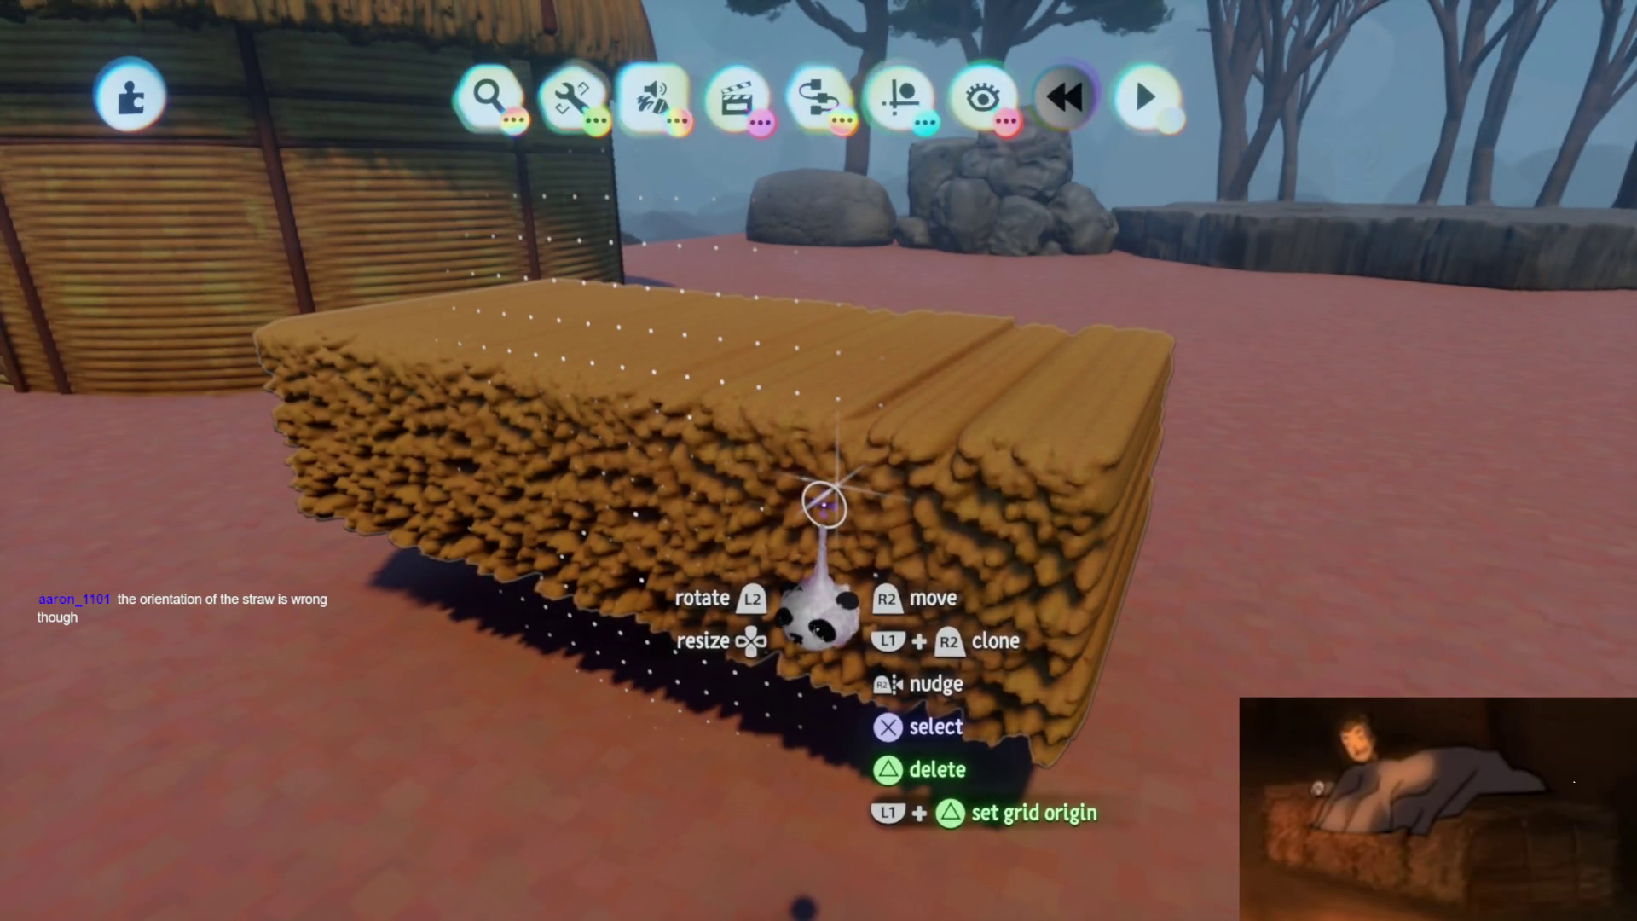
middle_click_drag(820, 503, 836, 627)
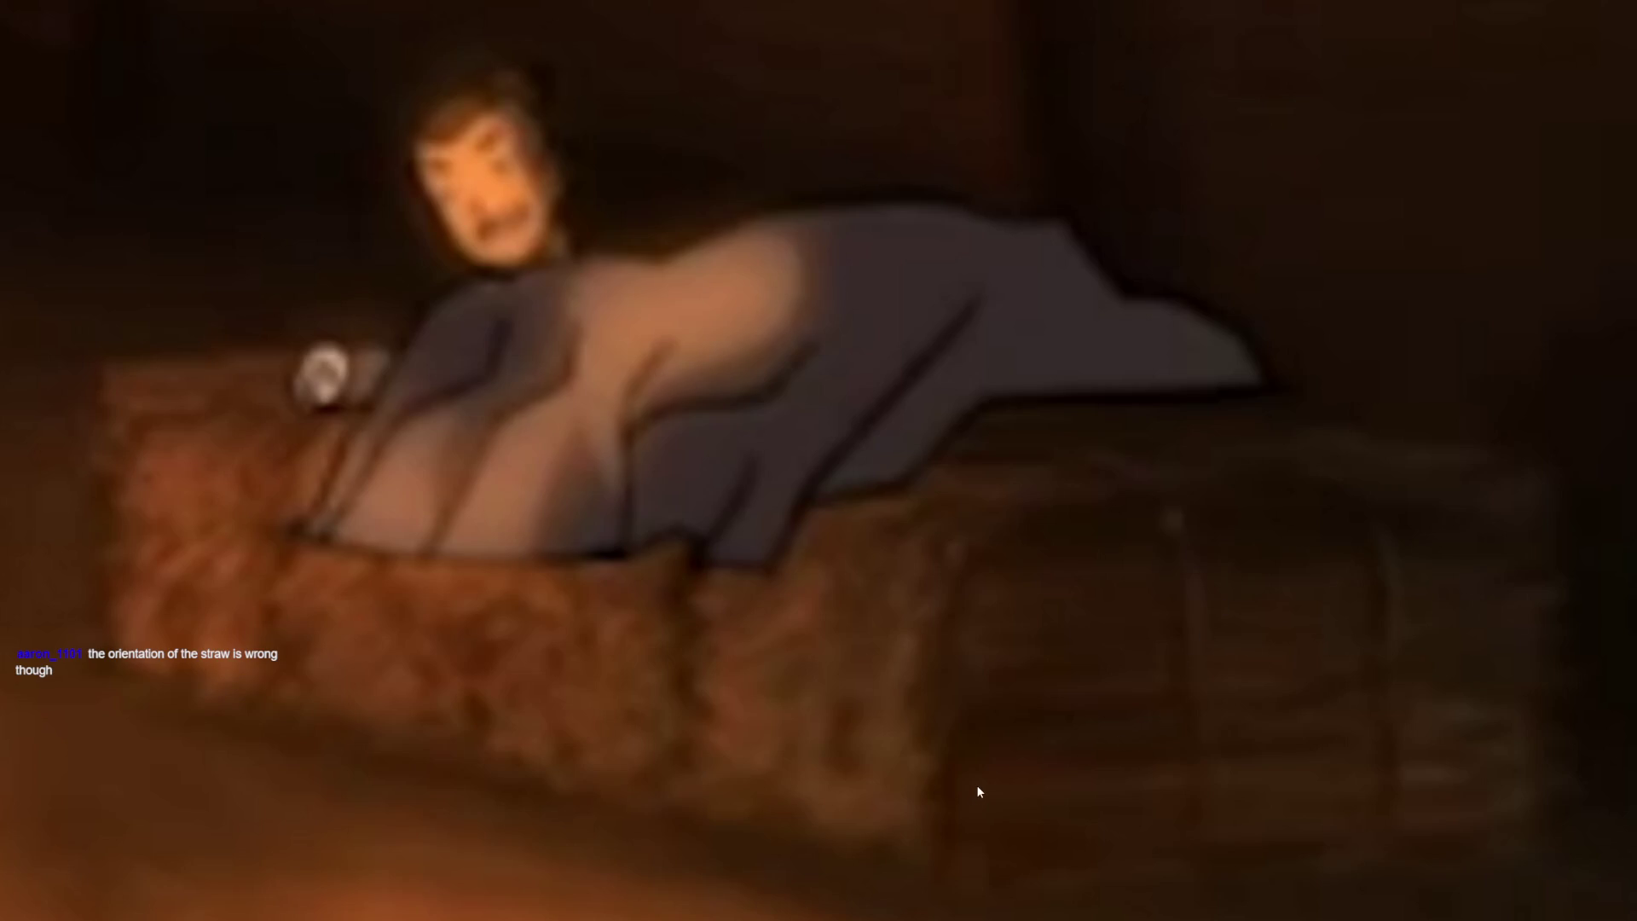
Stamp repeated straw log shapes side by side into a long bale block
key("d")
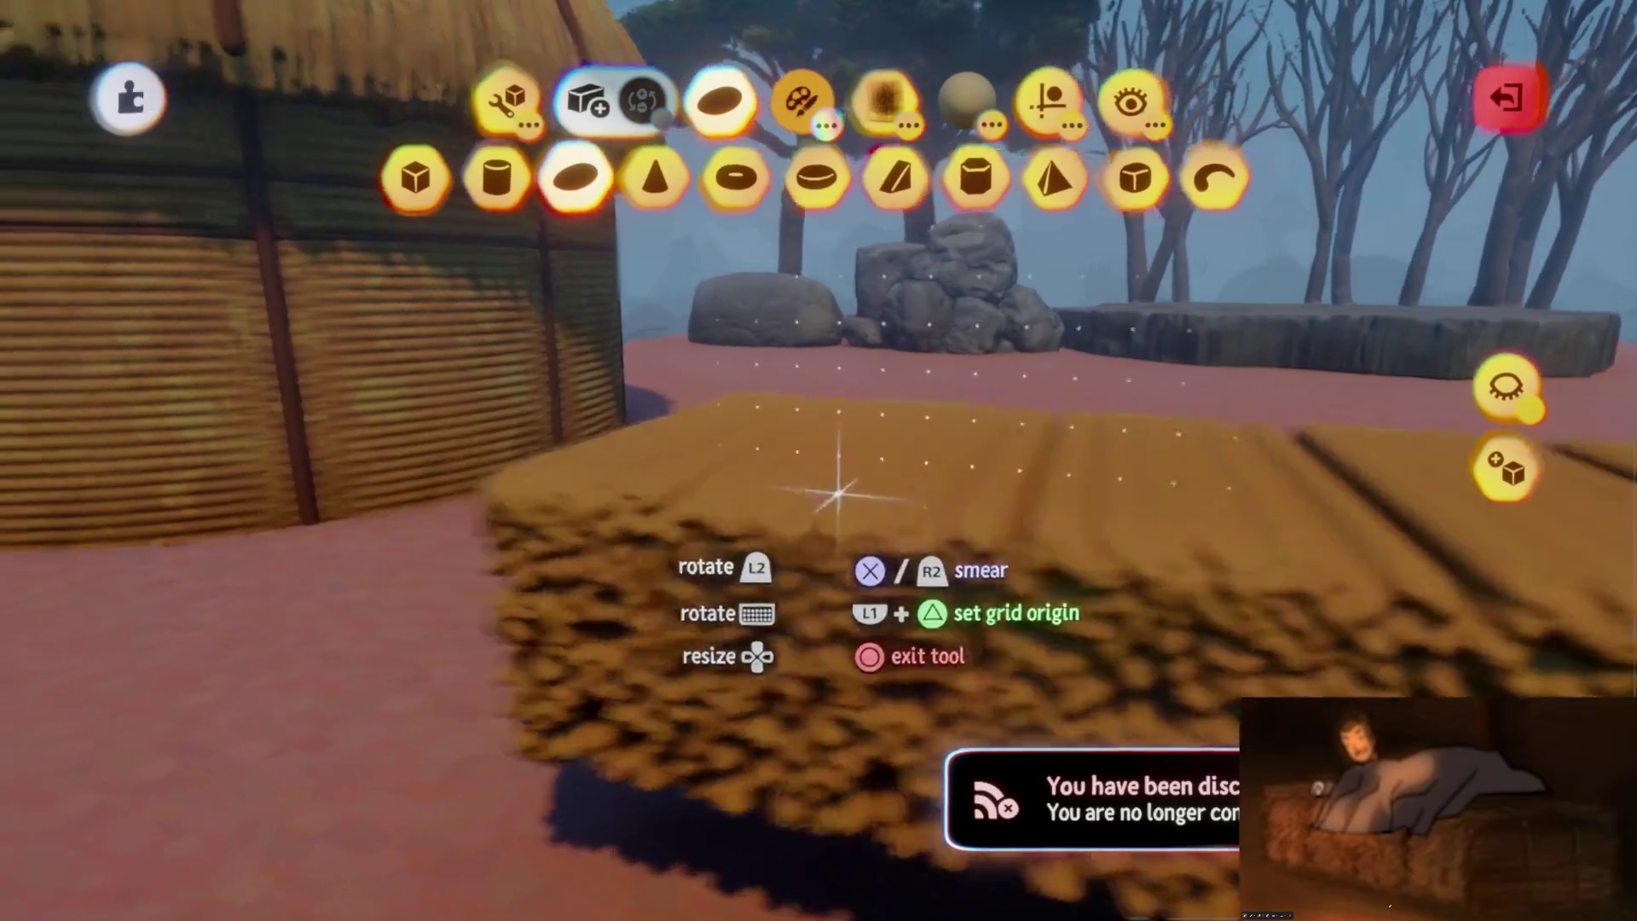
Pick up the straw block, set it near the hut, and delete its left half
key("Escape")
mouse_move(750, 478)
left_mouse_down()
mouse_move(786, 542)
mouse_move(831, 537)
mouse_move(791, 554)
left_mouse_up()
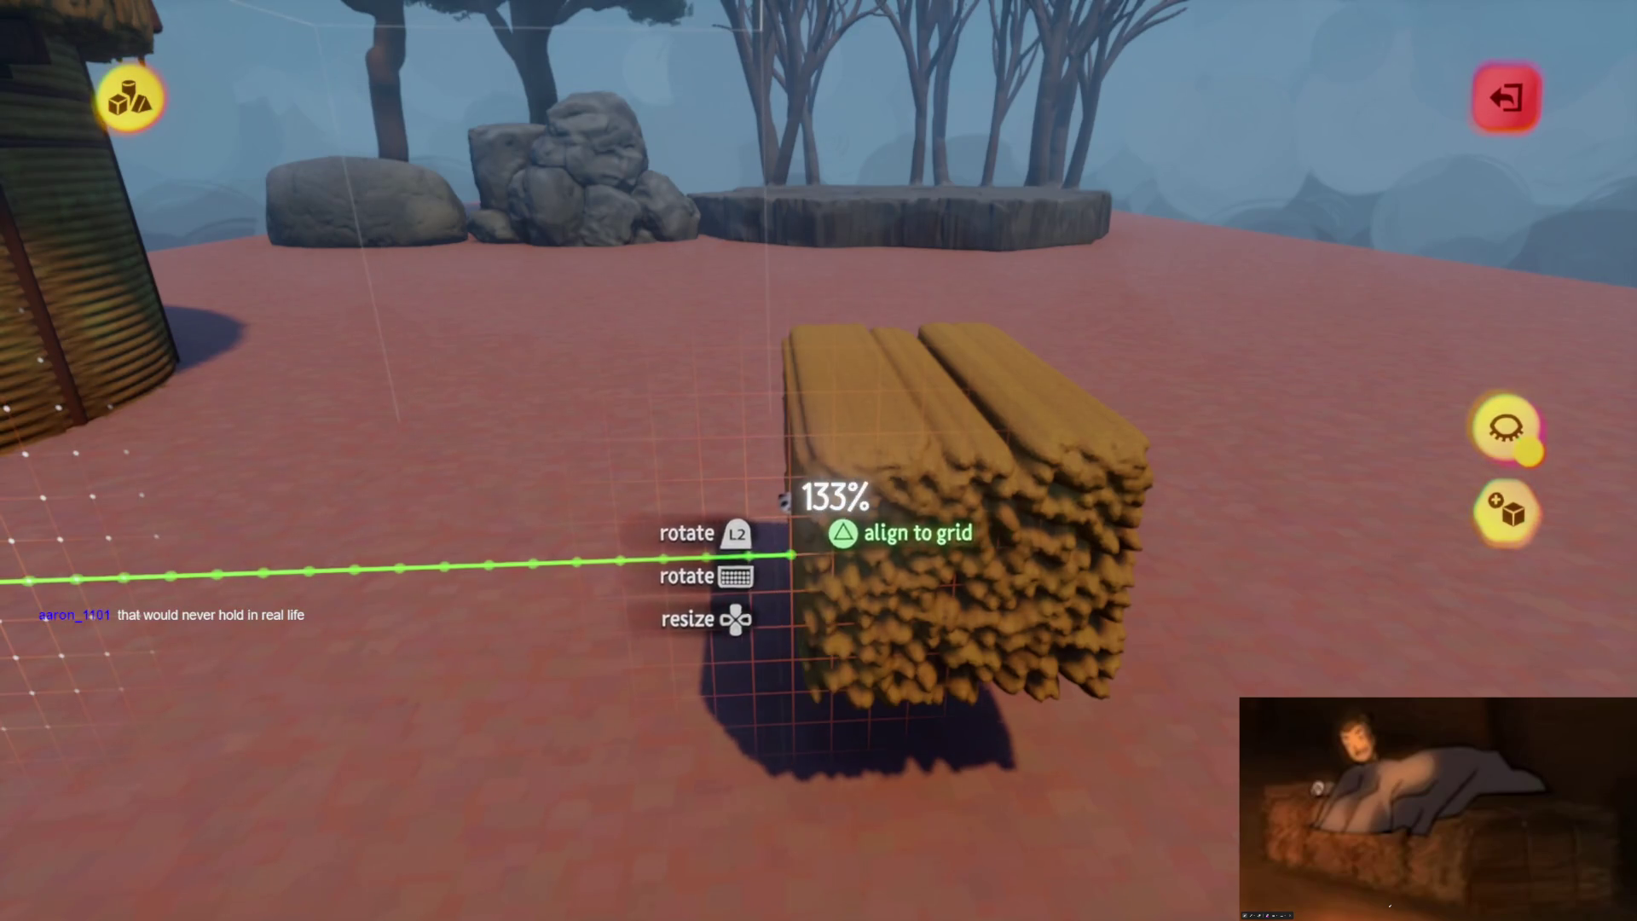
key("ctrl+z")
left_click_drag(616, 532, 743, 760)
mouse_move(754, 785)
middle_mouse_down()
mouse_move(727, 731)
mouse_move(742, 737)
mouse_move(741, 694)
mouse_move(779, 727)
mouse_move(760, 312)
mouse_move(840, 474)
mouse_move(785, 713)
middle_mouse_up()
key("Delete")
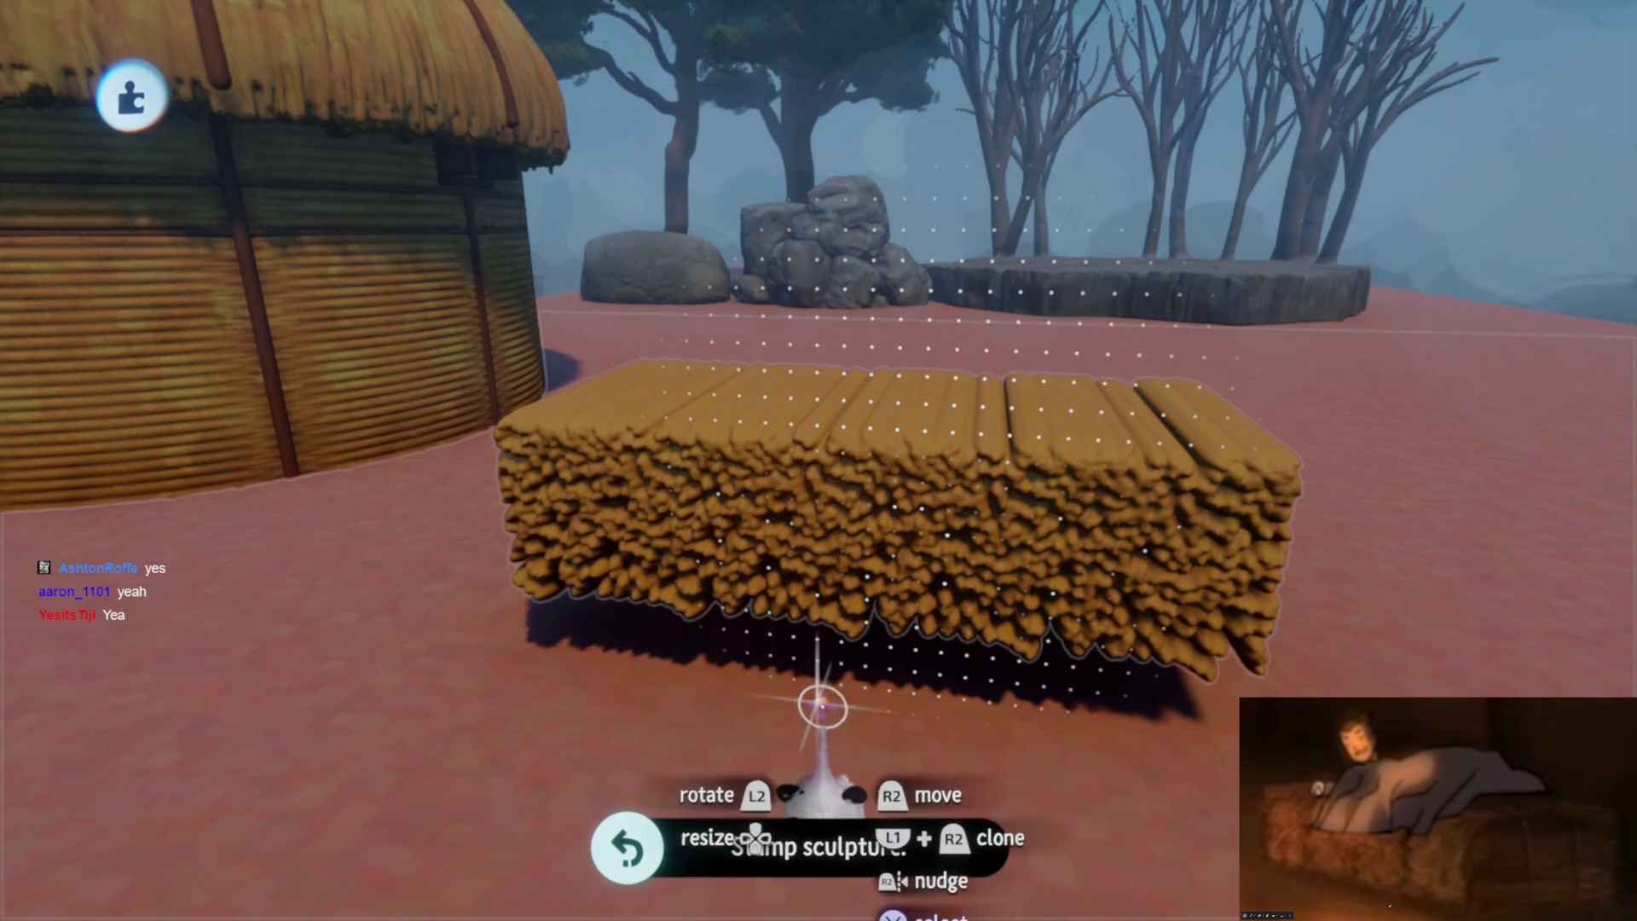
mouse_move(821, 703)
middle_mouse_down()
mouse_move(817, 547)
mouse_move(881, 529)
mouse_move(895, 555)
middle_mouse_up()
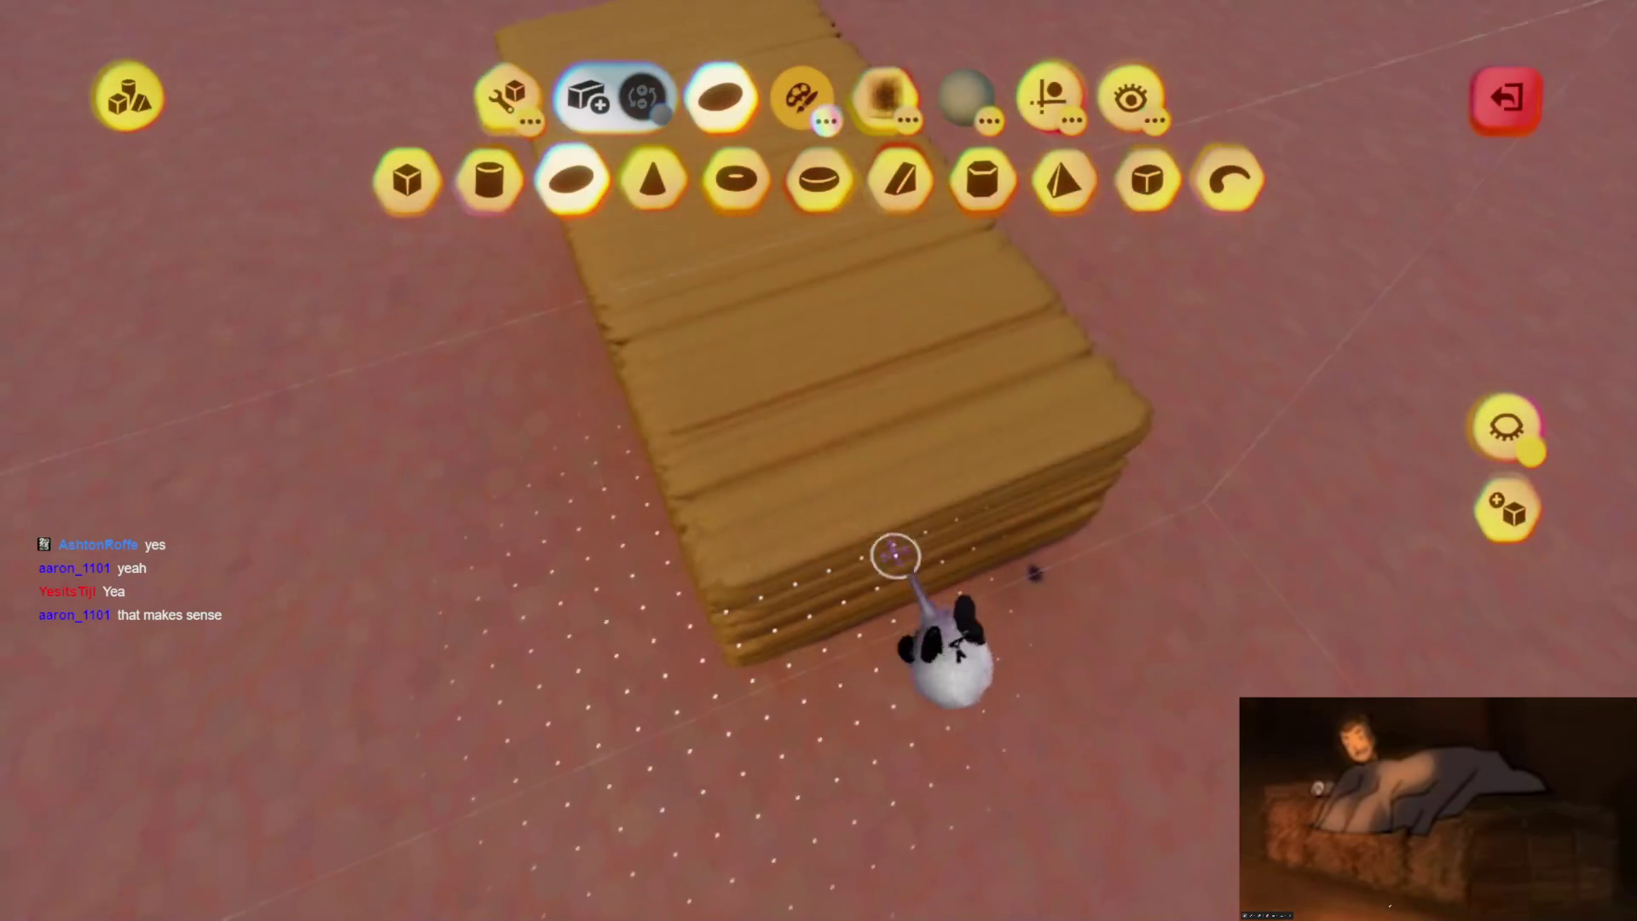
Pick the block up again and reposition it, checking it from above
left_click_drag(938, 636, 931, 605)
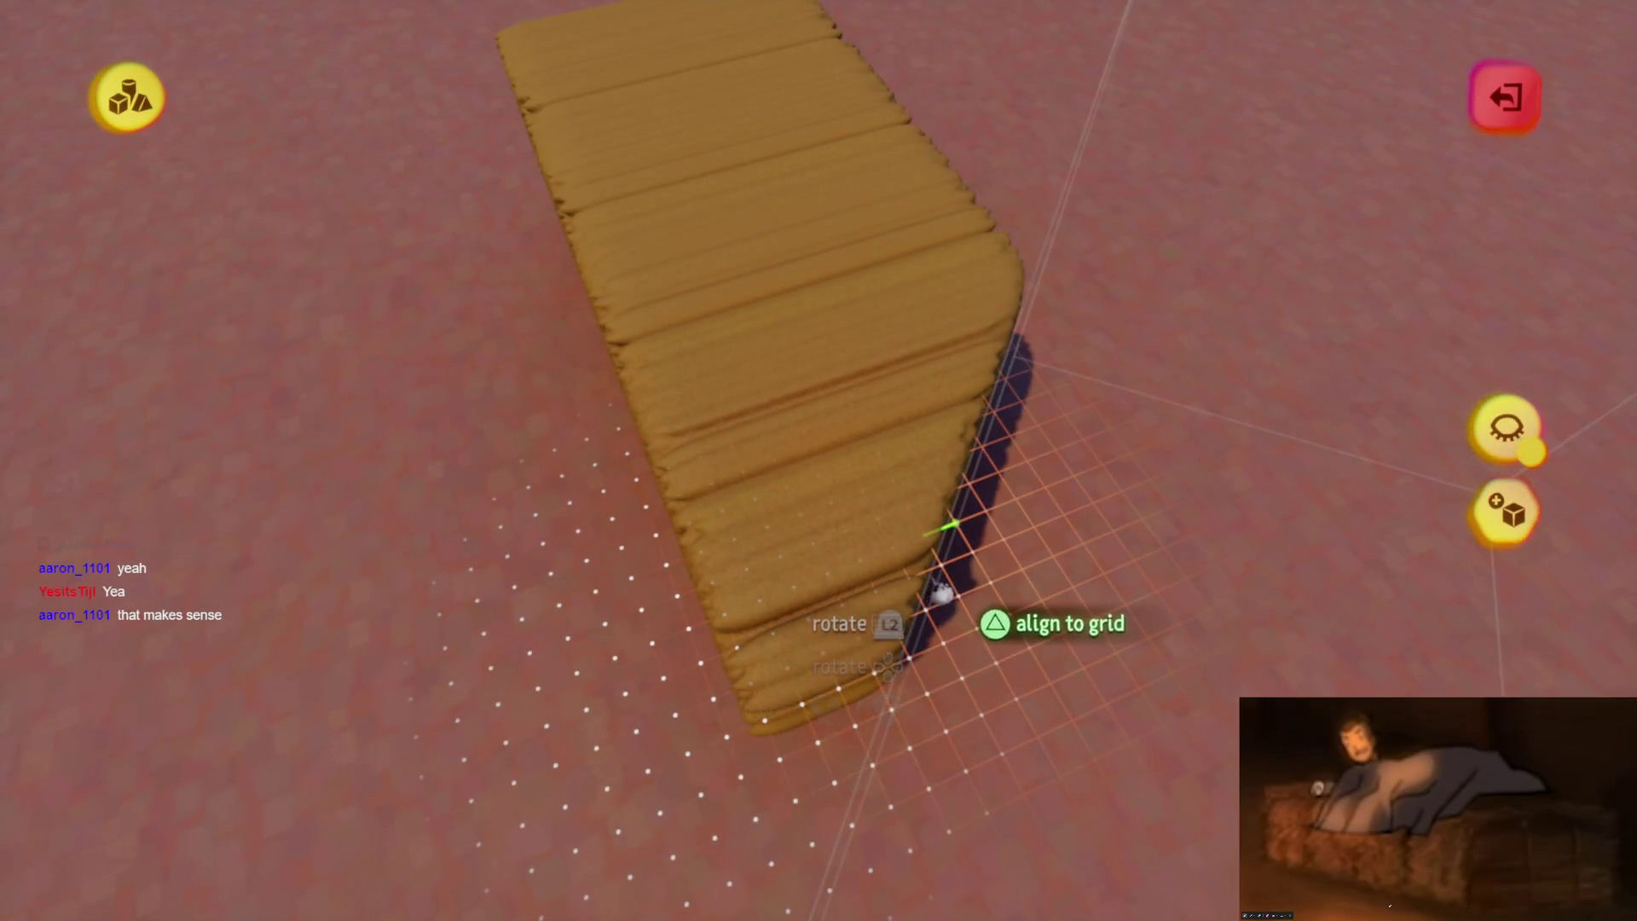
mouse_move(815, 645)
middle_mouse_down()
mouse_move(851, 523)
mouse_move(869, 533)
mouse_move(869, 656)
mouse_move(938, 510)
middle_mouse_up()
mouse_move(951, 393)
middle_mouse_down()
mouse_move(955, 348)
mouse_move(935, 519)
mouse_move(901, 567)
mouse_move(840, 529)
mouse_move(862, 500)
mouse_move(856, 569)
middle_mouse_up()
mouse_move(844, 368)
middle_mouse_down()
mouse_move(858, 591)
mouse_move(886, 701)
middle_mouse_up()
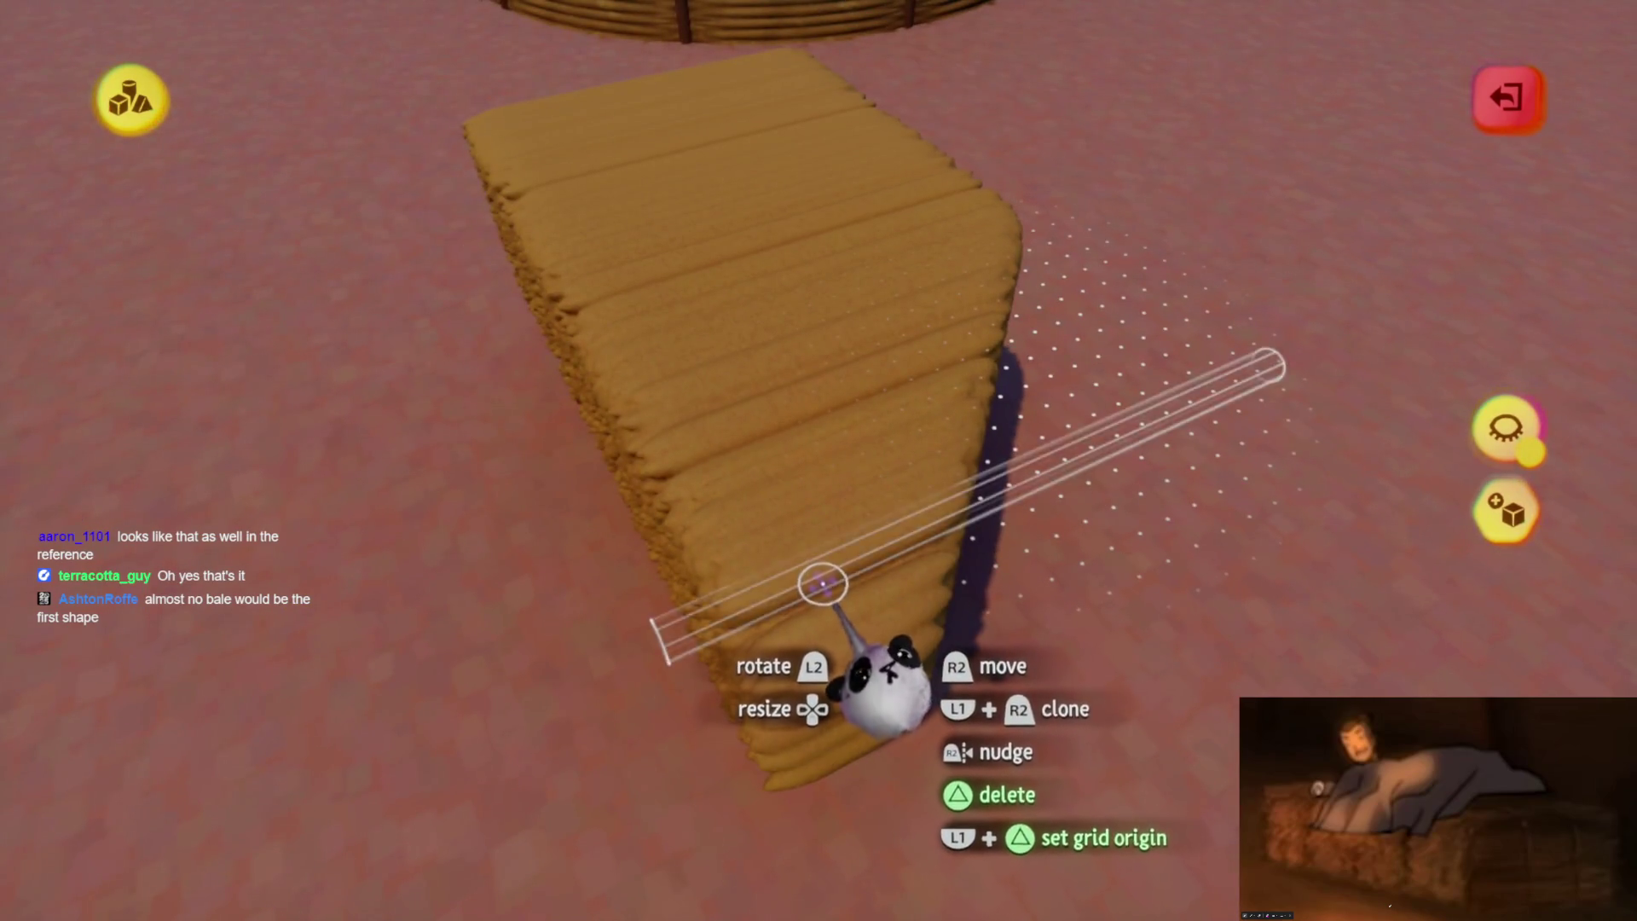
mouse_move(849, 560)
middle_mouse_down()
mouse_move(855, 526)
mouse_move(894, 557)
middle_mouse_up()
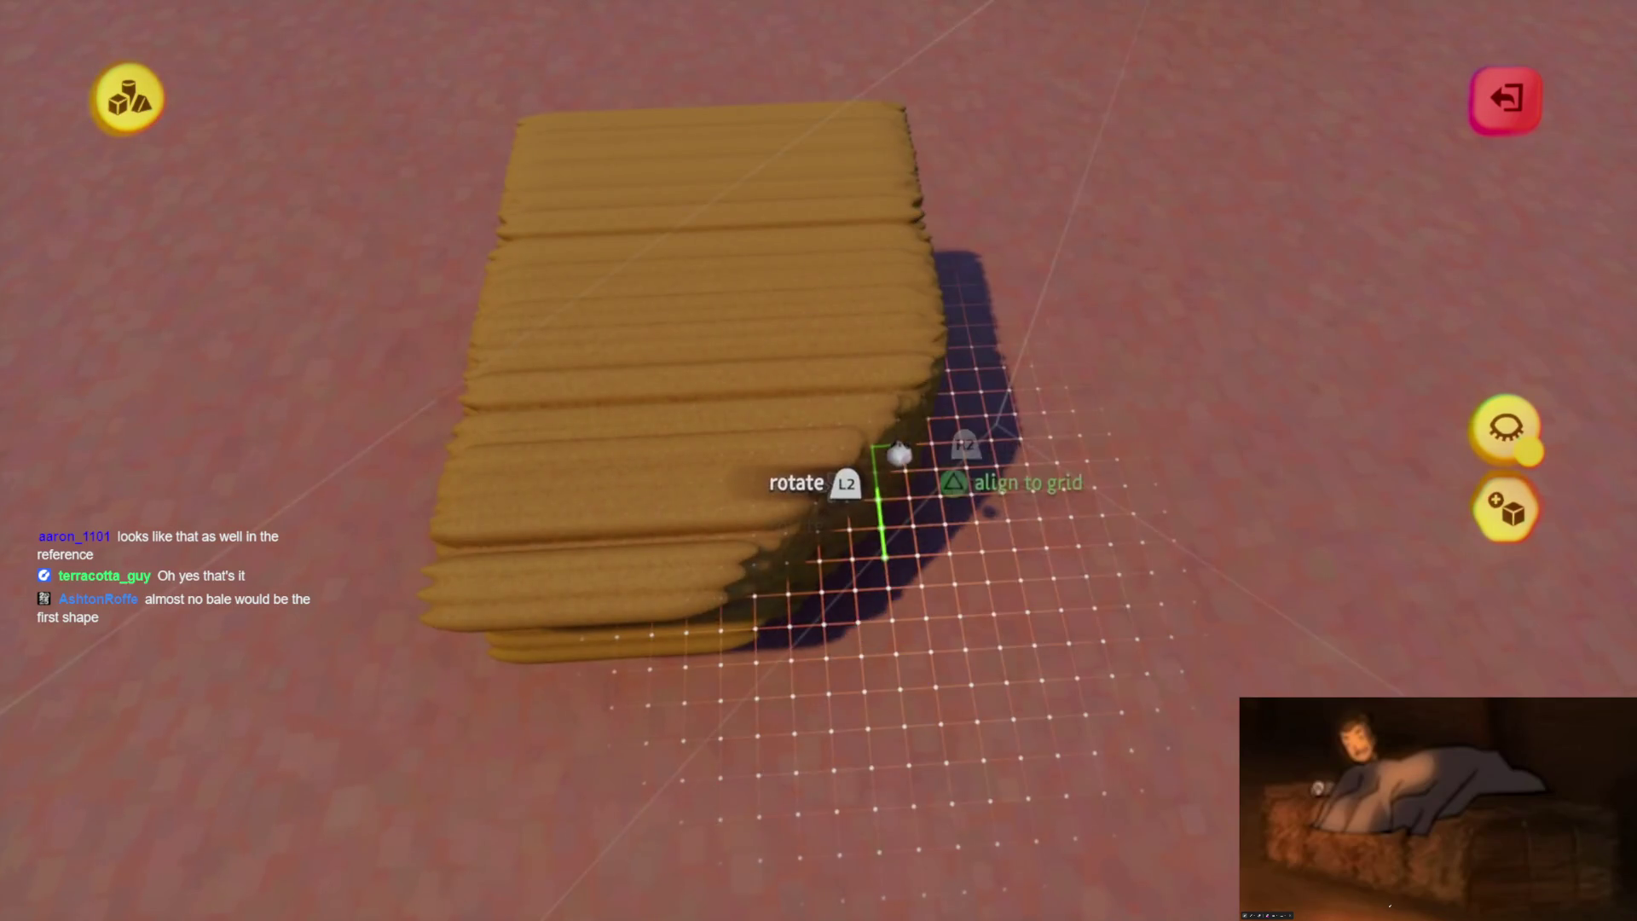
Rotate the block so its strand ends face outward, undoing one unwanted rotation
left_click_drag(899, 452, 848, 626)
mouse_move(837, 556)
middle_mouse_down()
mouse_move(844, 442)
mouse_move(847, 544)
mouse_move(811, 537)
mouse_move(811, 512)
mouse_move(801, 553)
middle_mouse_up()
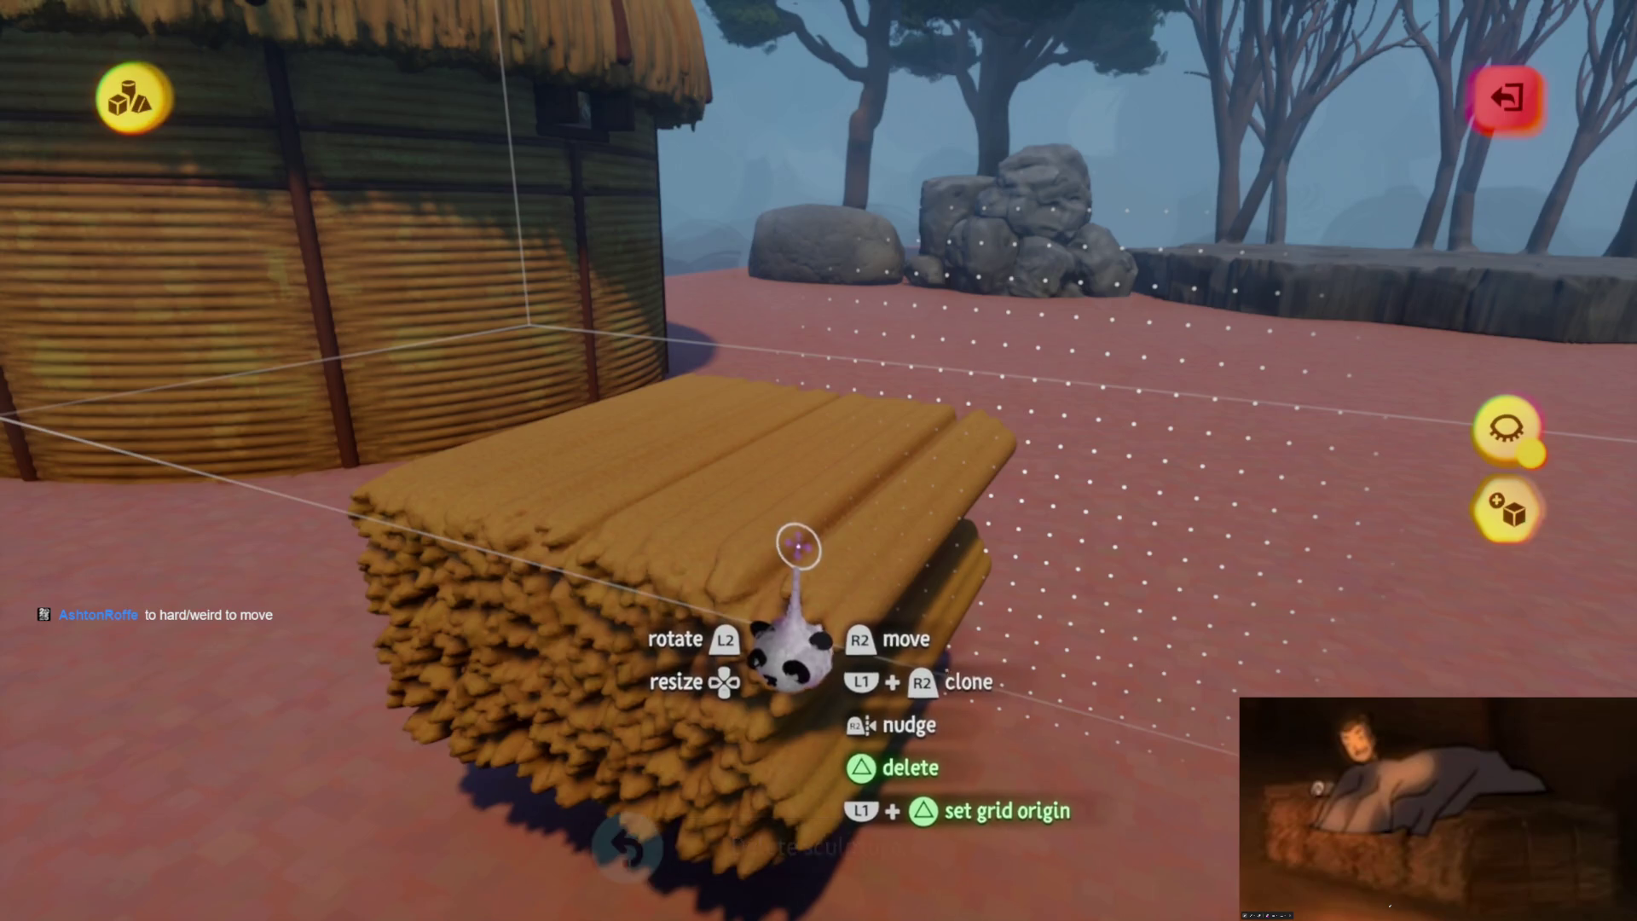
key("ctrl+z")
key("ctrl+z")
key("ctrl+z")
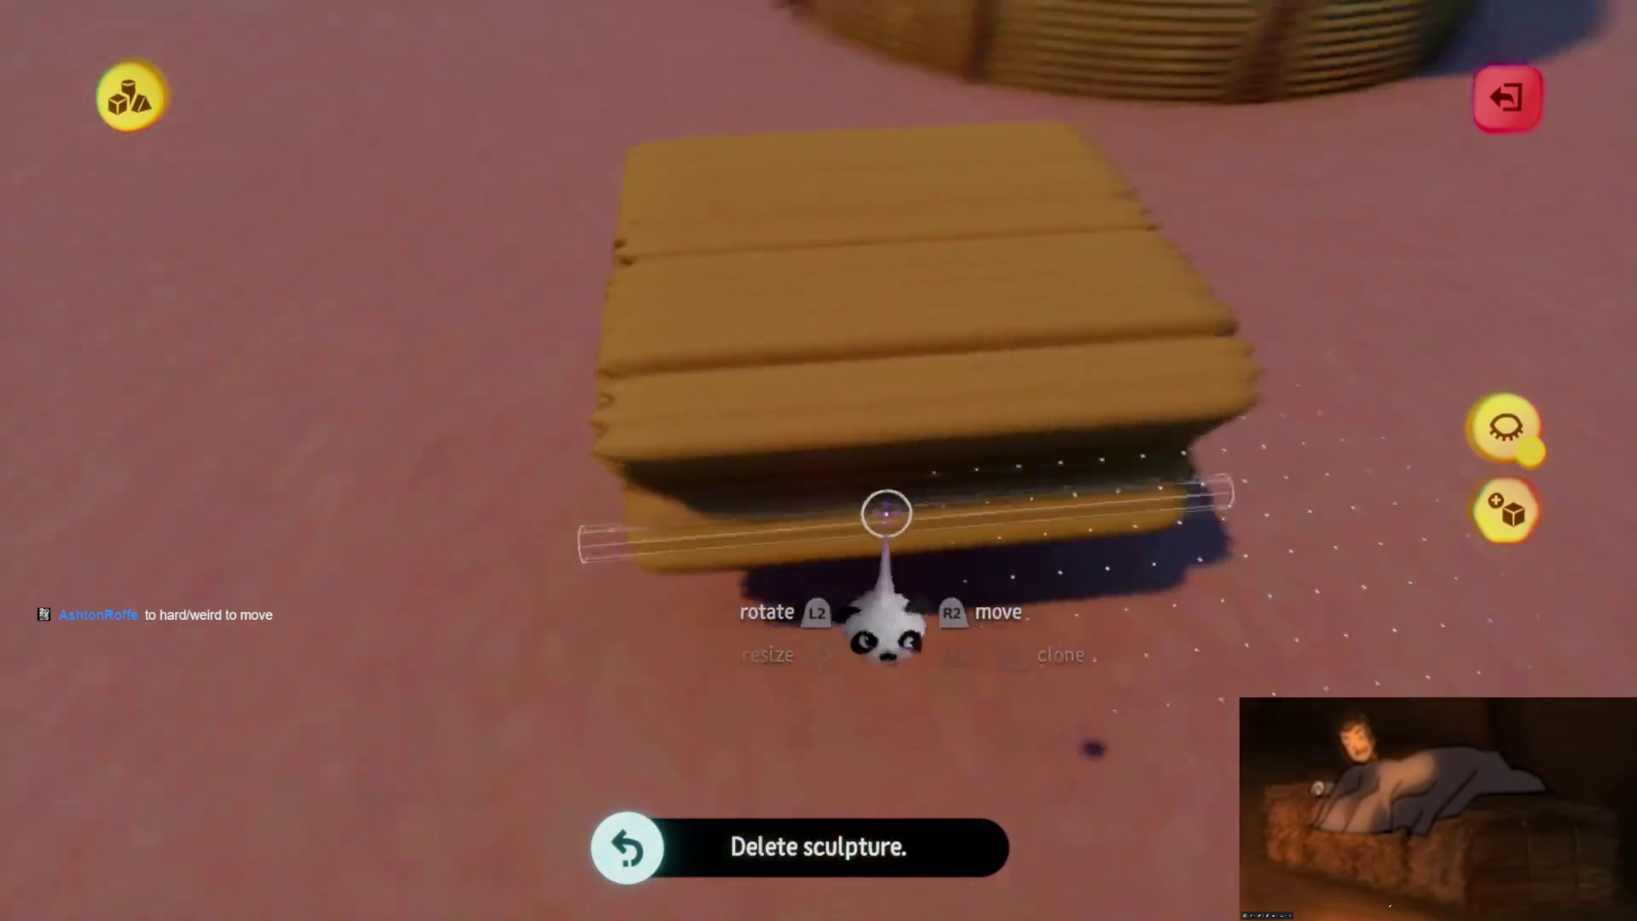
left_click_drag(895, 580, 865, 609)
left_click_drag(870, 516, 848, 585)
middle_click_drag(848, 585, 889, 527)
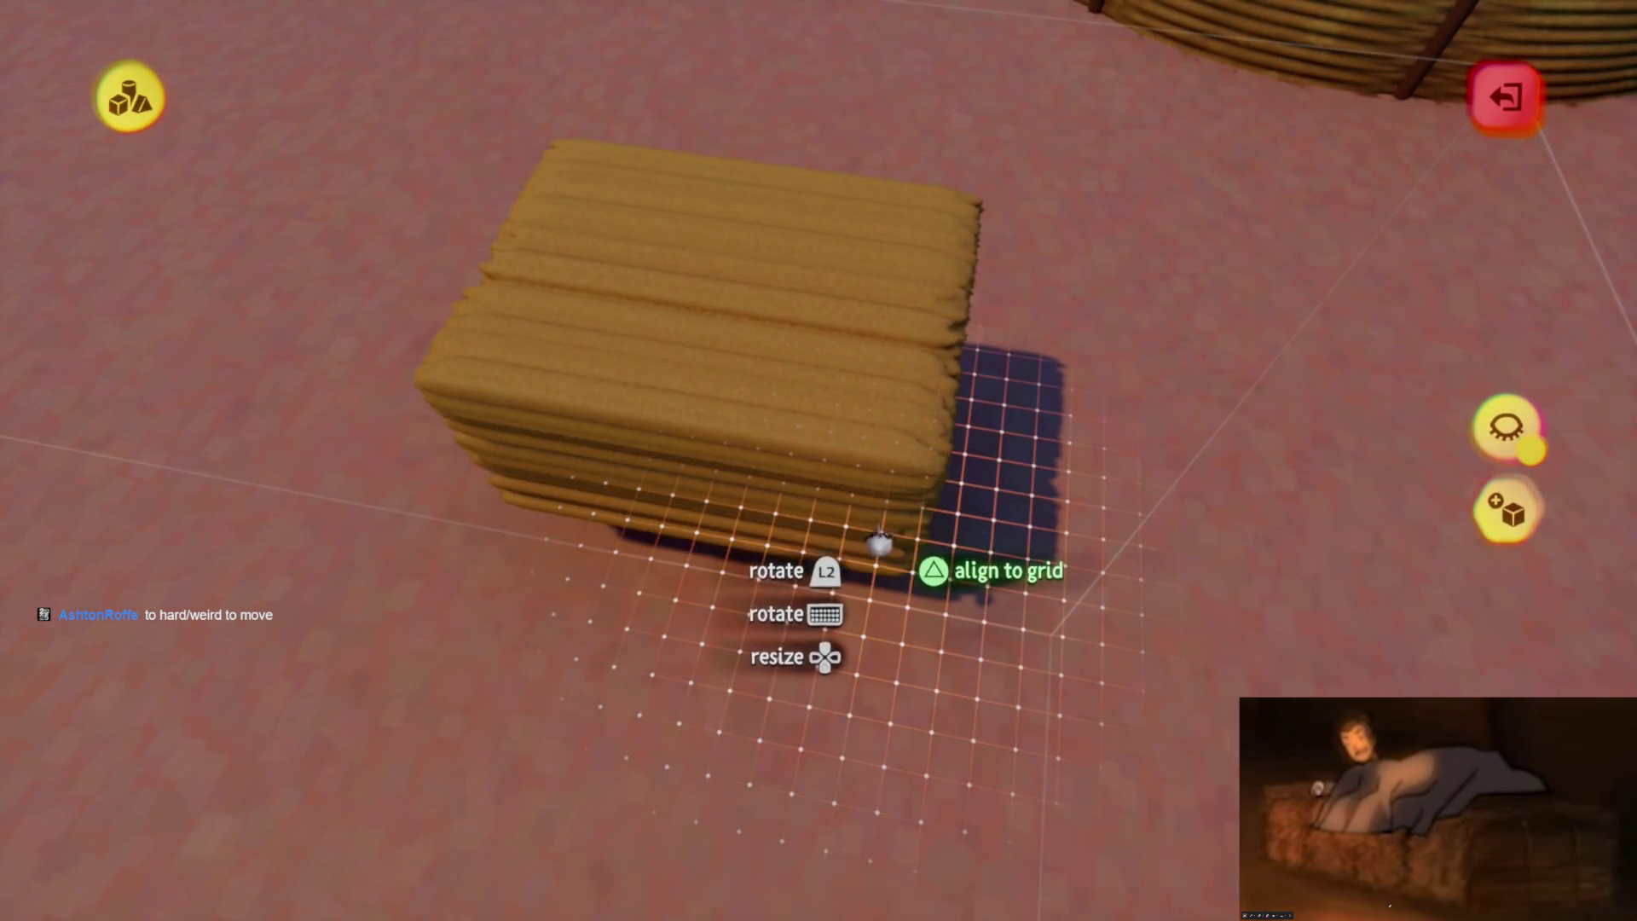
mouse_move(894, 460)
middle_mouse_down()
mouse_move(878, 650)
mouse_move(852, 632)
mouse_move(750, 362)
middle_mouse_up()
key("Escape")
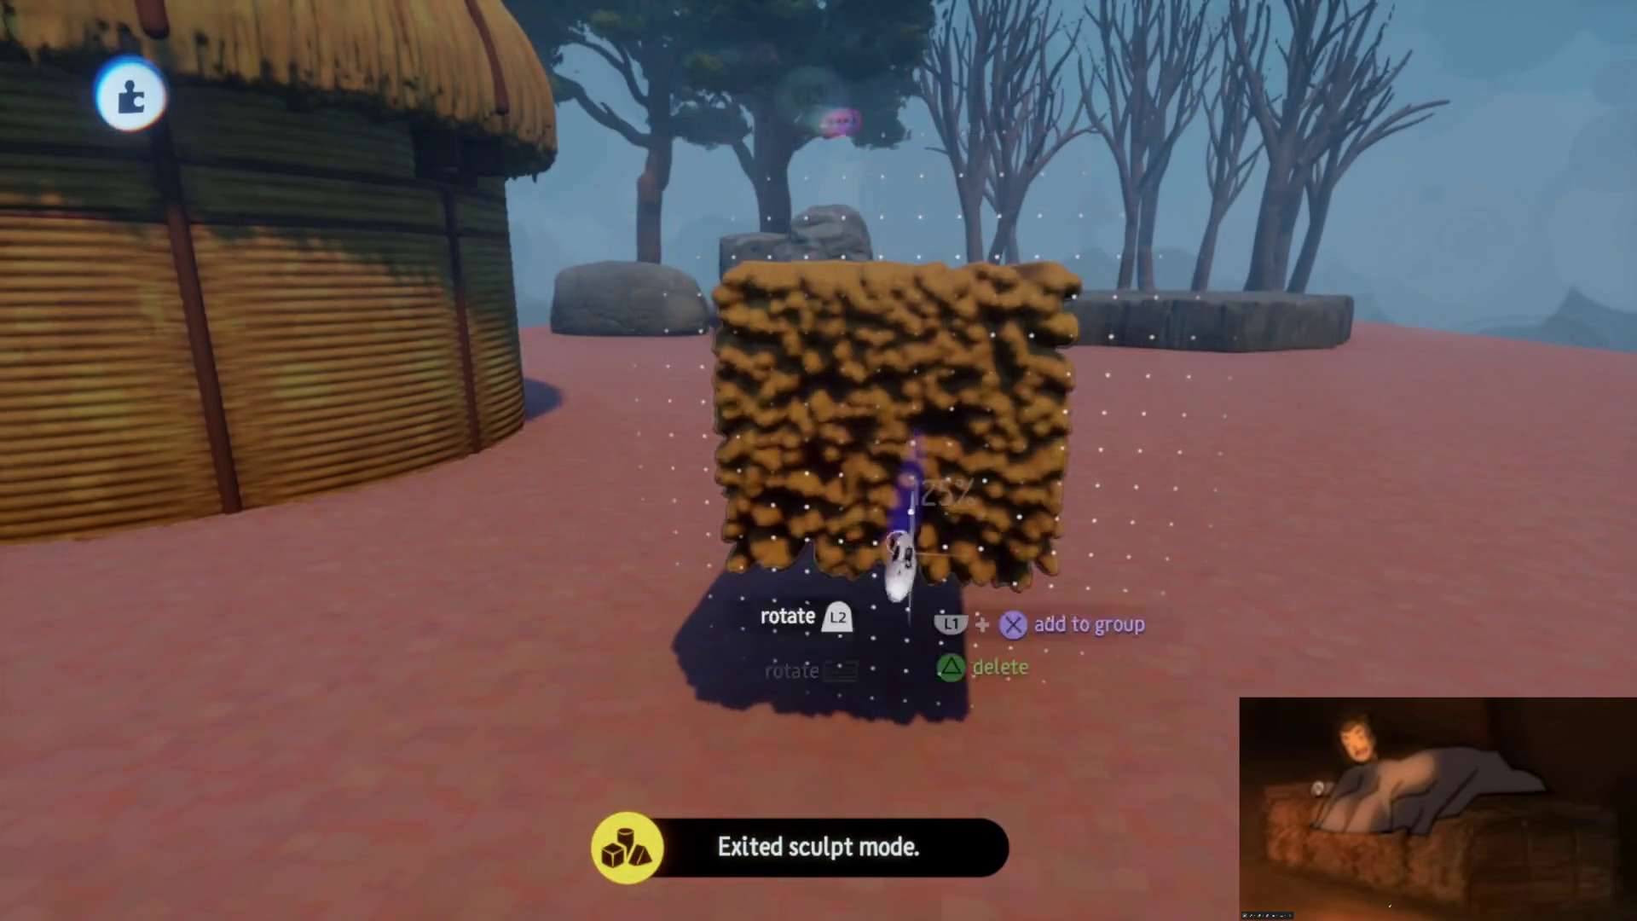
Select the second straw stack, slide it flush against the first, and exit sculpt mode
mouse_move(898, 545)
middle_mouse_down()
mouse_move(841, 584)
mouse_move(833, 512)
mouse_move(821, 611)
mouse_move(841, 555)
mouse_move(810, 585)
mouse_move(821, 566)
mouse_move(761, 524)
mouse_move(1009, 520)
middle_mouse_up()
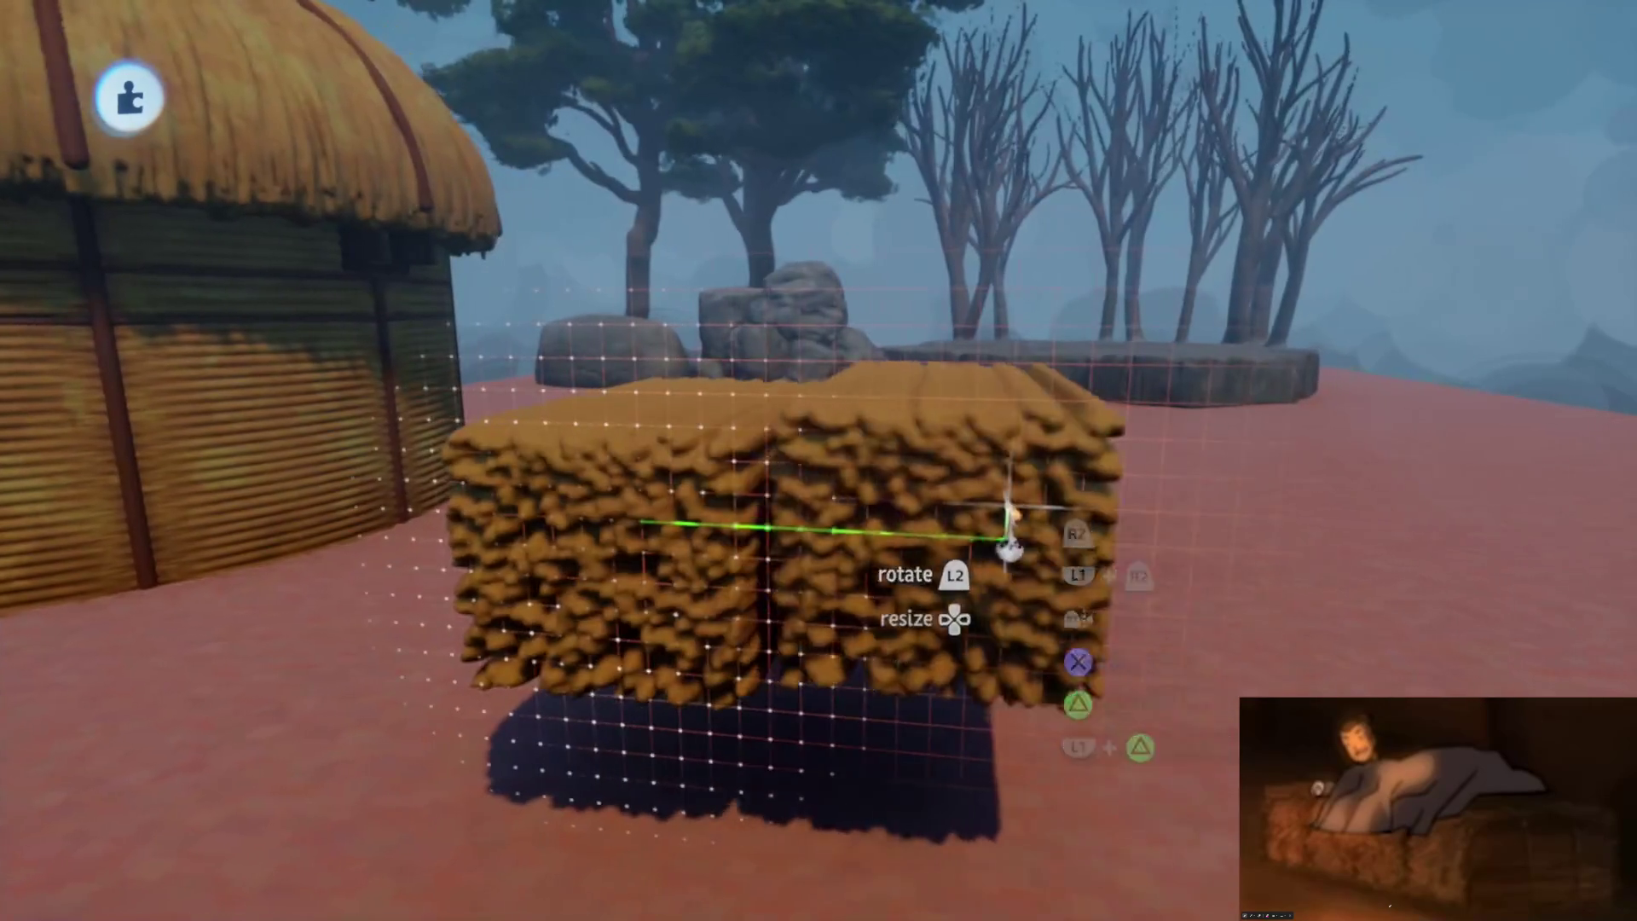
mouse_move(955, 669)
middle_mouse_down()
mouse_move(942, 676)
mouse_move(913, 621)
mouse_move(863, 460)
middle_mouse_up()
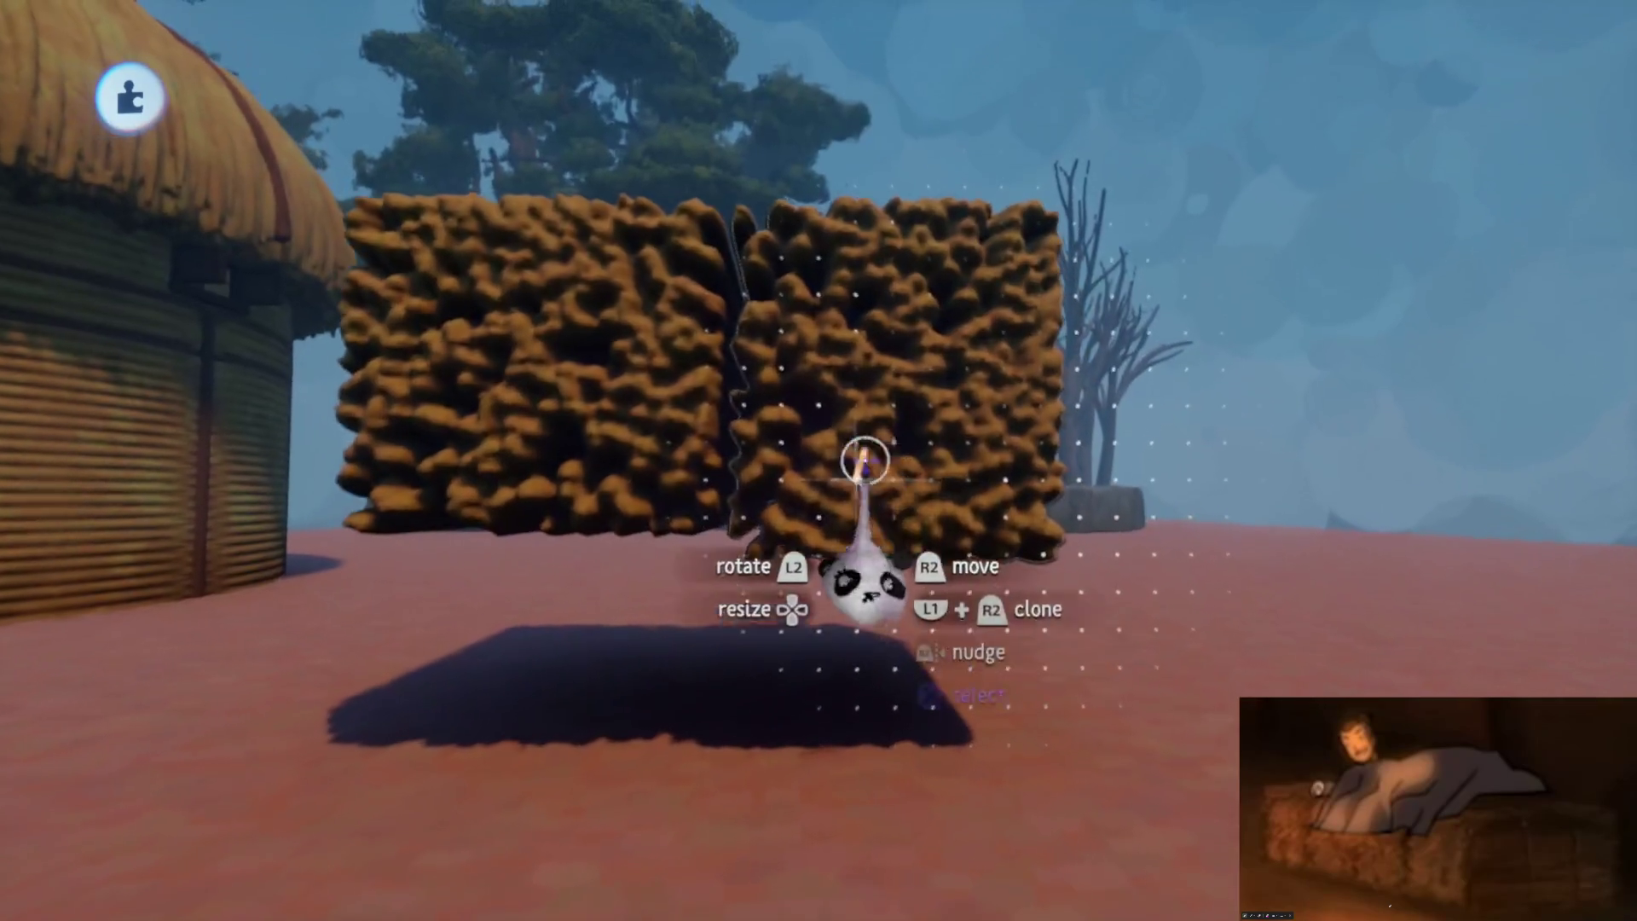
left_click(569, 144)
left_click(731, 171)
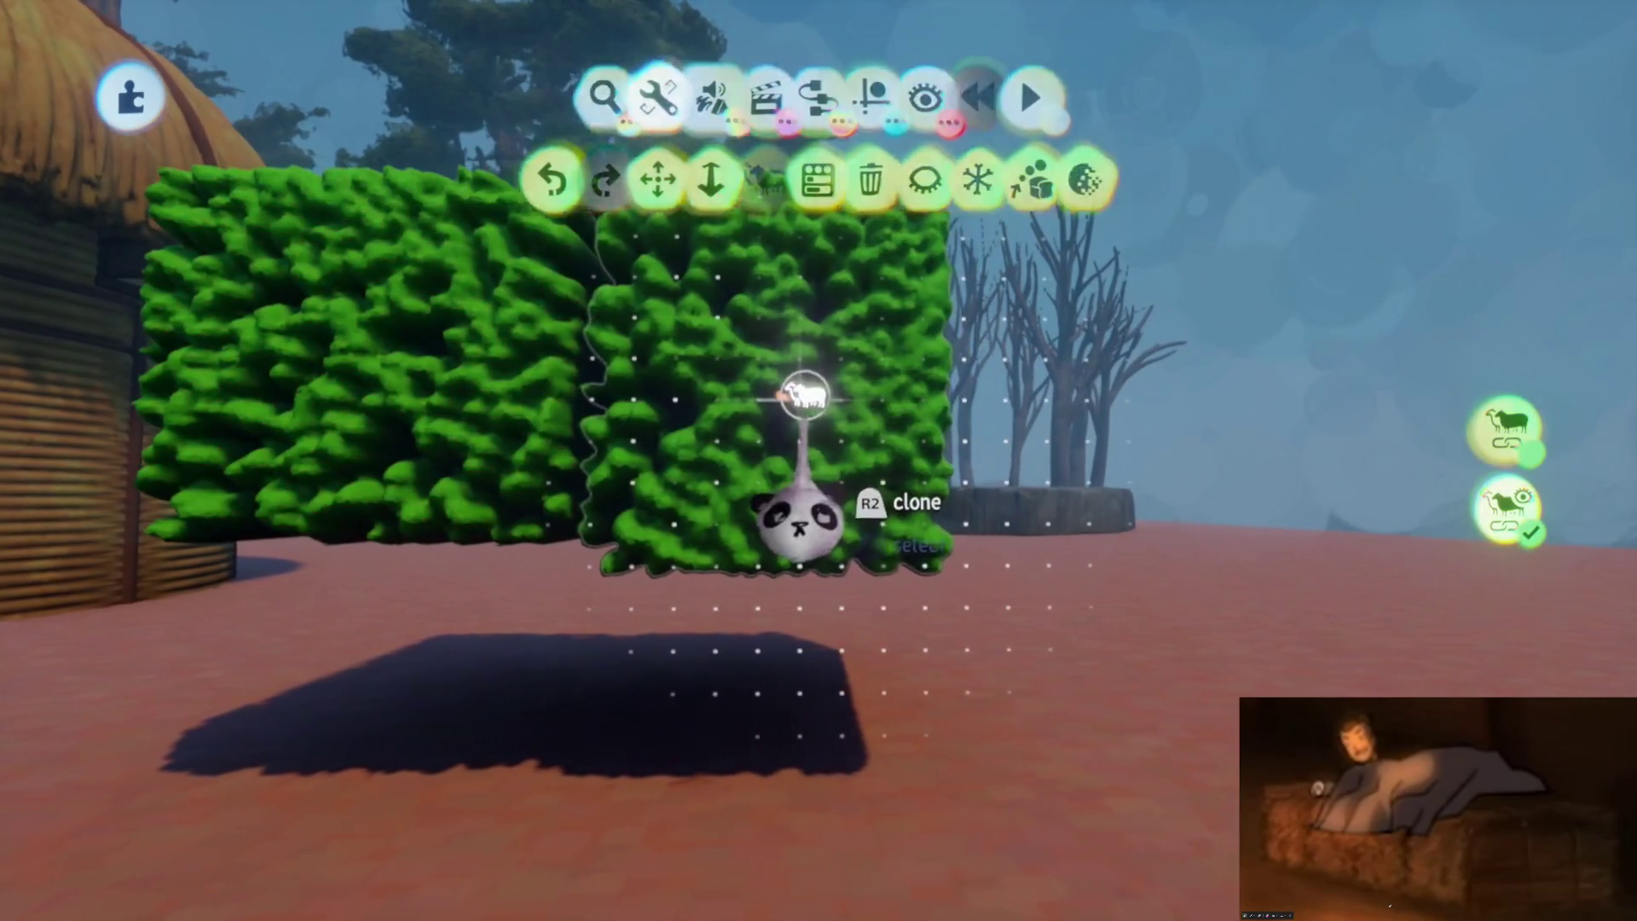
middle_click_drag(836, 501, 837, 559)
double_click(836, 560)
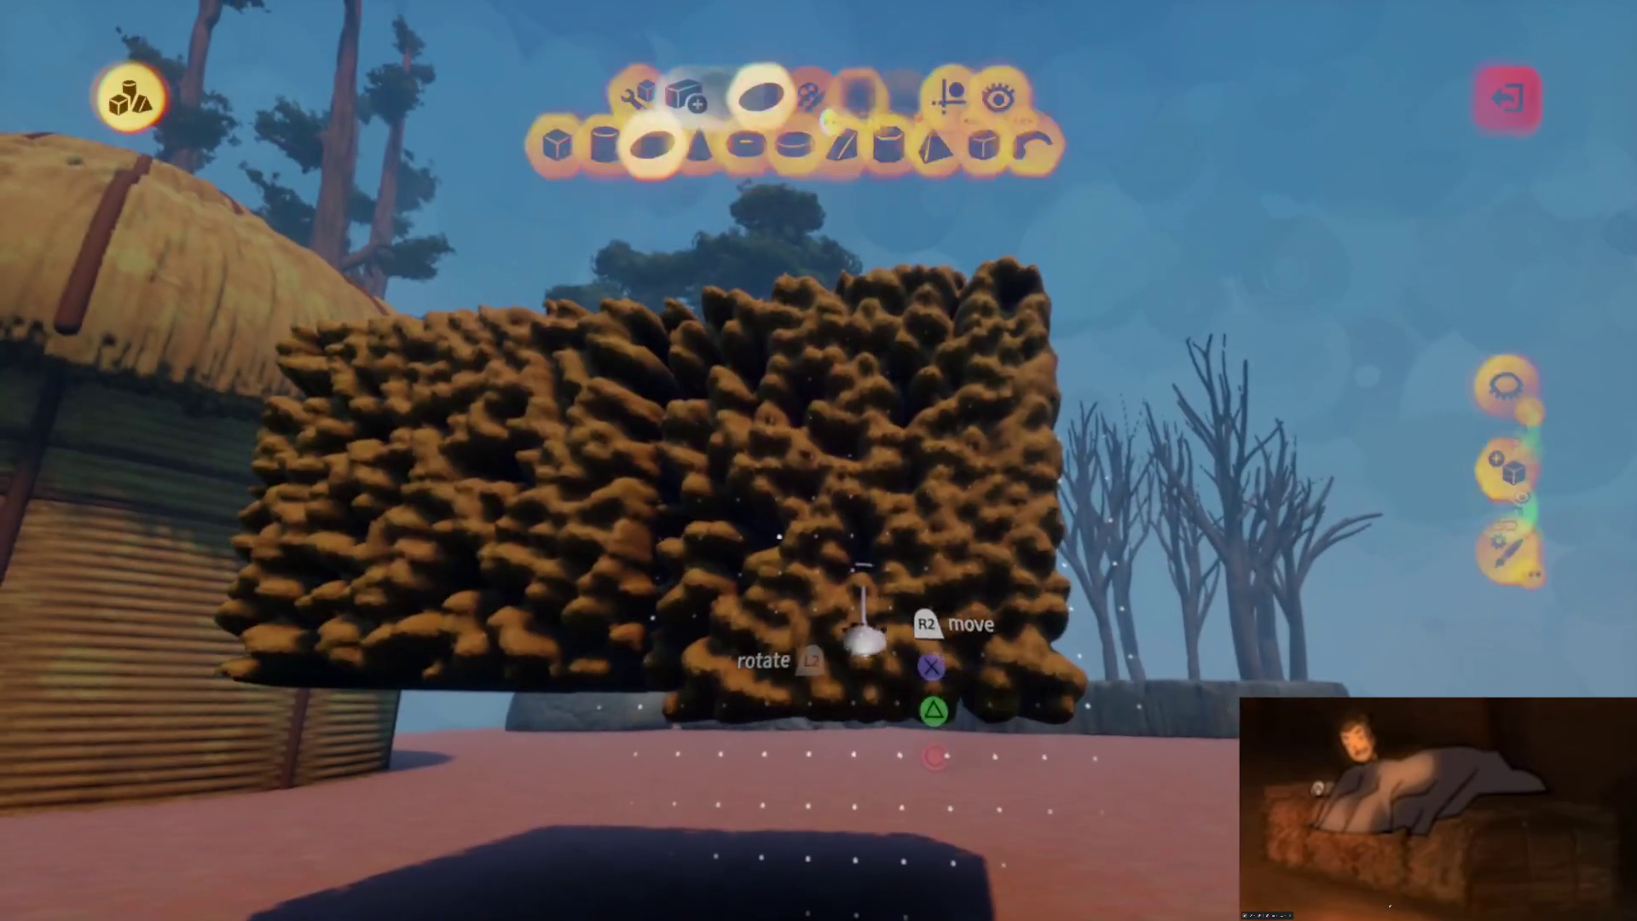
left_click(1049, 89)
key("Escape")
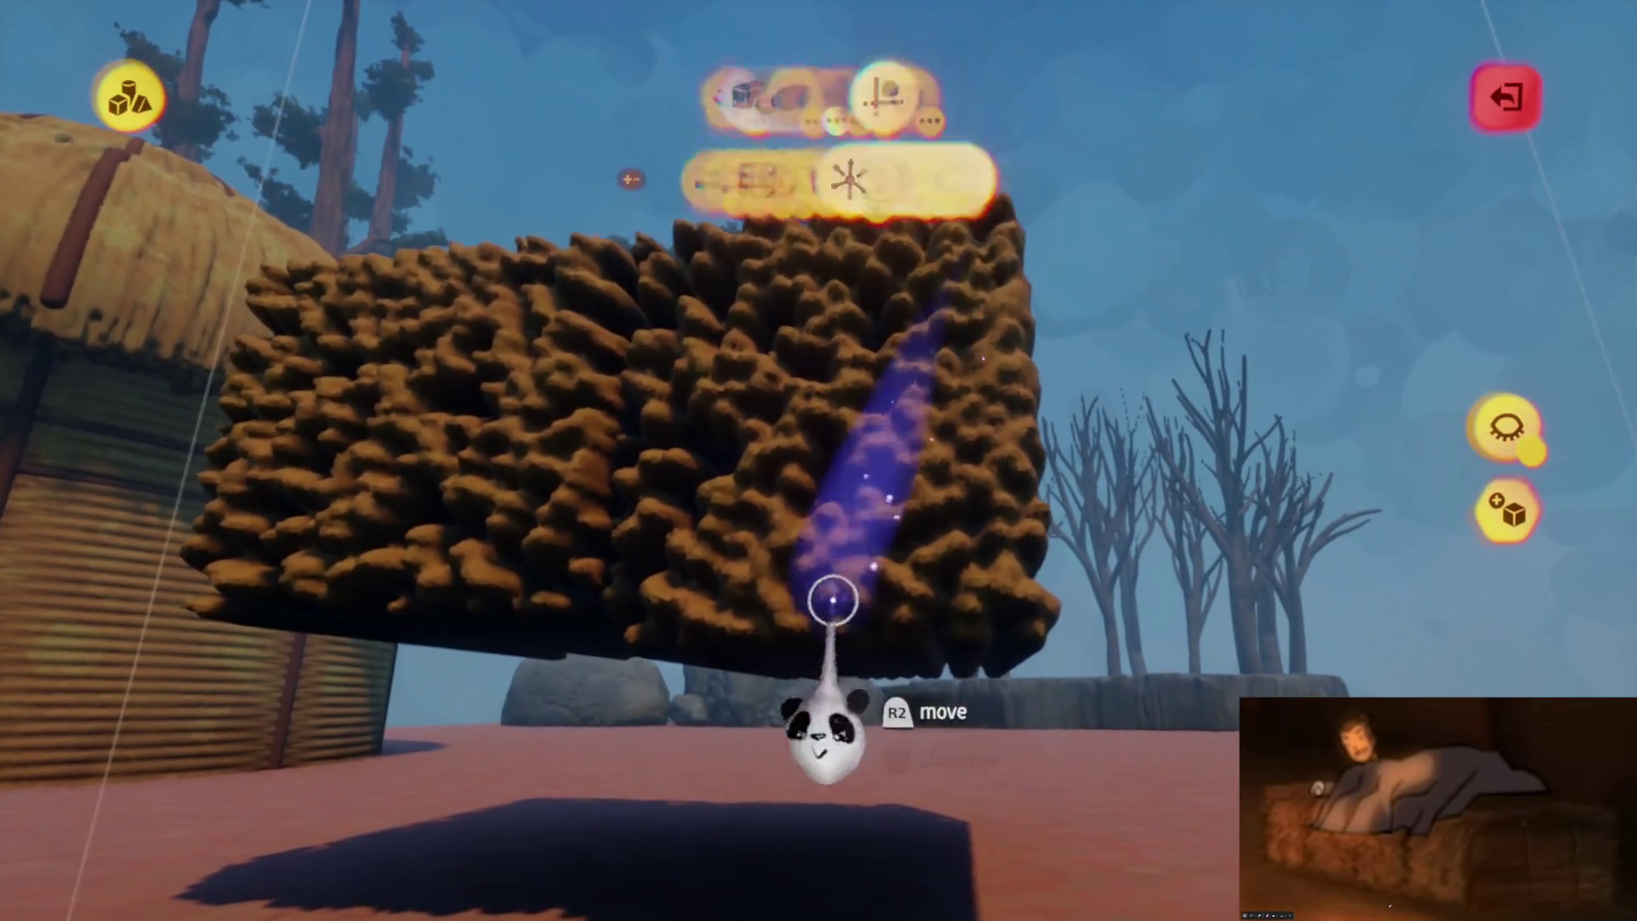
mouse_move(863, 645)
left_mouse_down()
mouse_move(862, 662)
mouse_move(863, 614)
left_mouse_up()
key("Escape")
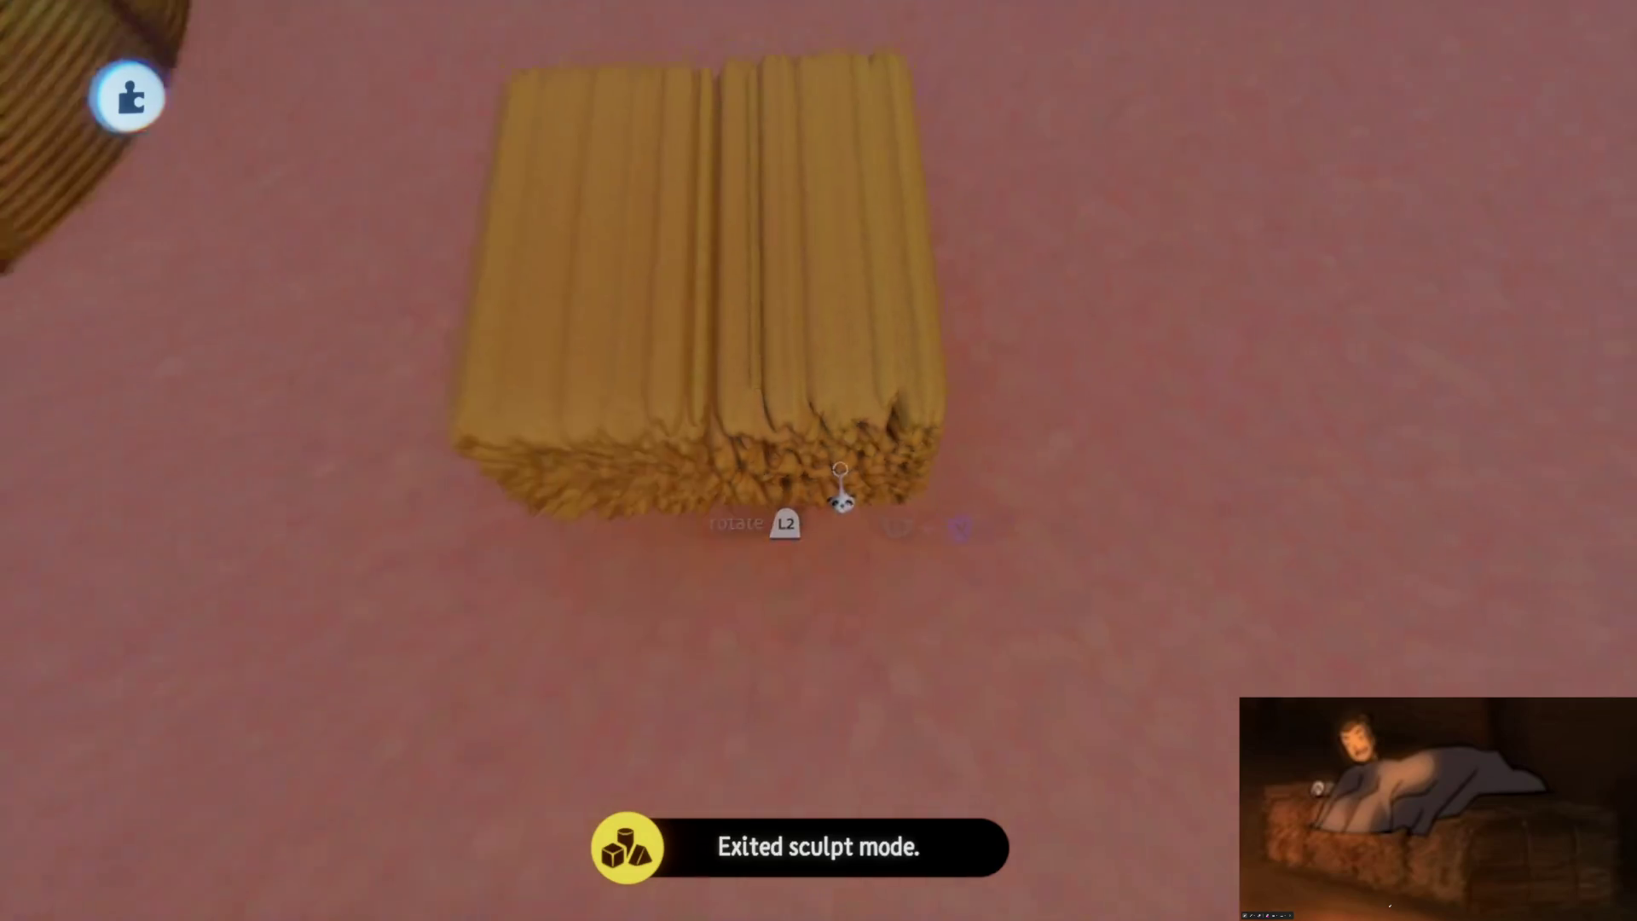
Switch to the Spraypaint tool and pick a dark brown hue for the shading
mouse_move(1206, 449)
left_mouse_down()
mouse_move(989, 622)
mouse_move(858, 449)
mouse_move(847, 653)
mouse_move(767, 376)
mouse_move(836, 676)
mouse_move(805, 596)
left_mouse_up()
key("Tab")
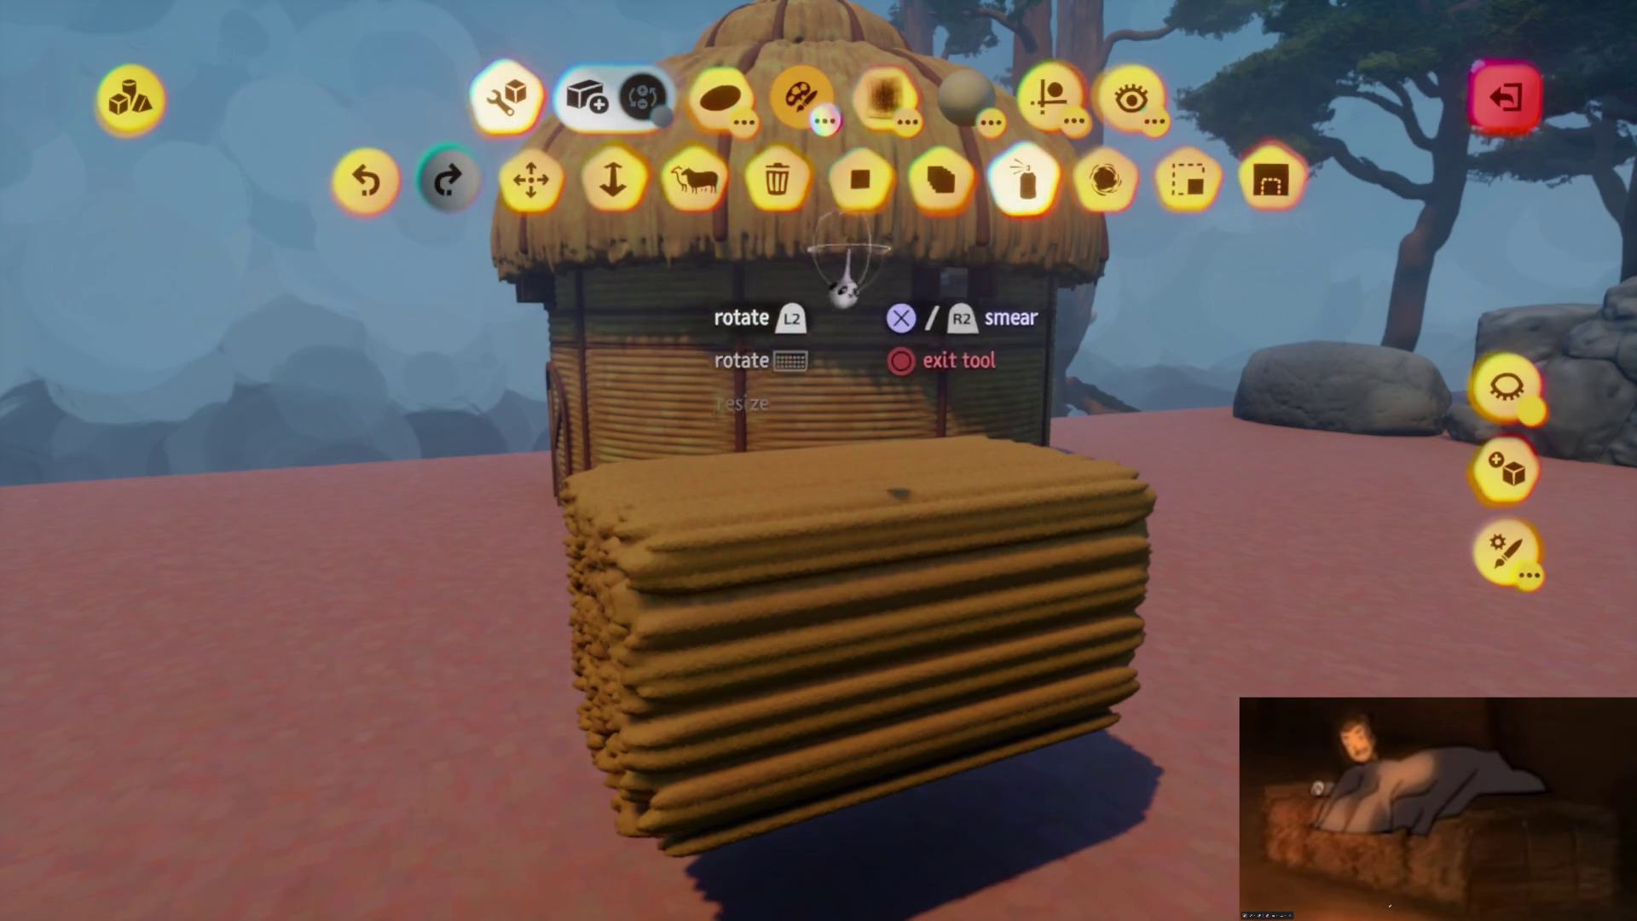
key("Tab")
mouse_move(939, 474)
left_mouse_down()
mouse_move(833, 512)
mouse_move(906, 503)
mouse_move(774, 503)
mouse_move(749, 468)
mouse_move(822, 457)
left_mouse_up()
key("Escape")
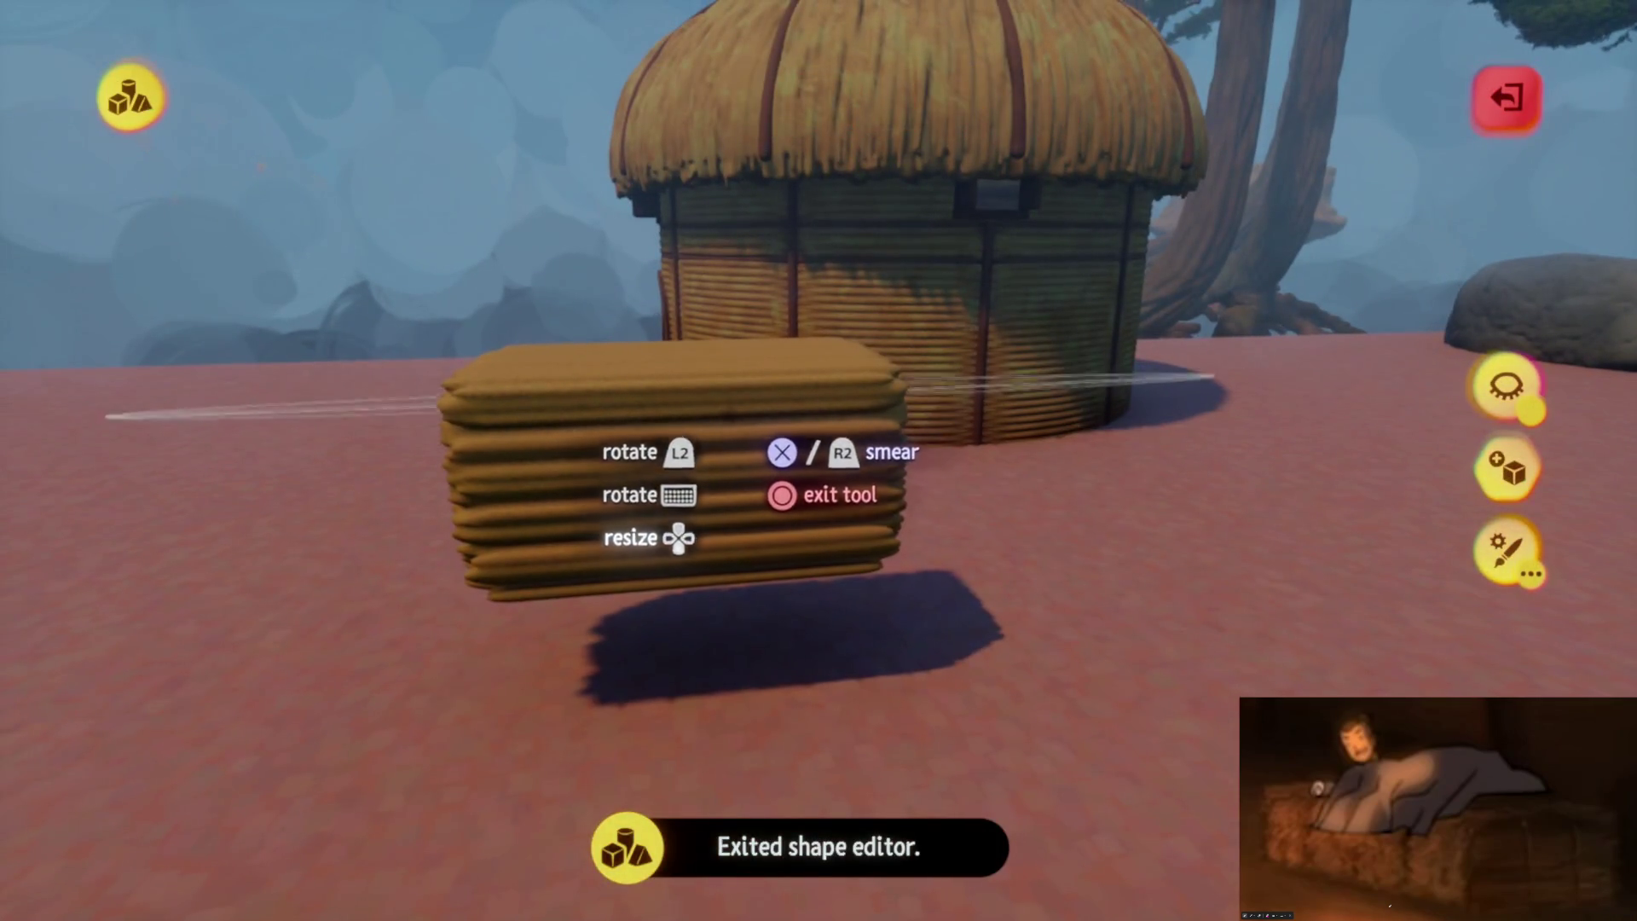
left_click(1048, 98)
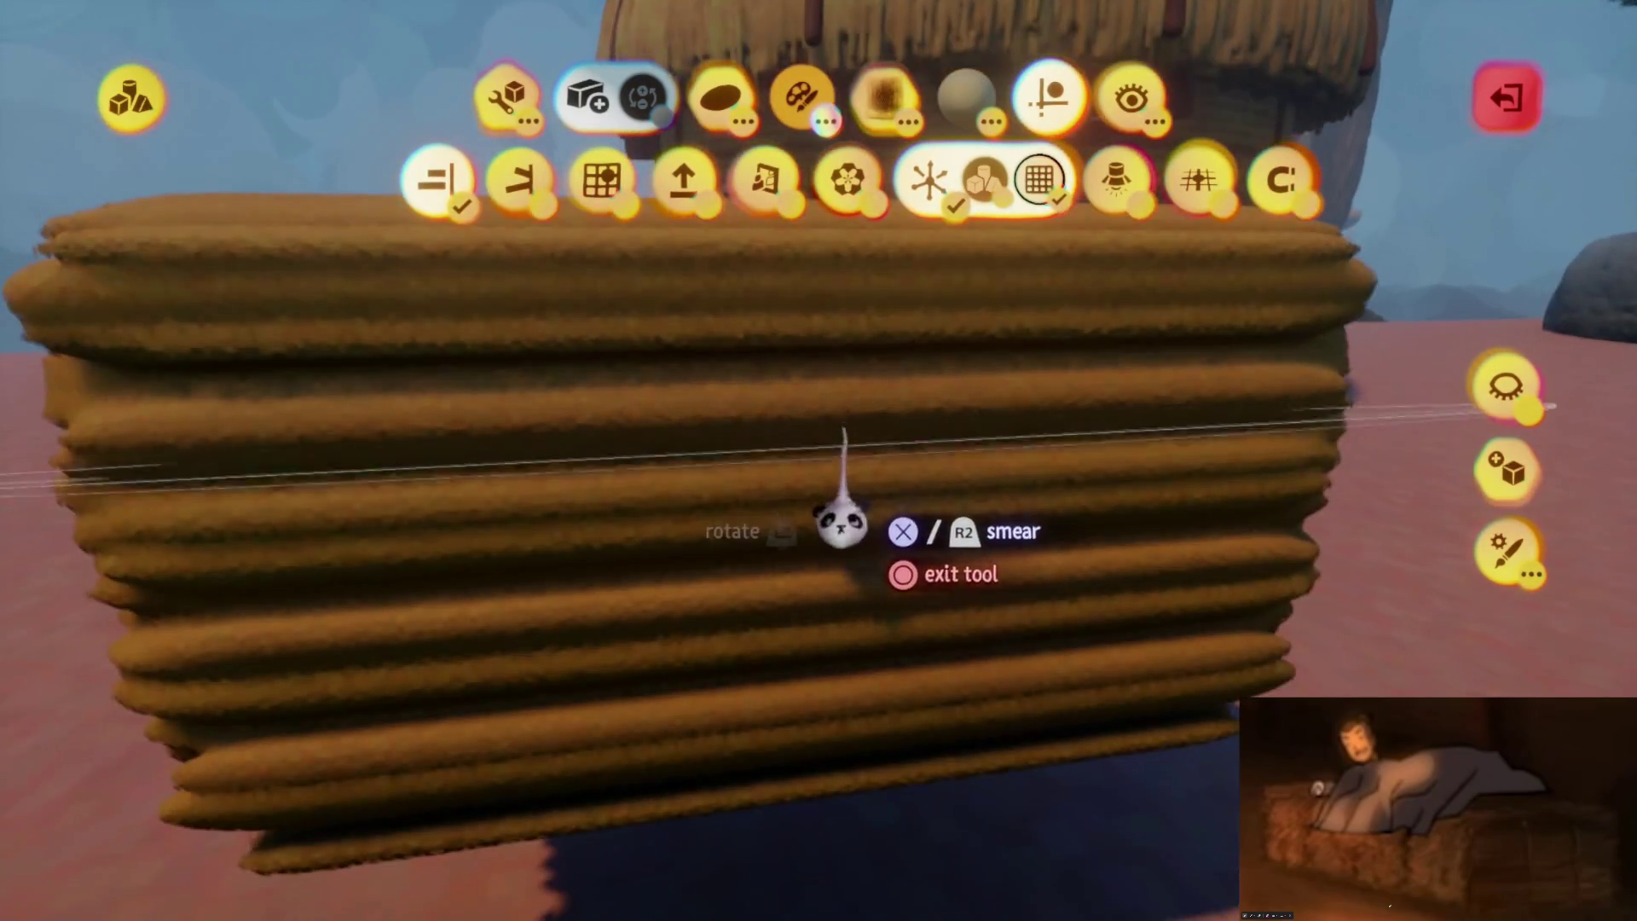
key("c")
left_click(1027, 693)
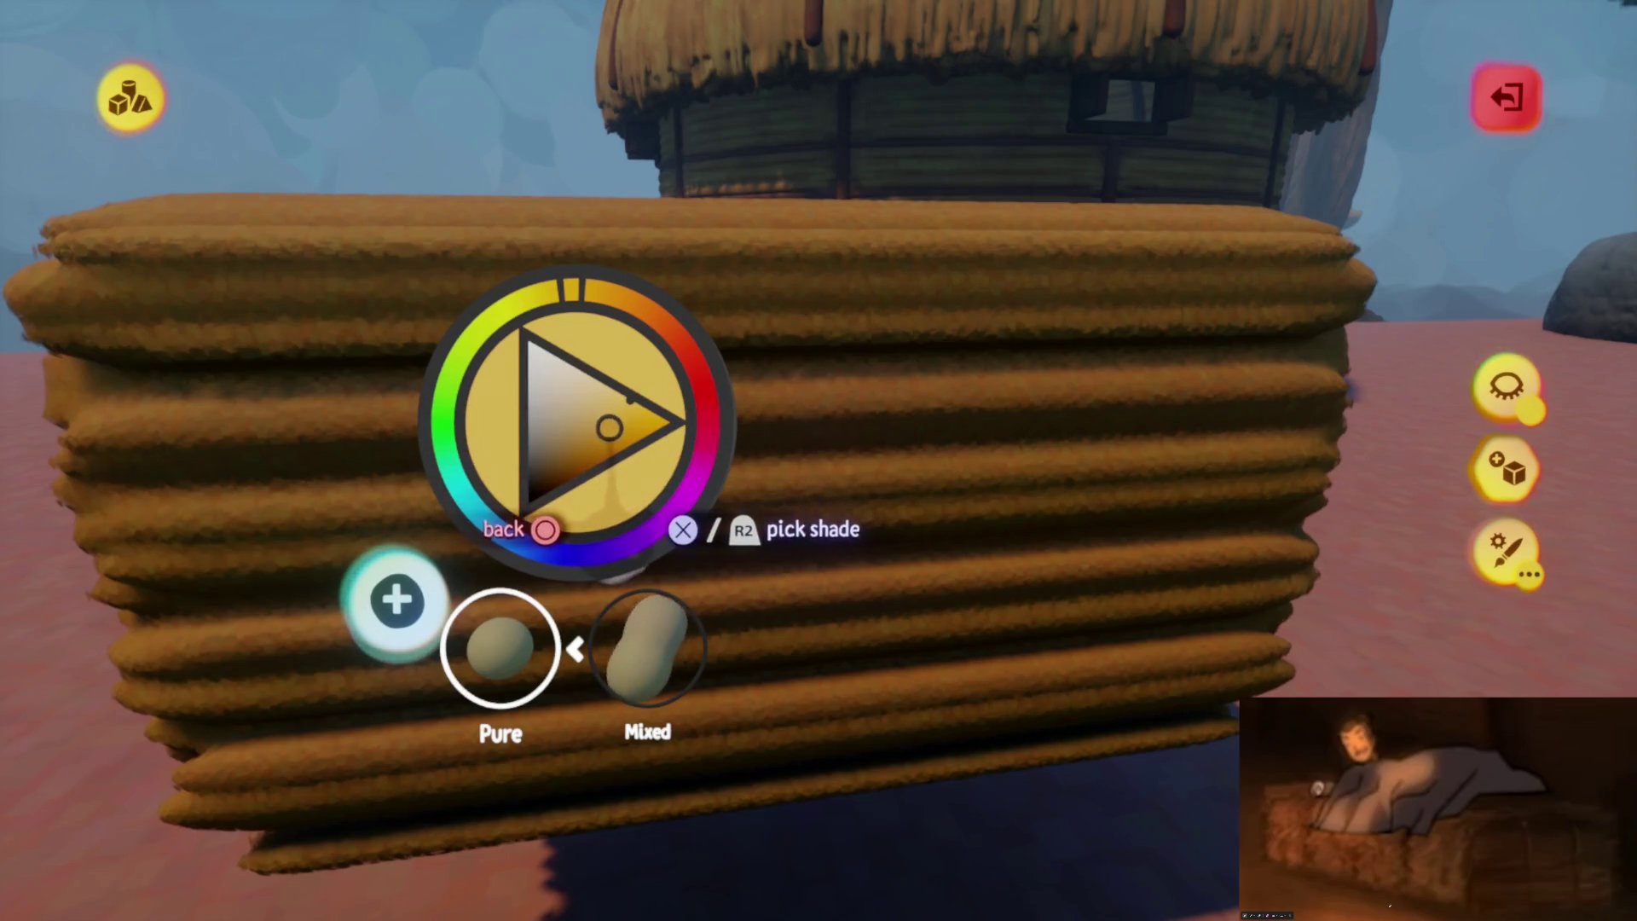
key("Escape")
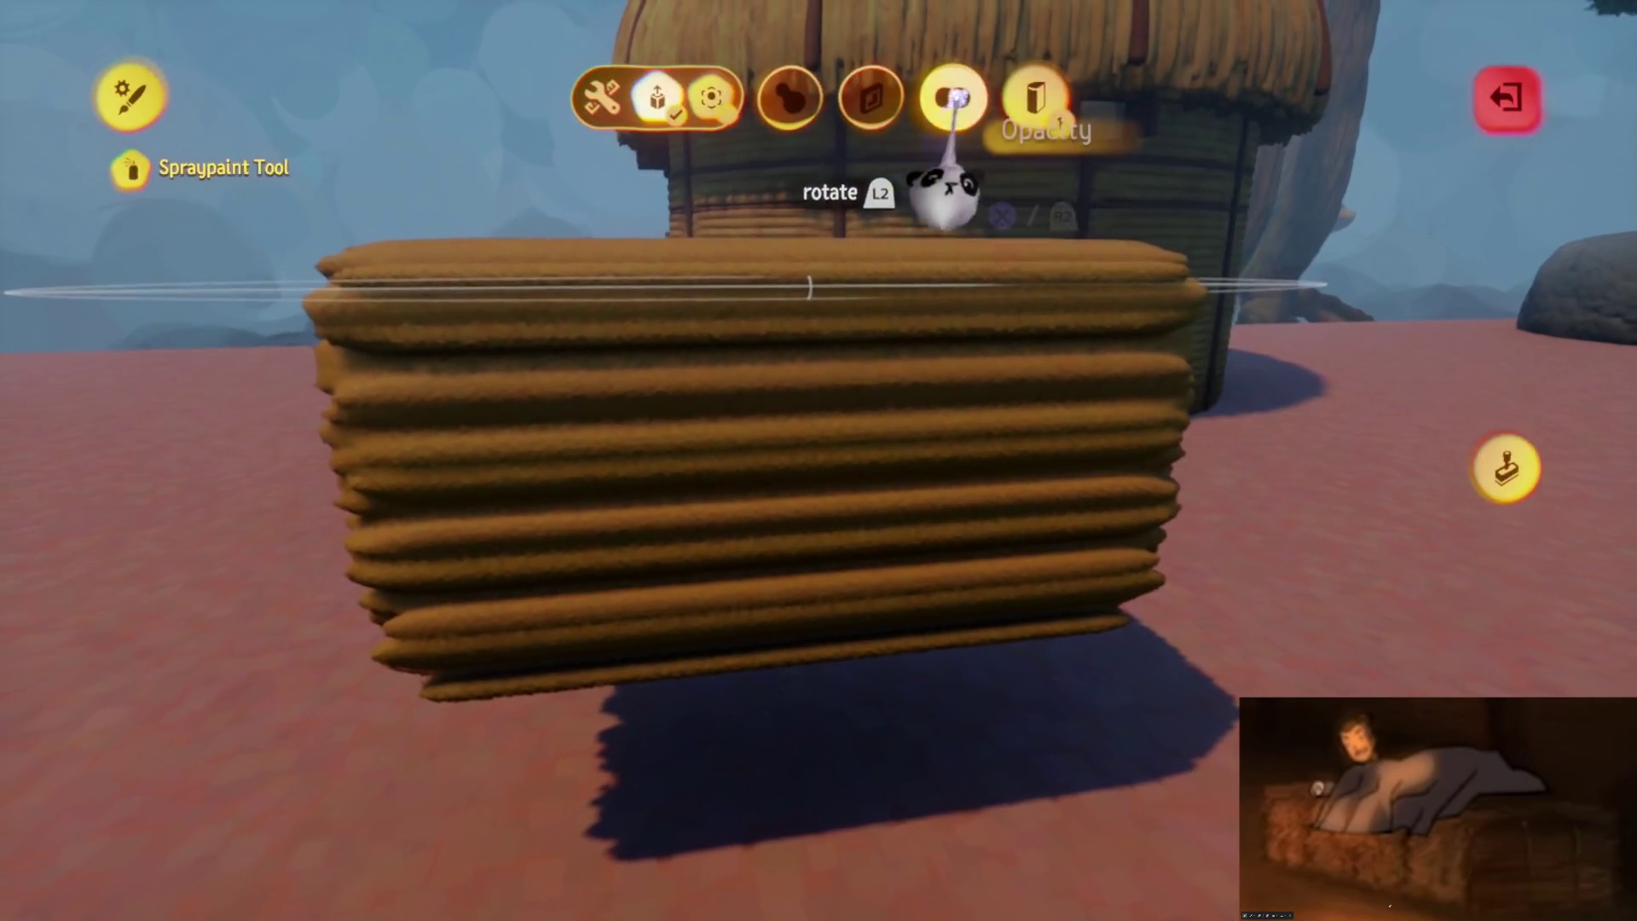
key("Escape")
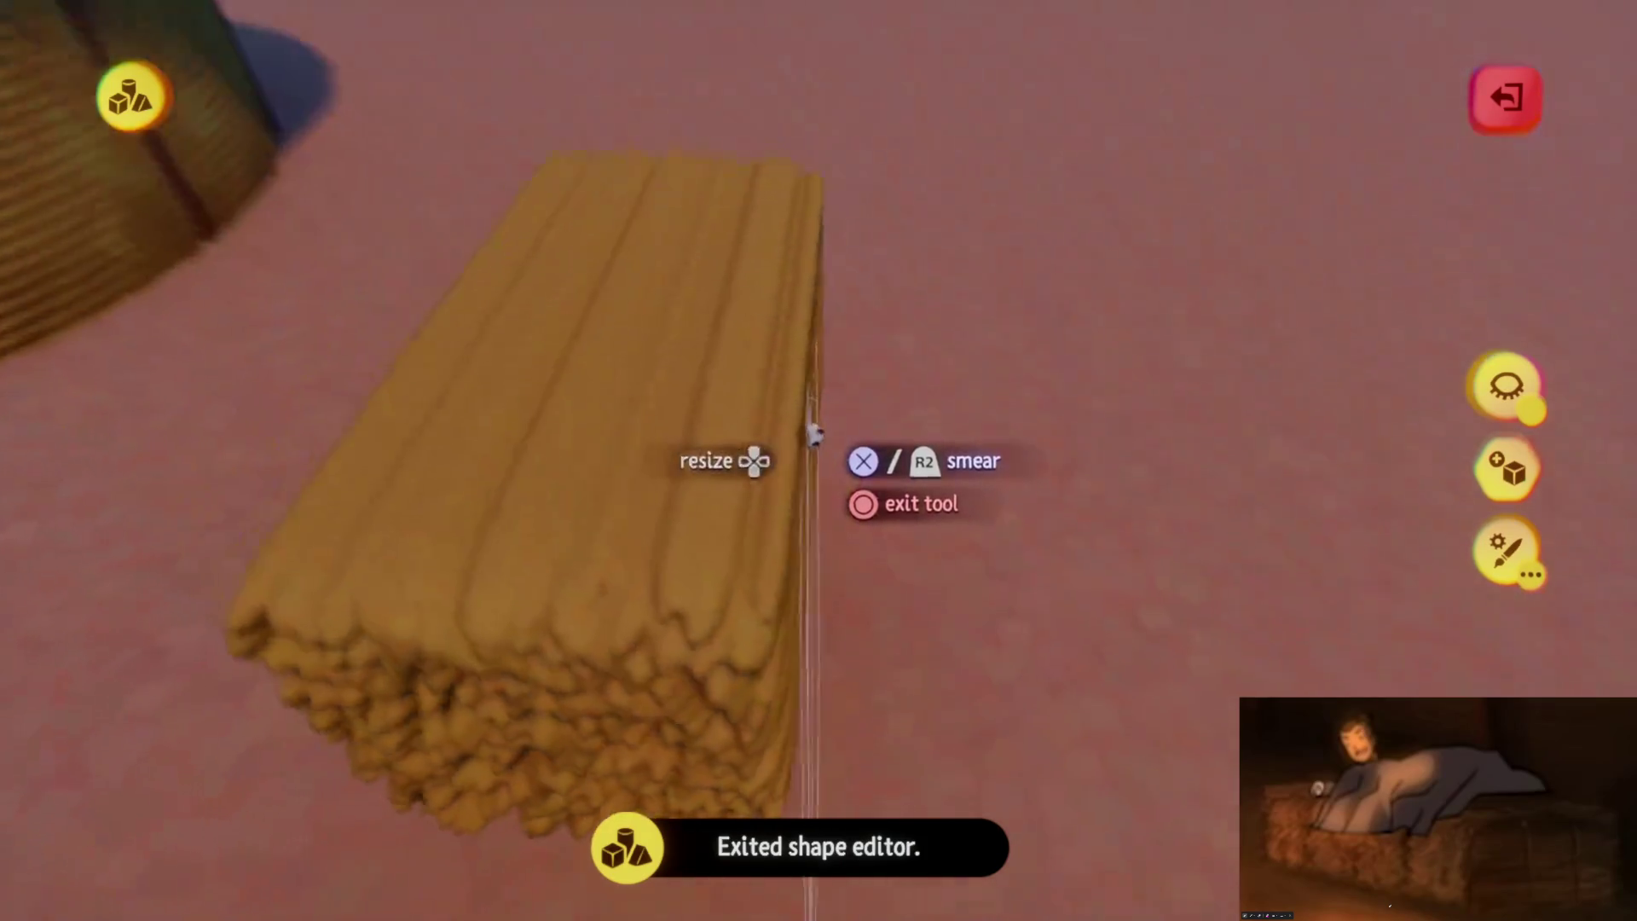
Spray two passes of shading over the bale, then return to the Smear tool
left_click(754, 473)
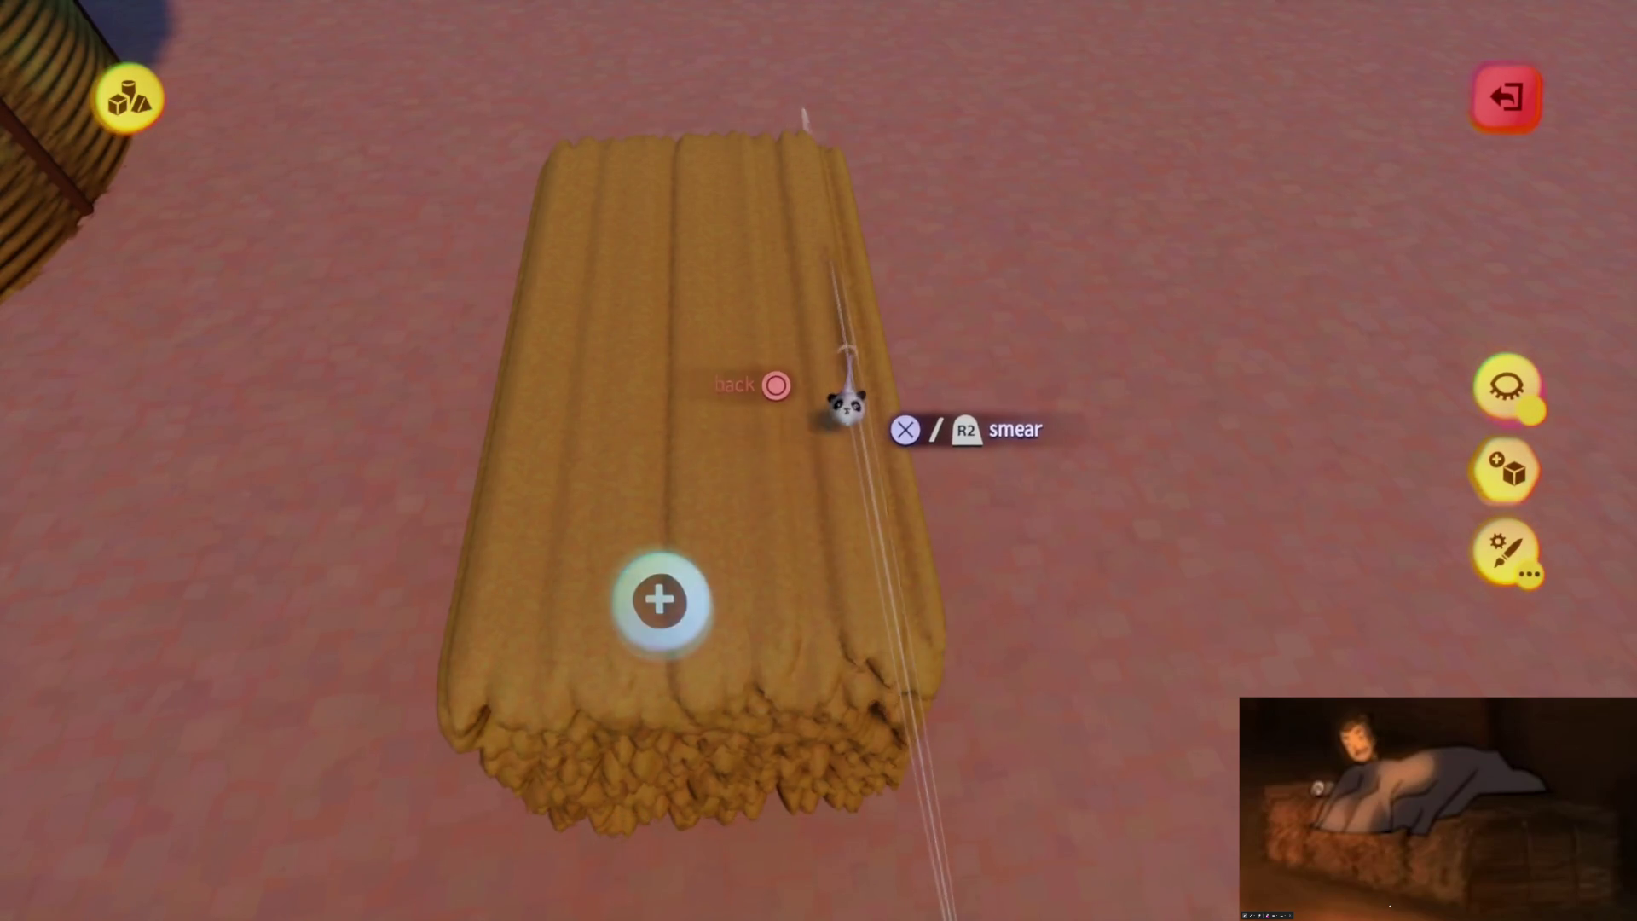
left_click(831, 376)
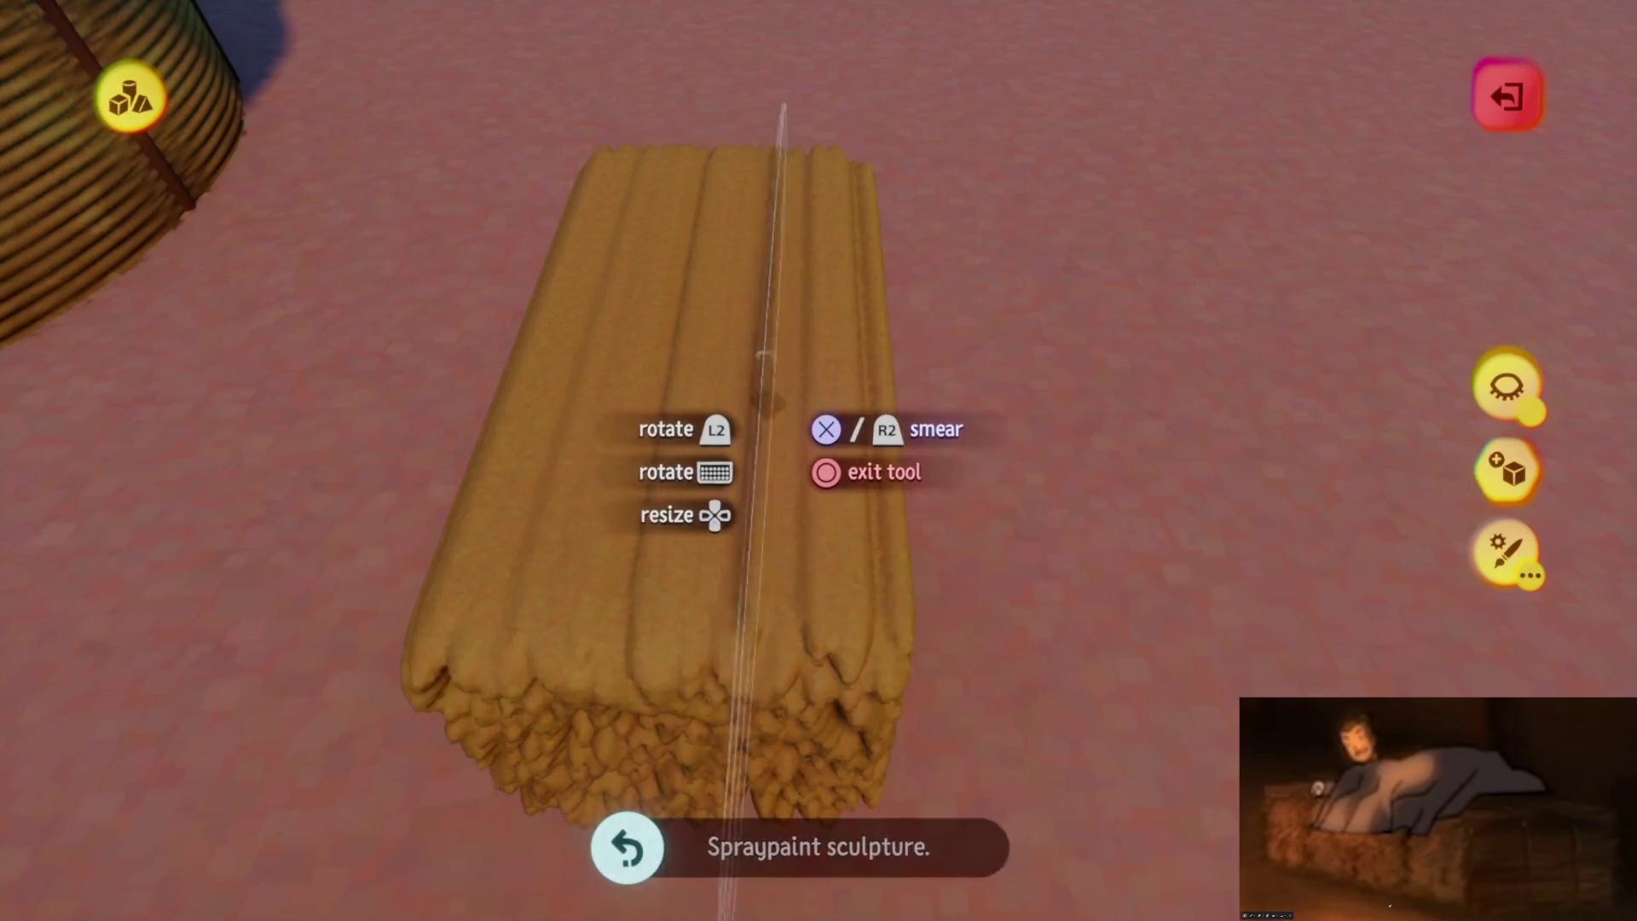
key("Tab")
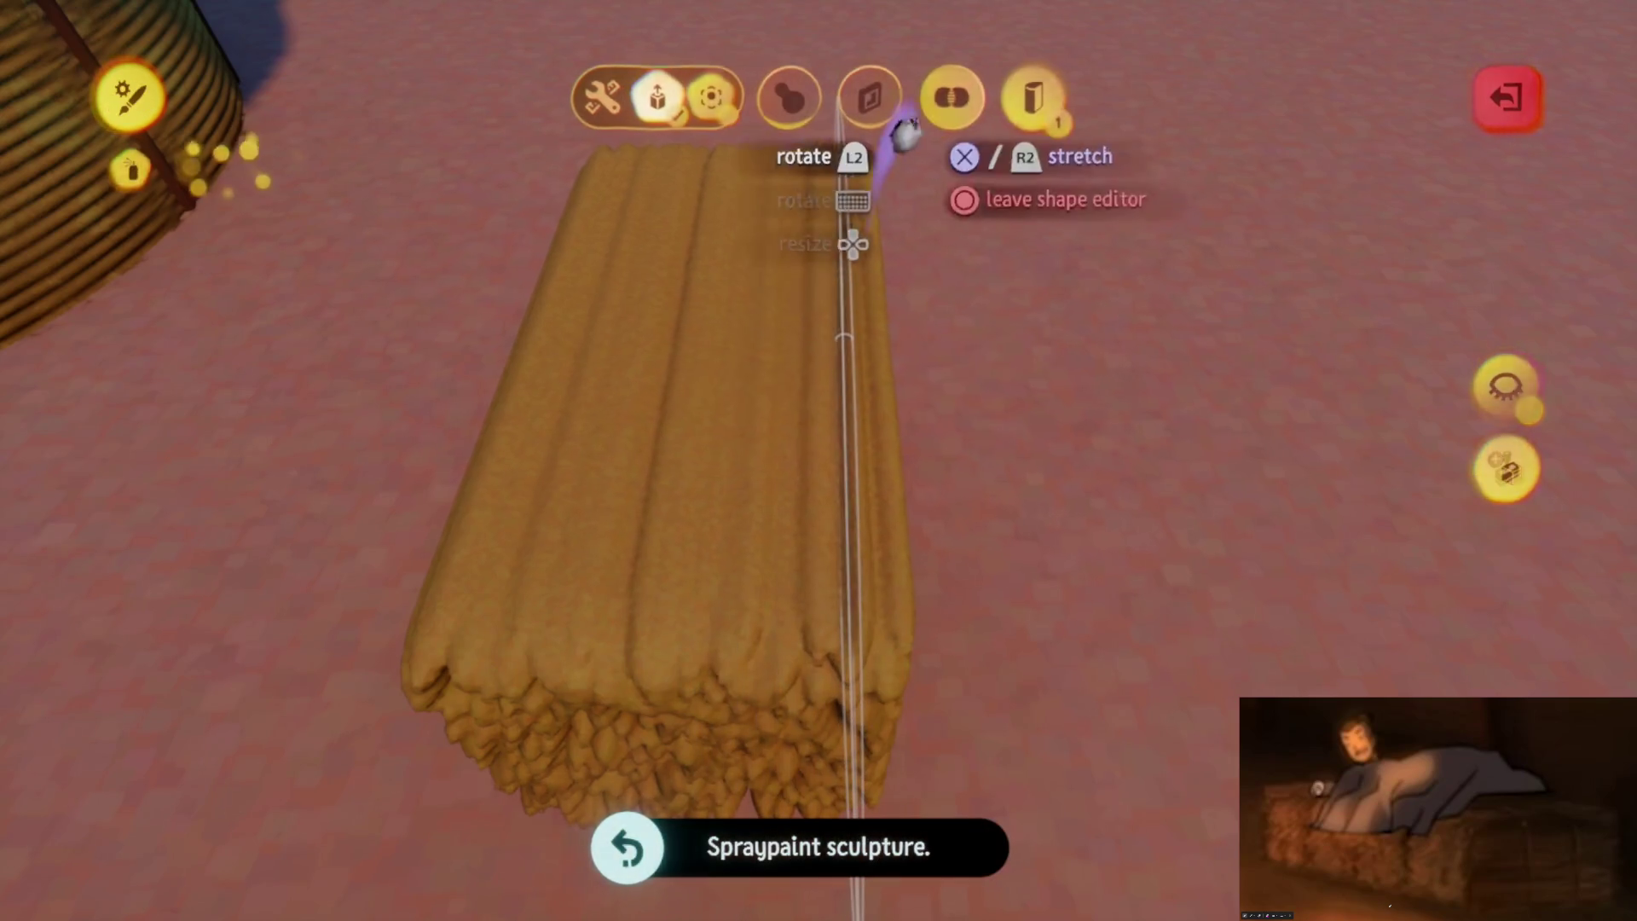
key("Escape")
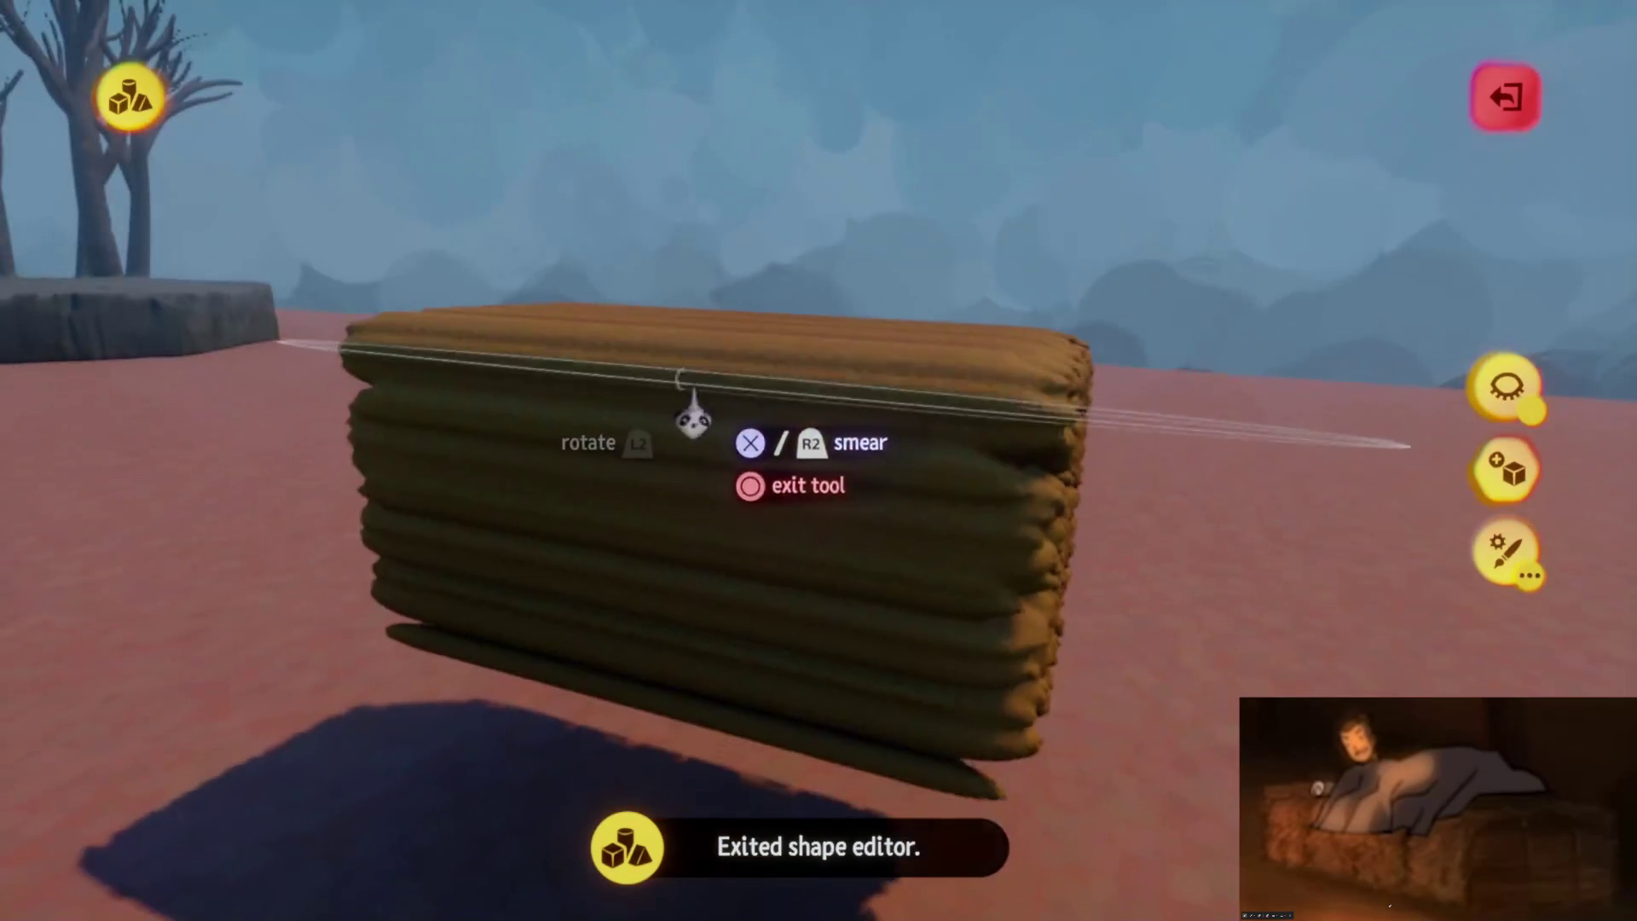
key("Tab")
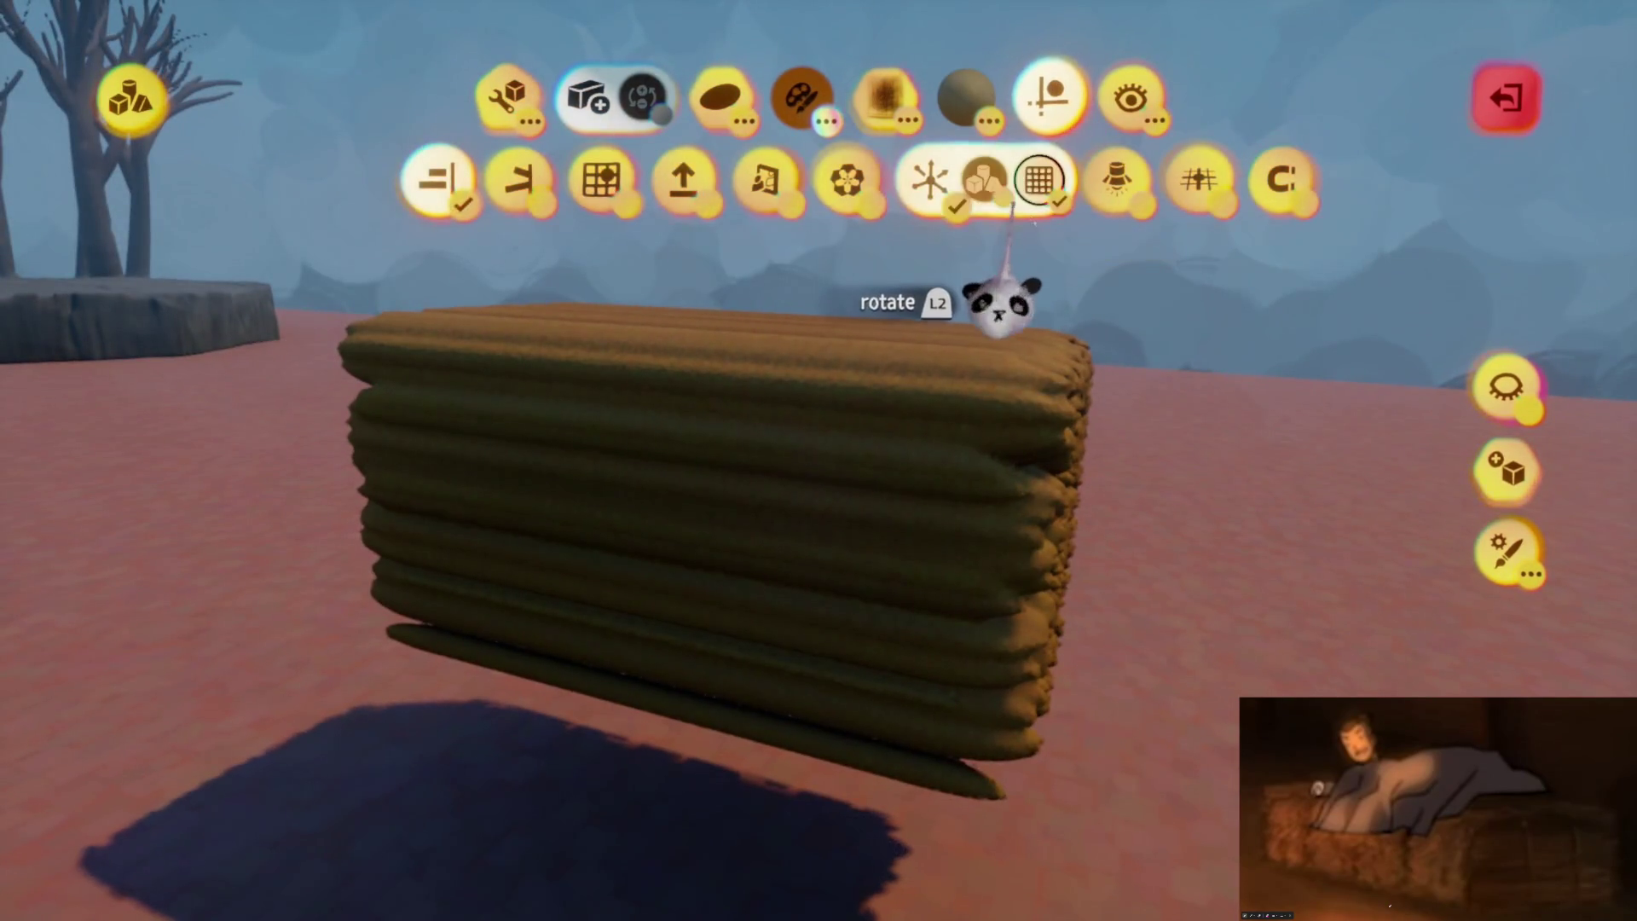
key("Escape")
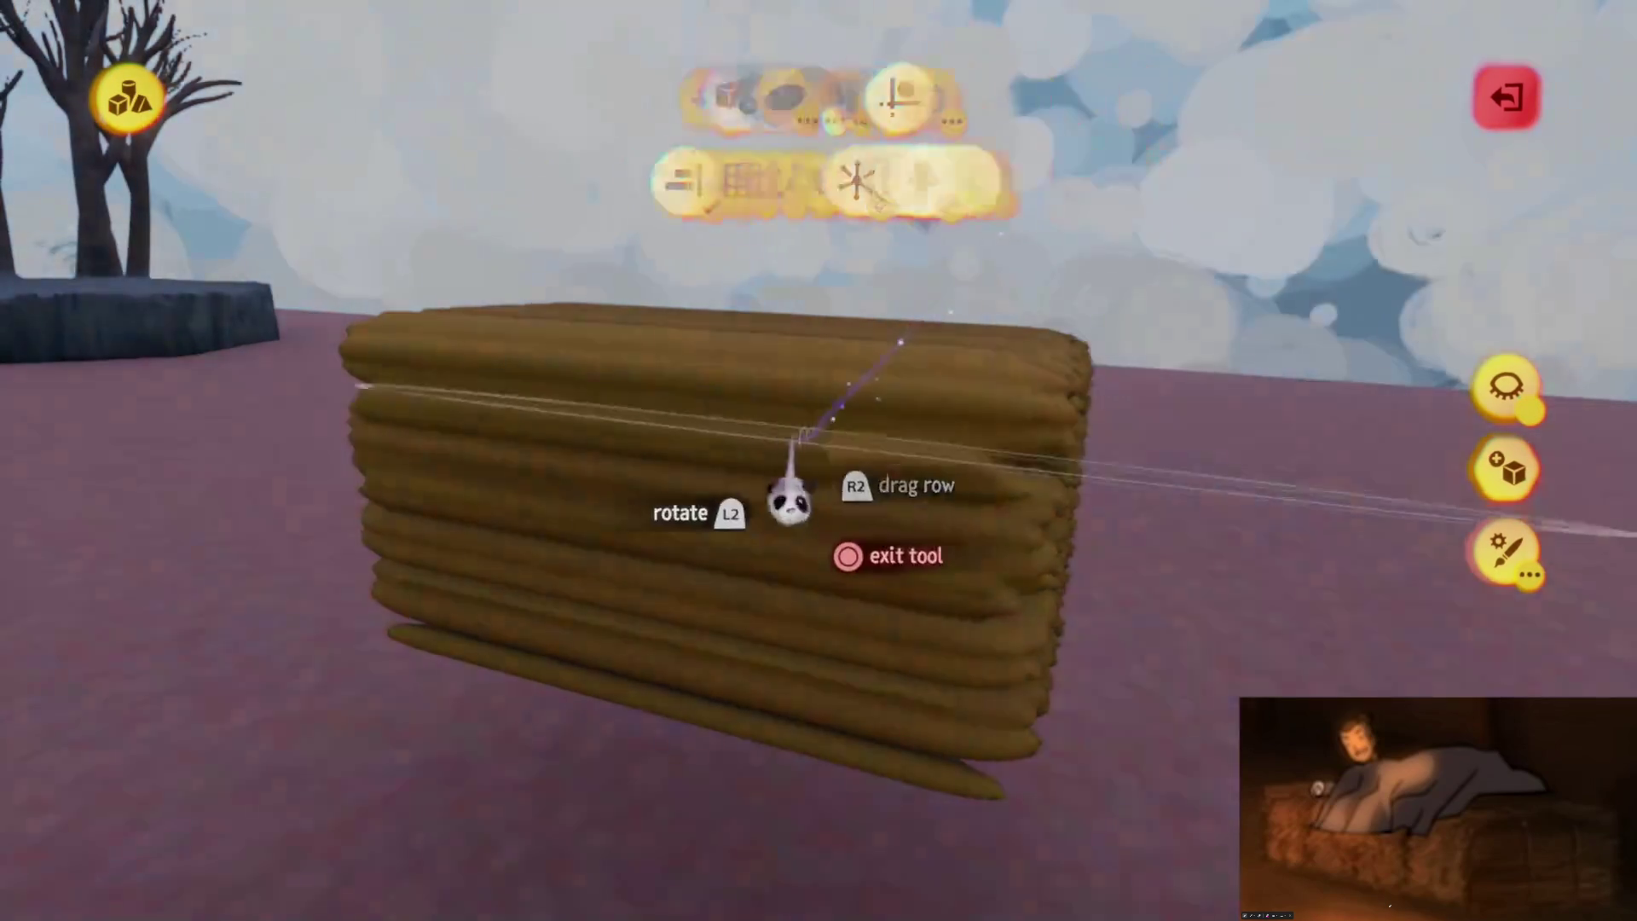
mouse_move(731, 622)
middle_mouse_down()
mouse_move(759, 540)
mouse_move(721, 554)
middle_mouse_up()
mouse_move(877, 687)
middle_mouse_down()
mouse_move(887, 676)
mouse_move(891, 703)
mouse_move(855, 651)
mouse_move(833, 650)
mouse_move(840, 274)
mouse_move(840, 705)
mouse_move(837, 392)
mouse_move(816, 394)
middle_mouse_up()
right_click(795, 375)
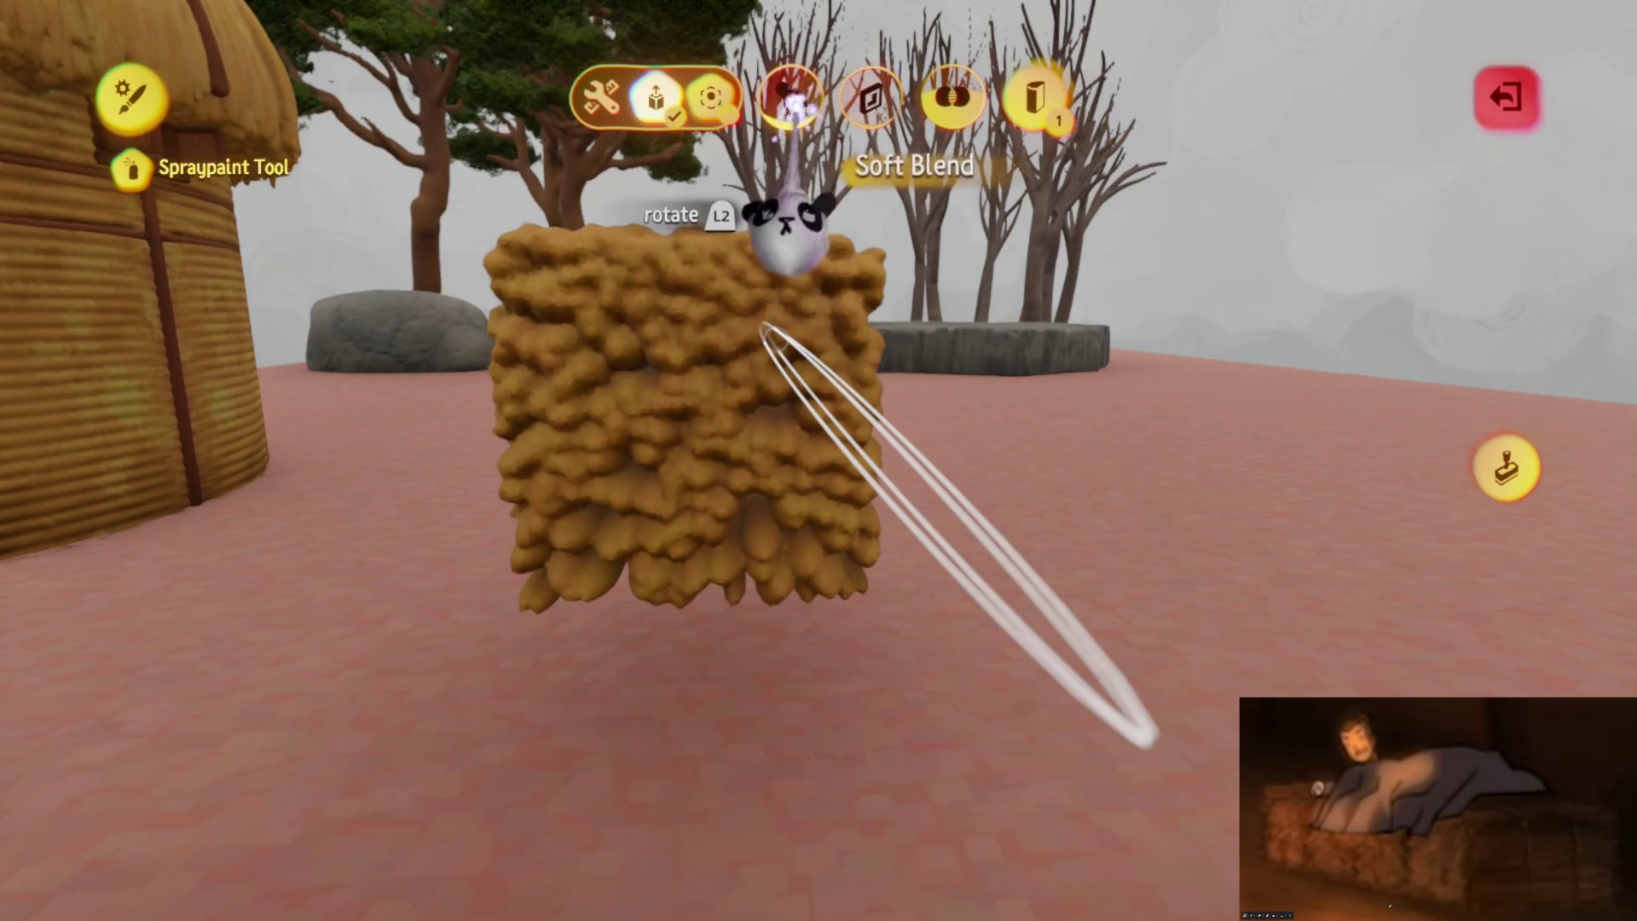
Undo the last spraypaint pass on the bale and exit sculpt mode
right_click(782, 230)
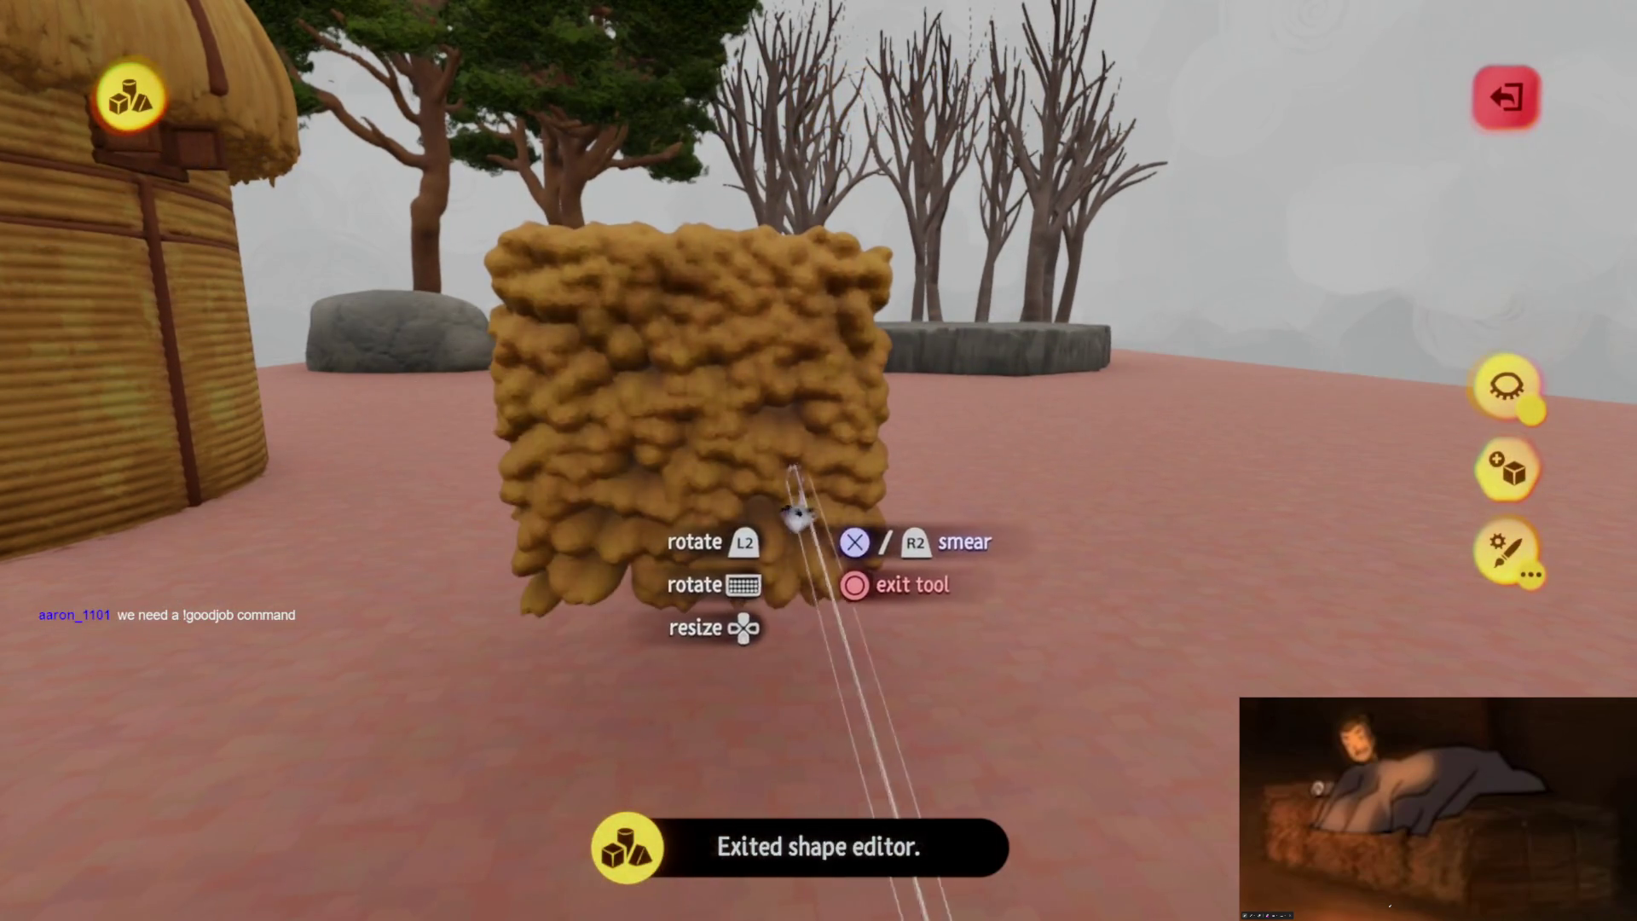
key("ctrl+z")
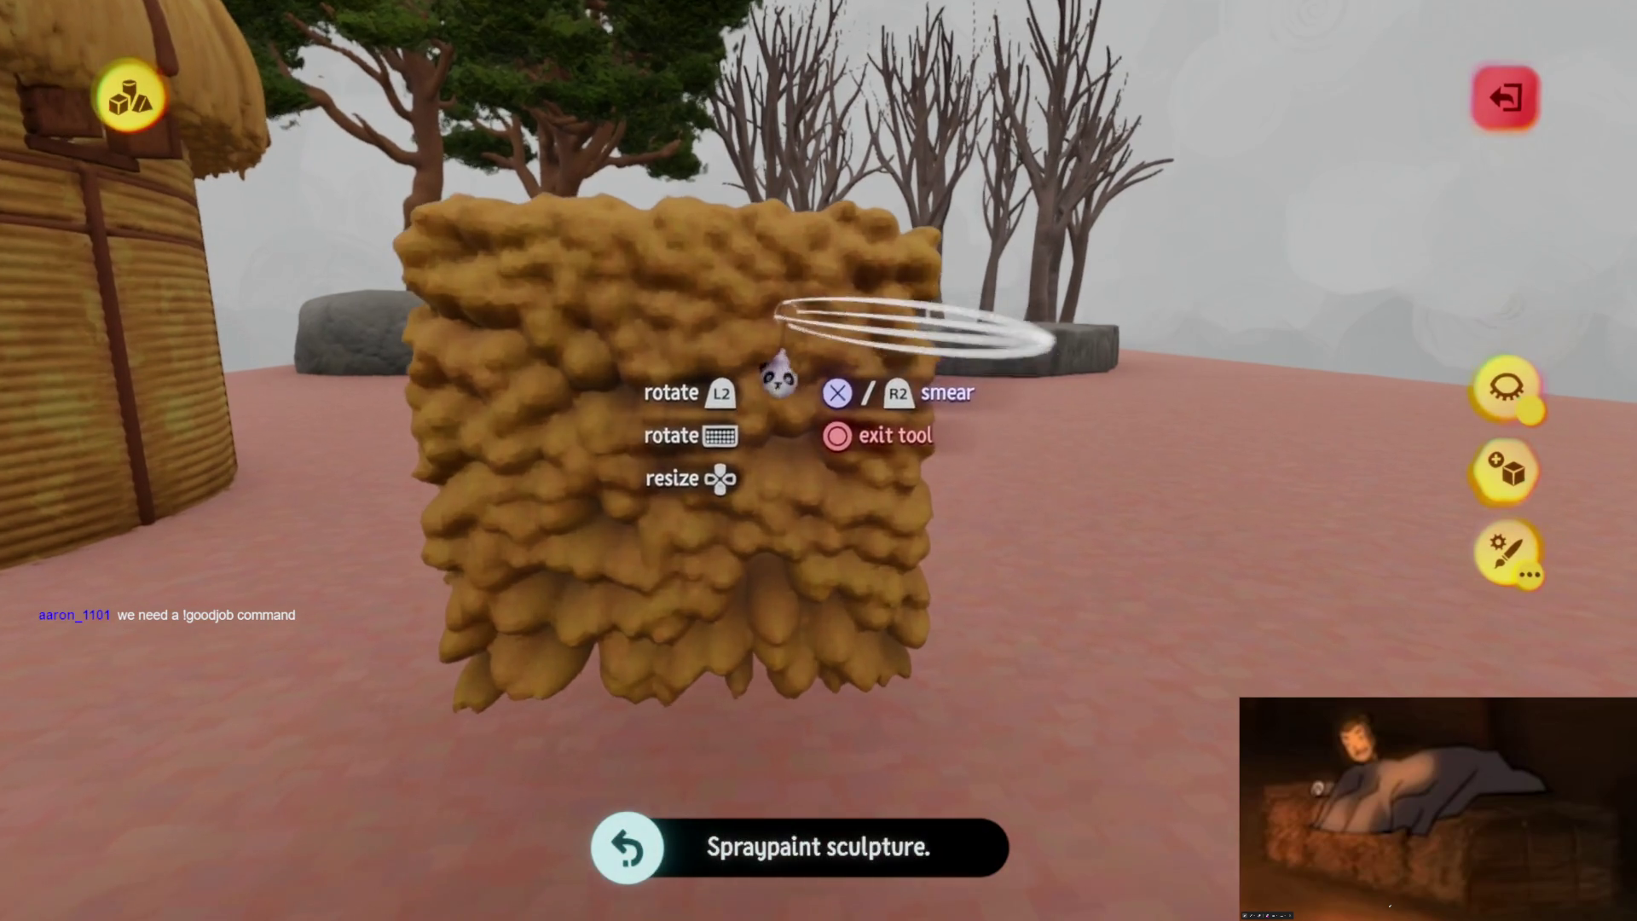
right_click(786, 358)
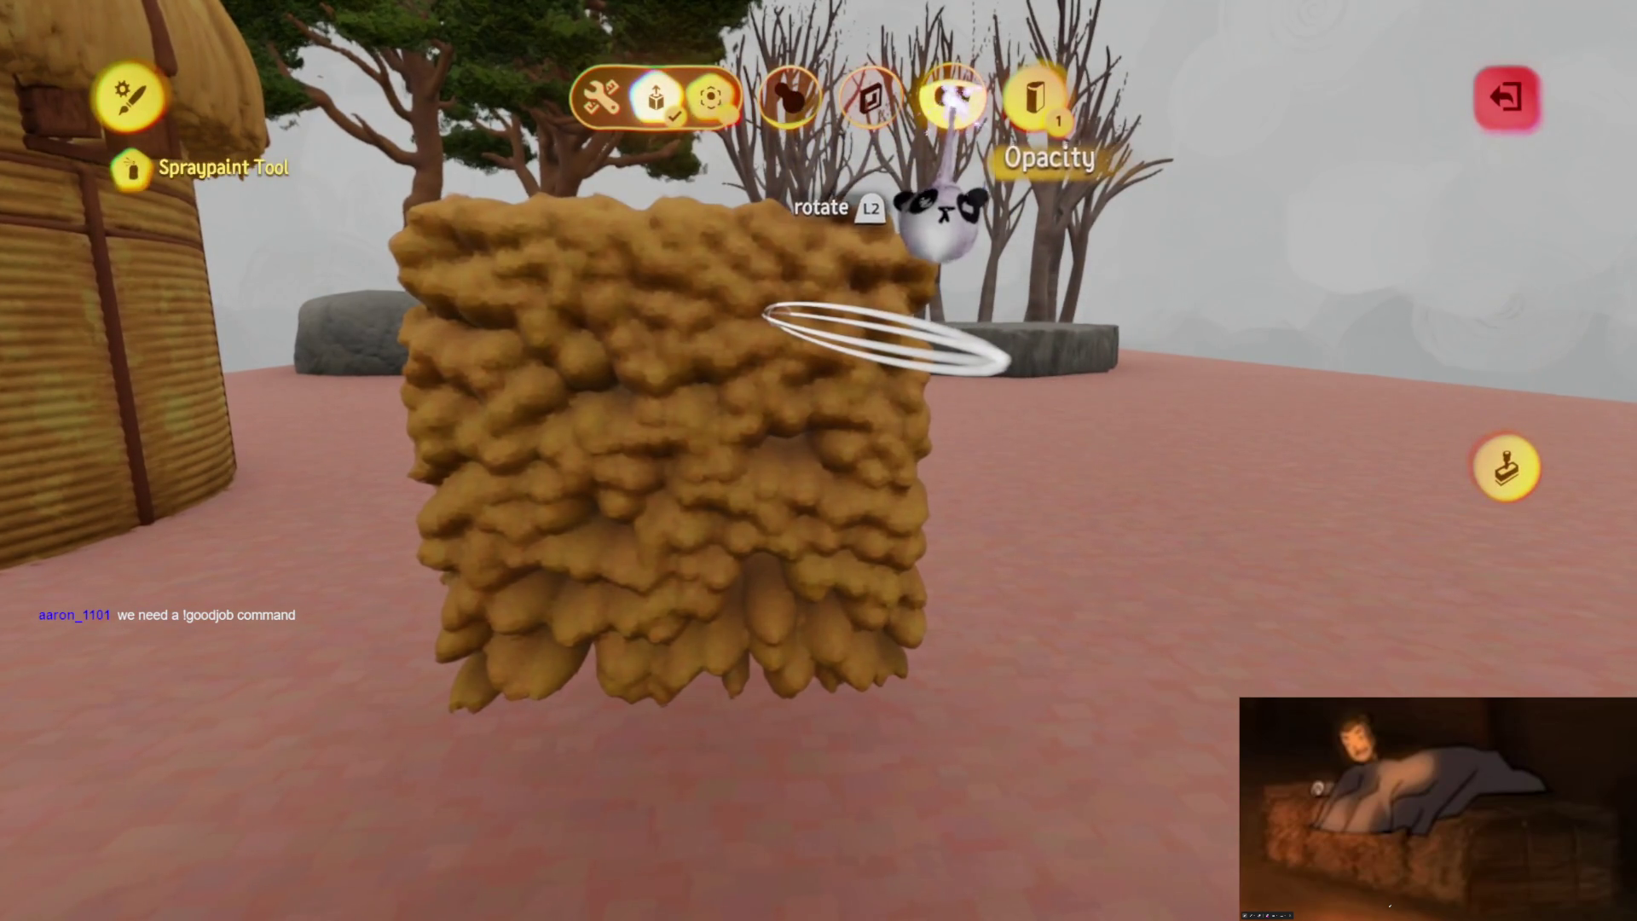
right_click(938, 222)
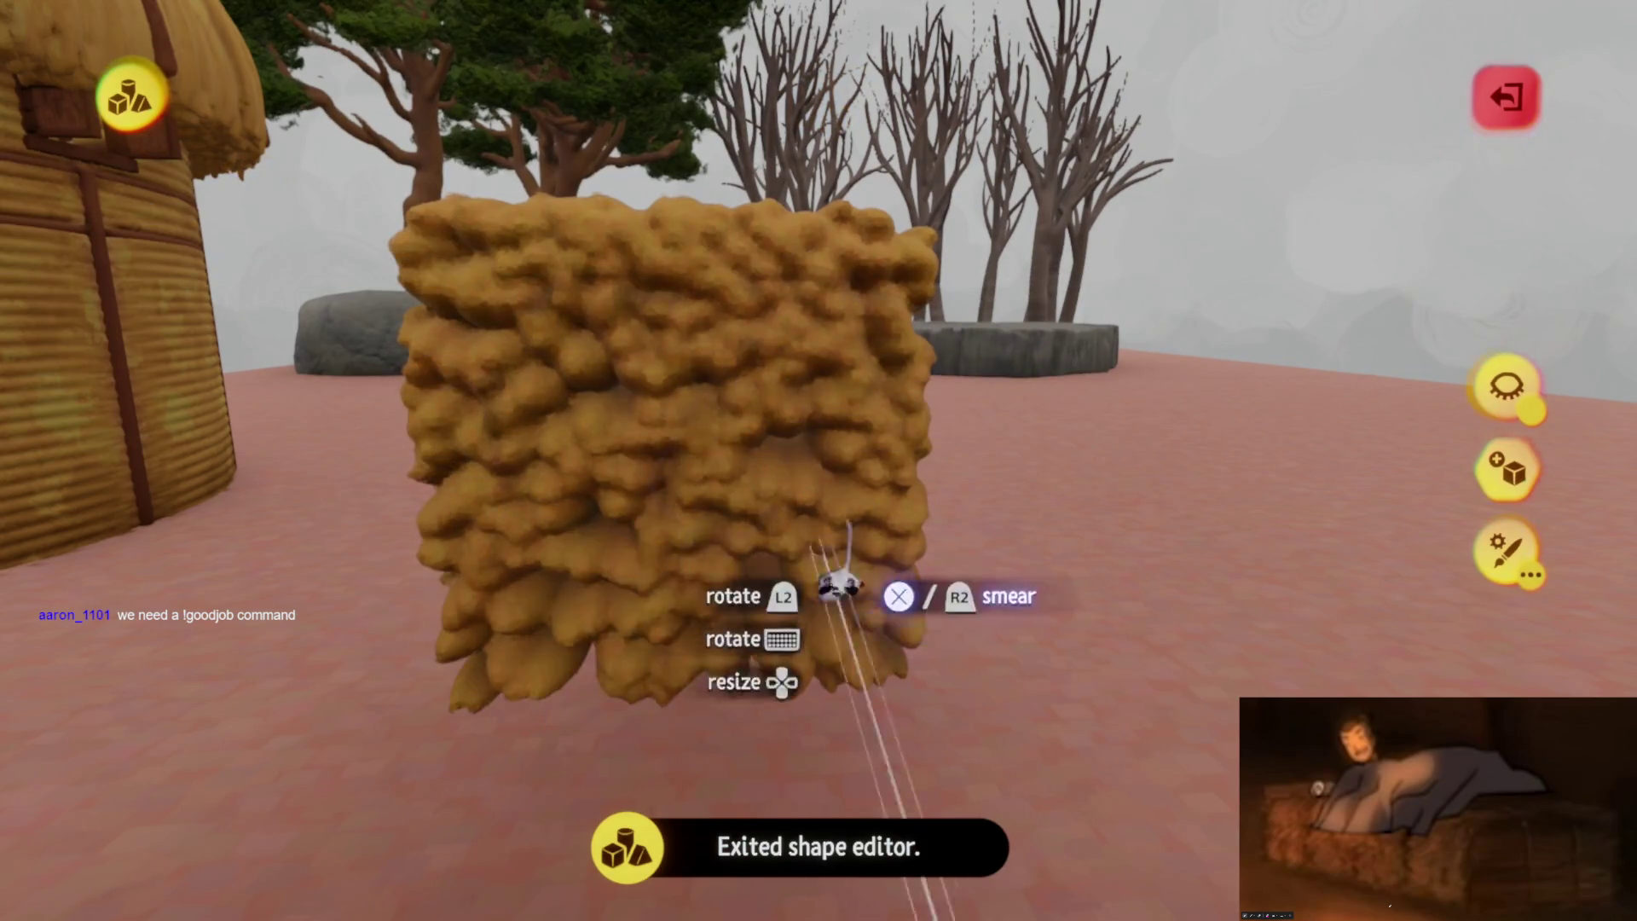
mouse_move(559, 610)
middle_mouse_down()
mouse_move(742, 409)
mouse_move(694, 413)
mouse_move(767, 402)
mouse_move(663, 537)
mouse_move(822, 669)
mouse_move(778, 418)
middle_mouse_up()
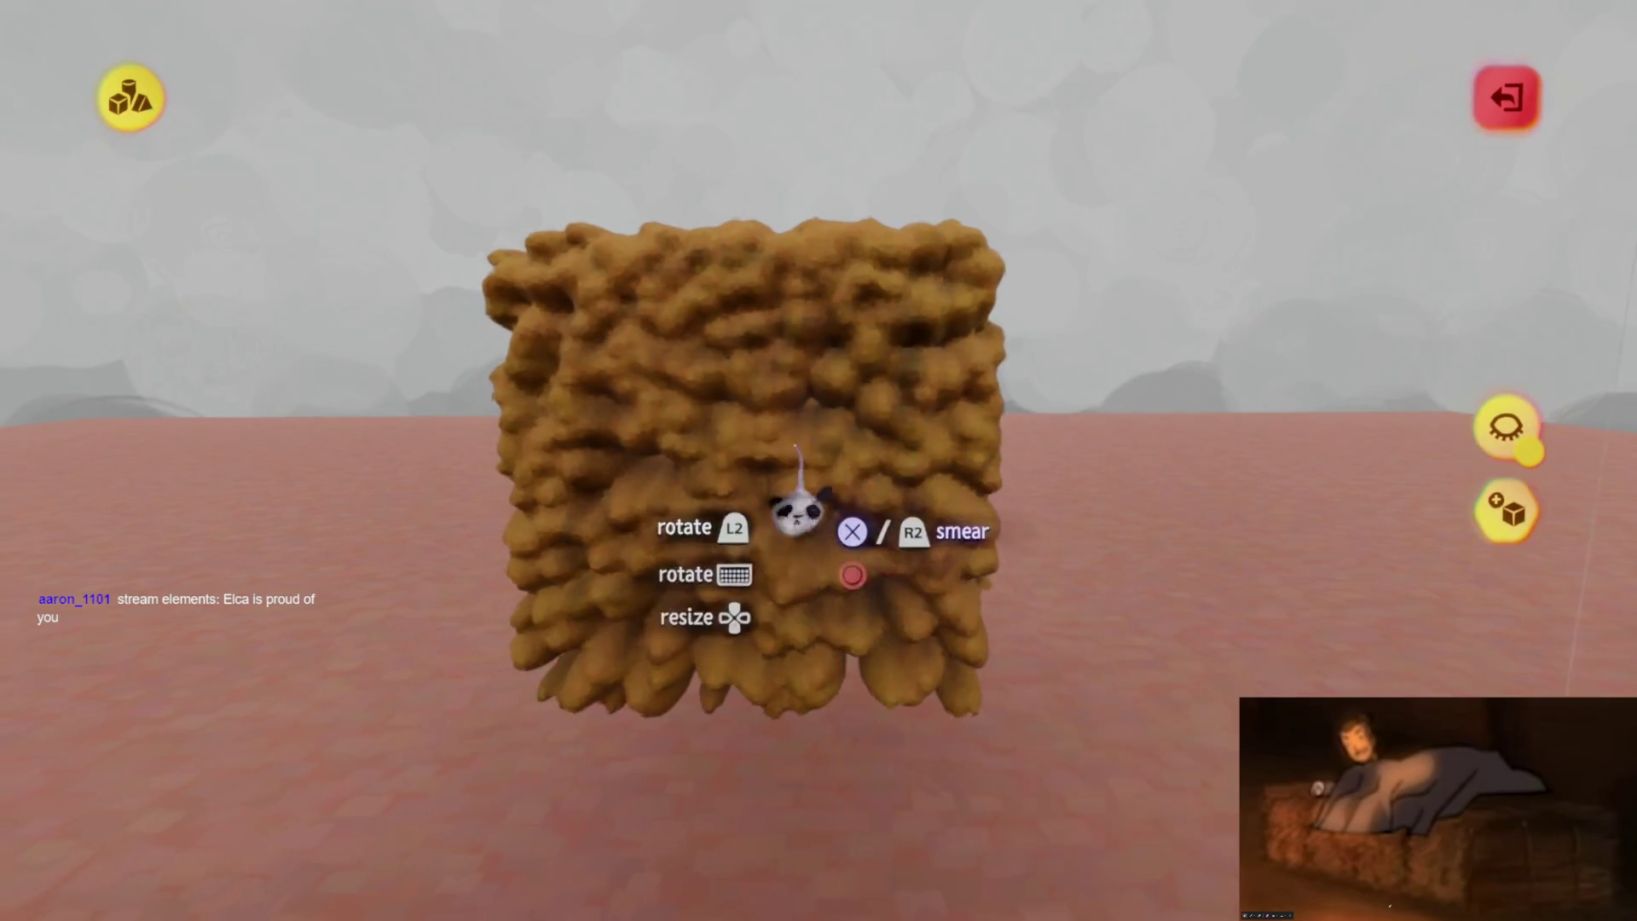
key("Escape")
key("Escape")
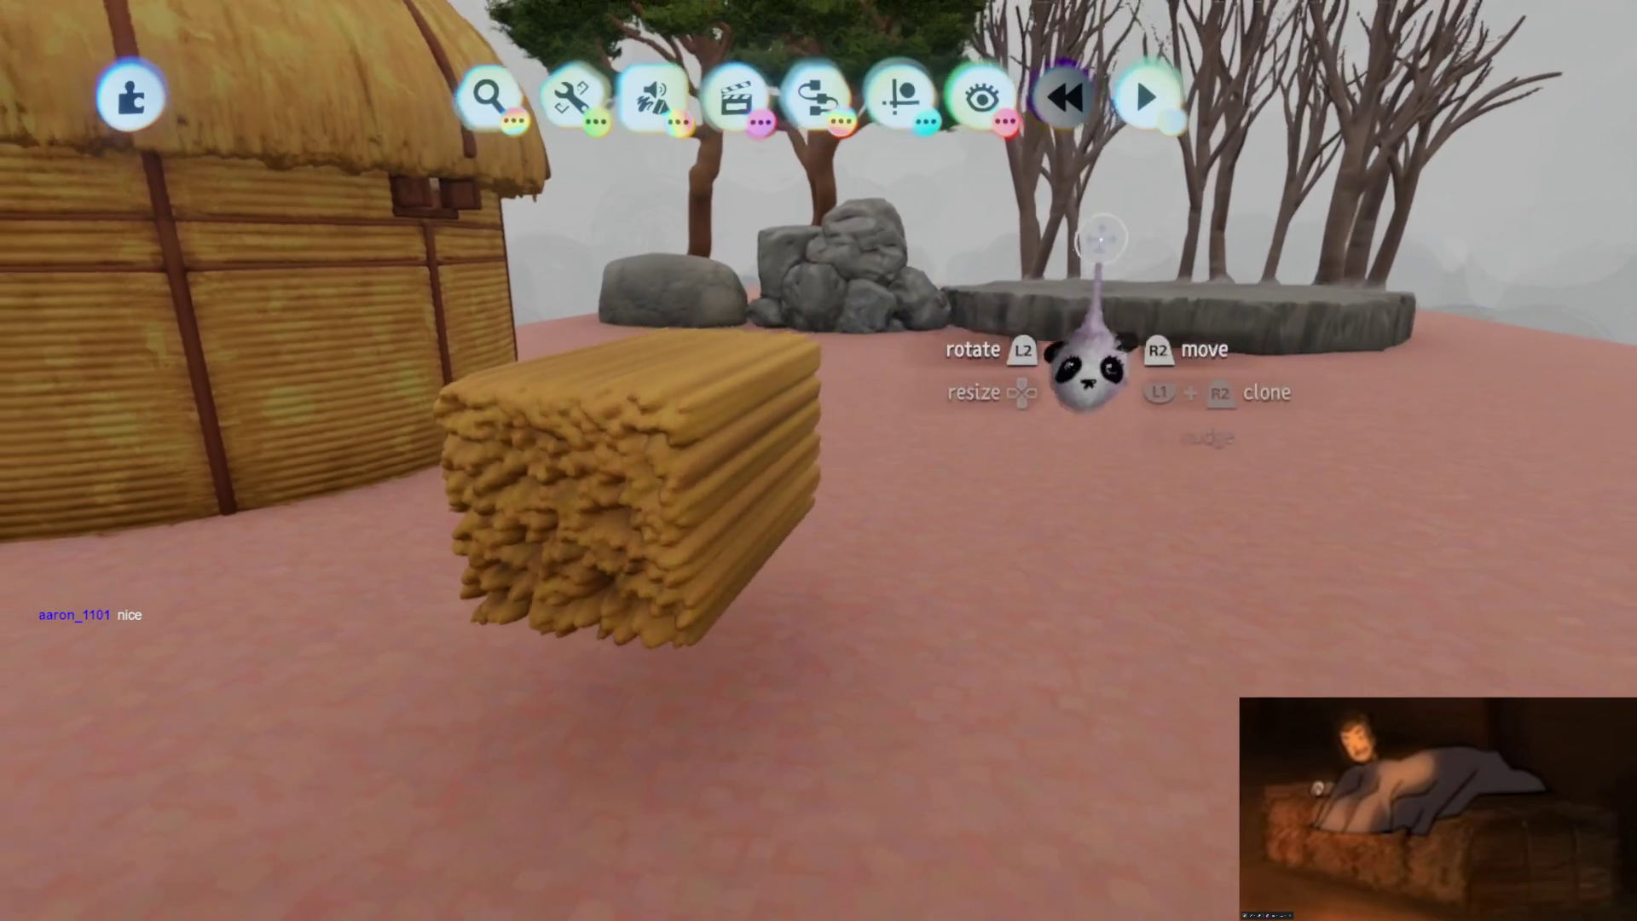
Reposition the straw bale so the hut sits behind it
mouse_move(1079, 352)
left_mouse_down()
mouse_move(817, 464)
mouse_move(748, 621)
left_mouse_up()
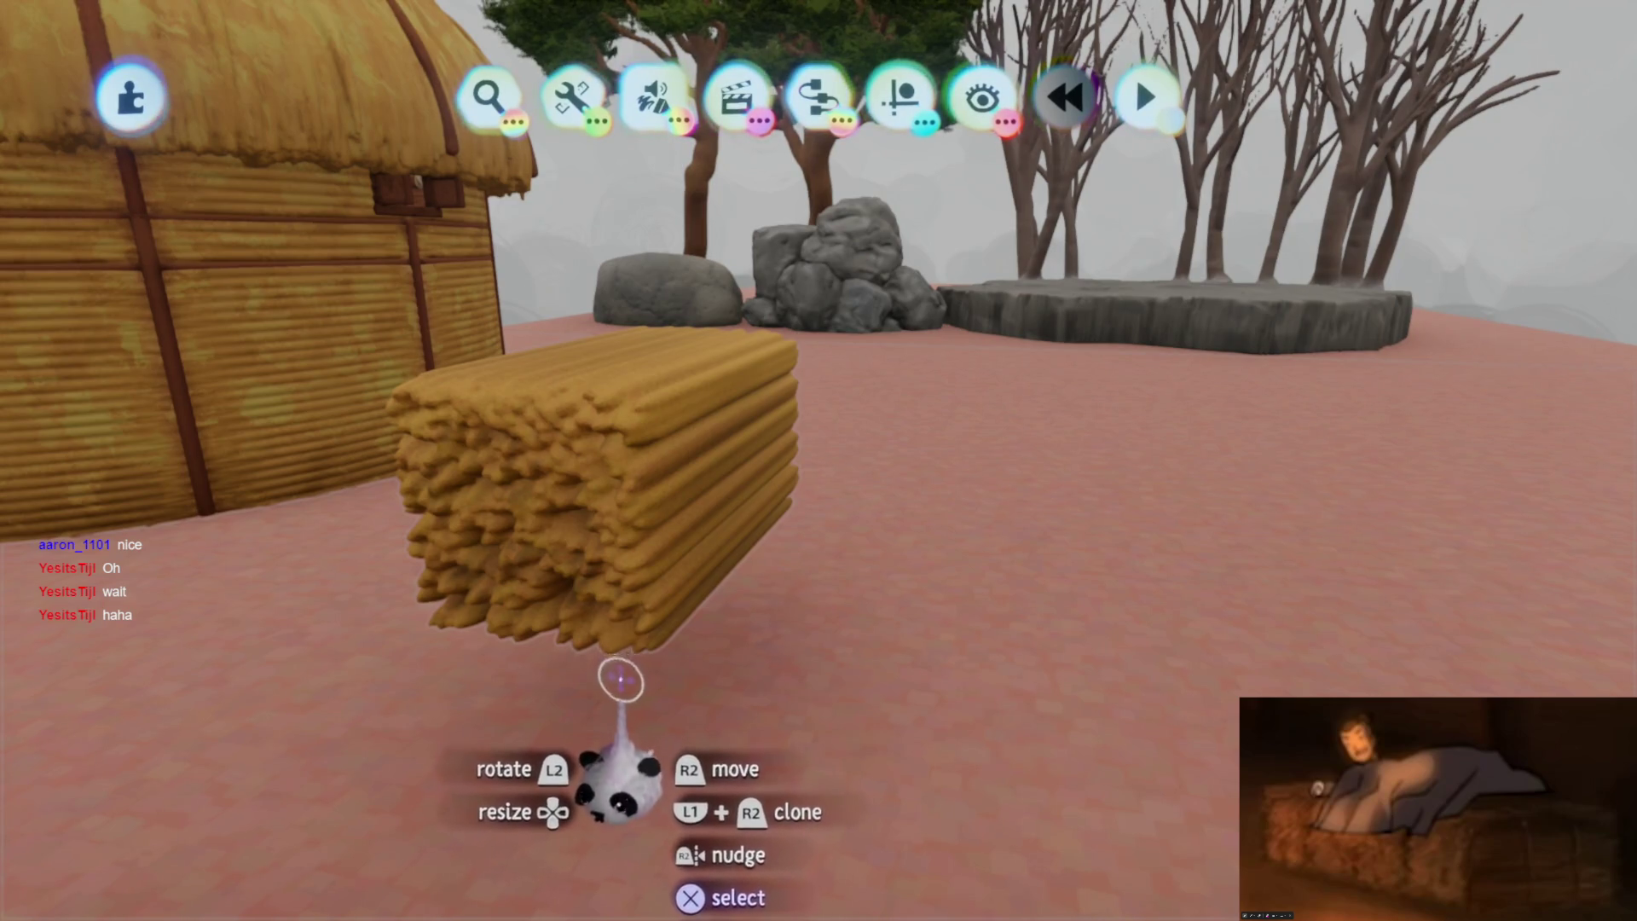
mouse_move(596, 628)
middle_mouse_down()
mouse_move(694, 585)
mouse_move(727, 643)
mouse_move(773, 603)
mouse_move(731, 548)
mouse_move(898, 107)
middle_mouse_up()
left_click(897, 107)
Reopen the straw bale in sculpt mode, check its colour, then exit to the hut scene
mouse_move(639, 347)
middle_mouse_down()
mouse_move(748, 457)
mouse_move(877, 347)
mouse_move(780, 170)
middle_mouse_up()
double_click(742, 584)
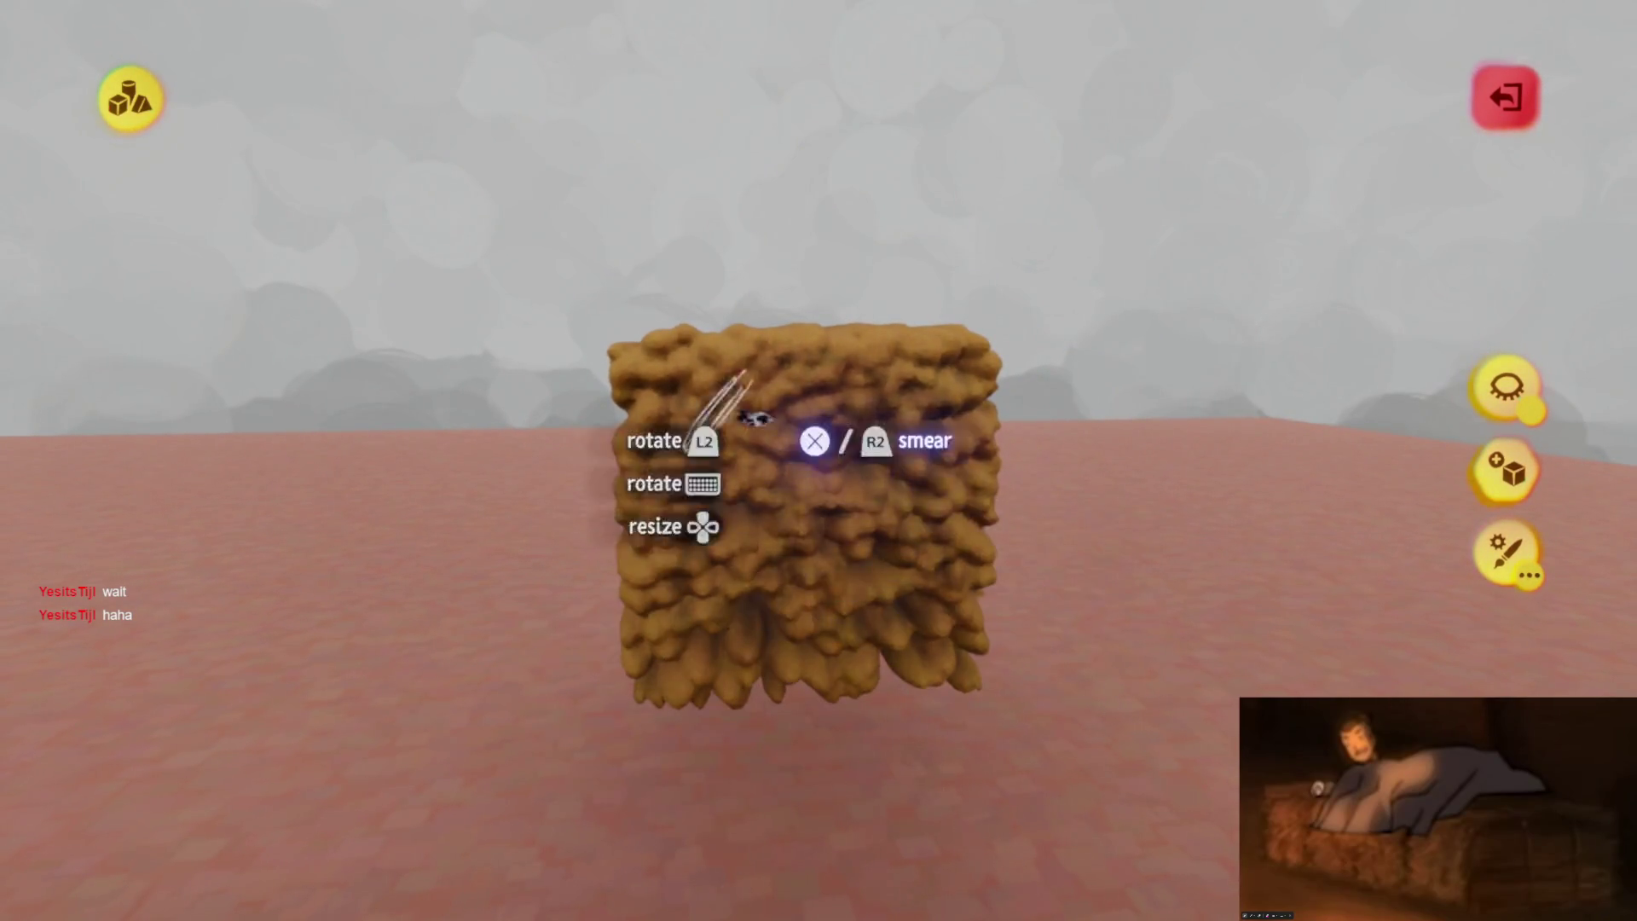
key("c")
key("Escape")
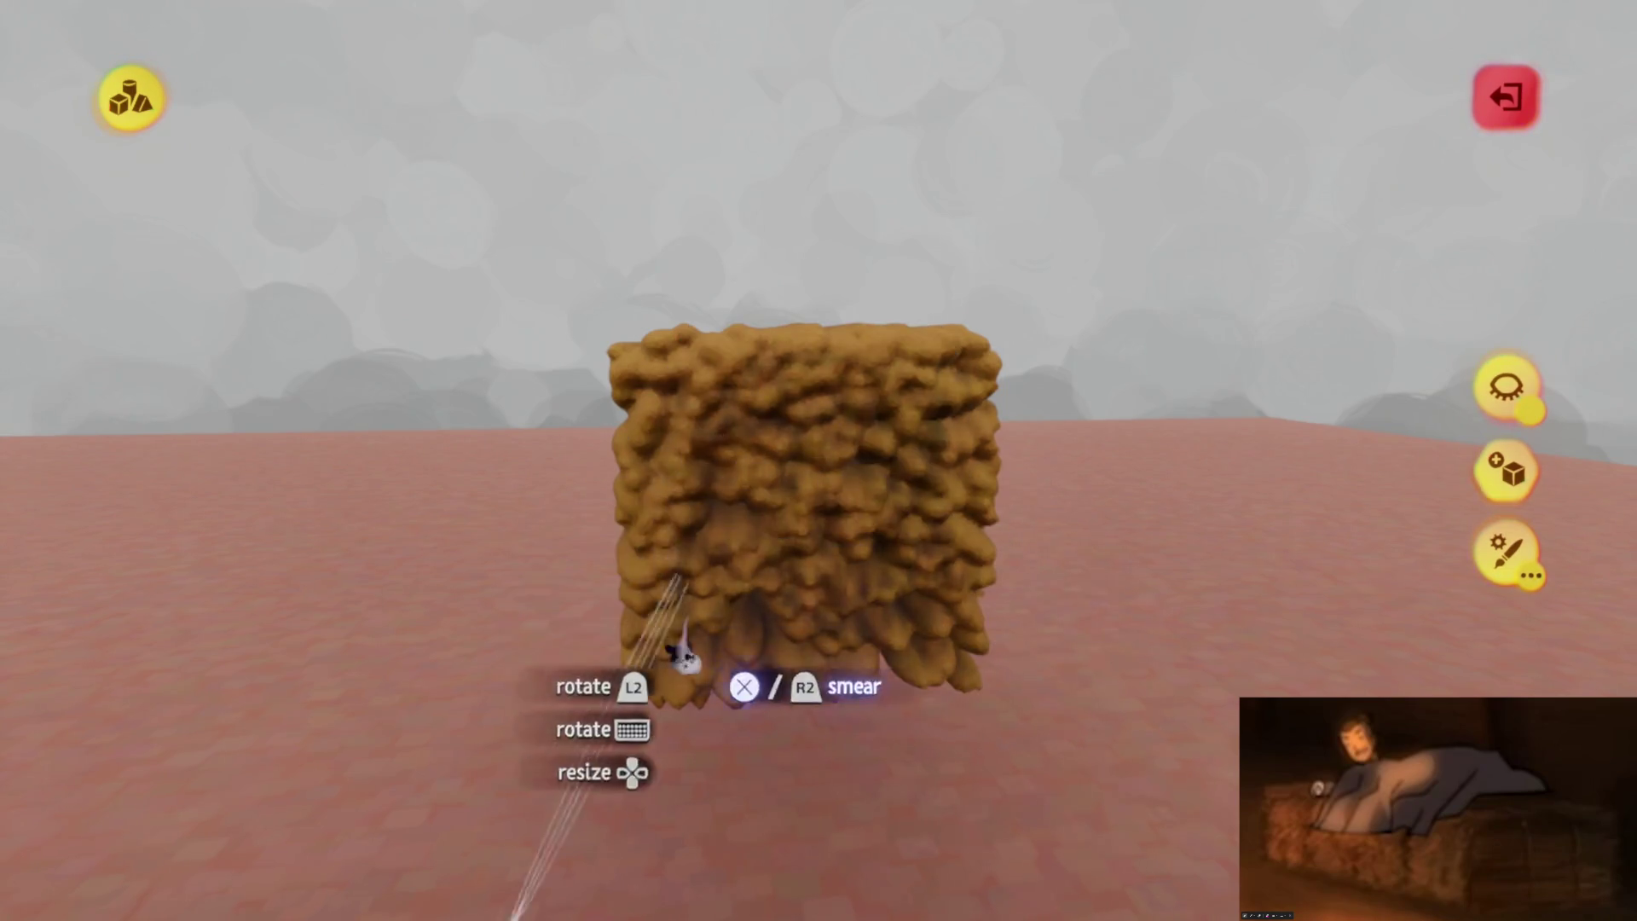
mouse_move(785, 461)
middle_mouse_down()
mouse_move(833, 482)
mouse_move(767, 512)
middle_mouse_up()
mouse_move(761, 601)
middle_mouse_down()
mouse_move(720, 650)
mouse_move(767, 475)
mouse_move(811, 566)
mouse_move(772, 580)
mouse_move(847, 427)
mouse_move(730, 468)
mouse_move(793, 588)
mouse_move(822, 548)
mouse_move(804, 402)
mouse_move(757, 549)
mouse_move(775, 522)
mouse_move(687, 383)
mouse_move(815, 471)
mouse_move(830, 522)
mouse_move(793, 573)
mouse_move(806, 584)
middle_mouse_up()
key("Escape")
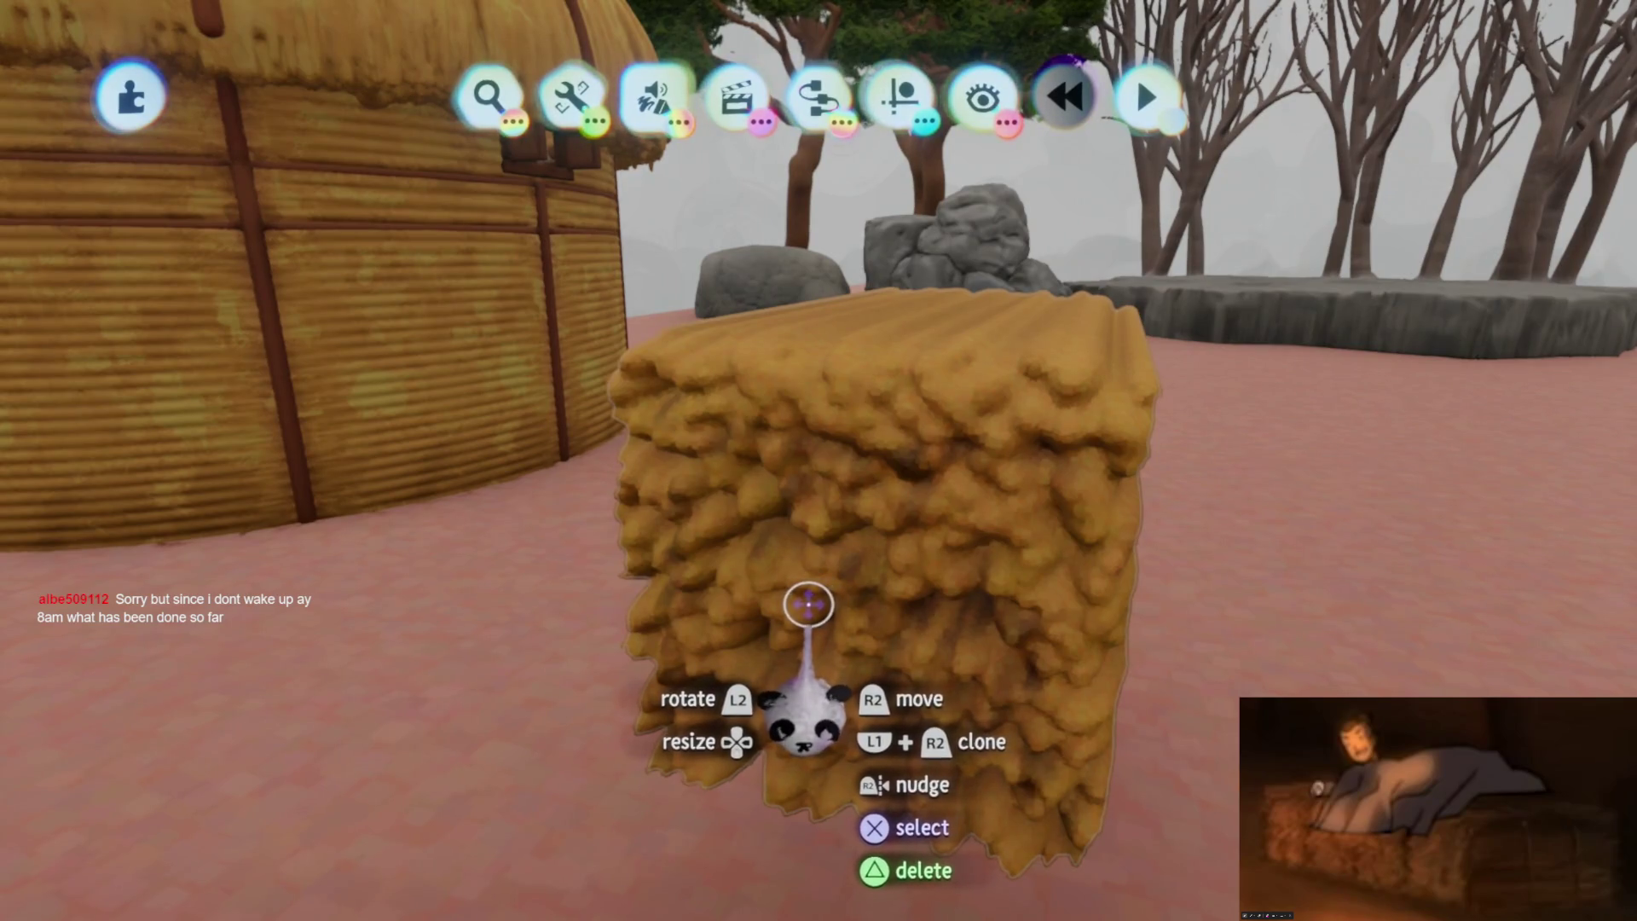
mouse_move(806, 606)
middle_mouse_down()
mouse_move(803, 621)
mouse_move(767, 596)
mouse_move(785, 516)
middle_mouse_up()
Start sculpting the bale with the Stamp Shape tool and a rounded cube shape
double_click(785, 516)
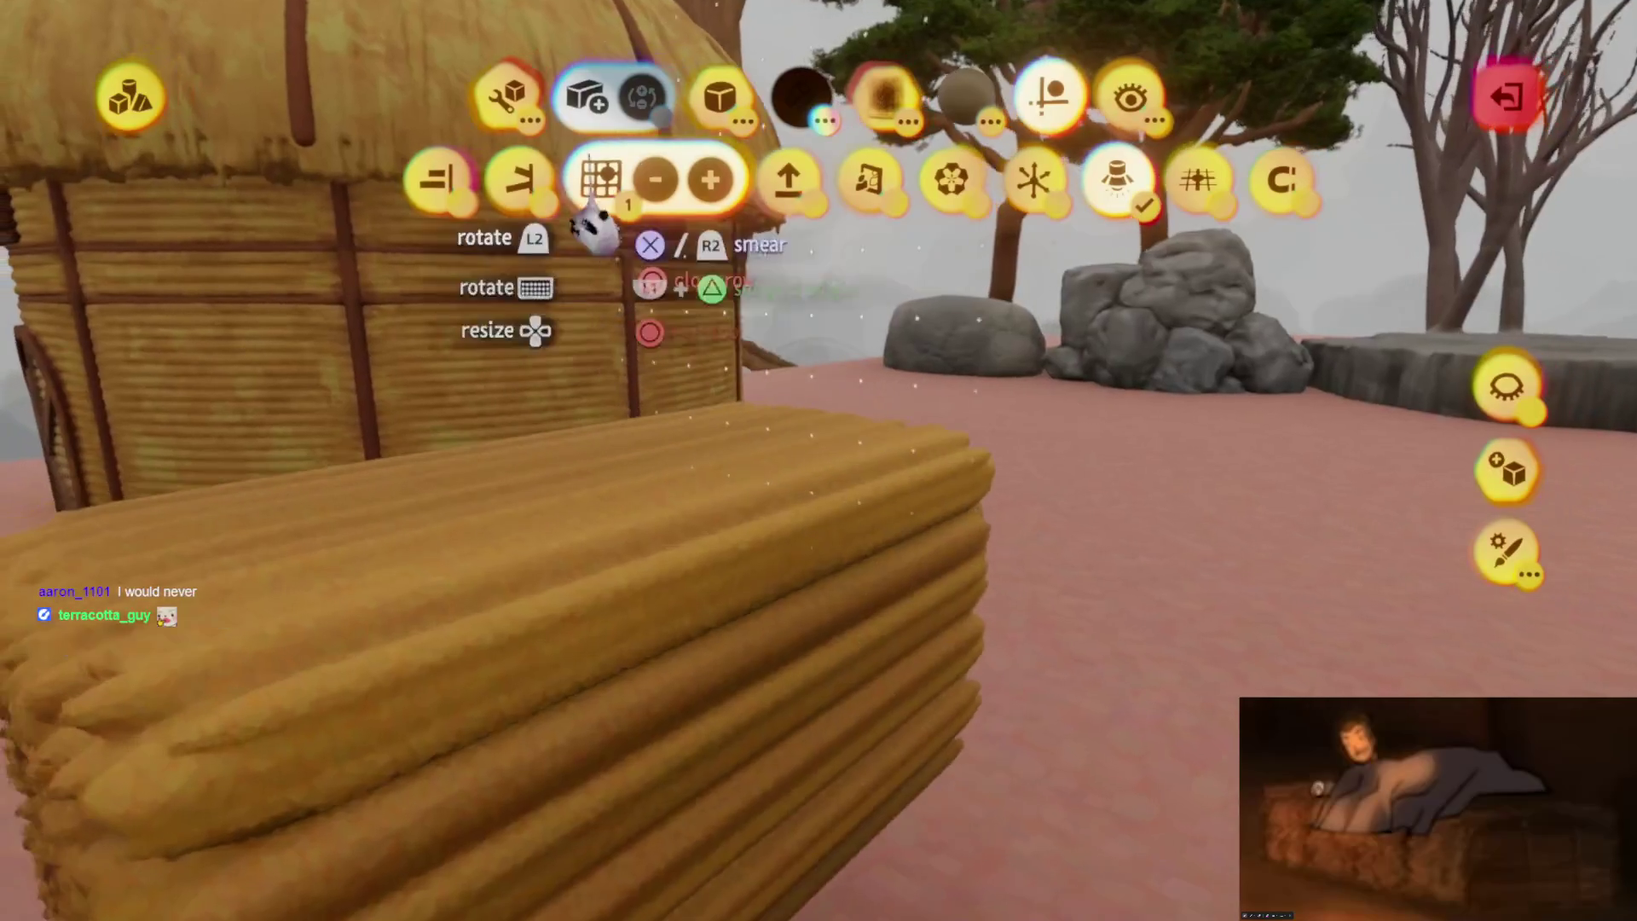
left_click(859, 175)
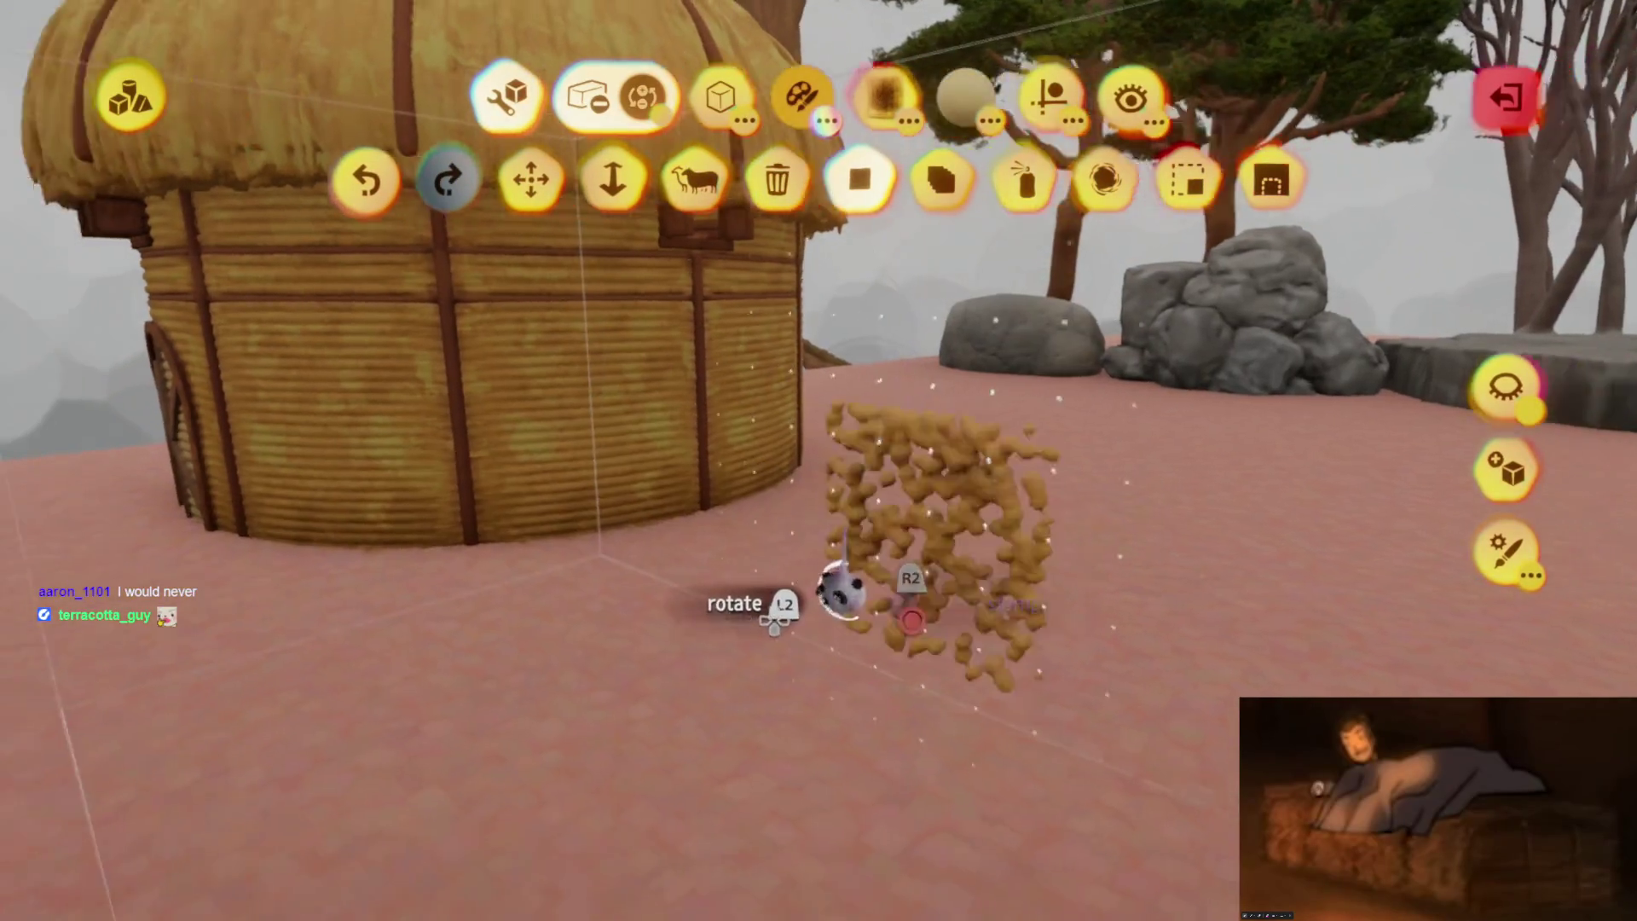
mouse_move(1108, 286)
middle_mouse_down()
mouse_move(943, 555)
mouse_move(957, 380)
mouse_move(742, 227)
middle_mouse_up()
left_click(721, 97)
left_click(1150, 196)
mouse_move(1097, 274)
middle_mouse_down()
mouse_move(895, 541)
mouse_move(811, 566)
mouse_move(820, 535)
middle_mouse_up()
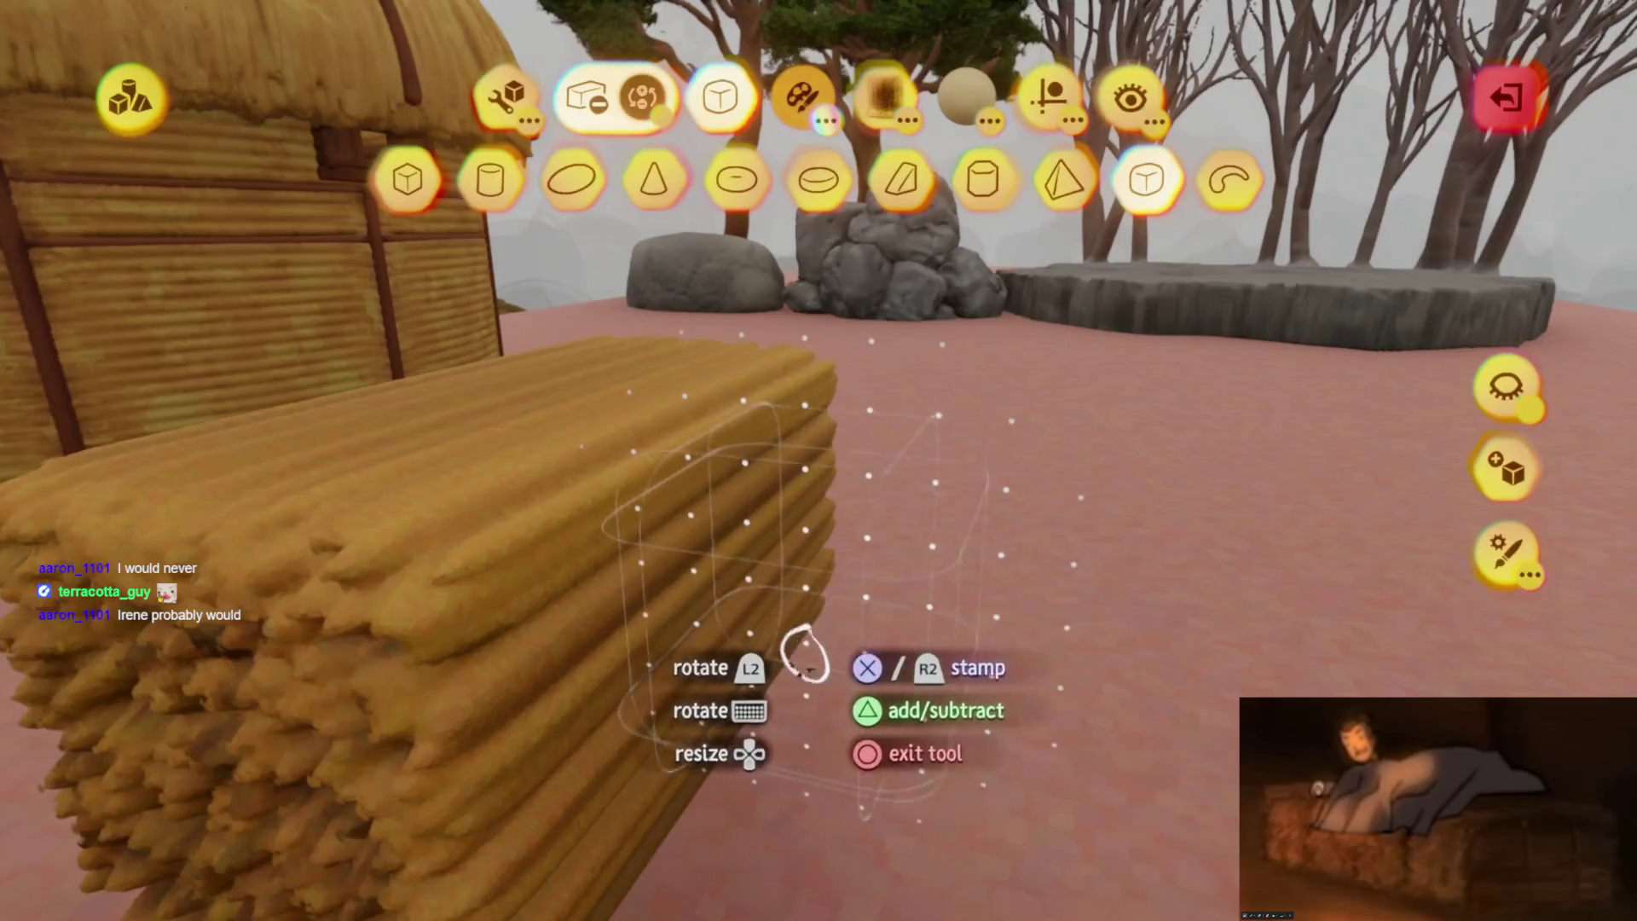
key("Escape")
key("Escape")
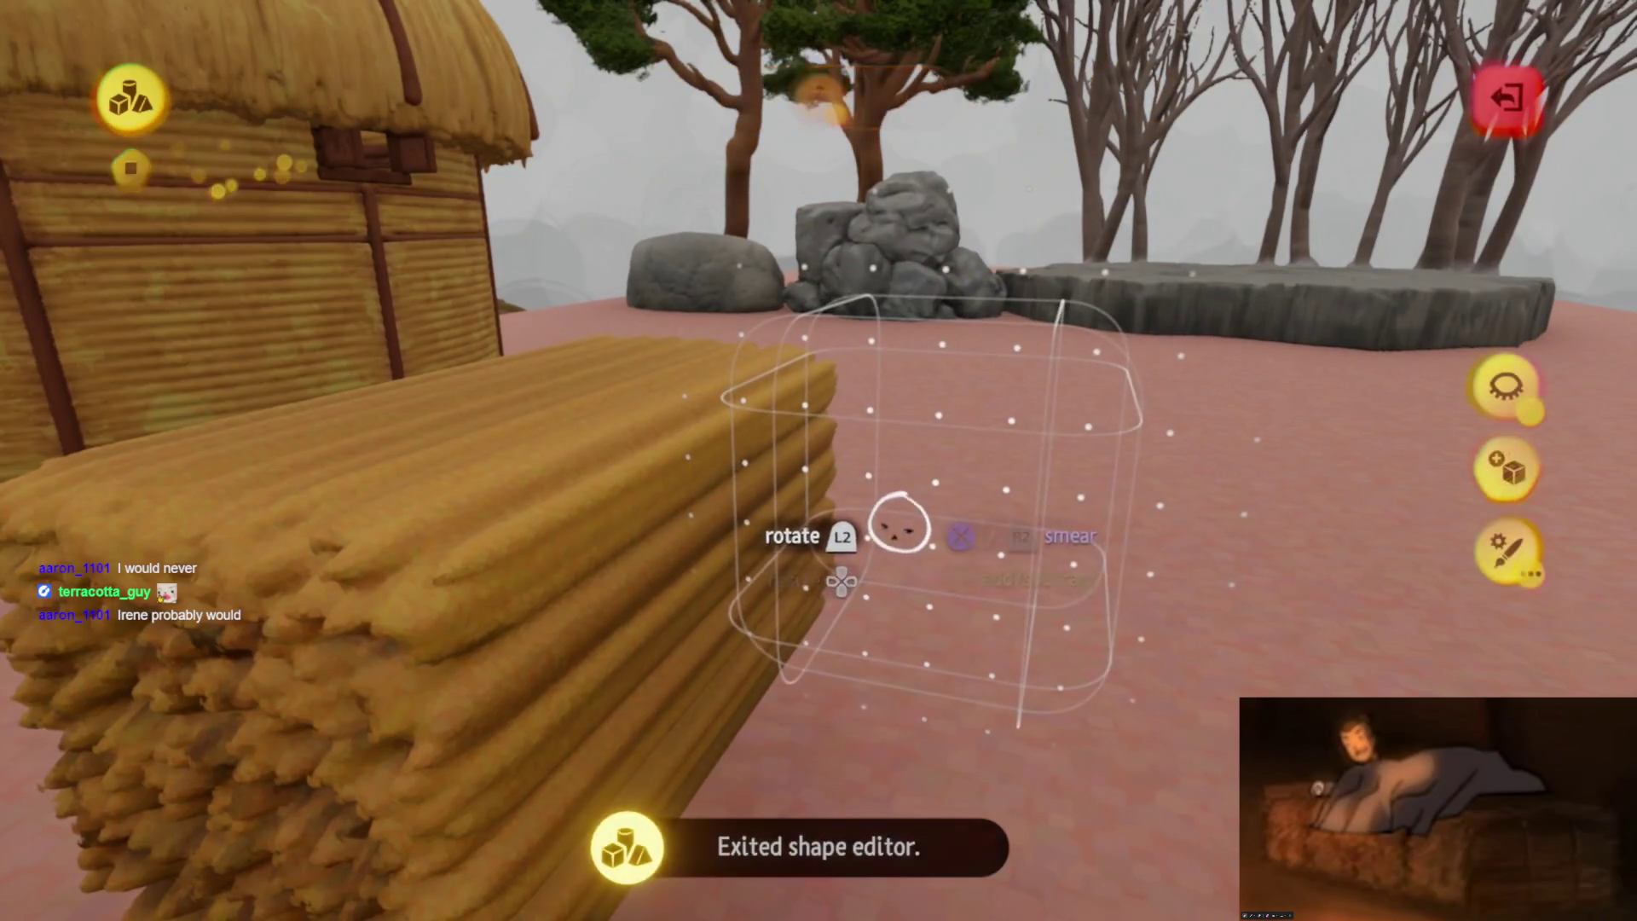
Settle on the cube stamp instead of the cylinder, place it on the bale, and narrow it
key("Tab")
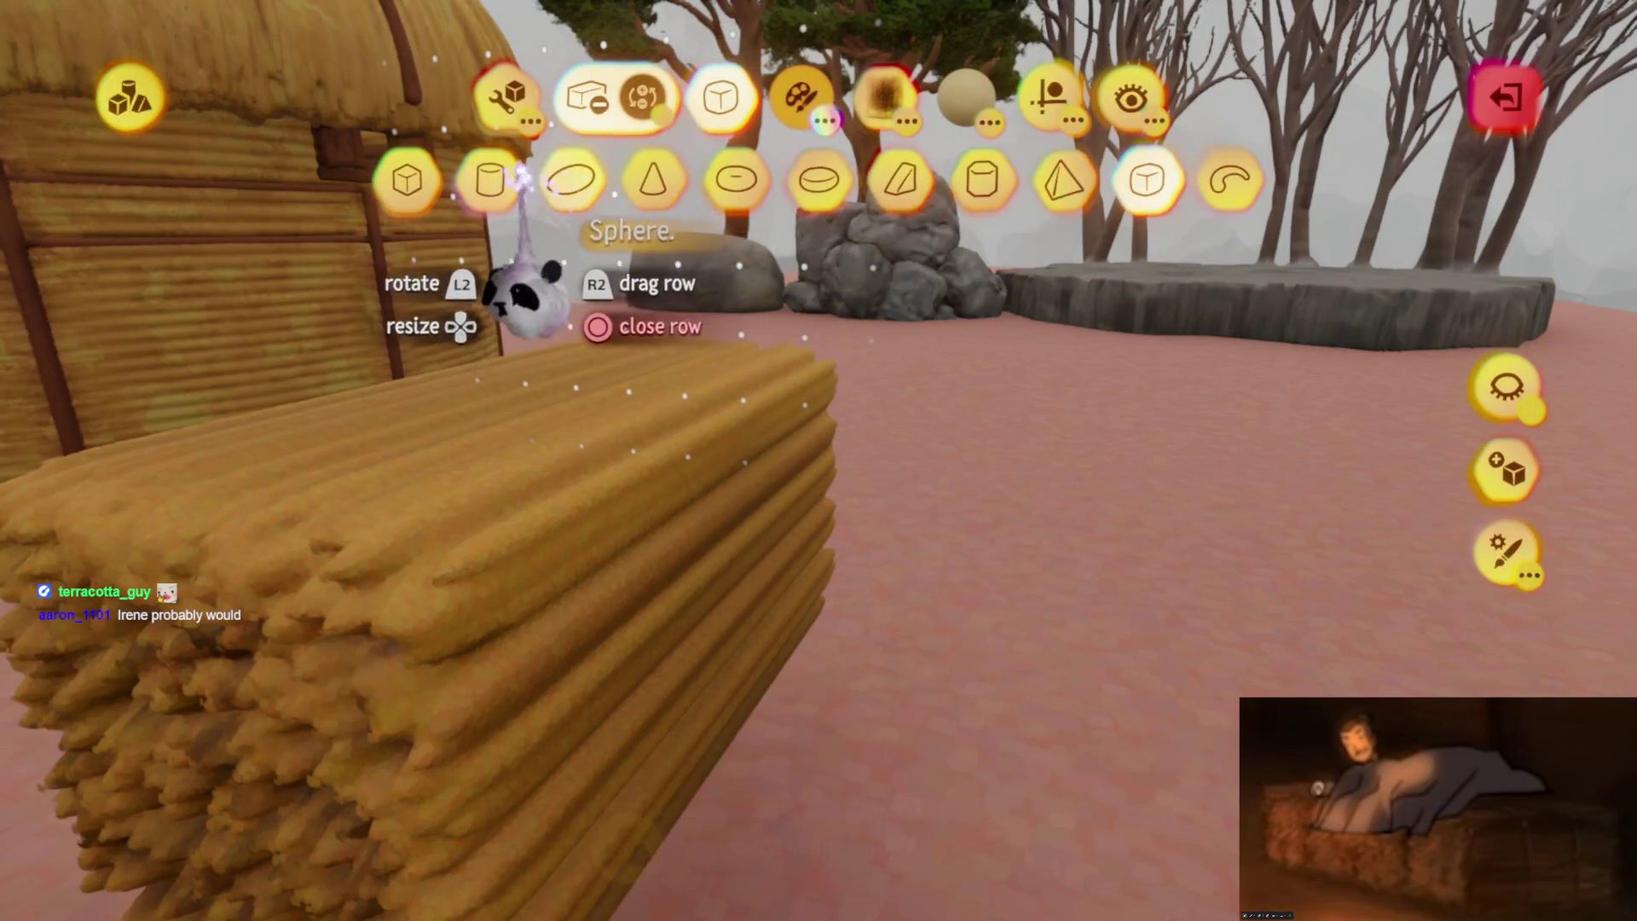
left_click(622, 401)
scroll(840, 597, "up", 5)
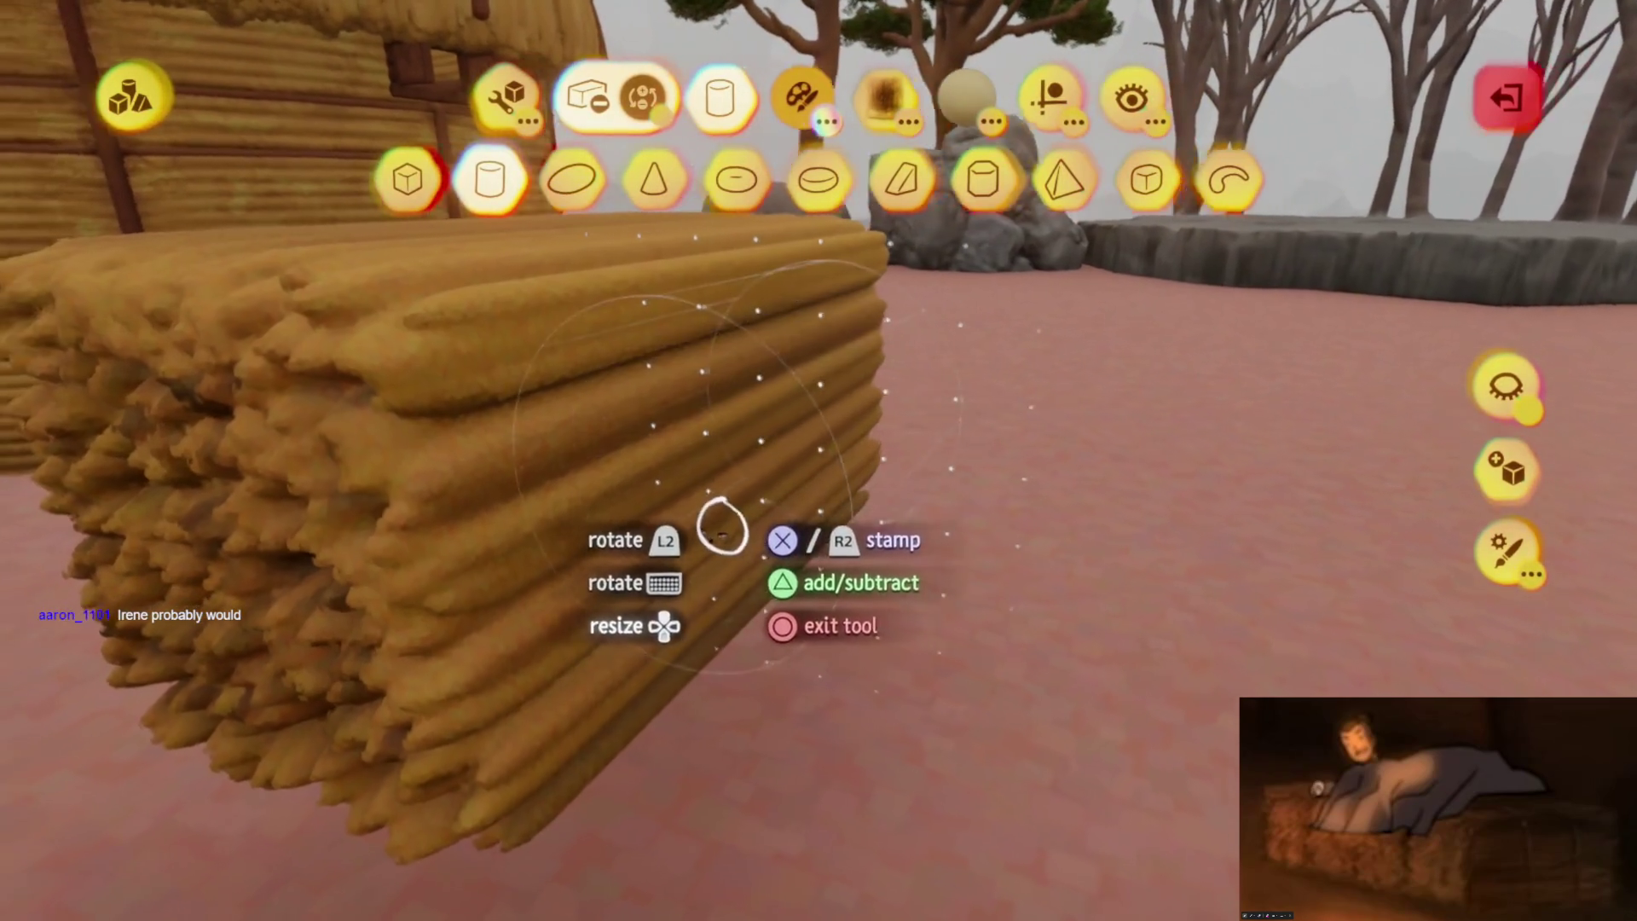
left_click(407, 179)
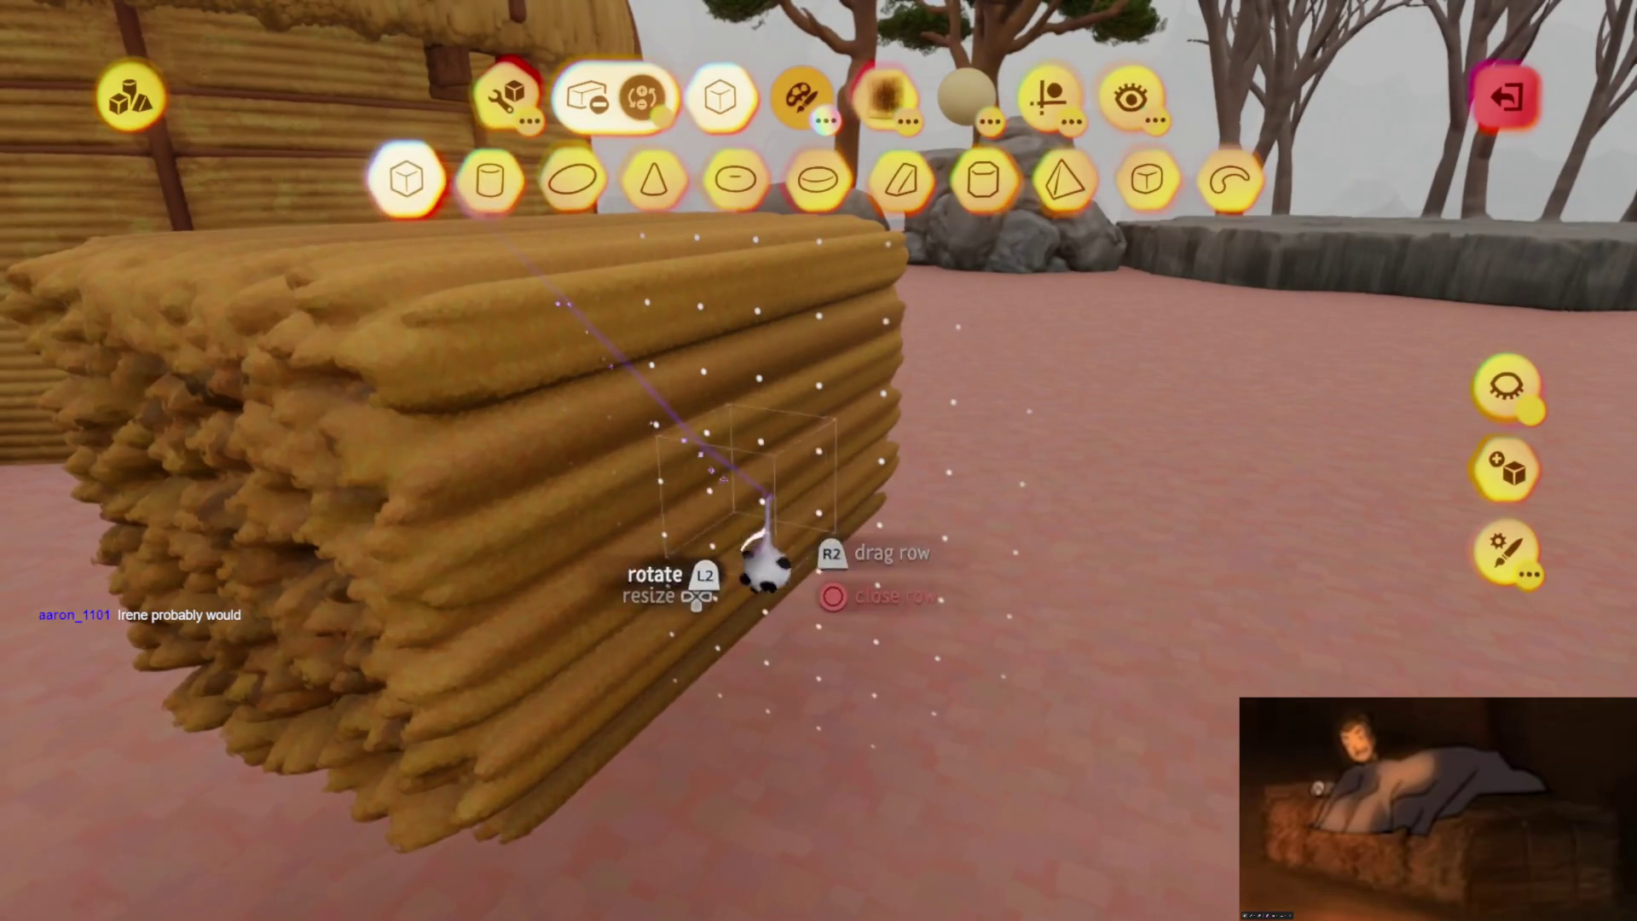
left_click(664, 490)
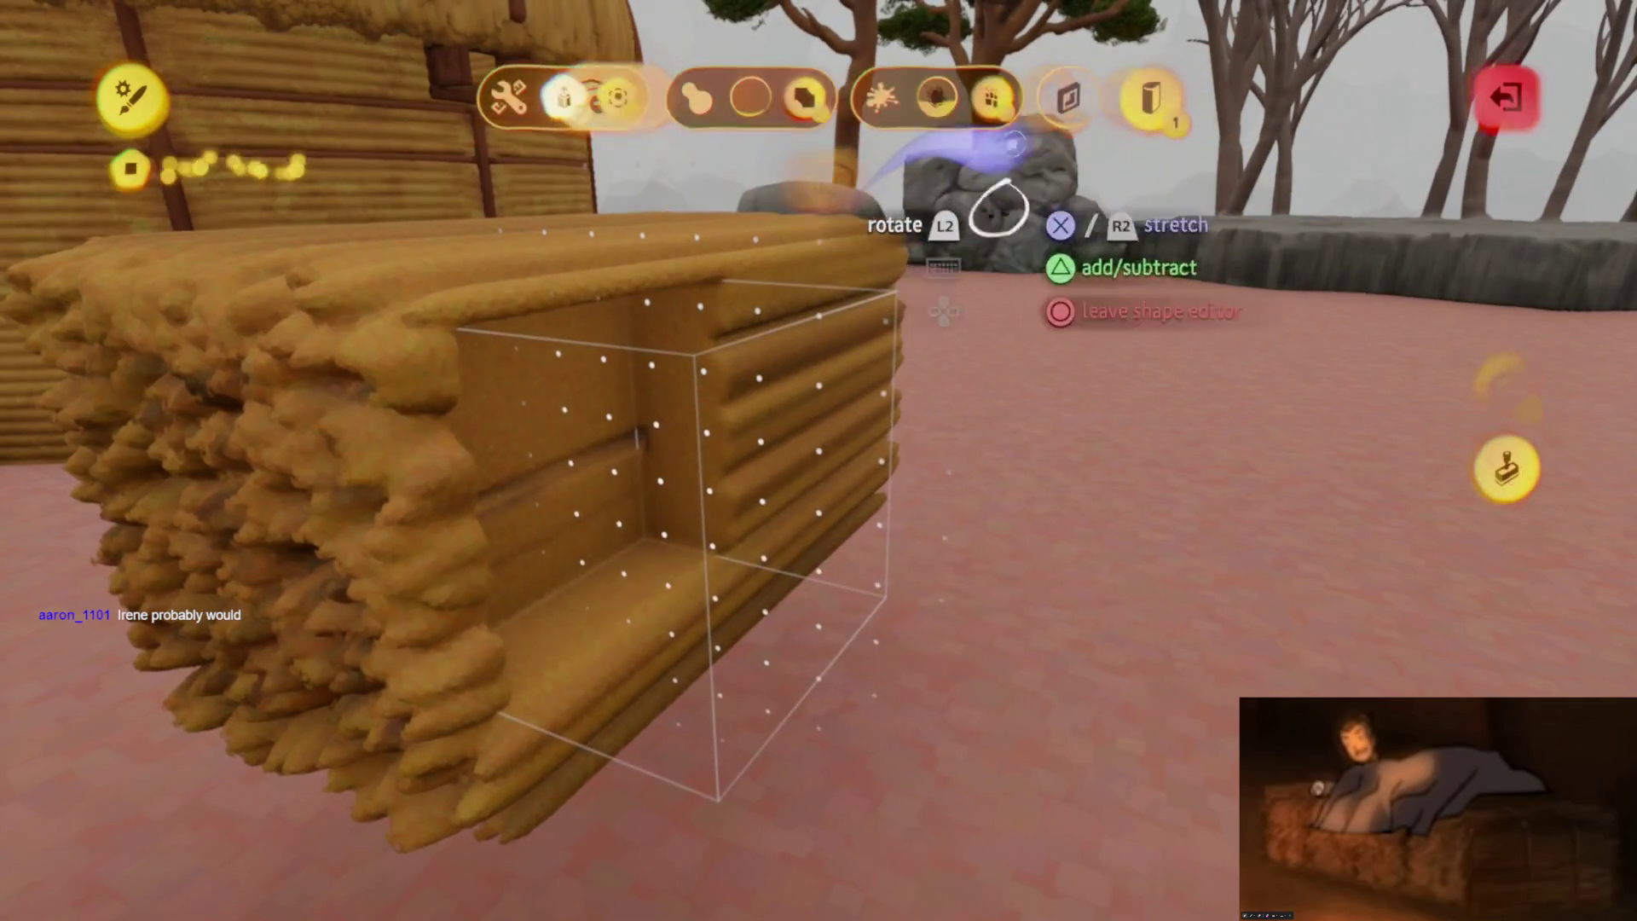
key("Left")
key("Left")
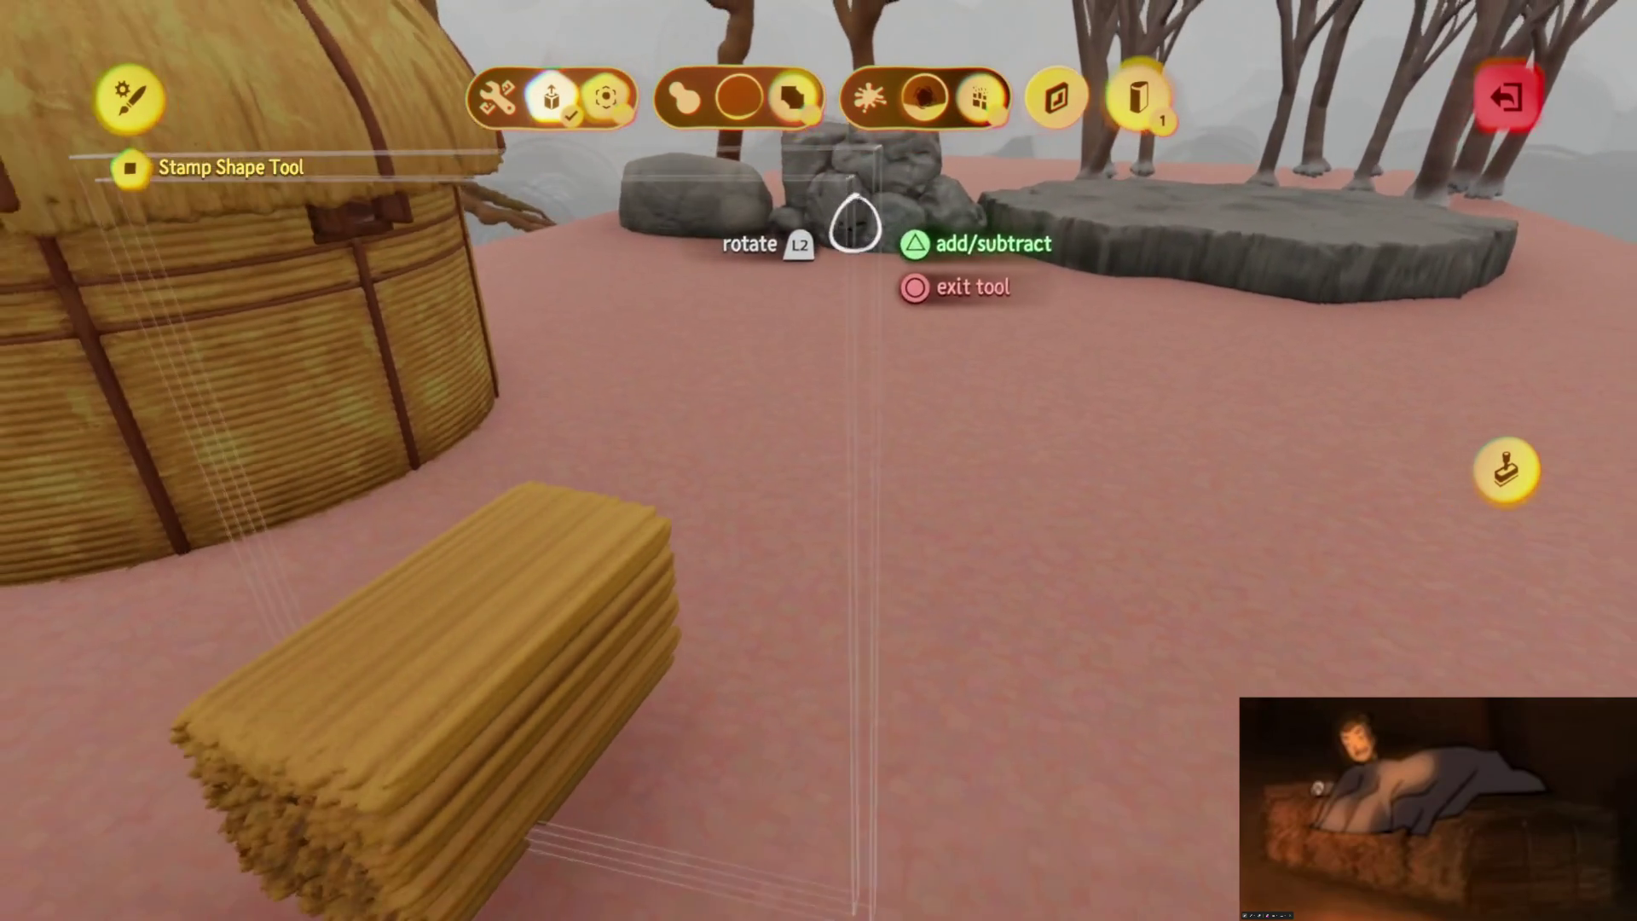
Stamp the thin box across the bale as a strap line and leave the shape editor
key("Escape")
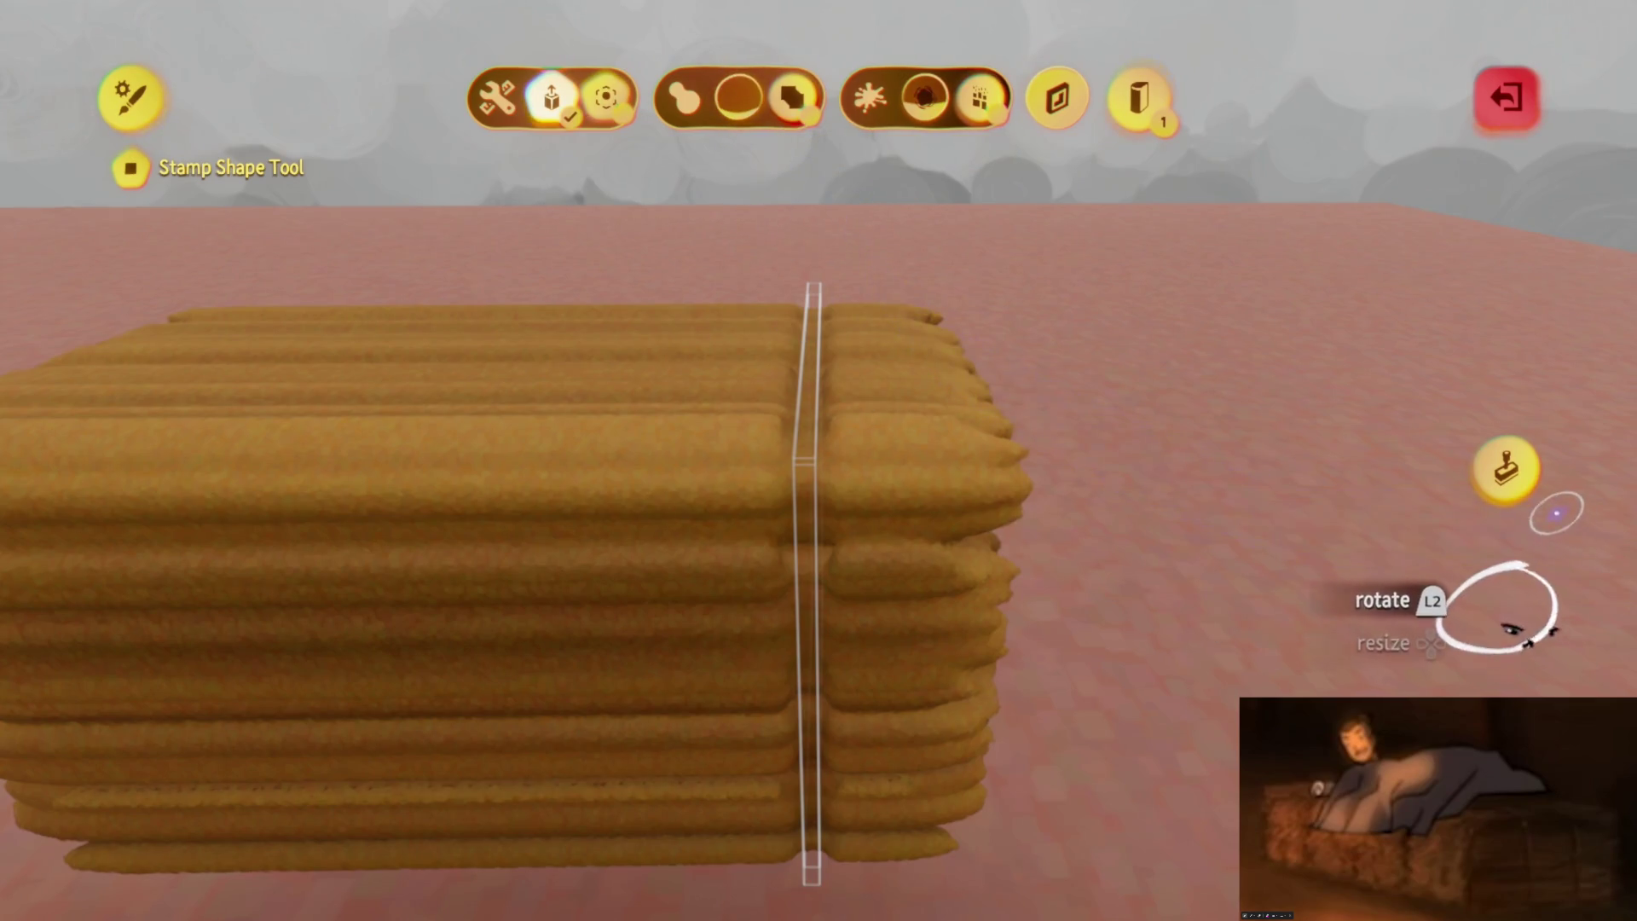
key("Escape")
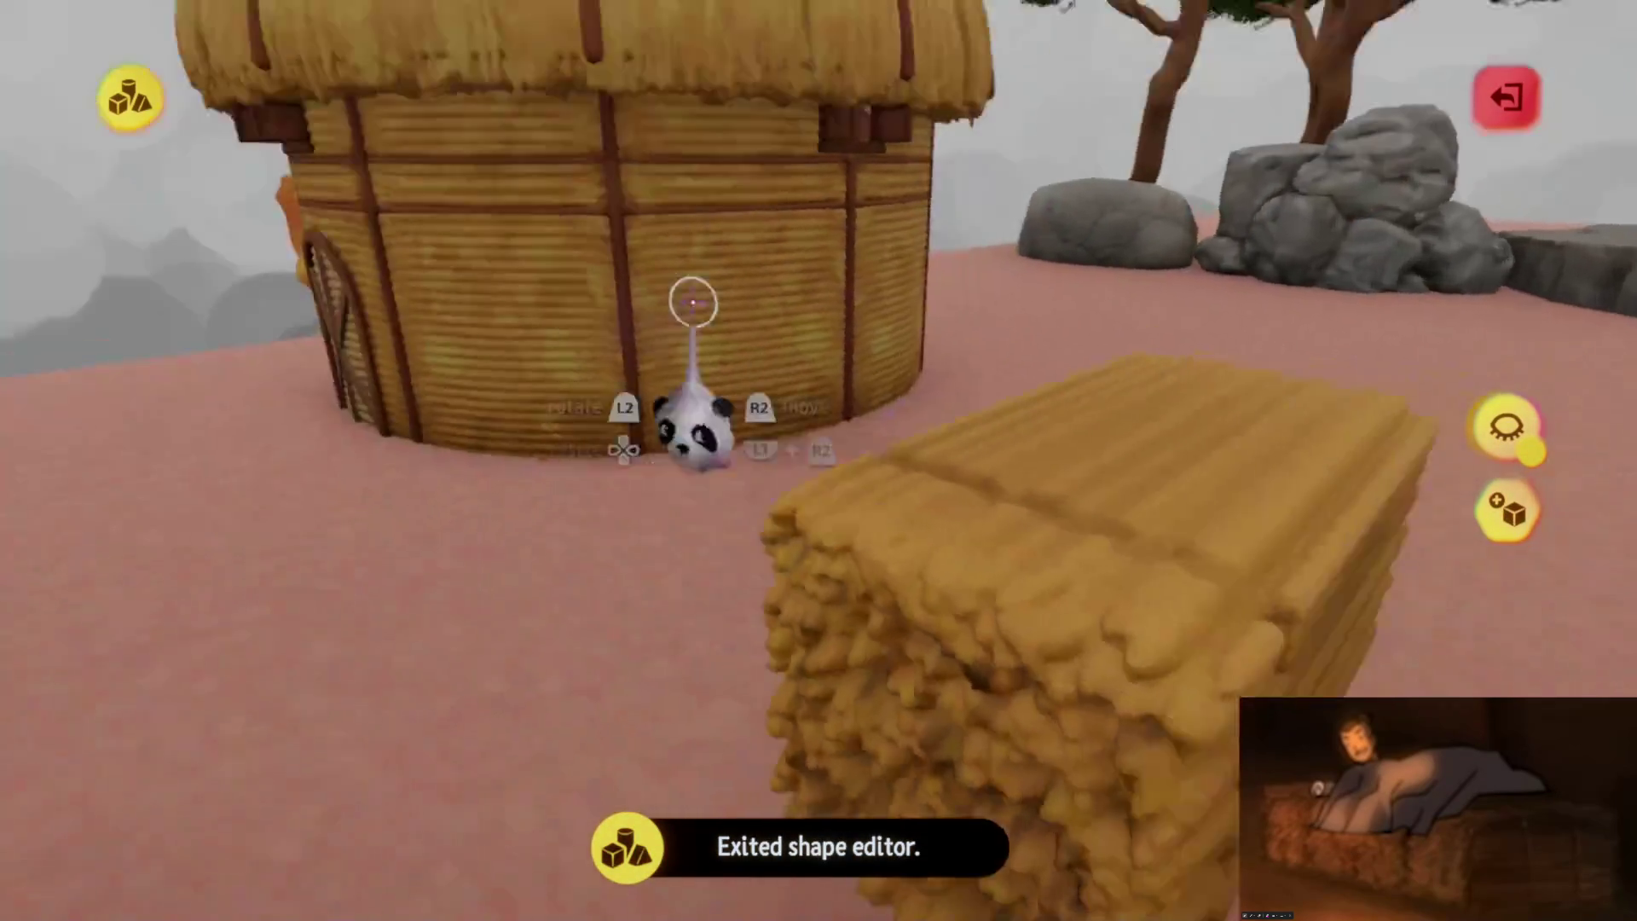
left_click(898, 438)
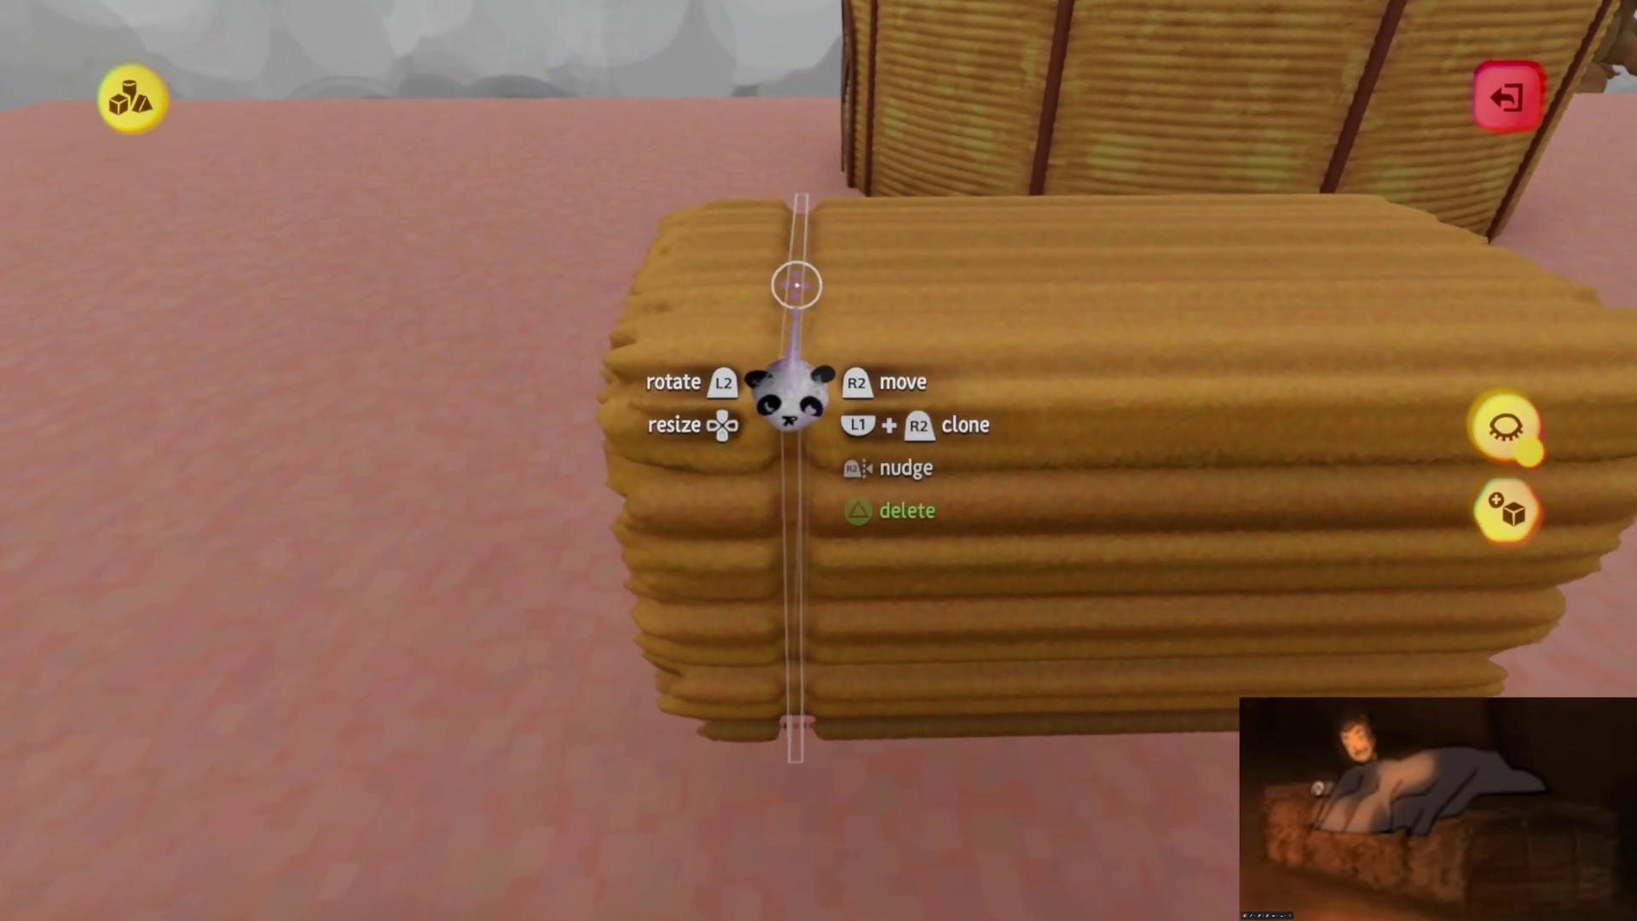
mouse_move(823, 311)
left_mouse_down()
mouse_move(866, 329)
mouse_move(848, 336)
mouse_move(859, 439)
mouse_move(841, 566)
mouse_move(860, 673)
left_mouse_up()
key("Escape")
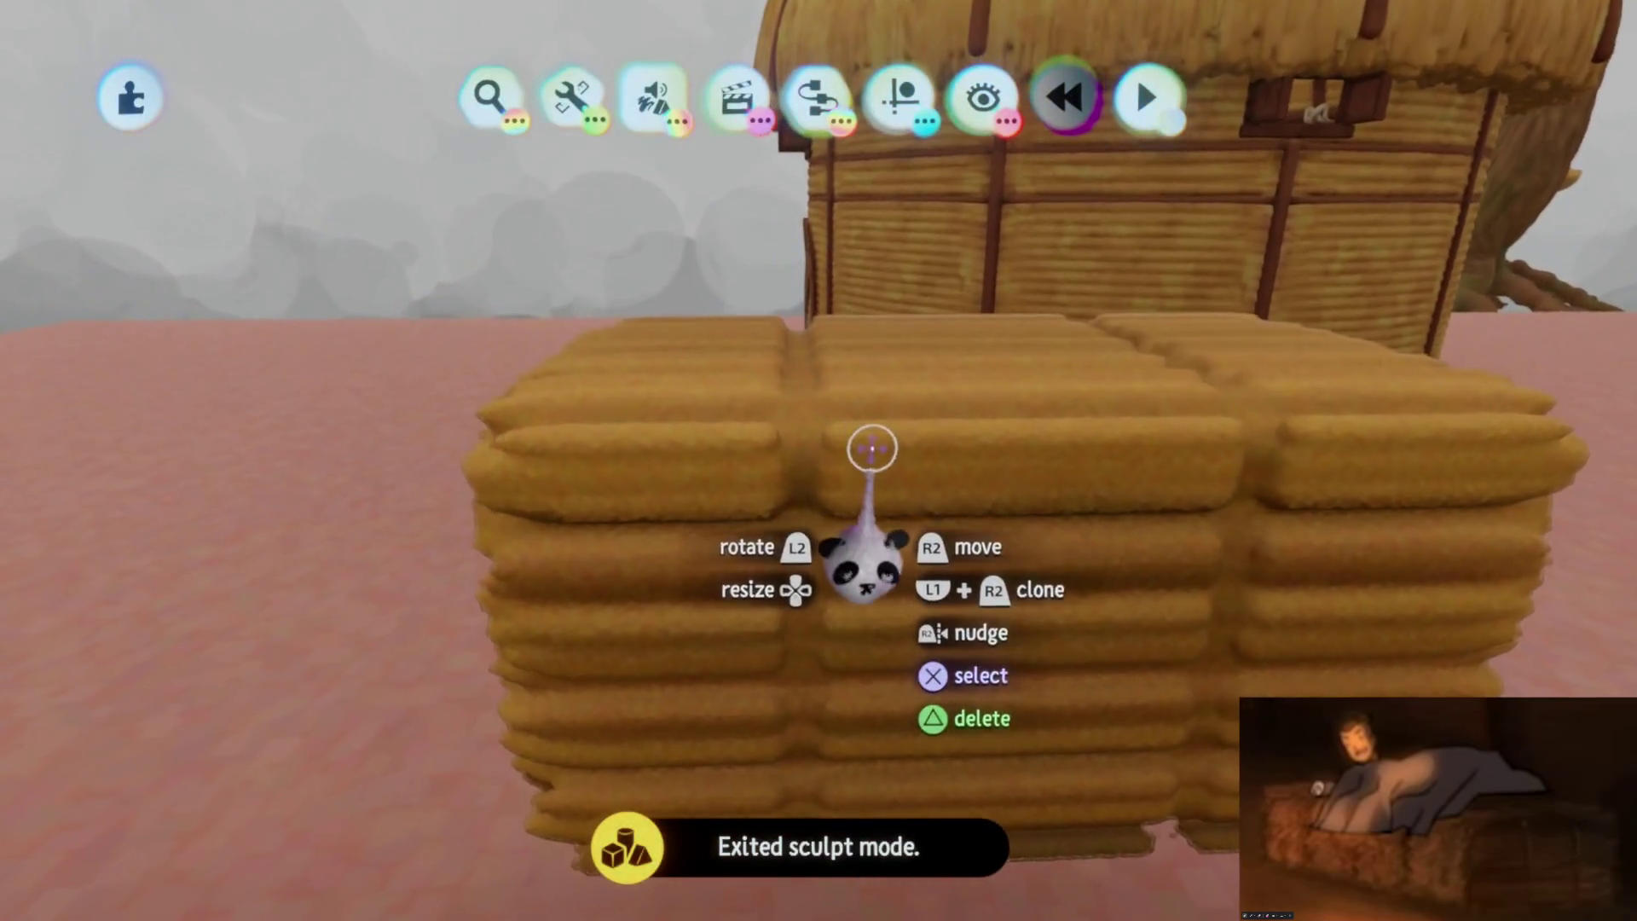
double_click(872, 447)
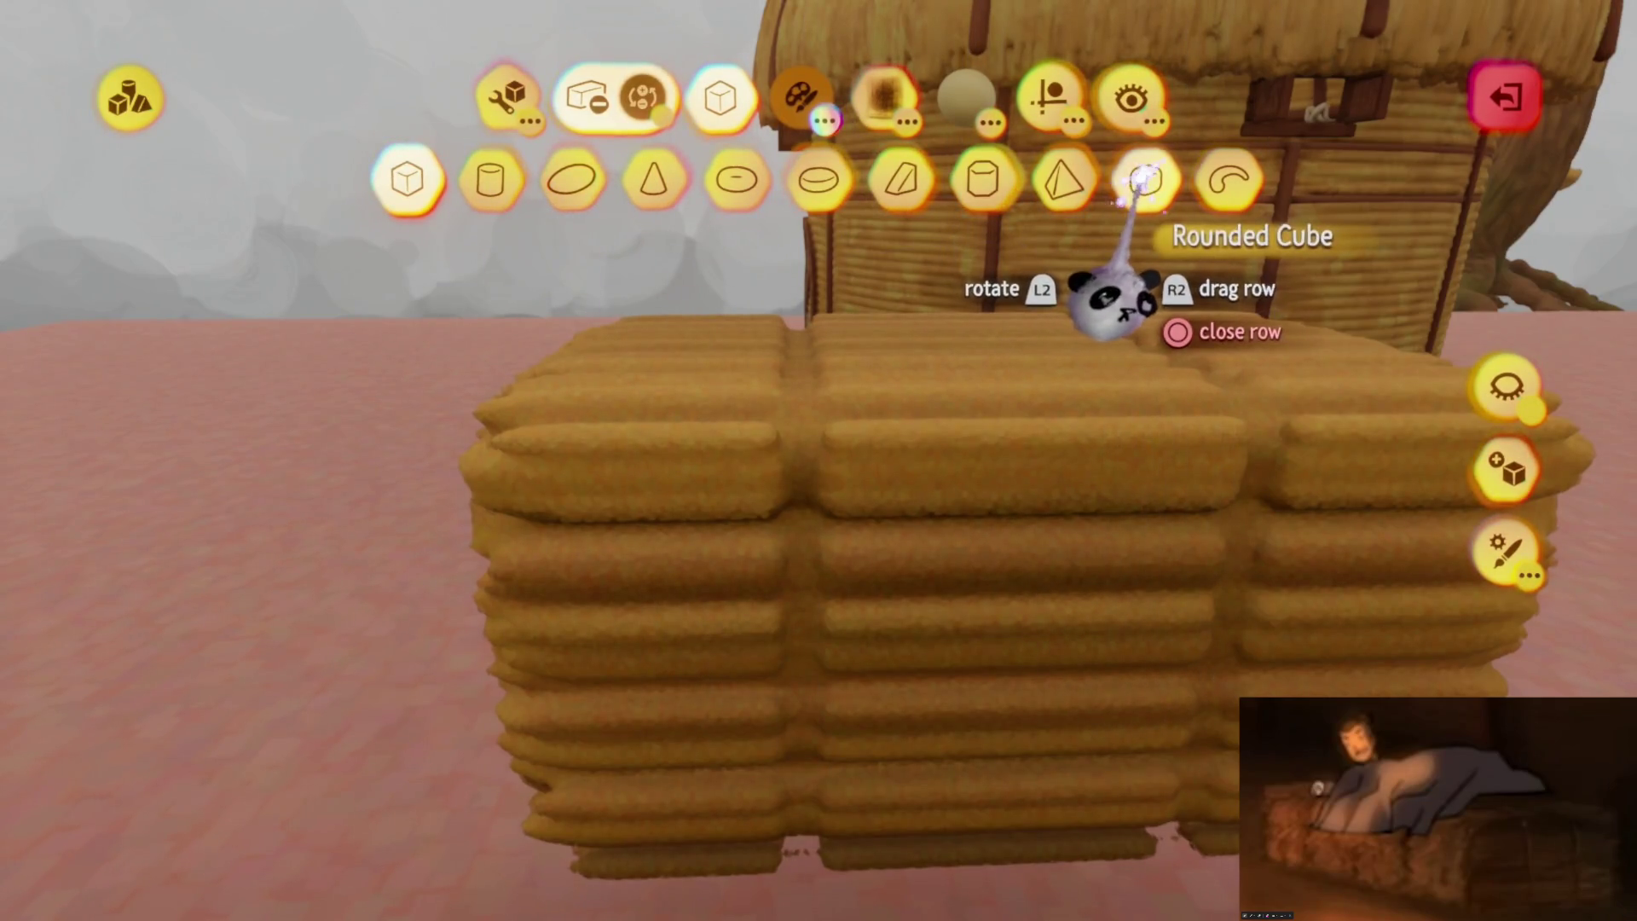
key("t")
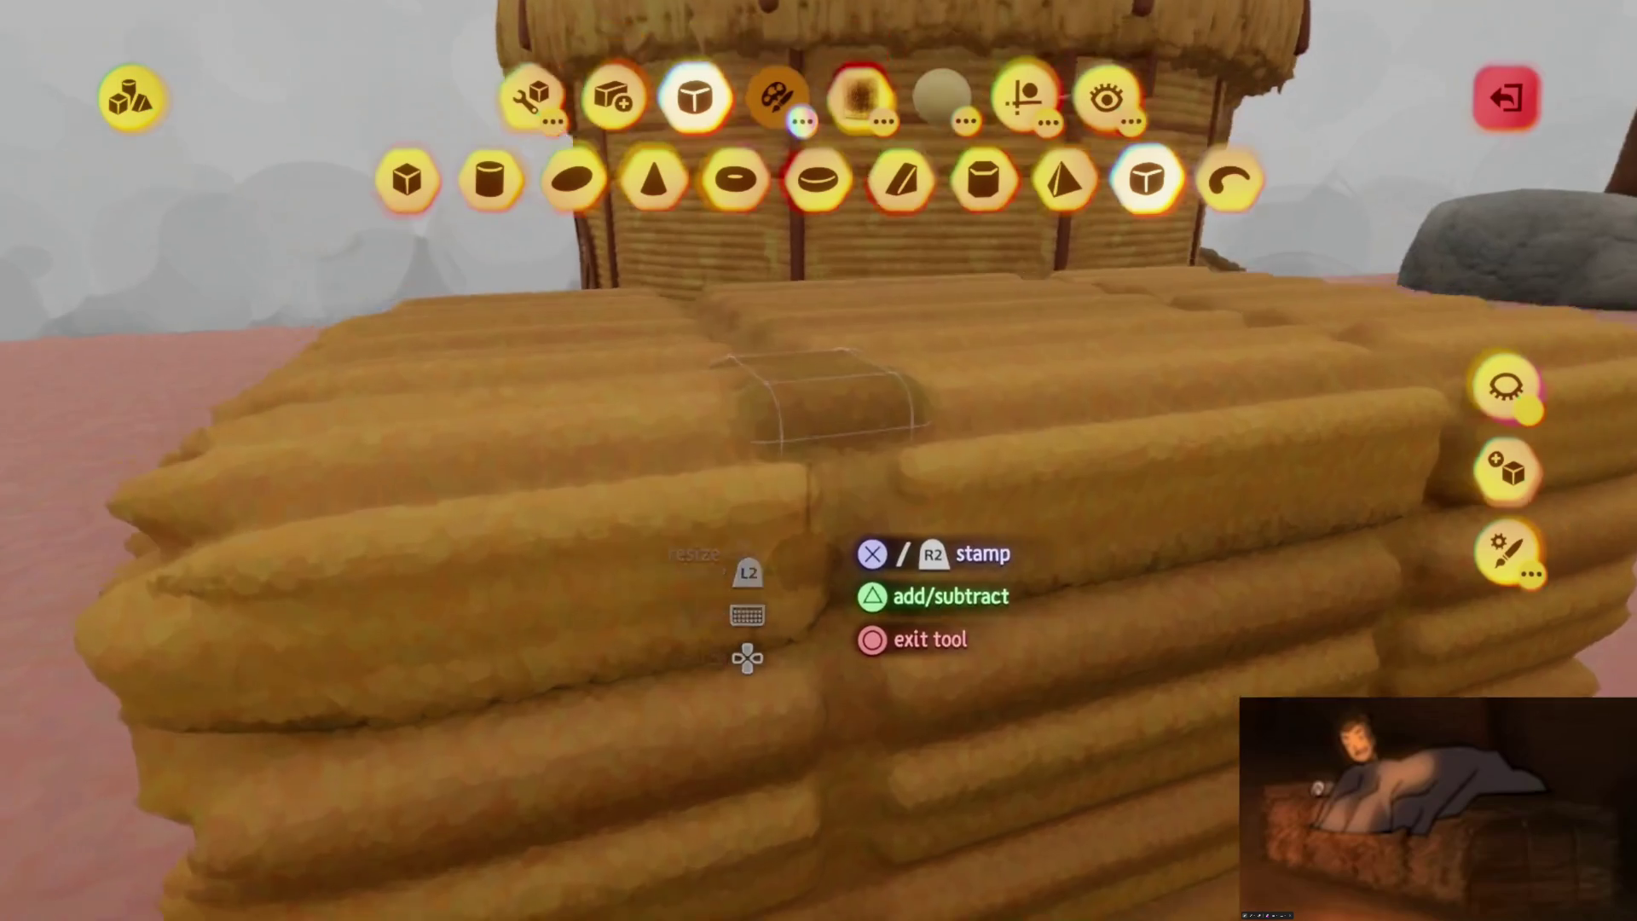
key("Escape")
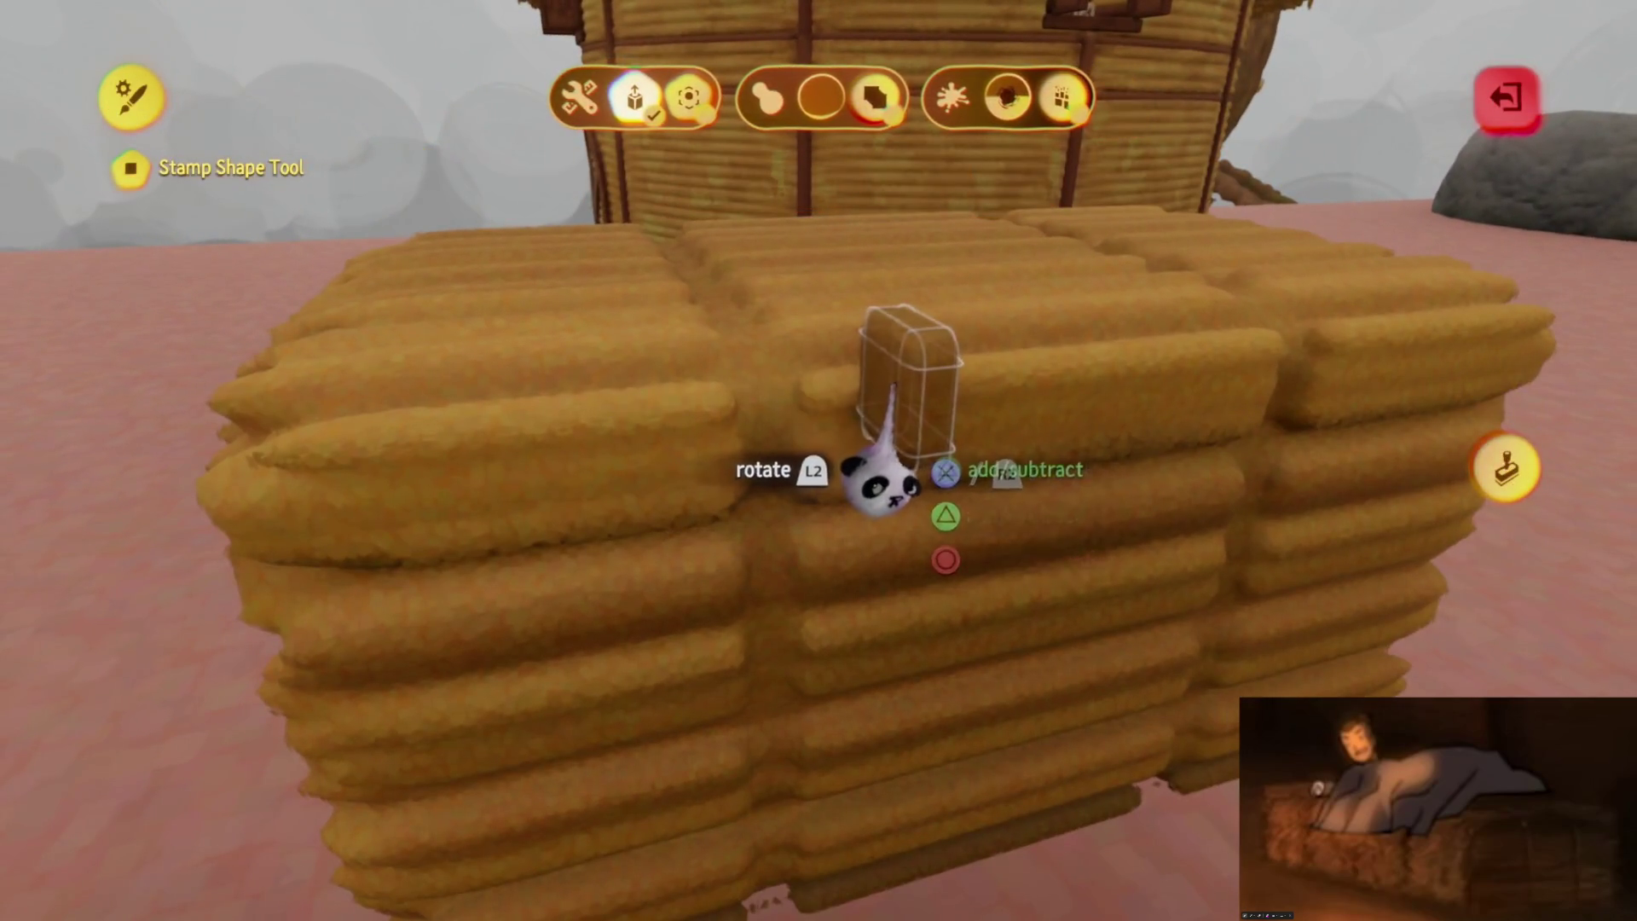
key("Escape")
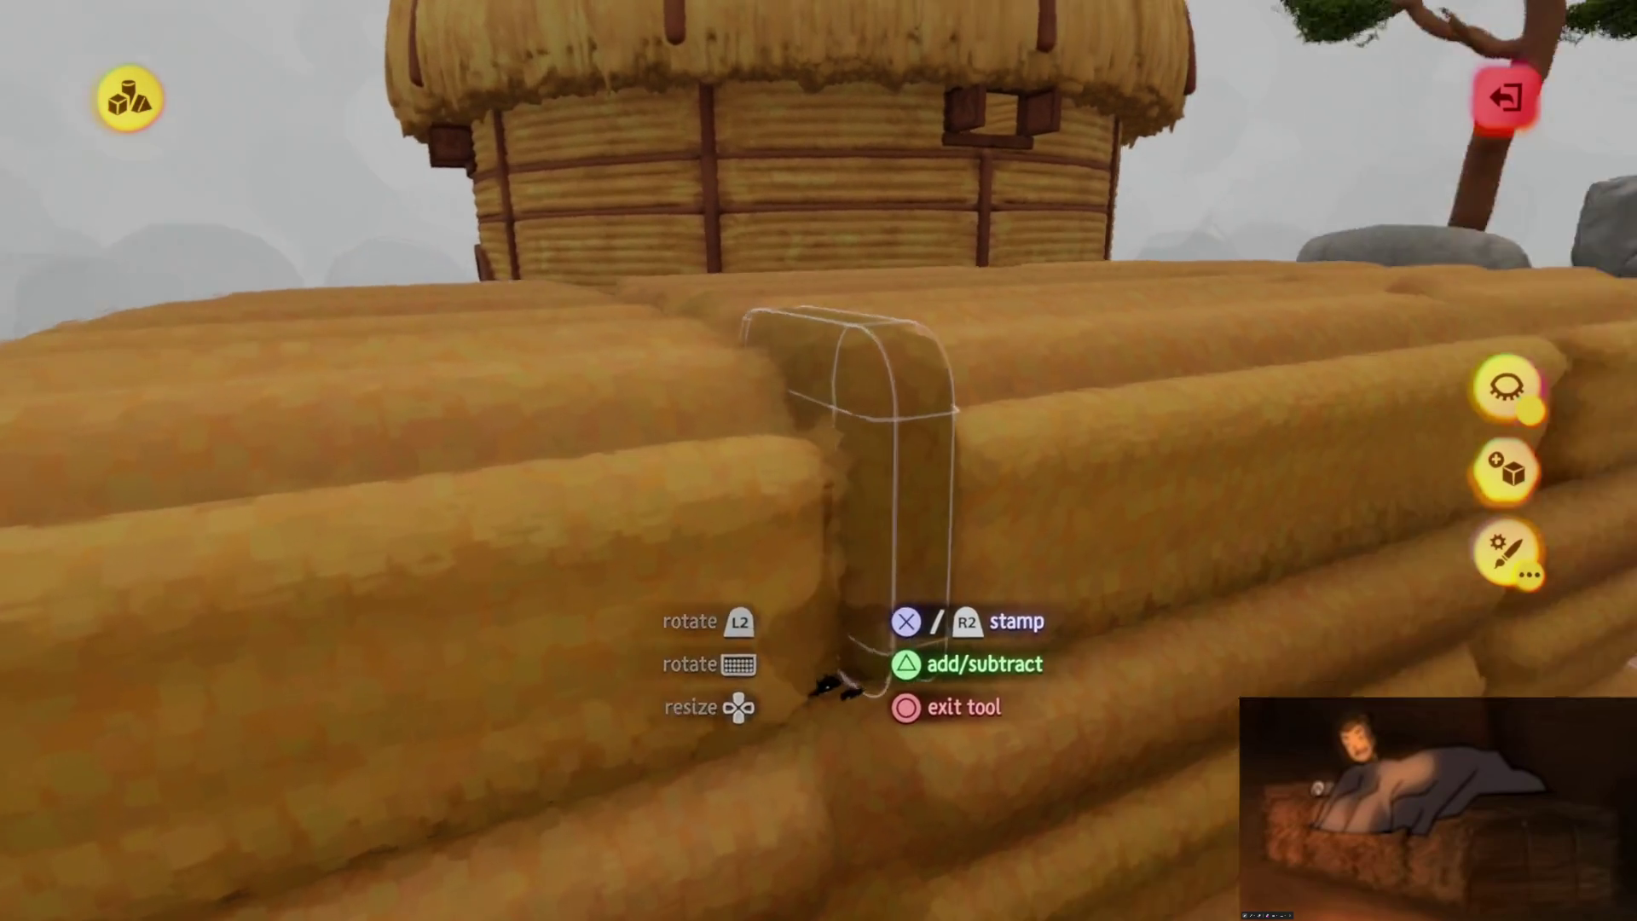
key("c")
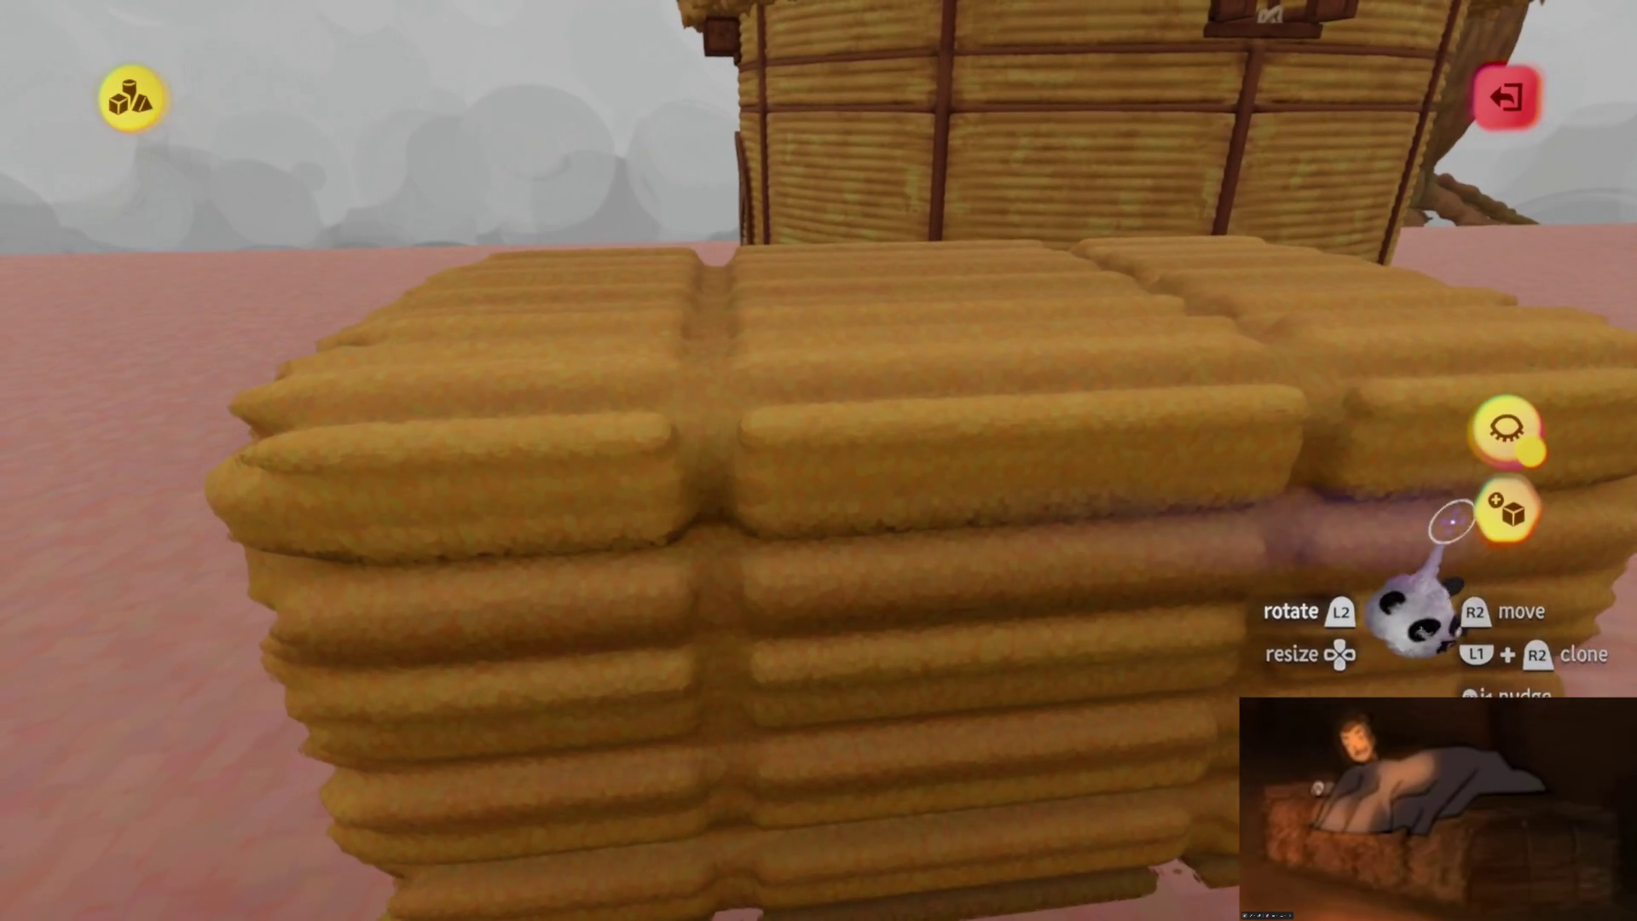
left_click(1504, 512)
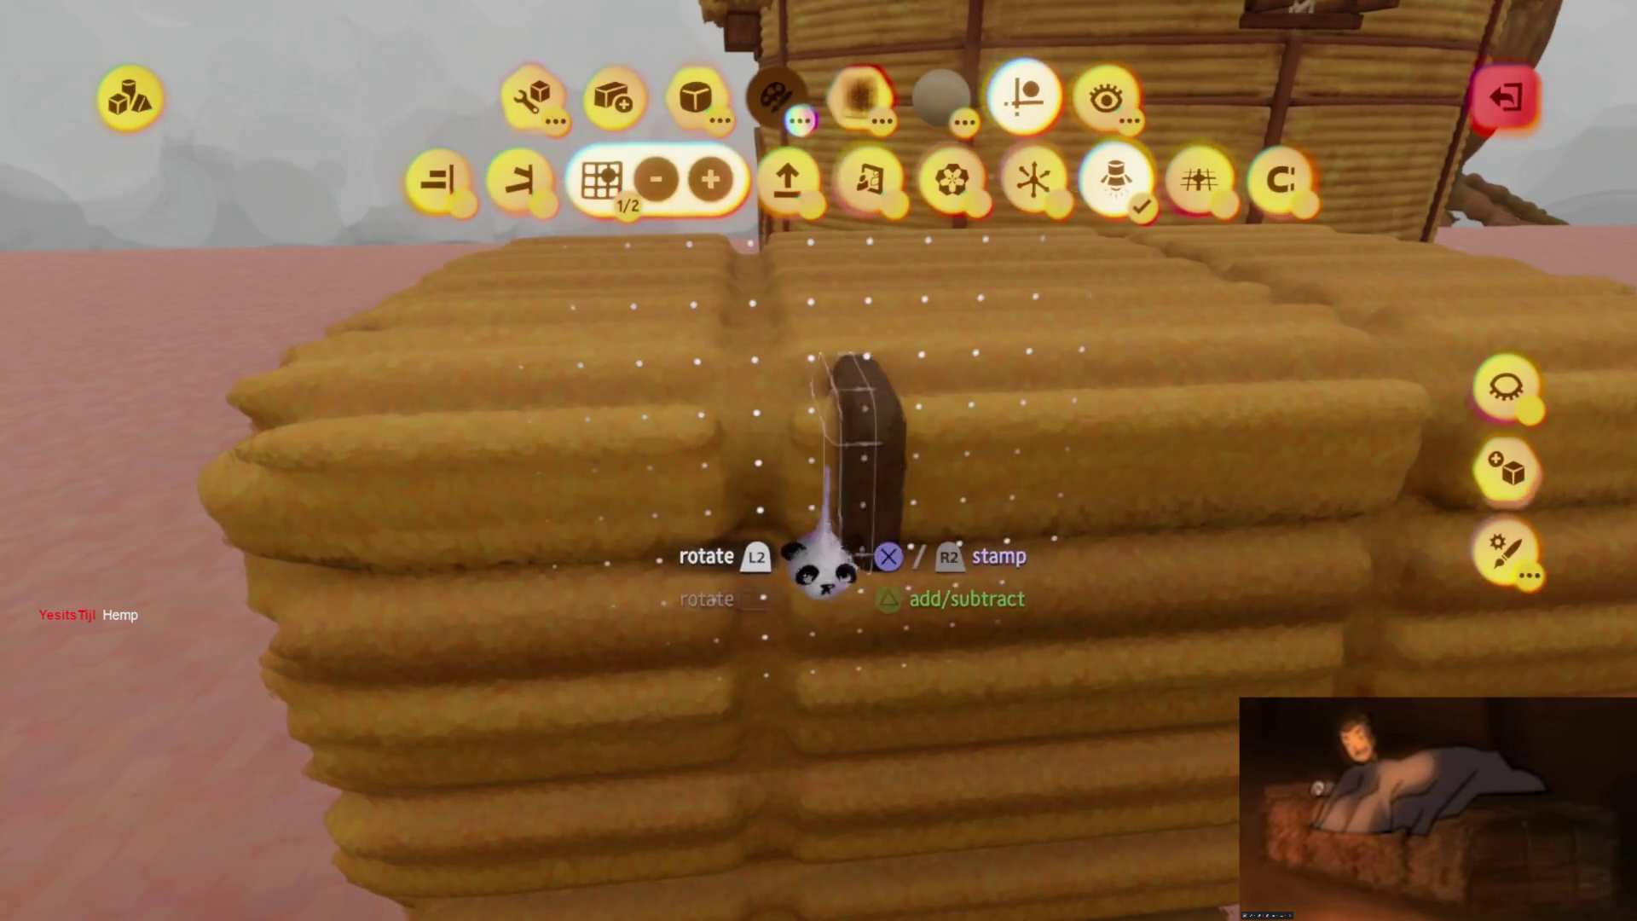
Pick dark brown and start a new sculpture for the strap block in the bale's groove
key("c")
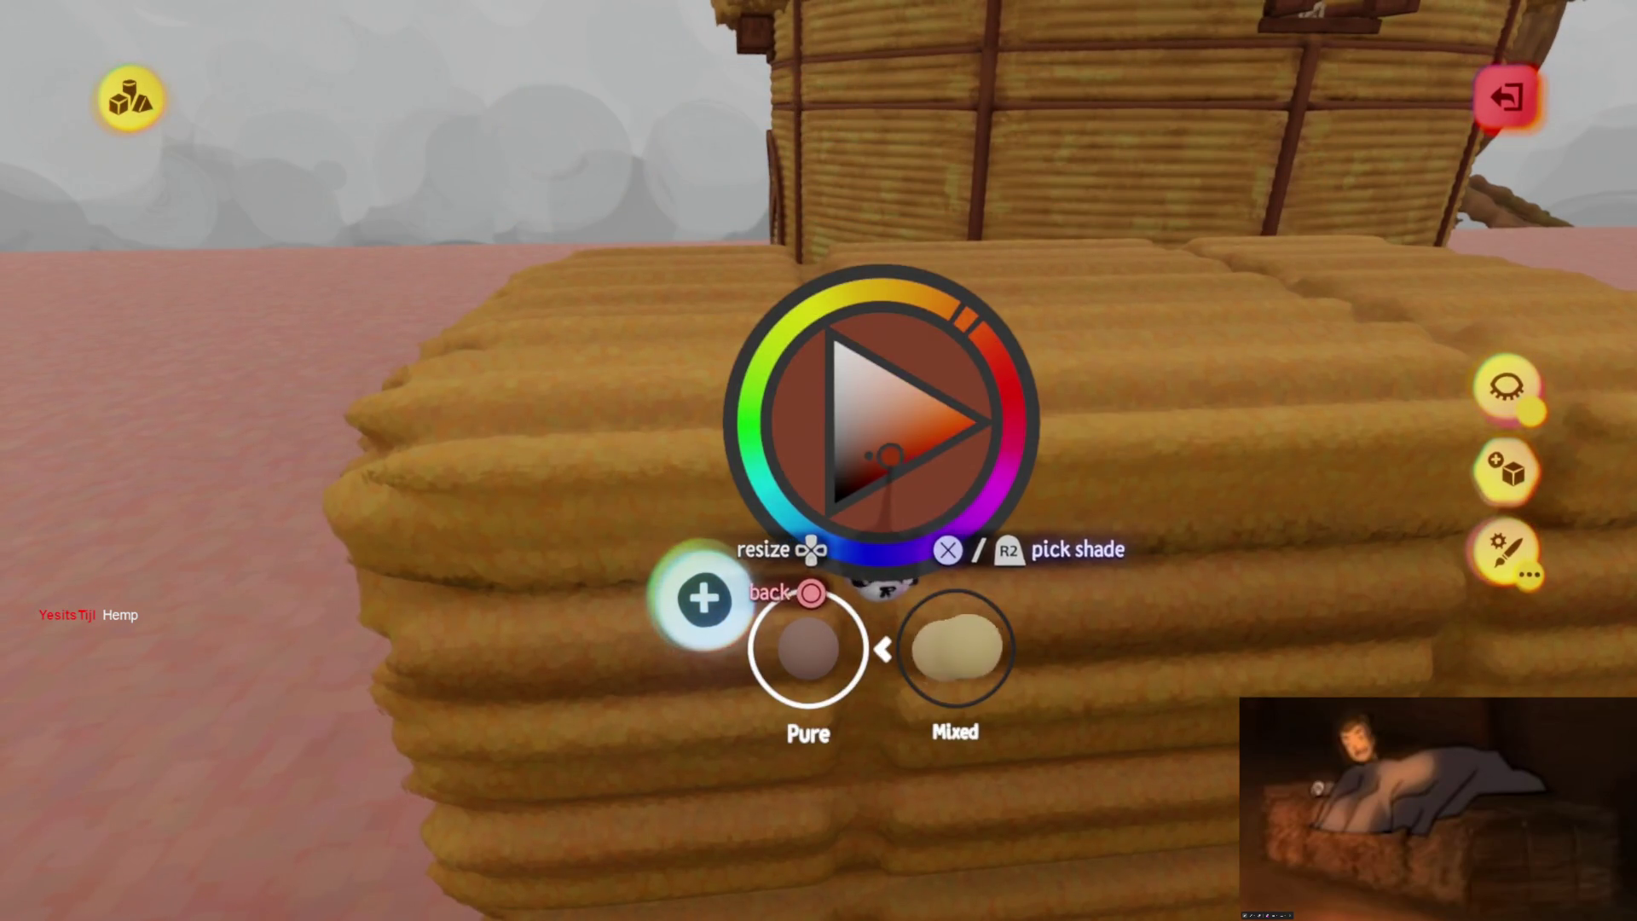
mouse_move(868, 570)
middle_mouse_down()
mouse_move(866, 585)
mouse_move(750, 603)
mouse_move(861, 677)
mouse_move(877, 657)
mouse_move(848, 651)
mouse_move(833, 614)
mouse_move(878, 652)
mouse_move(811, 658)
mouse_move(833, 632)
middle_mouse_up()
left_click(1502, 473)
key("s")
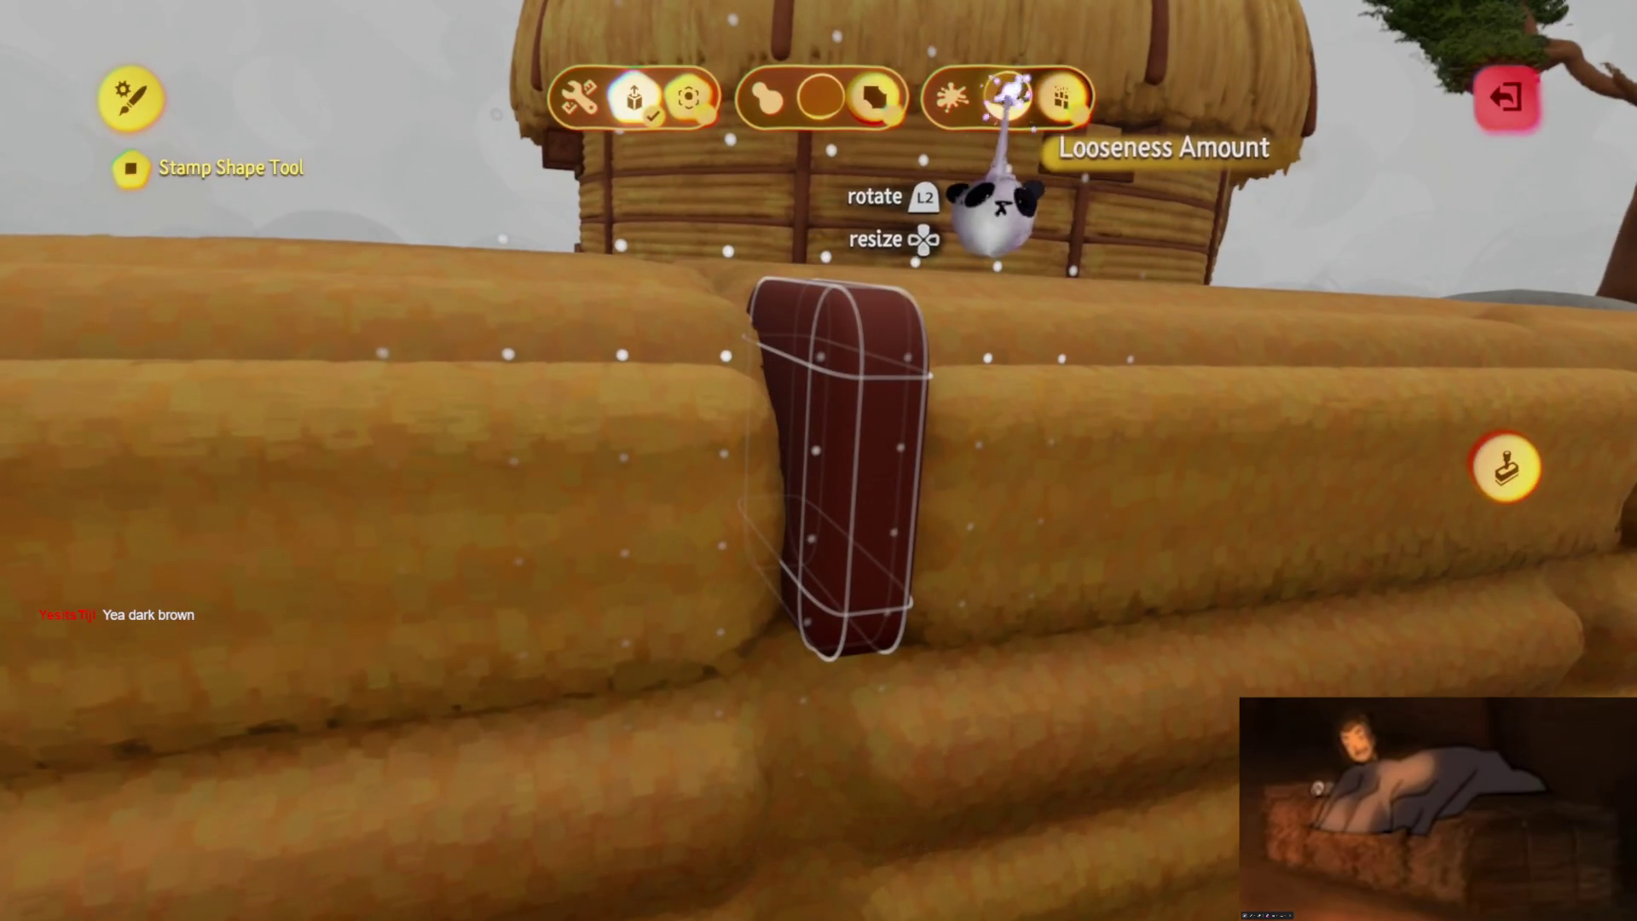
key("Escape")
mouse_move(810, 644)
middle_mouse_down()
mouse_move(844, 580)
mouse_move(767, 554)
mouse_move(980, 597)
mouse_move(657, 585)
mouse_move(775, 655)
middle_mouse_up()
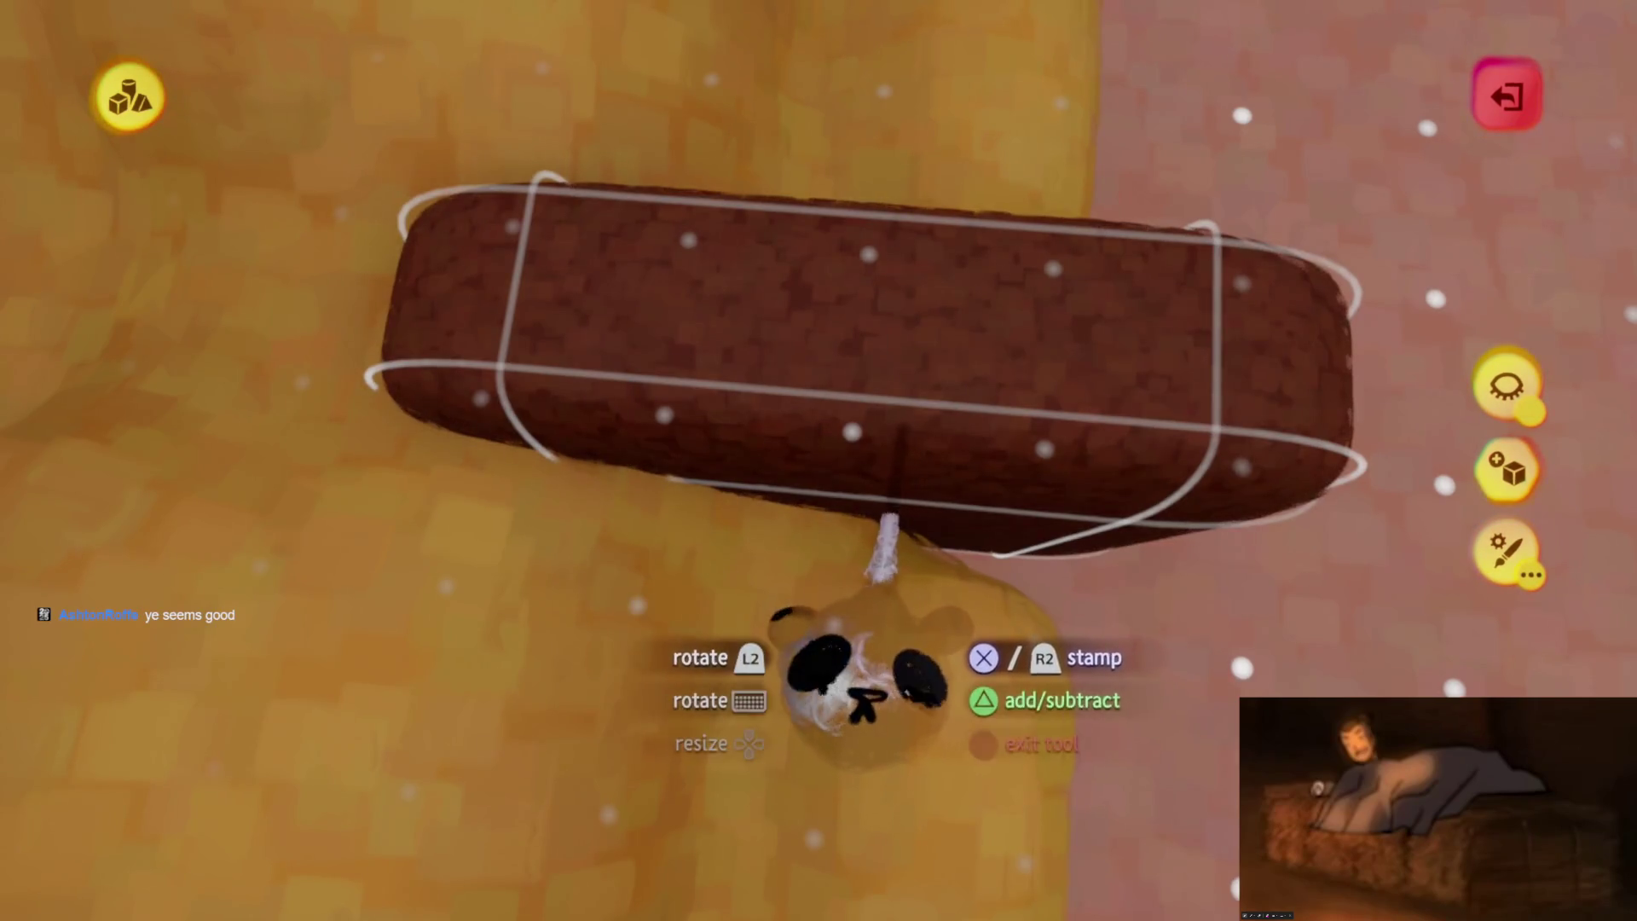
Use Precise Move to slide the brown block down the hay wall and across the bale
mouse_move(870, 691)
middle_mouse_down()
mouse_move(804, 676)
mouse_move(877, 665)
mouse_move(876, 606)
mouse_move(895, 708)
mouse_move(887, 665)
middle_mouse_up()
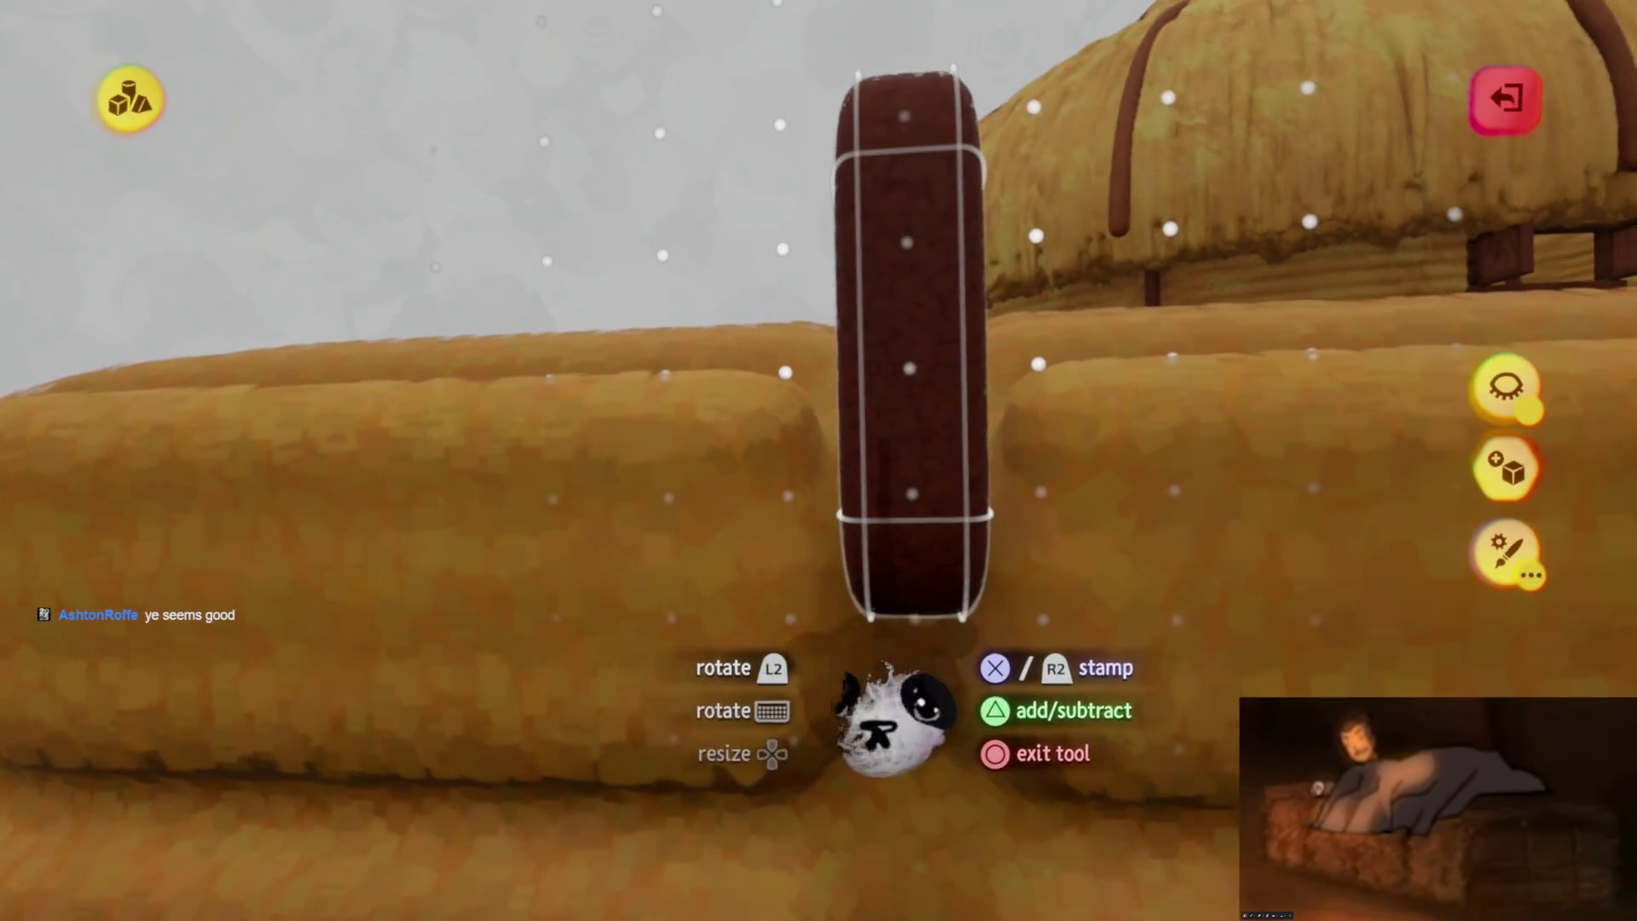
middle_click_drag(883, 427, 808, 373)
key("Tab")
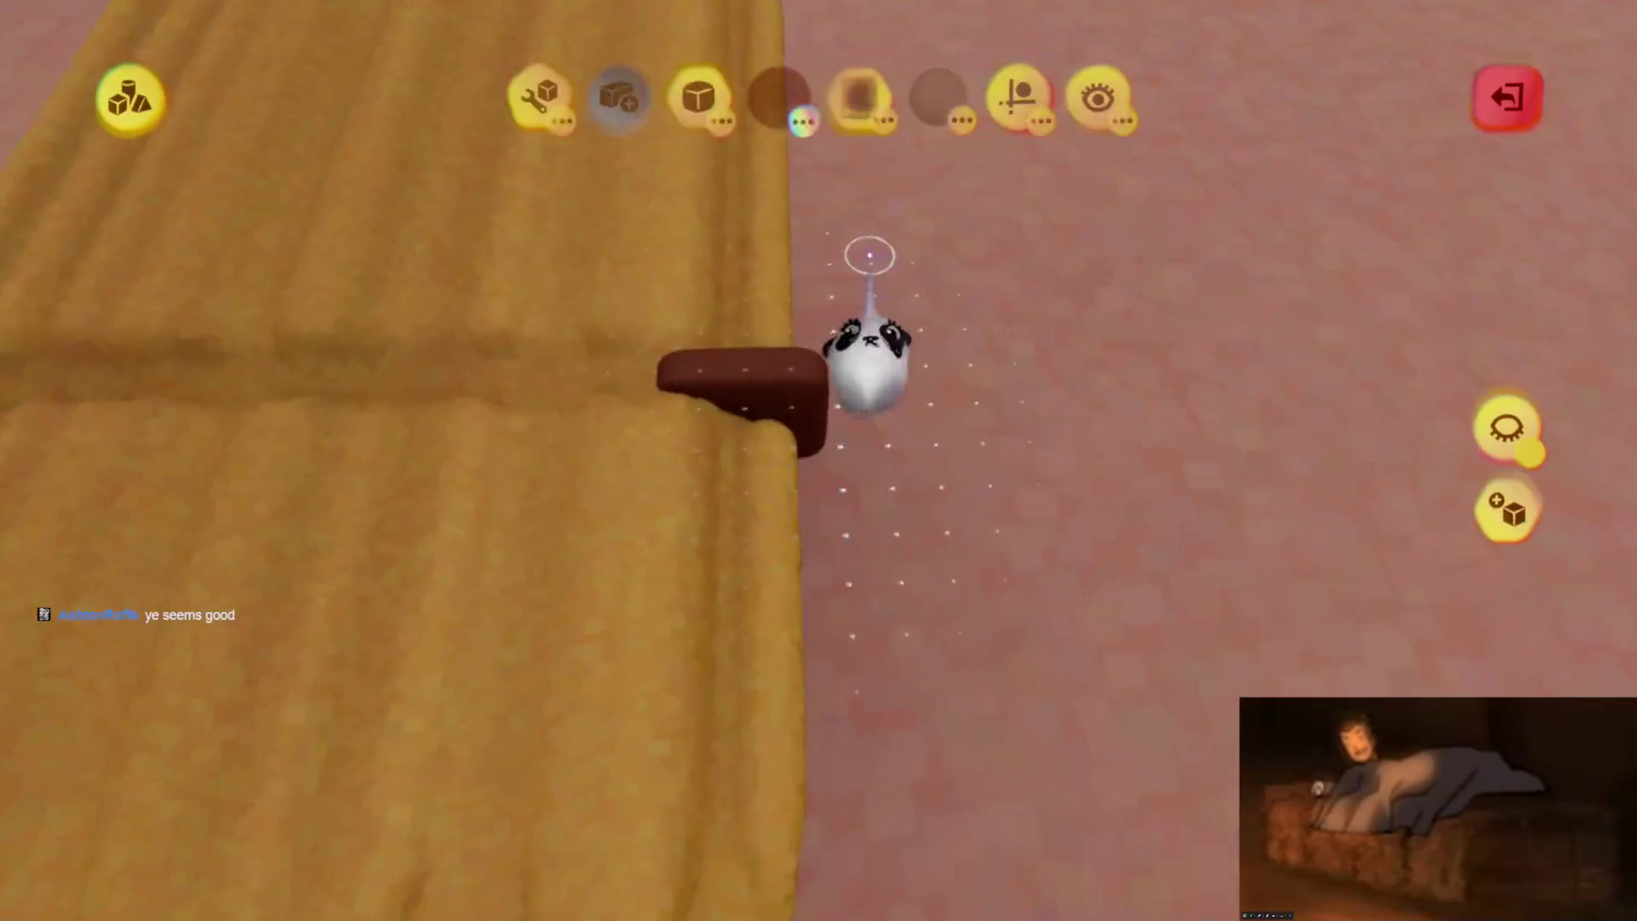
left_click(1036, 179)
mouse_move(869, 286)
middle_mouse_down()
mouse_move(823, 401)
mouse_move(797, 366)
mouse_move(810, 465)
mouse_move(778, 566)
mouse_move(742, 529)
mouse_move(730, 548)
mouse_move(796, 432)
middle_mouse_up()
left_click_drag(796, 432, 784, 682)
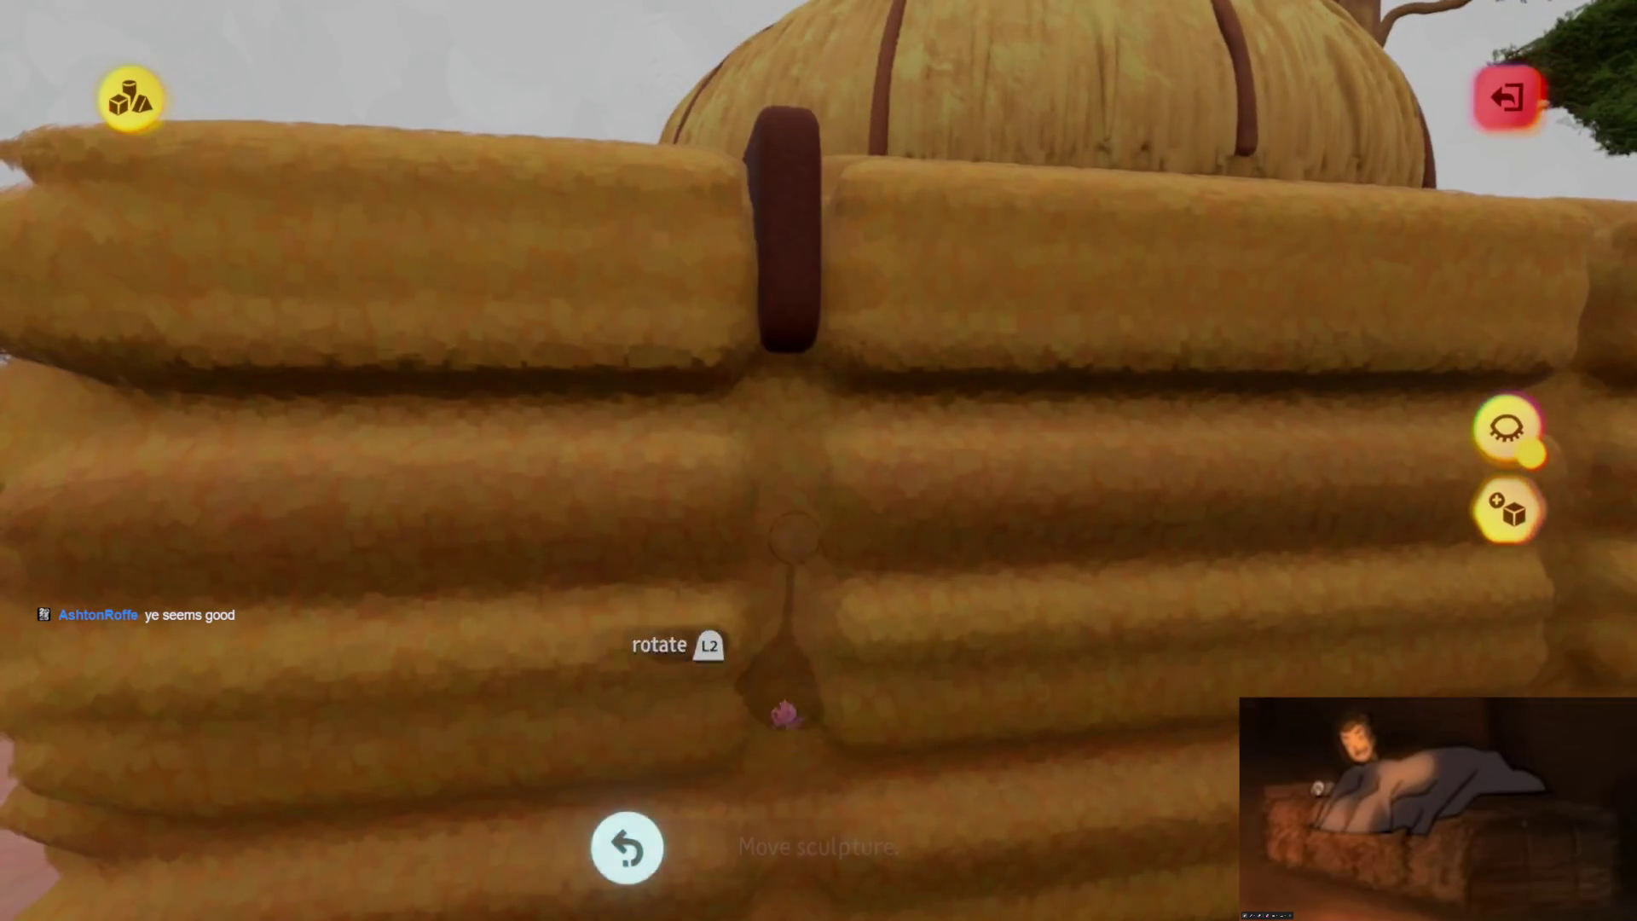
middle_click_drag(783, 715, 814, 613)
left_click_drag(863, 463, 817, 465)
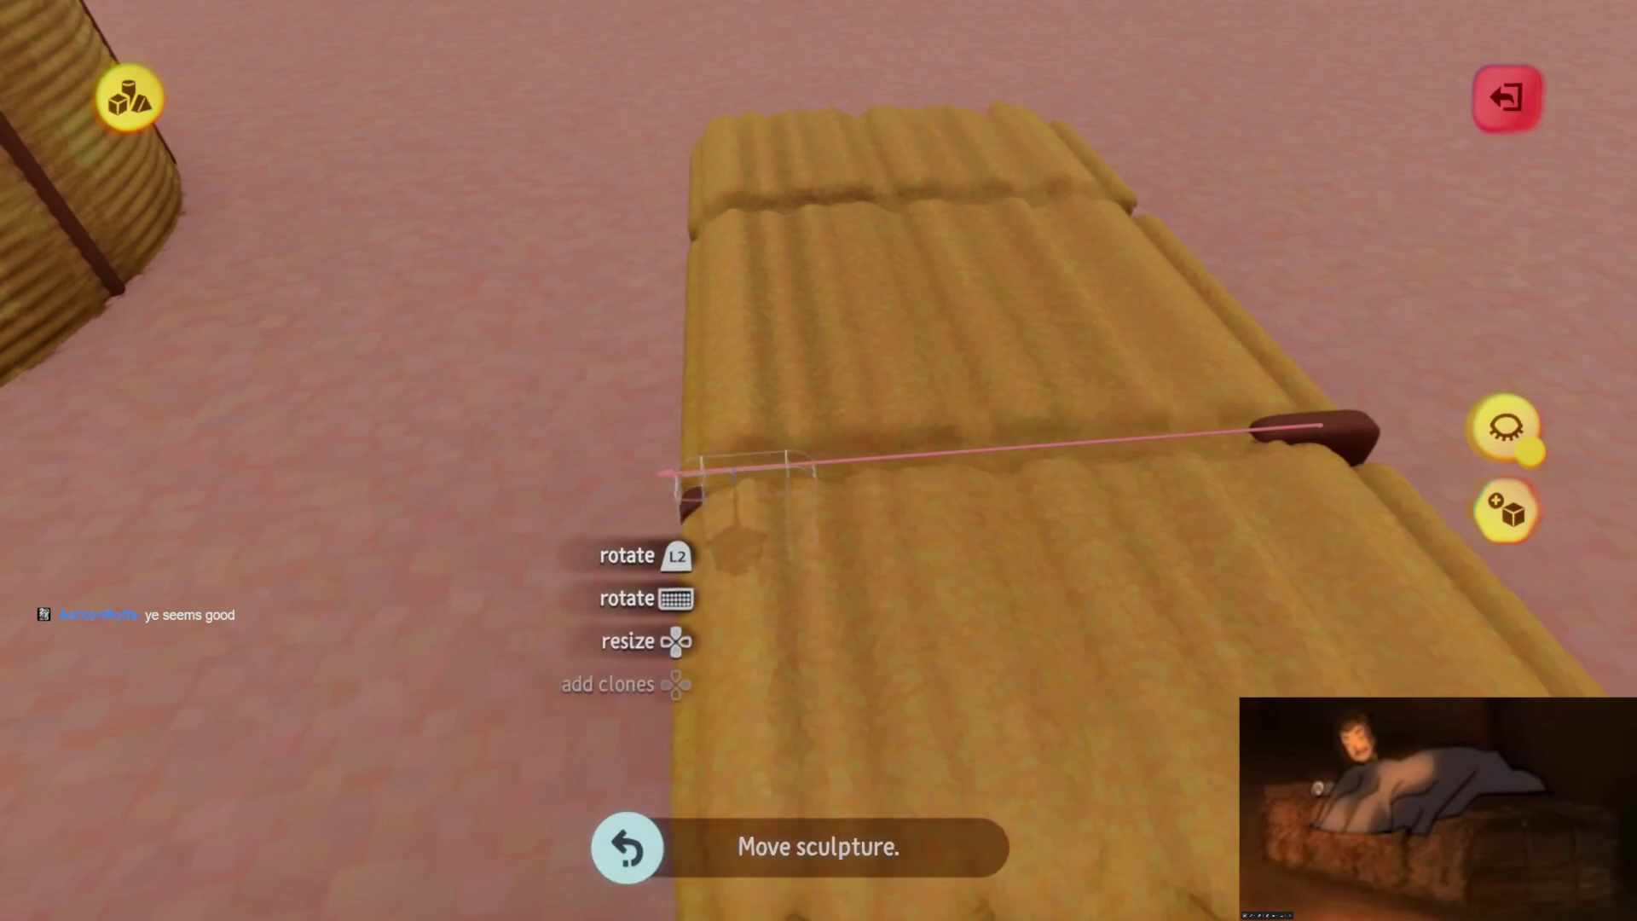
Clone the brown block into a long bar strapping over the bale
key("Right")
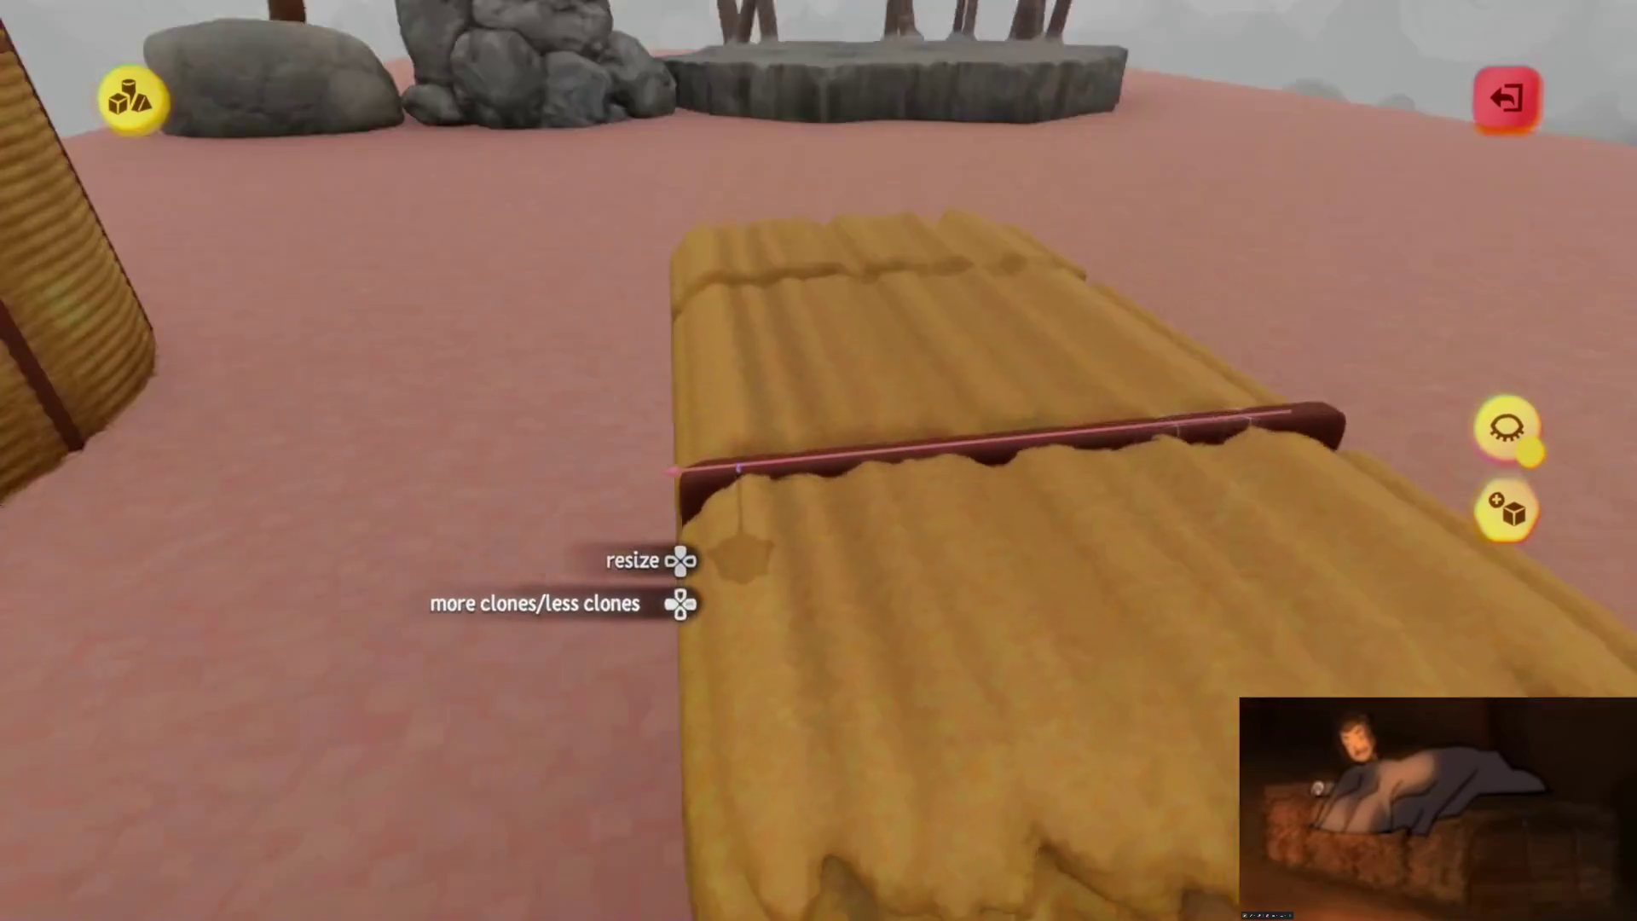
mouse_move(738, 468)
middle_mouse_down()
mouse_move(716, 563)
mouse_move(741, 486)
middle_mouse_up()
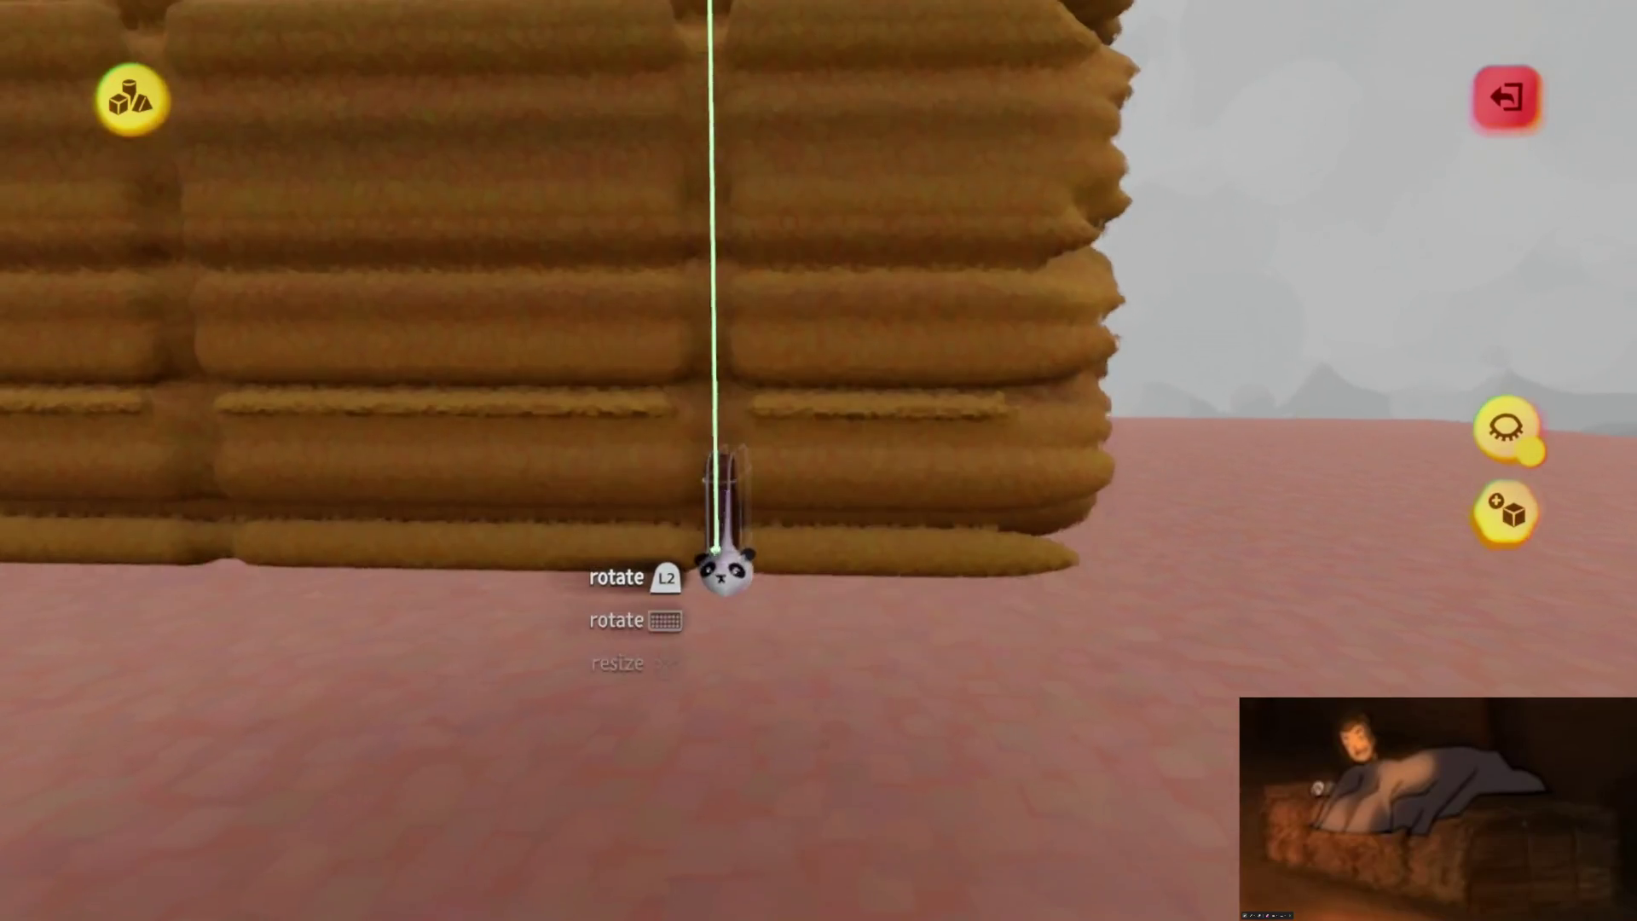
mouse_move(725, 567)
middle_mouse_down()
mouse_move(701, 566)
mouse_move(706, 589)
mouse_move(712, 567)
middle_mouse_up()
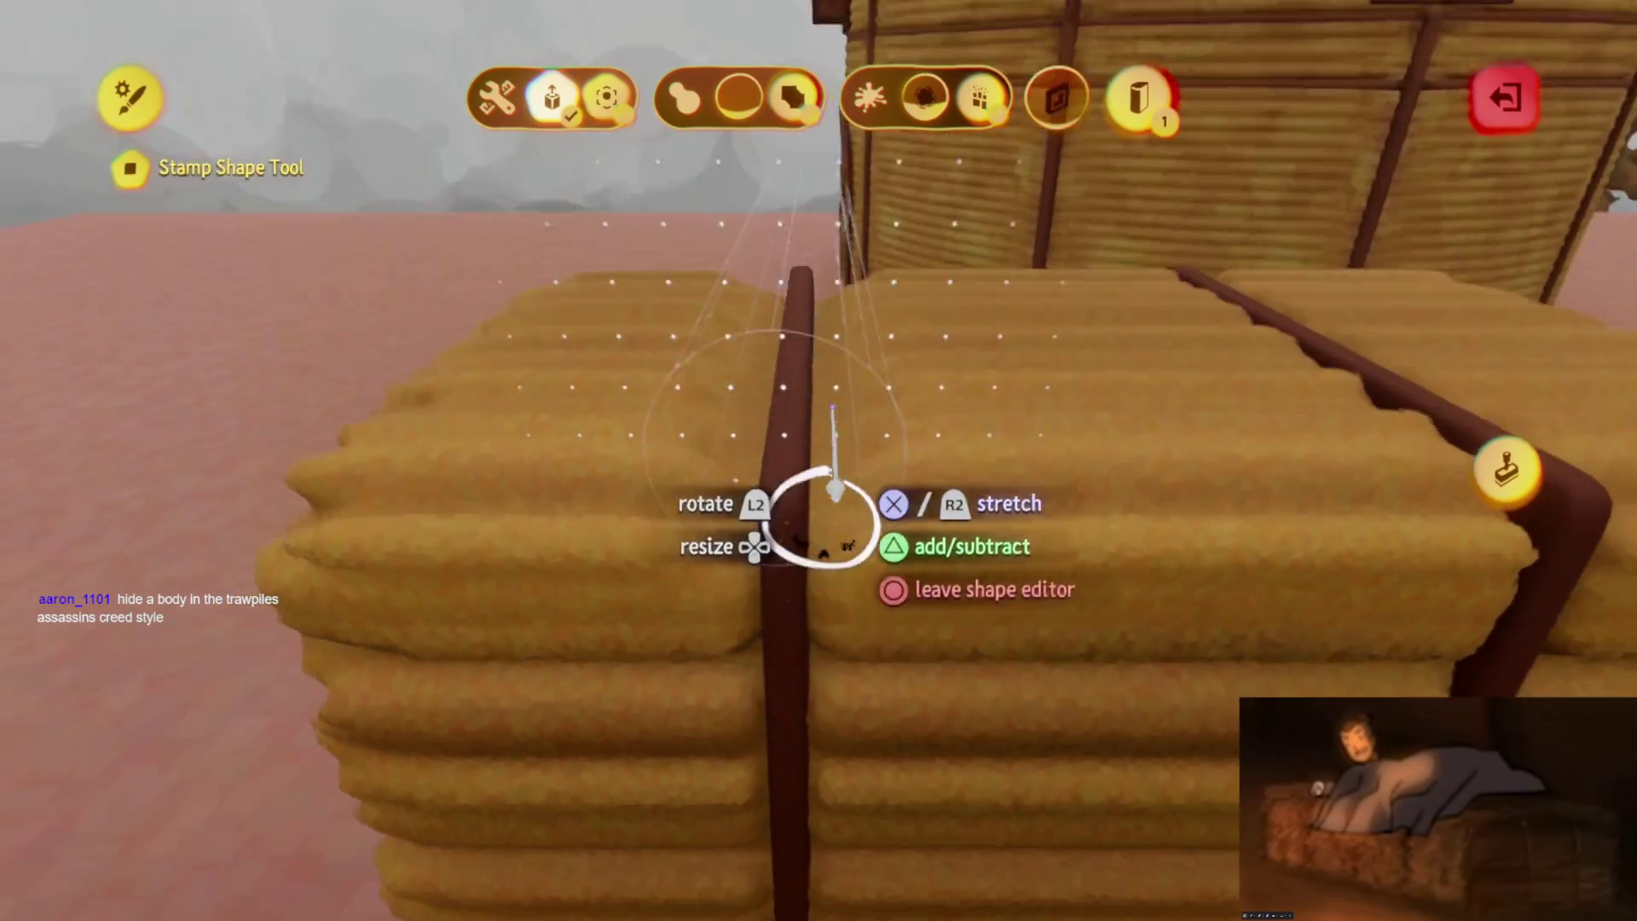
Exit the shape editor and sculpt mode to view the bale bound by two dark brown straps
key("Escape")
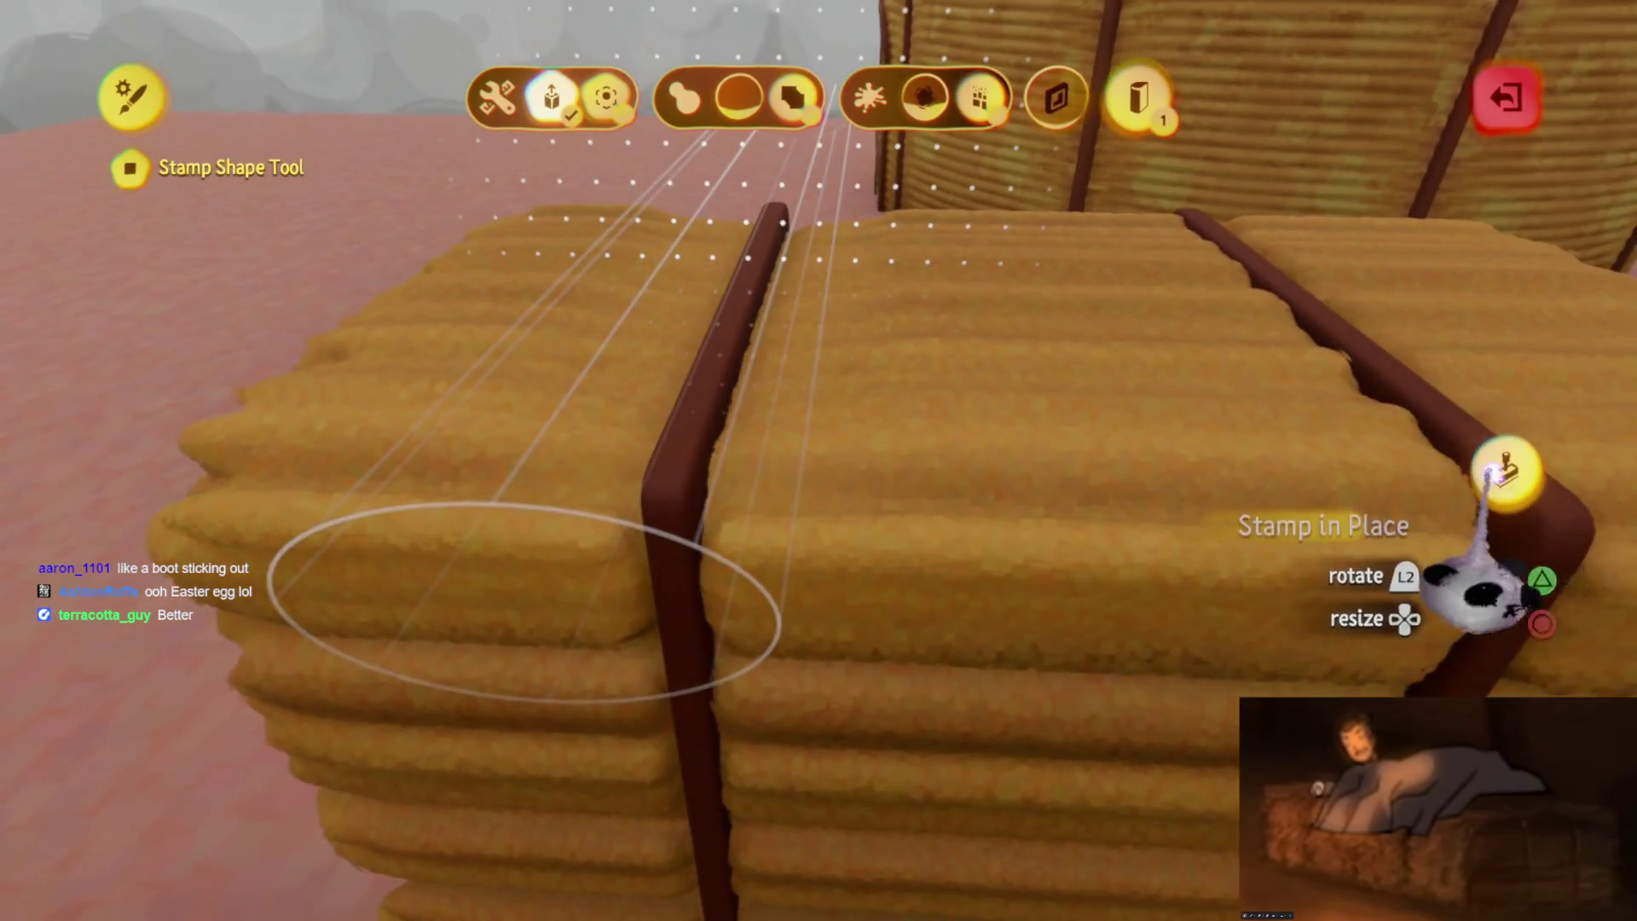
left_click(1504, 469)
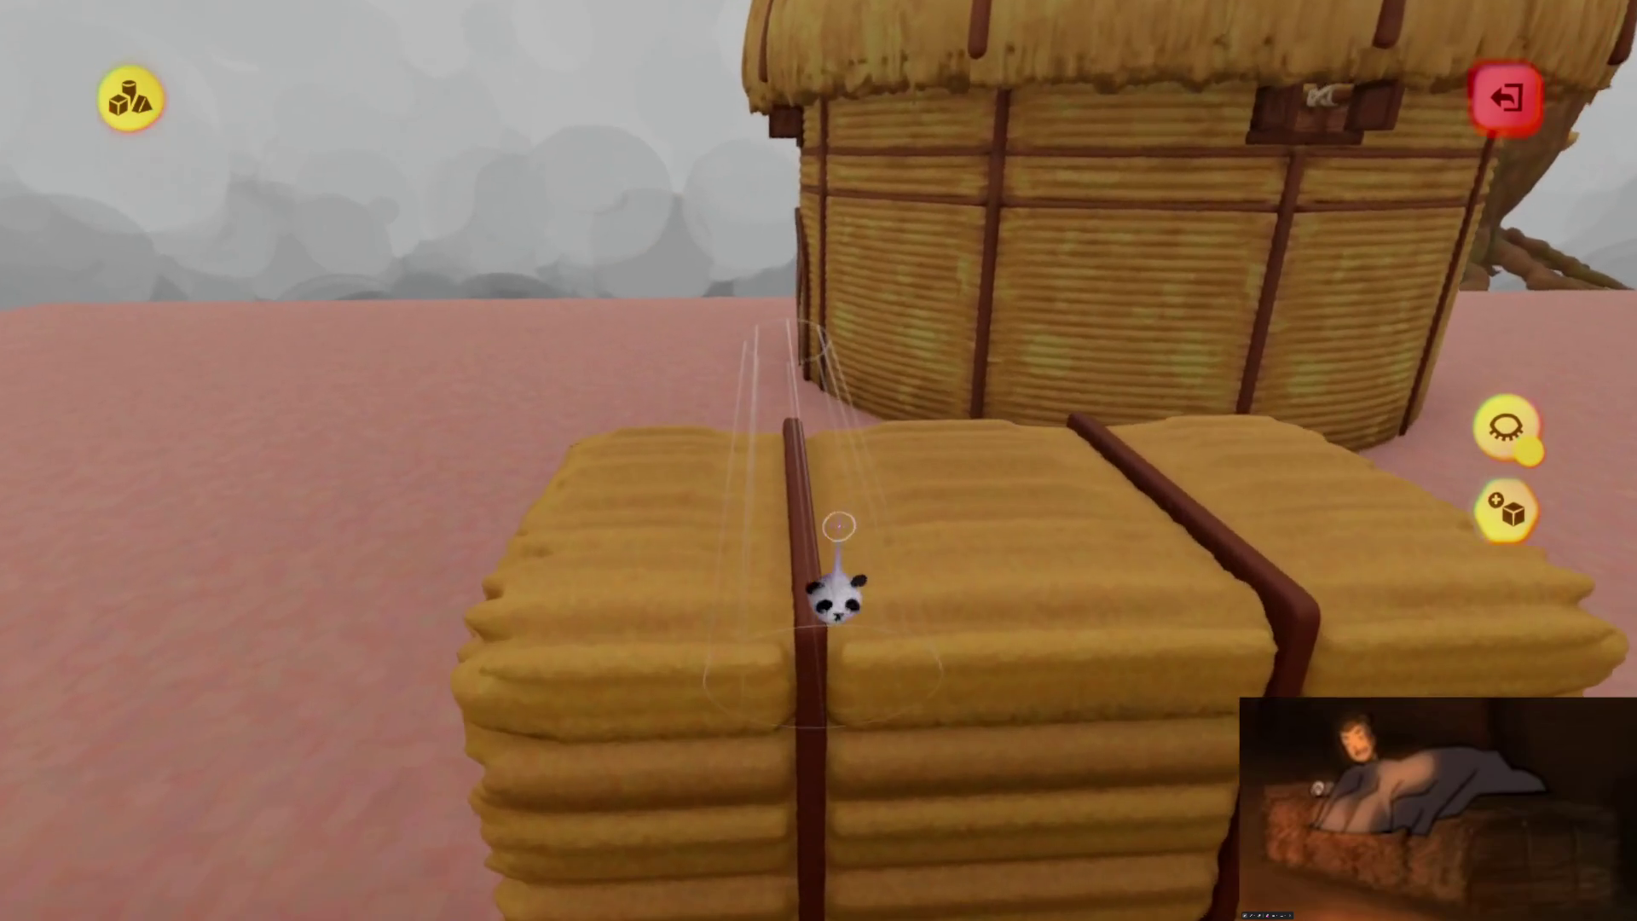
Lift the strap-bound bale copy, set it back in place, and turn it about its vertical axis
mouse_move(837, 563)
left_mouse_down()
mouse_move(814, 473)
mouse_move(830, 566)
mouse_move(946, 340)
mouse_move(938, 303)
left_mouse_up()
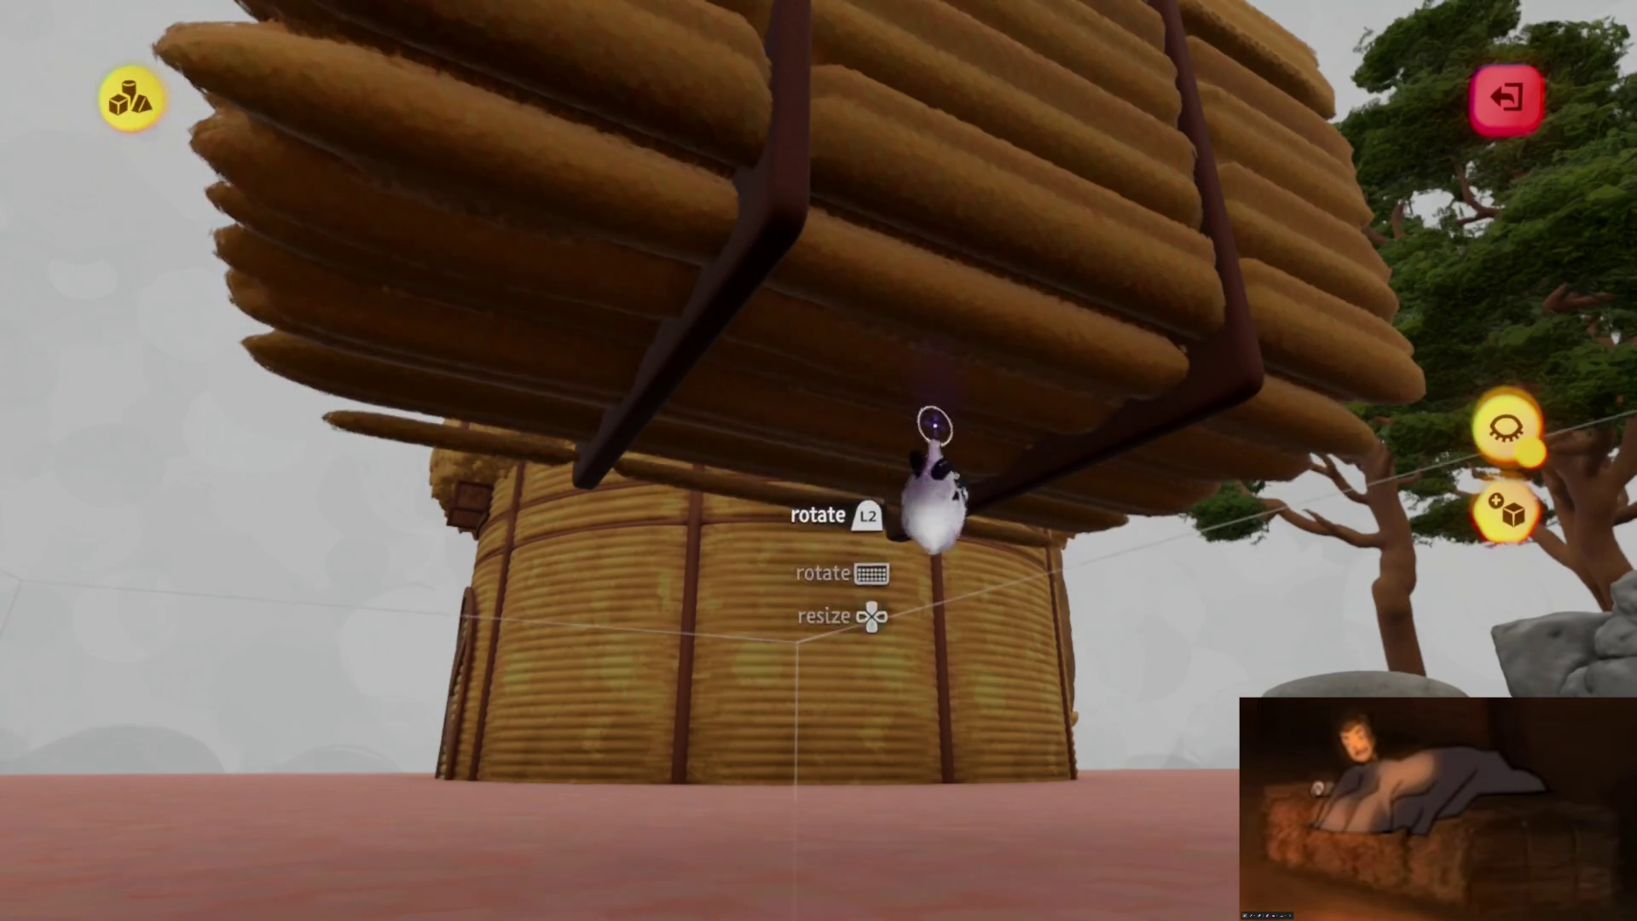
left_click_drag(934, 420, 749, 413)
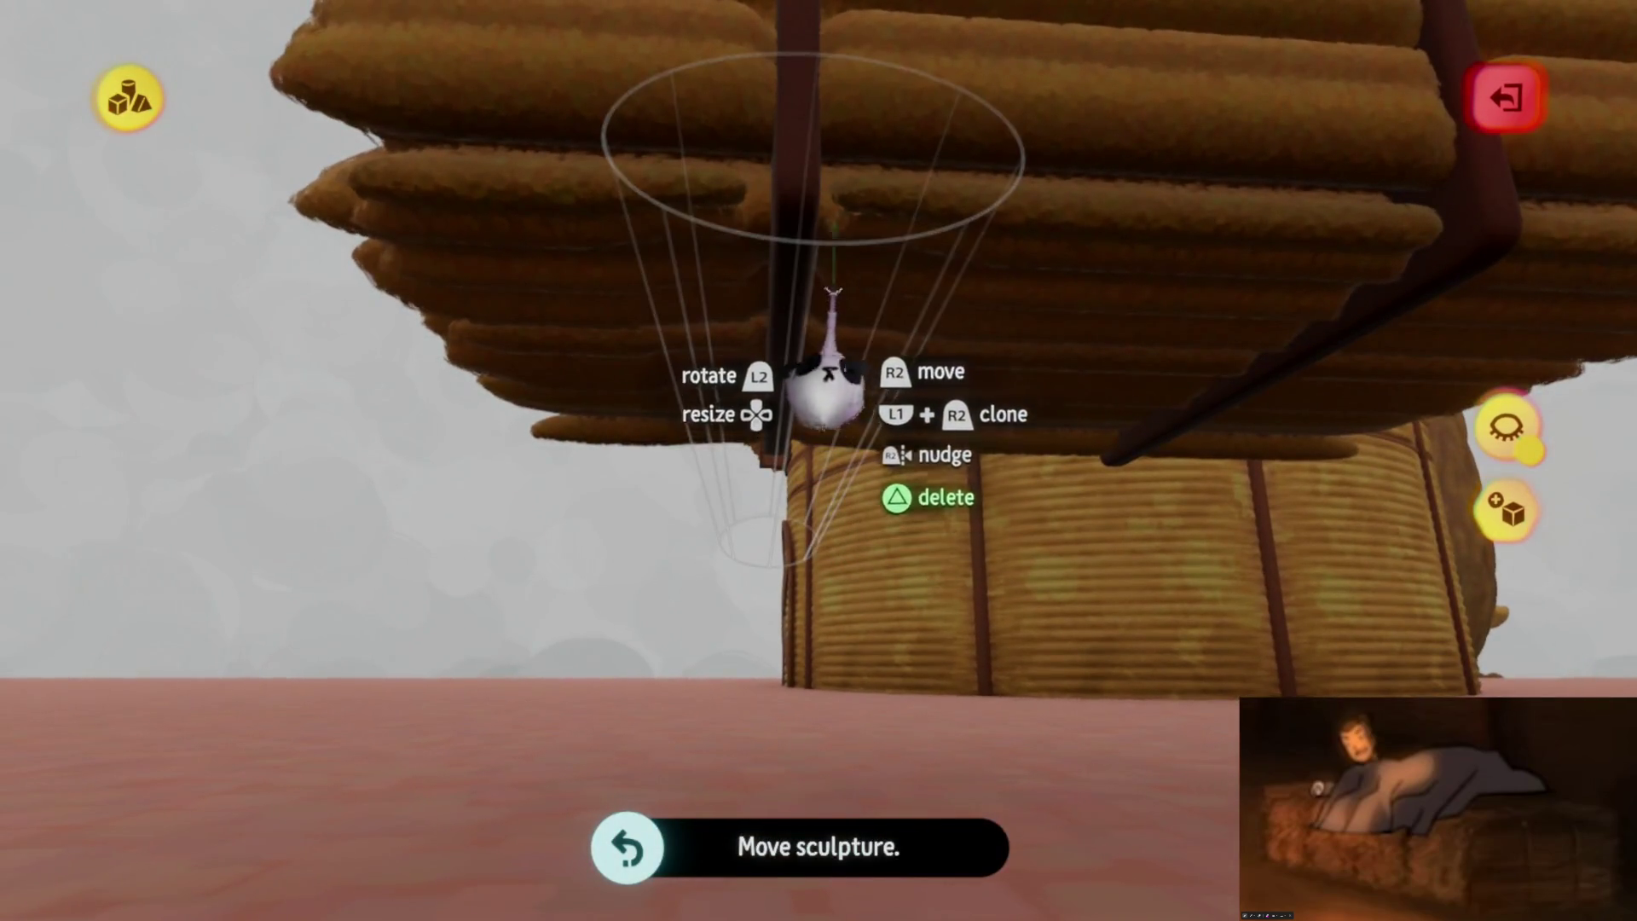
left_click_drag(829, 358, 823, 396)
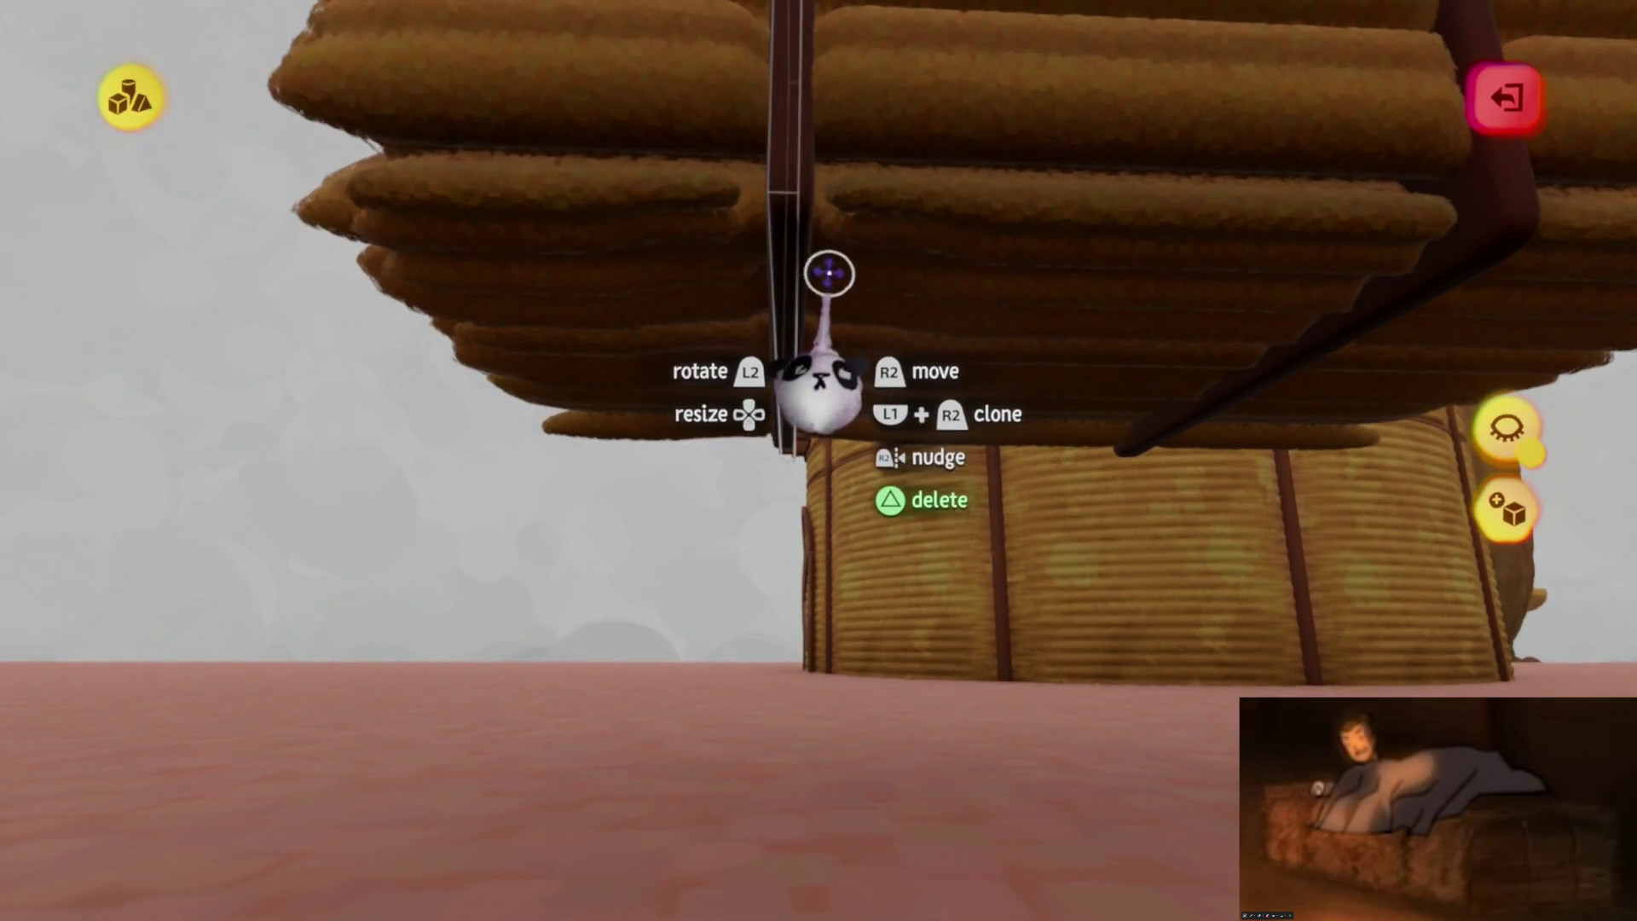
mouse_move(836, 286)
middle_mouse_down()
mouse_move(852, 292)
mouse_move(841, 285)
mouse_move(837, 427)
mouse_move(778, 296)
mouse_move(822, 468)
mouse_move(790, 534)
mouse_move(843, 613)
middle_mouse_up()
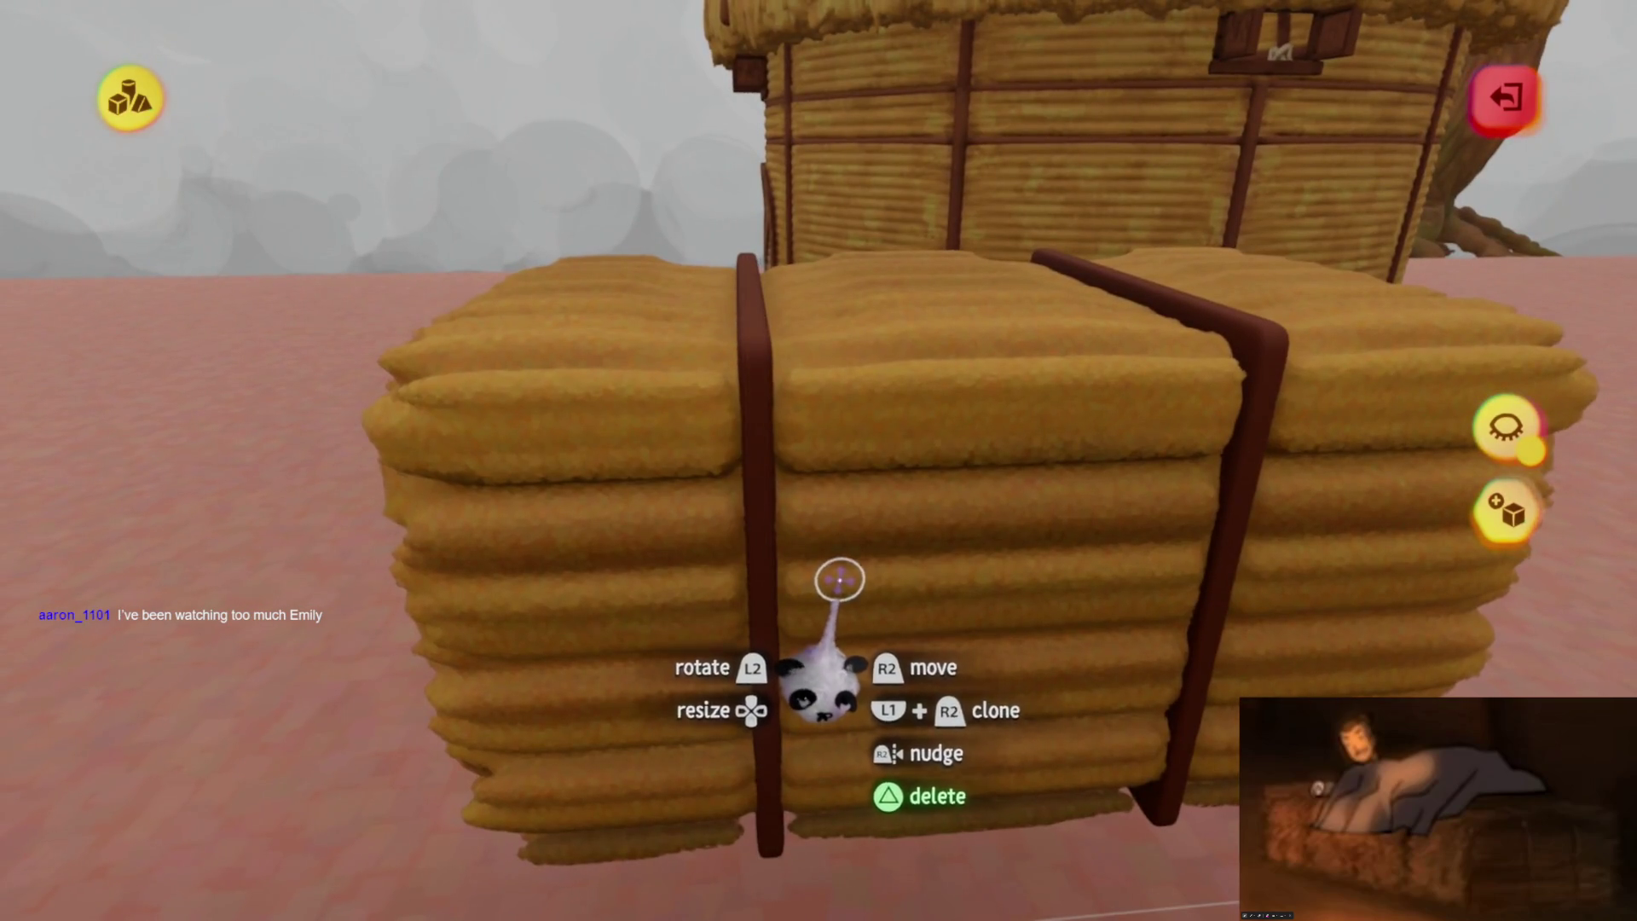
mouse_move(807, 555)
middle_mouse_down()
mouse_move(790, 468)
mouse_move(857, 373)
middle_mouse_up()
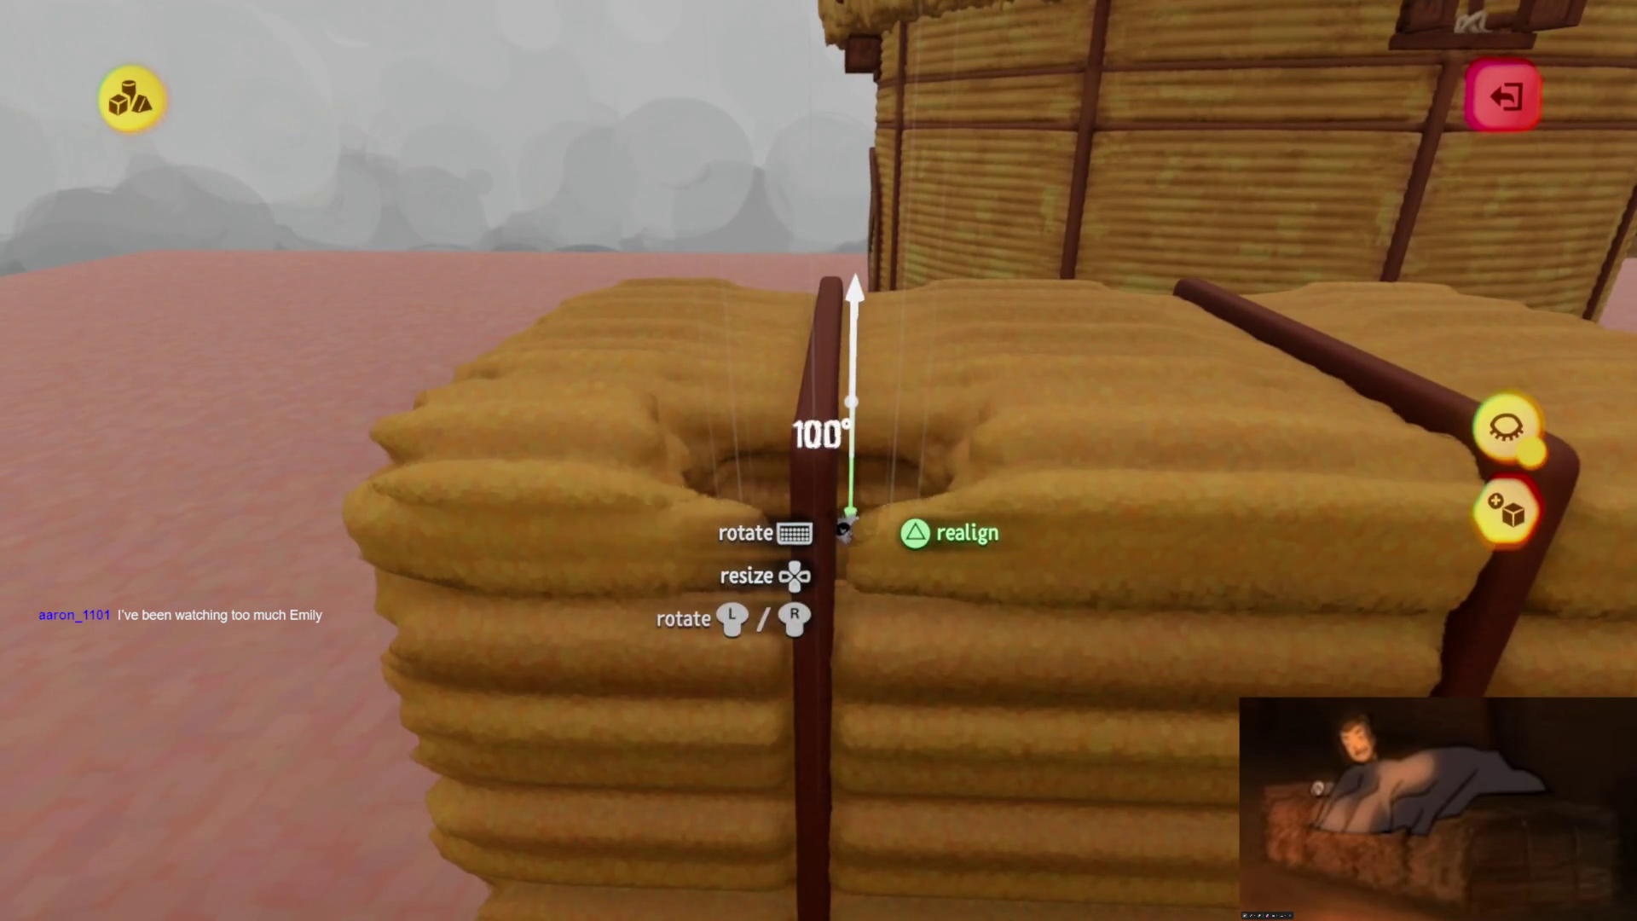
mouse_move(857, 528)
middle_mouse_down()
mouse_move(819, 588)
mouse_move(840, 609)
mouse_move(827, 554)
mouse_move(811, 585)
mouse_move(797, 707)
mouse_move(782, 629)
mouse_move(833, 650)
mouse_move(806, 580)
mouse_move(822, 555)
mouse_move(838, 571)
mouse_move(833, 610)
mouse_move(695, 564)
middle_mouse_up()
mouse_move(722, 423)
middle_mouse_down()
mouse_move(694, 475)
mouse_move(723, 540)
mouse_move(716, 592)
mouse_move(680, 676)
mouse_move(682, 653)
middle_mouse_up()
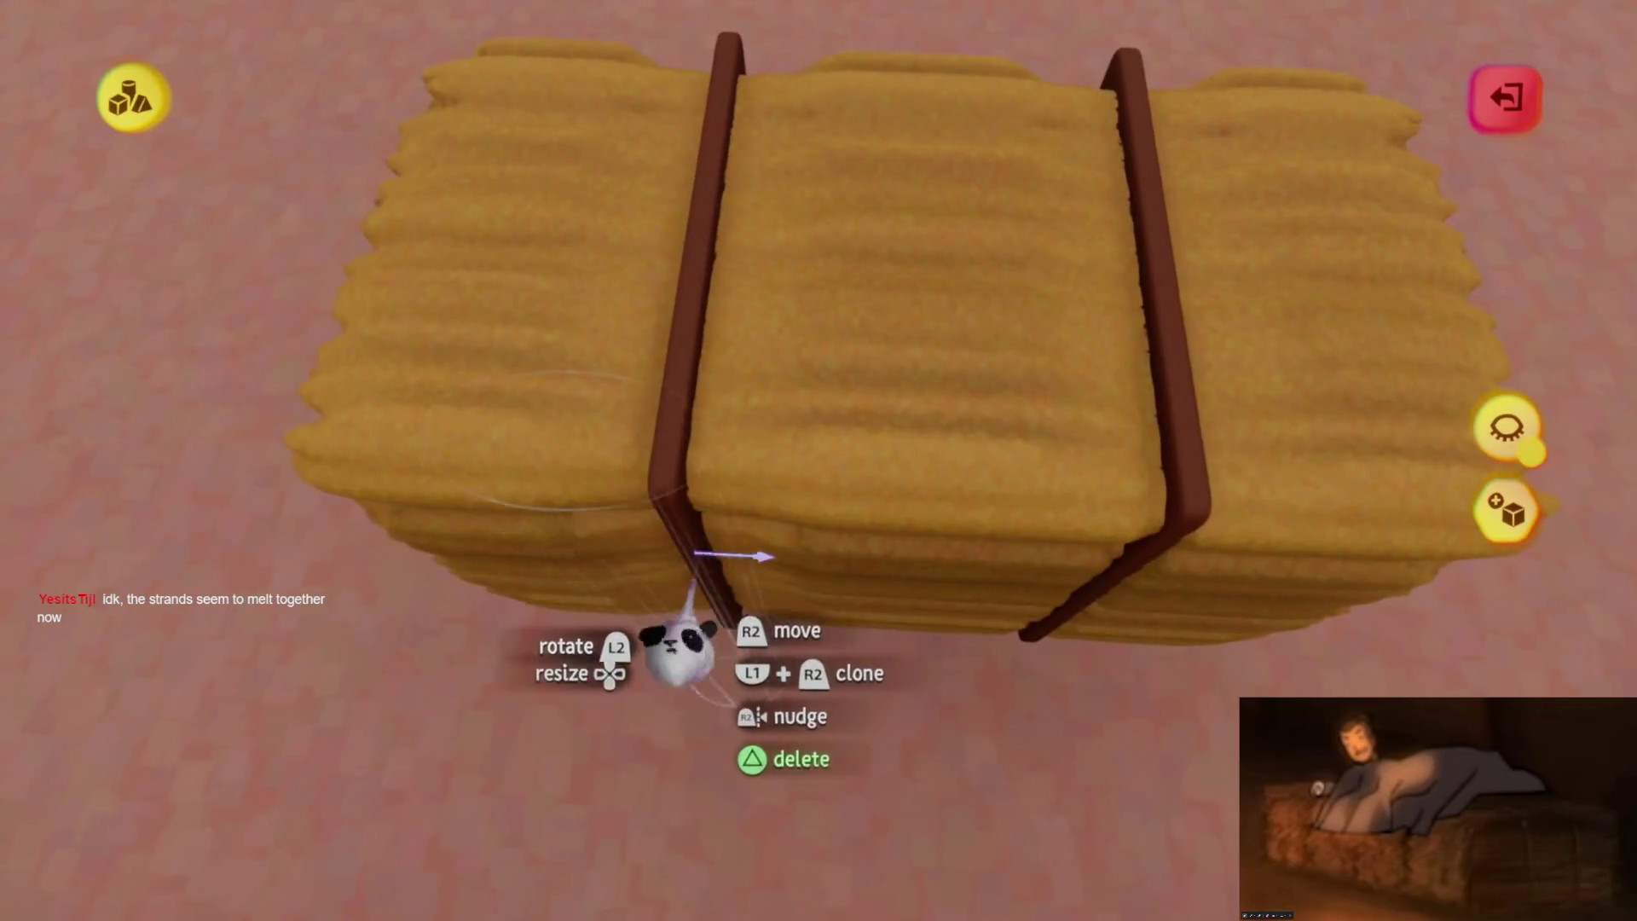
left_click_drag(680, 653, 801, 641)
mouse_move(776, 648)
middle_mouse_down()
mouse_move(720, 559)
mouse_move(749, 486)
mouse_move(810, 602)
mouse_move(822, 545)
mouse_move(804, 554)
mouse_move(801, 614)
middle_mouse_up()
mouse_move(802, 514)
middle_mouse_down()
mouse_move(796, 409)
mouse_move(833, 497)
mouse_move(842, 601)
mouse_move(815, 475)
mouse_move(858, 409)
mouse_move(840, 408)
mouse_move(836, 464)
mouse_move(797, 281)
middle_mouse_up()
key("Escape")
Reopen the bale copy and scale it down to about 83% of its size
double_click(838, 418)
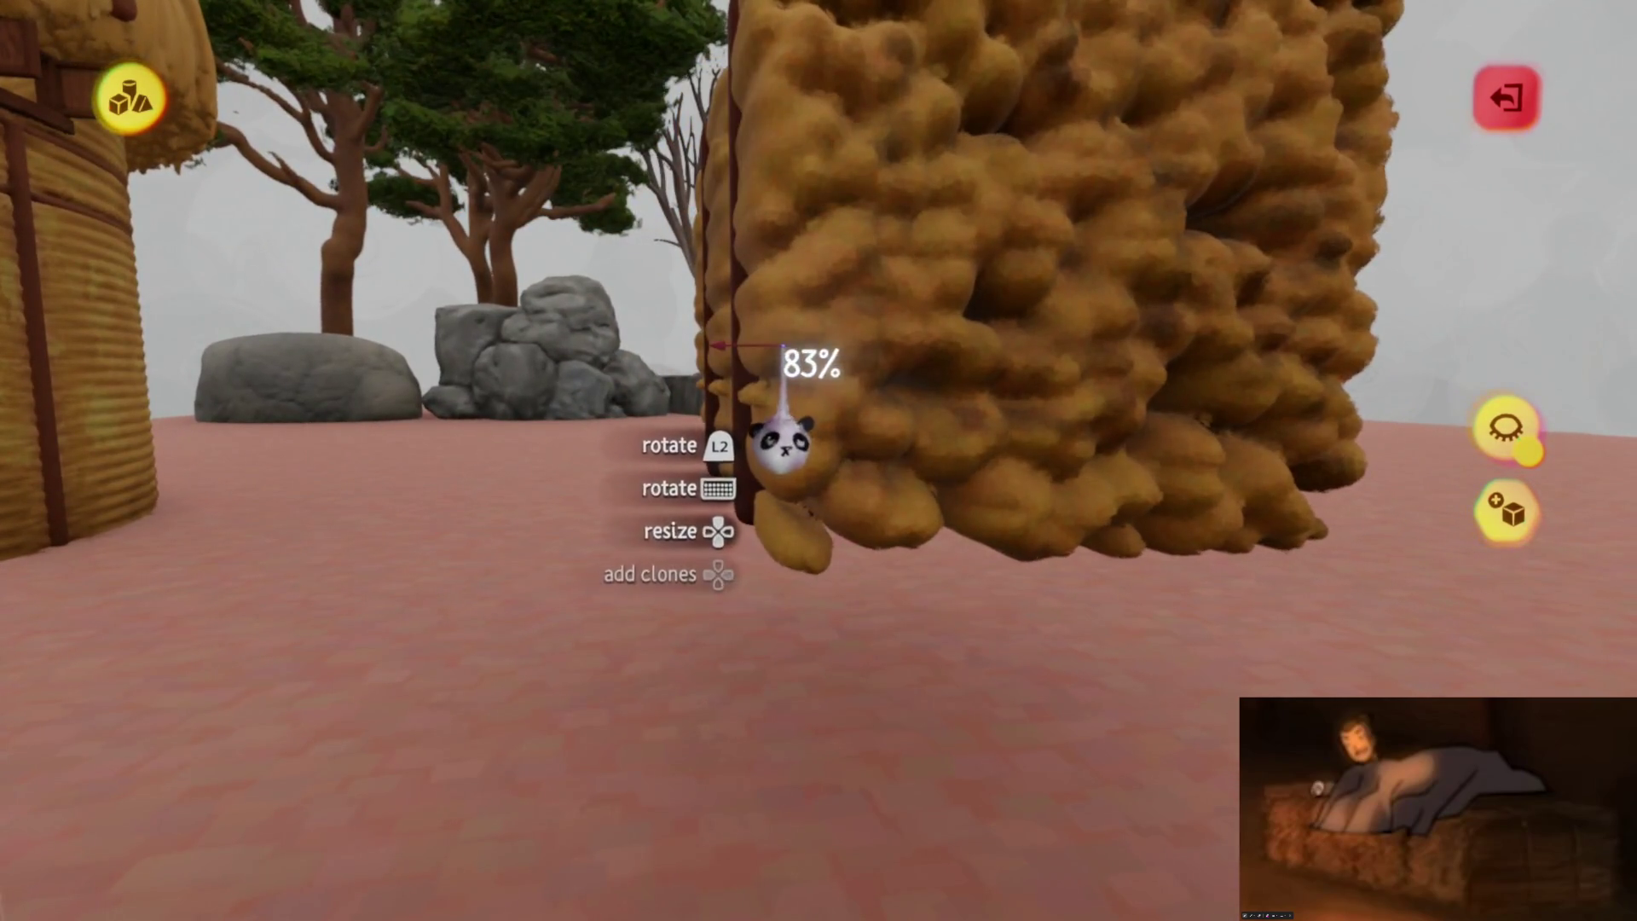
left_click(746, 349)
mouse_move(778, 409)
middle_mouse_down()
mouse_move(760, 355)
mouse_move(816, 390)
mouse_move(836, 329)
mouse_move(887, 293)
middle_mouse_up()
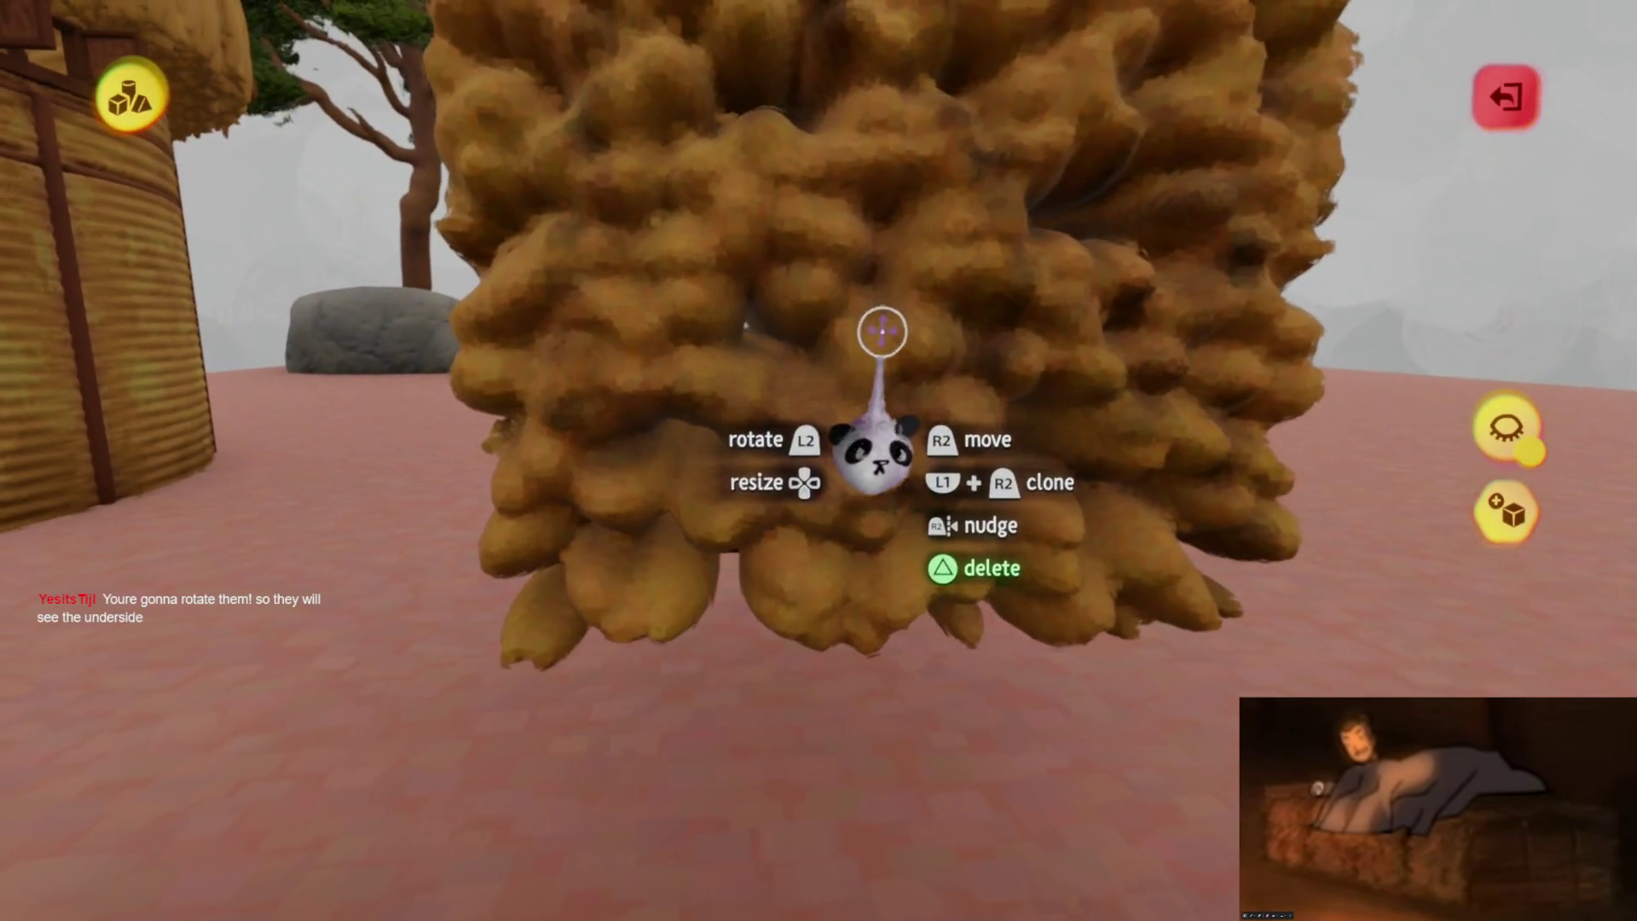
mouse_move(845, 380)
middle_mouse_down()
mouse_move(844, 420)
mouse_move(815, 376)
mouse_move(787, 413)
middle_mouse_up()
key("Escape")
Clone the strapped straw bale, set the copy in front of the thatched hut, and reopen it for sculpting
left_click_drag(788, 413, 931, 457)
mouse_move(932, 457)
middle_mouse_down()
mouse_move(913, 512)
mouse_move(840, 446)
mouse_move(835, 458)
mouse_move(919, 349)
middle_mouse_up()
middle_click_drag(919, 407, 972, 235)
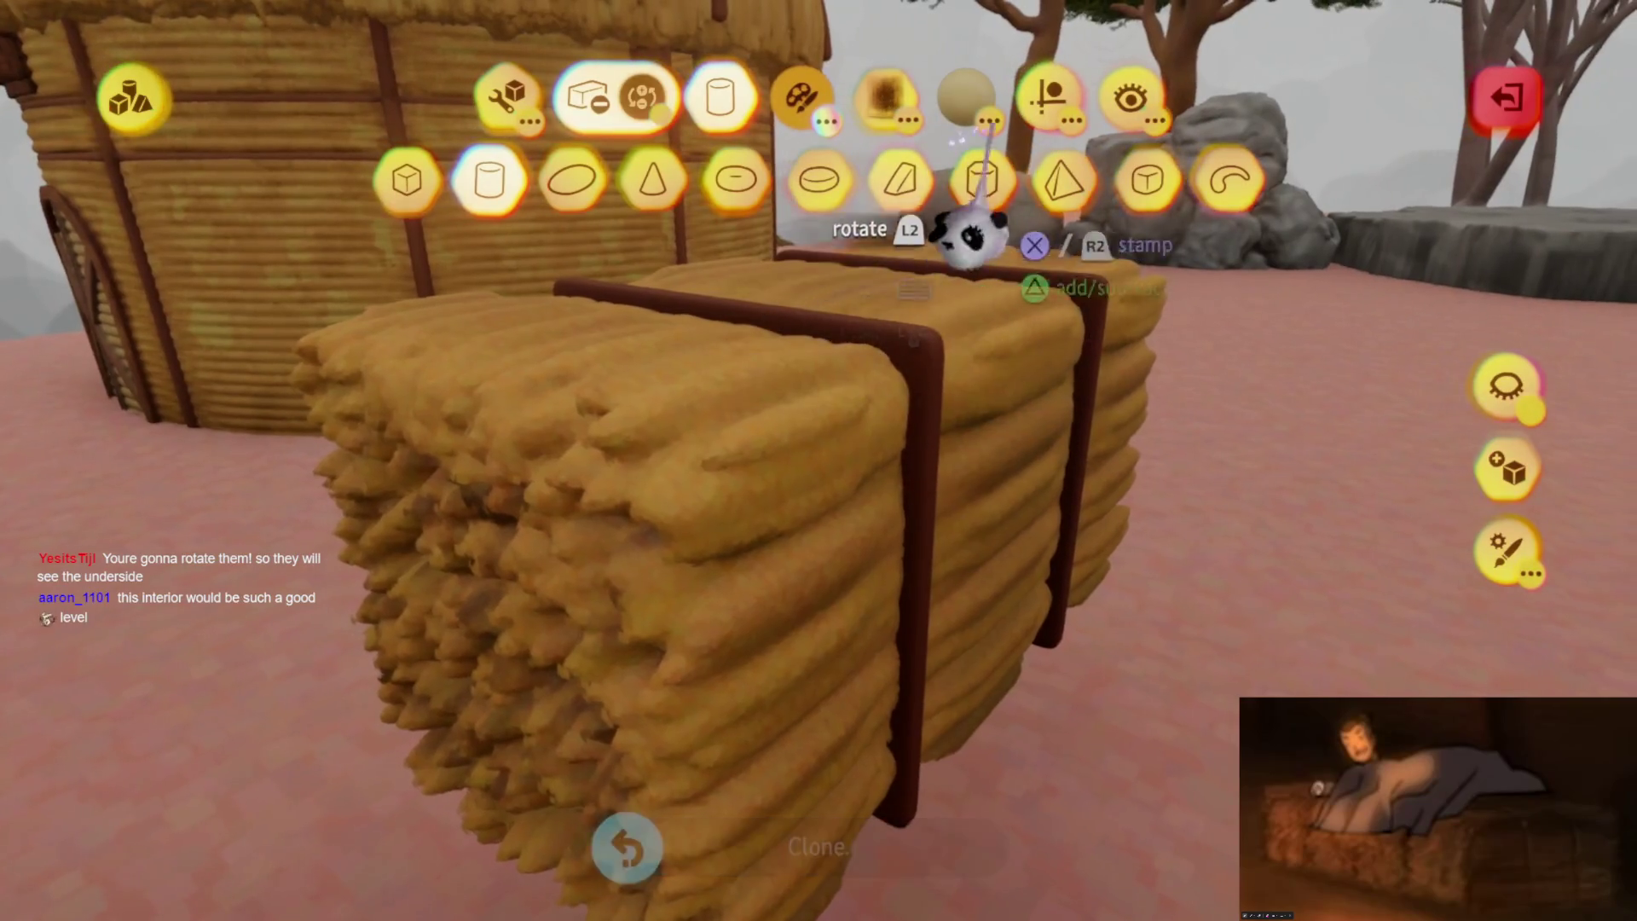
mouse_move(609, 294)
middle_mouse_down()
mouse_move(785, 427)
mouse_move(797, 475)
mouse_move(847, 449)
mouse_move(821, 599)
middle_mouse_up()
mouse_move(838, 443)
middle_mouse_down()
mouse_move(847, 468)
mouse_move(773, 332)
middle_mouse_up()
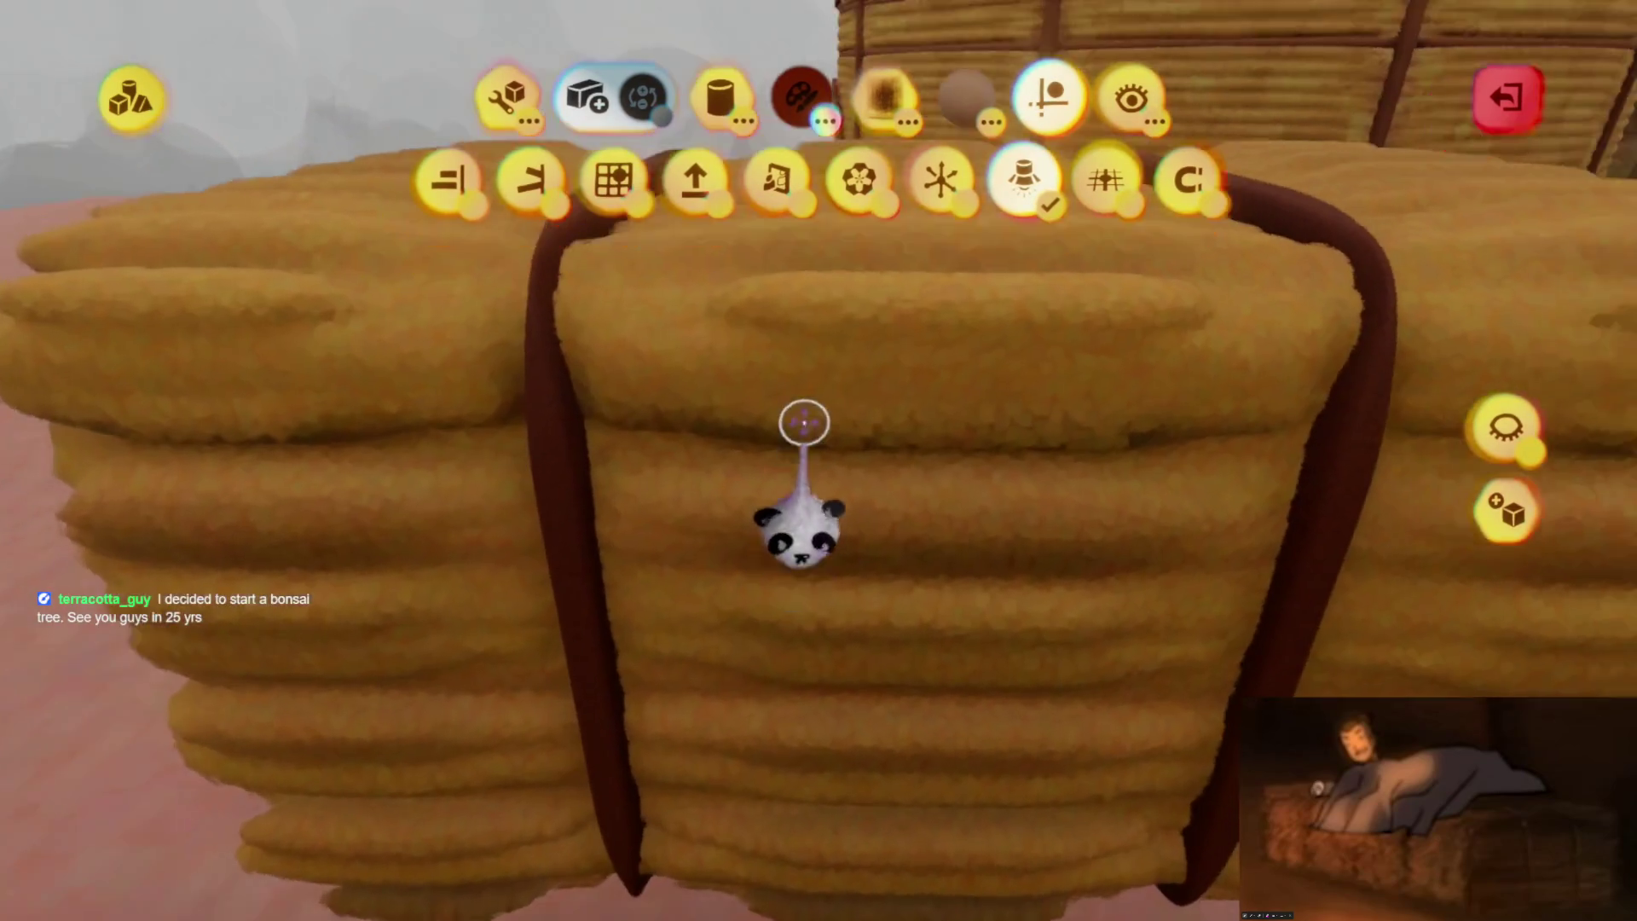
key("Escape")
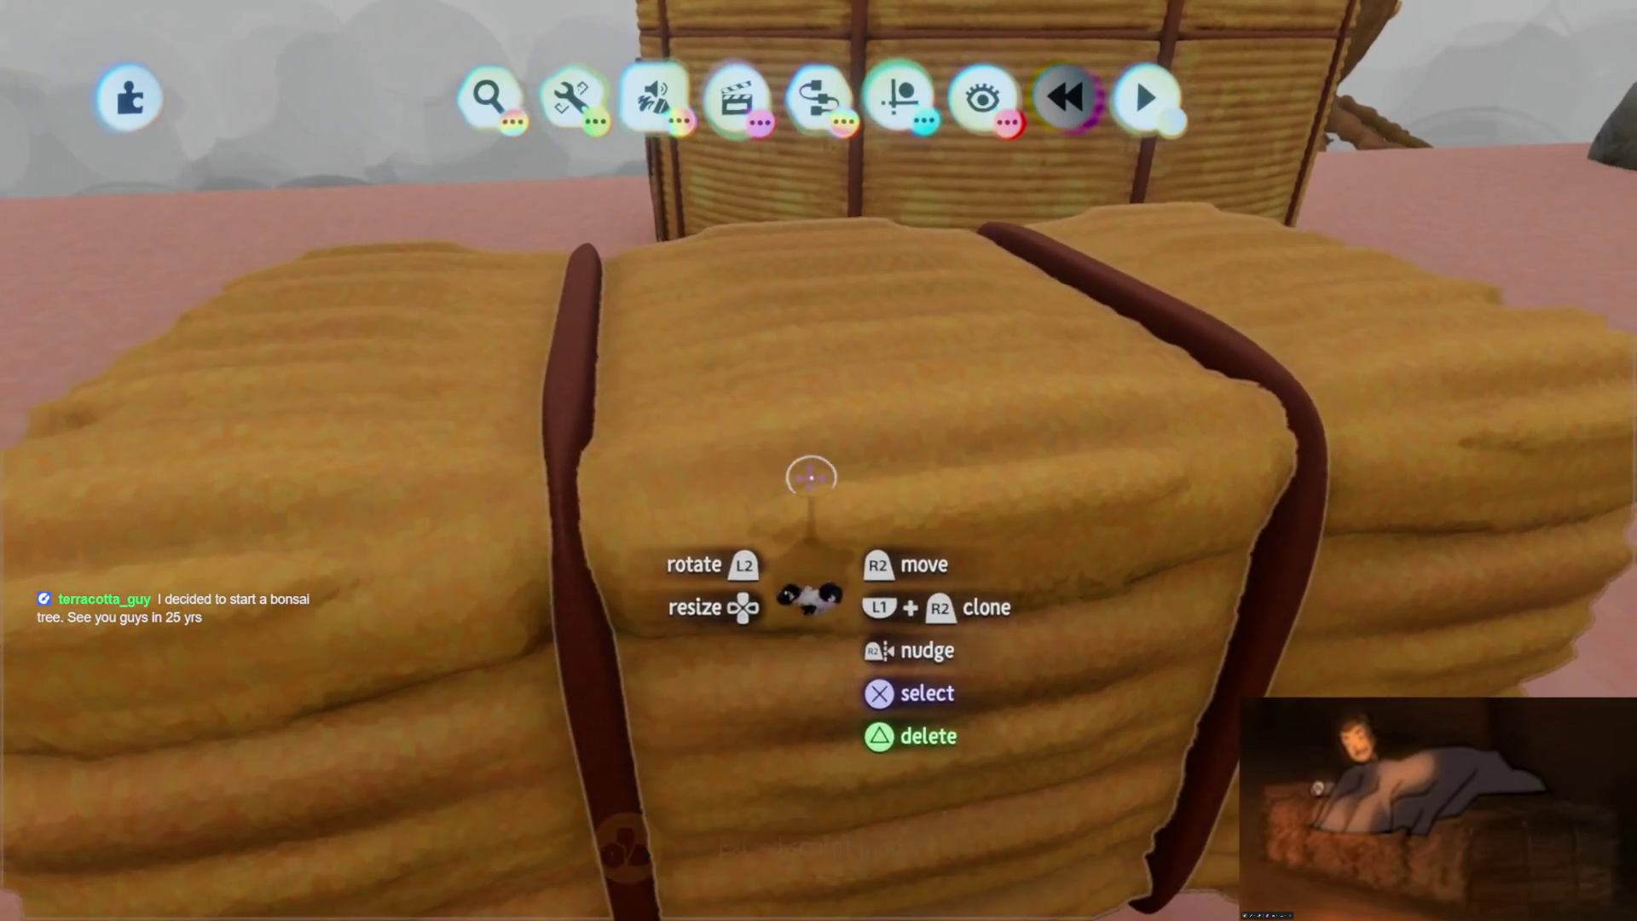
double_click(811, 477)
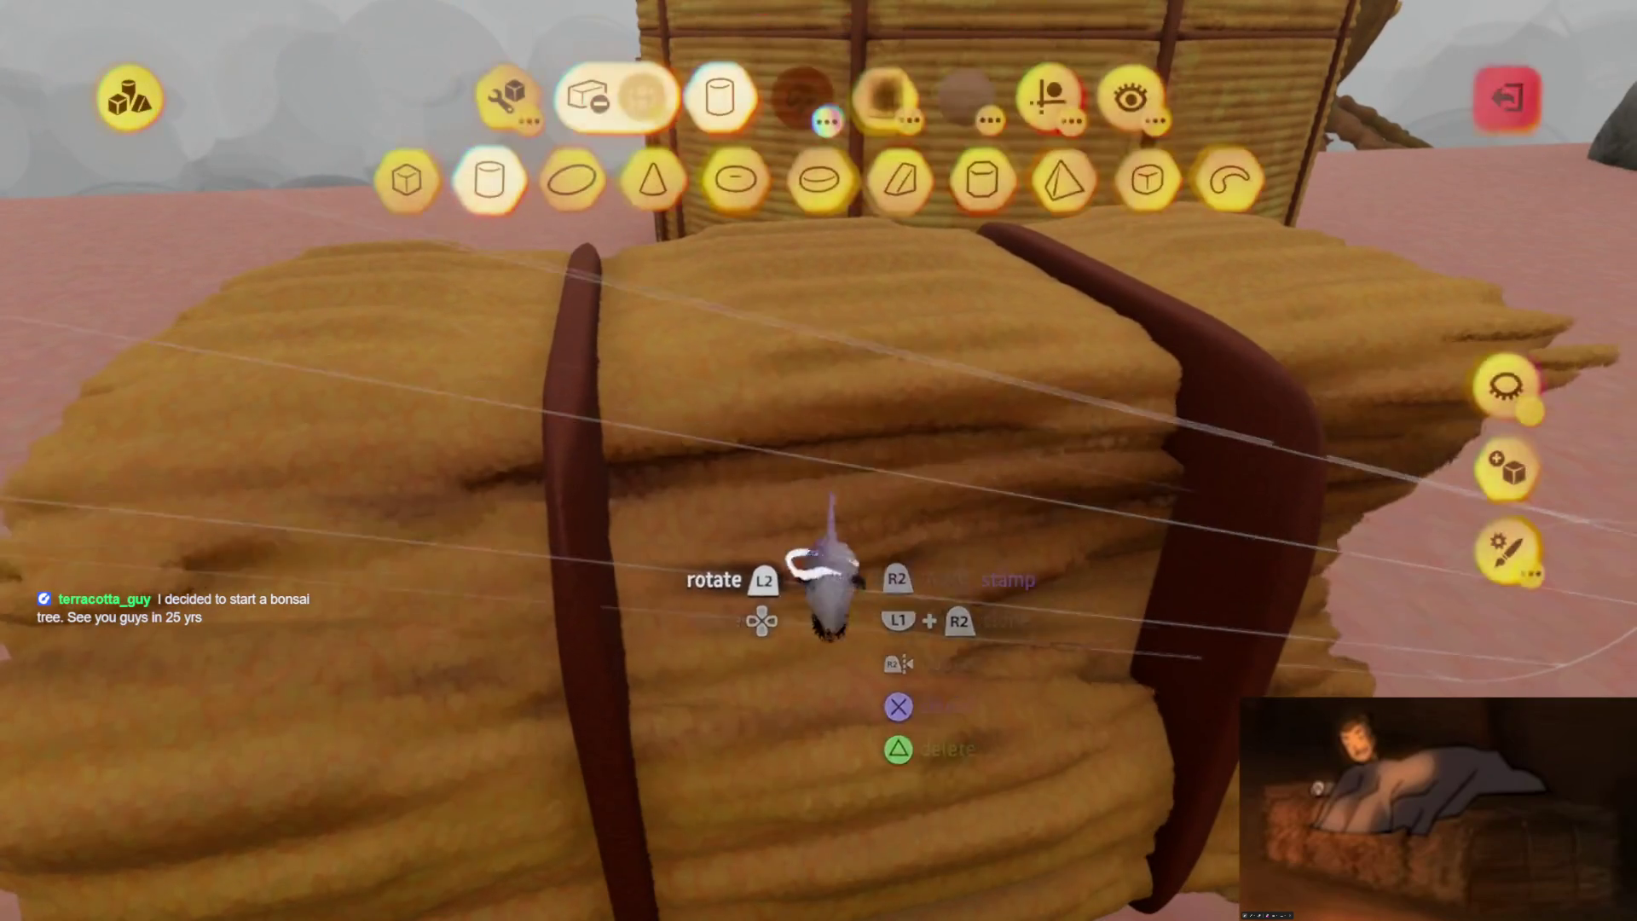
Pick the bale's own tan shade and stretch the stamp into a long thin straw roll
key("c")
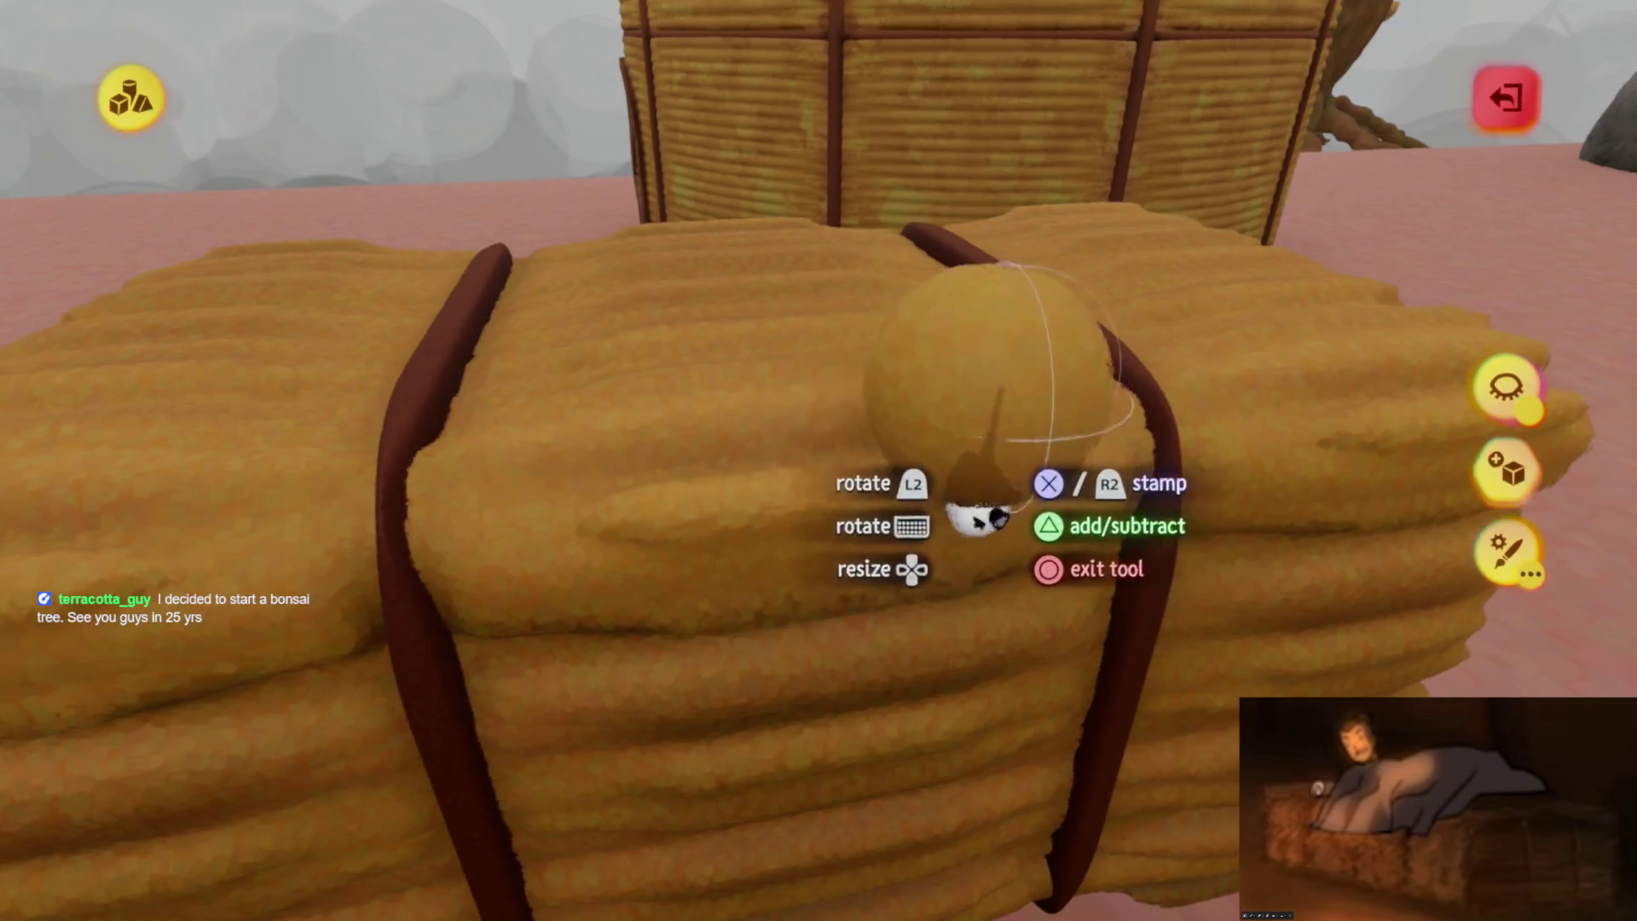
mouse_move(979, 516)
left_mouse_down()
mouse_move(939, 486)
mouse_move(877, 533)
mouse_move(401, 584)
mouse_move(801, 418)
left_mouse_up()
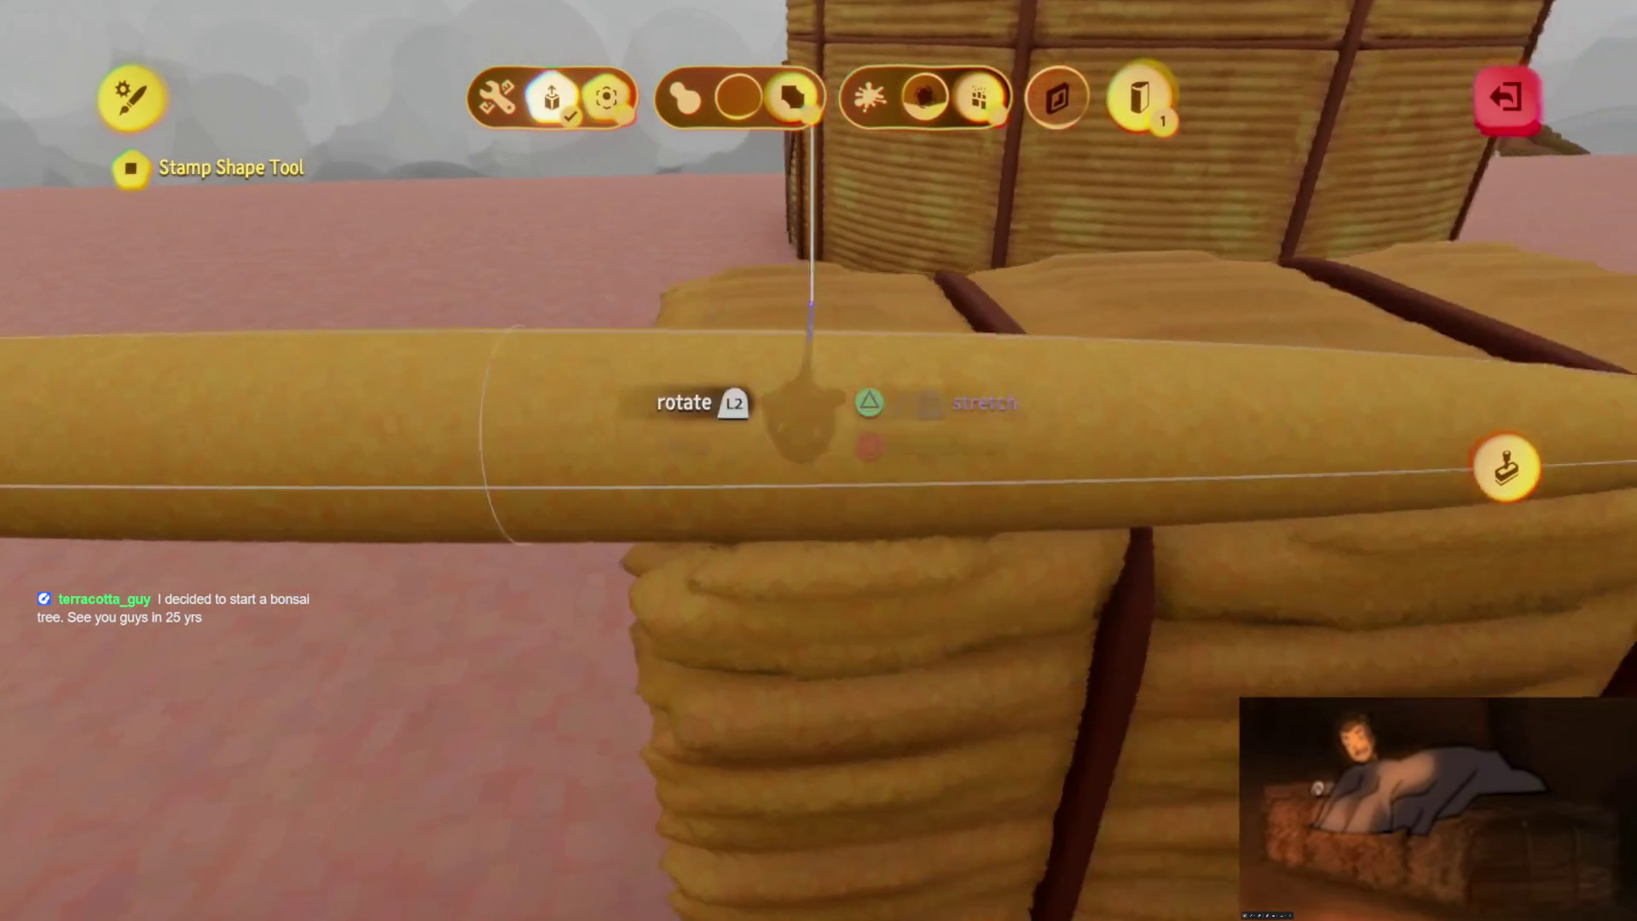
key("Escape")
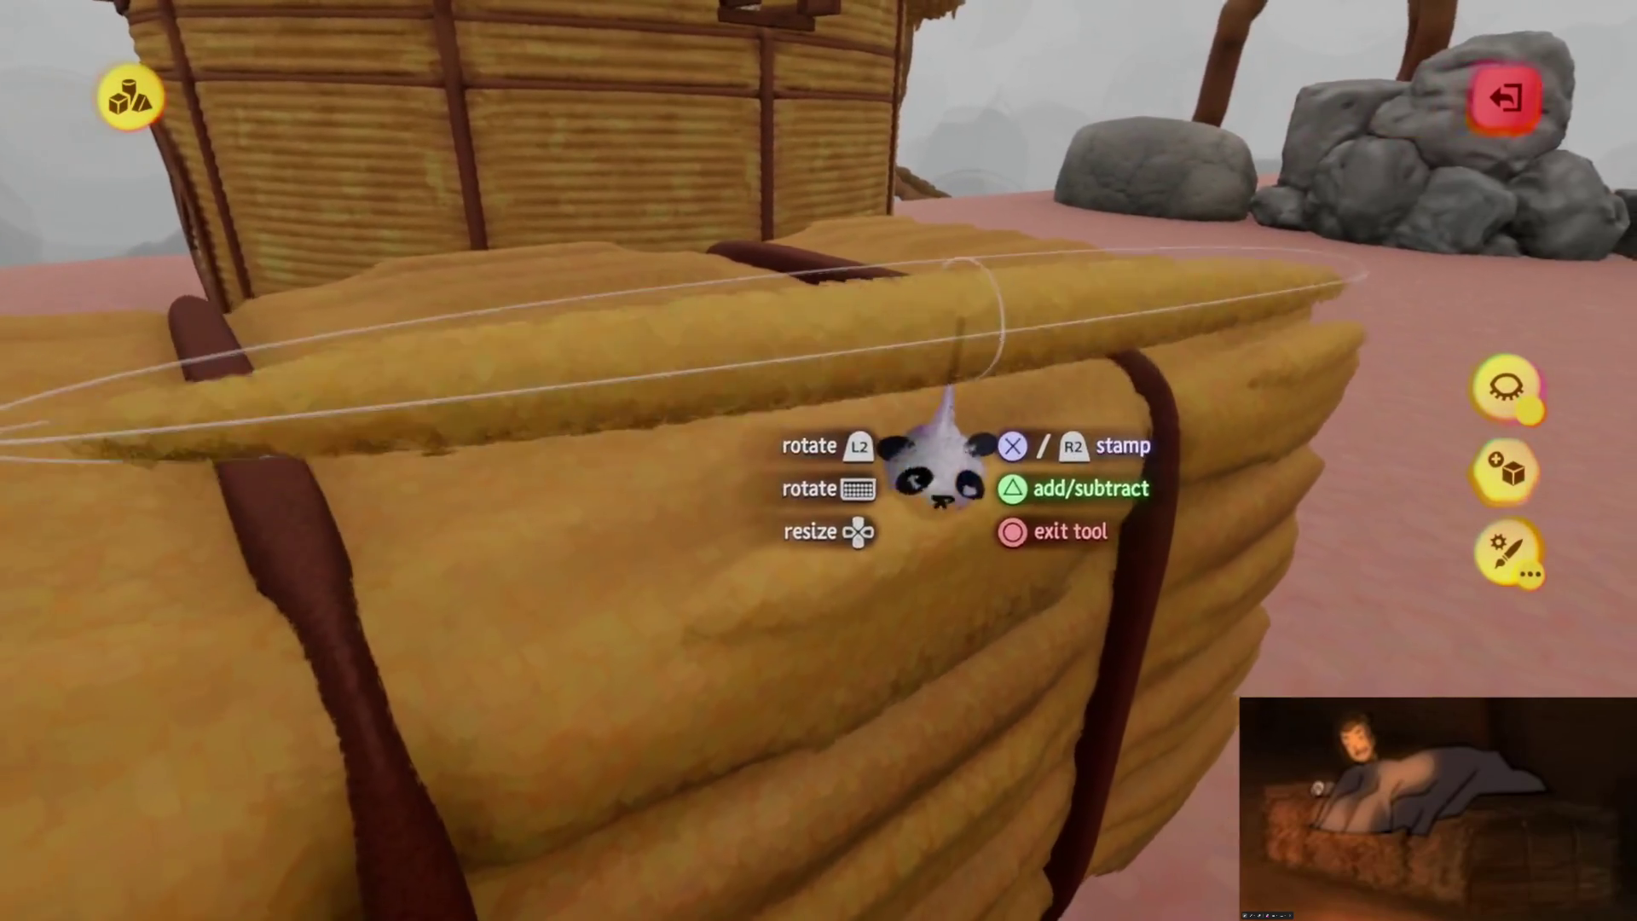
left_click(931, 457)
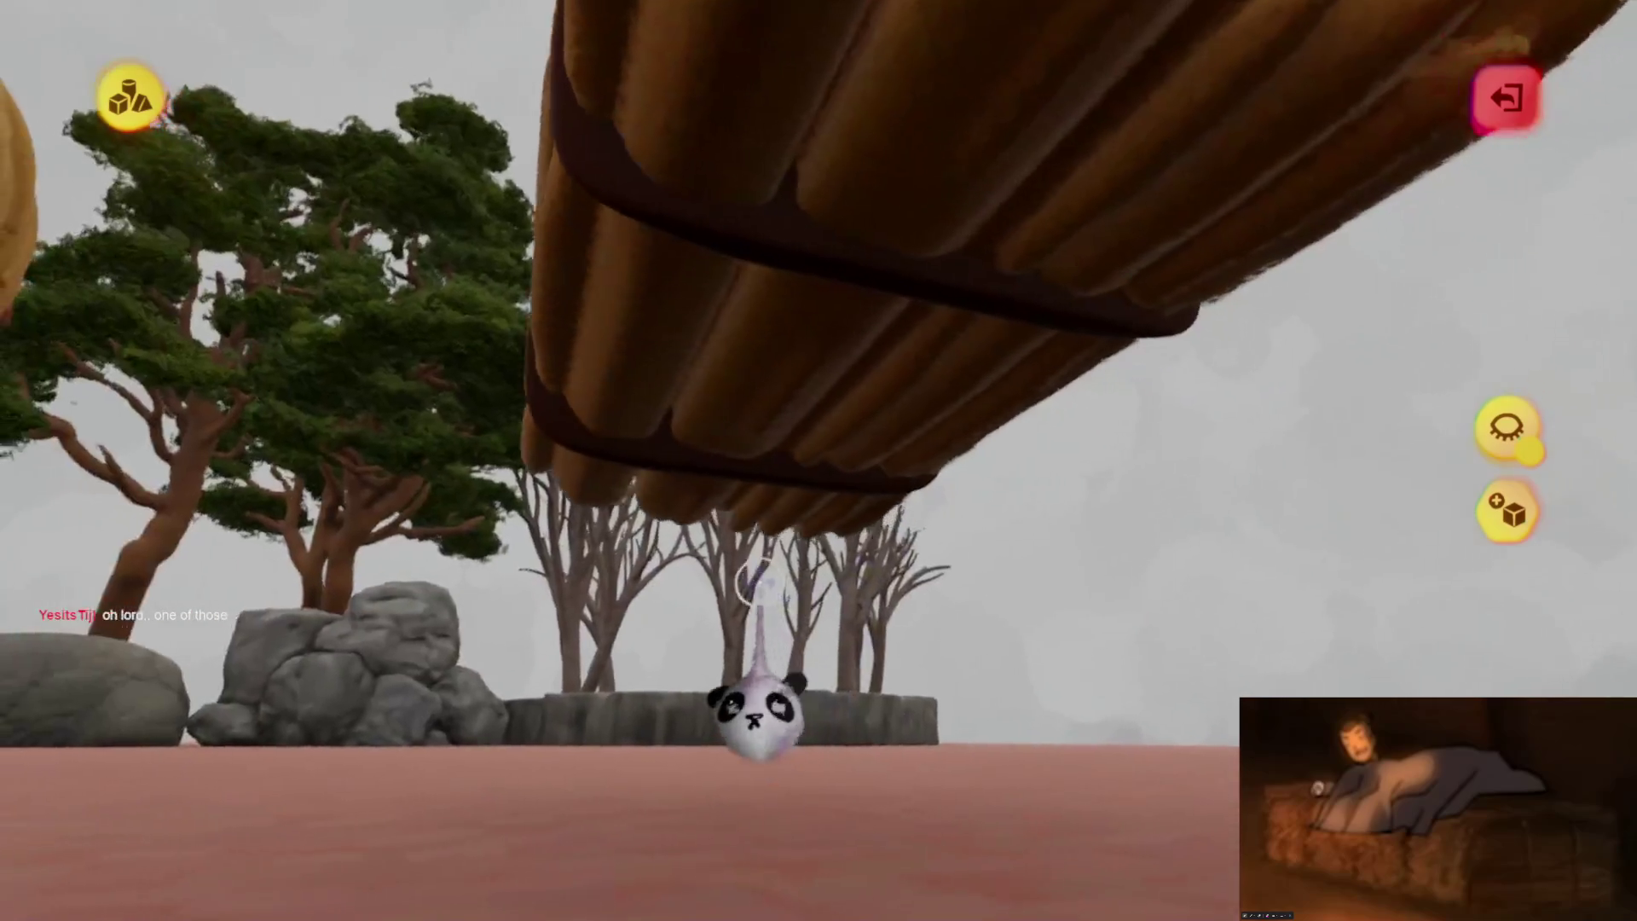
key("Escape")
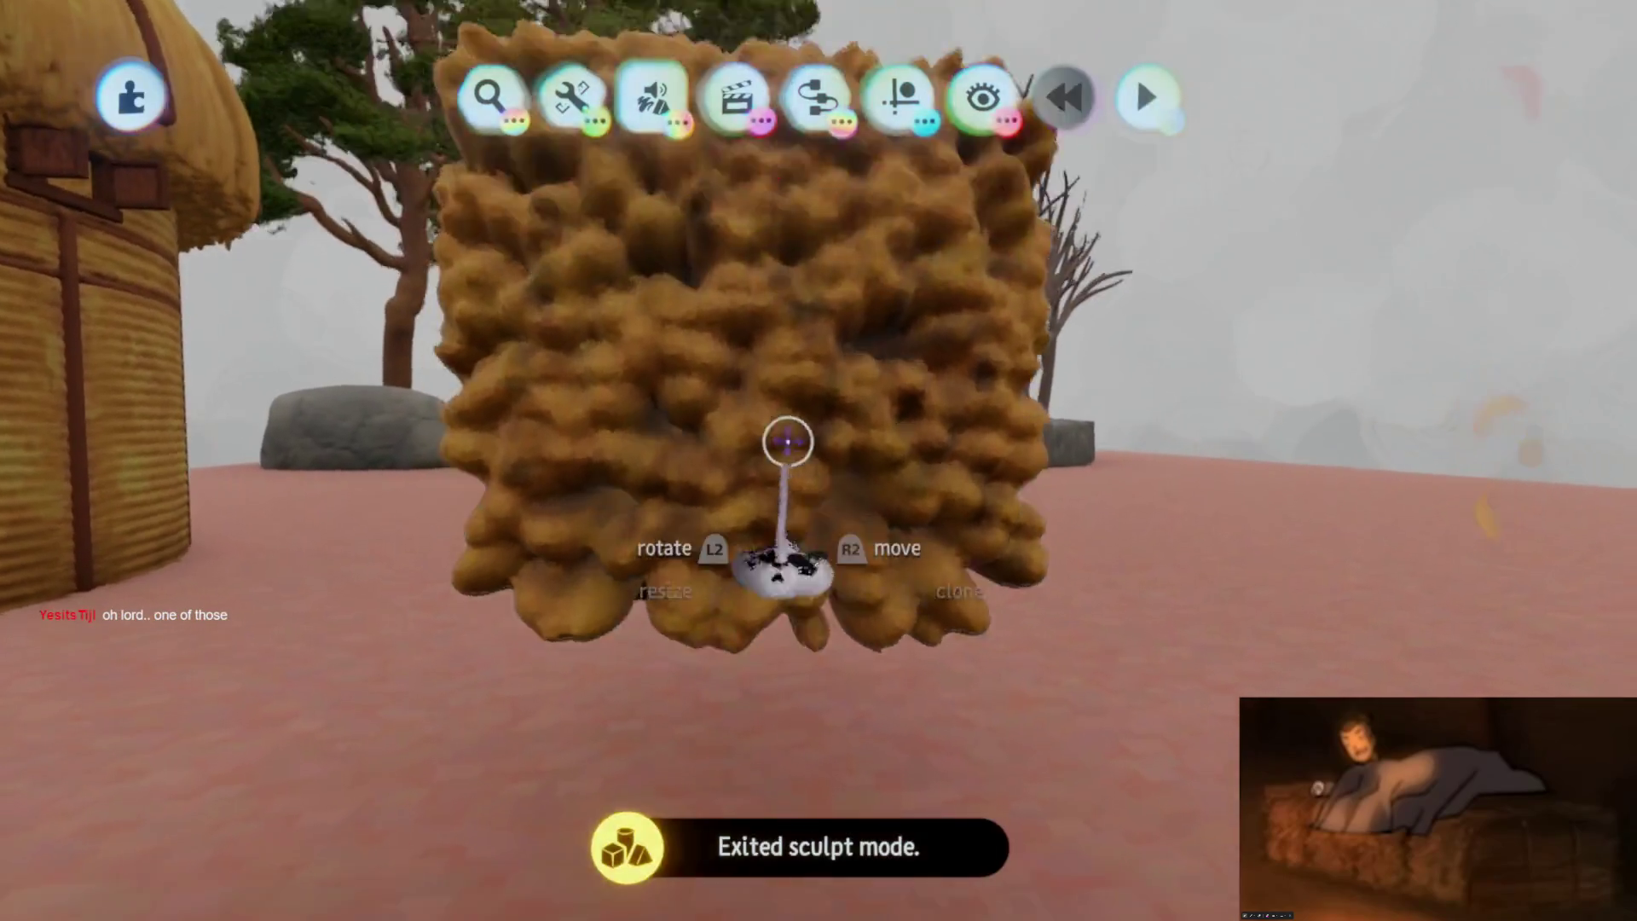
Reopen the tall bundled bale for sculpting, pick the straw shade, and stamp an extra roll on top
mouse_move(814, 111)
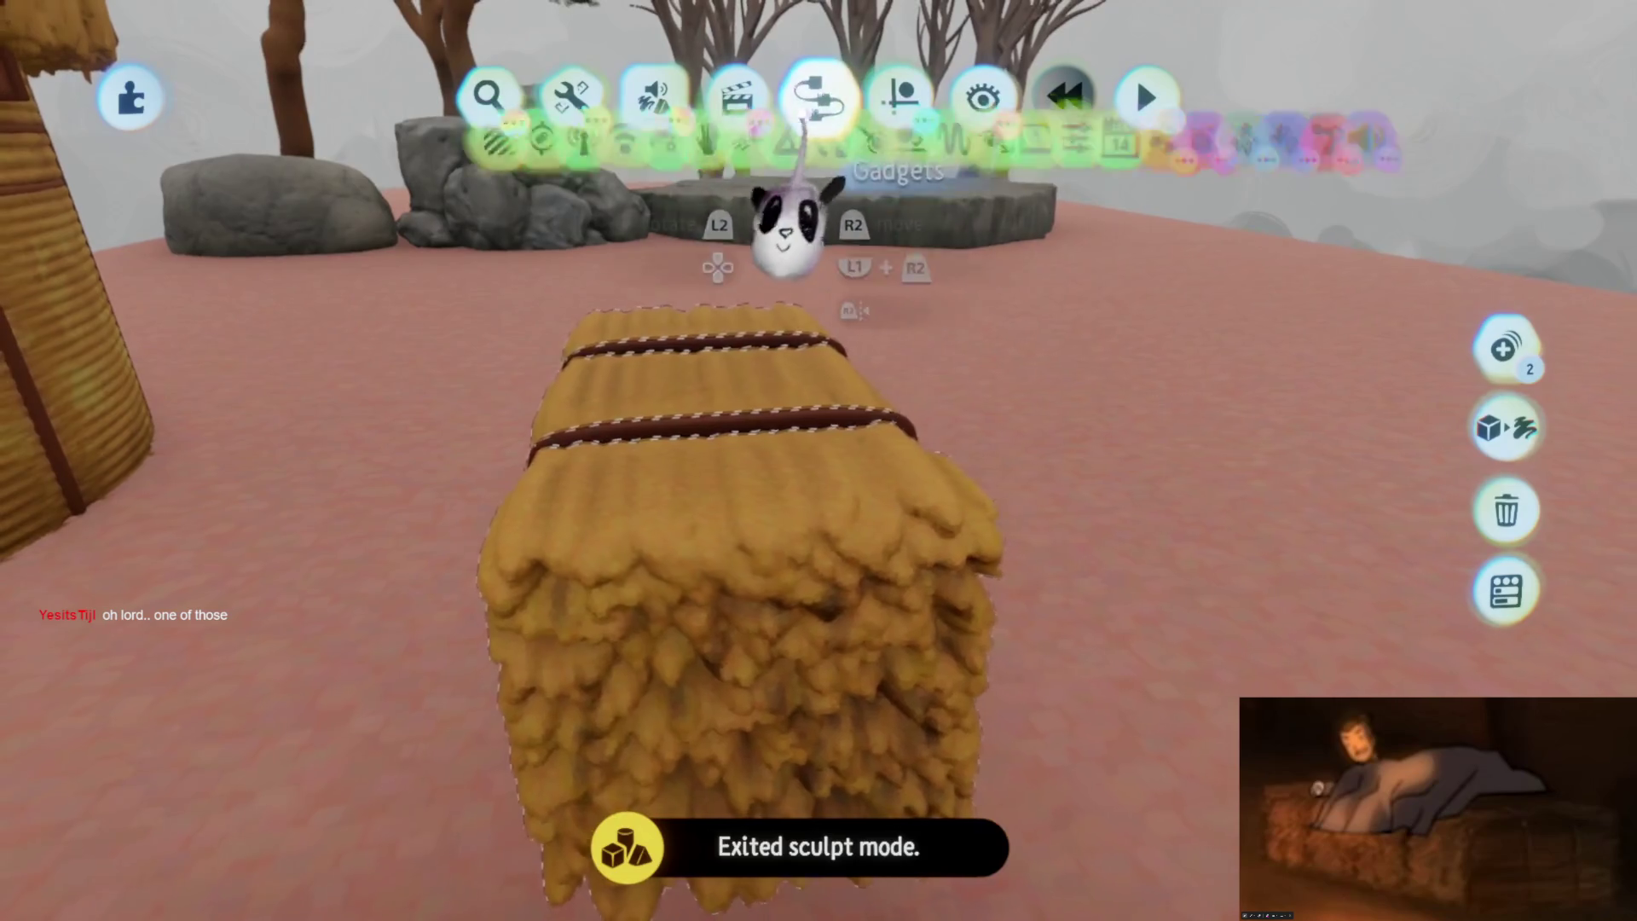
double_click(657, 318)
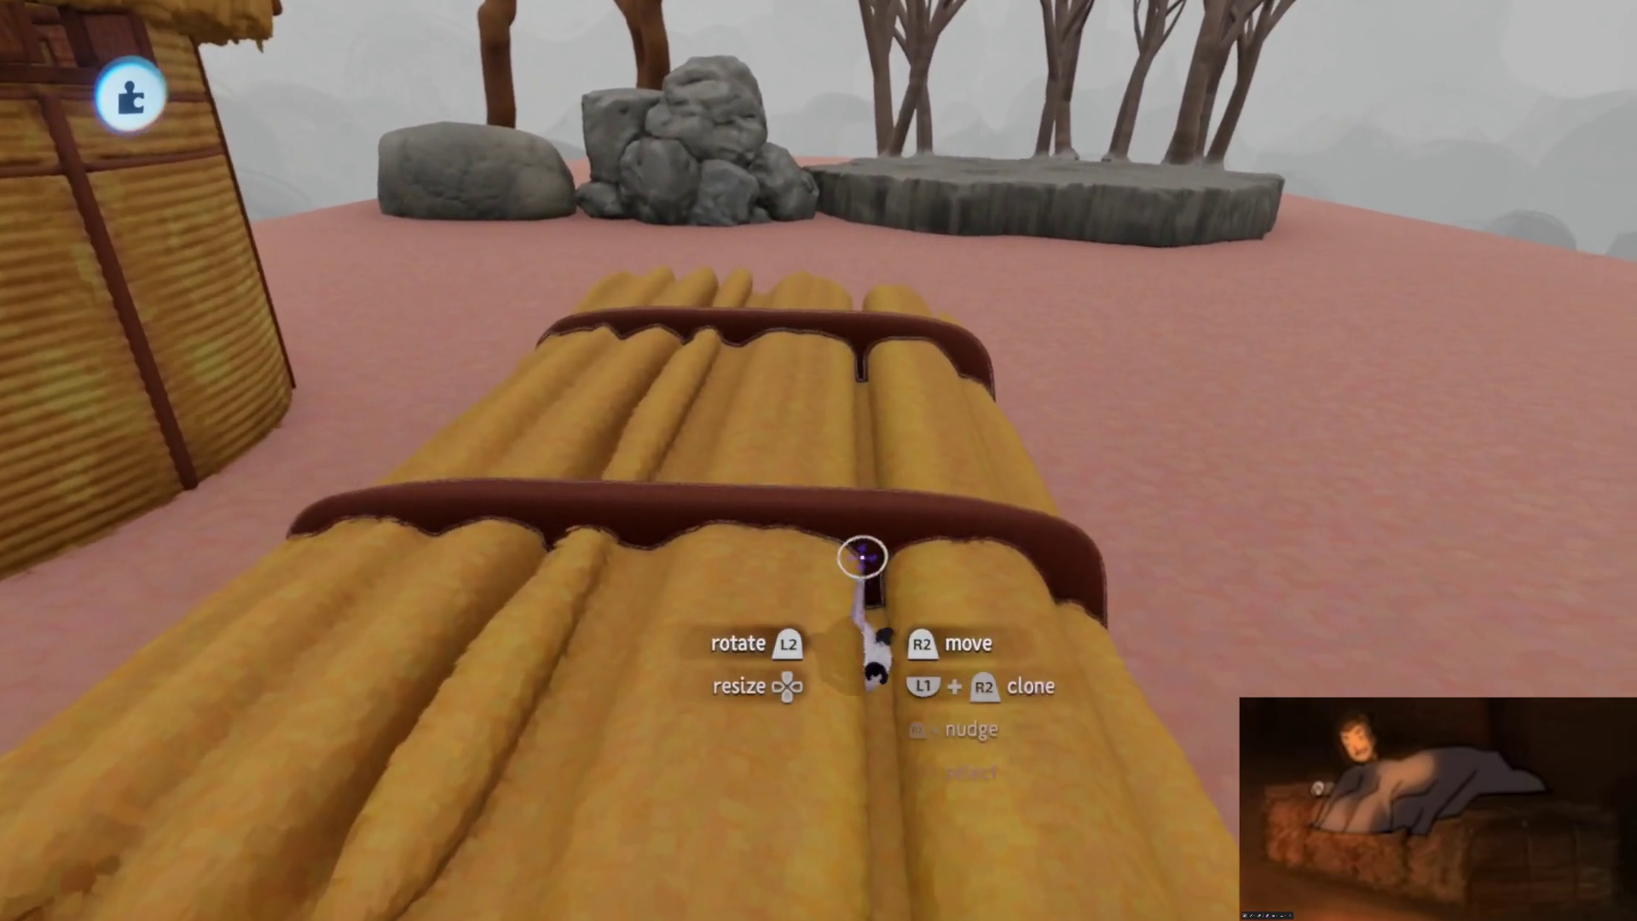
double_click(874, 609)
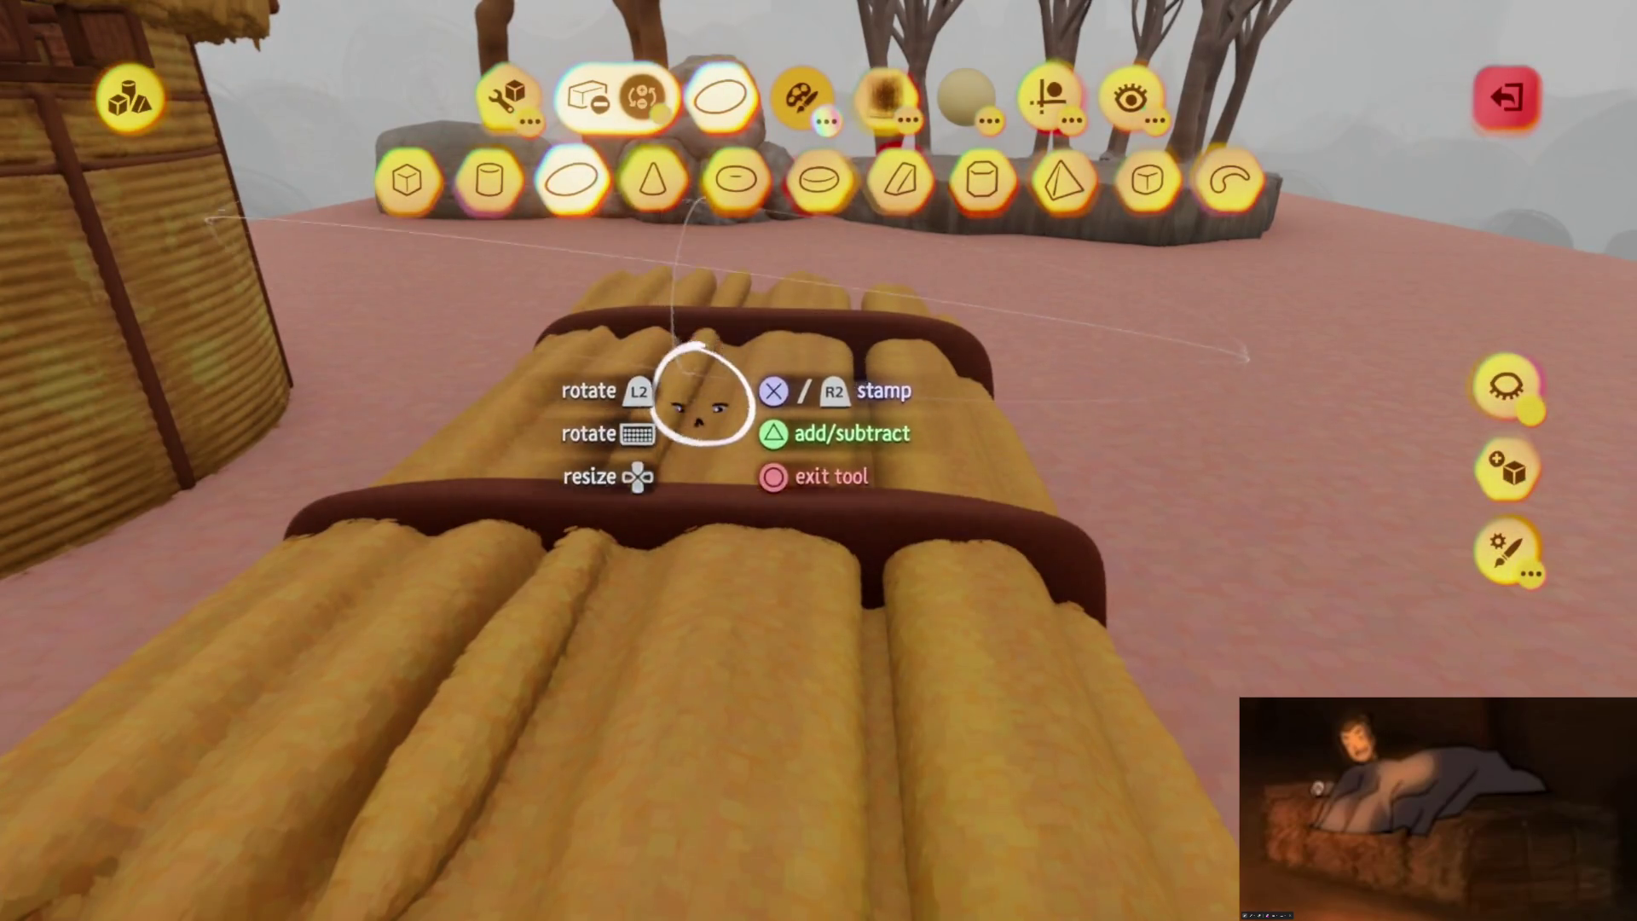
key("c")
key("Escape")
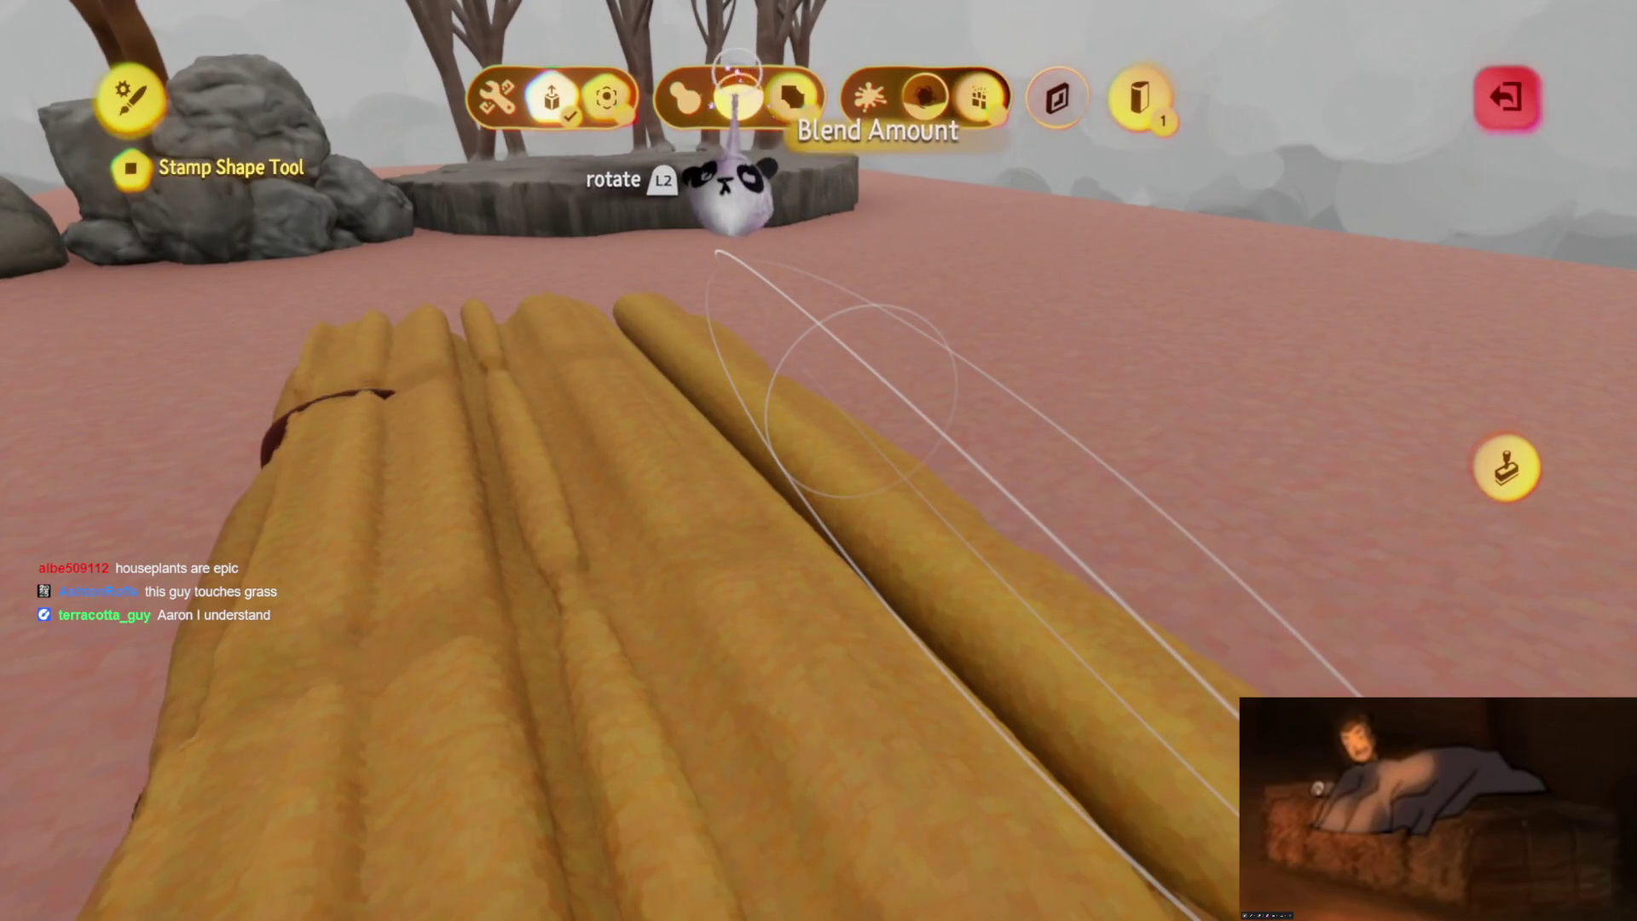
key("Escape")
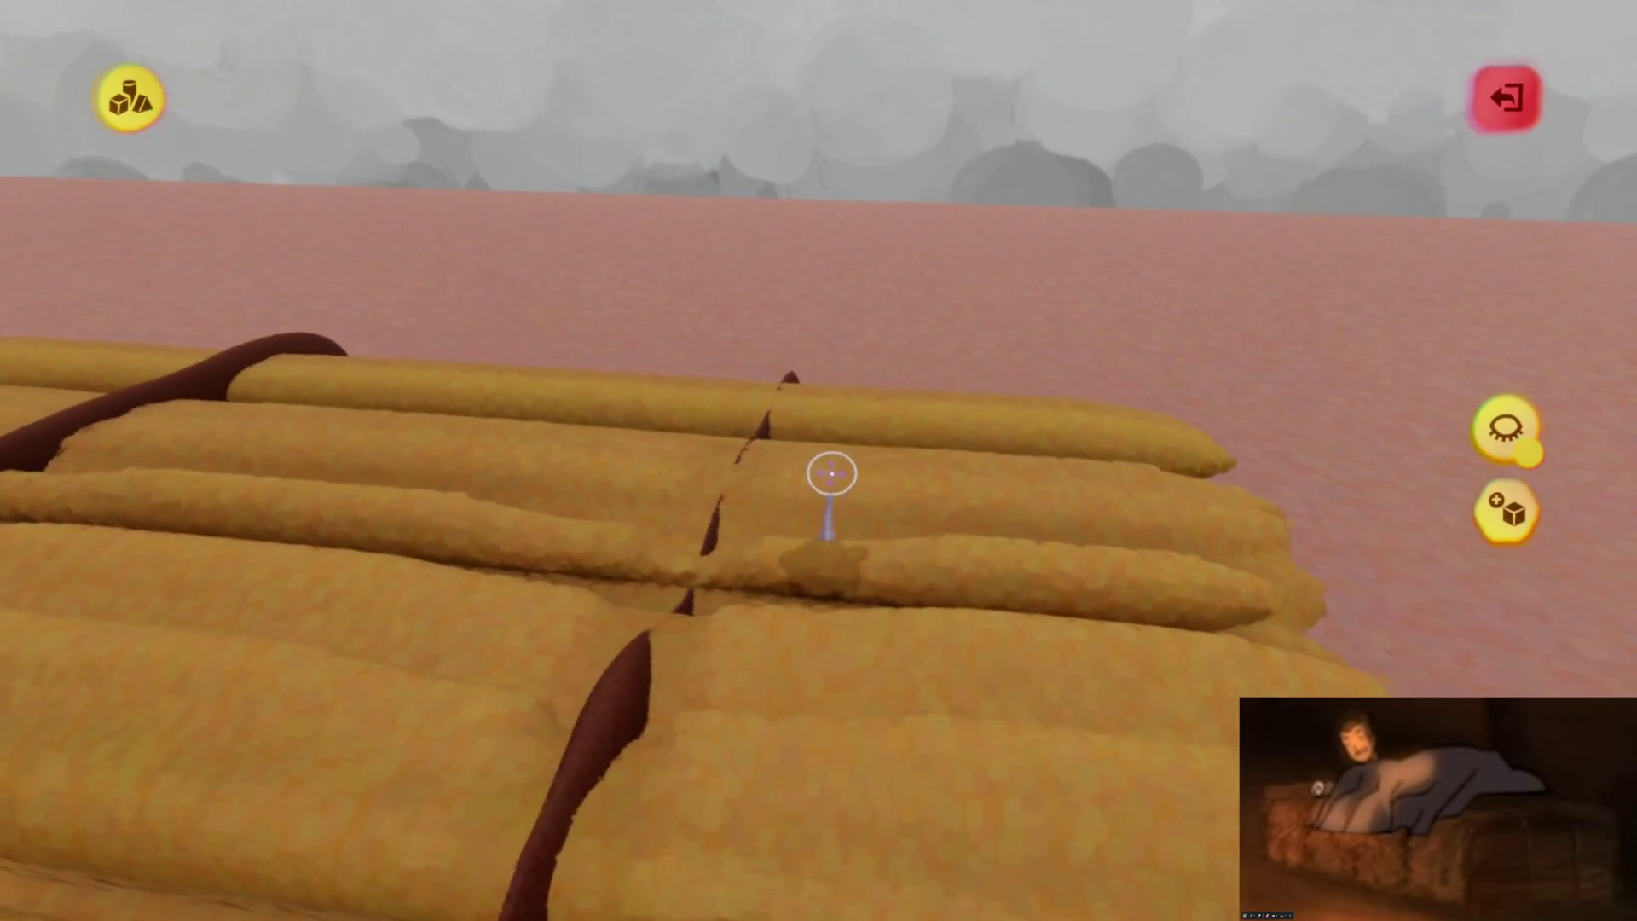
left_click(831, 473)
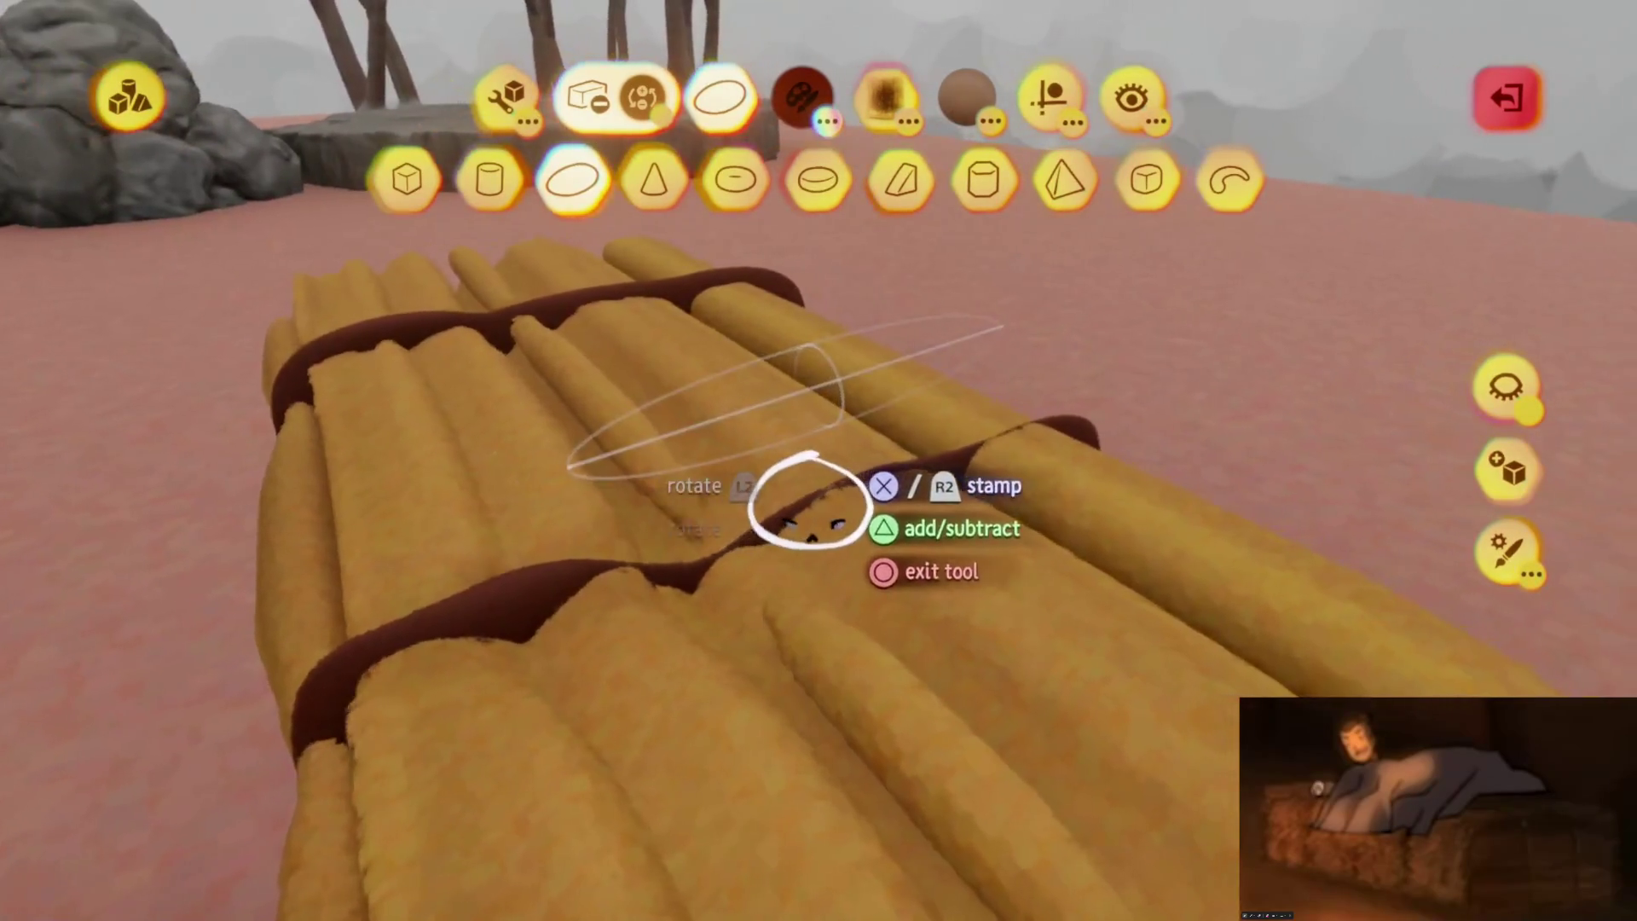
left_click(668, 563)
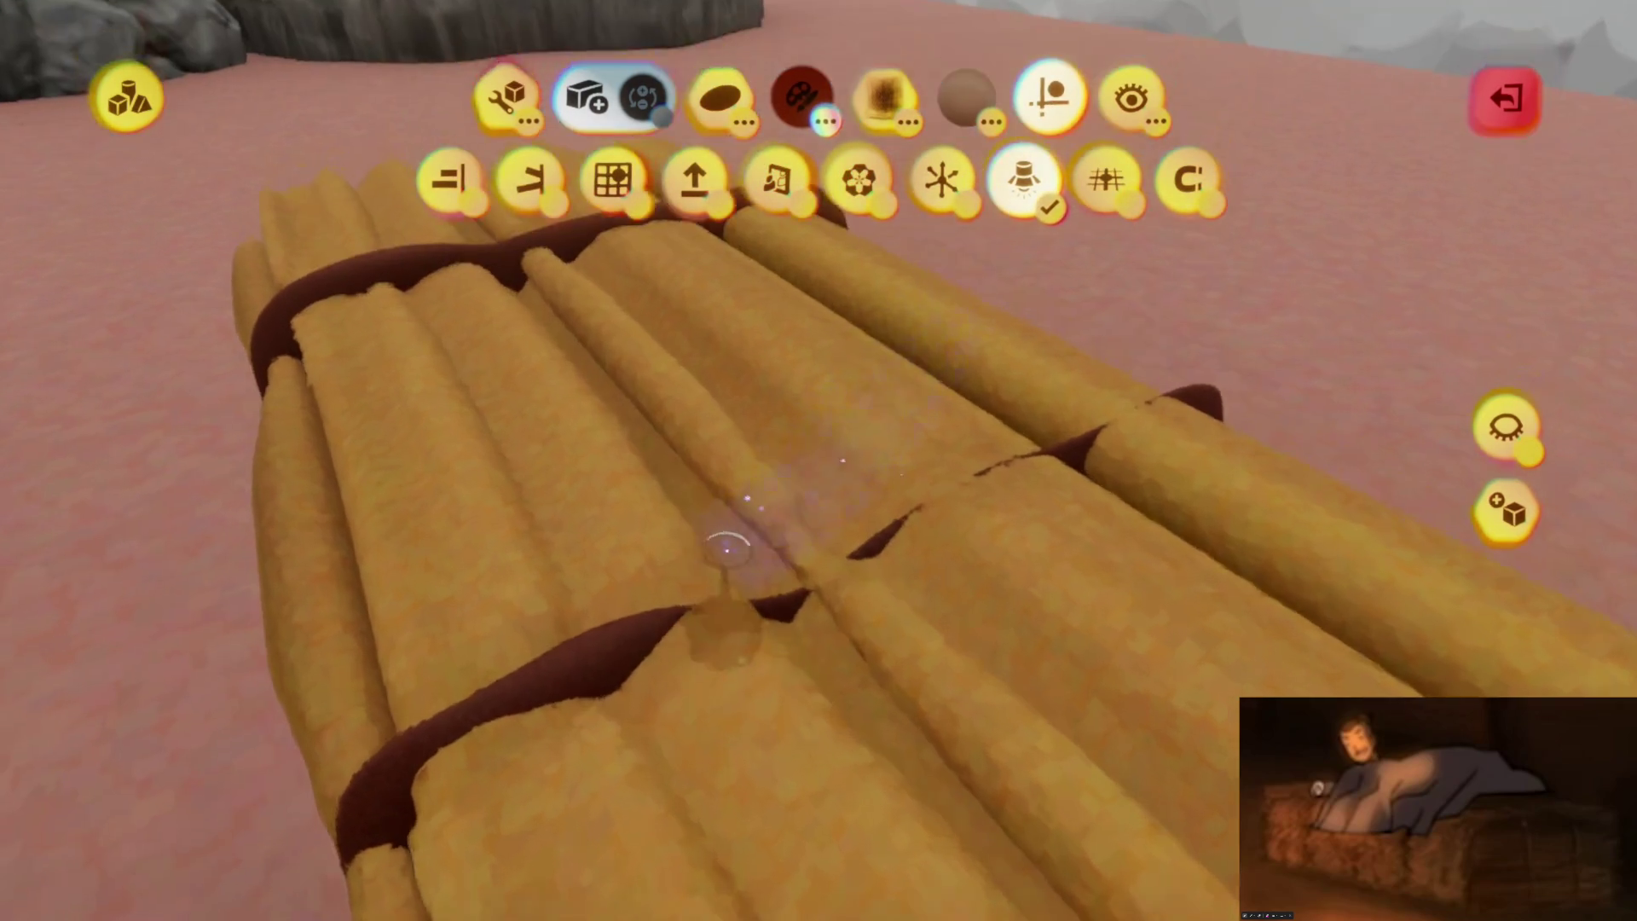
key("Escape")
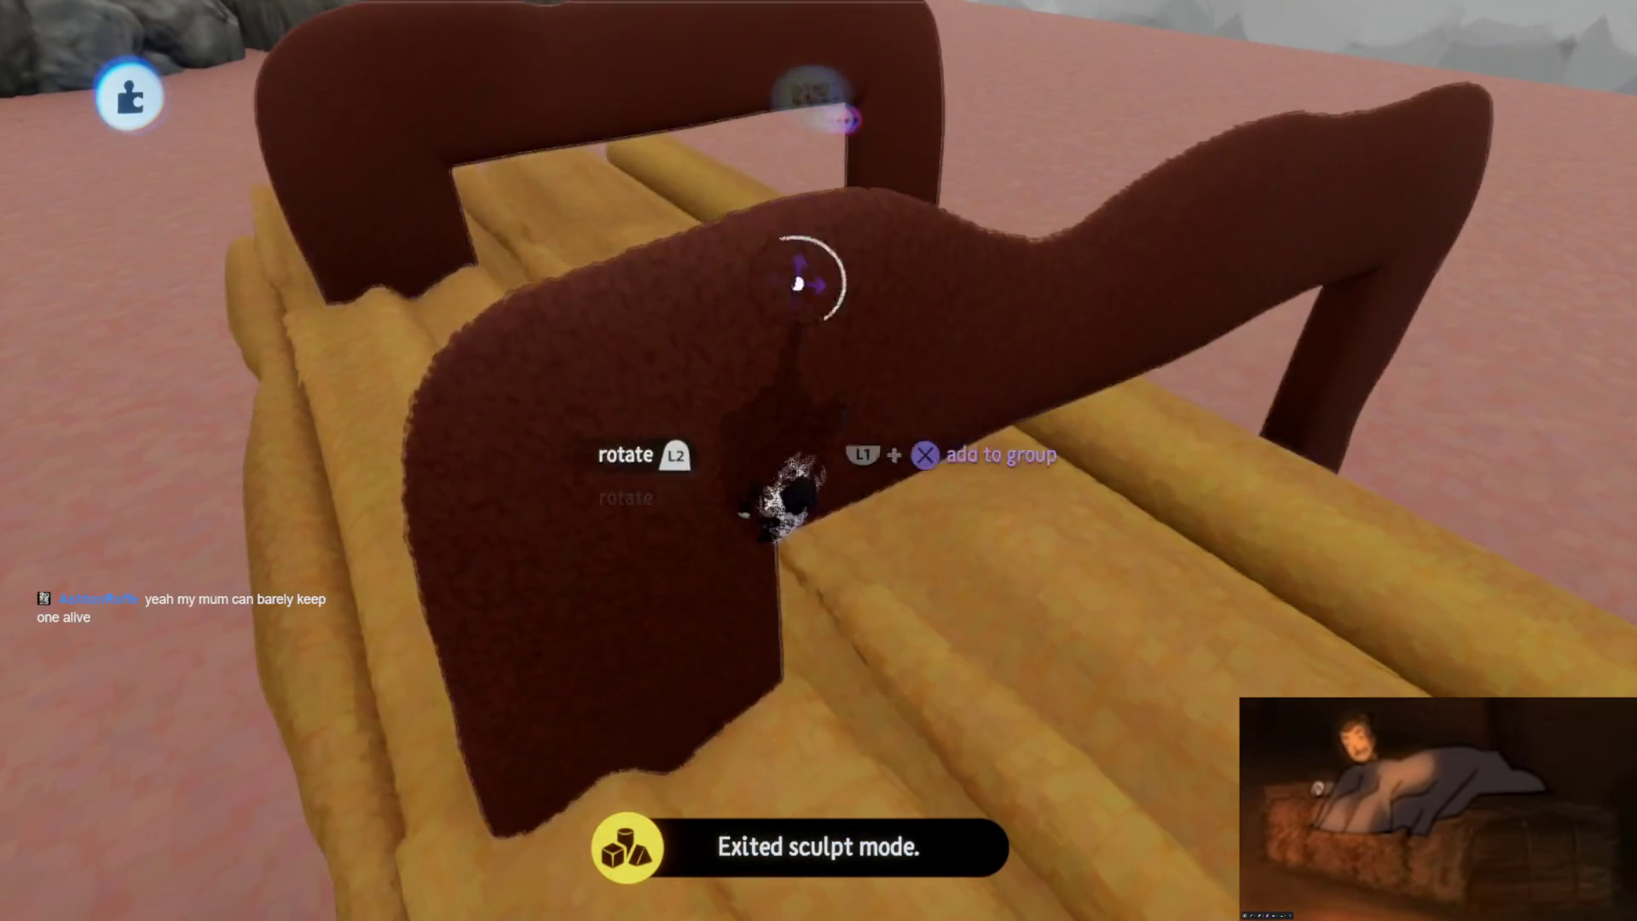
Undo the accidental bale move, leave sculpting, and drag the strapped bale to a new spot
key("ctrl+z")
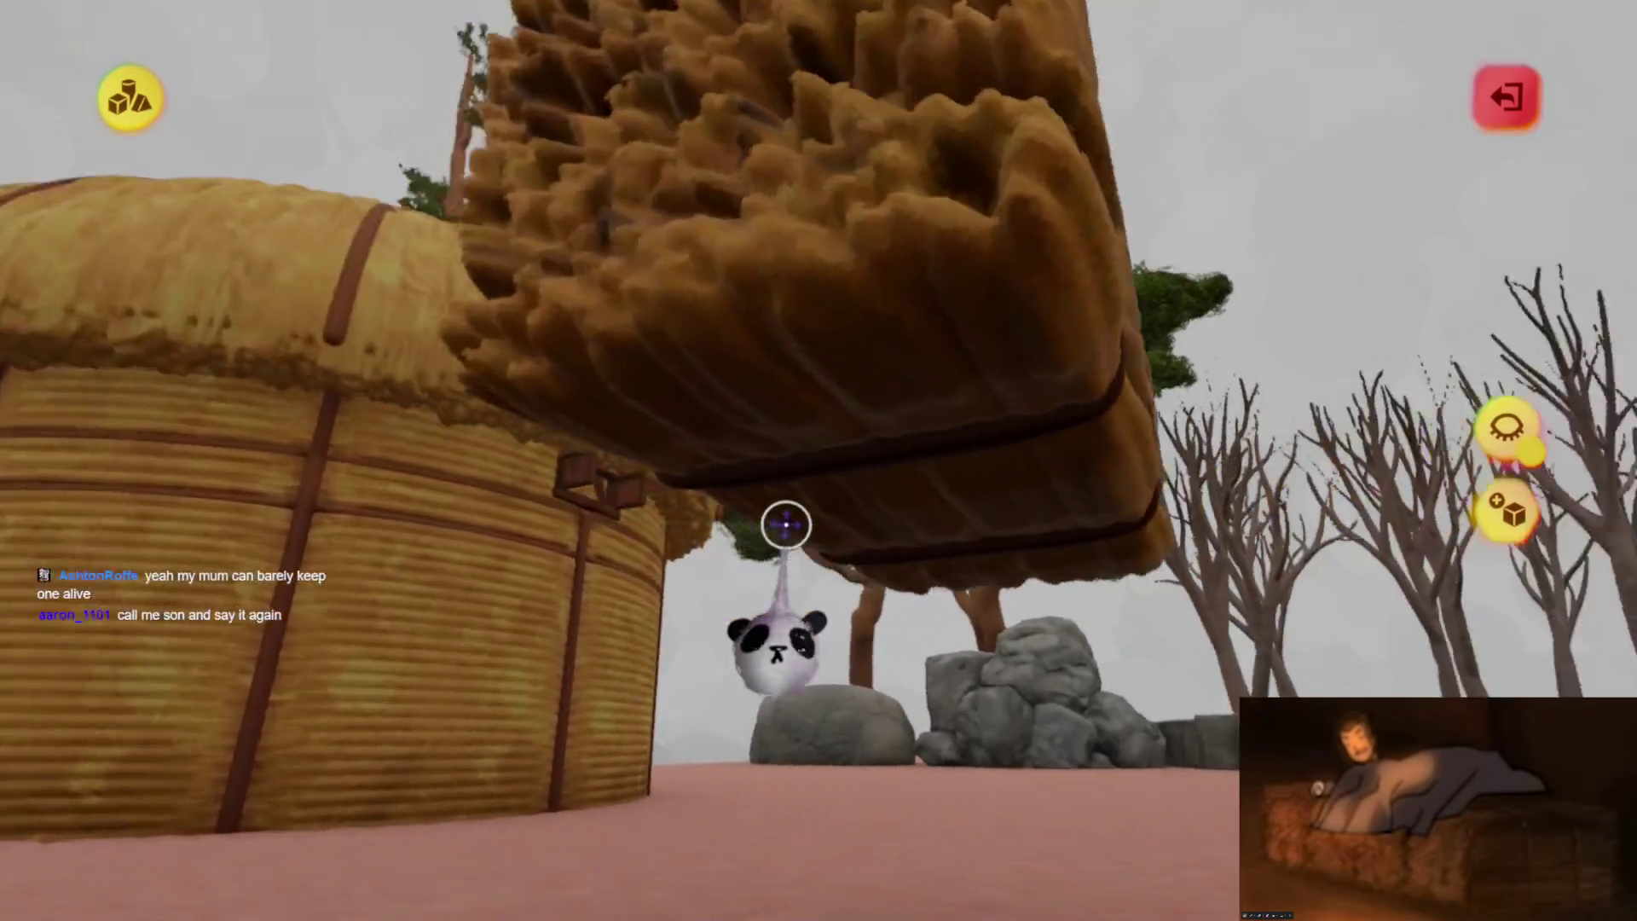
key("Escape")
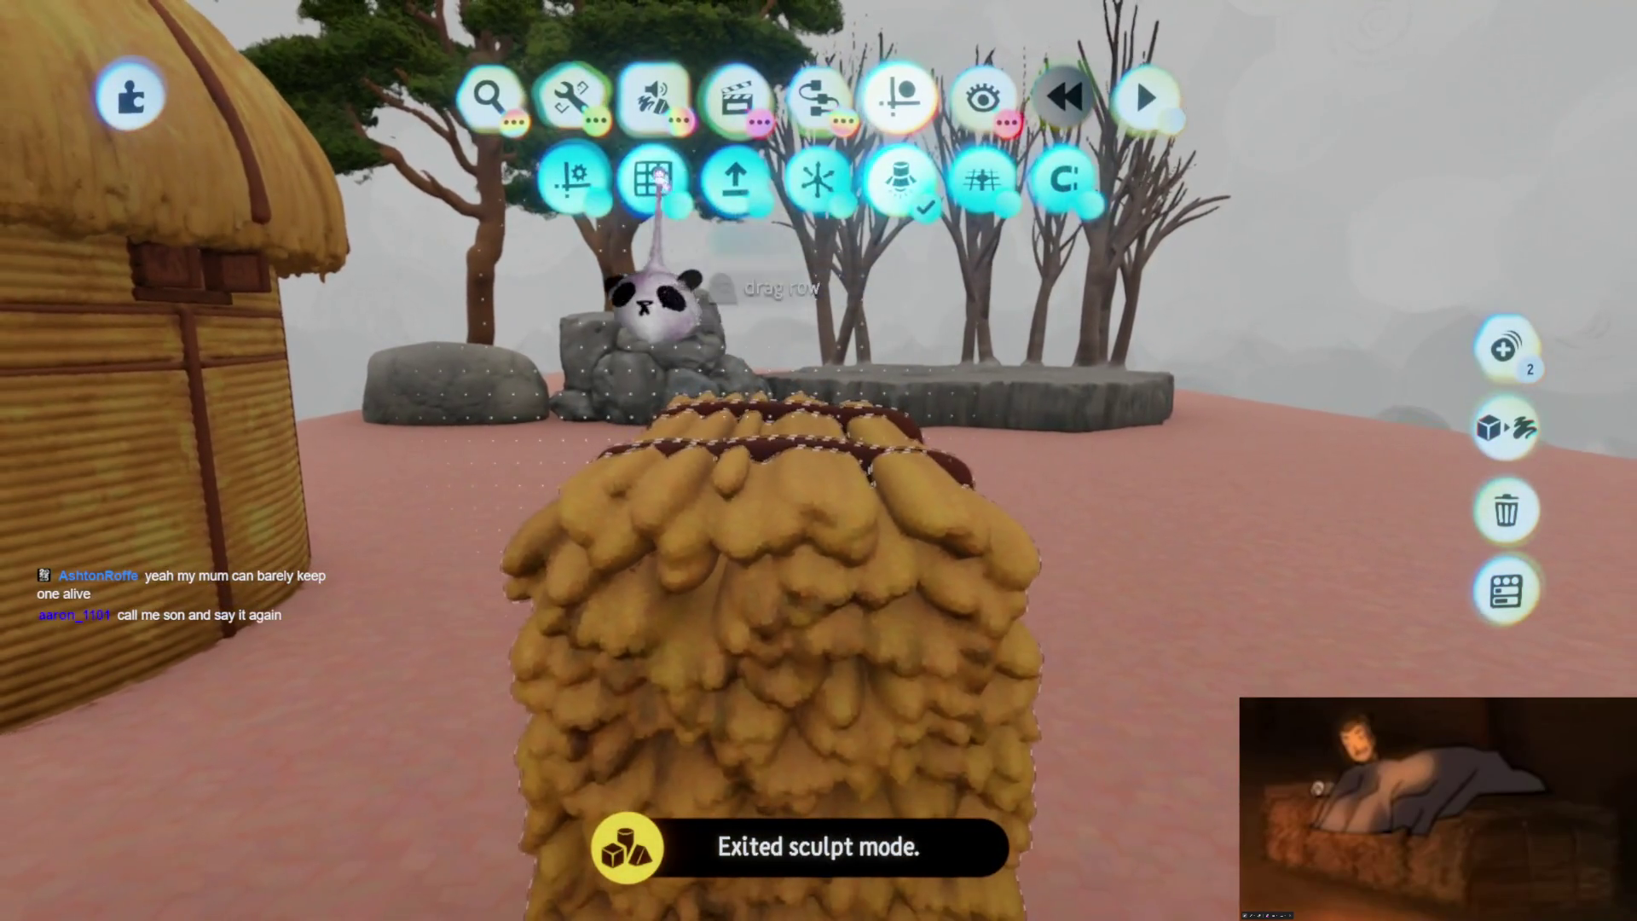
mouse_move(768, 597)
left_mouse_down()
mouse_move(786, 639)
mouse_move(797, 511)
left_mouse_up()
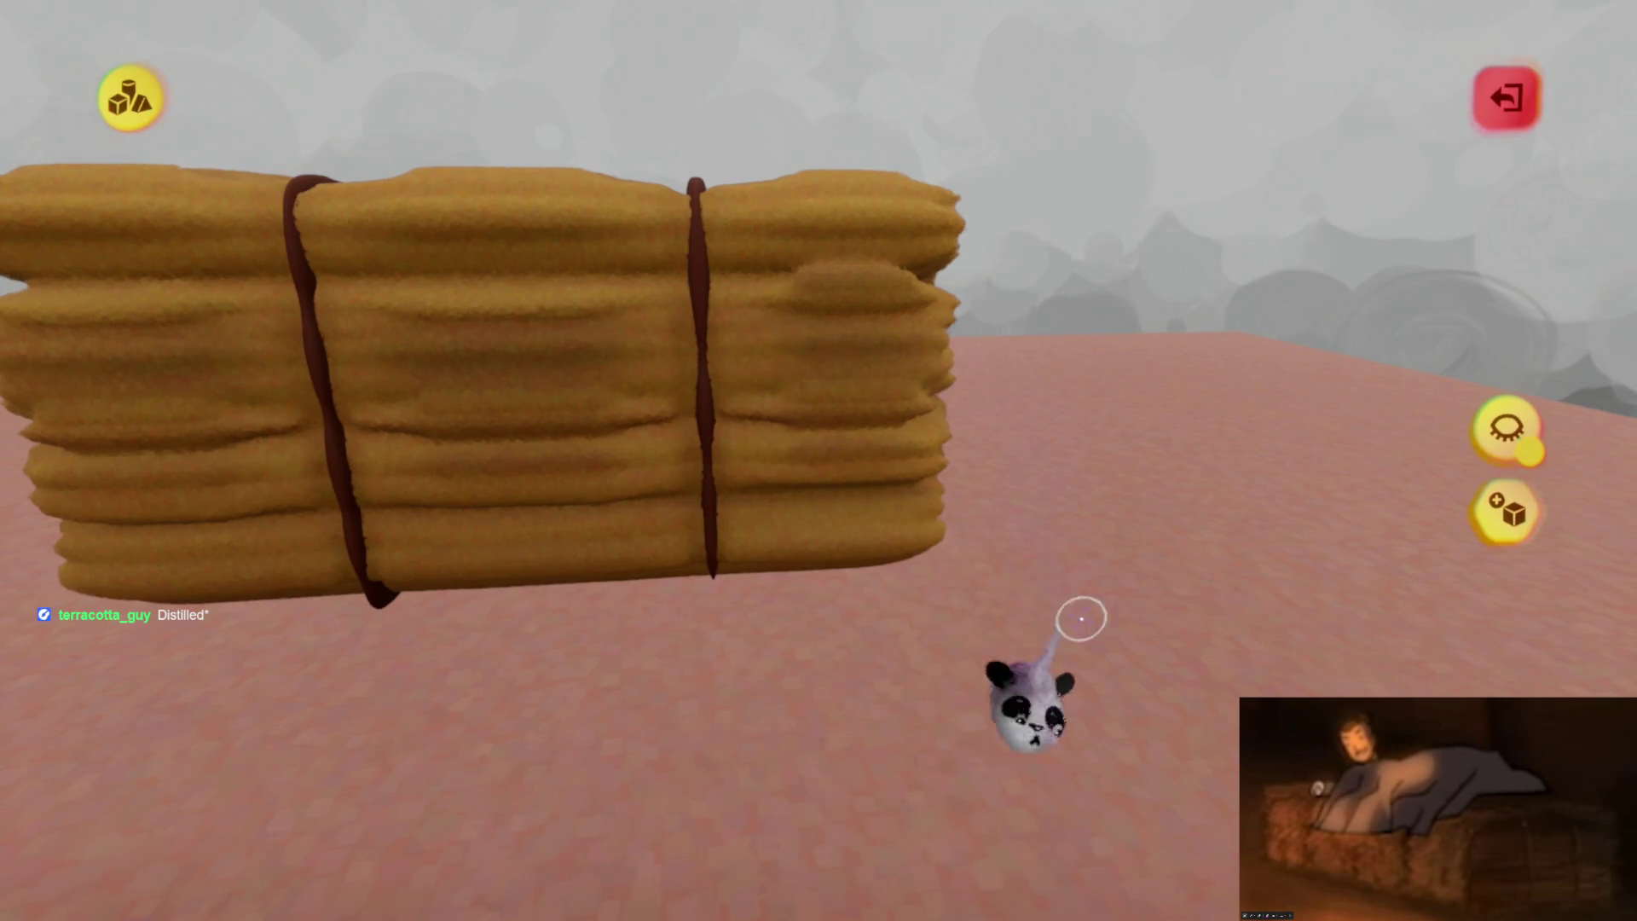
left_click_drag(631, 710, 567, 544)
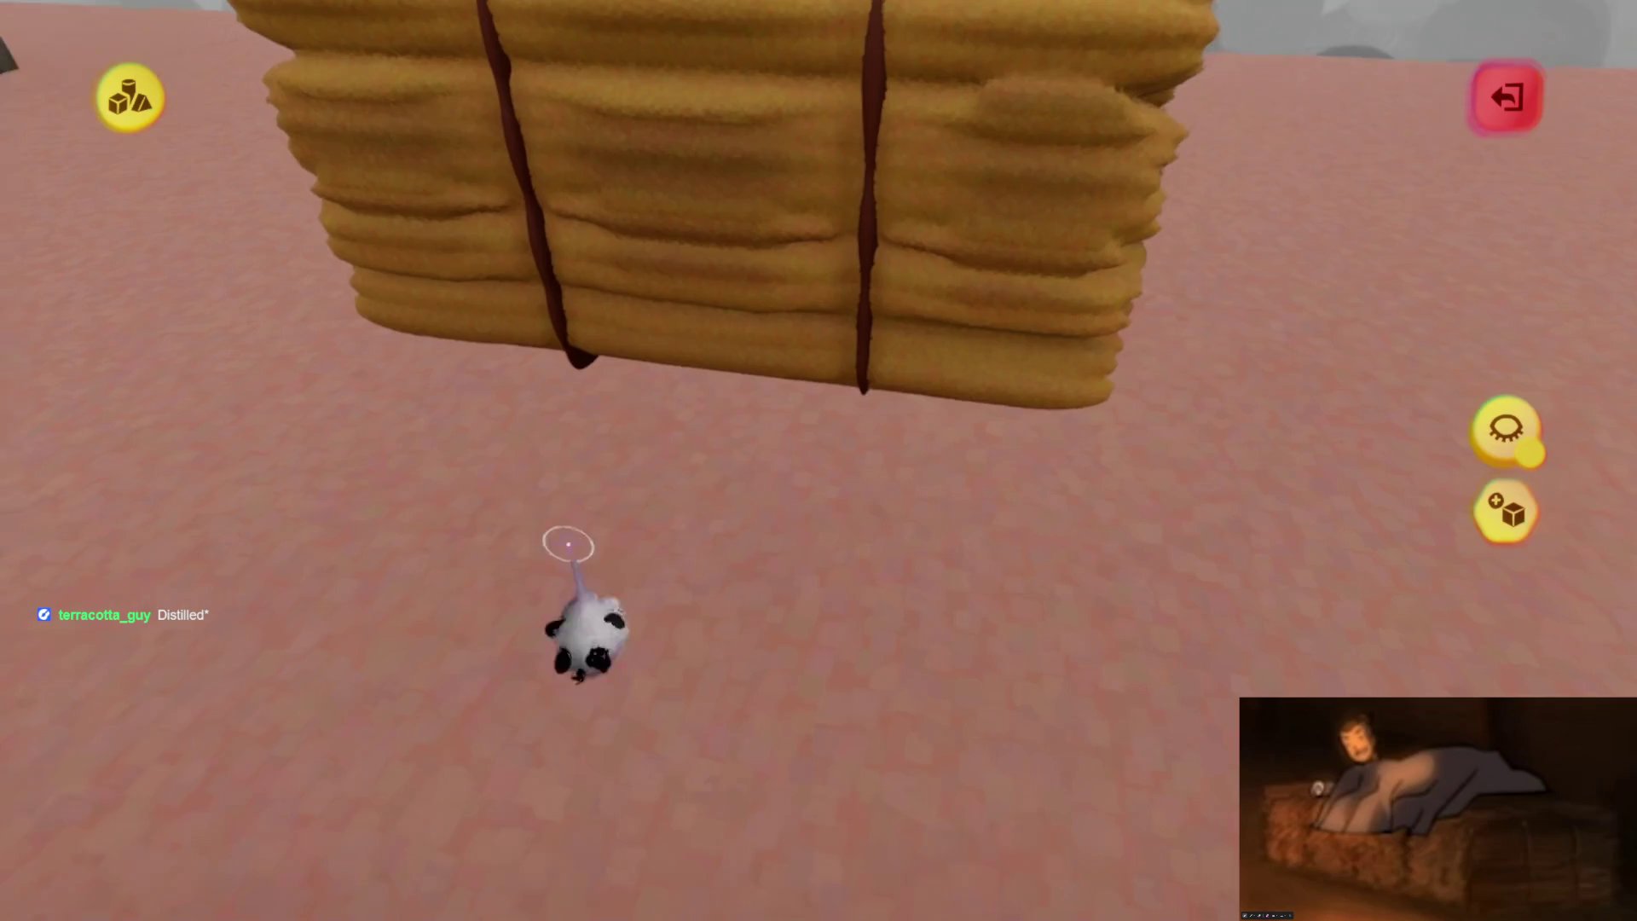
mouse_move(730, 542)
left_mouse_down()
mouse_move(730, 427)
mouse_move(750, 460)
mouse_move(766, 399)
left_mouse_up()
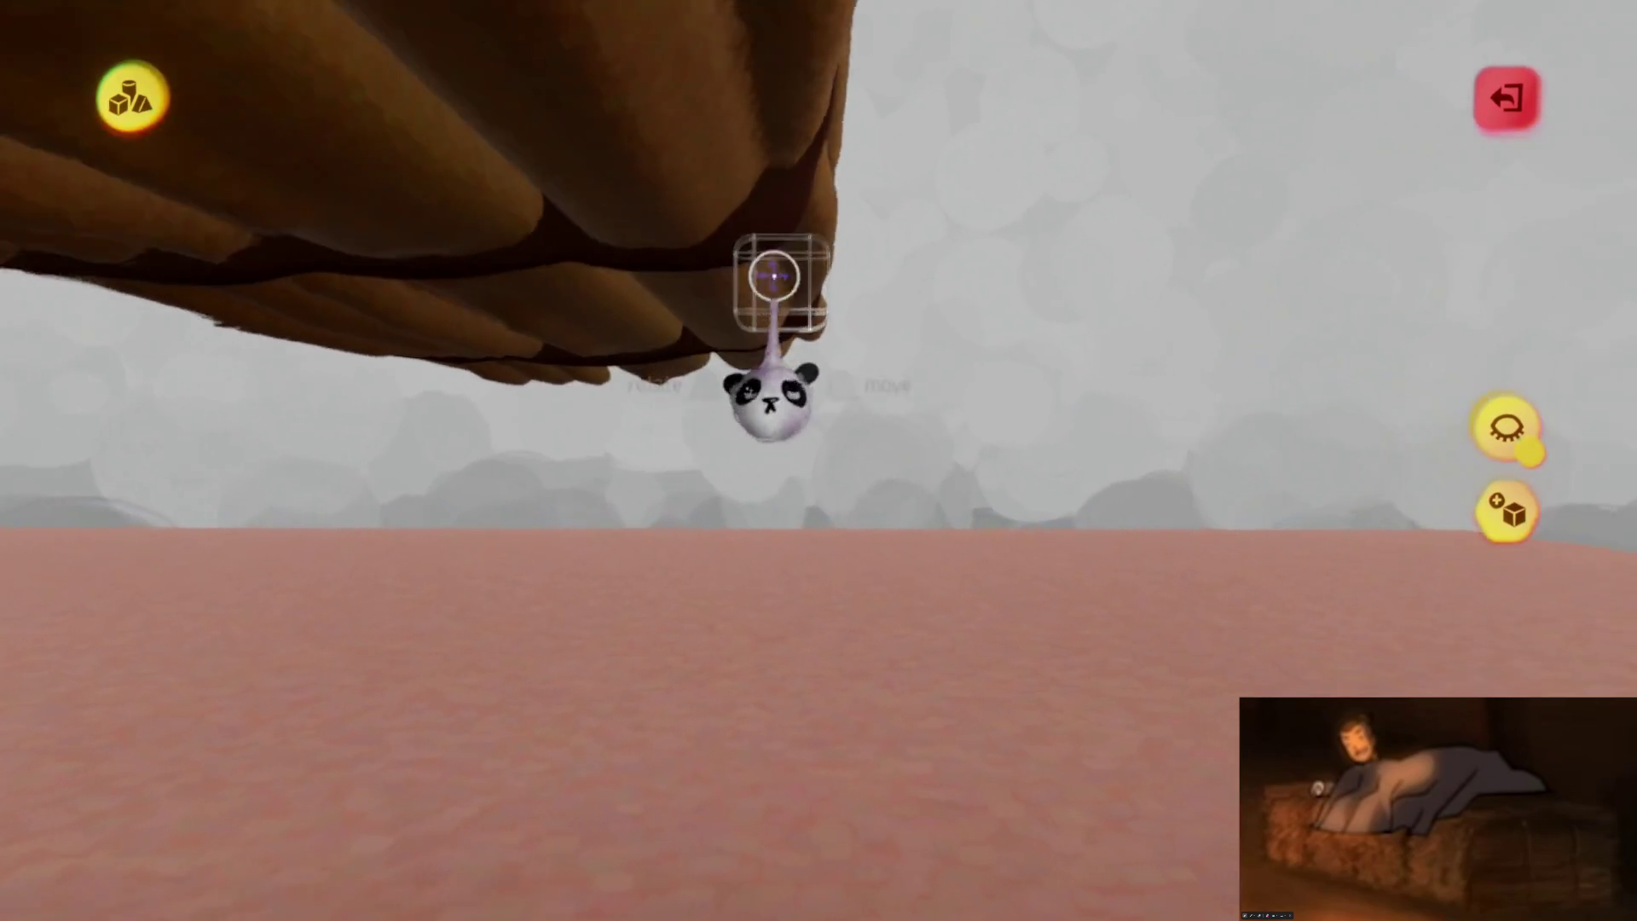
key("Escape")
left_click_drag(866, 580, 852, 621)
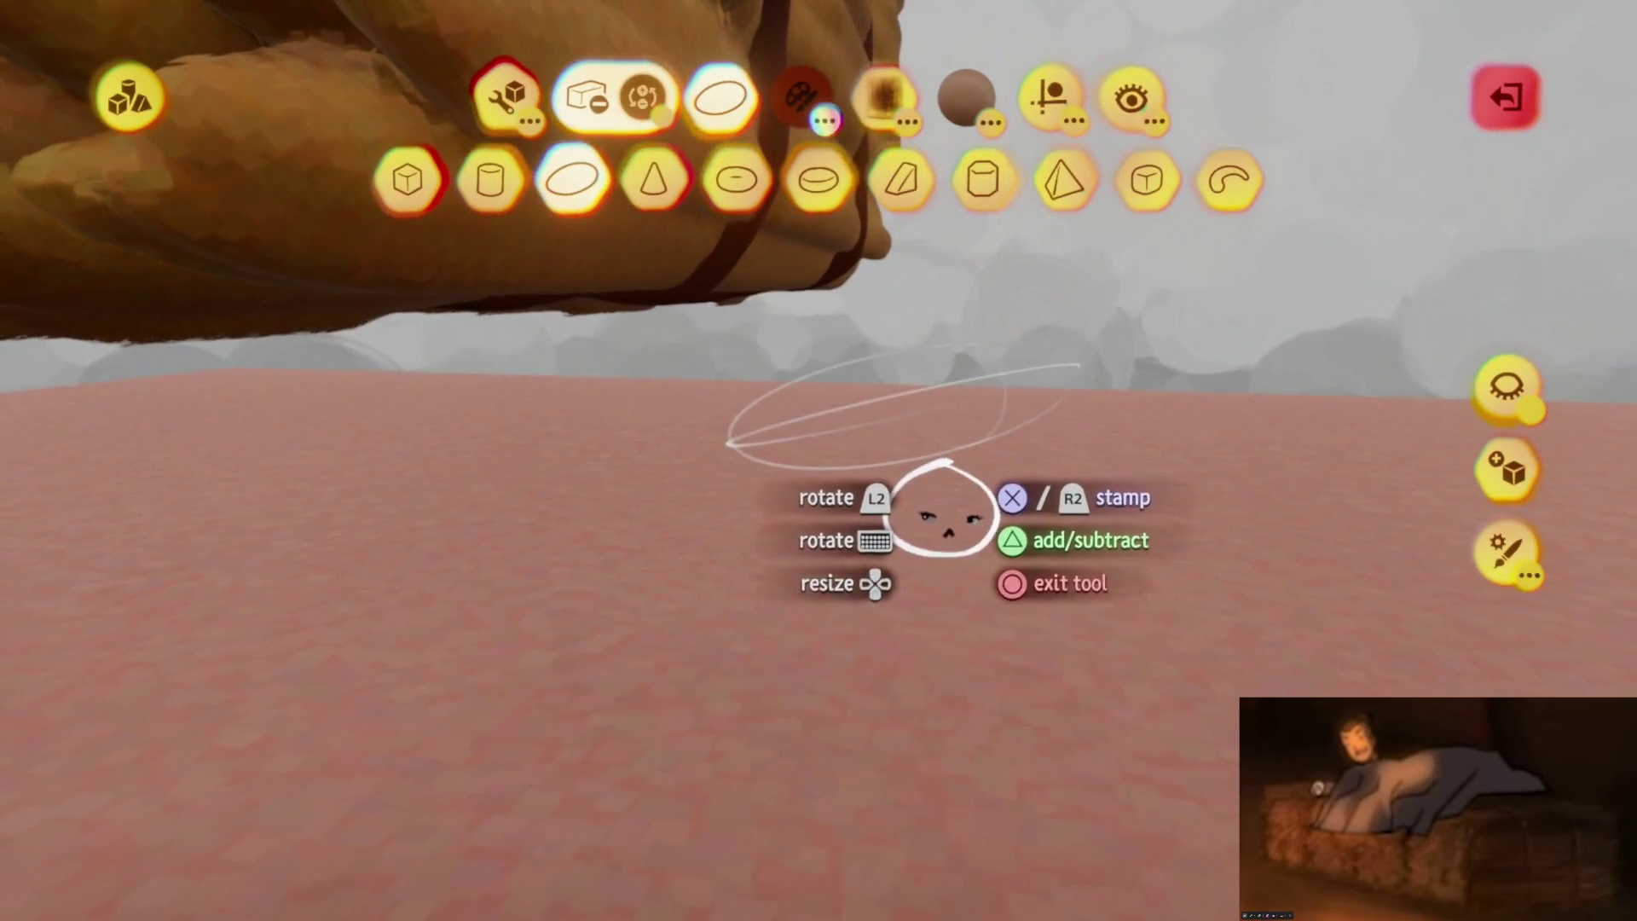
key("Escape")
mouse_move(856, 468)
middle_mouse_down()
mouse_move(823, 348)
mouse_move(818, 421)
mouse_move(795, 362)
middle_mouse_up()
mouse_move(808, 274)
middle_mouse_down()
mouse_move(796, 639)
mouse_move(727, 355)
mouse_move(746, 490)
mouse_move(767, 446)
mouse_move(694, 475)
middle_mouse_up()
key("Escape")
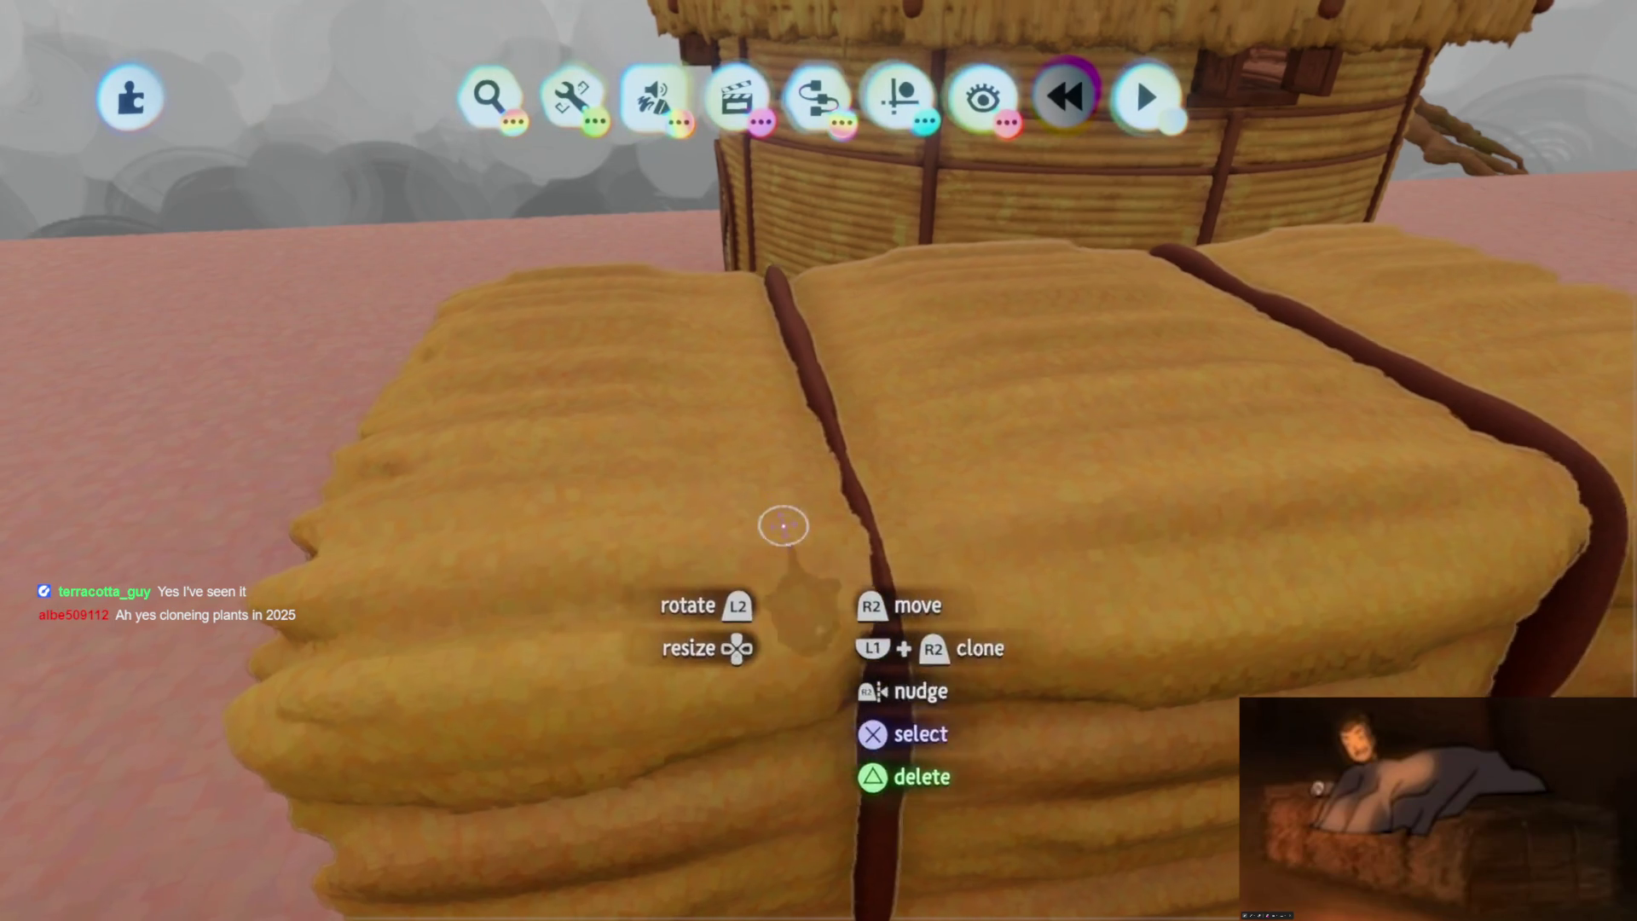
Stamp a newly adjusted shape with a picked colour into the hay bale near its strap
left_click(778, 522)
mouse_move(792, 520)
middle_mouse_down()
mouse_move(800, 533)
mouse_move(824, 494)
middle_mouse_up()
mouse_move(815, 550)
middle_mouse_down()
mouse_move(793, 538)
mouse_move(841, 540)
mouse_move(811, 585)
mouse_move(853, 529)
mouse_move(822, 439)
mouse_move(822, 537)
mouse_move(841, 522)
middle_mouse_up()
key("Tab")
key("Escape")
key("c")
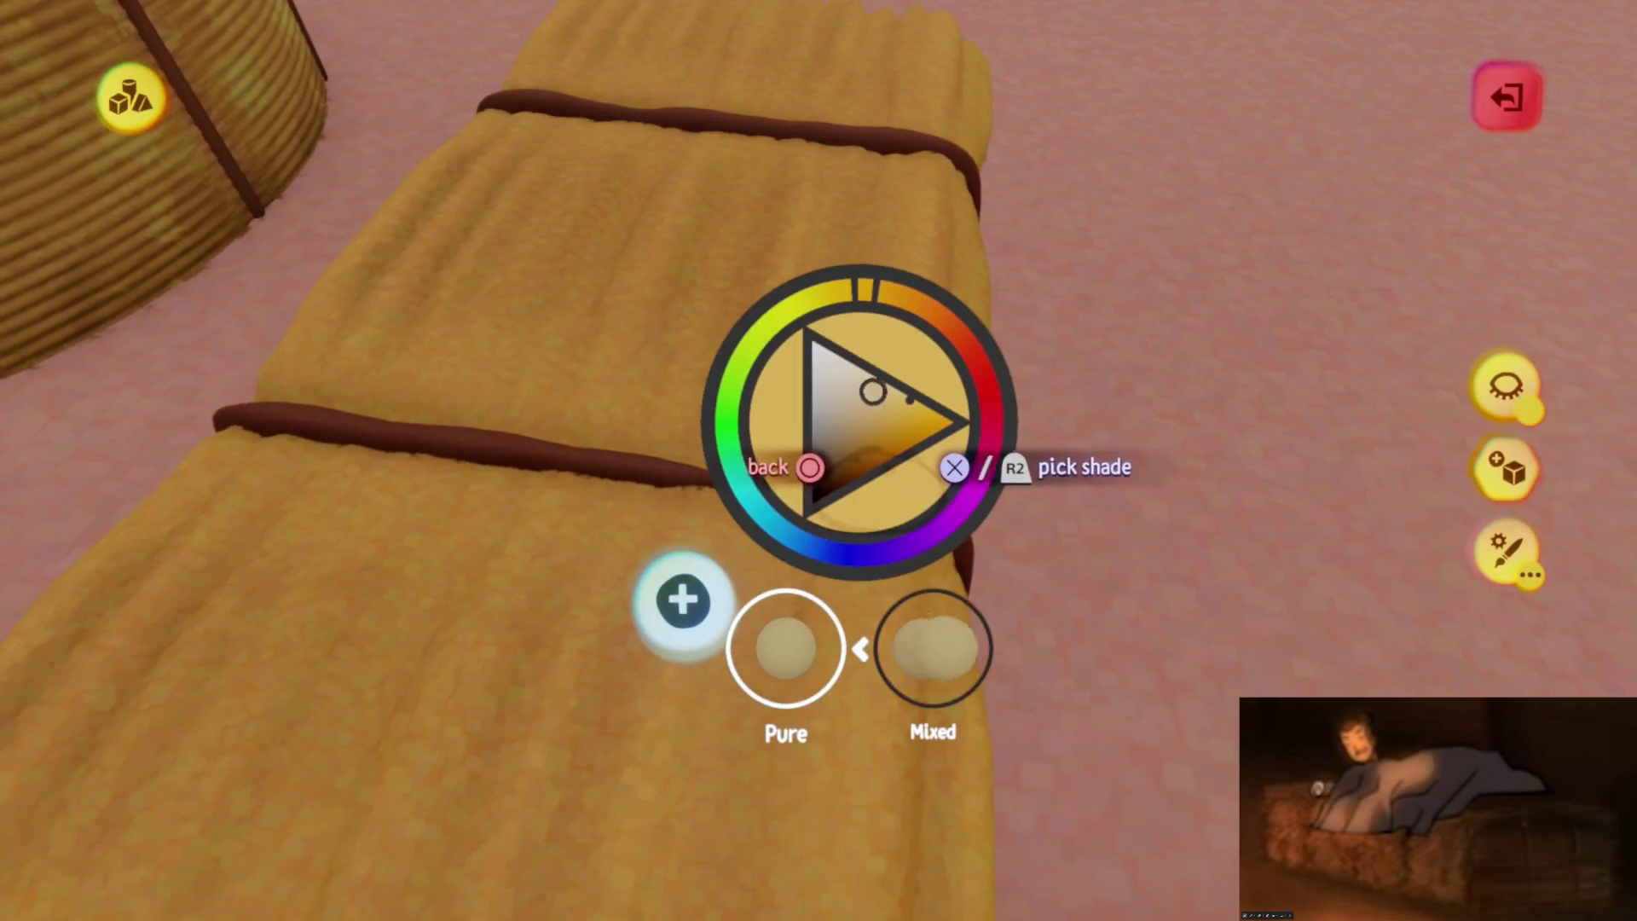
mouse_move(863, 522)
middle_mouse_down()
mouse_move(841, 566)
mouse_move(804, 475)
mouse_move(822, 533)
mouse_move(818, 504)
mouse_move(767, 495)
mouse_move(768, 366)
mouse_move(727, 300)
mouse_move(776, 461)
mouse_move(760, 512)
mouse_move(804, 413)
mouse_move(628, 394)
mouse_move(833, 460)
middle_mouse_up()
key("Escape")
left_click(762, 510)
key("Escape")
Reopen the bale for sculpting to check its colour, then enter and leave Style mode
scroll(765, 432, "up", 5)
double_click(832, 460)
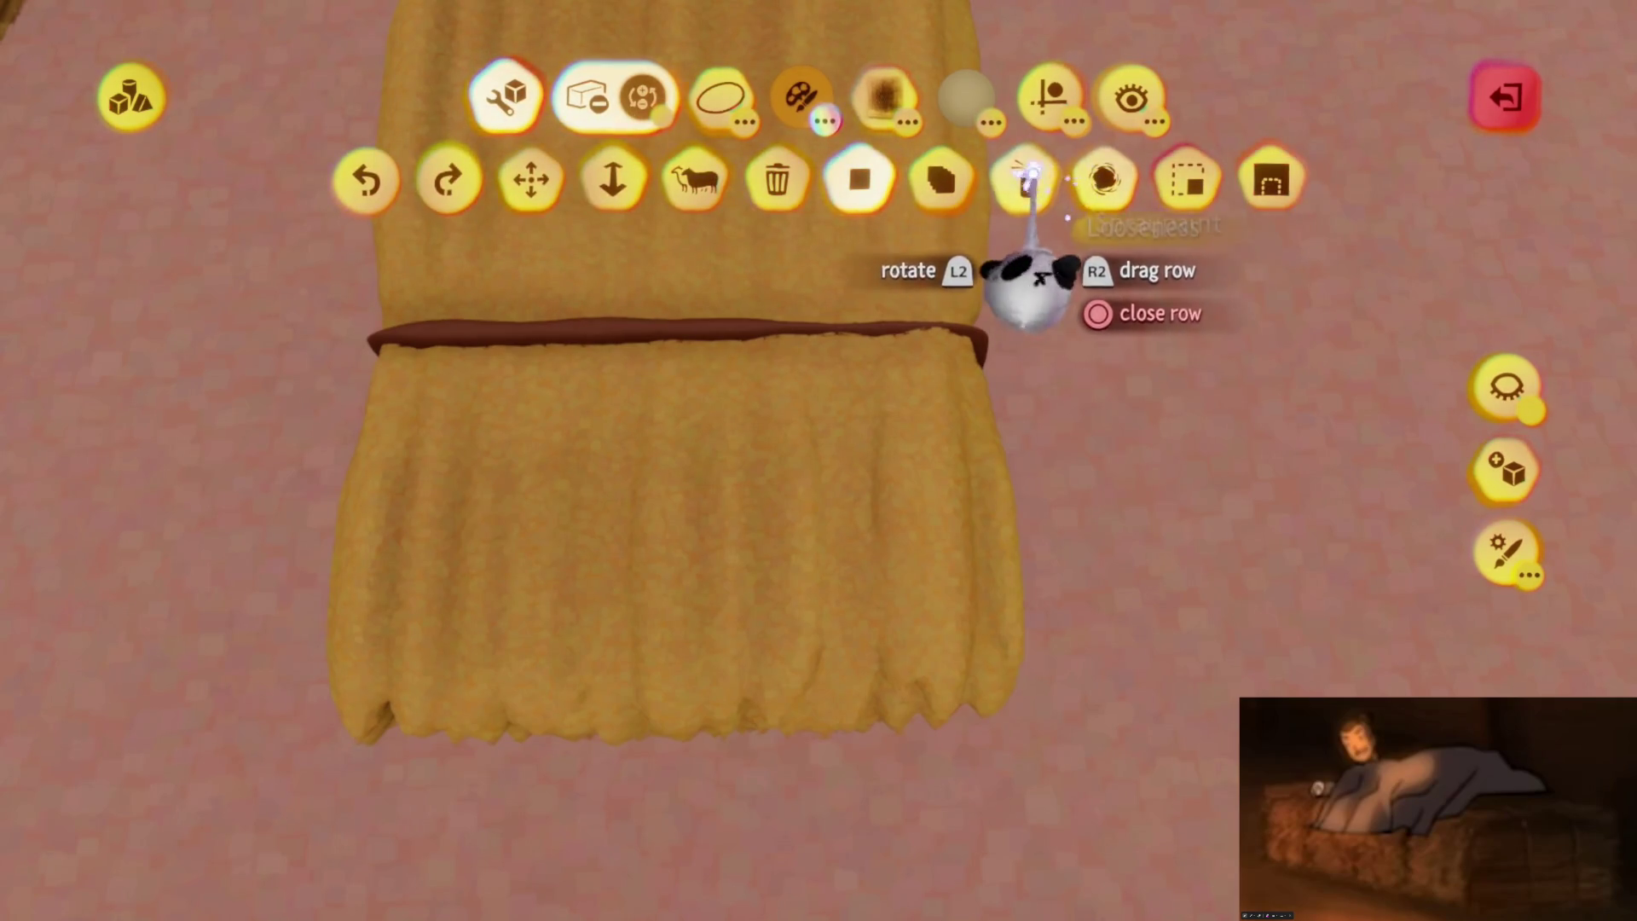
key("c")
key("c")
key("Escape")
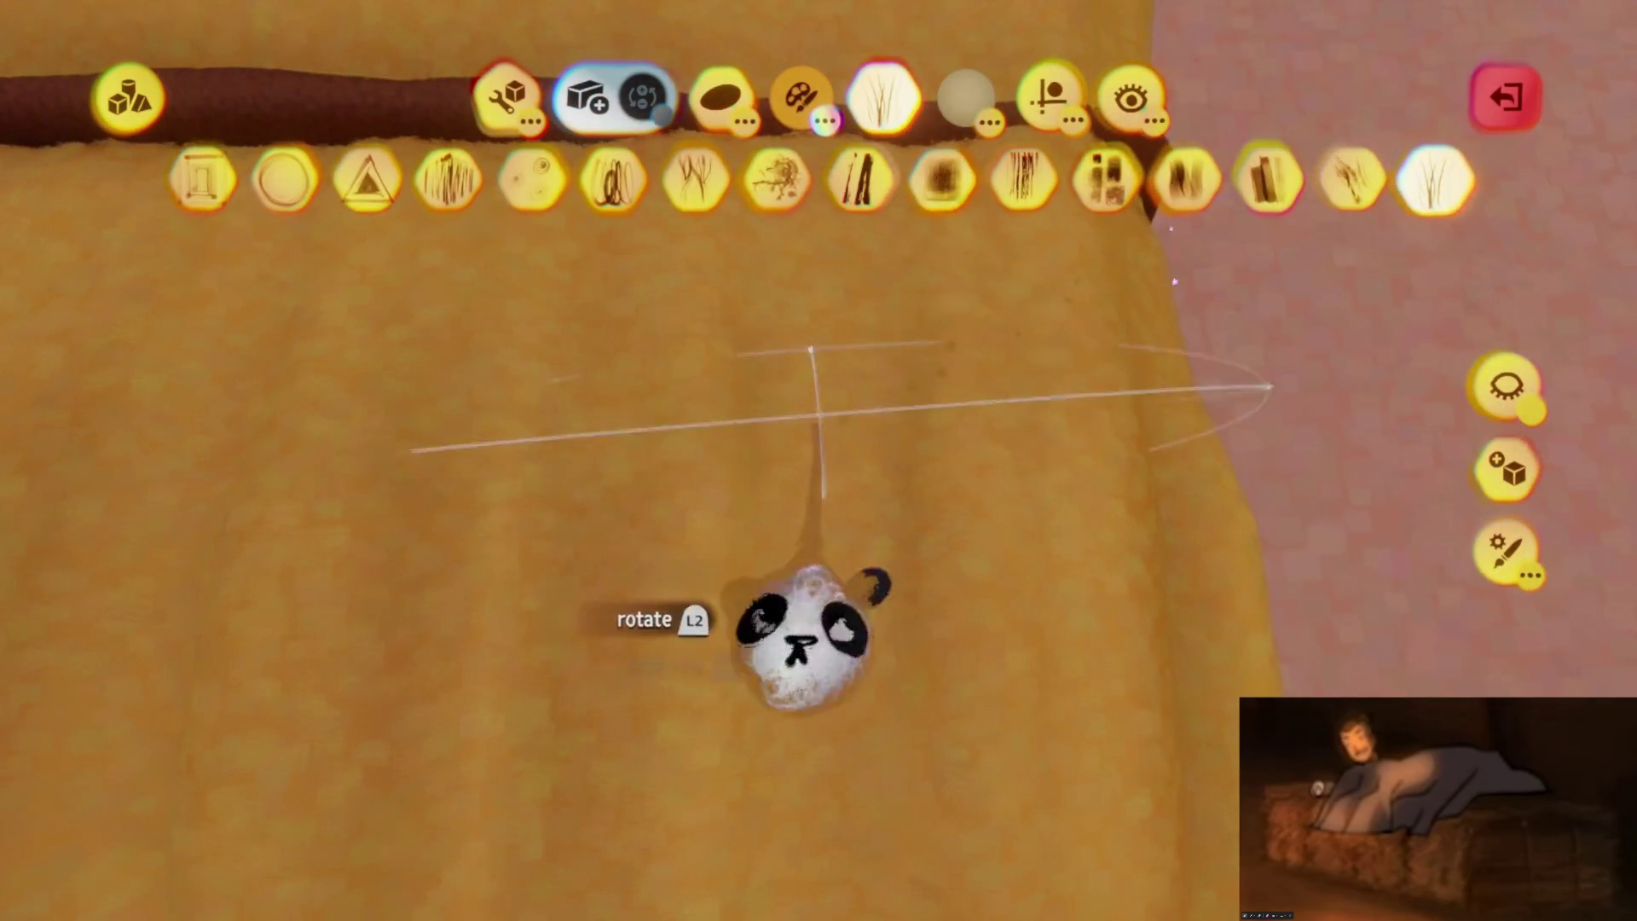
key("Escape")
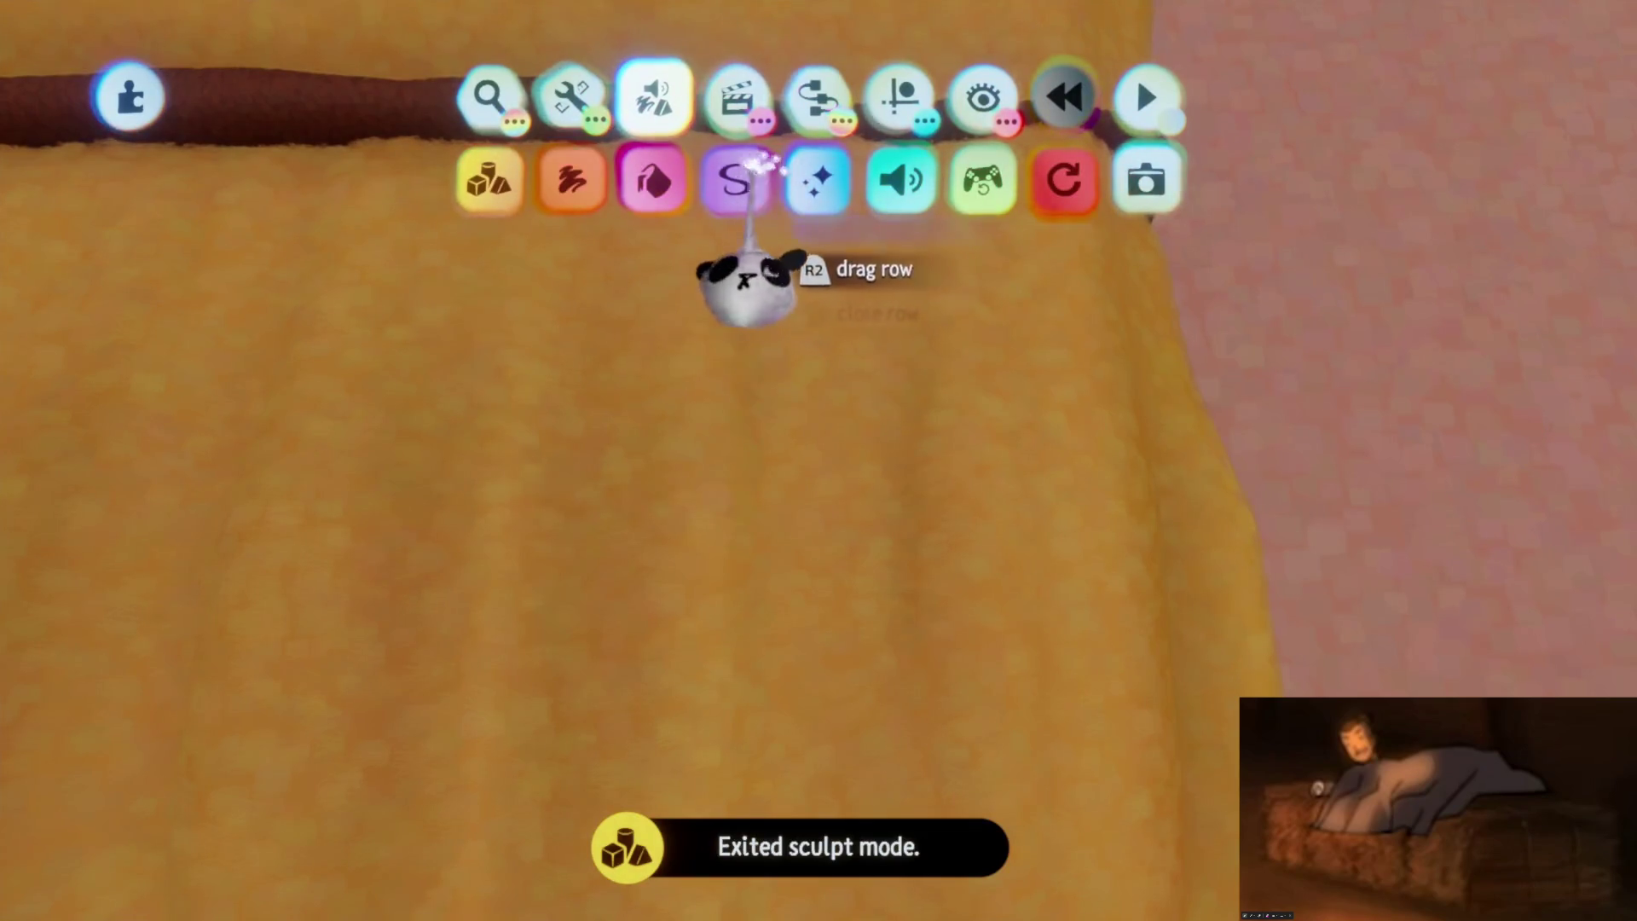
left_click(734, 176)
key("Escape")
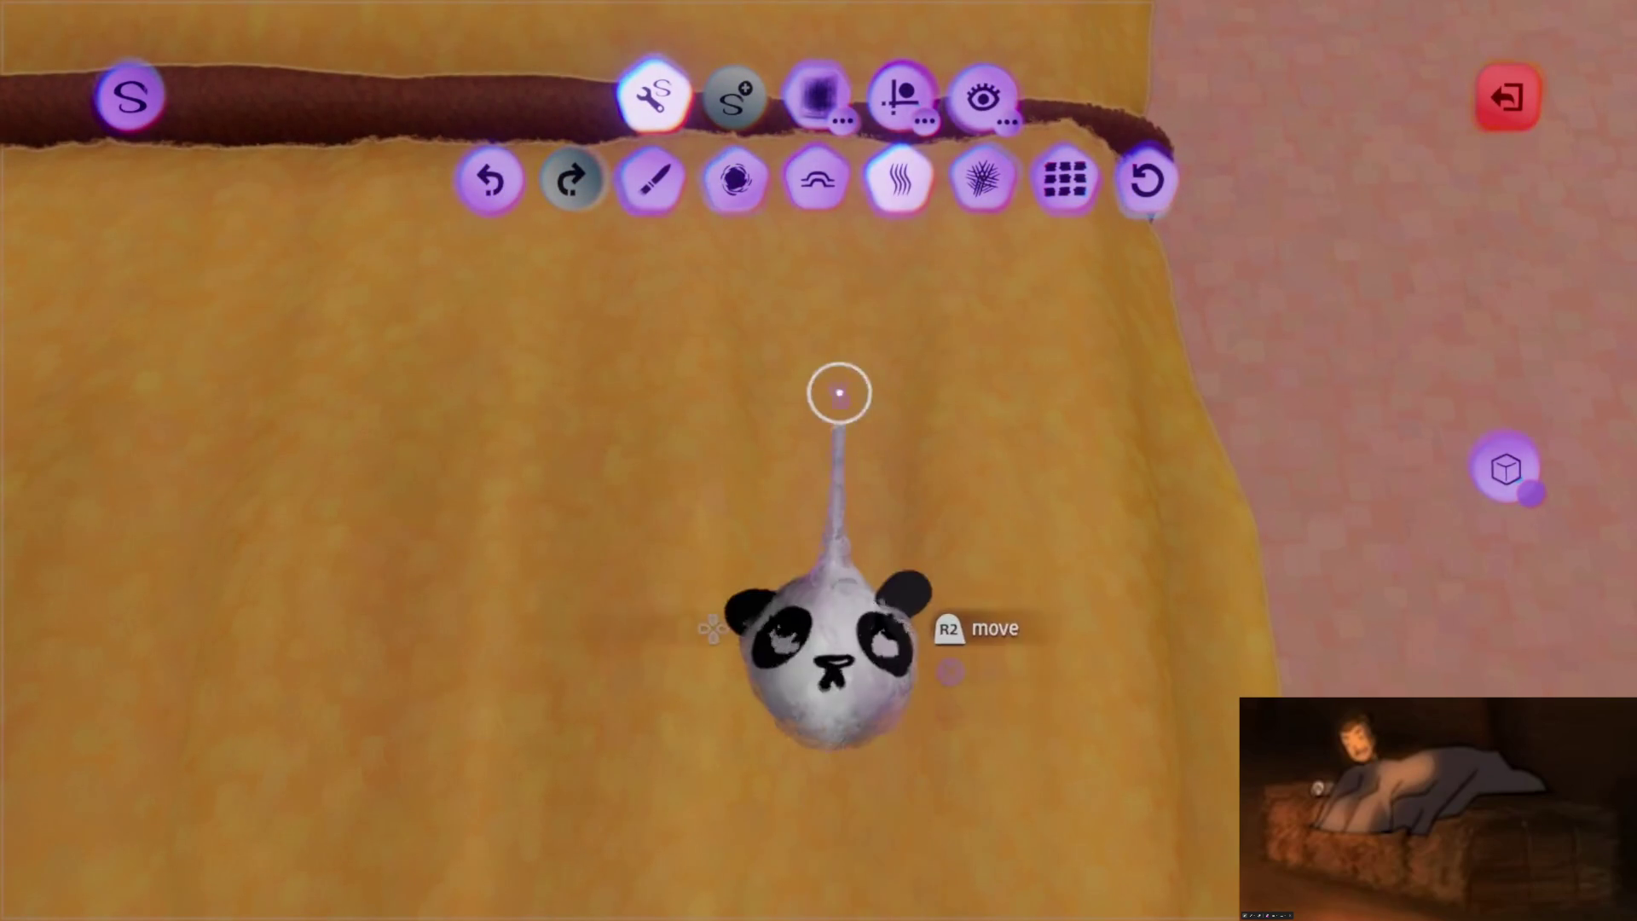
key("Escape")
scroll(755, 345, "down", 5)
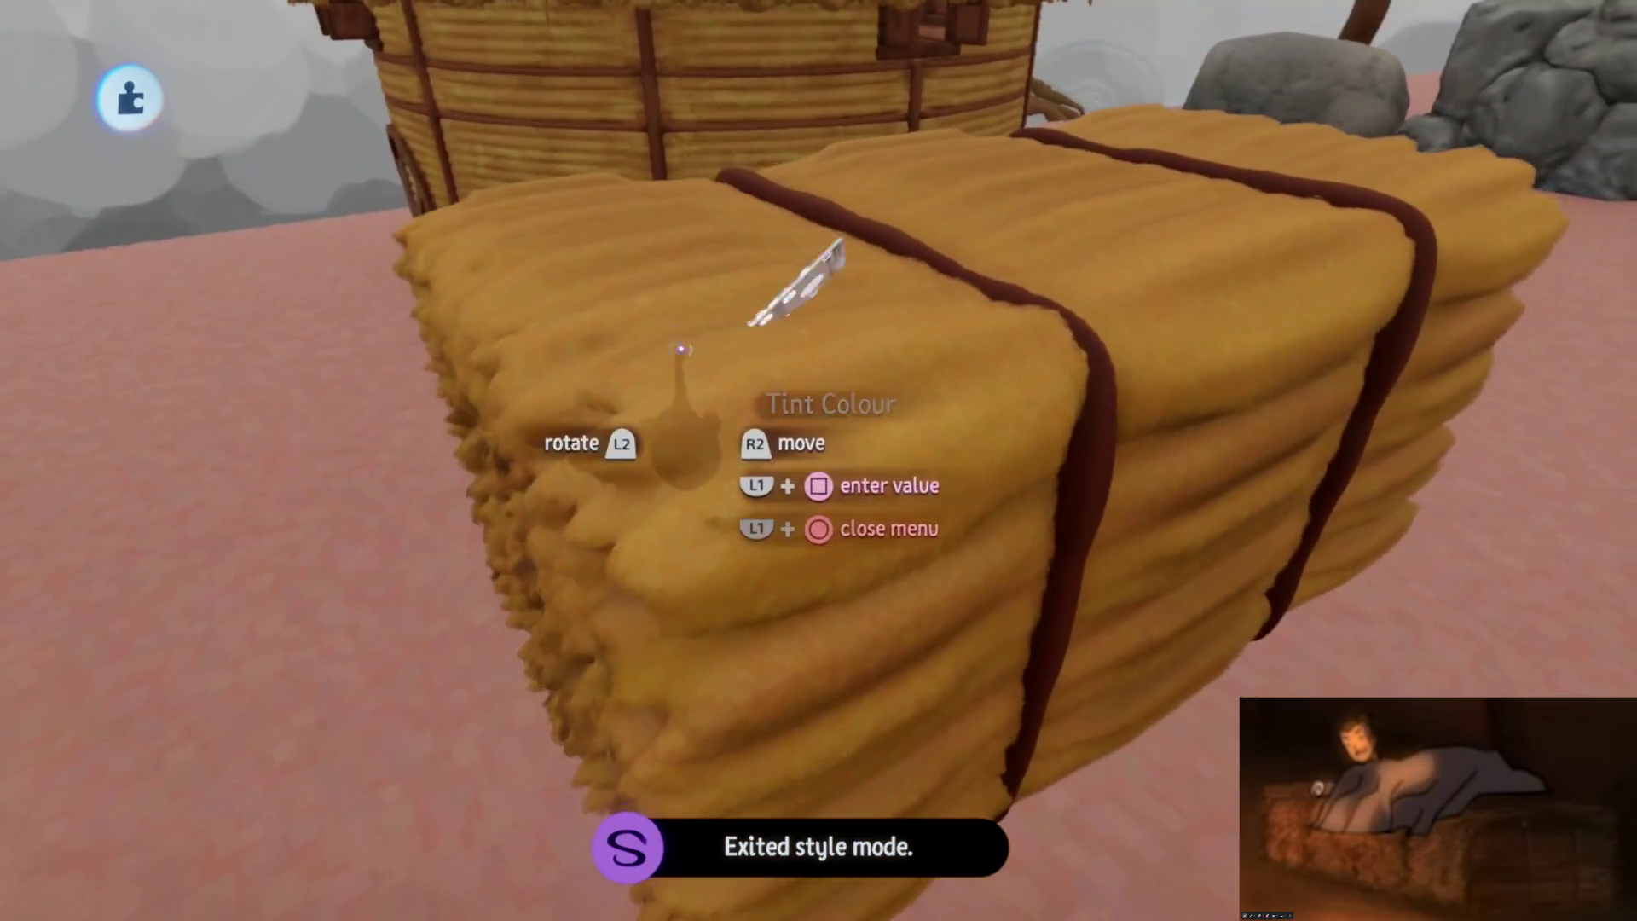
Lower the bale's fleck Ruffle to 69% and give it an Impressionist/Cubist brush style
scroll(839, 435, "up", 5)
key("Right")
key("Right")
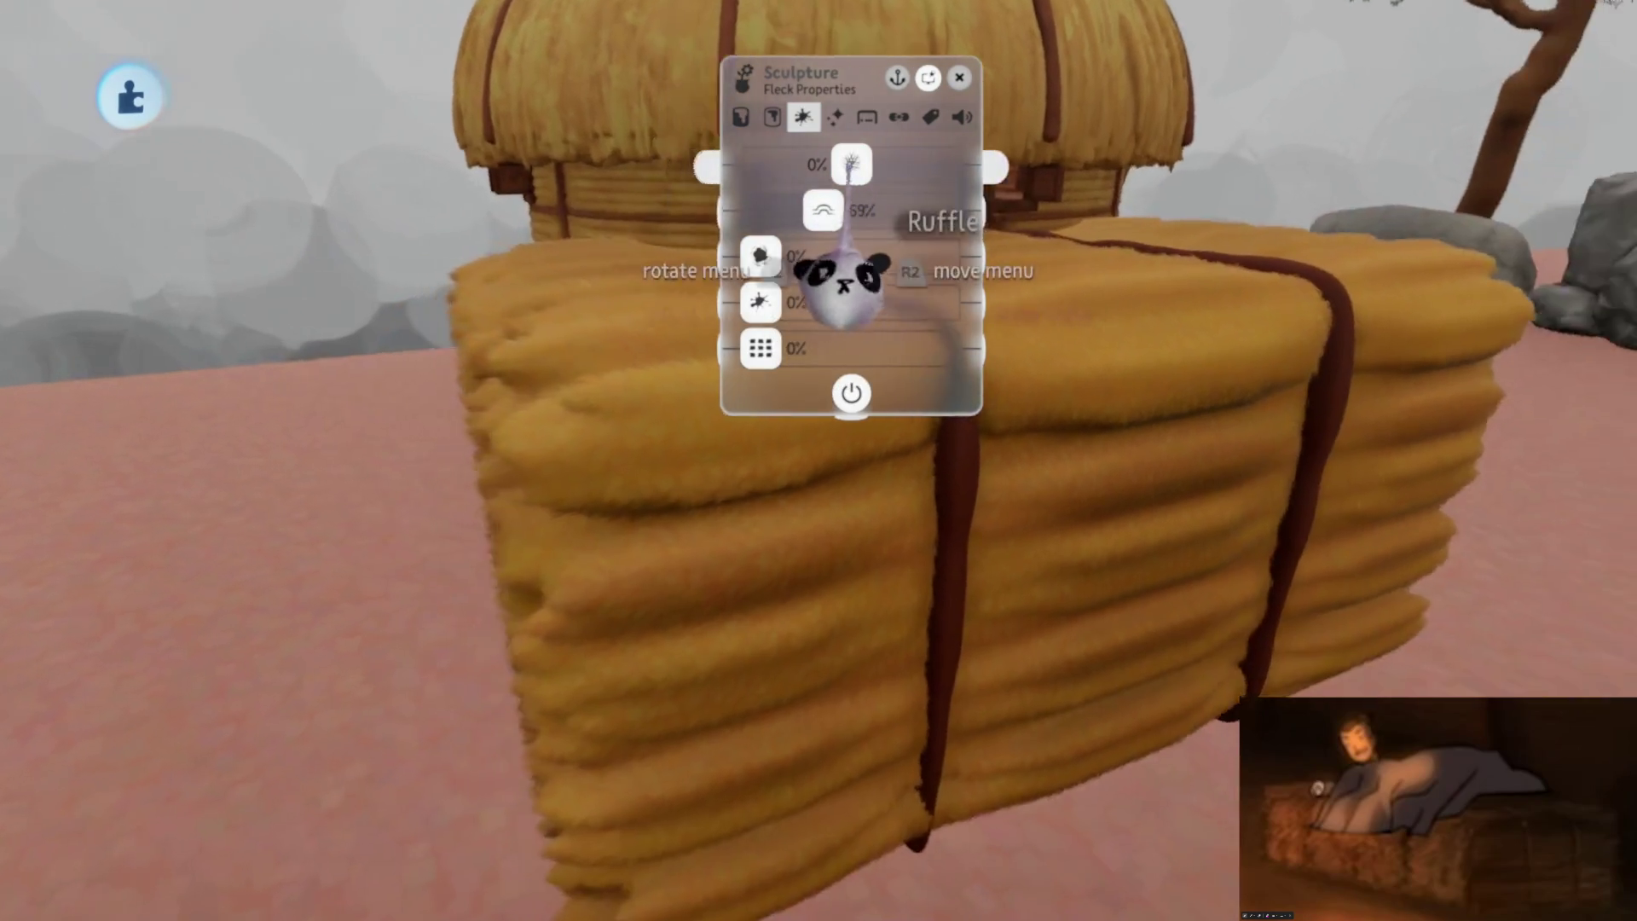
mouse_move(870, 212)
left_mouse_down()
mouse_move(823, 212)
mouse_move(847, 161)
mouse_move(868, 164)
left_mouse_up()
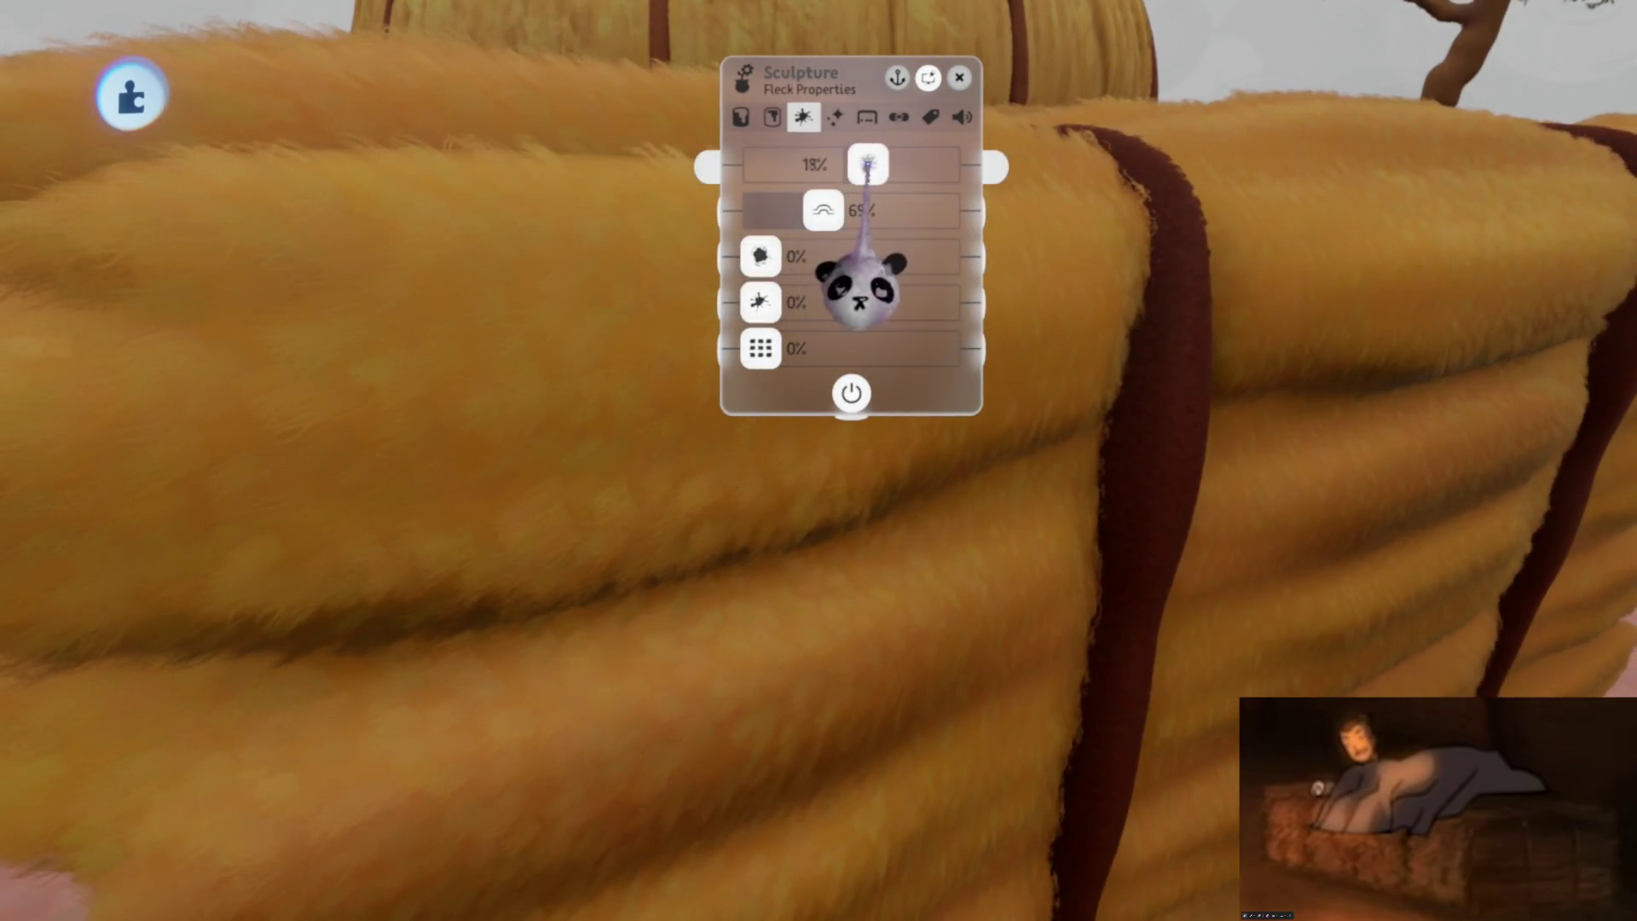
key("Escape")
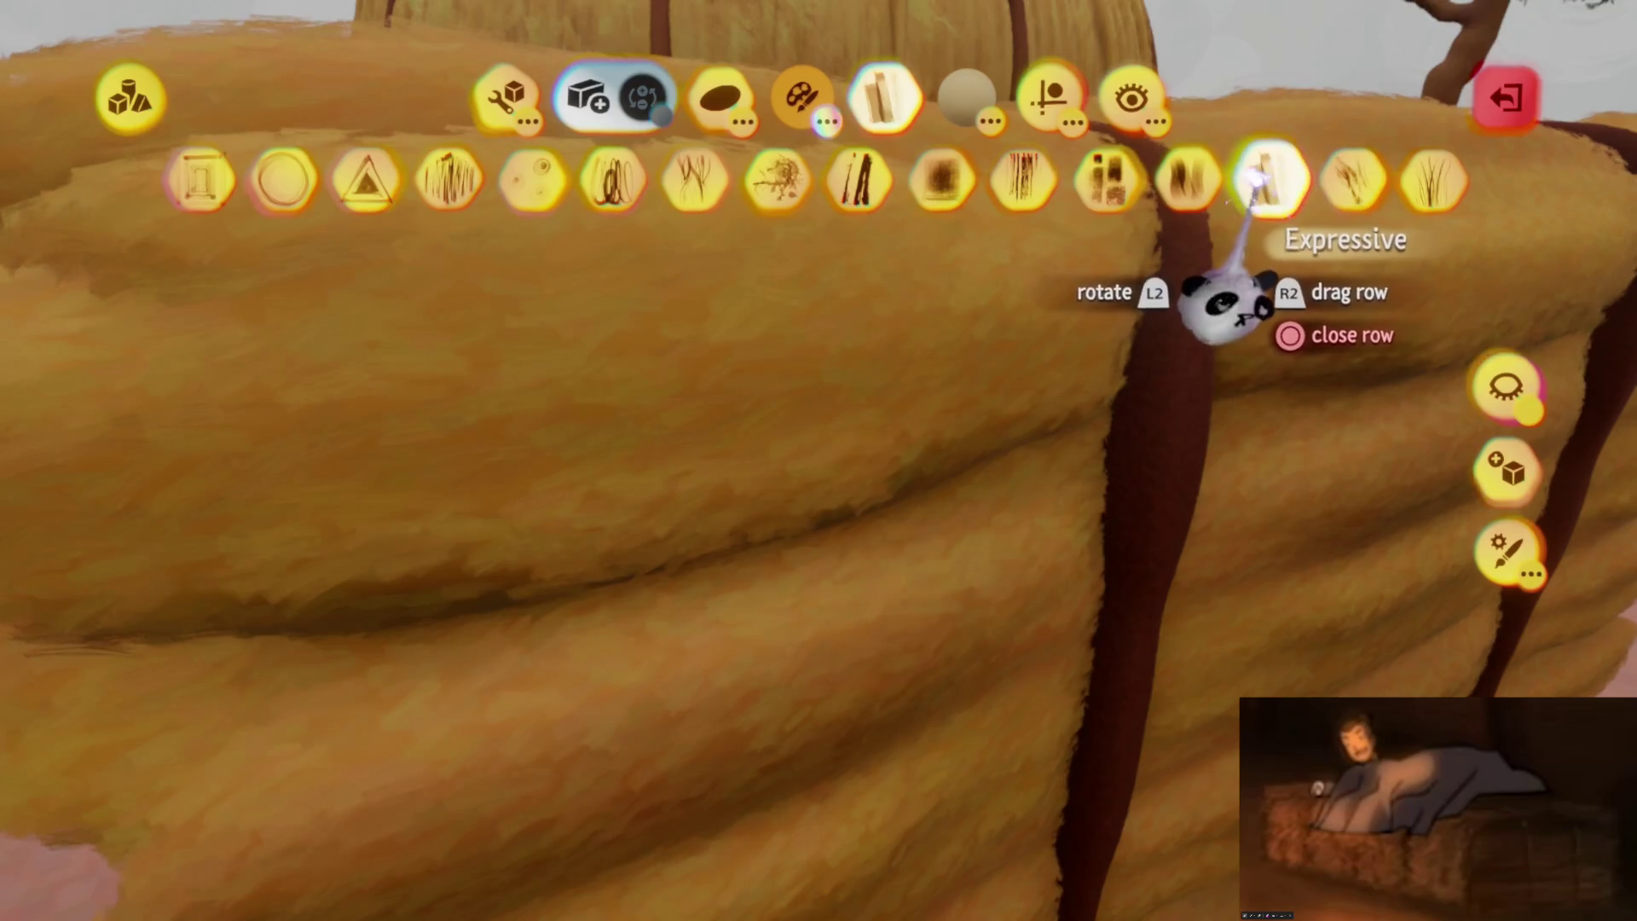
left_click(1192, 175)
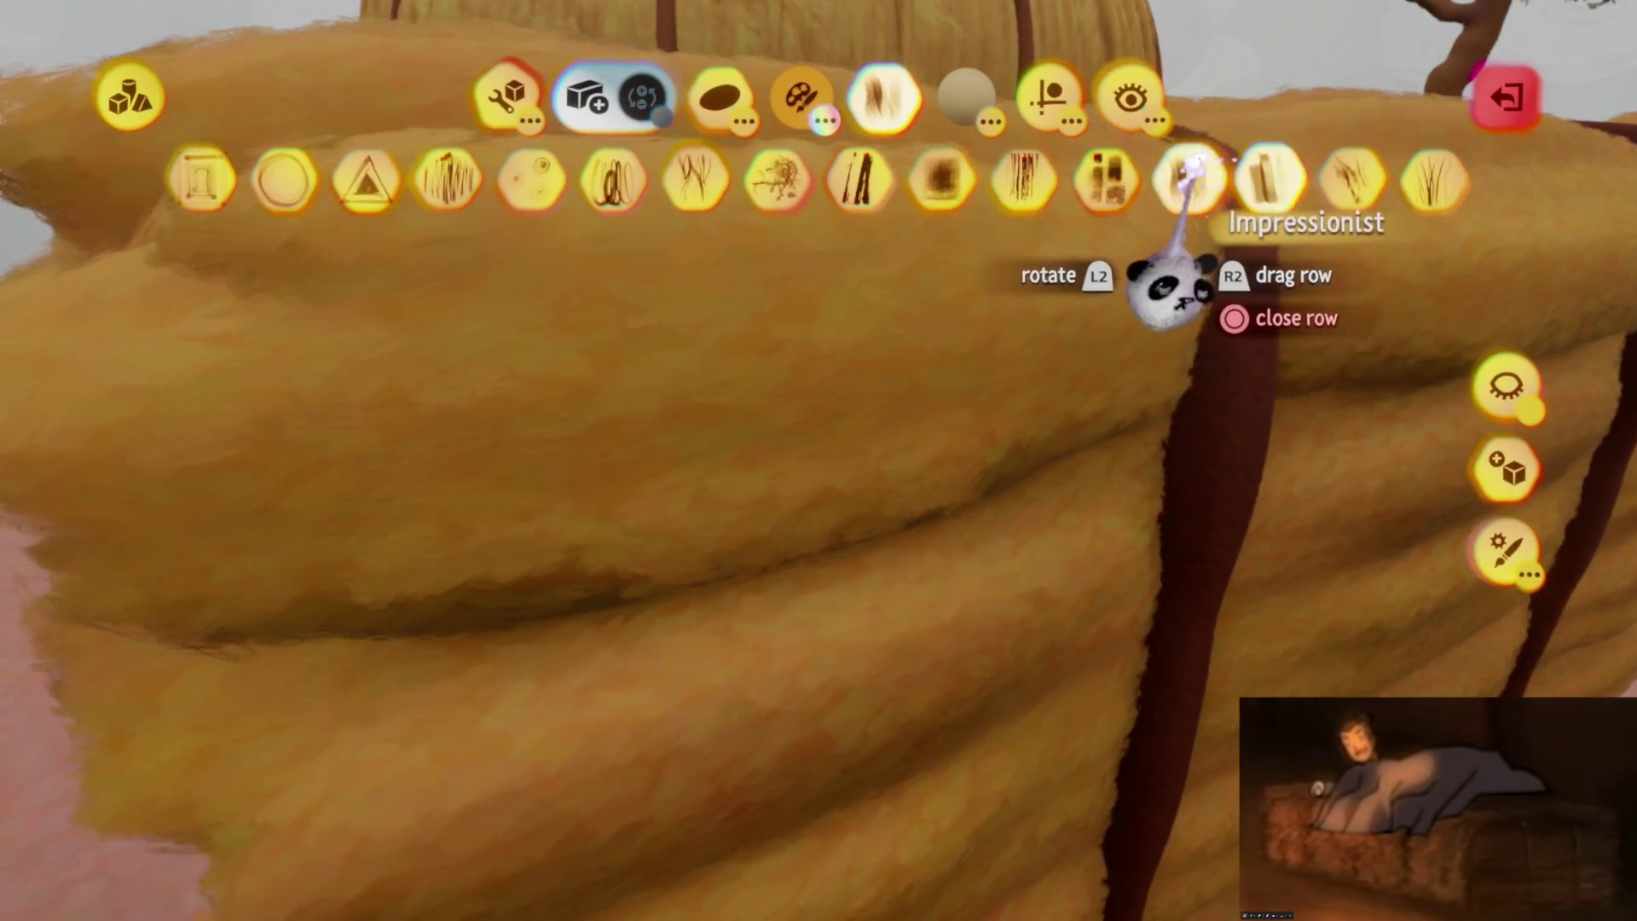
left_click(1104, 173)
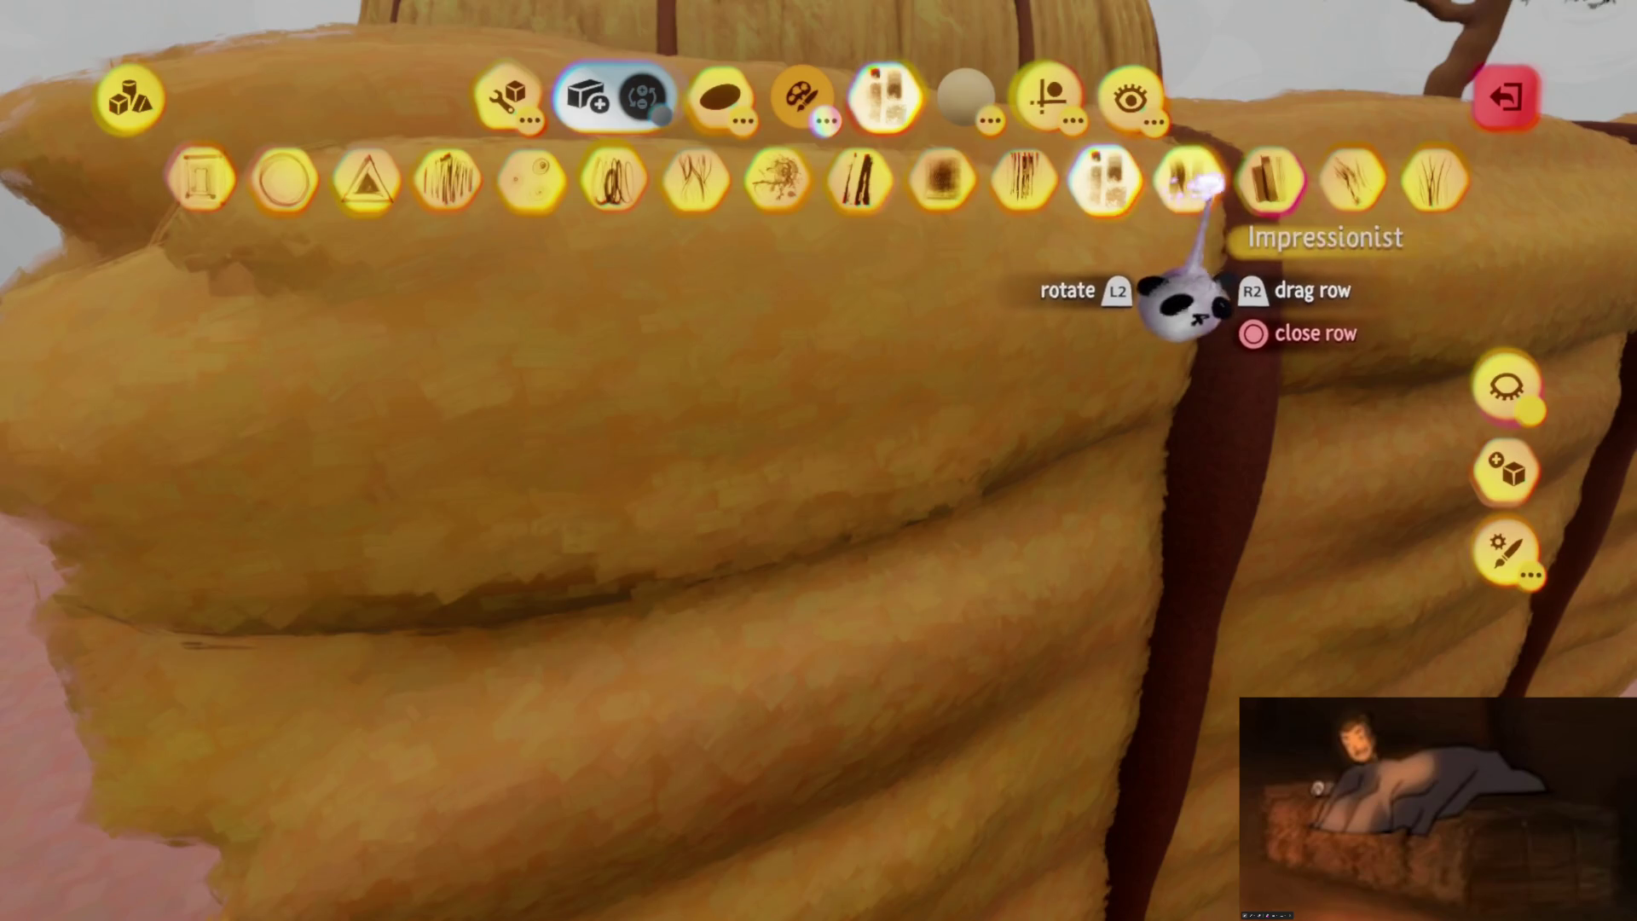
key("Escape")
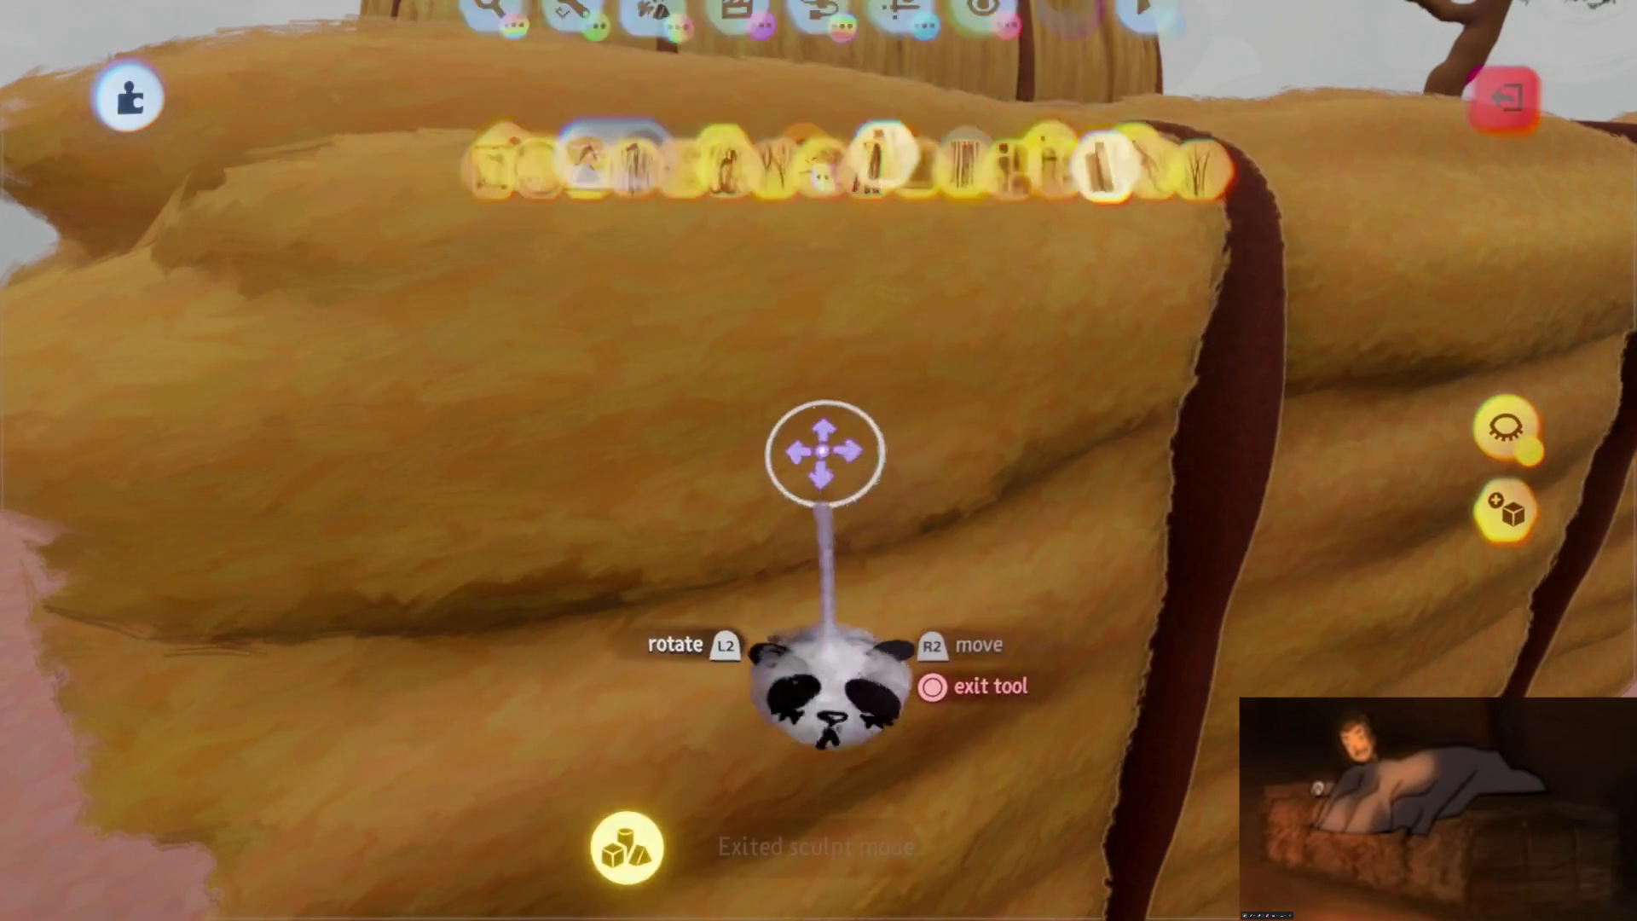
Reduce the sculpture detail on the bale's dense areas
key("Escape")
left_click(1228, 179)
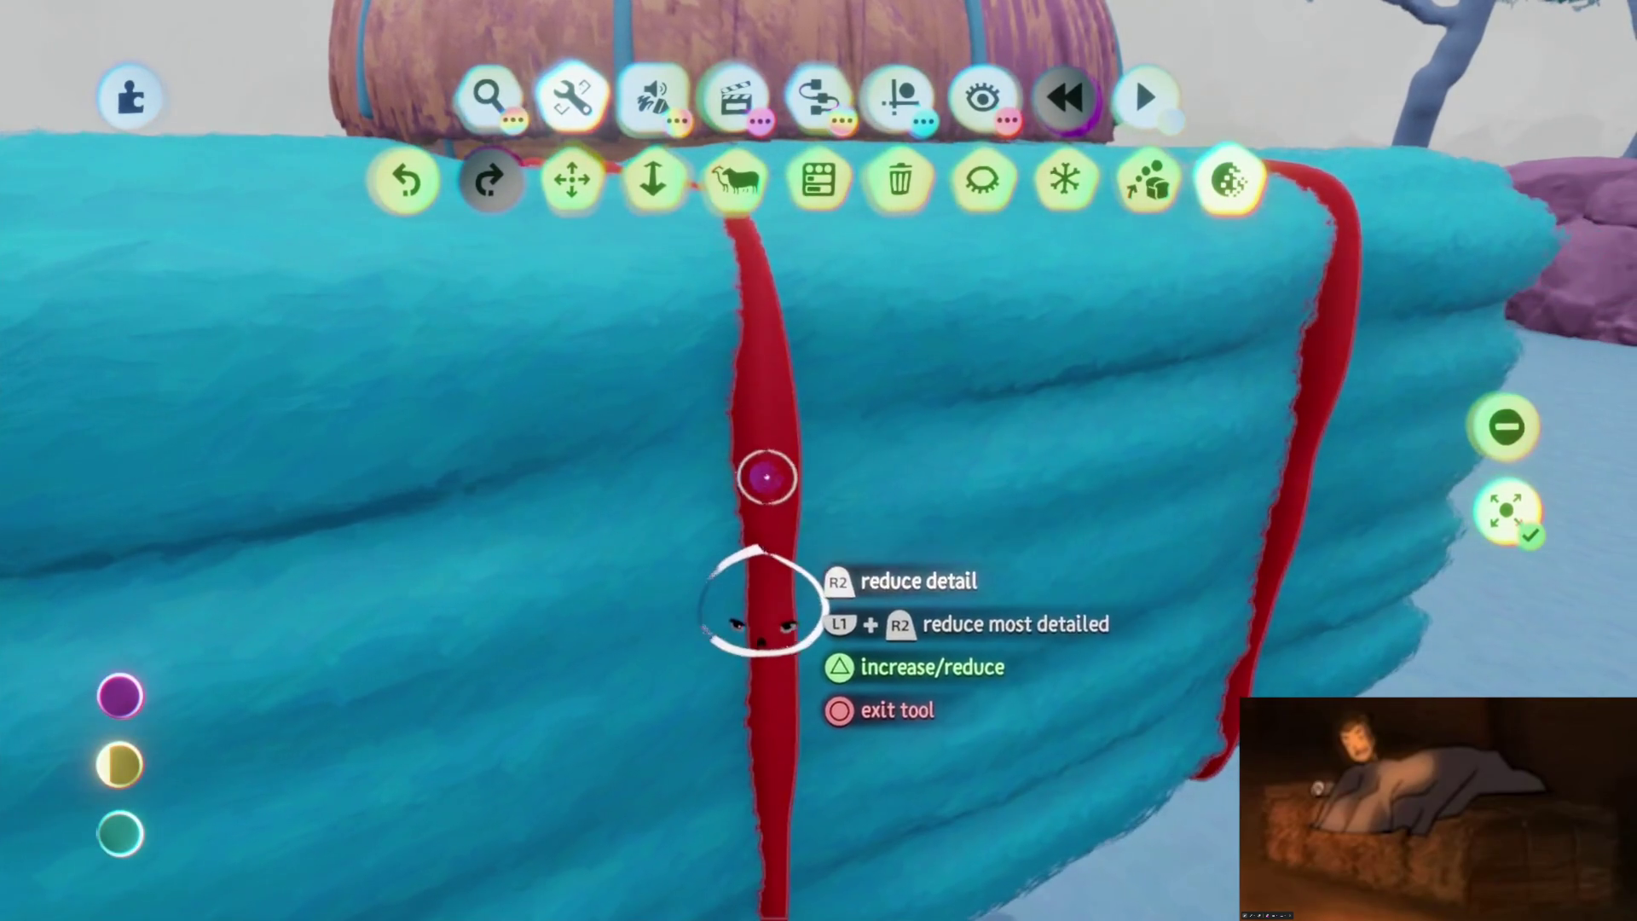
left_click(767, 477)
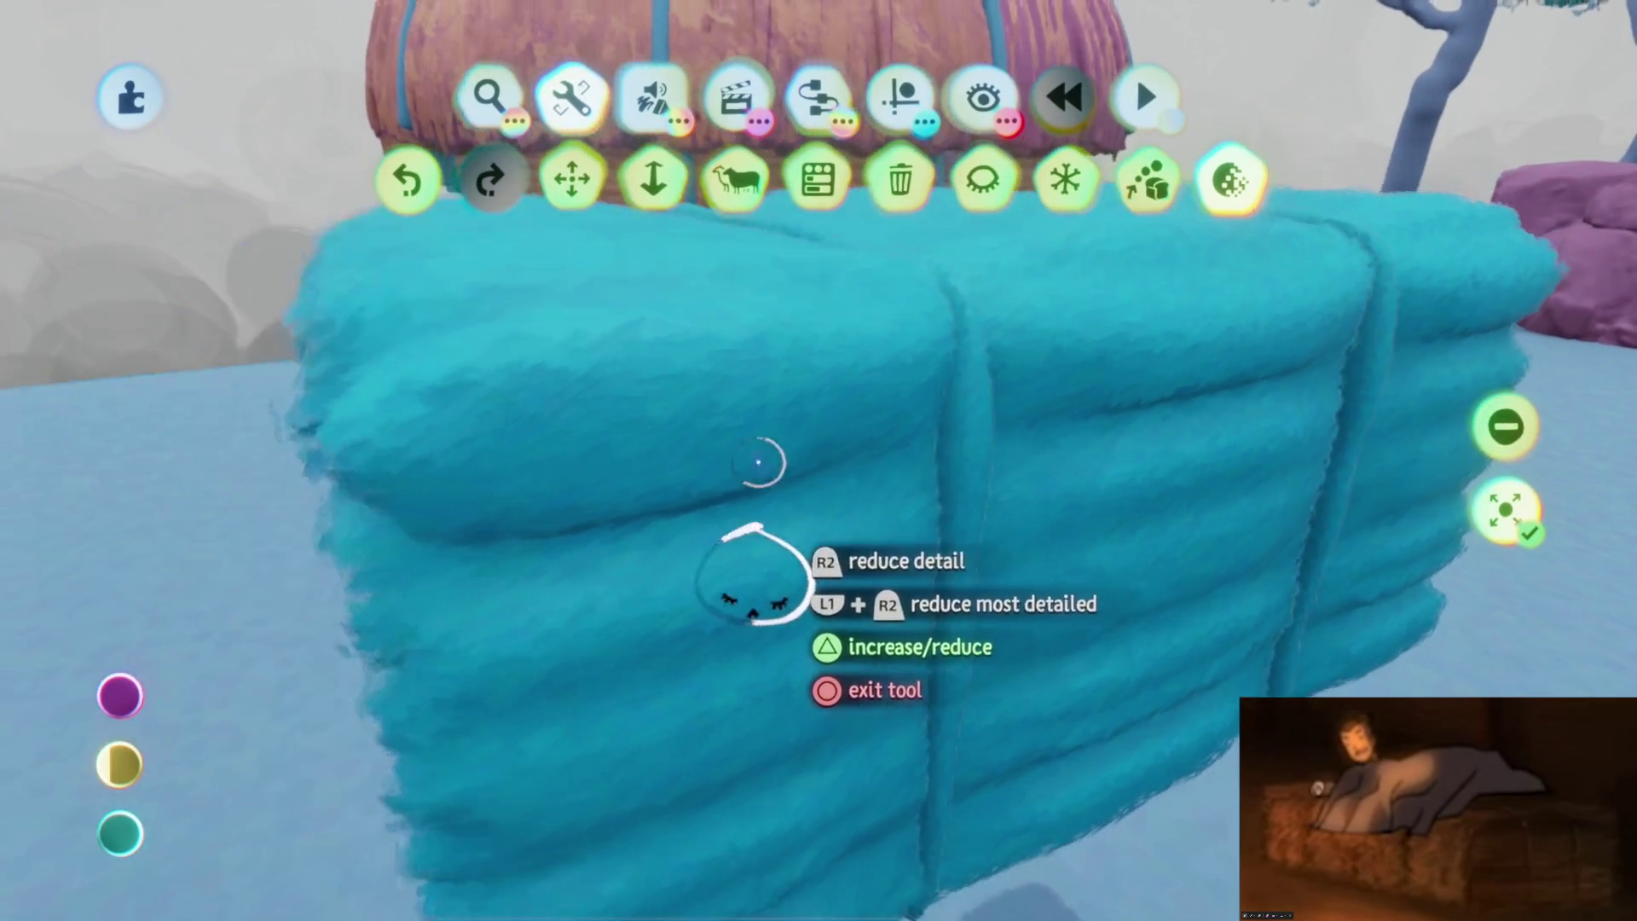
key("Escape")
middle_click_drag(817, 540, 913, 530)
key("ctrl+z")
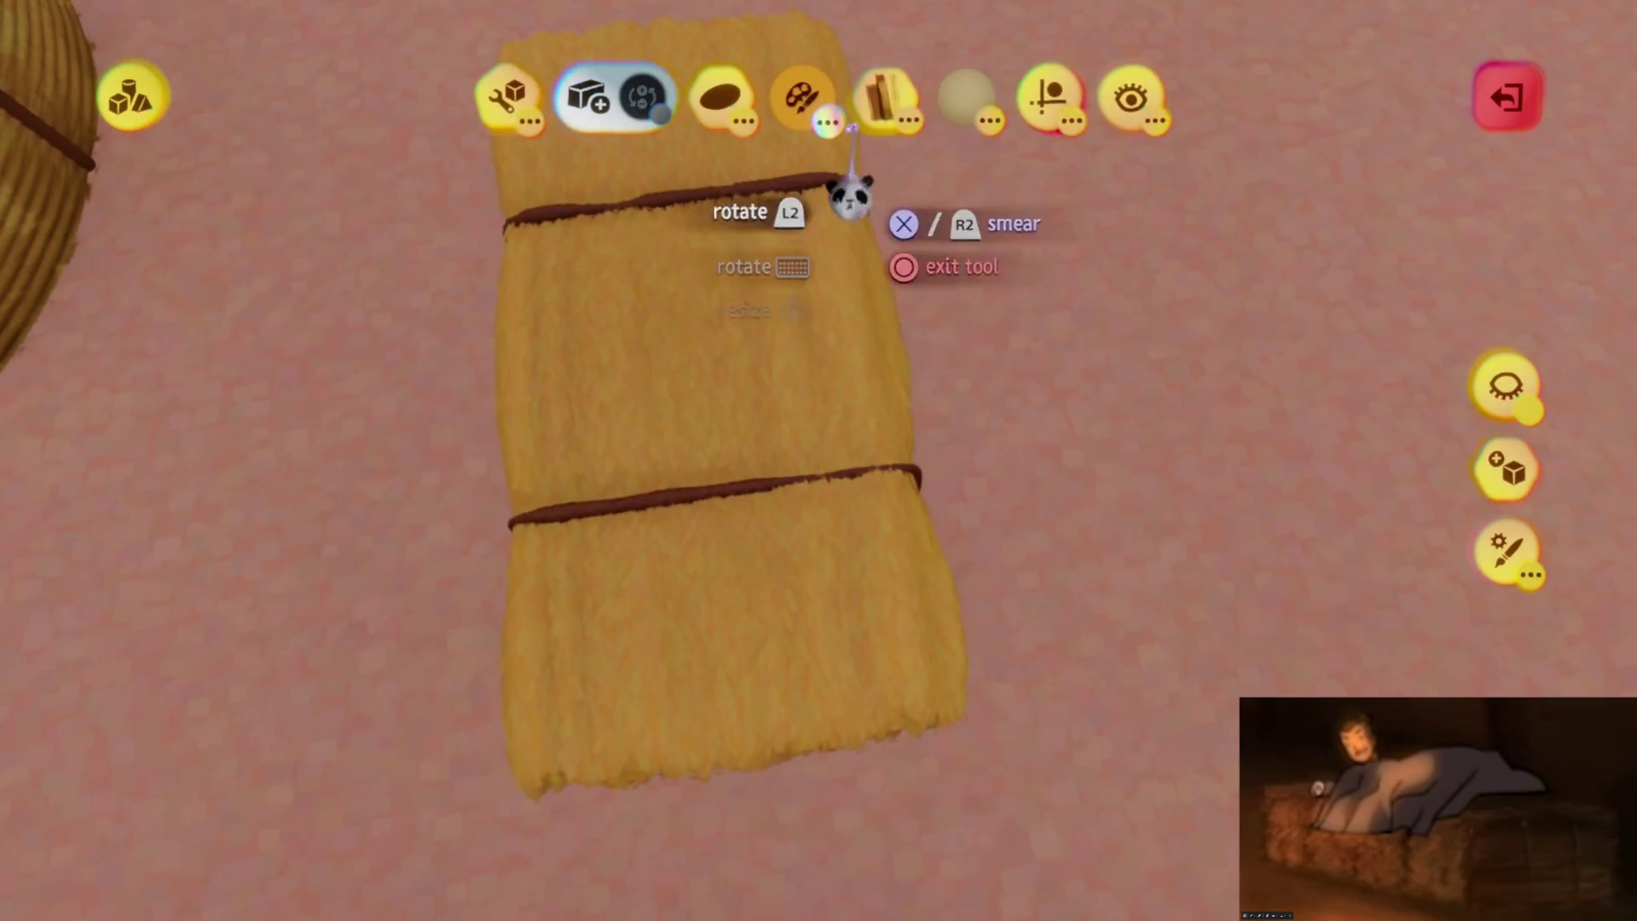
Choose a darker tan and spraypaint shading across the top of the straw bale
left_click(1049, 93)
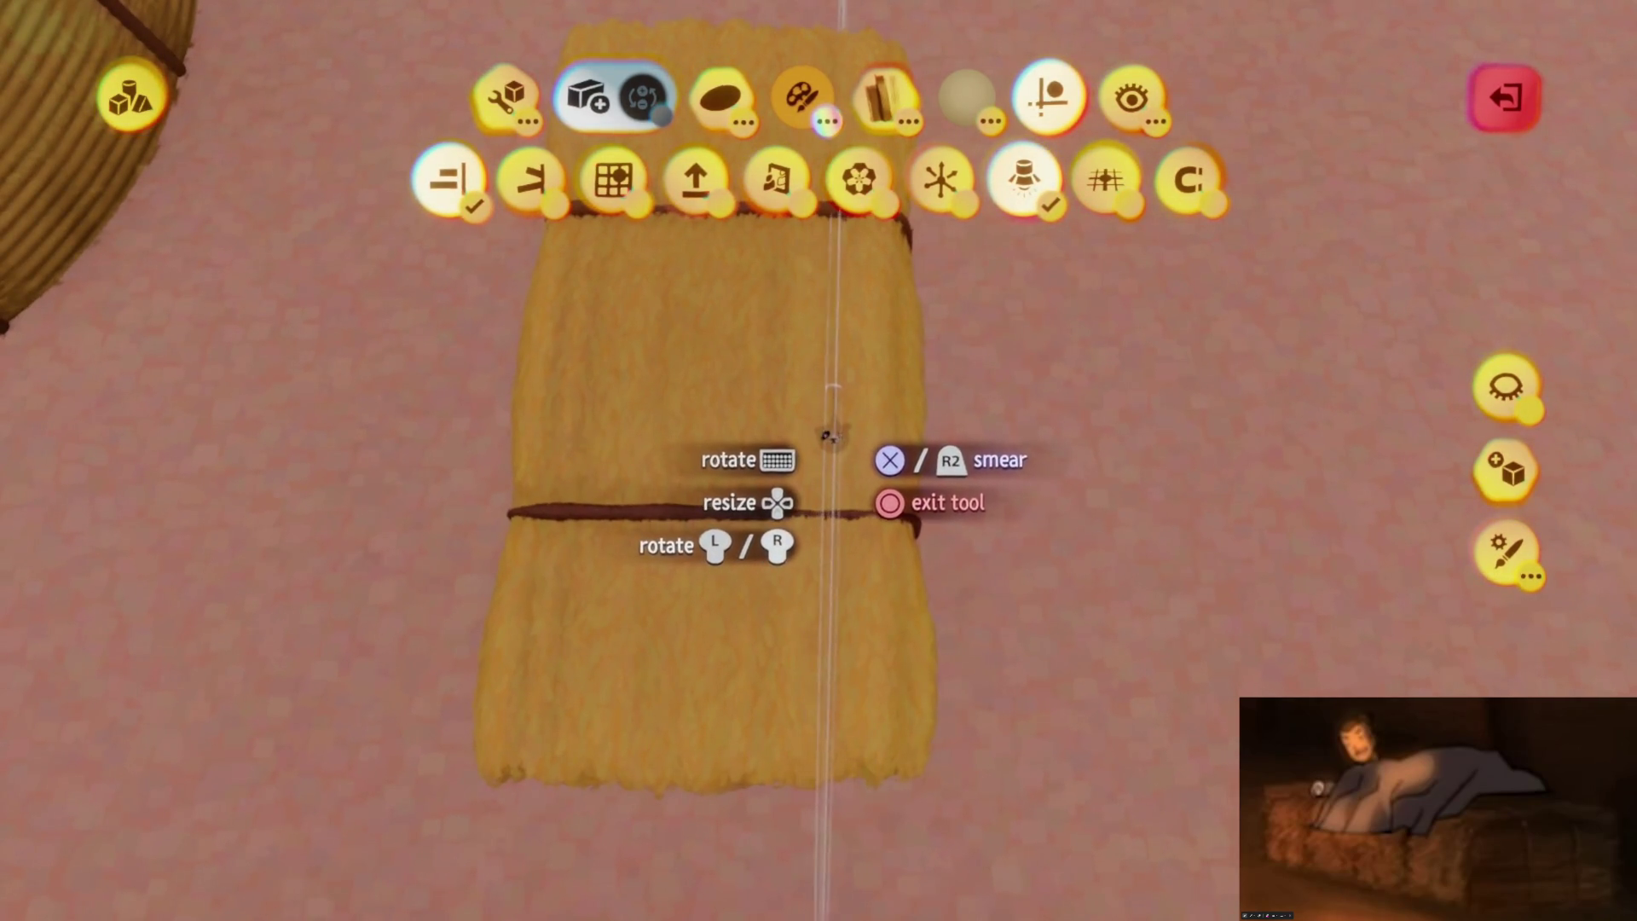
key("c")
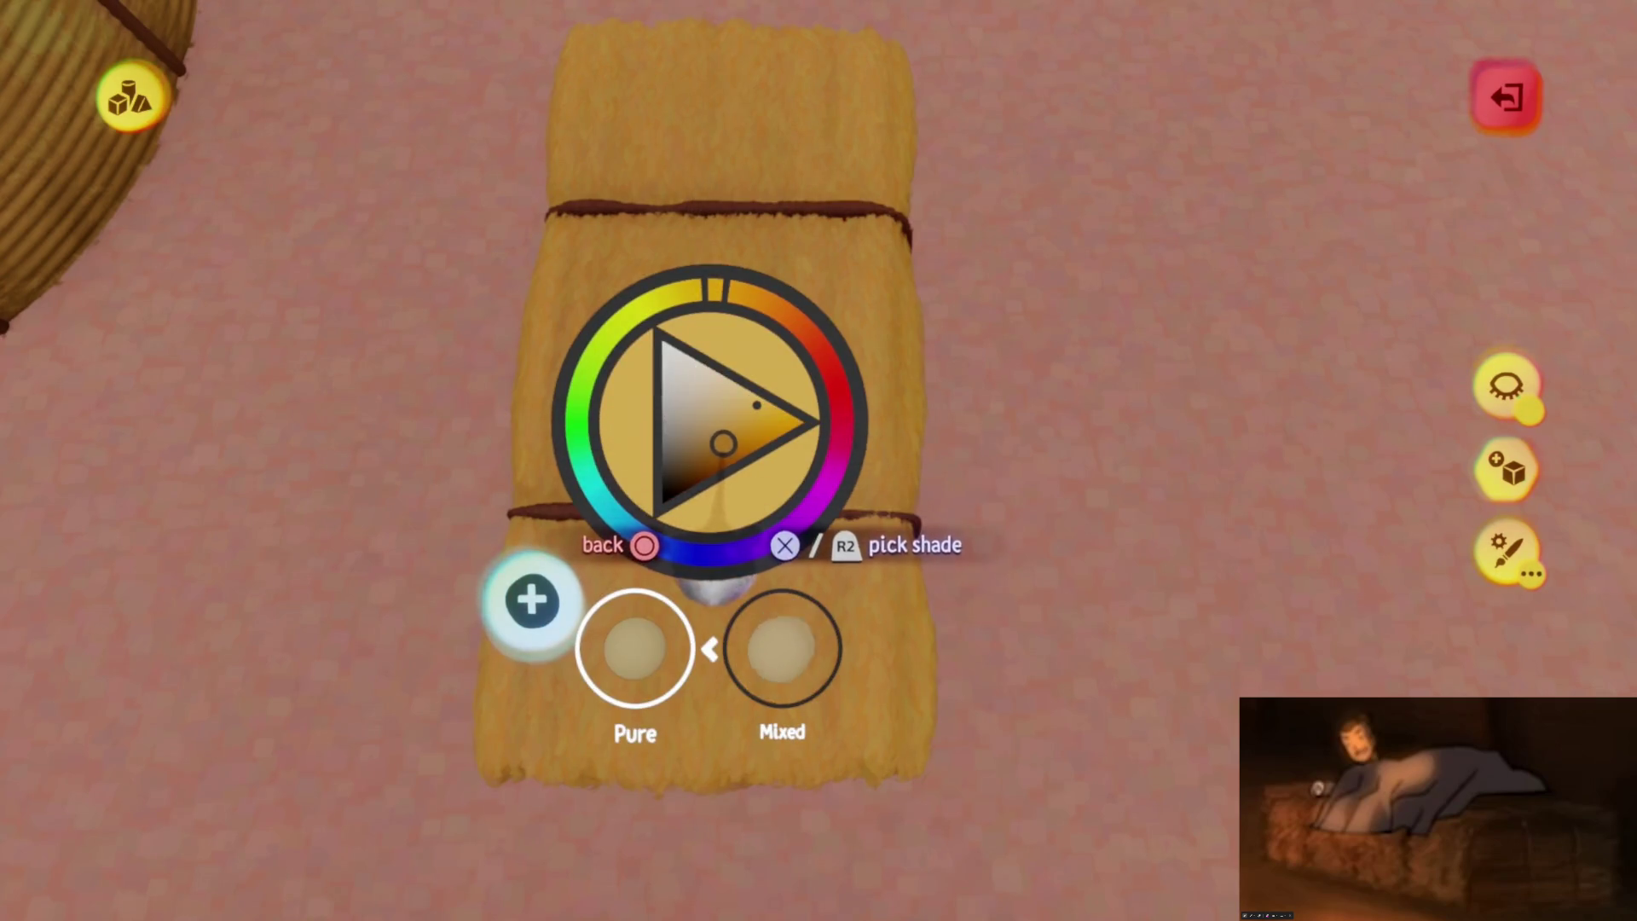
key("Escape")
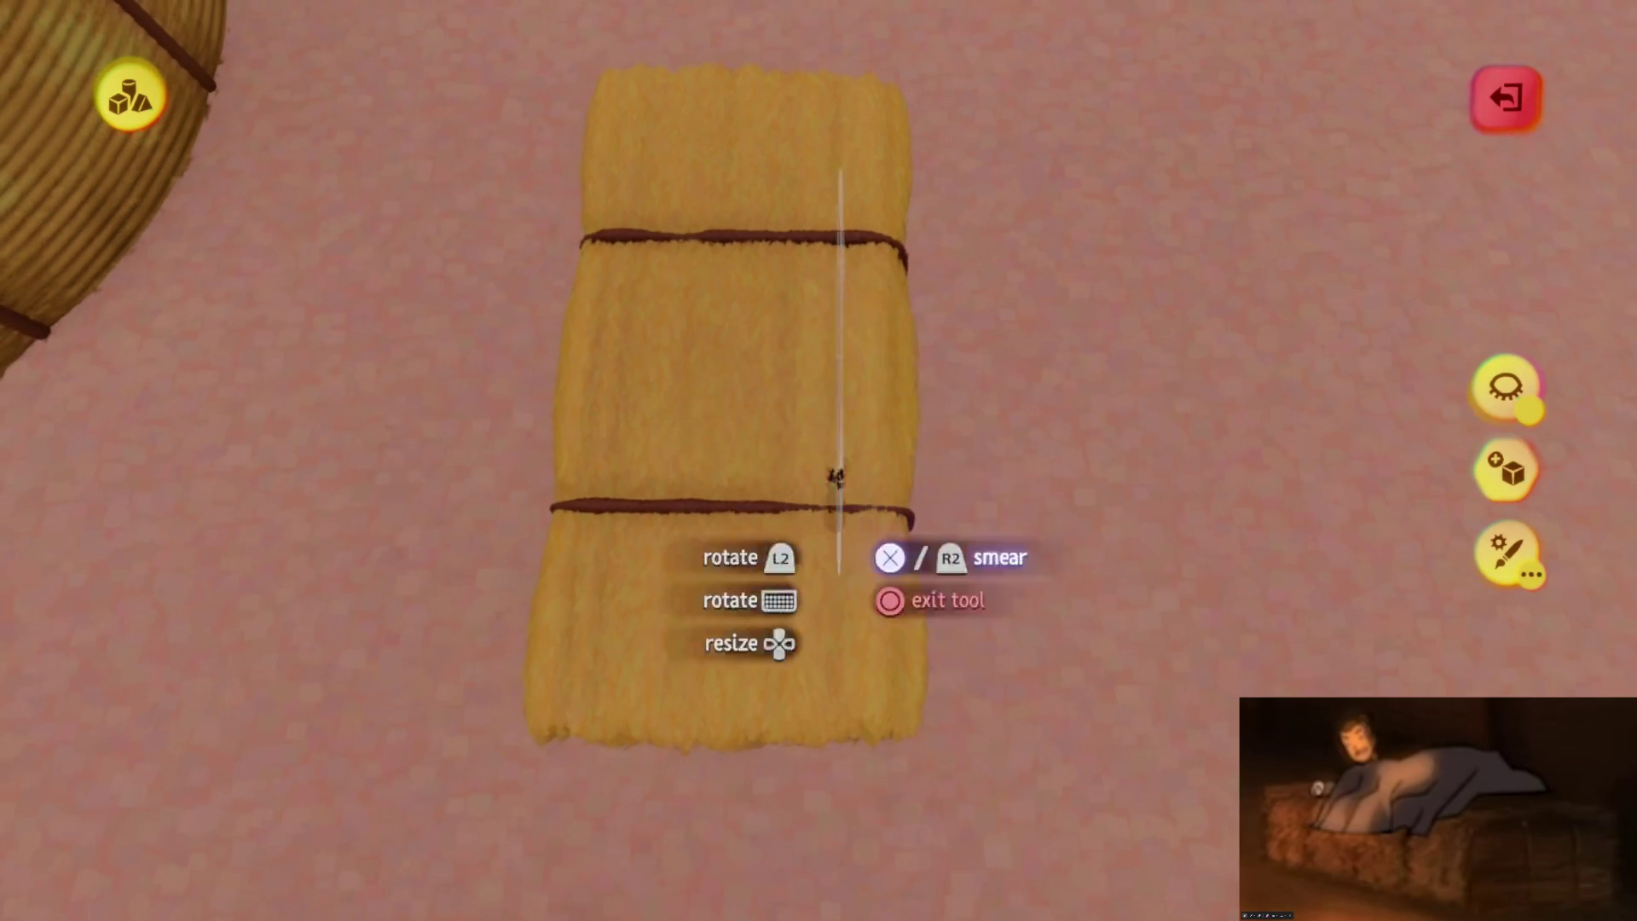
key("ctrl+z")
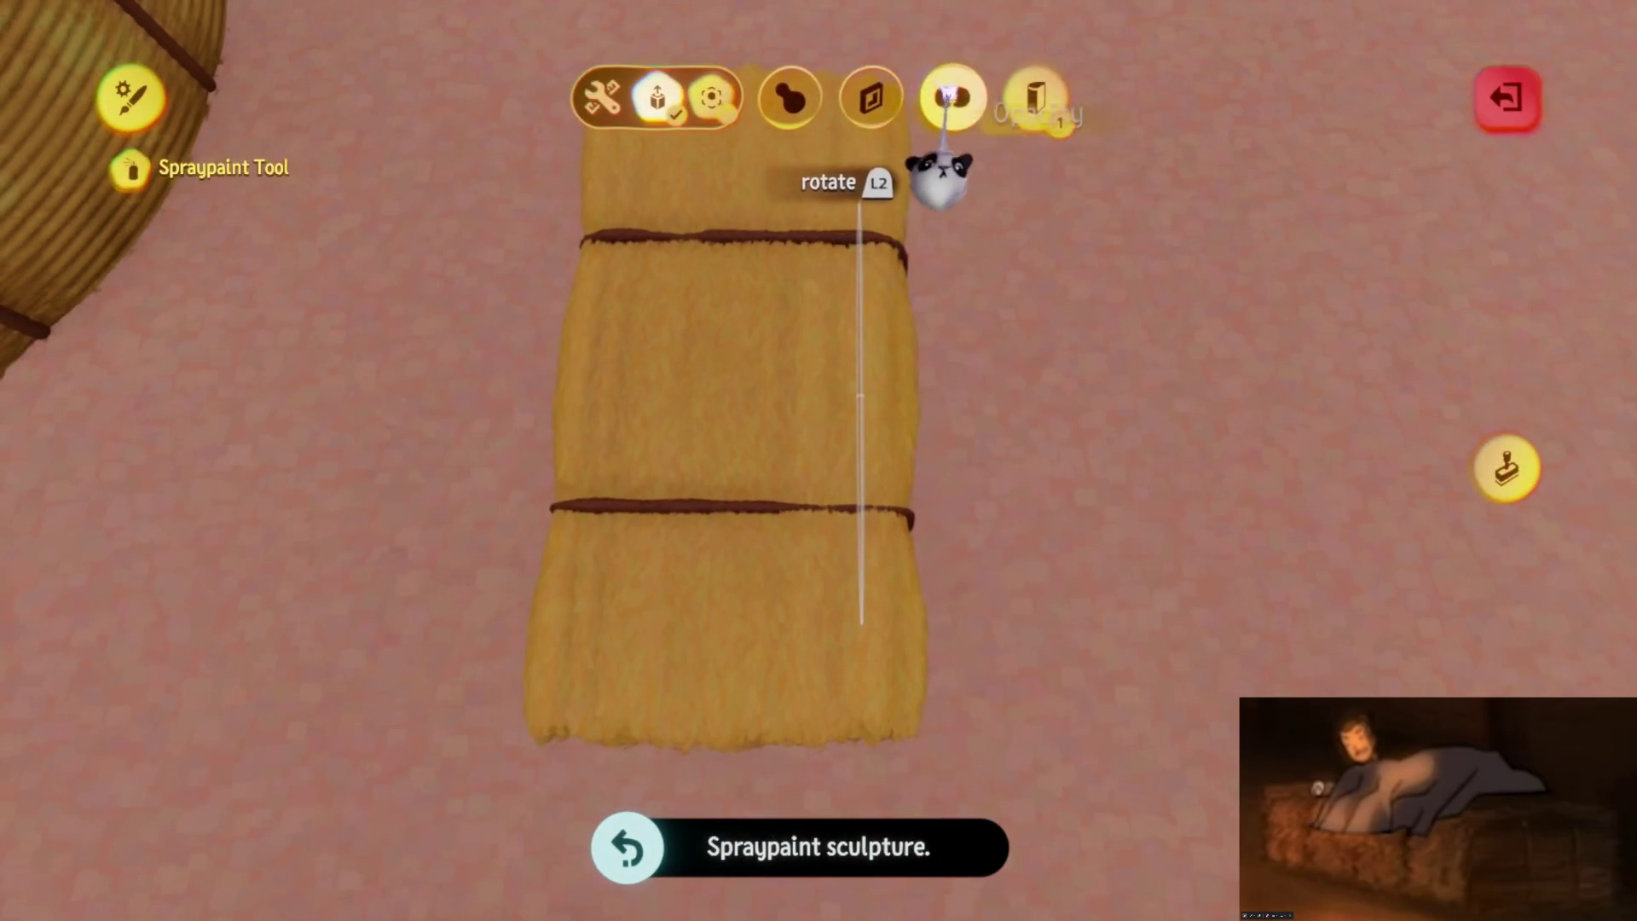
key("Escape")
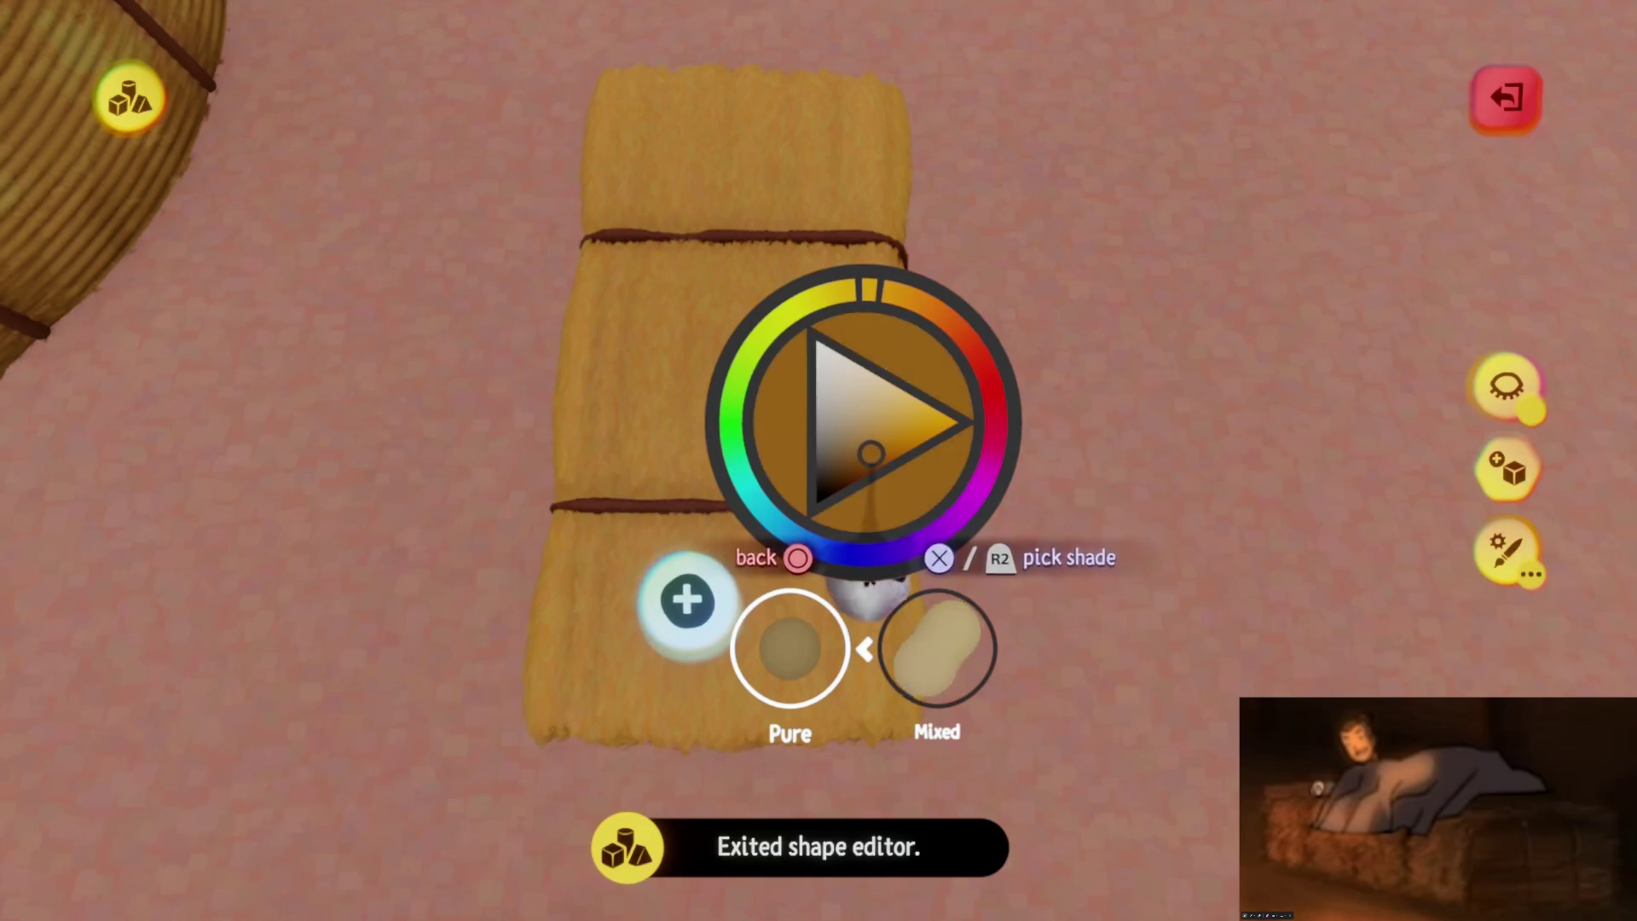
left_click(866, 587)
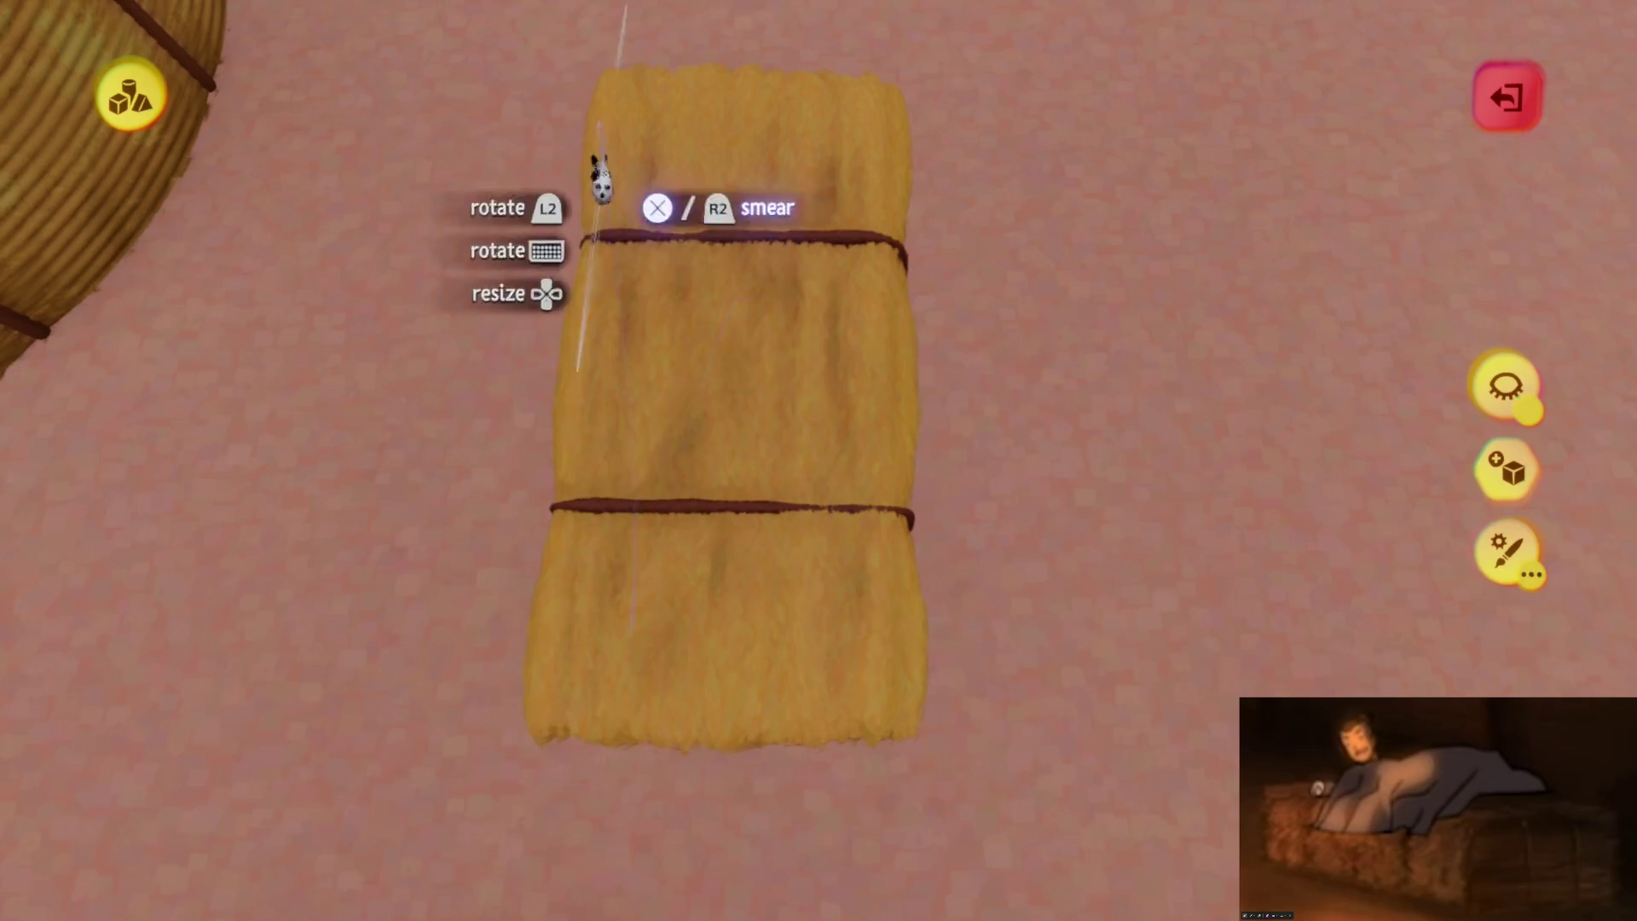
left_click_drag(658, 712, 585, 286)
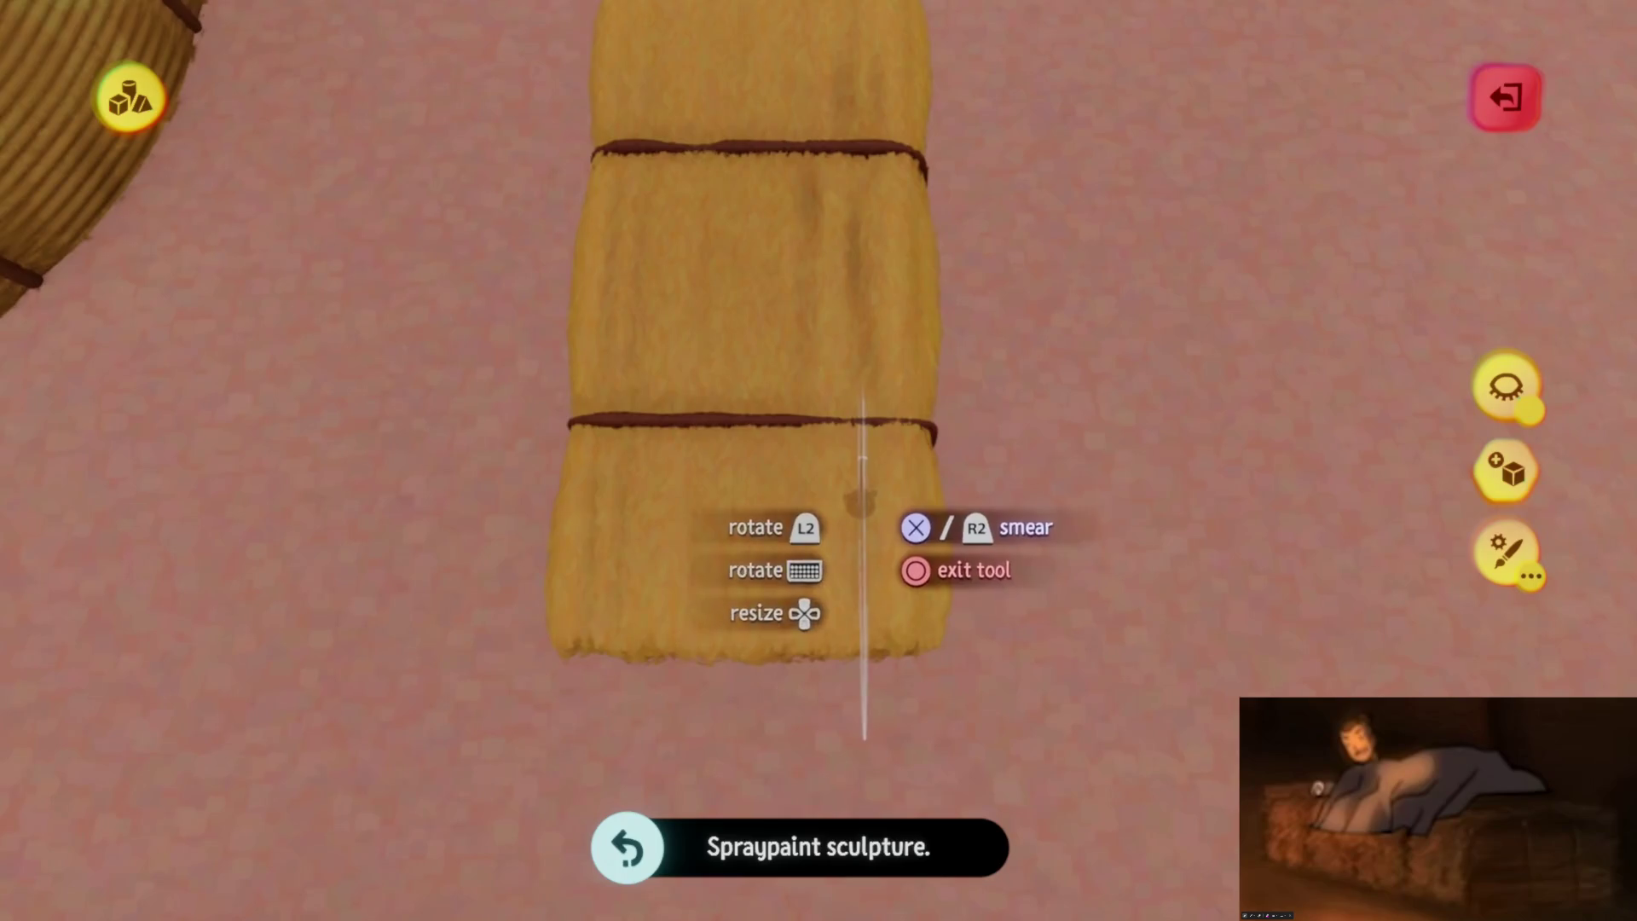
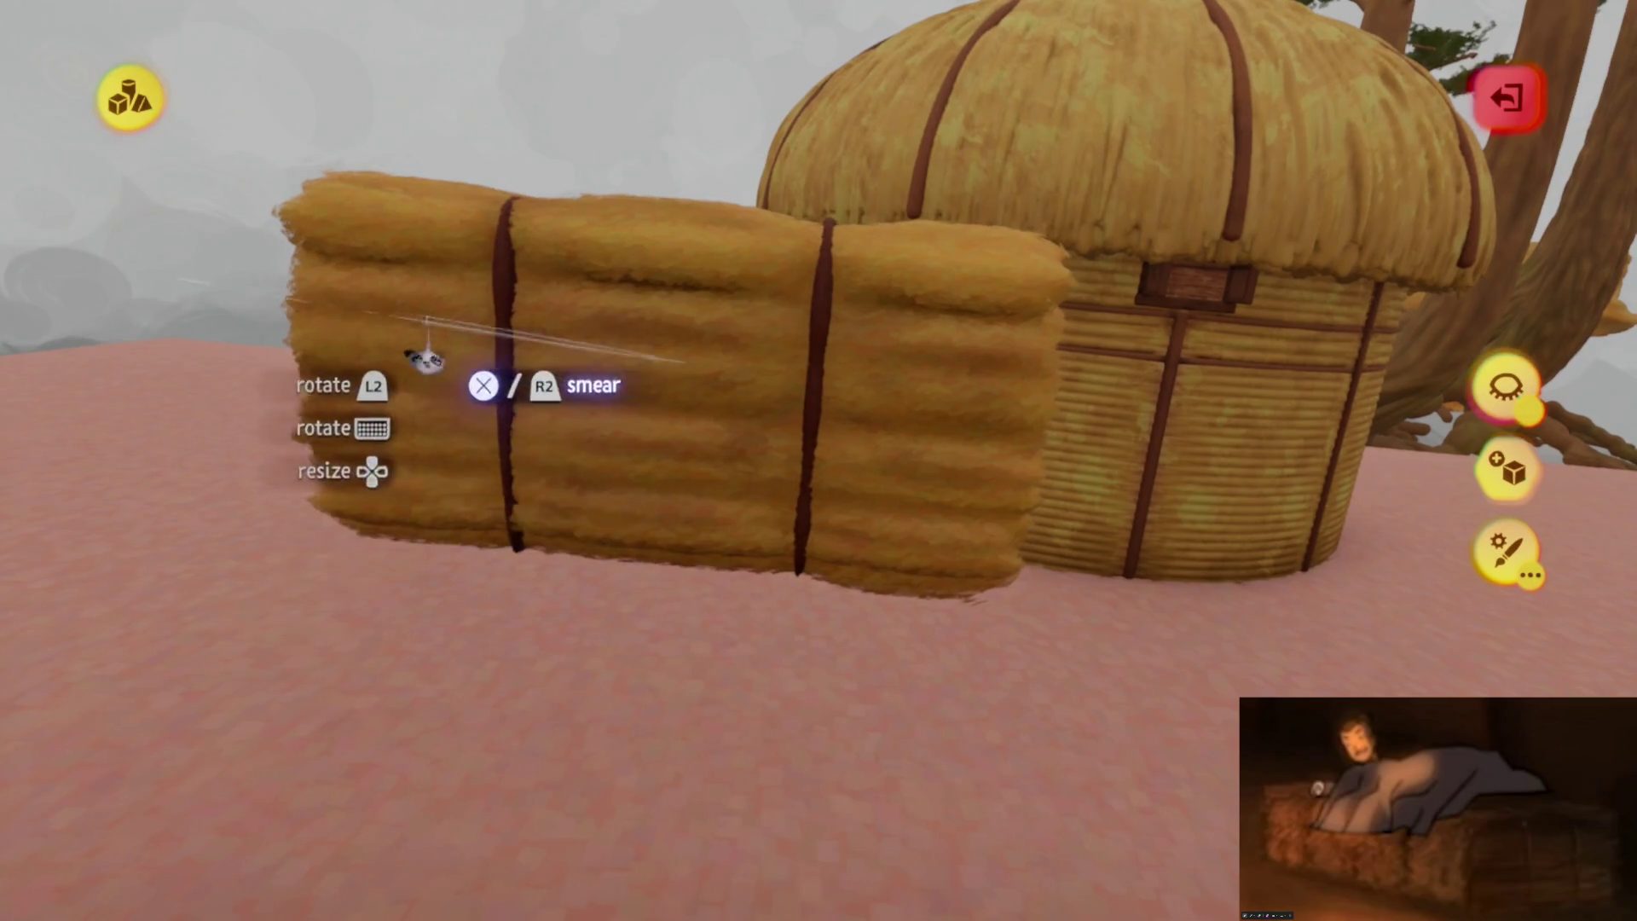
Leave sculpting, try raising the hay bale's detail level, then undo it
key("Escape")
left_click(1231, 179)
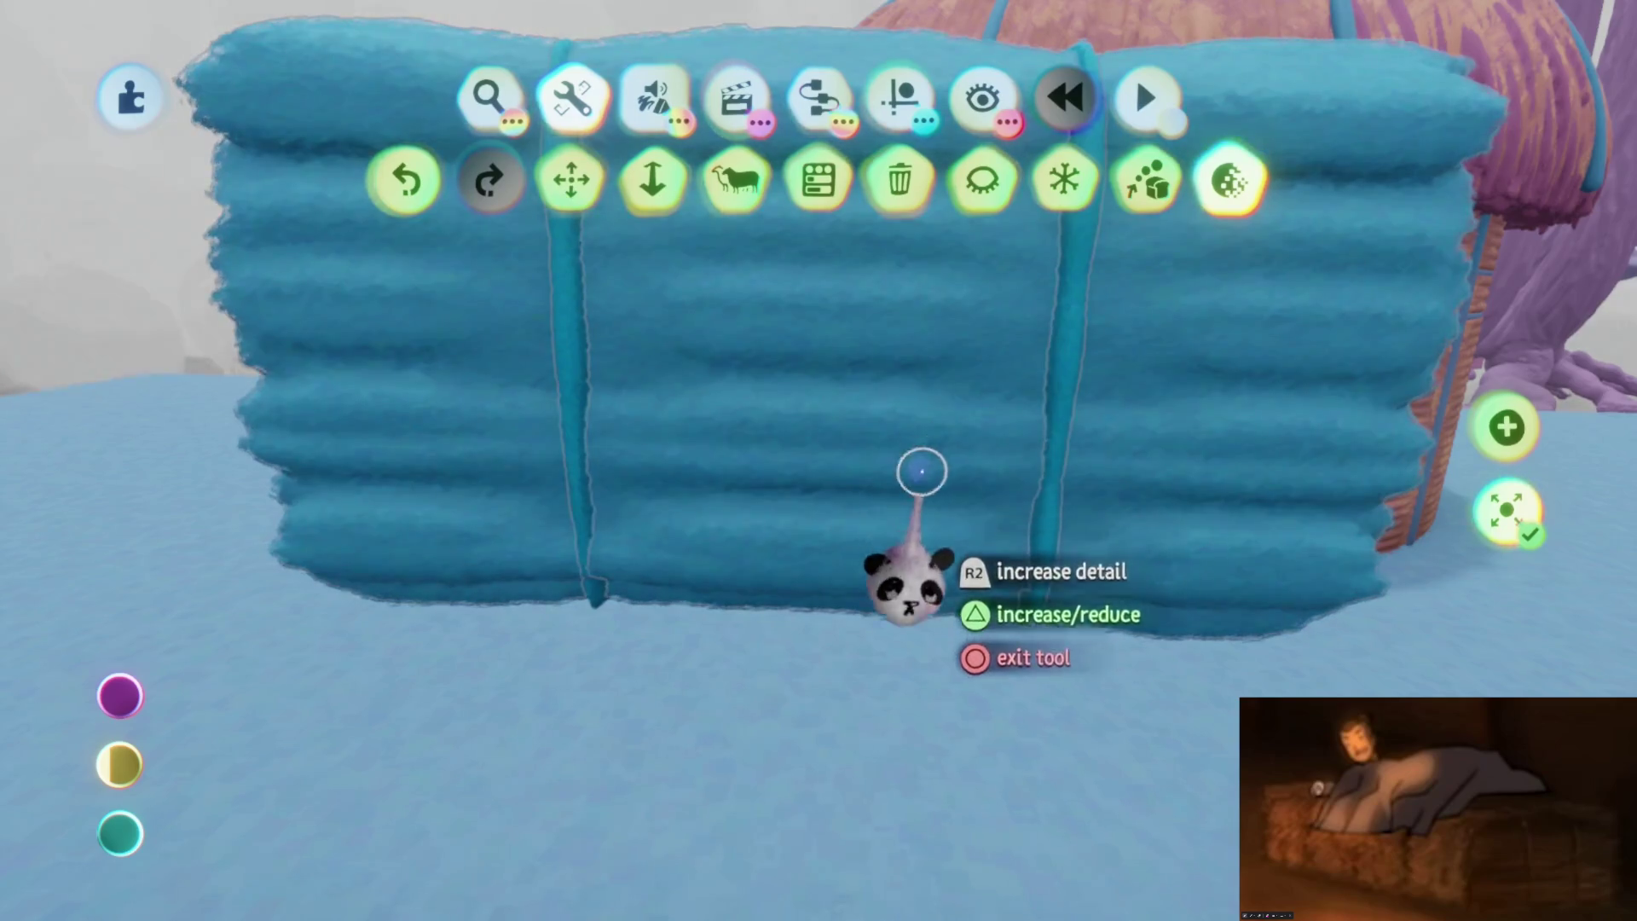
key("Escape")
key("ctrl+z")
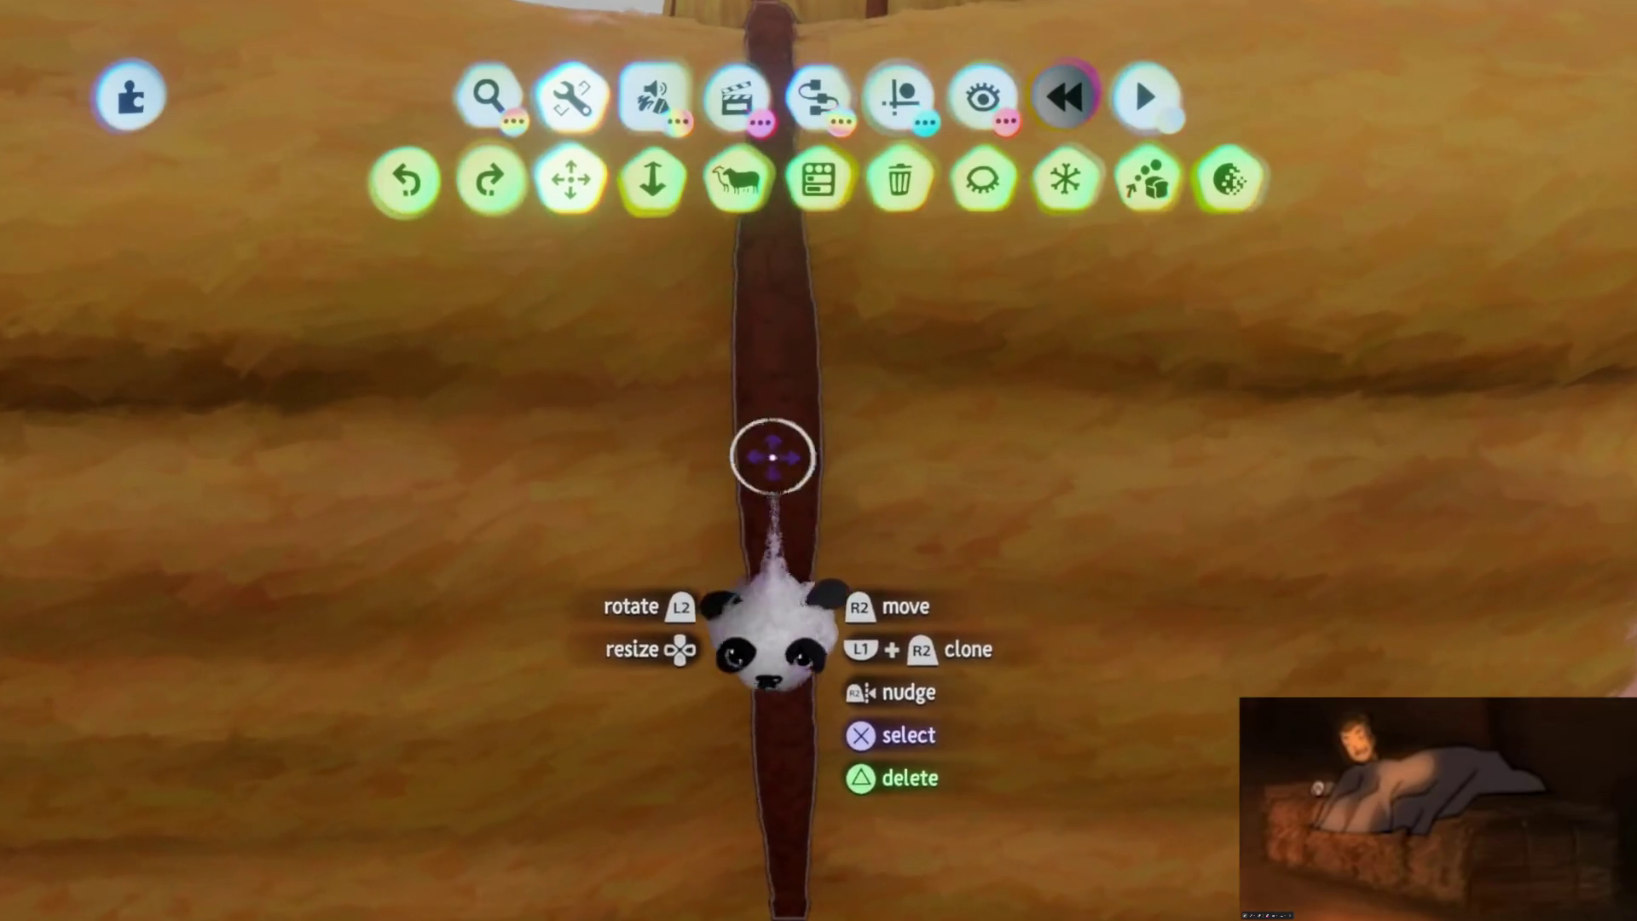
Try the Cubist, Impressionist and Expressive brush styles on the bale, settling on Baroque
double_click(776, 631)
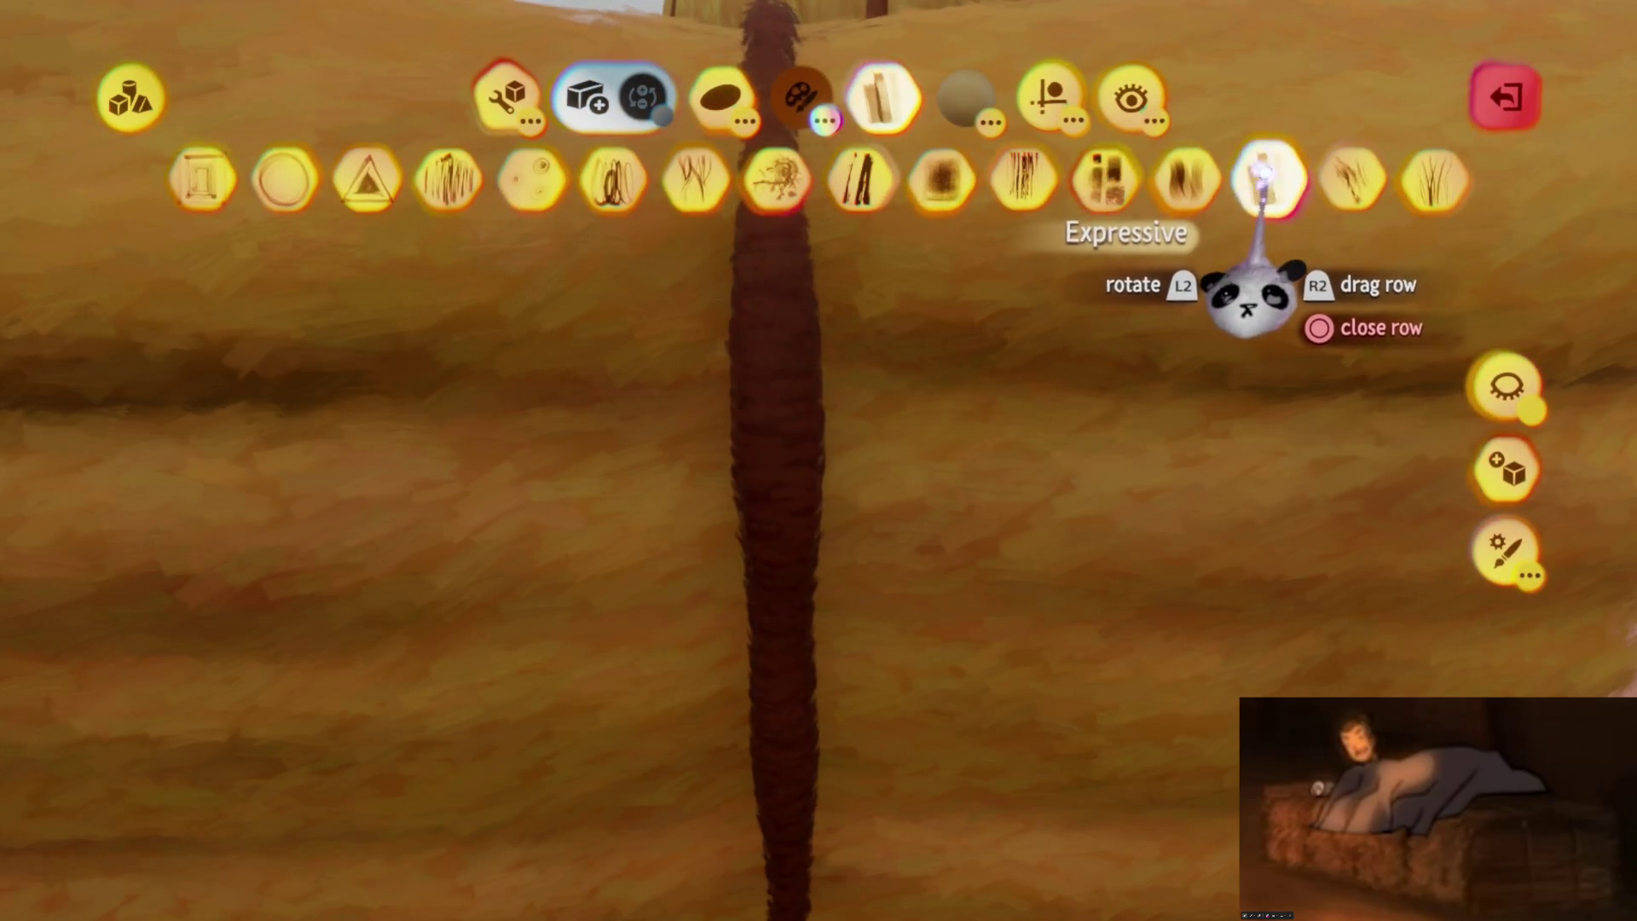
left_click(1102, 180)
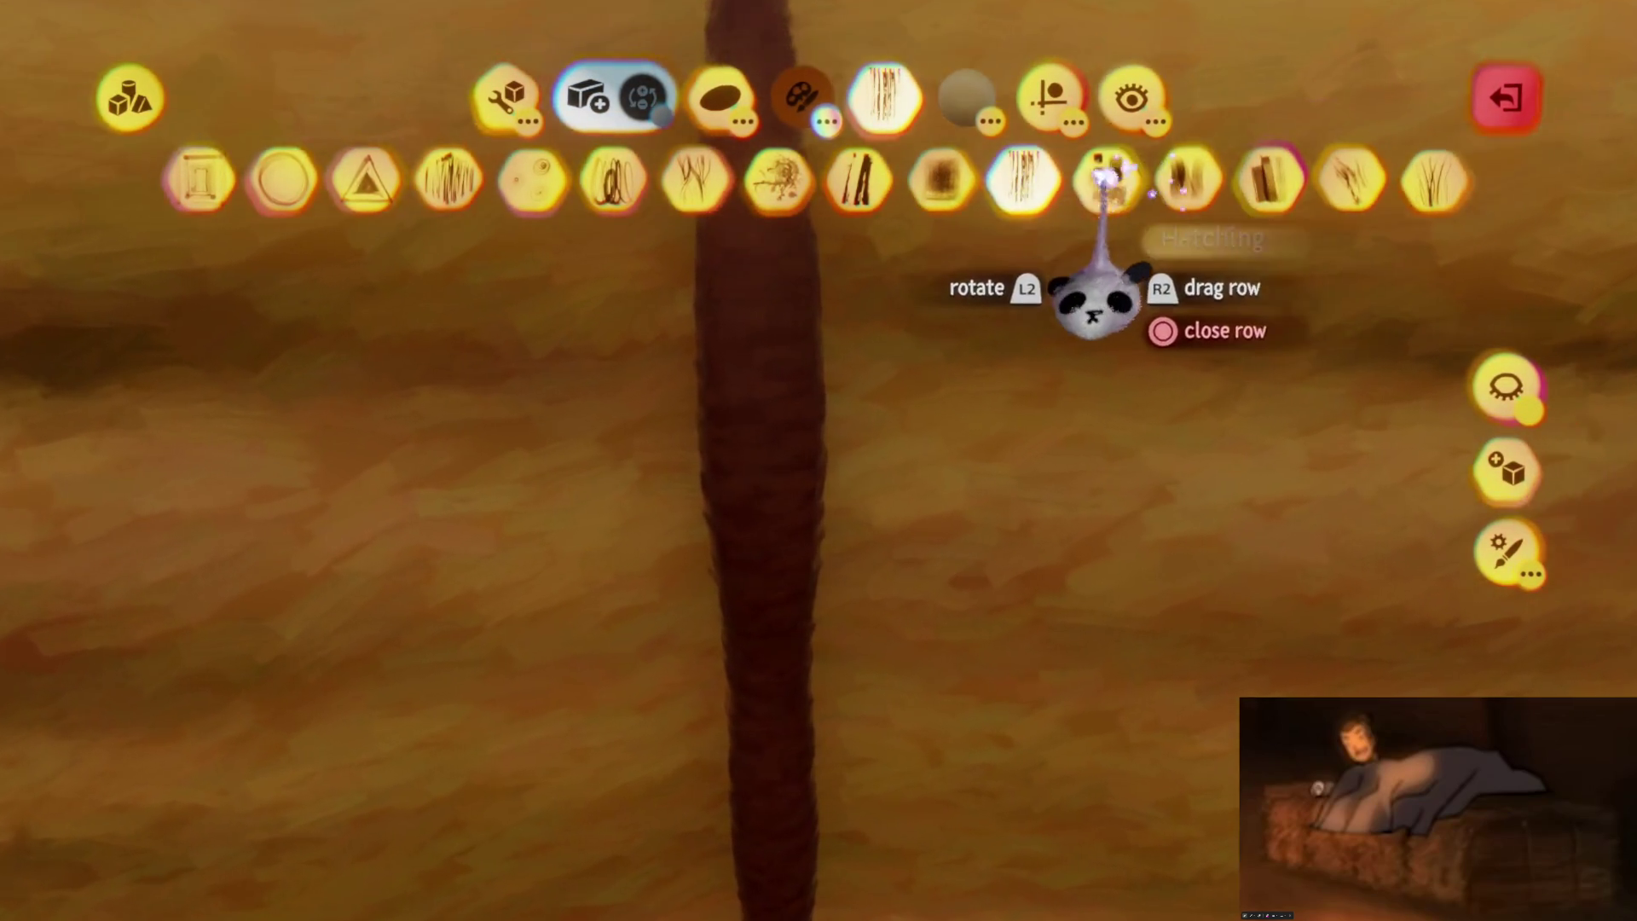
left_click(1189, 177)
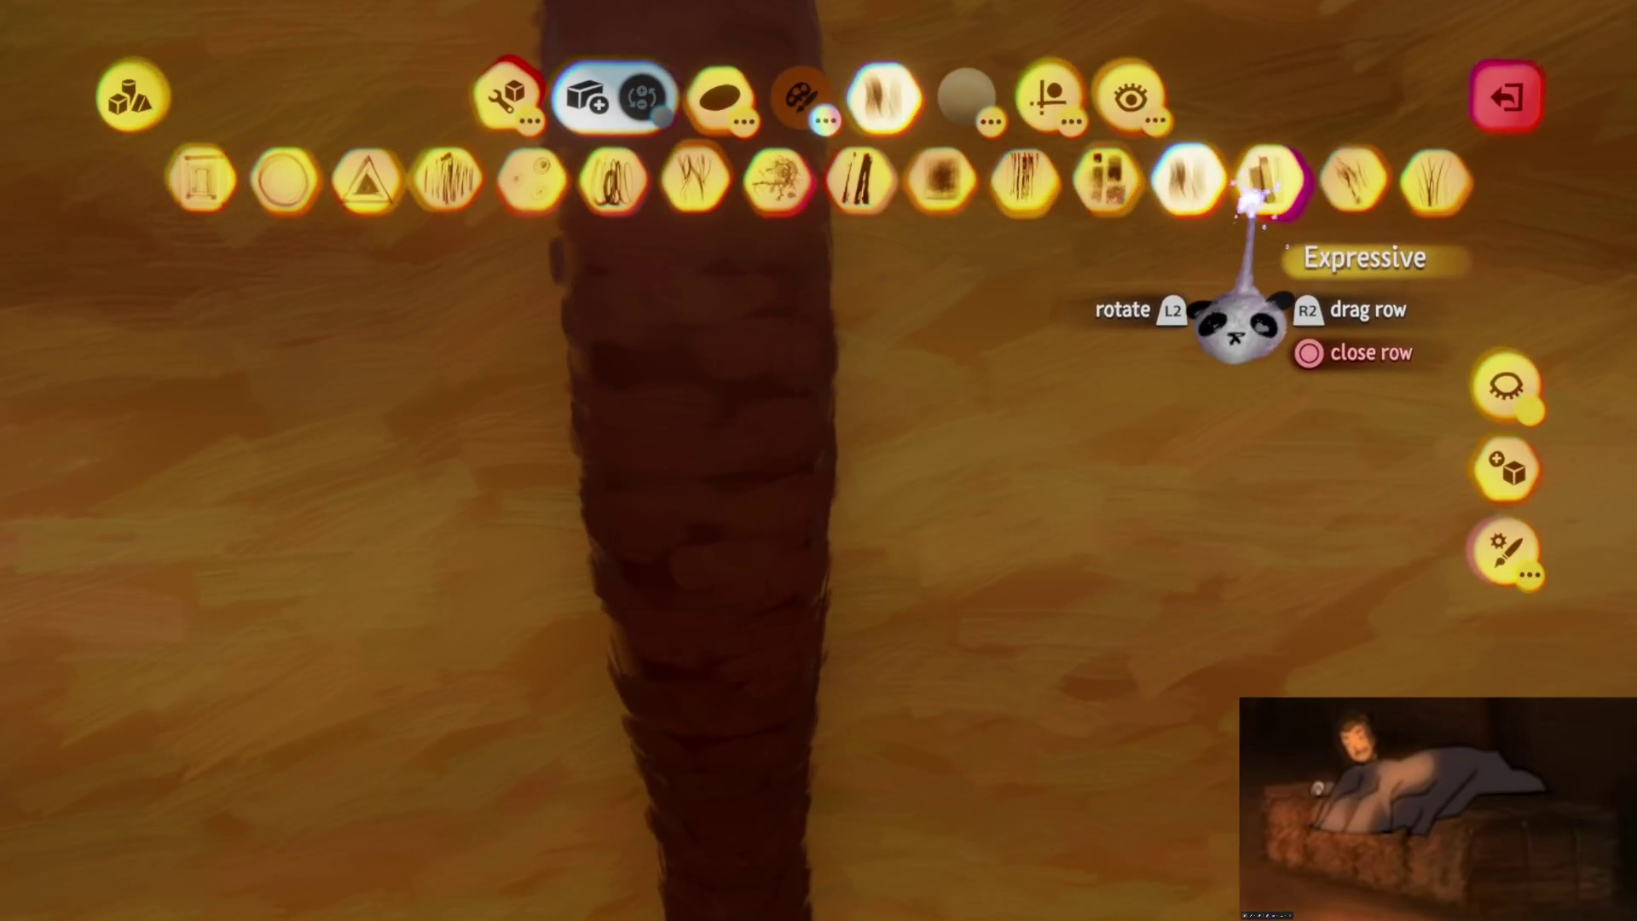
left_click(1275, 182)
left_click(1347, 177)
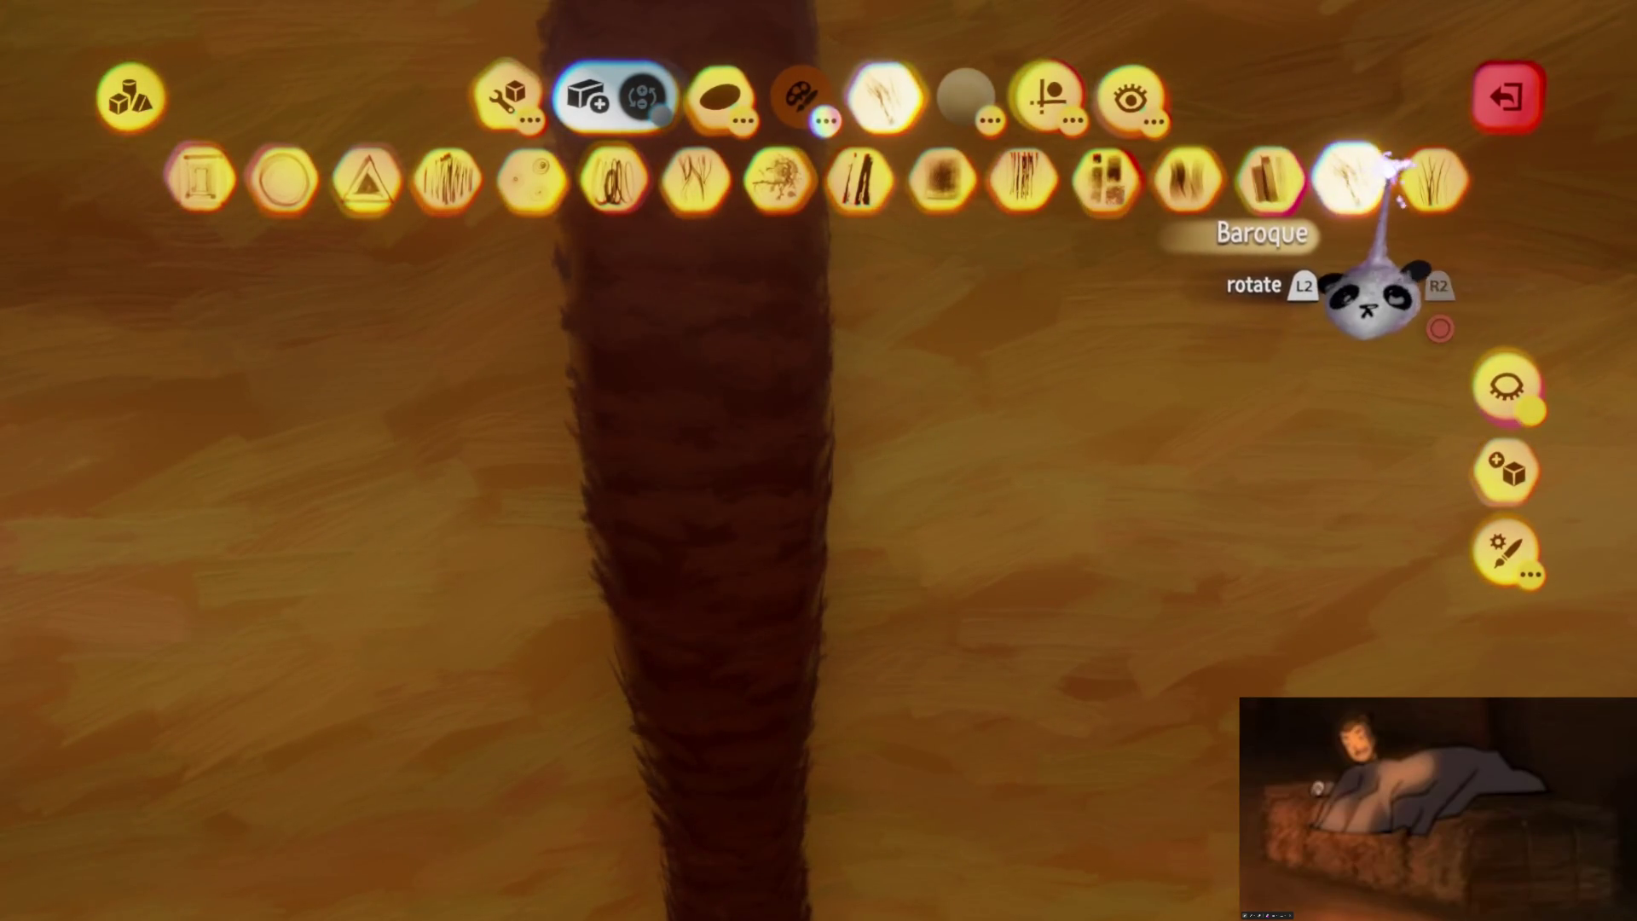
key("Escape")
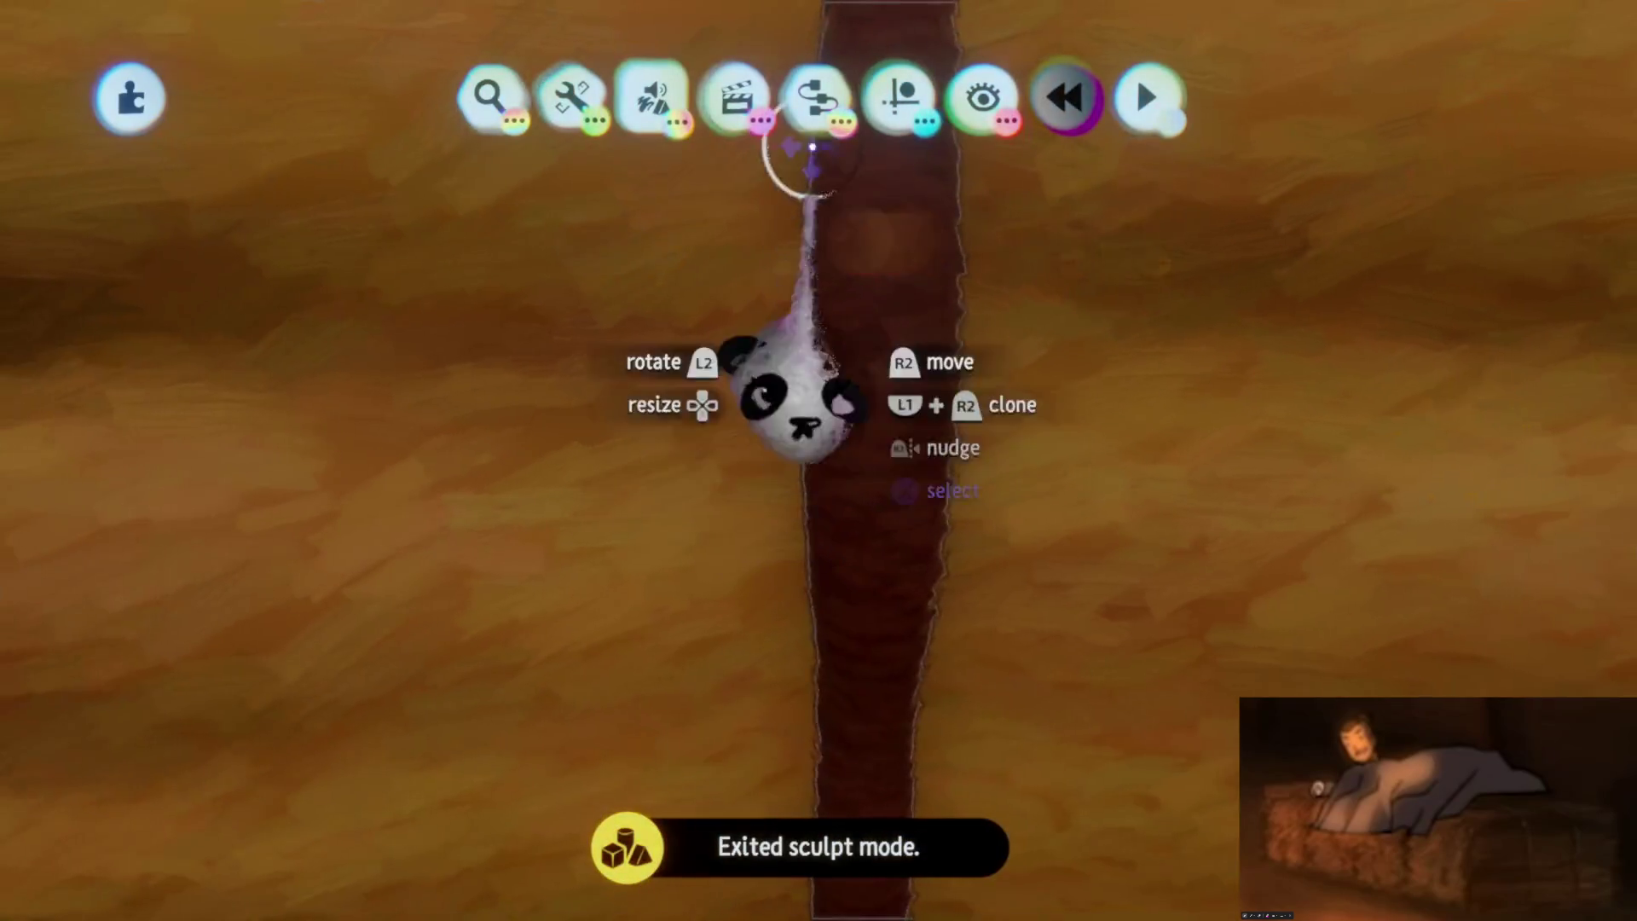
In Style Mode, give the bale's strokes the wavy effect and the hairy brush style
left_click(641, 102)
left_click(734, 175)
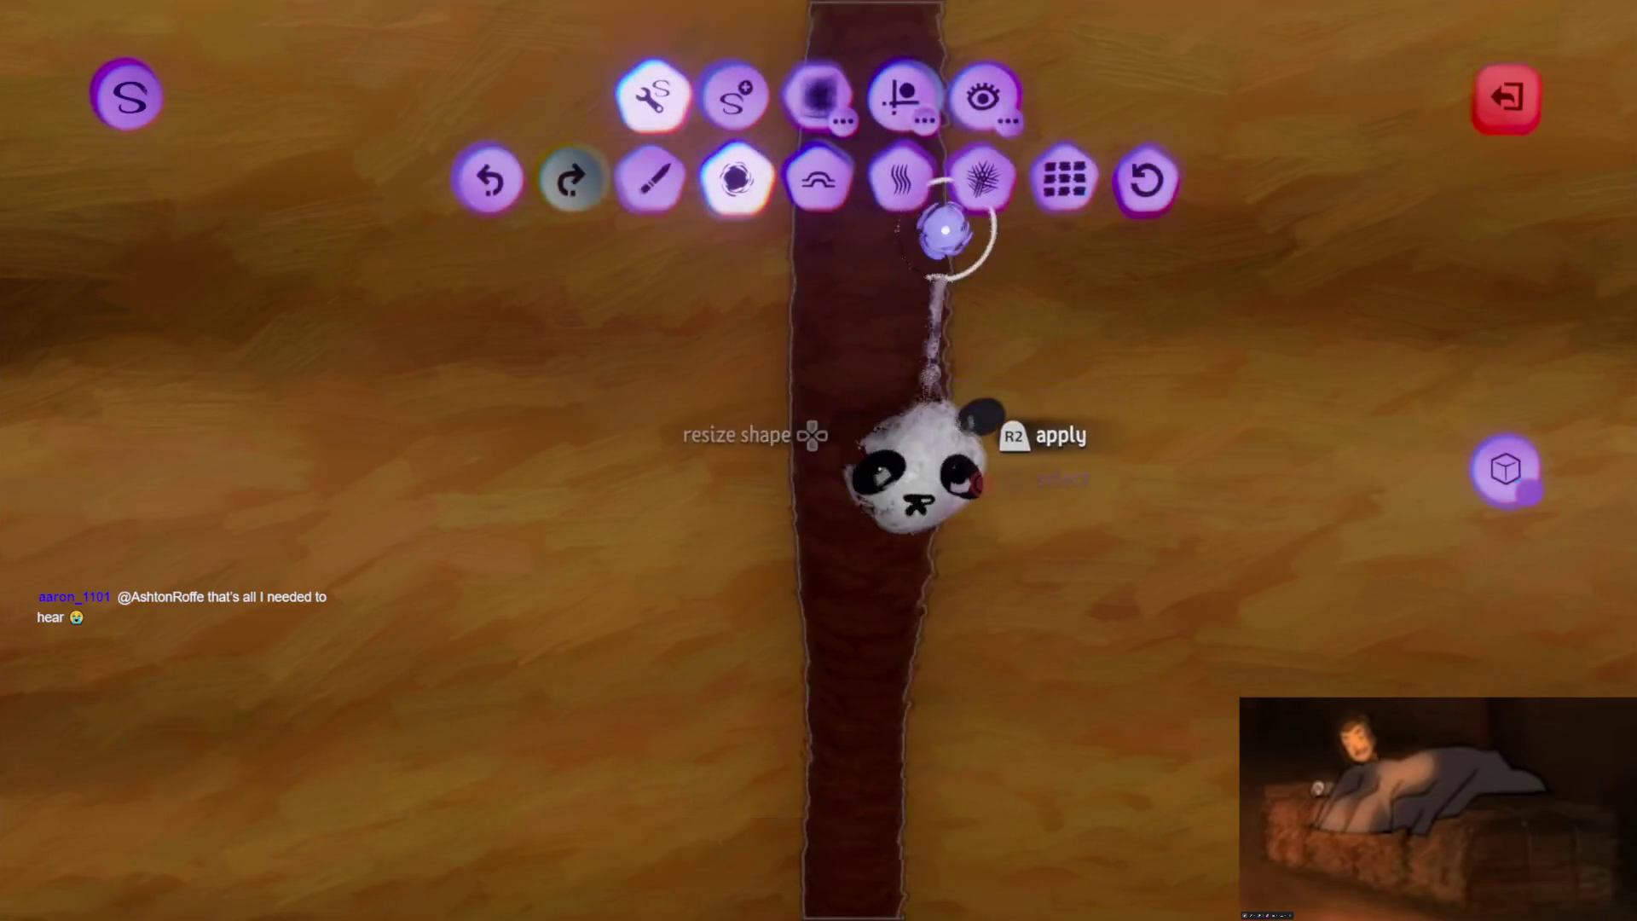
left_click(920, 170)
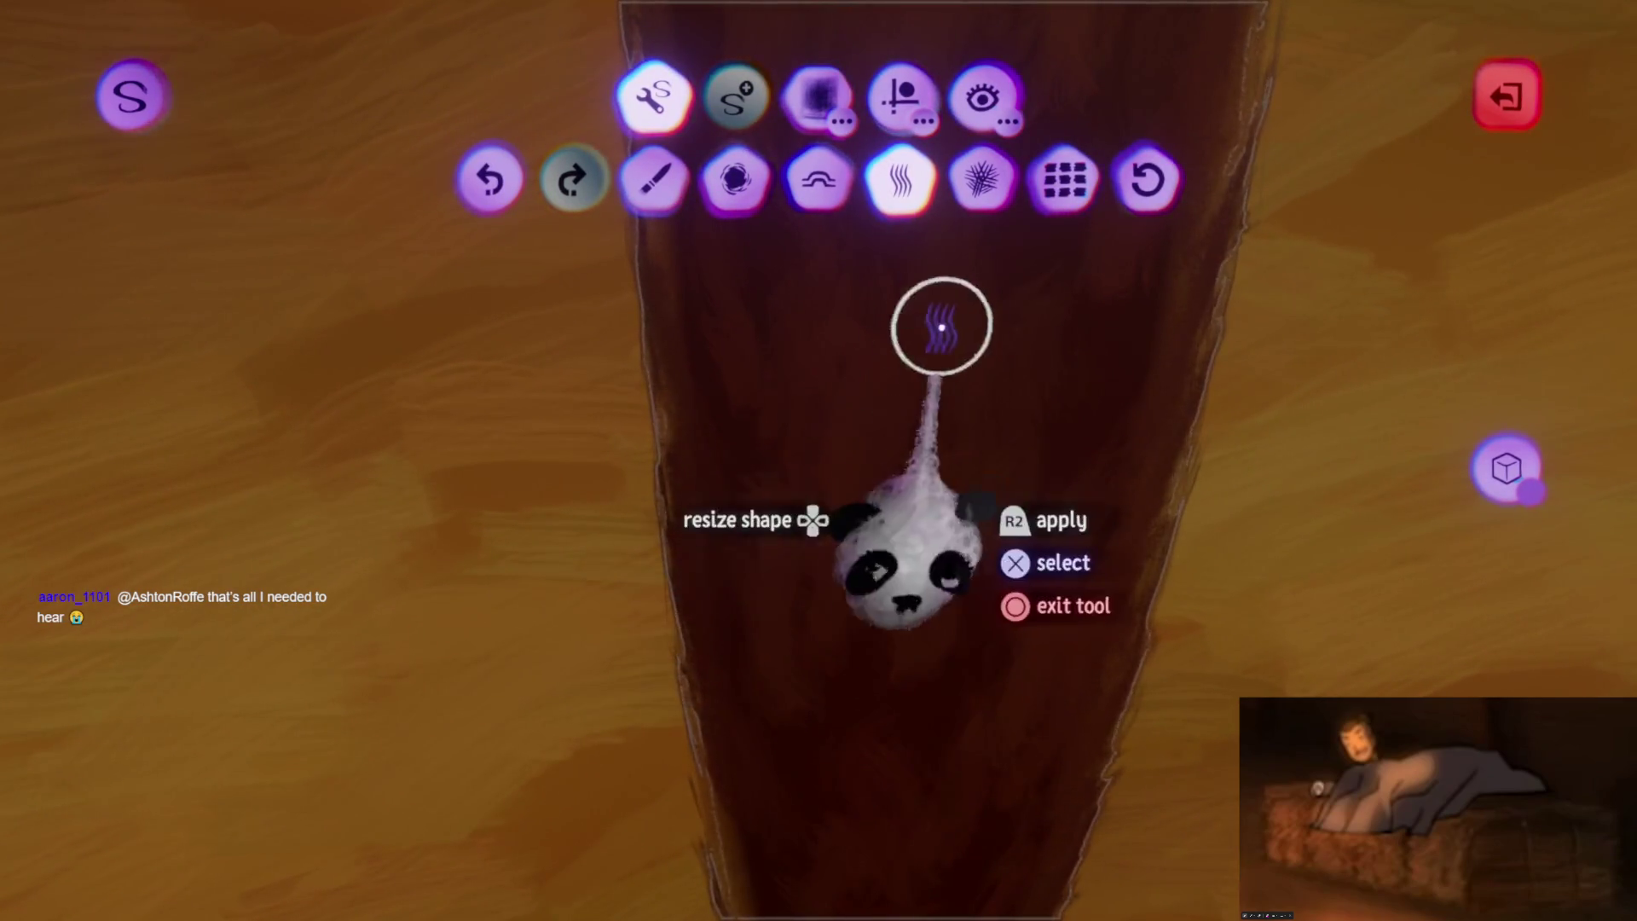
left_click(814, 110)
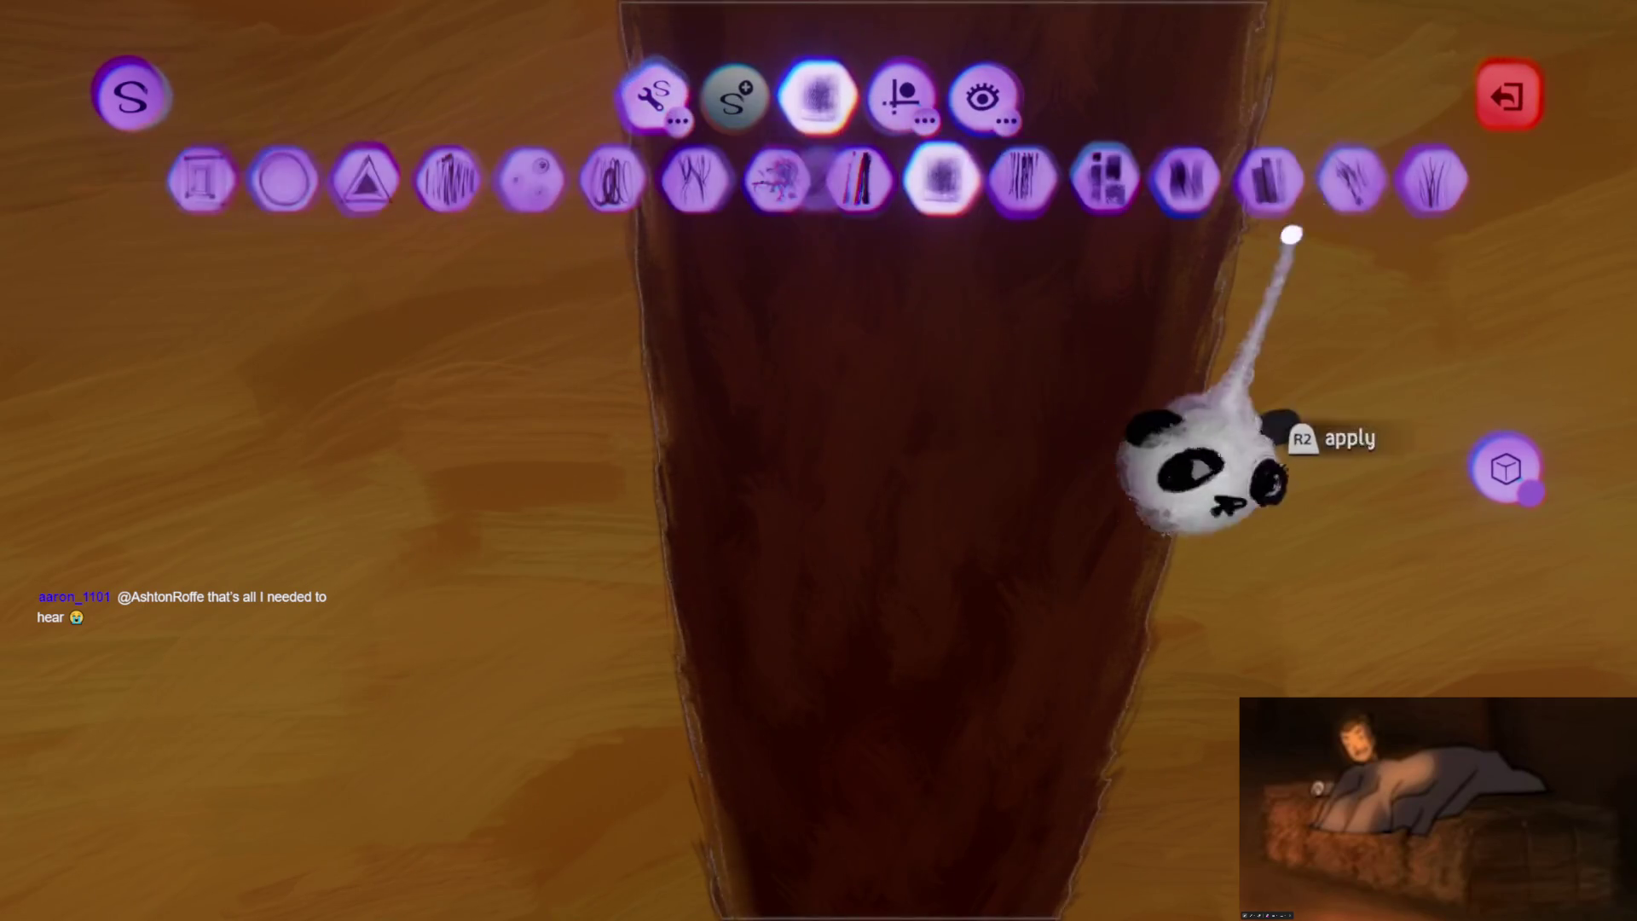
left_click(1435, 179)
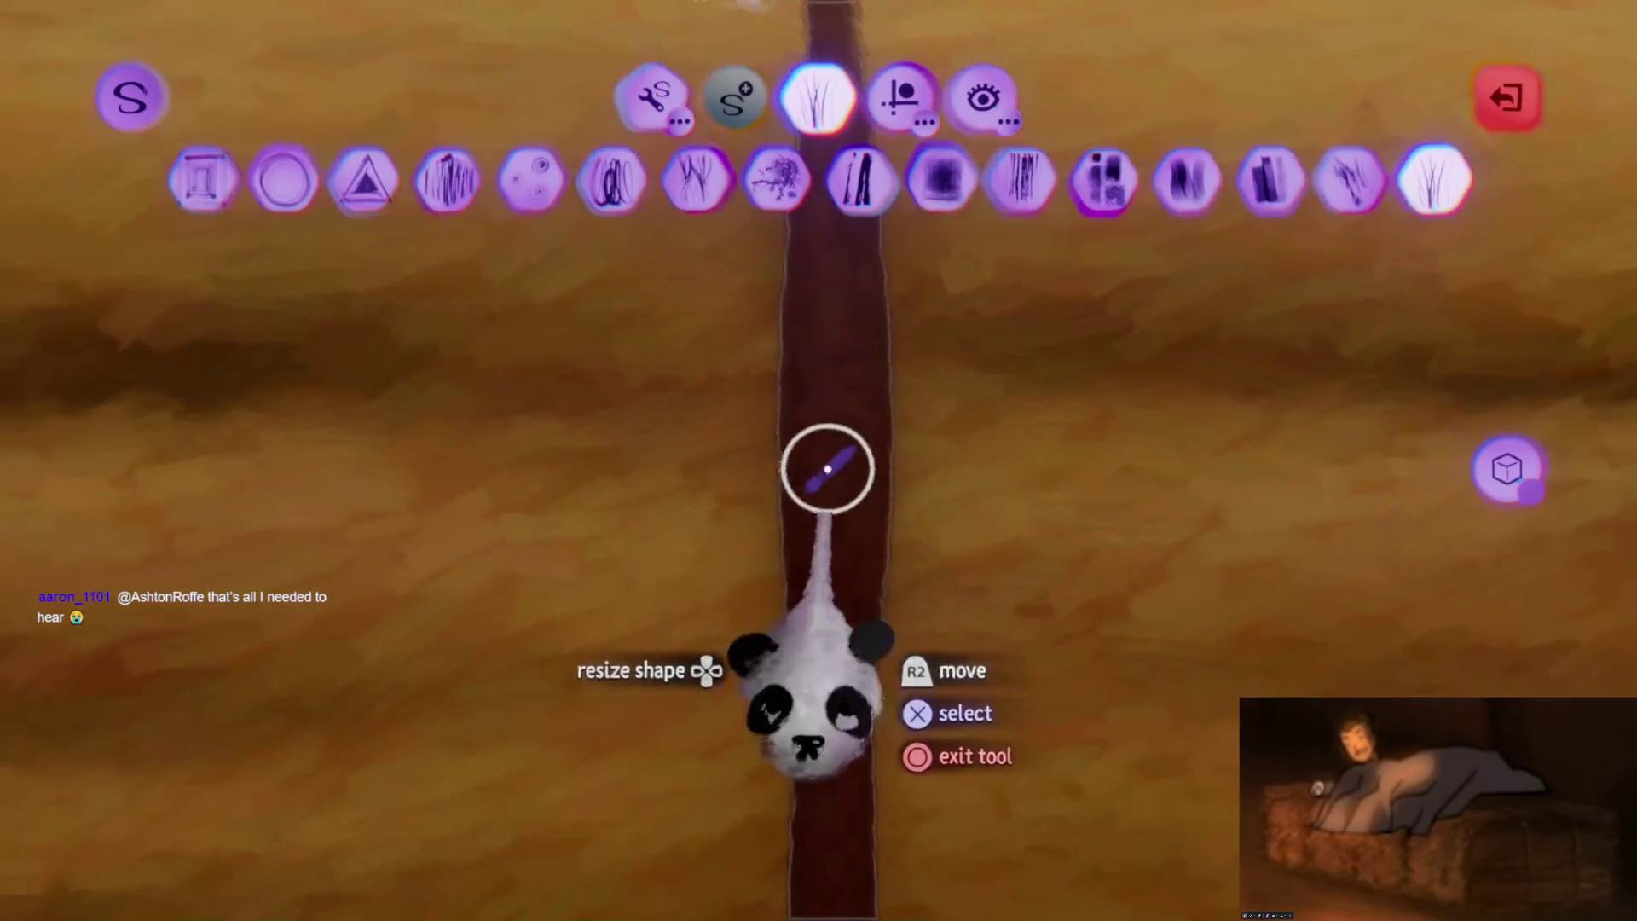
key("Escape")
Raise the second Fleck Properties slider near maximum on the hay bale
left_click(828, 418)
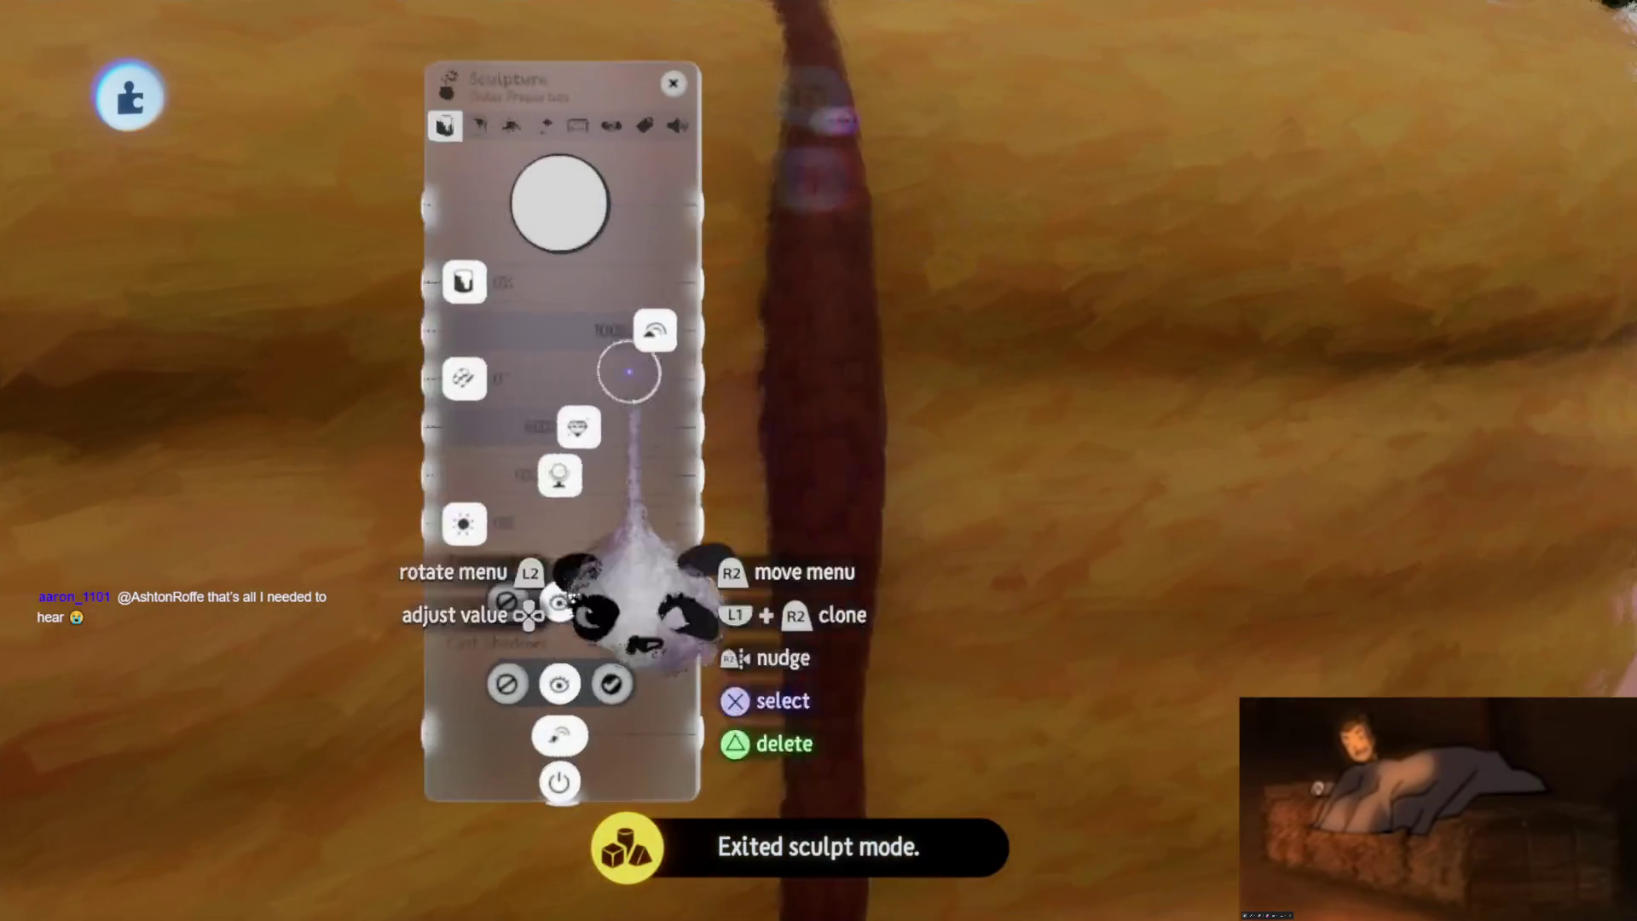
mouse_move(483, 223)
left_mouse_down()
mouse_move(657, 223)
mouse_move(633, 223)
left_mouse_up()
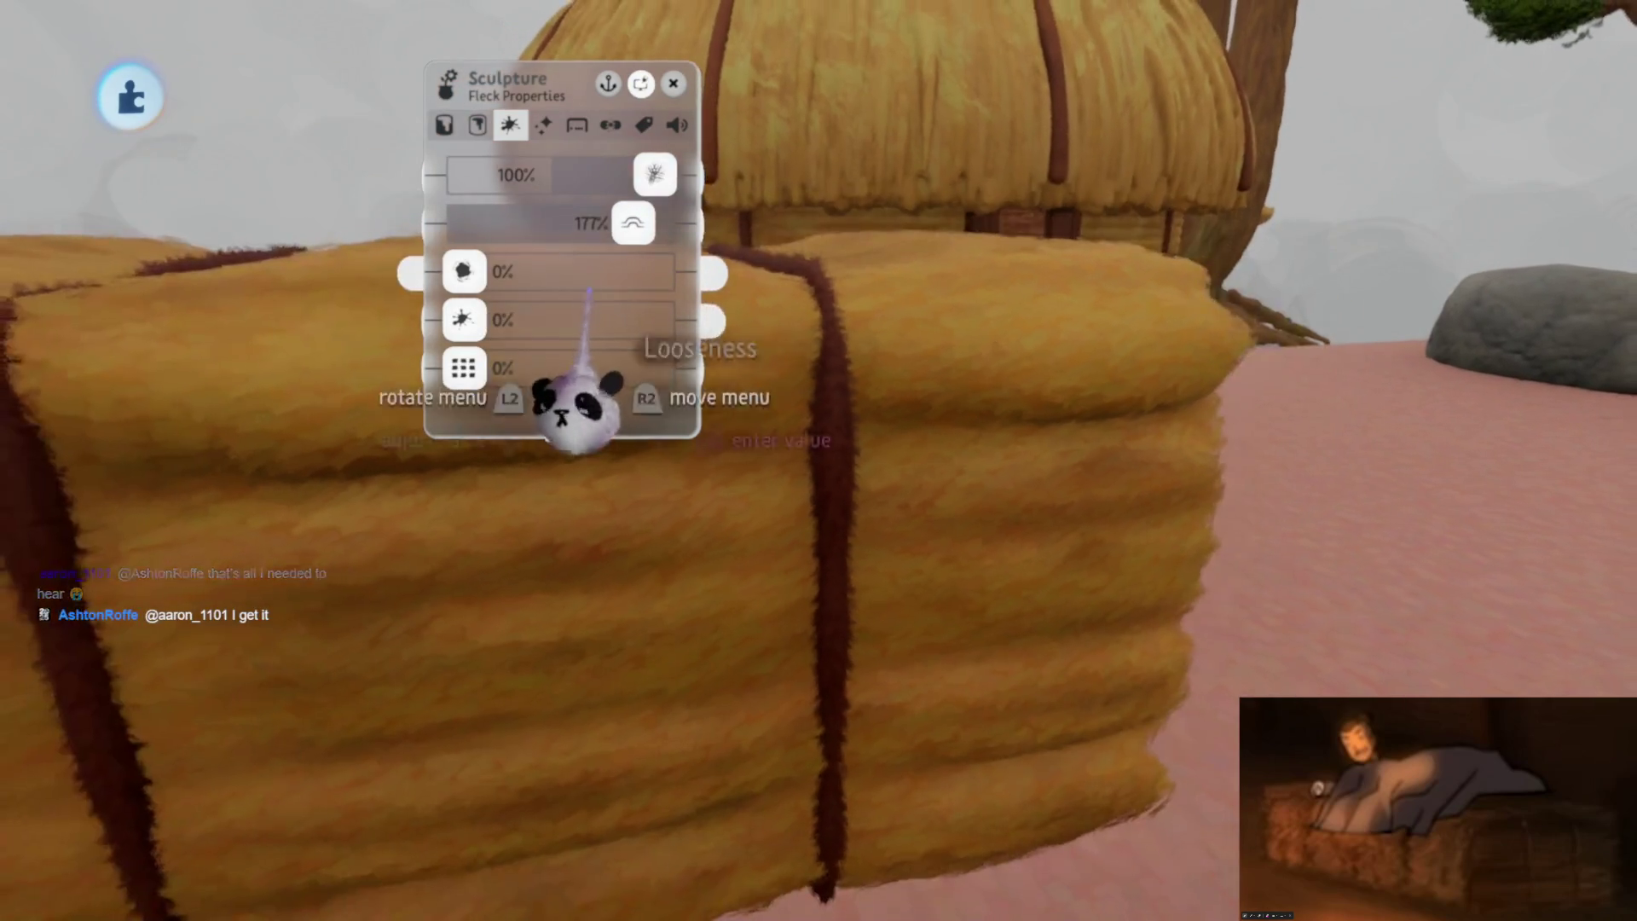
key("Escape")
mouse_move(712, 201)
middle_mouse_down()
mouse_move(821, 464)
mouse_move(816, 500)
mouse_move(801, 494)
mouse_move(824, 498)
mouse_move(810, 486)
mouse_move(828, 546)
mouse_move(800, 223)
mouse_move(779, 757)
mouse_move(833, 588)
mouse_move(847, 443)
mouse_move(833, 489)
mouse_move(820, 421)
middle_mouse_up()
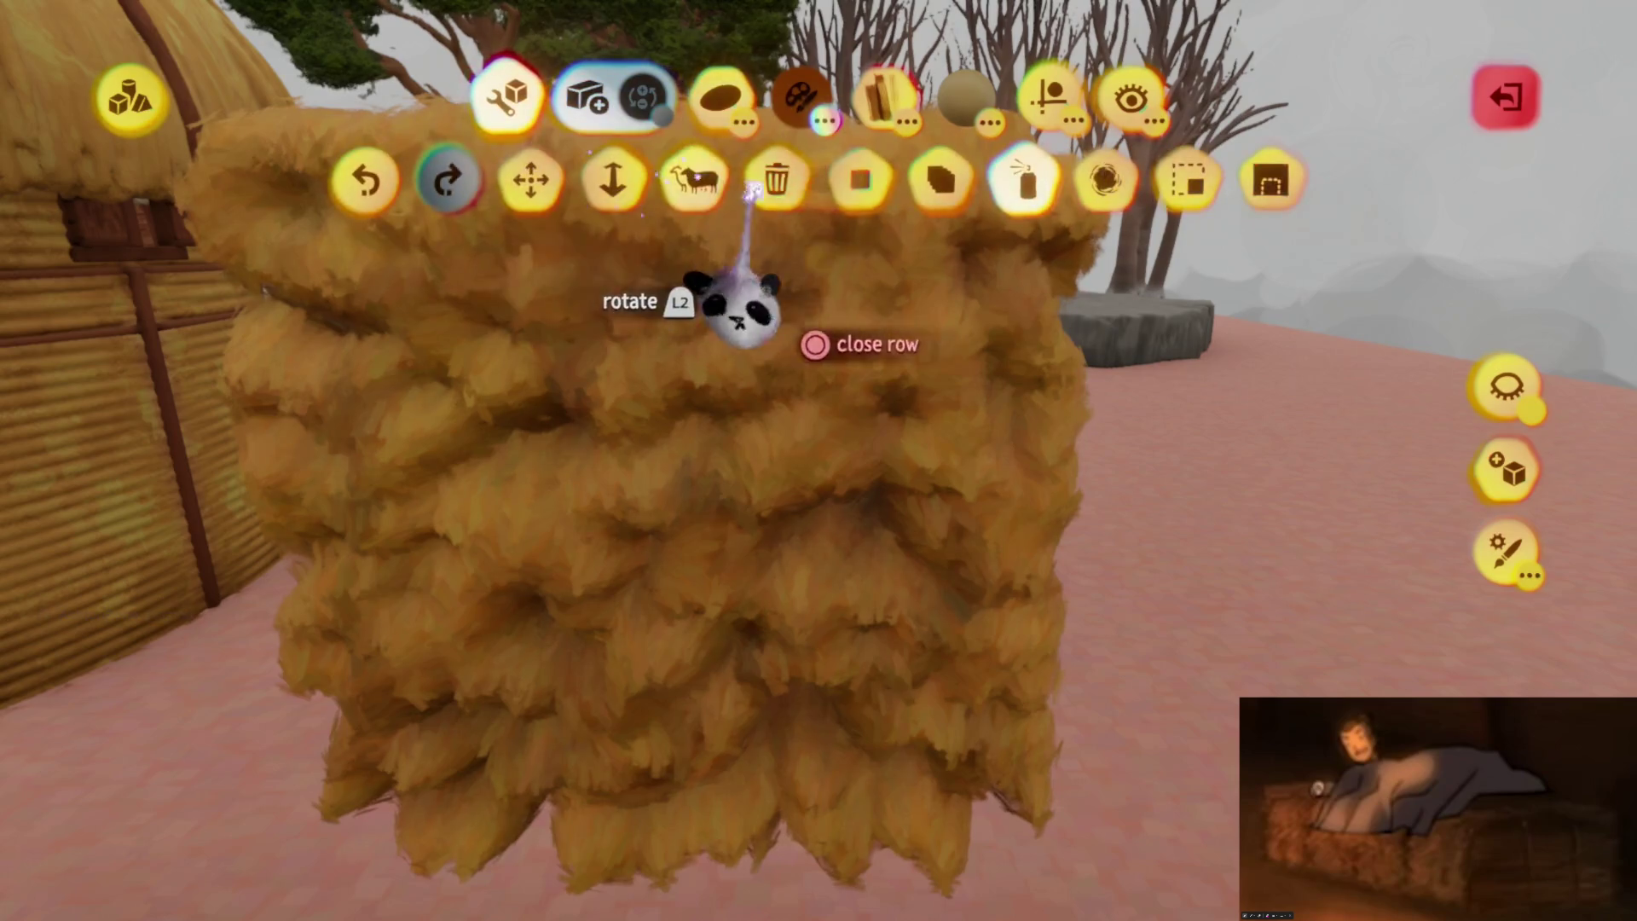
Bring back the sculpting tool rows and orbit around the shaggy bale's sides
mouse_move(847, 511)
middle_mouse_down()
mouse_move(796, 500)
mouse_move(749, 548)
mouse_move(725, 366)
middle_mouse_up()
key("Tab")
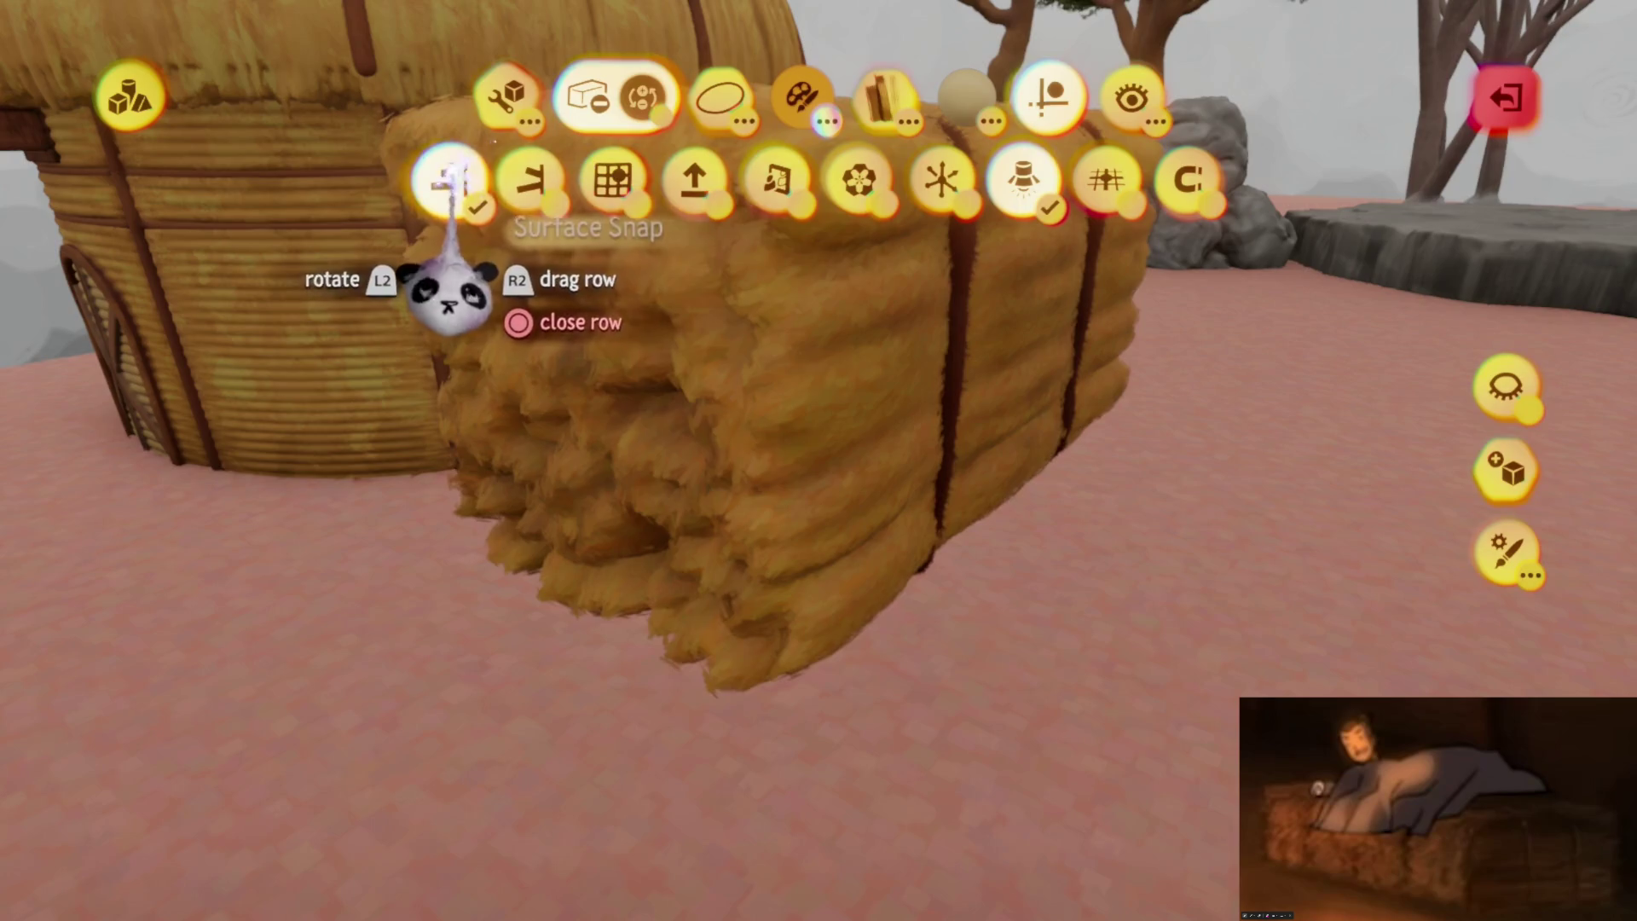
mouse_move(734, 460)
middle_mouse_down()
mouse_move(694, 341)
mouse_move(723, 89)
middle_mouse_up()
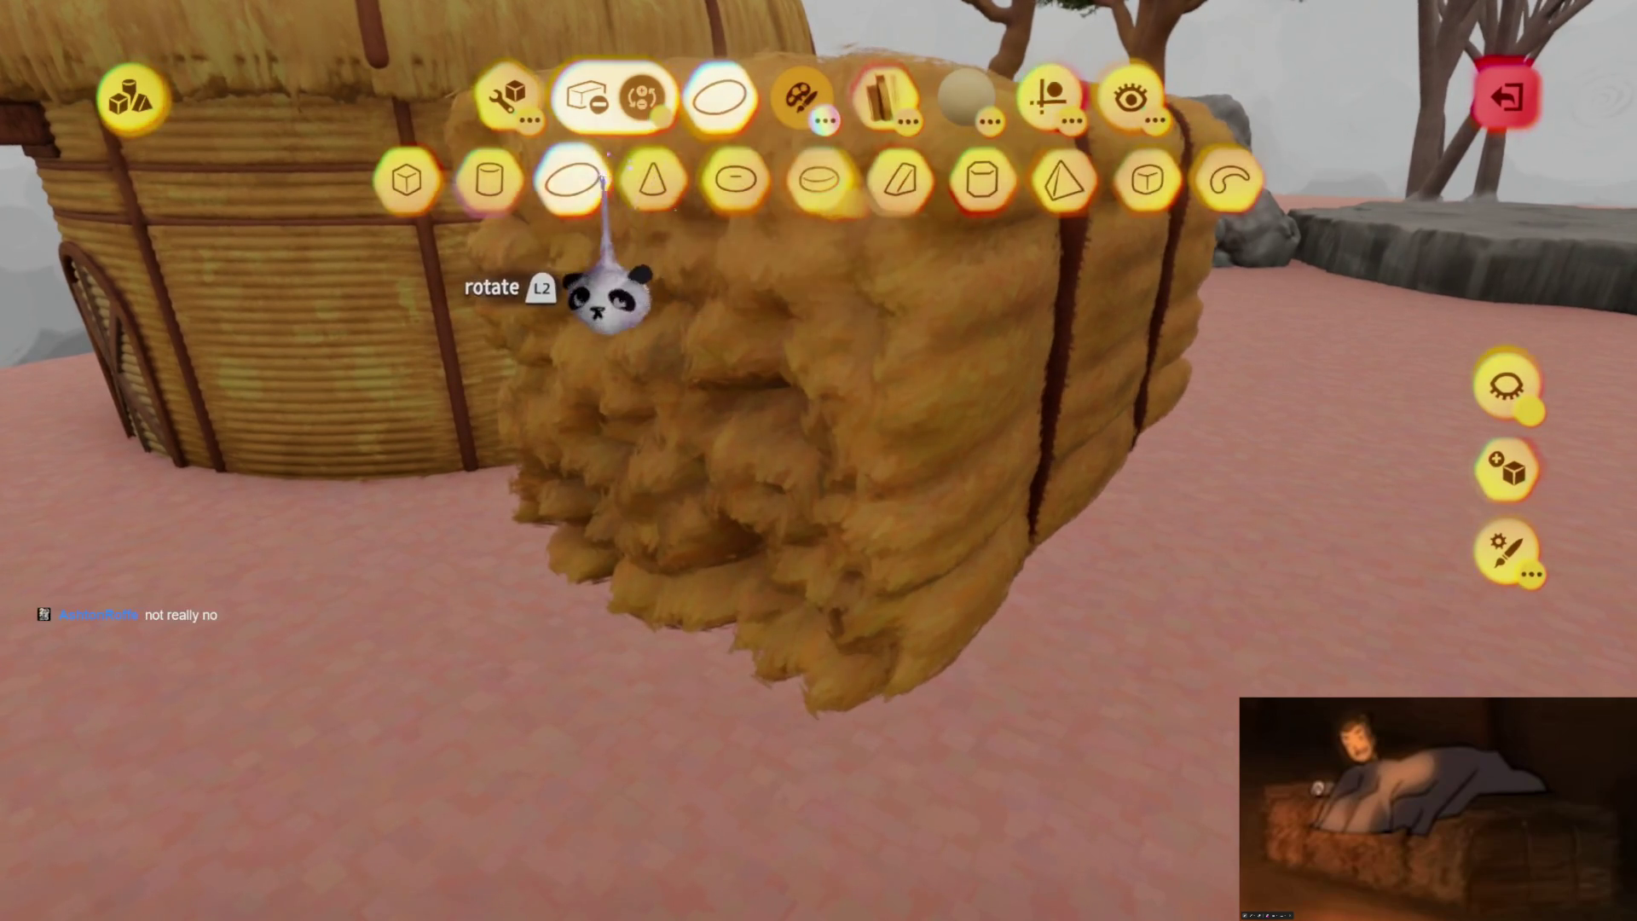
mouse_move(704, 537)
middle_mouse_down()
mouse_move(750, 494)
mouse_move(738, 529)
middle_mouse_up()
key("Escape")
mouse_move(810, 490)
middle_mouse_down()
mouse_move(730, 256)
mouse_move(735, 196)
middle_mouse_up()
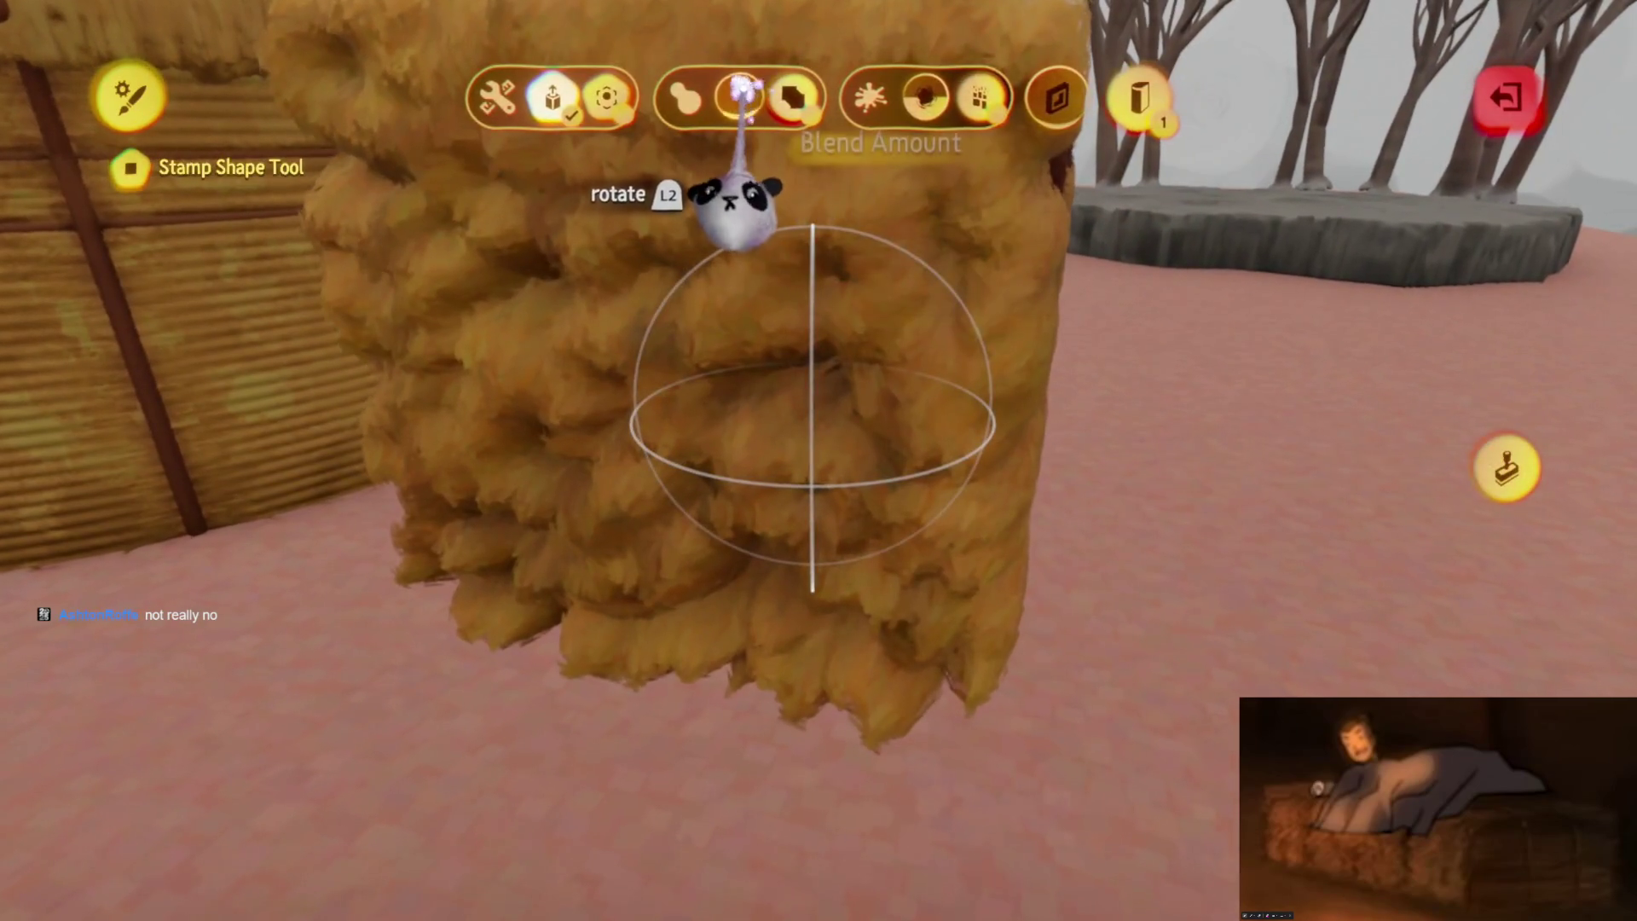
key("Escape")
Pick the cylinder shape and ready the Stamp tool on the bale's strapped side
middle_click_drag(822, 464, 847, 712)
middle_click_drag(827, 878, 804, 622)
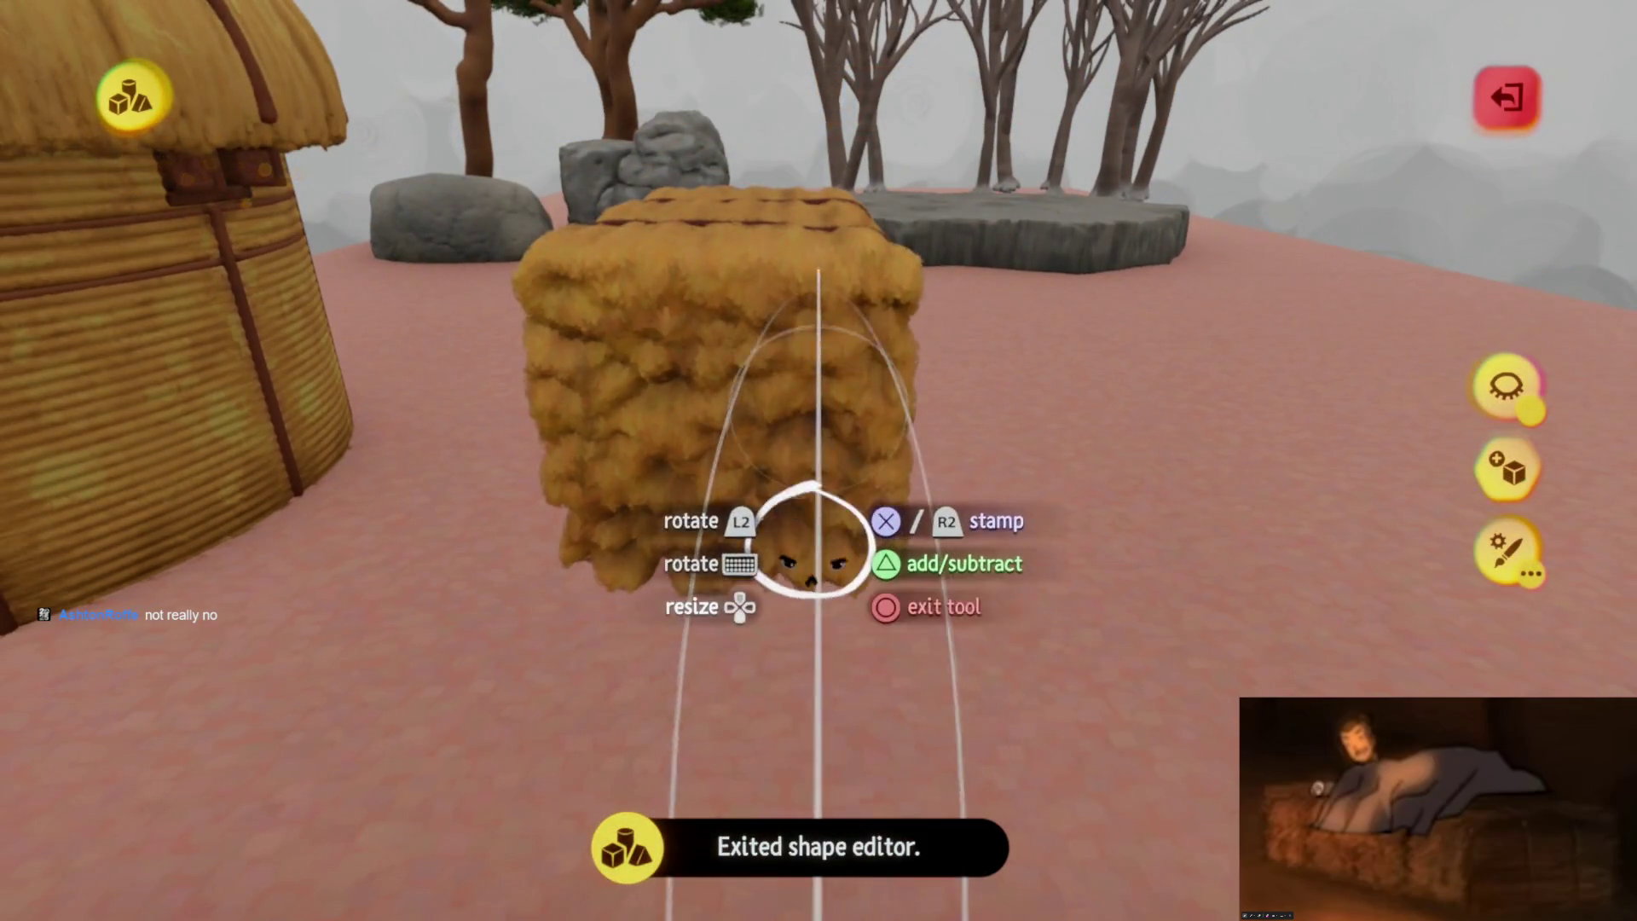
mouse_move(818, 546)
middle_mouse_down()
mouse_move(694, 529)
mouse_move(840, 566)
mouse_move(863, 413)
mouse_move(848, 365)
mouse_move(837, 647)
mouse_move(814, 503)
middle_mouse_up()
mouse_move(814, 350)
middle_mouse_down()
mouse_move(841, 449)
mouse_move(891, 537)
mouse_move(849, 436)
middle_mouse_up()
key("Escape")
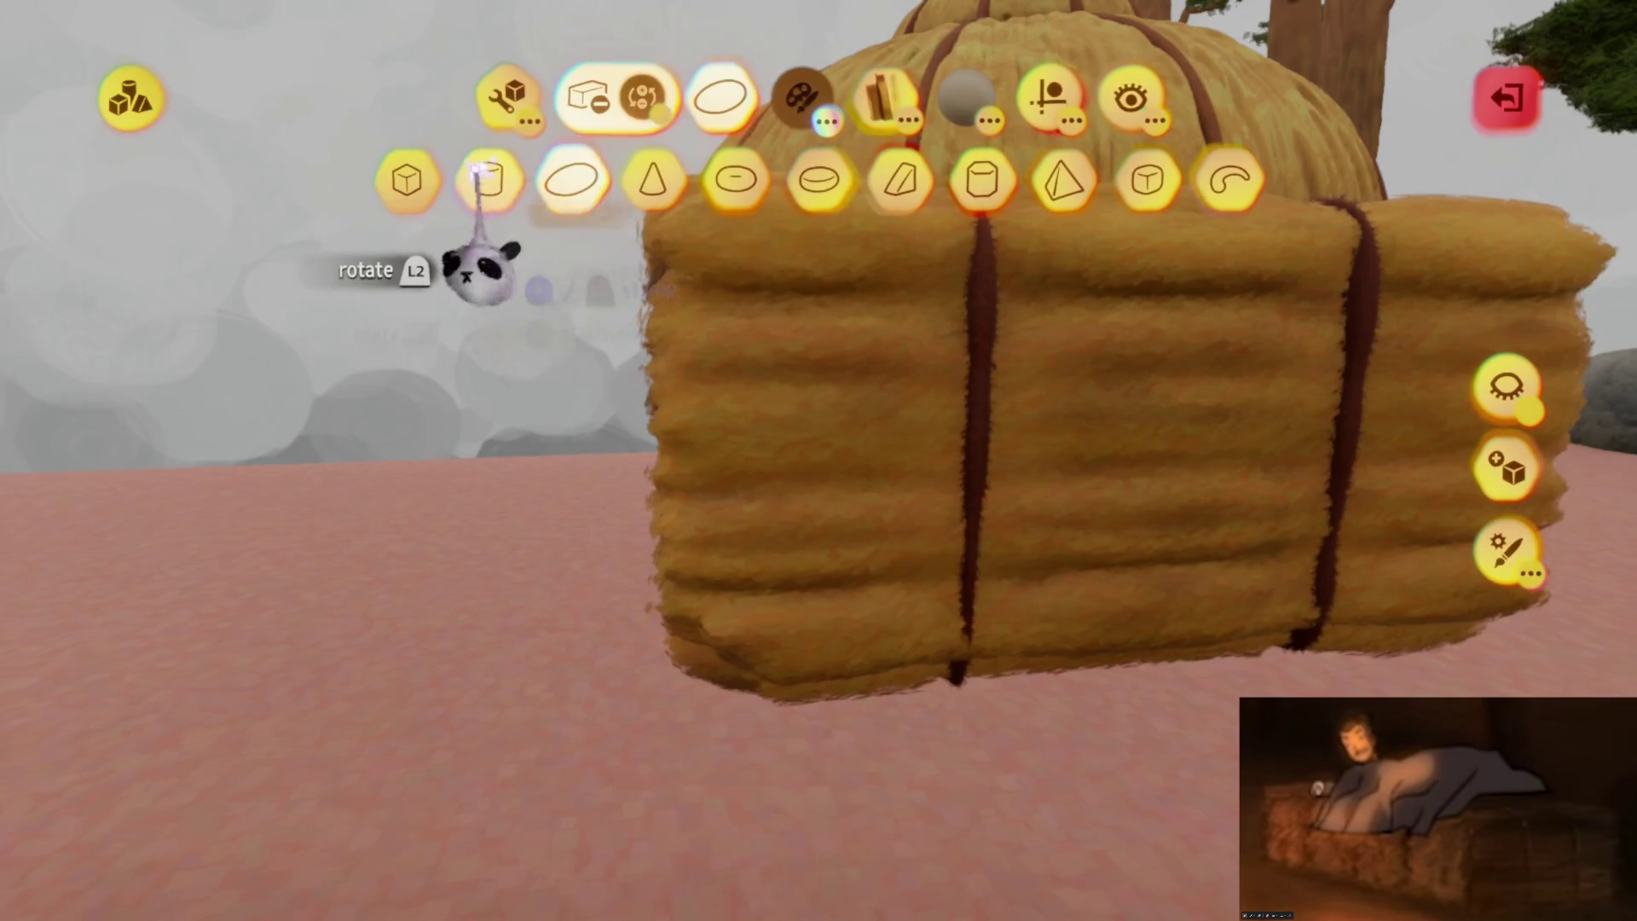
key("Escape")
left_click(796, 500)
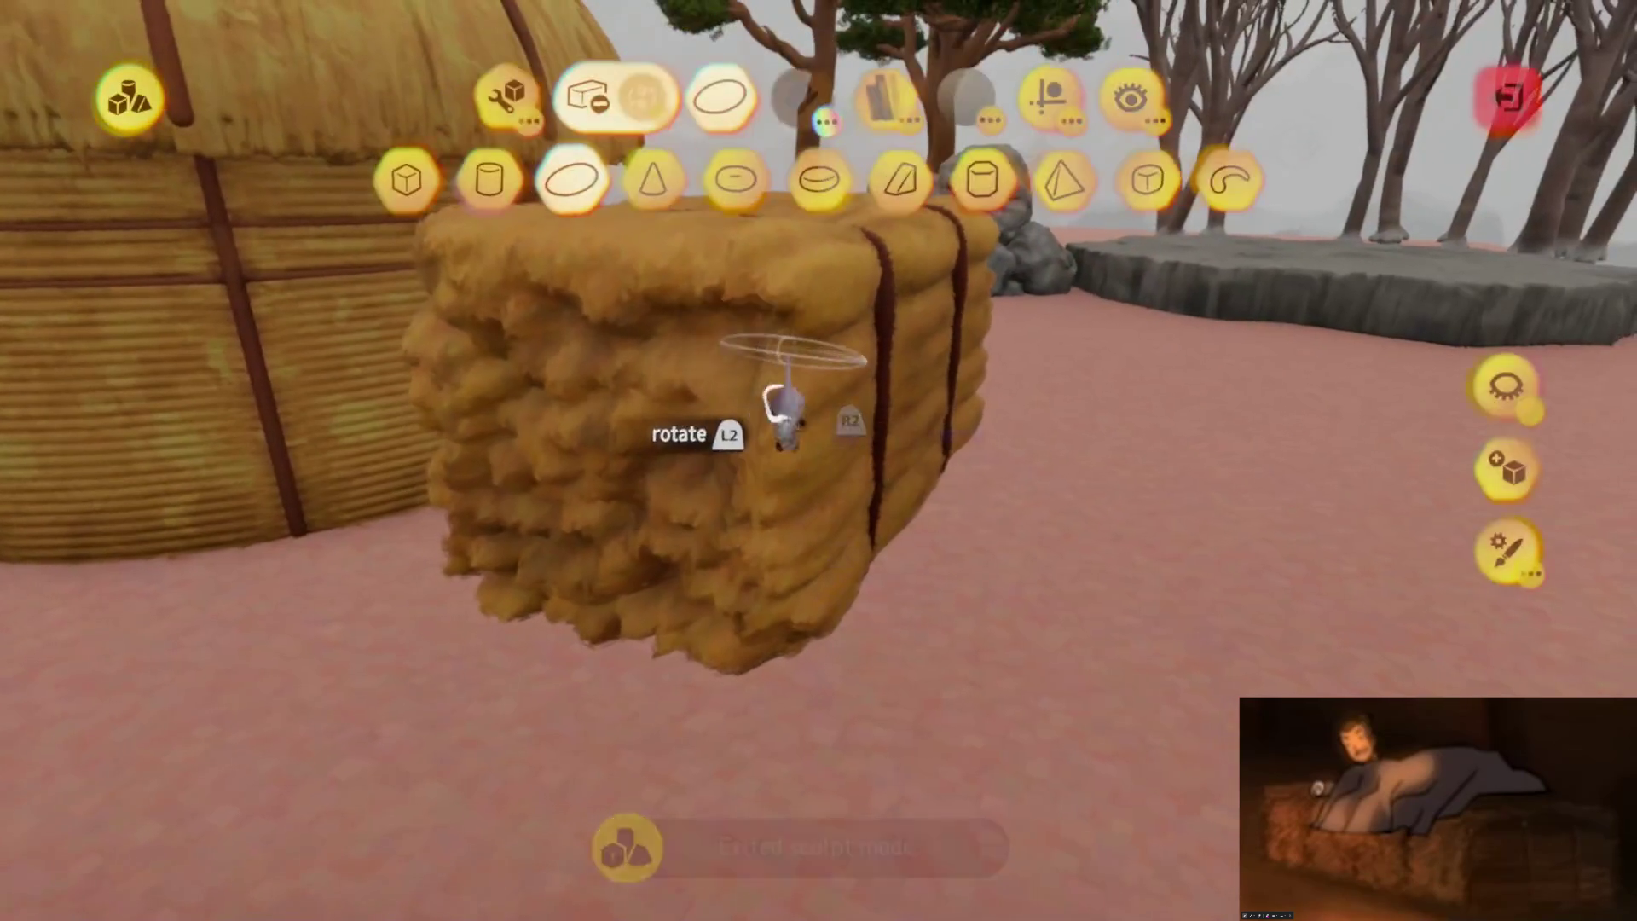
mouse_move(782, 431)
middle_mouse_down()
mouse_move(808, 409)
mouse_move(772, 422)
mouse_move(822, 500)
mouse_move(832, 489)
mouse_move(807, 475)
mouse_move(717, 457)
middle_mouse_up()
mouse_move(782, 612)
middle_mouse_down()
mouse_move(750, 628)
mouse_move(749, 427)
mouse_move(734, 407)
mouse_move(730, 657)
mouse_move(690, 669)
mouse_move(811, 807)
mouse_move(778, 792)
mouse_move(782, 822)
middle_mouse_up()
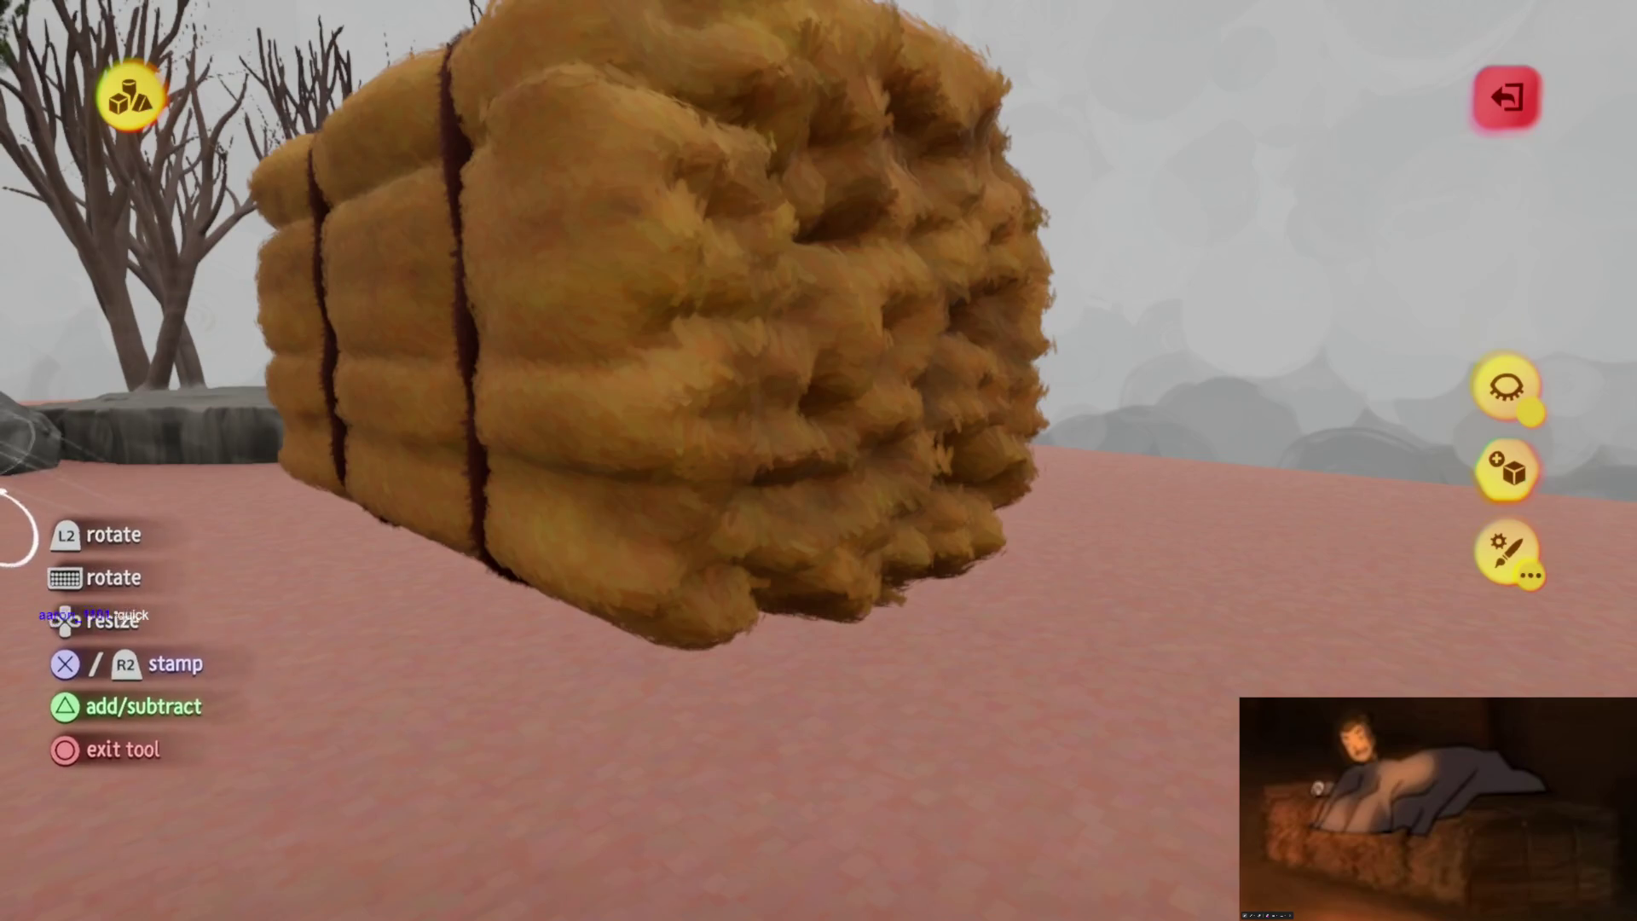
Orbit around the hay bale to check the stamped lumpy clumps
mouse_move(683, 585)
middle_mouse_down()
mouse_move(738, 566)
mouse_move(788, 669)
mouse_move(643, 490)
mouse_move(785, 559)
mouse_move(809, 677)
mouse_move(767, 690)
mouse_move(785, 682)
mouse_move(797, 588)
mouse_move(762, 572)
mouse_move(848, 782)
mouse_move(752, 398)
mouse_move(775, 410)
mouse_move(764, 446)
mouse_move(692, 457)
mouse_move(895, 528)
mouse_move(900, 462)
mouse_move(862, 340)
mouse_move(893, 490)
mouse_move(906, 497)
mouse_move(911, 449)
mouse_move(935, 500)
mouse_move(935, 463)
mouse_move(871, 423)
mouse_move(924, 534)
mouse_move(904, 612)
mouse_move(906, 585)
mouse_move(935, 585)
mouse_move(910, 587)
mouse_move(969, 446)
mouse_move(934, 474)
mouse_move(987, 431)
mouse_move(961, 500)
mouse_move(968, 381)
mouse_move(1005, 493)
mouse_move(989, 432)
mouse_move(958, 475)
mouse_move(969, 438)
mouse_move(873, 548)
middle_mouse_up()
Check the lumpy bale from several sides, stamp once more, then exit sculpt mode
mouse_move(861, 619)
middle_mouse_down()
mouse_move(921, 639)
mouse_move(906, 636)
mouse_move(954, 629)
mouse_move(952, 680)
mouse_move(924, 662)
mouse_move(902, 759)
mouse_move(957, 793)
mouse_move(974, 648)
mouse_move(891, 591)
mouse_move(775, 566)
mouse_move(800, 545)
mouse_move(961, 622)
mouse_move(932, 577)
mouse_move(892, 574)
mouse_move(943, 577)
mouse_move(972, 639)
mouse_move(979, 584)
mouse_move(1029, 563)
mouse_move(1038, 537)
mouse_move(950, 453)
mouse_move(964, 472)
mouse_move(975, 452)
mouse_move(969, 475)
mouse_move(1012, 469)
mouse_move(1103, 411)
middle_mouse_up()
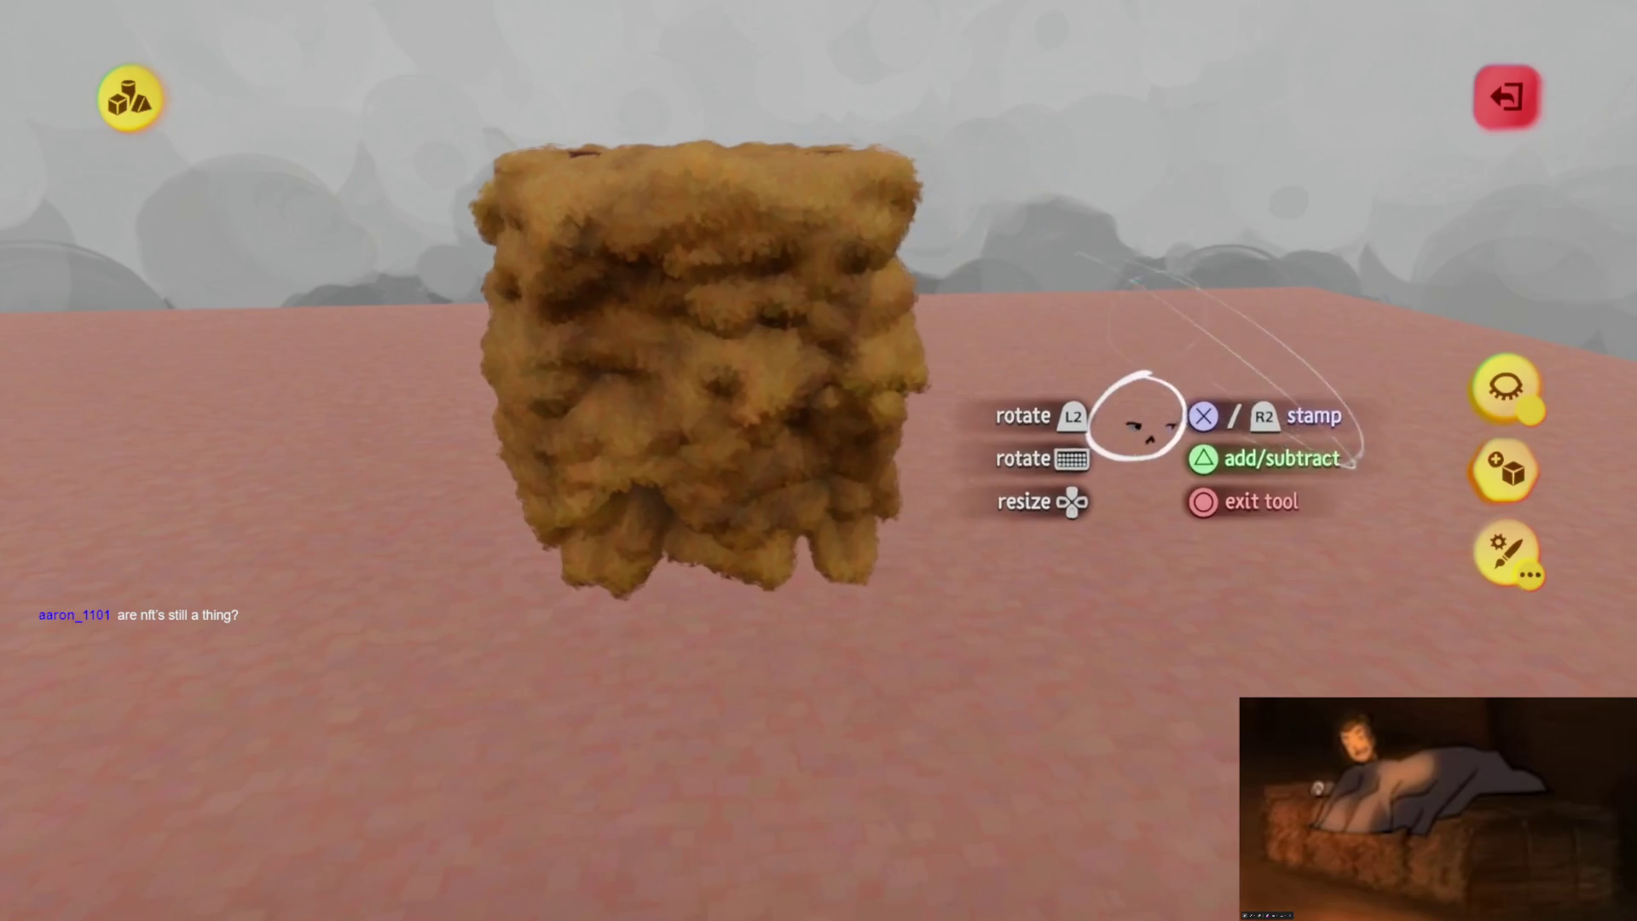
mouse_move(840, 622)
middle_mouse_down()
mouse_move(906, 701)
mouse_move(887, 818)
mouse_move(869, 731)
mouse_move(873, 426)
mouse_move(862, 668)
mouse_move(955, 671)
mouse_move(862, 694)
mouse_move(921, 584)
mouse_move(738, 650)
mouse_move(790, 631)
mouse_move(779, 584)
mouse_move(815, 578)
mouse_move(877, 611)
mouse_move(867, 622)
mouse_move(895, 658)
mouse_move(801, 606)
mouse_move(796, 569)
mouse_move(892, 629)
mouse_move(891, 567)
mouse_move(961, 380)
mouse_move(793, 591)
mouse_move(869, 468)
mouse_move(840, 435)
mouse_move(851, 445)
middle_mouse_up()
key("e")
key("Escape")
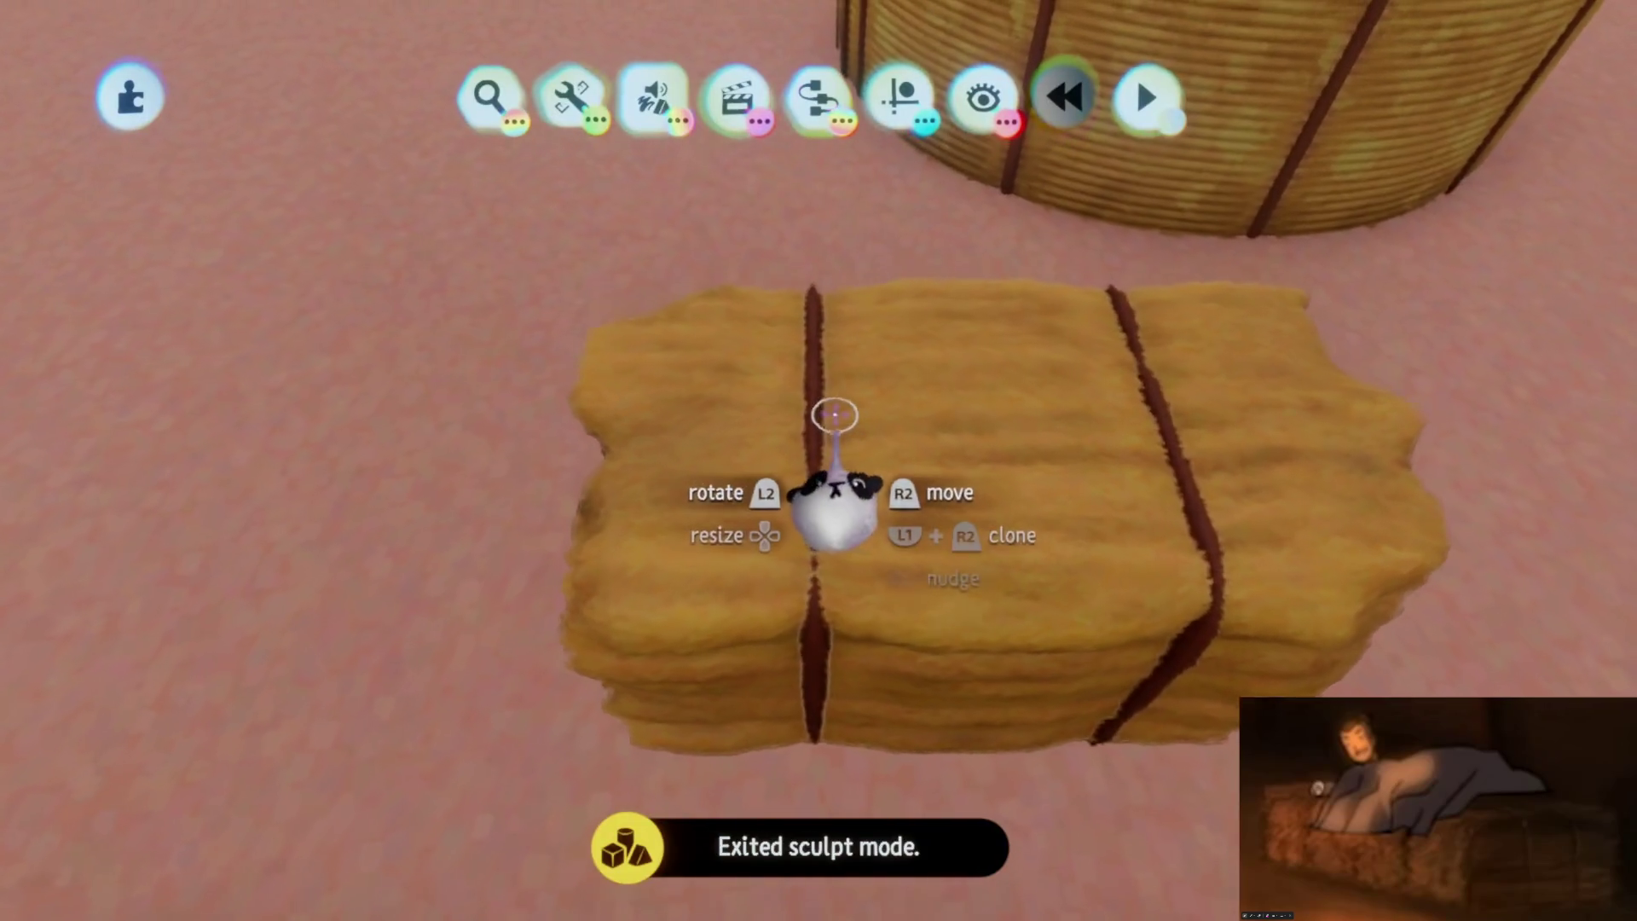
Reopen the smooth bale for sculpting, try spray painting it, then undo the paint
double_click(844, 503)
left_click(511, 95)
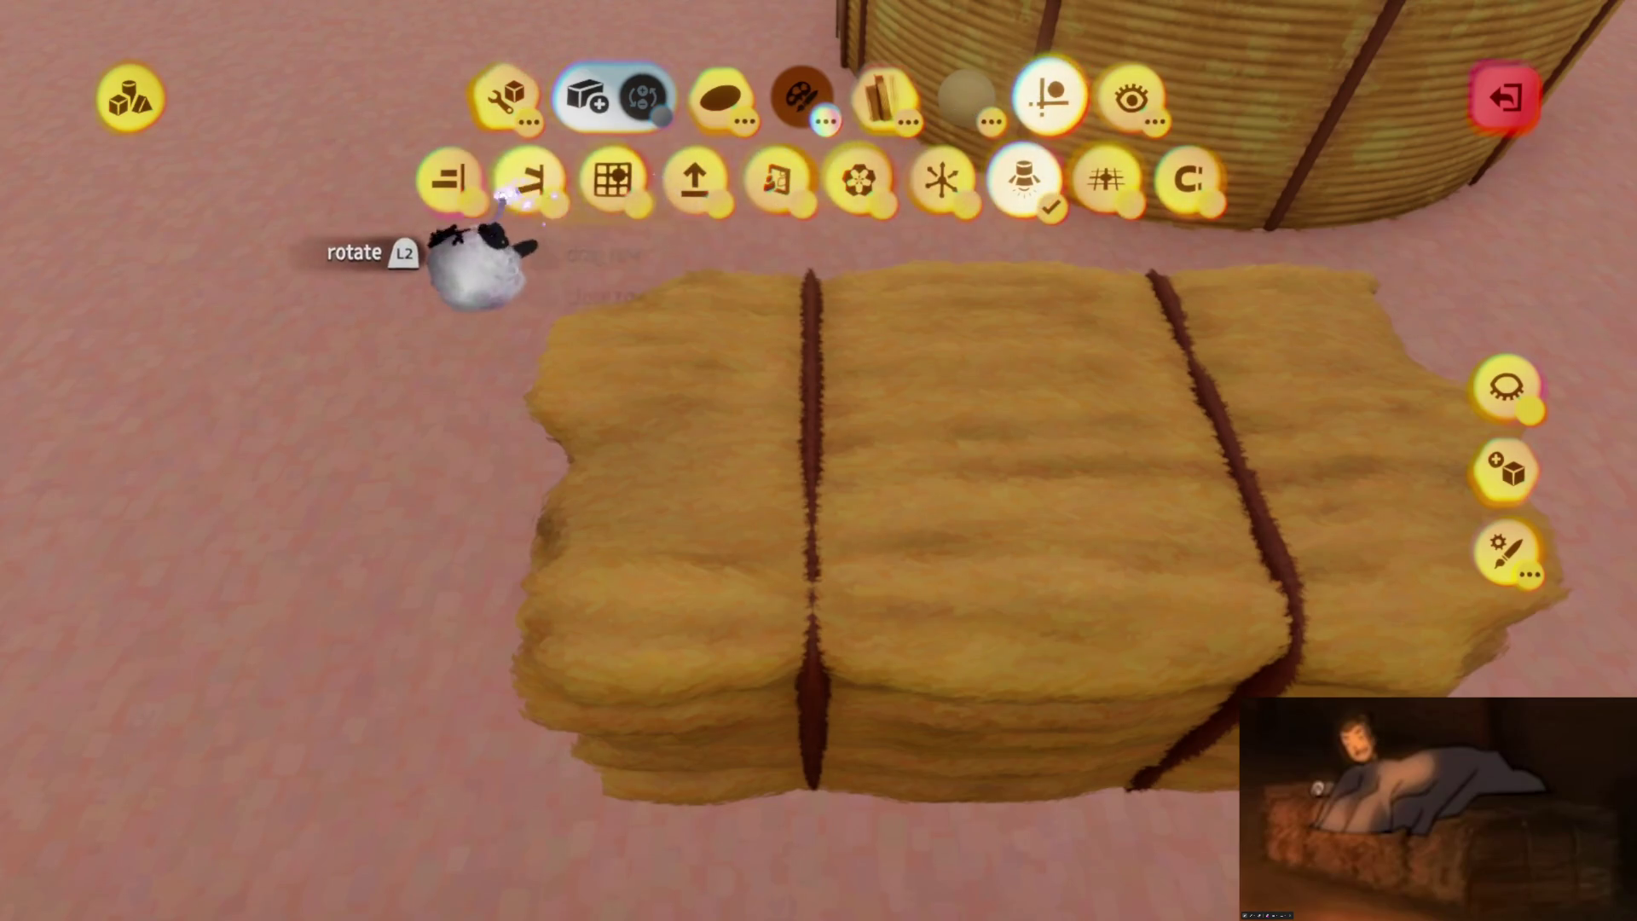
scroll(847, 340, "up", 3)
key("Tab")
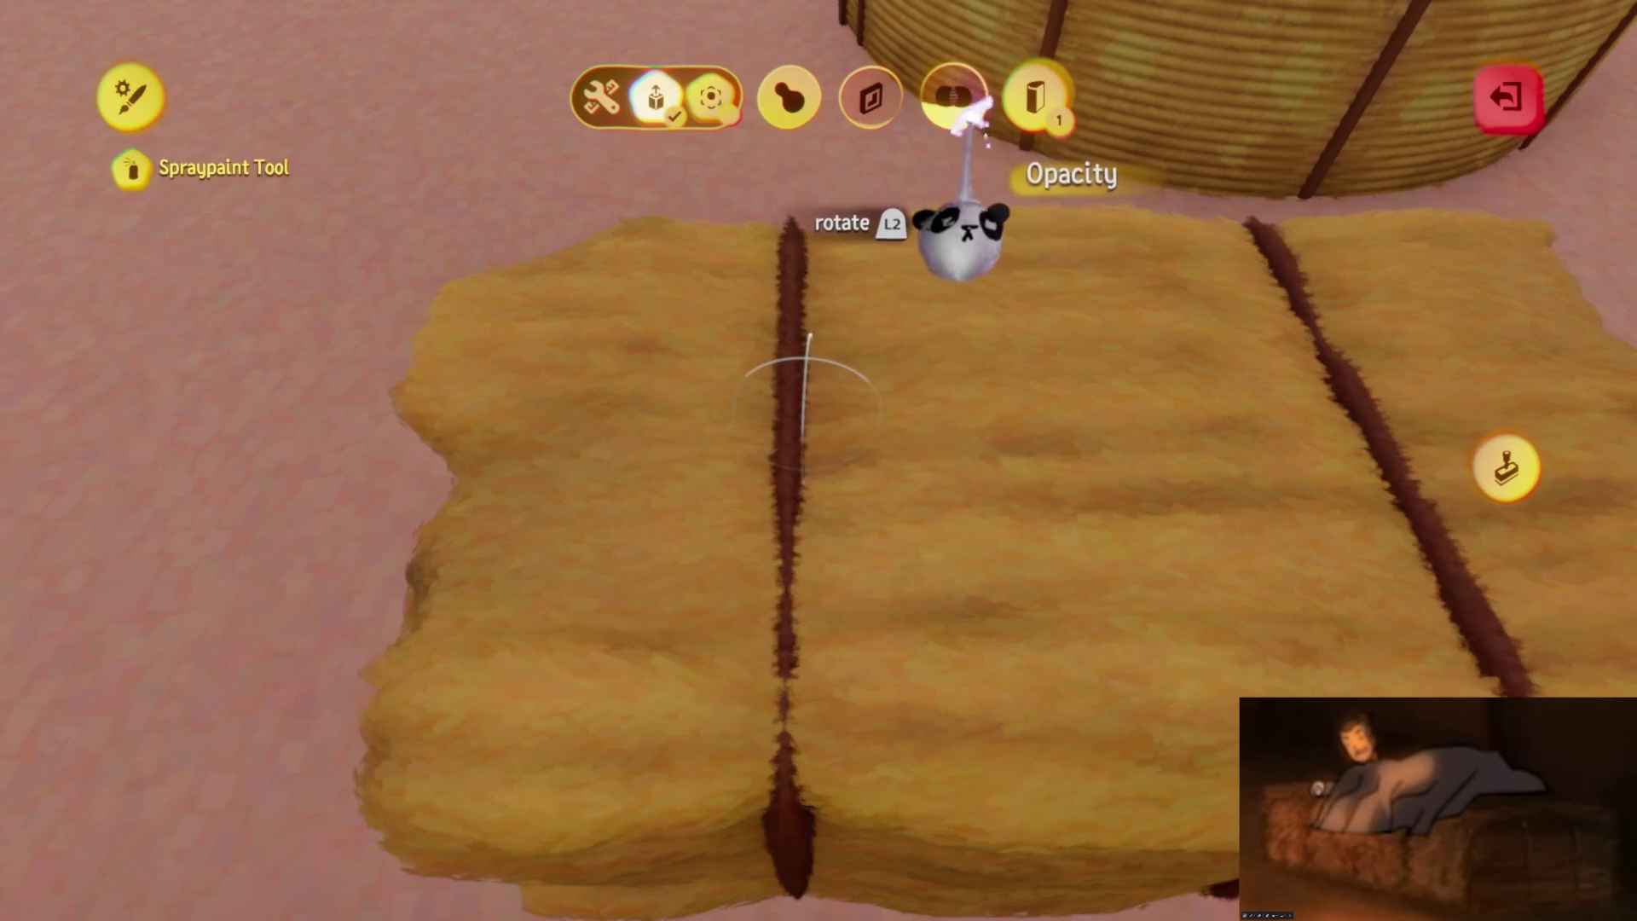
key("Escape")
middle_click_drag(795, 248, 796, 110)
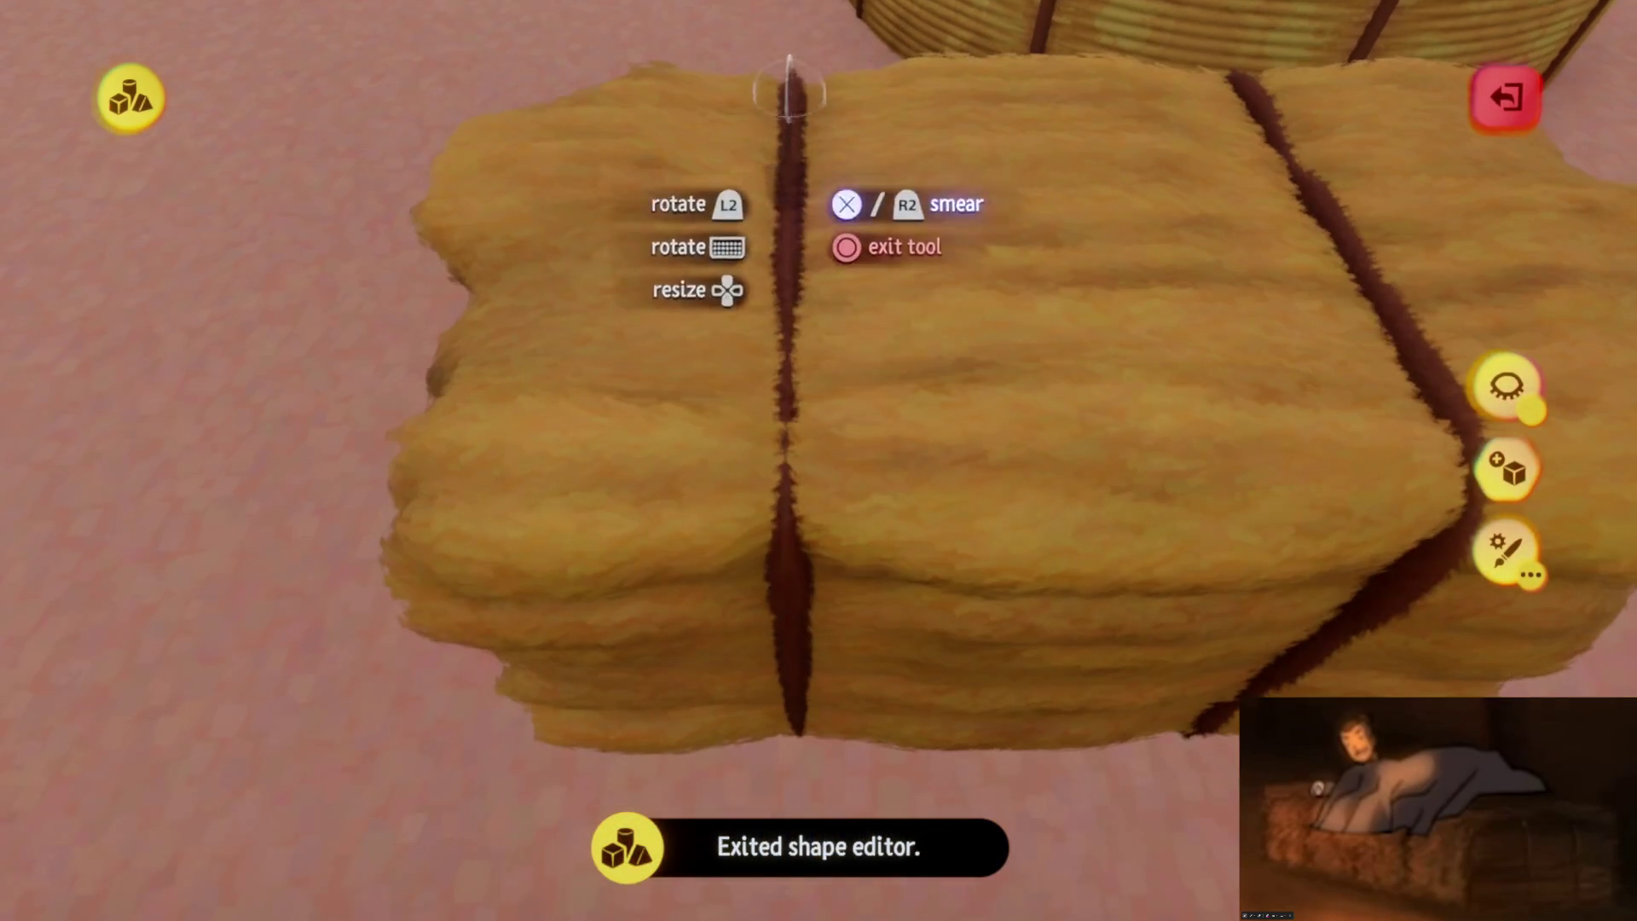
scroll(801, 651, "down", 3)
key("ctrl+z")
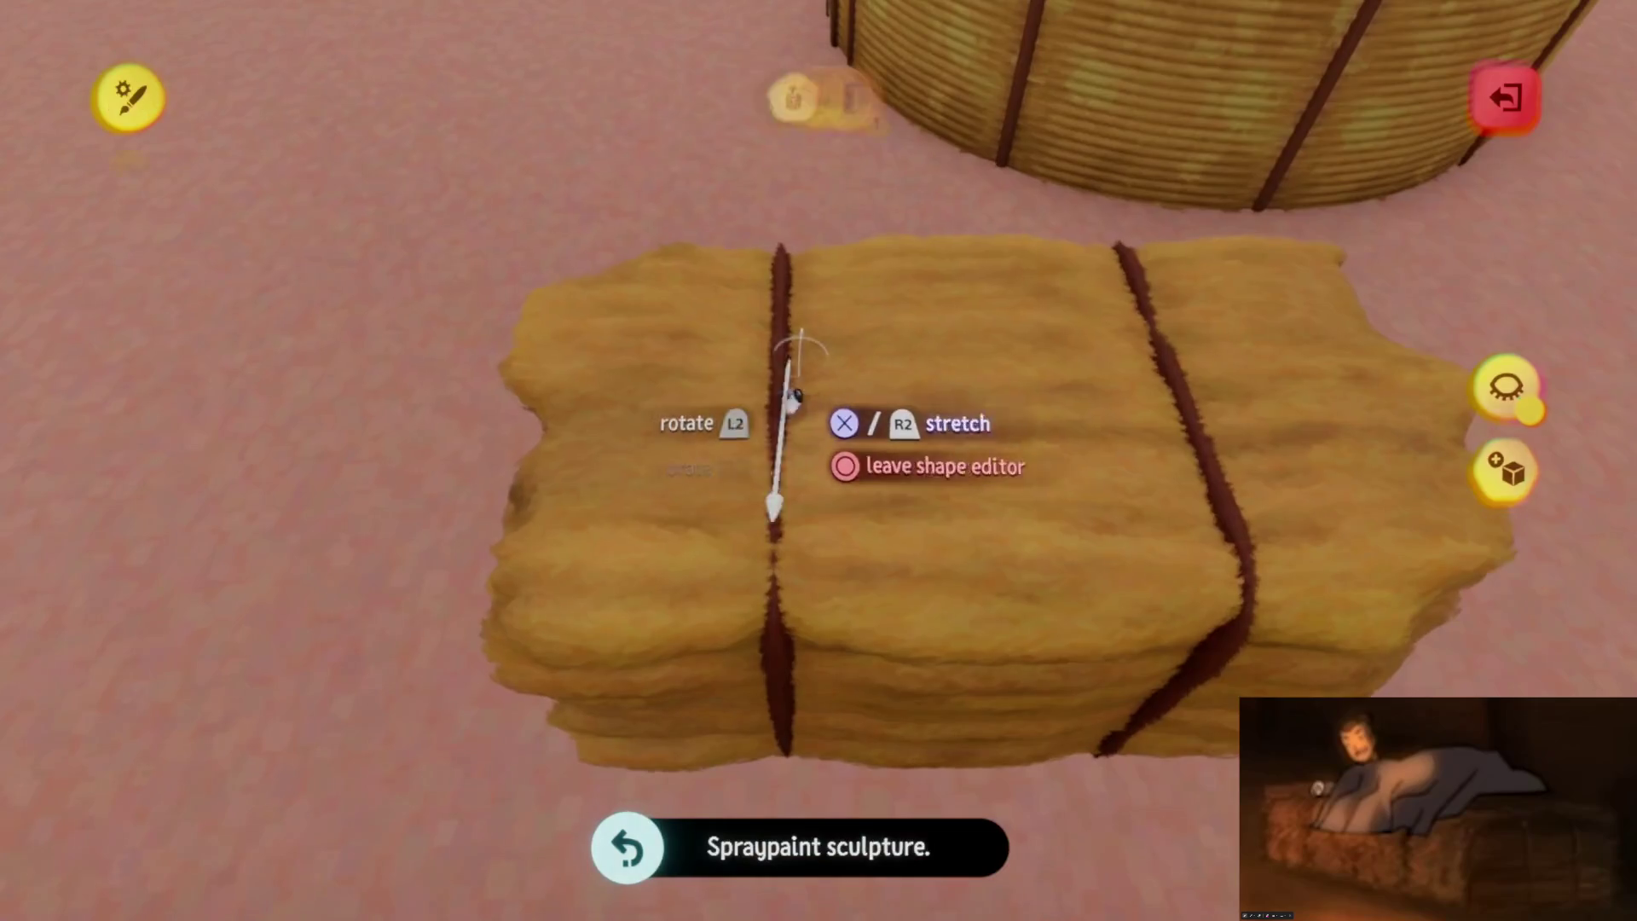
key("Escape")
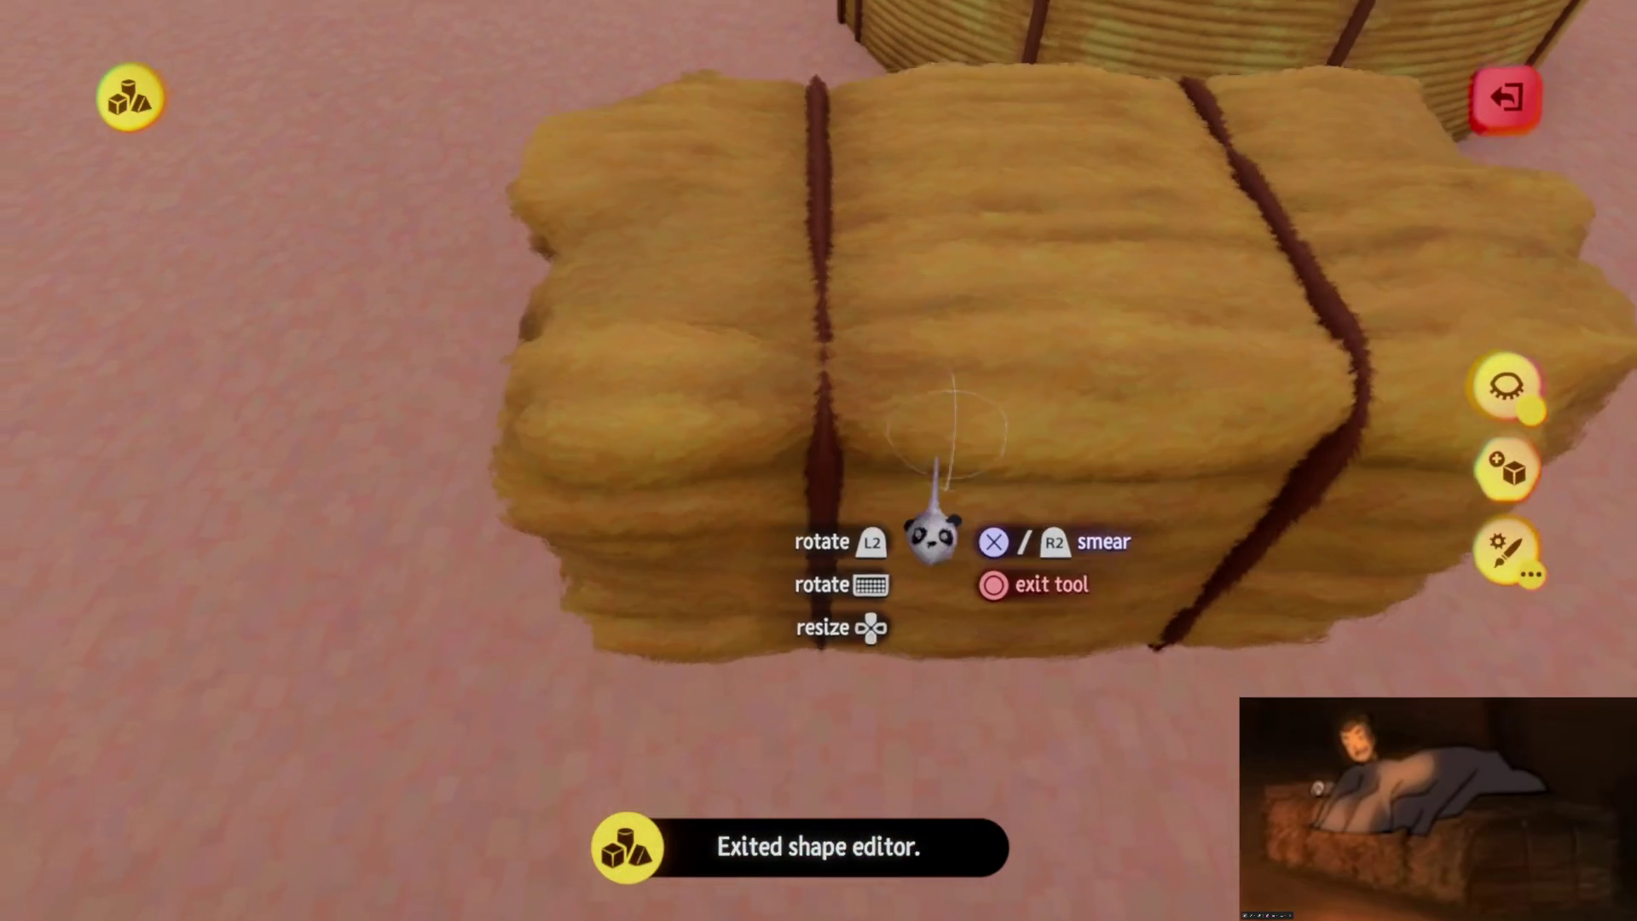
Inspect the bale from all sides, exit sculpt mode and move it next to the hut
scroll(933, 537, "down", 3)
mouse_move(924, 431)
middle_mouse_down()
mouse_move(876, 731)
mouse_move(841, 679)
middle_mouse_up()
scroll(870, 337, "down", 2)
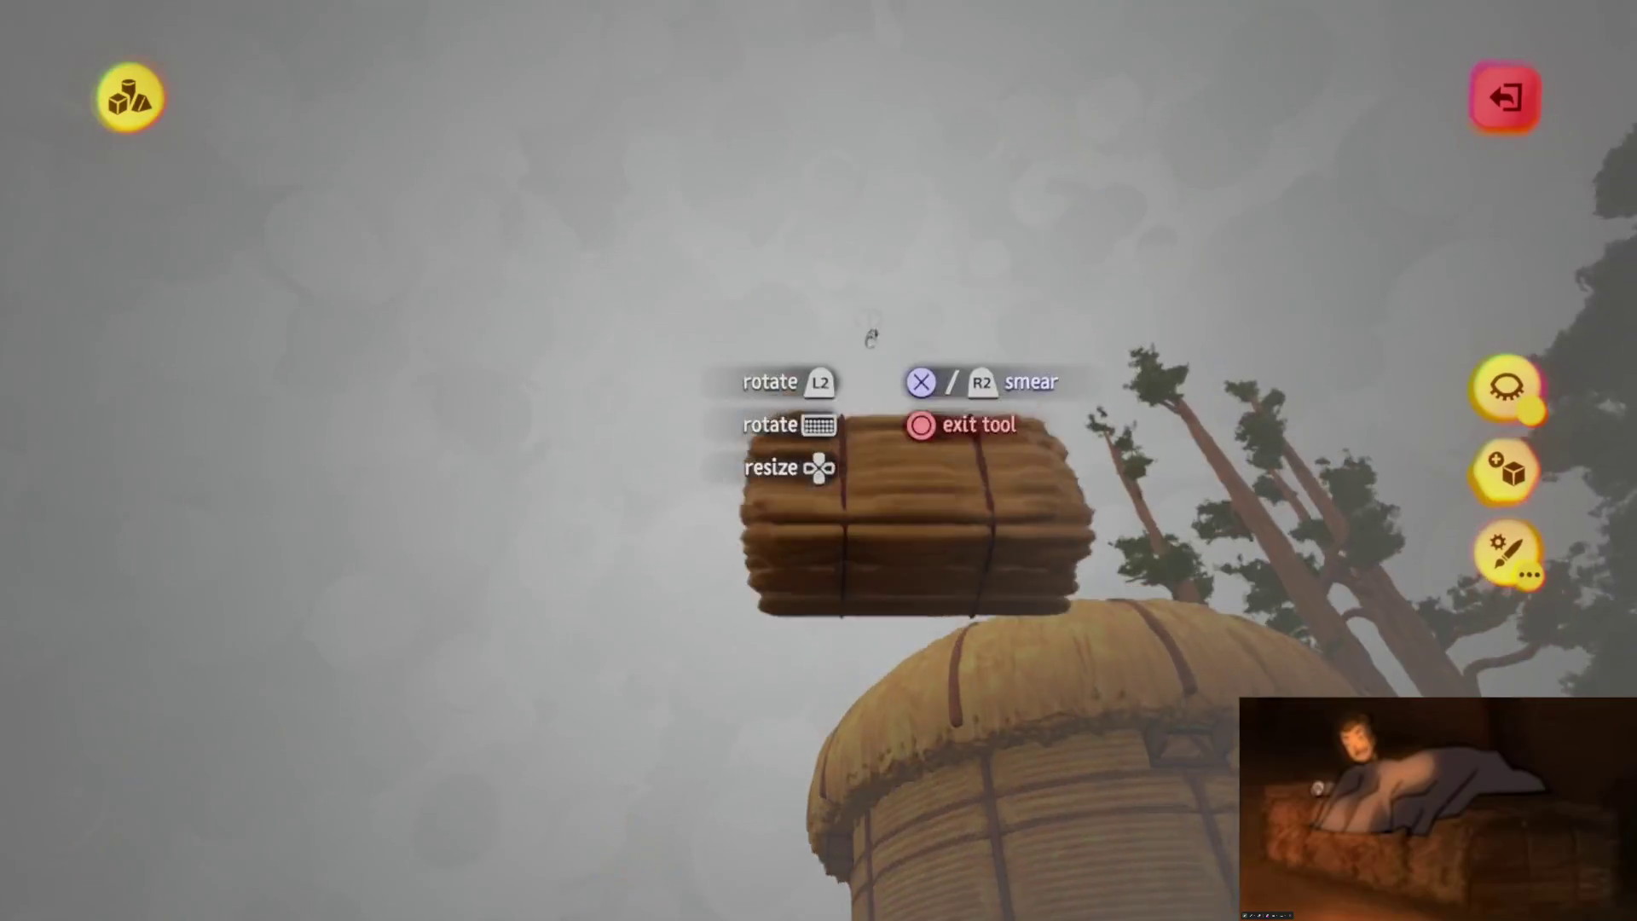
mouse_move(869, 337)
middle_mouse_down()
mouse_move(827, 687)
mouse_move(842, 680)
mouse_move(844, 449)
mouse_move(852, 608)
mouse_move(878, 255)
middle_mouse_up()
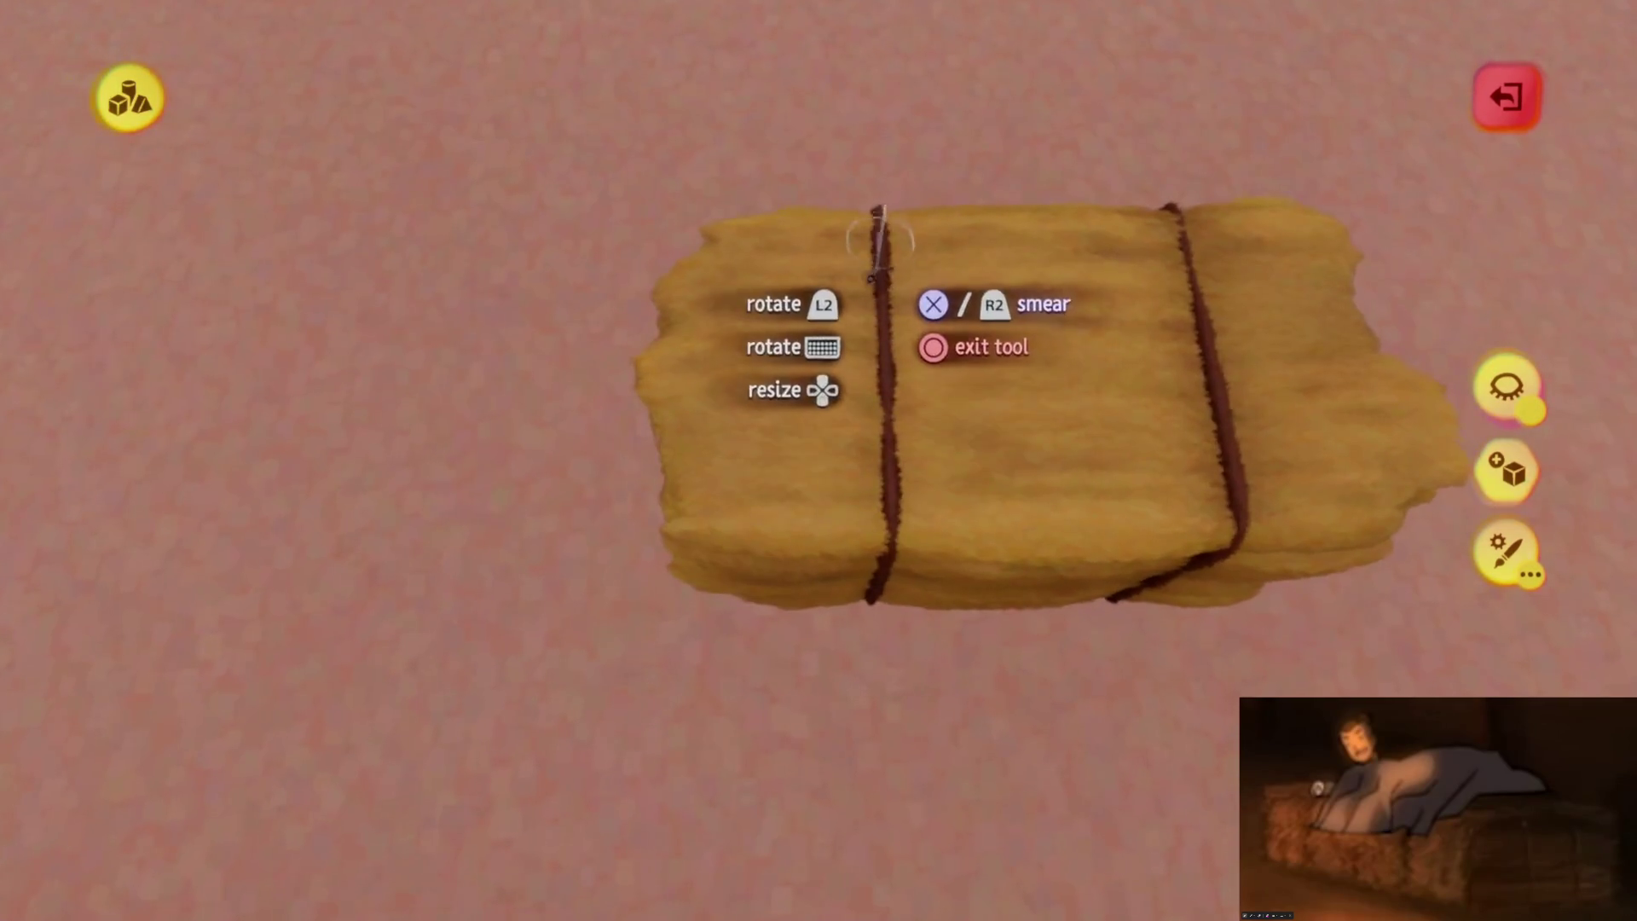
mouse_move(896, 562)
middle_mouse_down()
mouse_move(883, 502)
mouse_move(905, 392)
mouse_move(938, 566)
mouse_move(945, 503)
middle_mouse_up()
mouse_move(946, 420)
middle_mouse_down()
mouse_move(920, 554)
mouse_move(870, 610)
mouse_move(911, 546)
middle_mouse_up()
mouse_move(899, 610)
middle_mouse_down()
mouse_move(867, 248)
mouse_move(891, 522)
middle_mouse_up()
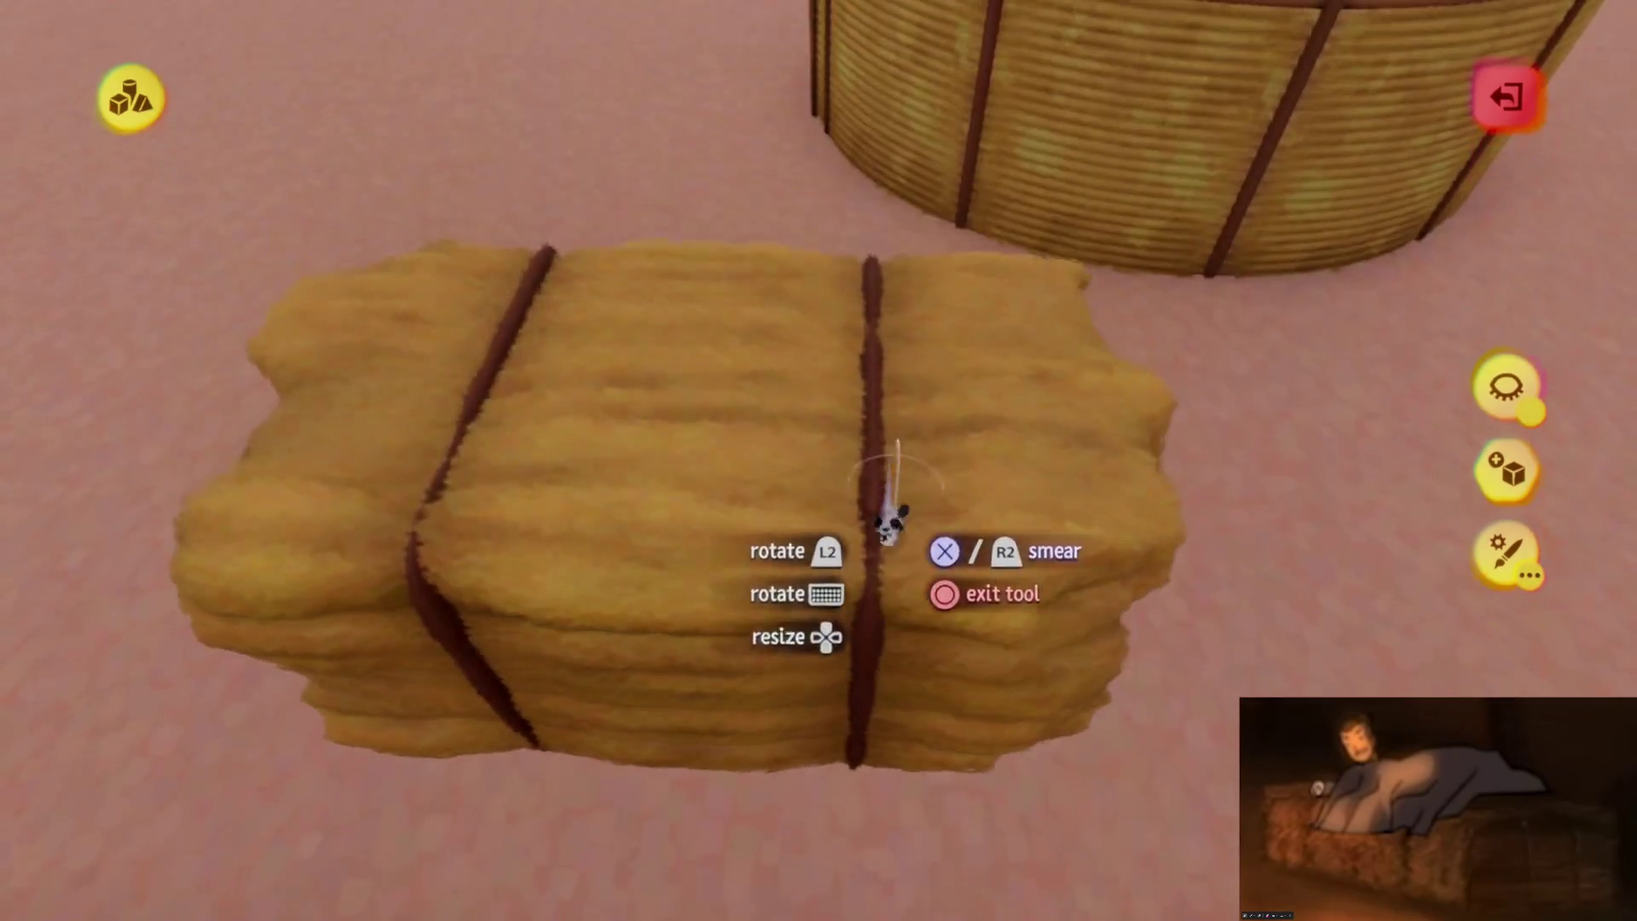
middle_click_drag(917, 588, 1071, 329)
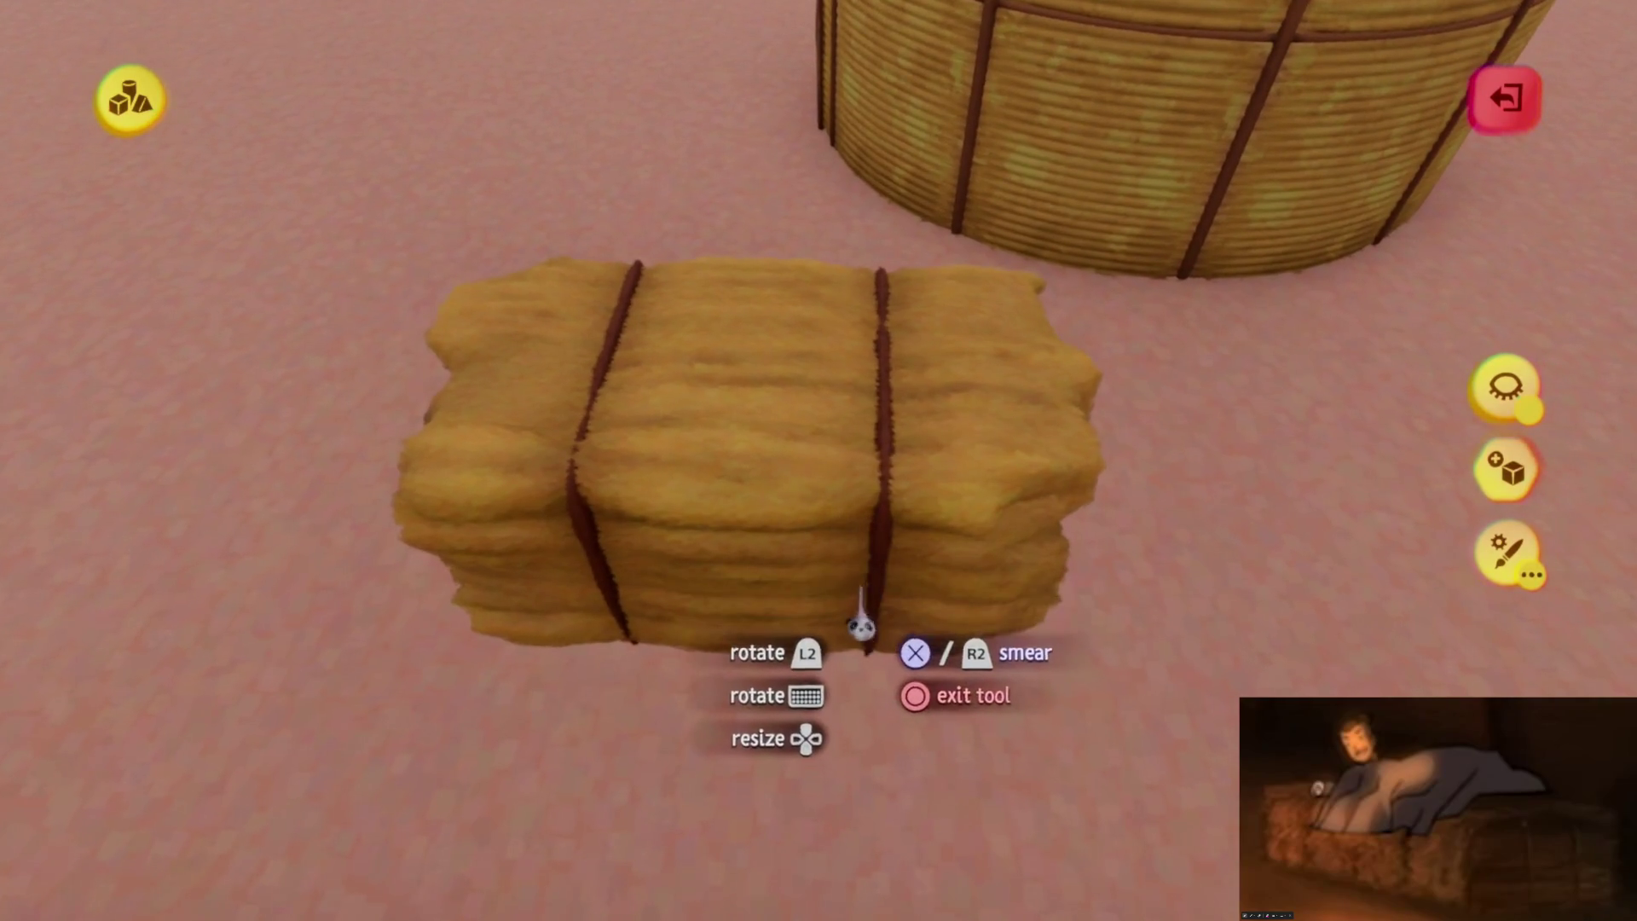
mouse_move(870, 537)
middle_mouse_down()
mouse_move(921, 567)
mouse_move(870, 530)
mouse_move(856, 601)
mouse_move(903, 582)
mouse_move(692, 611)
middle_mouse_up()
key("Escape")
mouse_move(692, 611)
left_mouse_down()
mouse_move(1283, 180)
mouse_move(948, 580)
left_mouse_up()
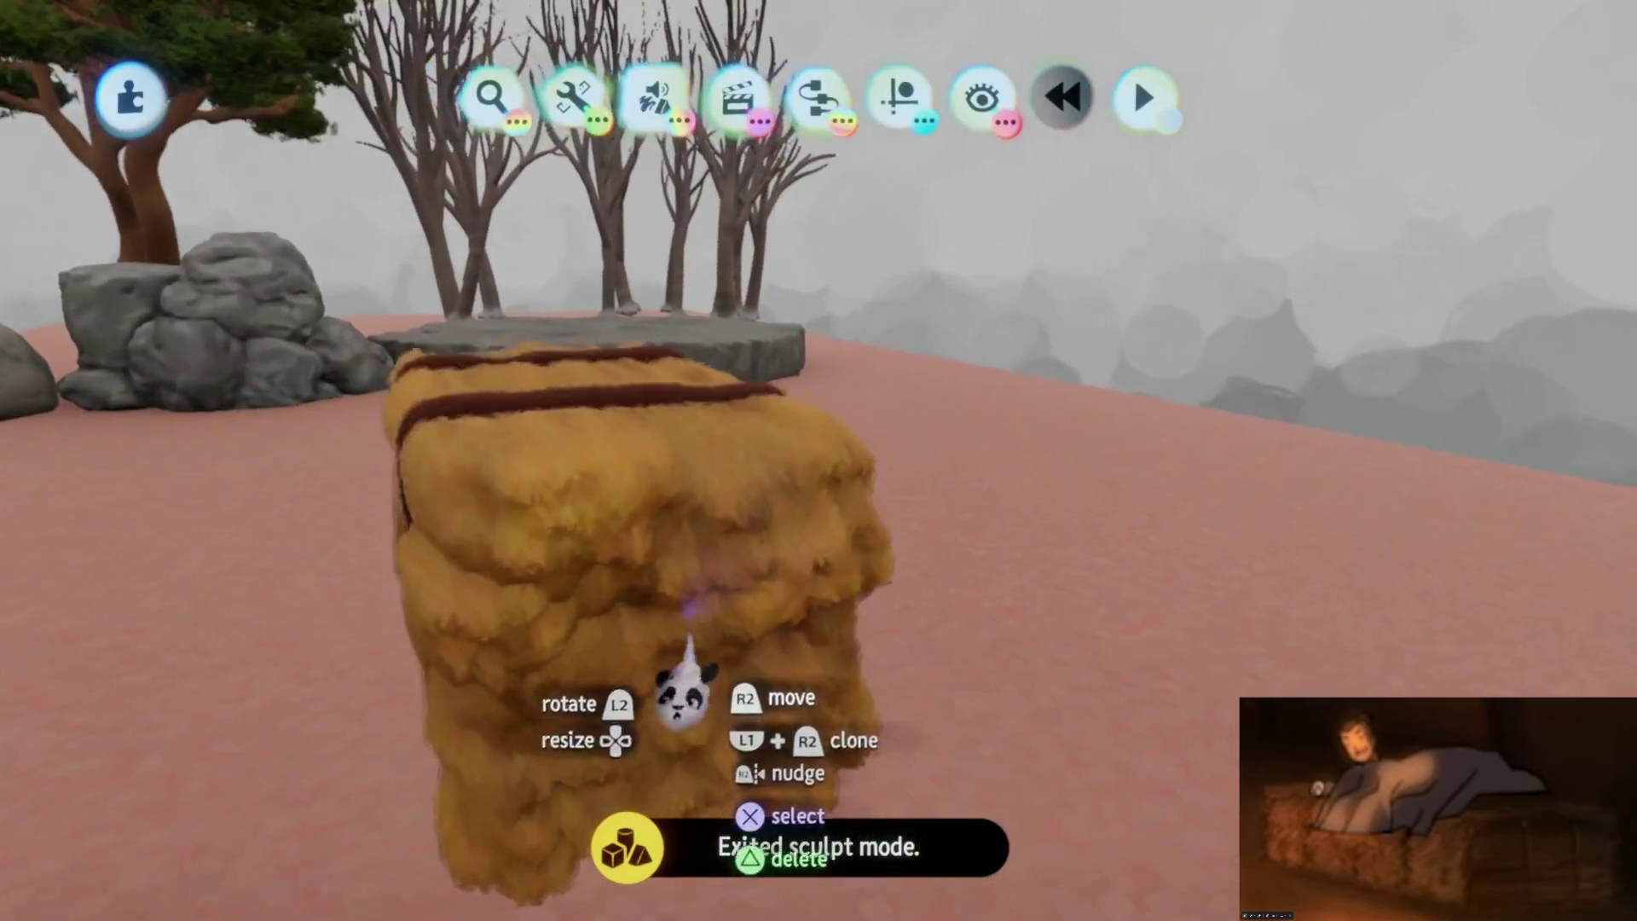
mouse_move(949, 581)
middle_mouse_down()
mouse_move(826, 541)
mouse_move(877, 438)
mouse_move(540, 29)
mouse_move(955, 658)
mouse_move(925, 584)
mouse_move(760, 431)
mouse_move(1018, 319)
middle_mouse_up()
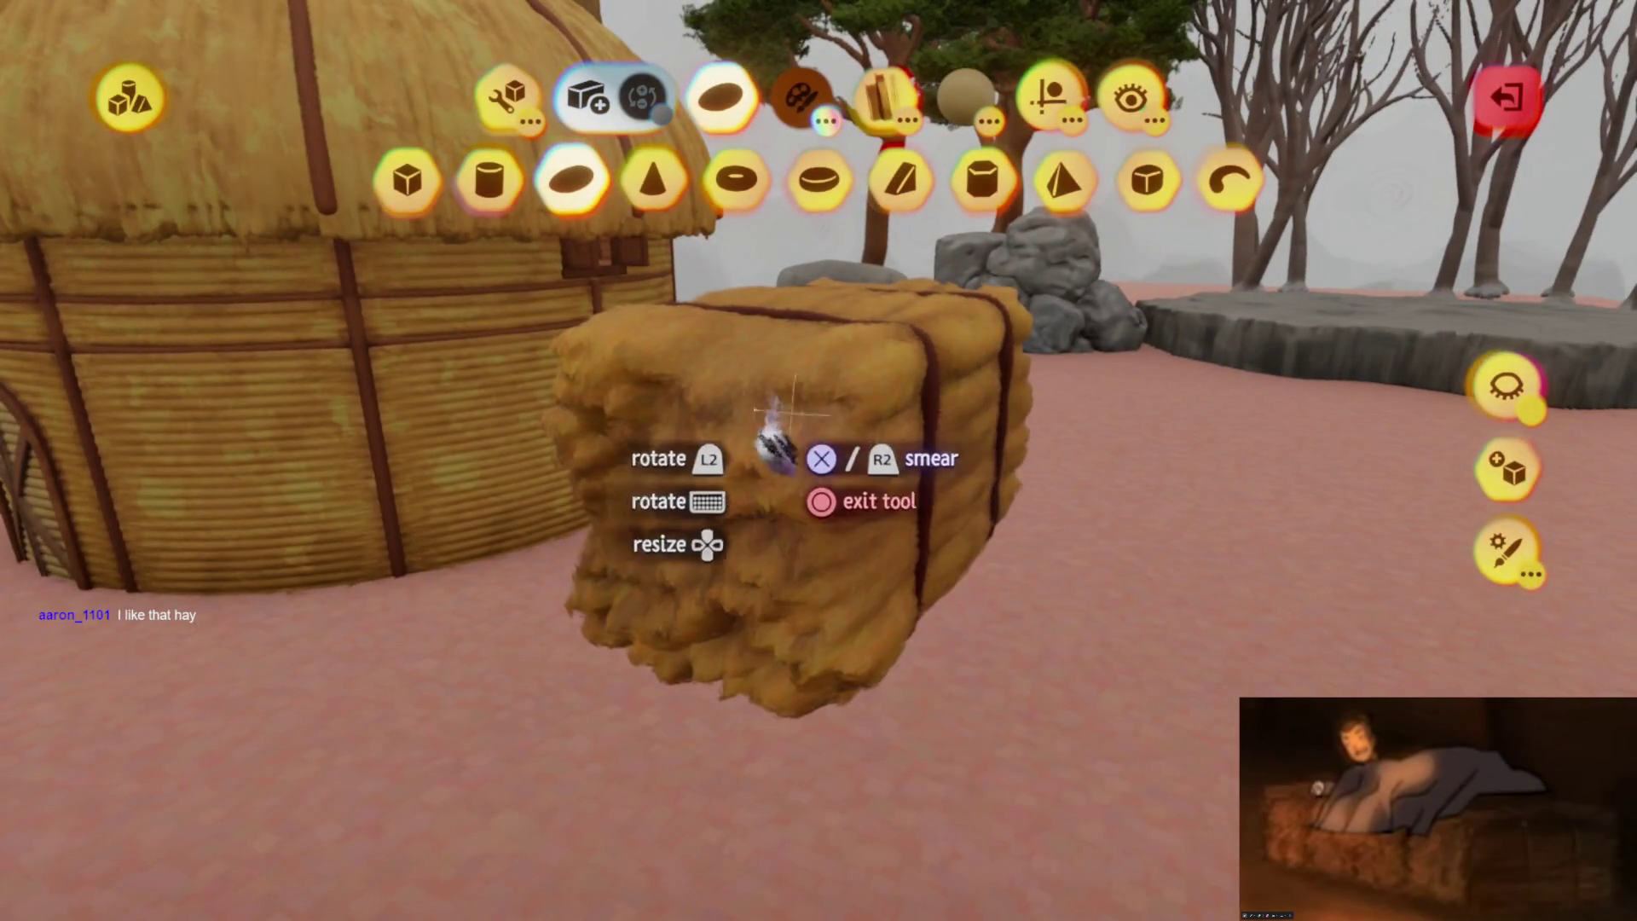
Enable Grid Snap at 1/2 in the Guides options
middle_click_drag(764, 438, 942, 234)
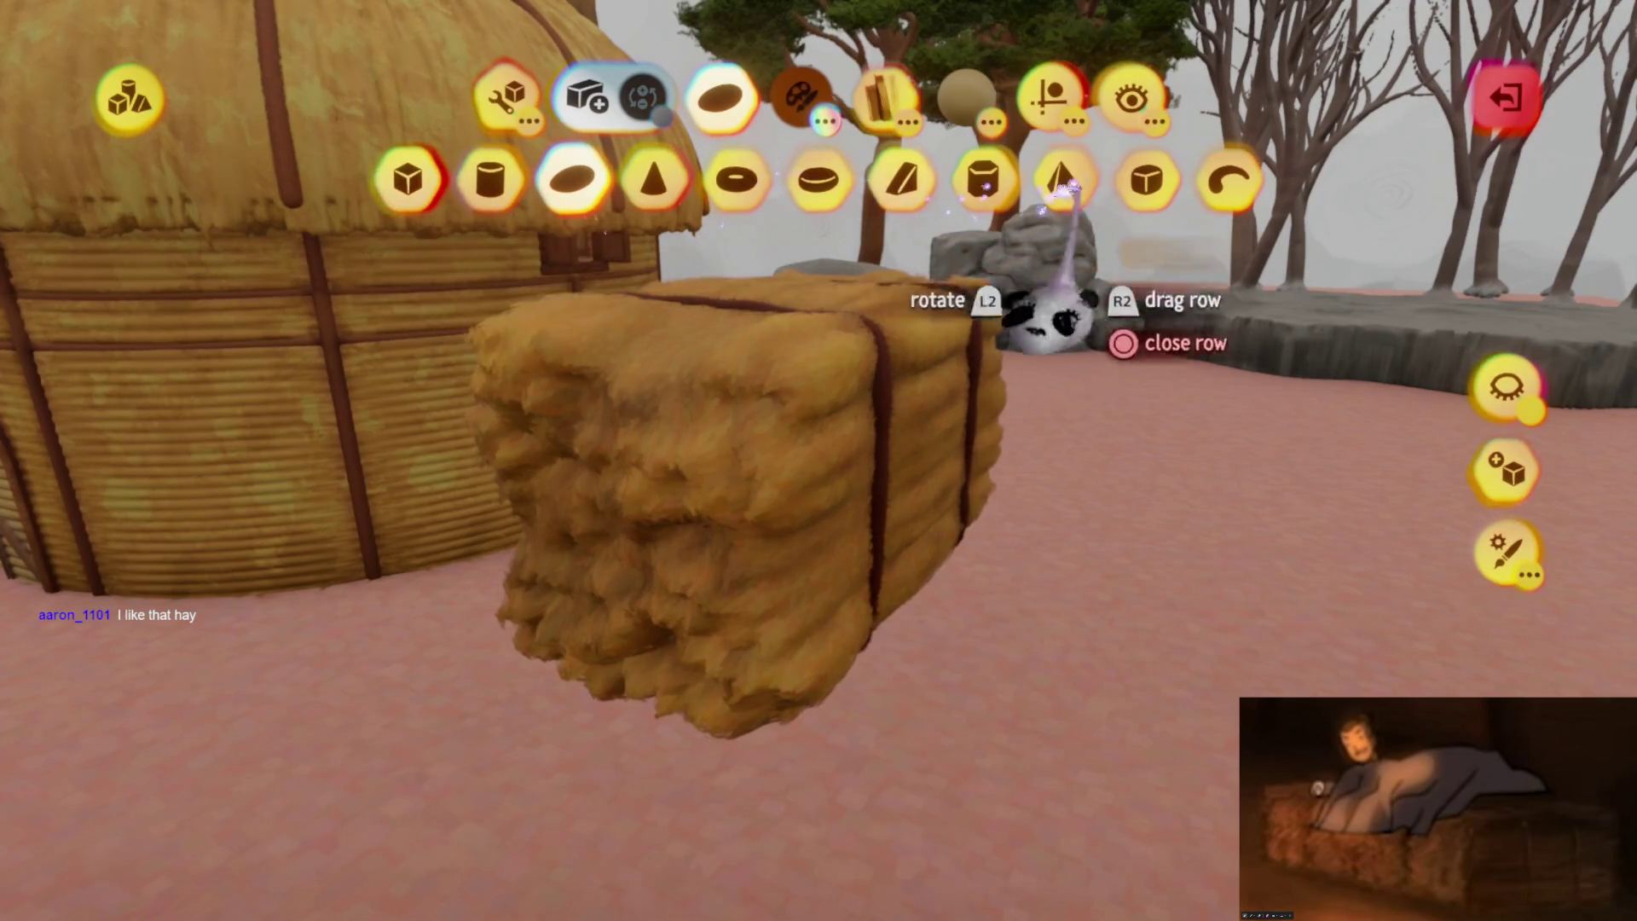
left_click(1050, 96)
left_click(614, 181)
mouse_move(432, 284)
middle_mouse_down()
mouse_move(658, 548)
mouse_move(640, 554)
mouse_move(767, 541)
mouse_move(844, 484)
middle_mouse_up()
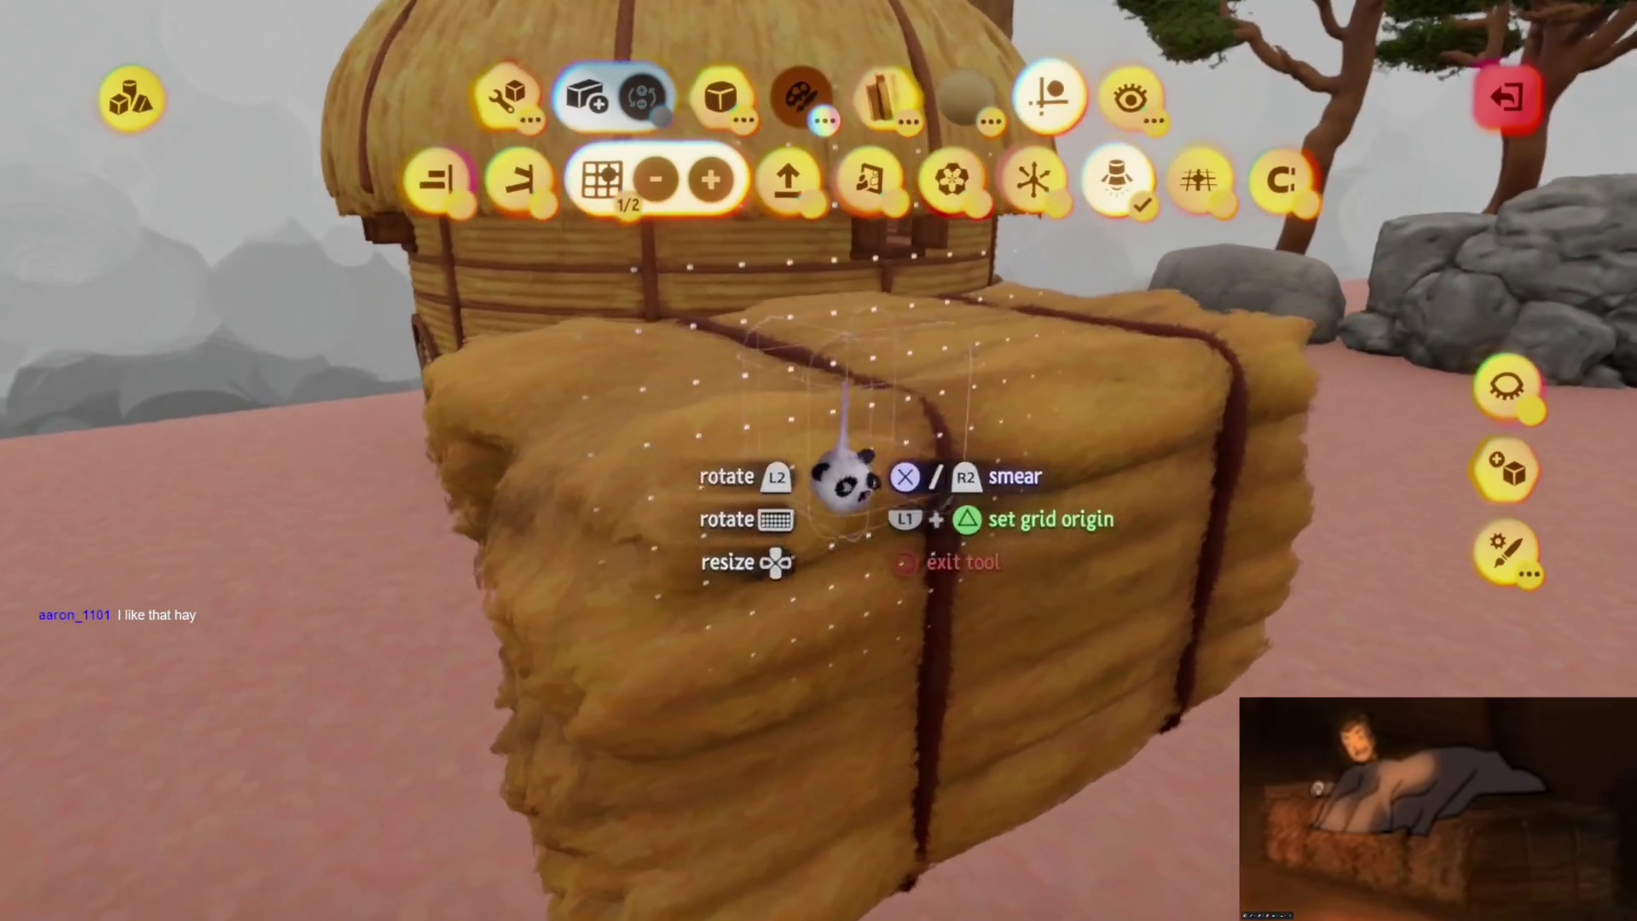
key("Escape")
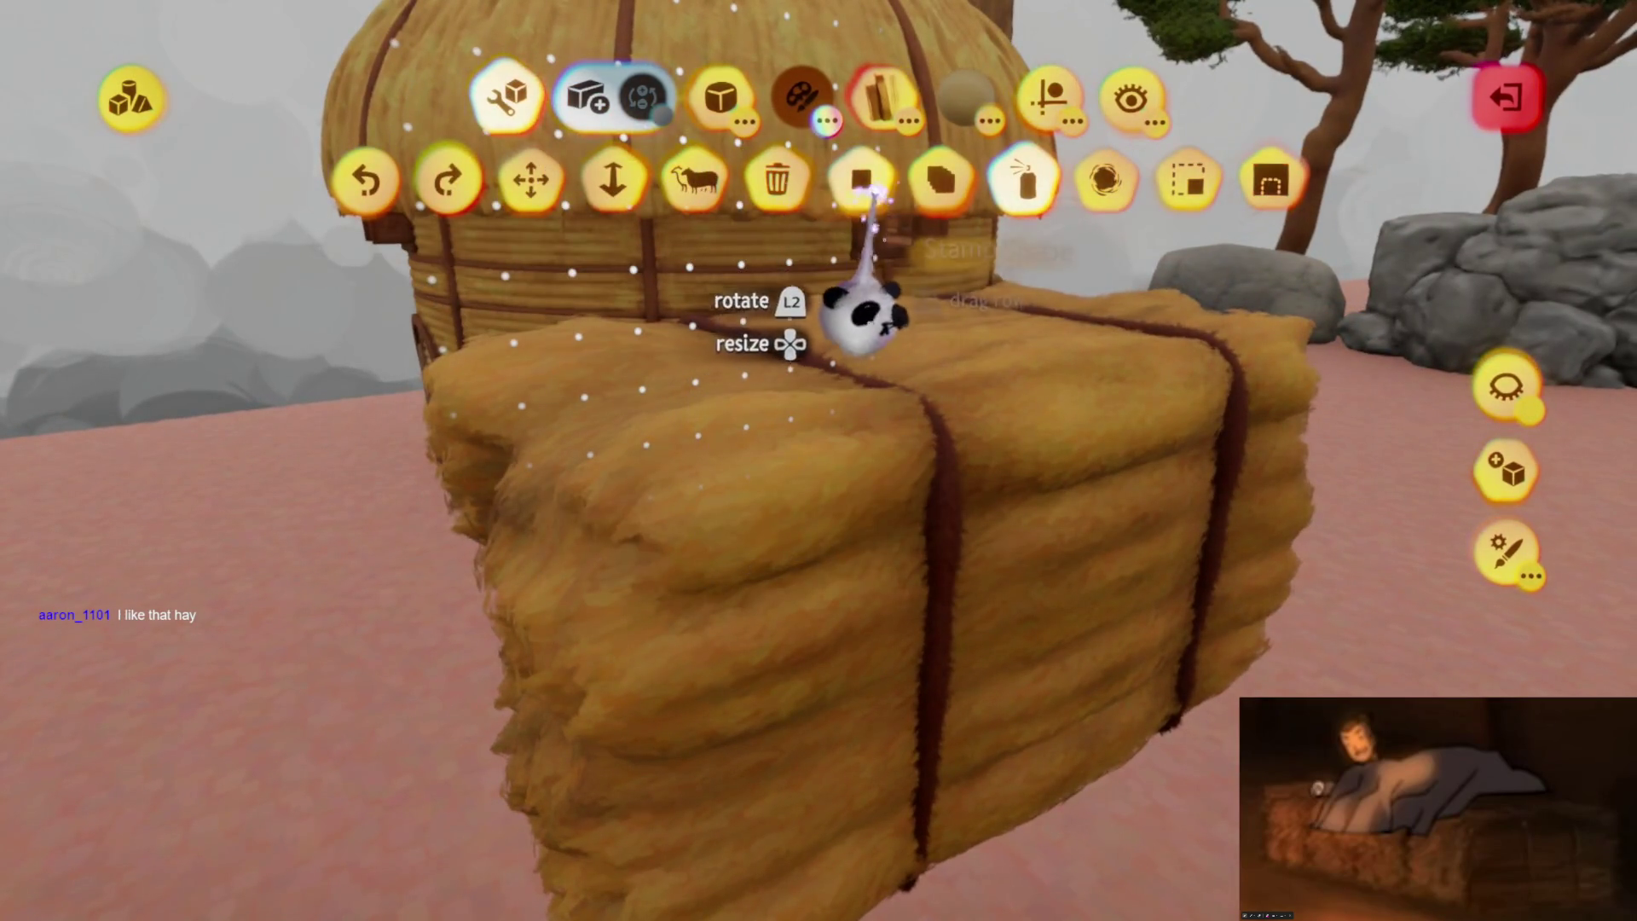
Stamp with a cube shape in the hay's sampled tan colour
key("Return")
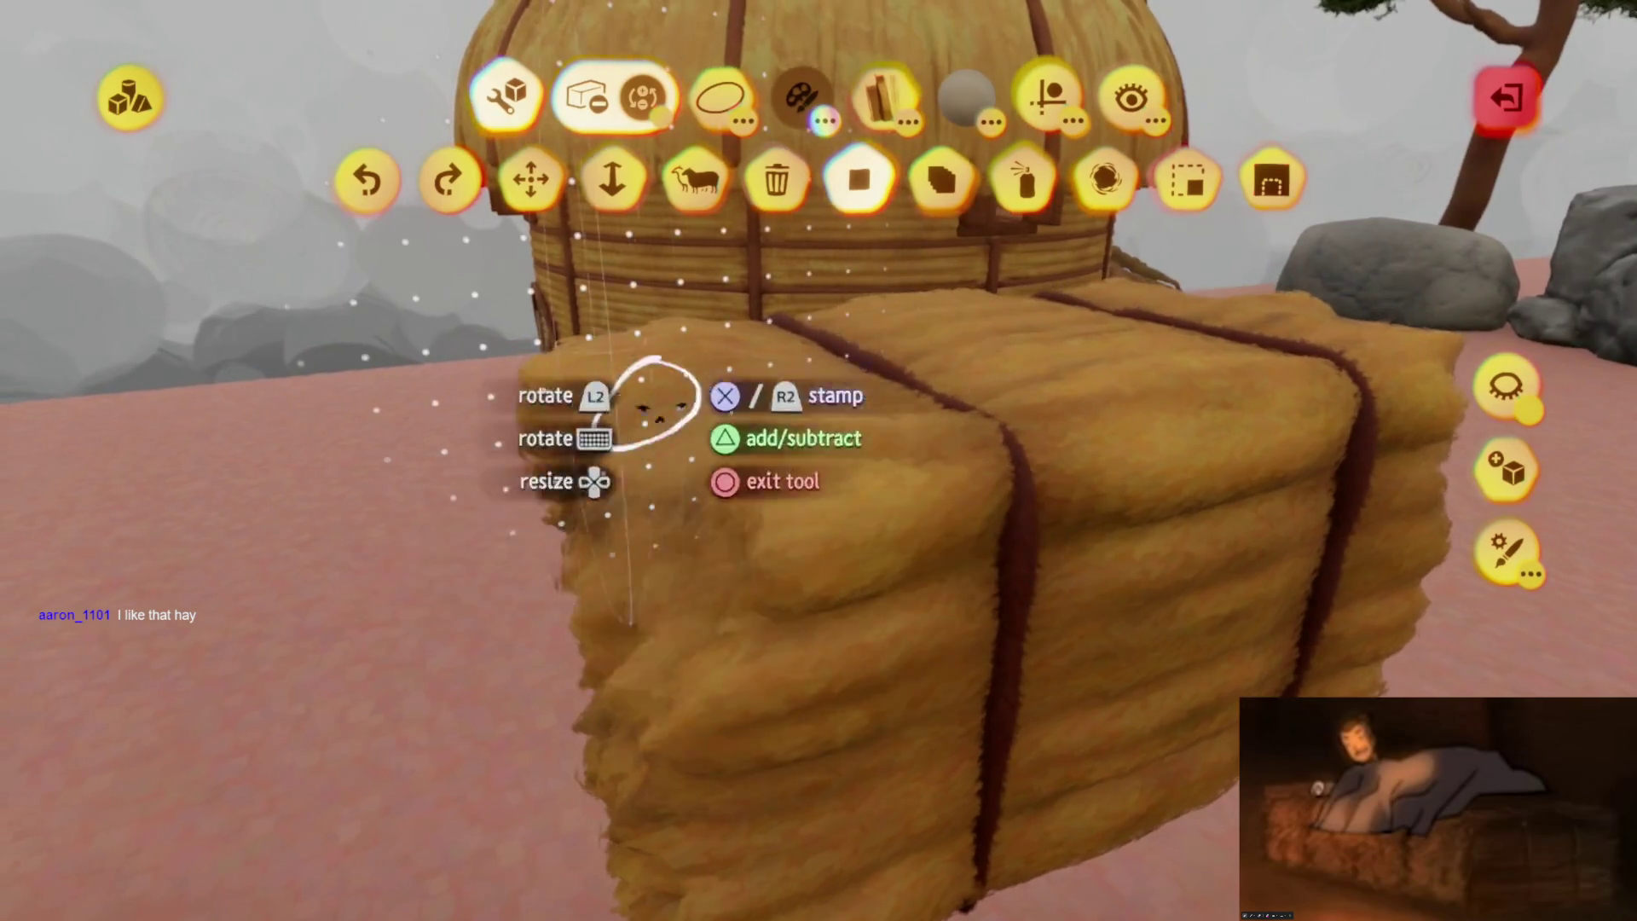
left_click(741, 102)
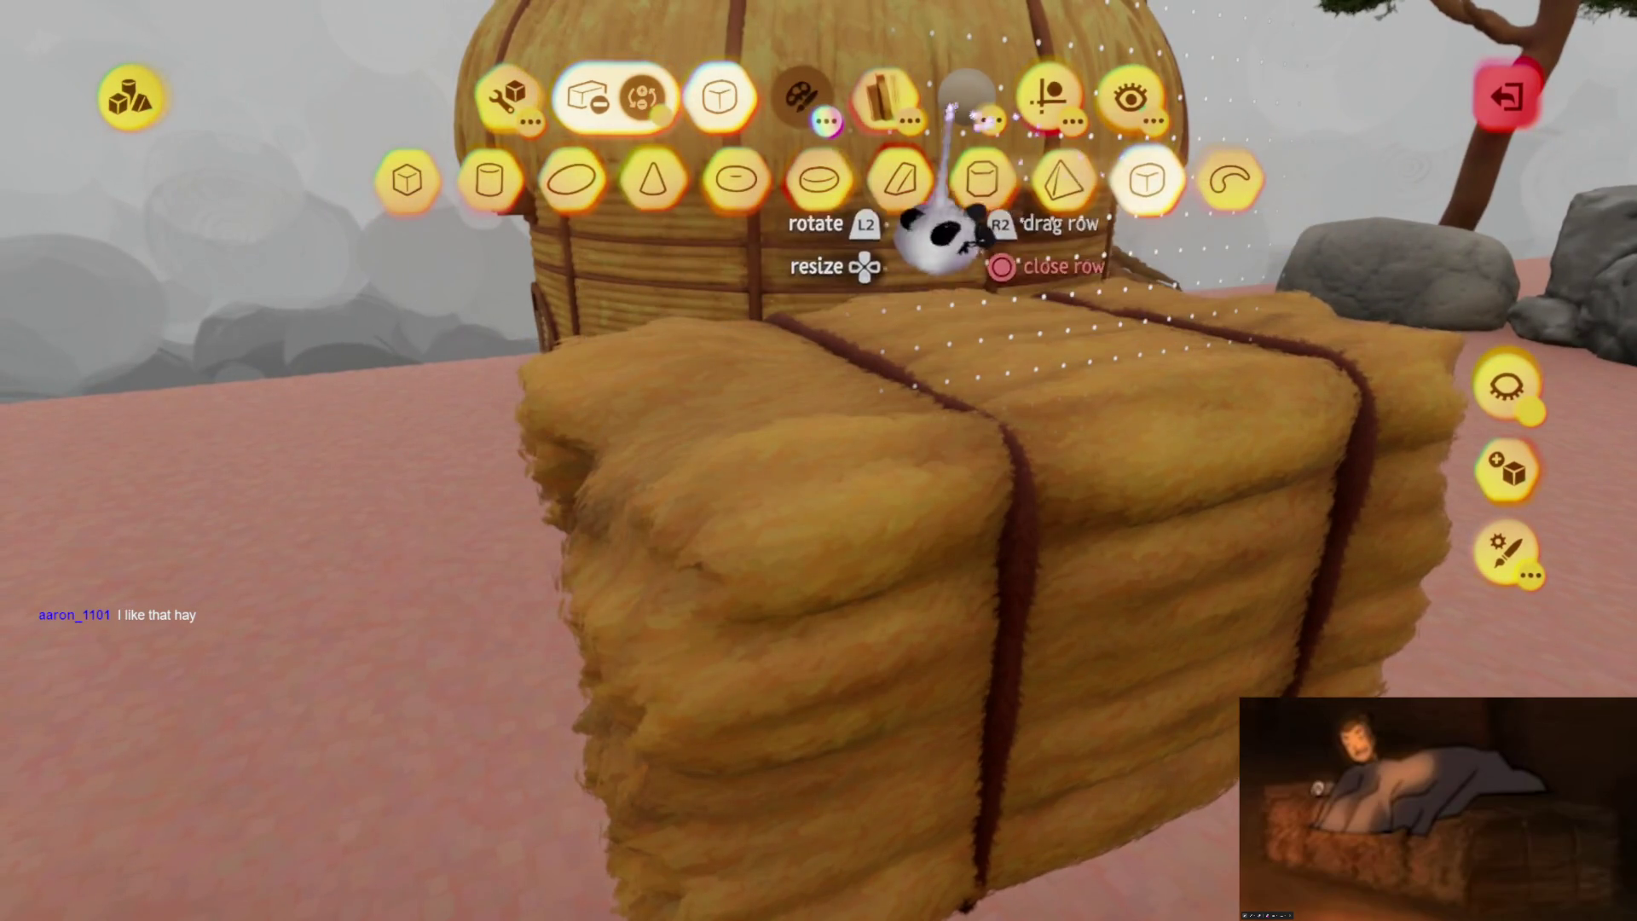
left_click(848, 584)
middle_click_drag(795, 418, 905, 401)
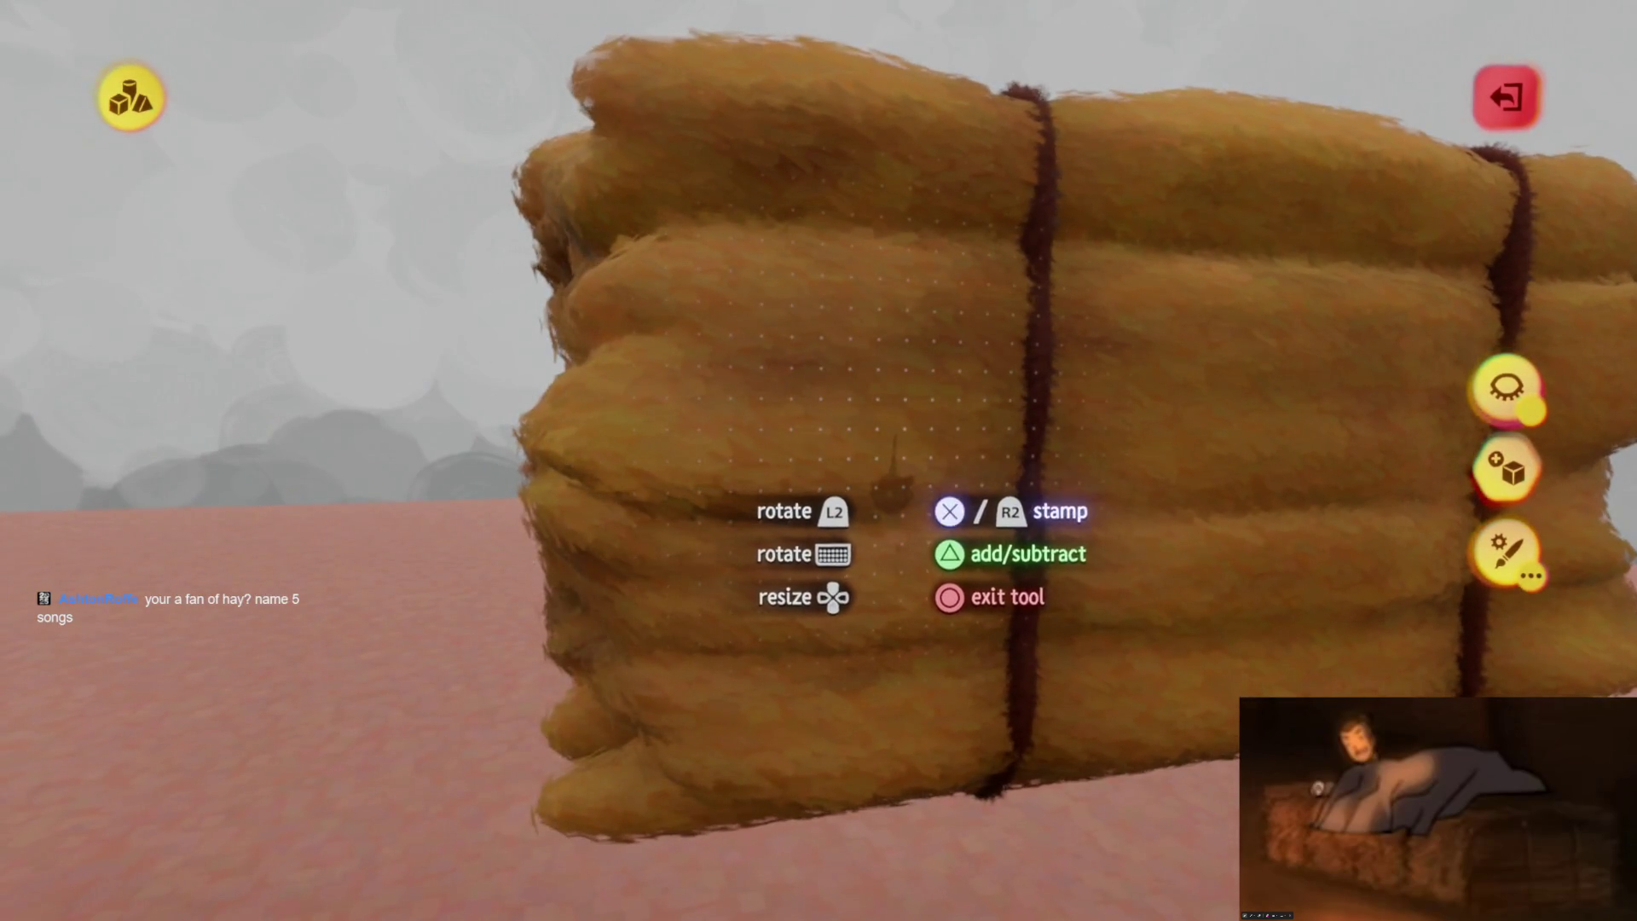
key("Escape")
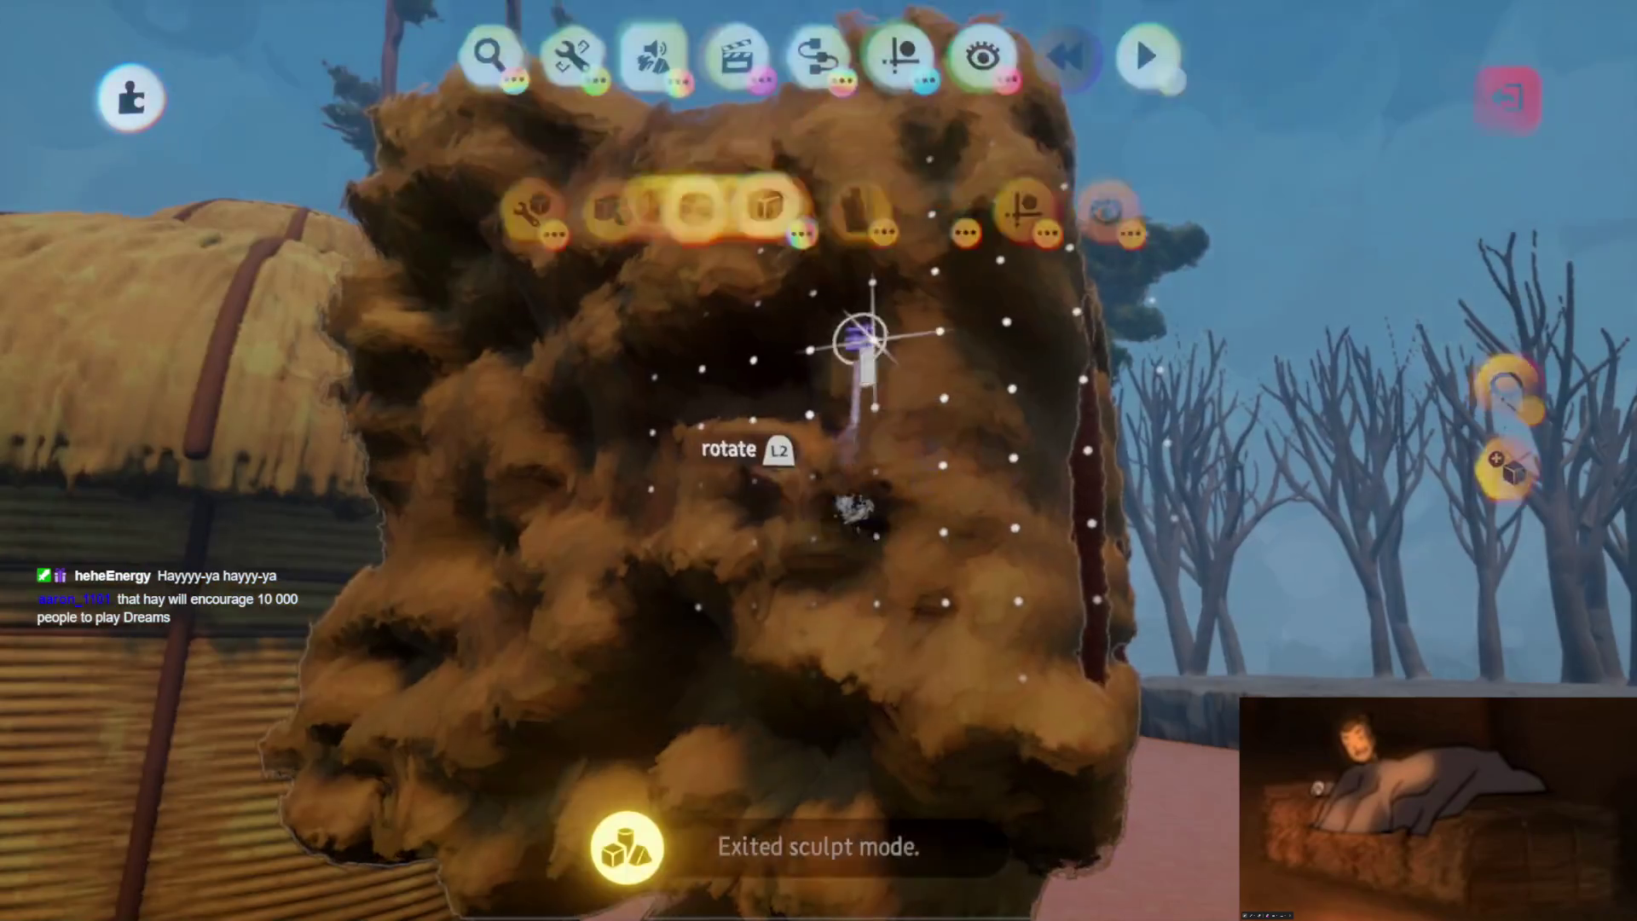
Open the Tweak sculpture properties of the hay bale
left_click(864, 341)
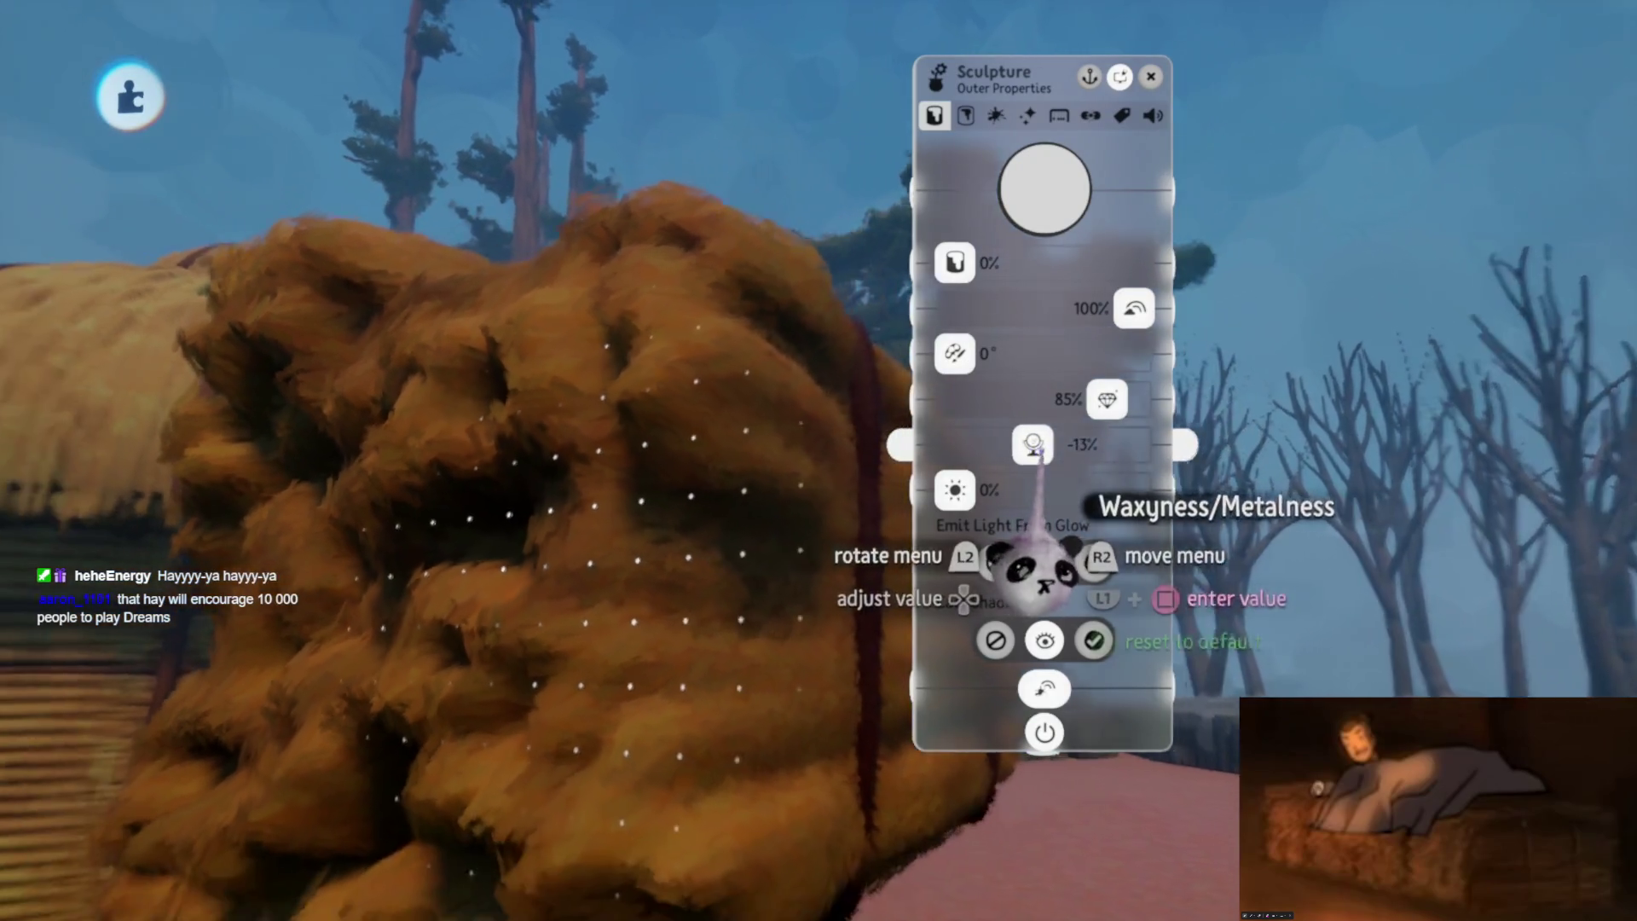
Set Reflectiveness to 85% and Waxyness/Metalness to -15%, reopening the sculpture properties as needed
mouse_move(1033, 444)
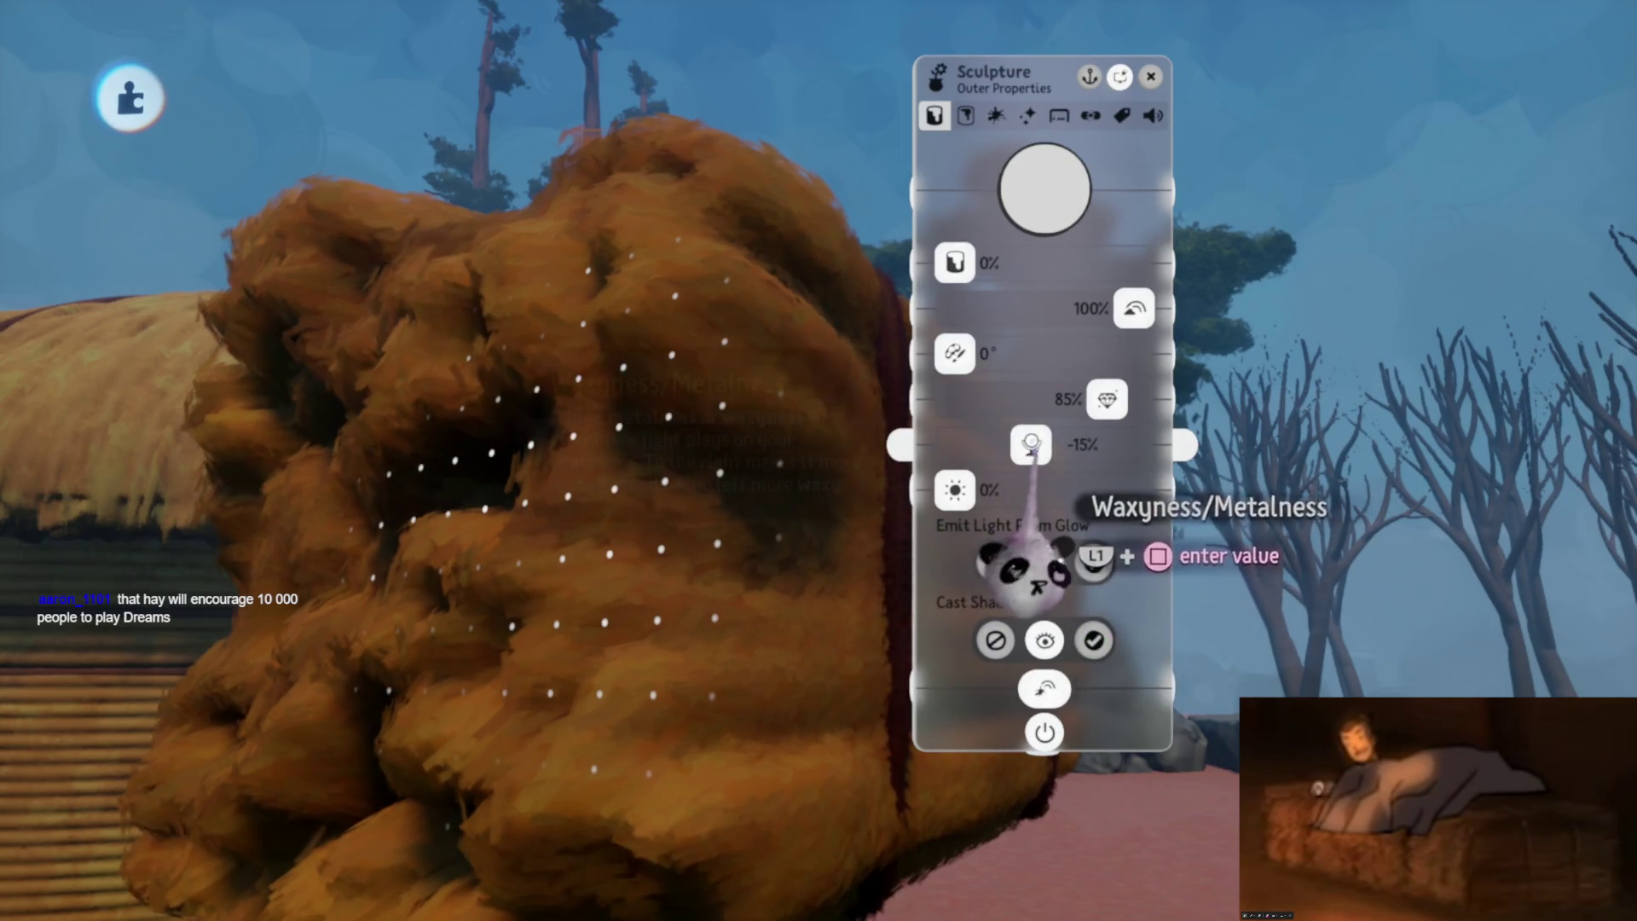
key("Escape")
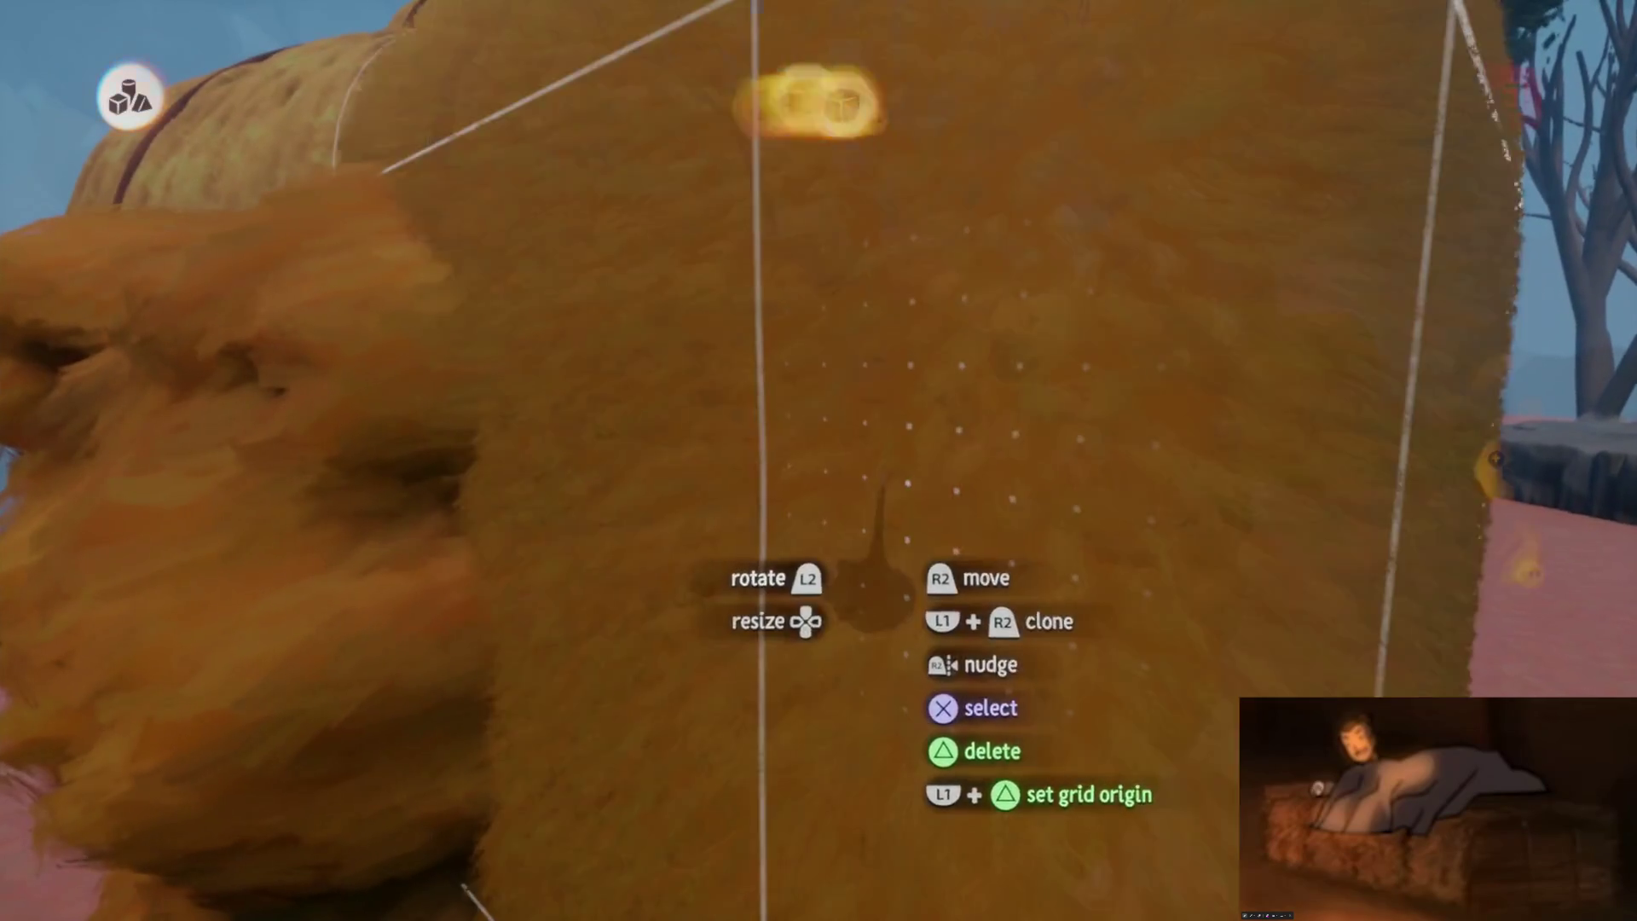
key("Escape")
left_click(877, 438)
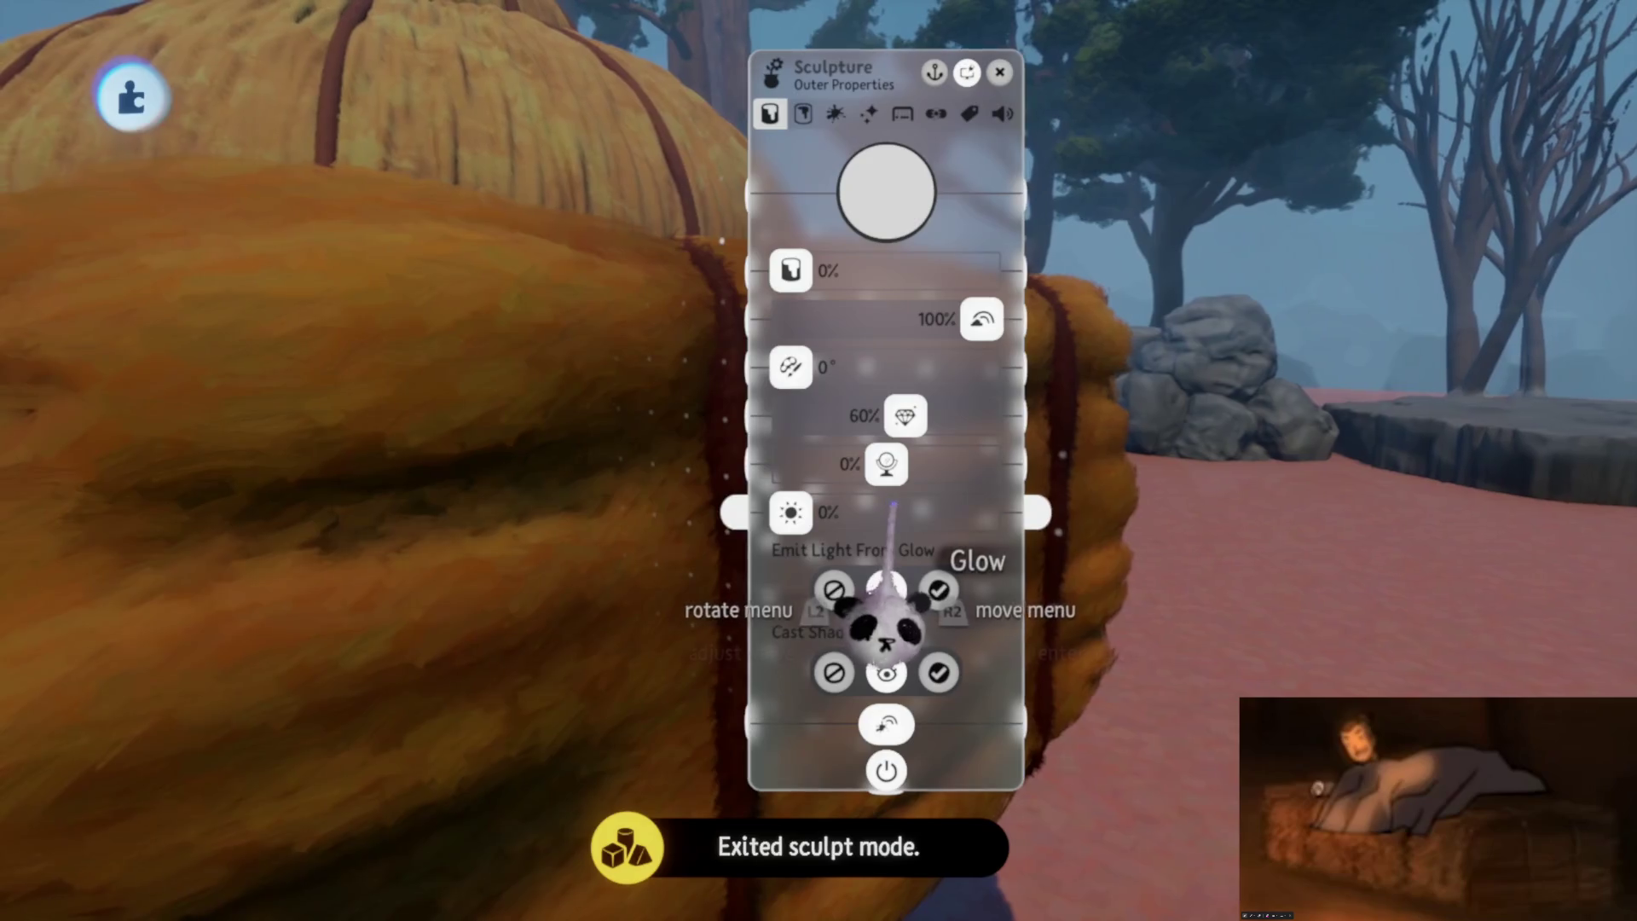
mouse_move(886, 630)
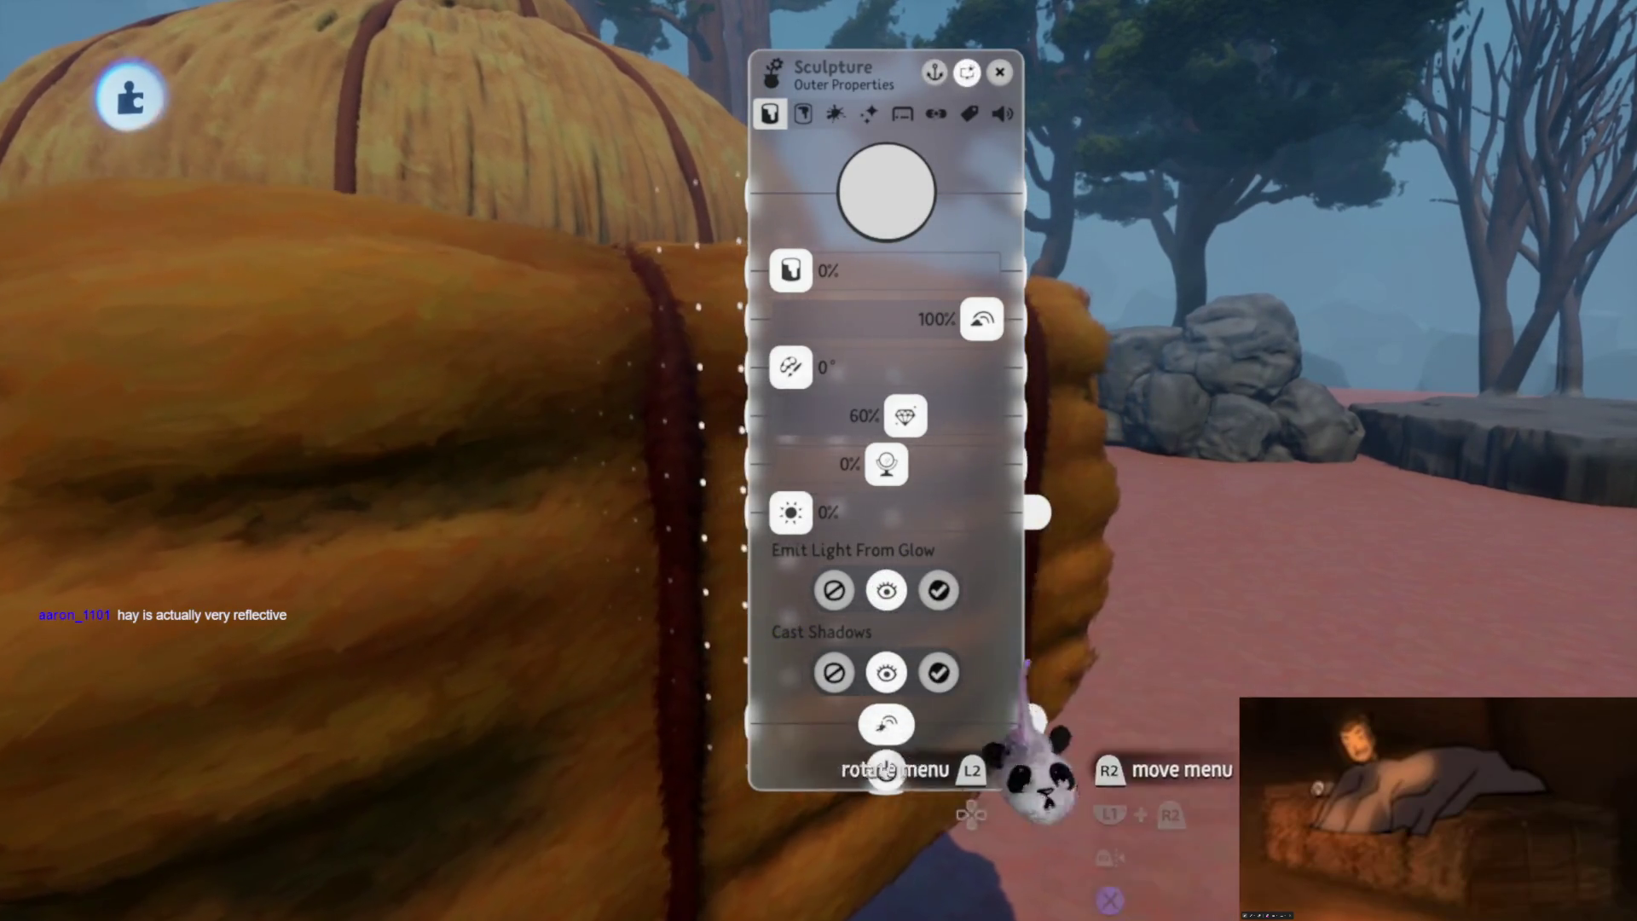
key("Escape")
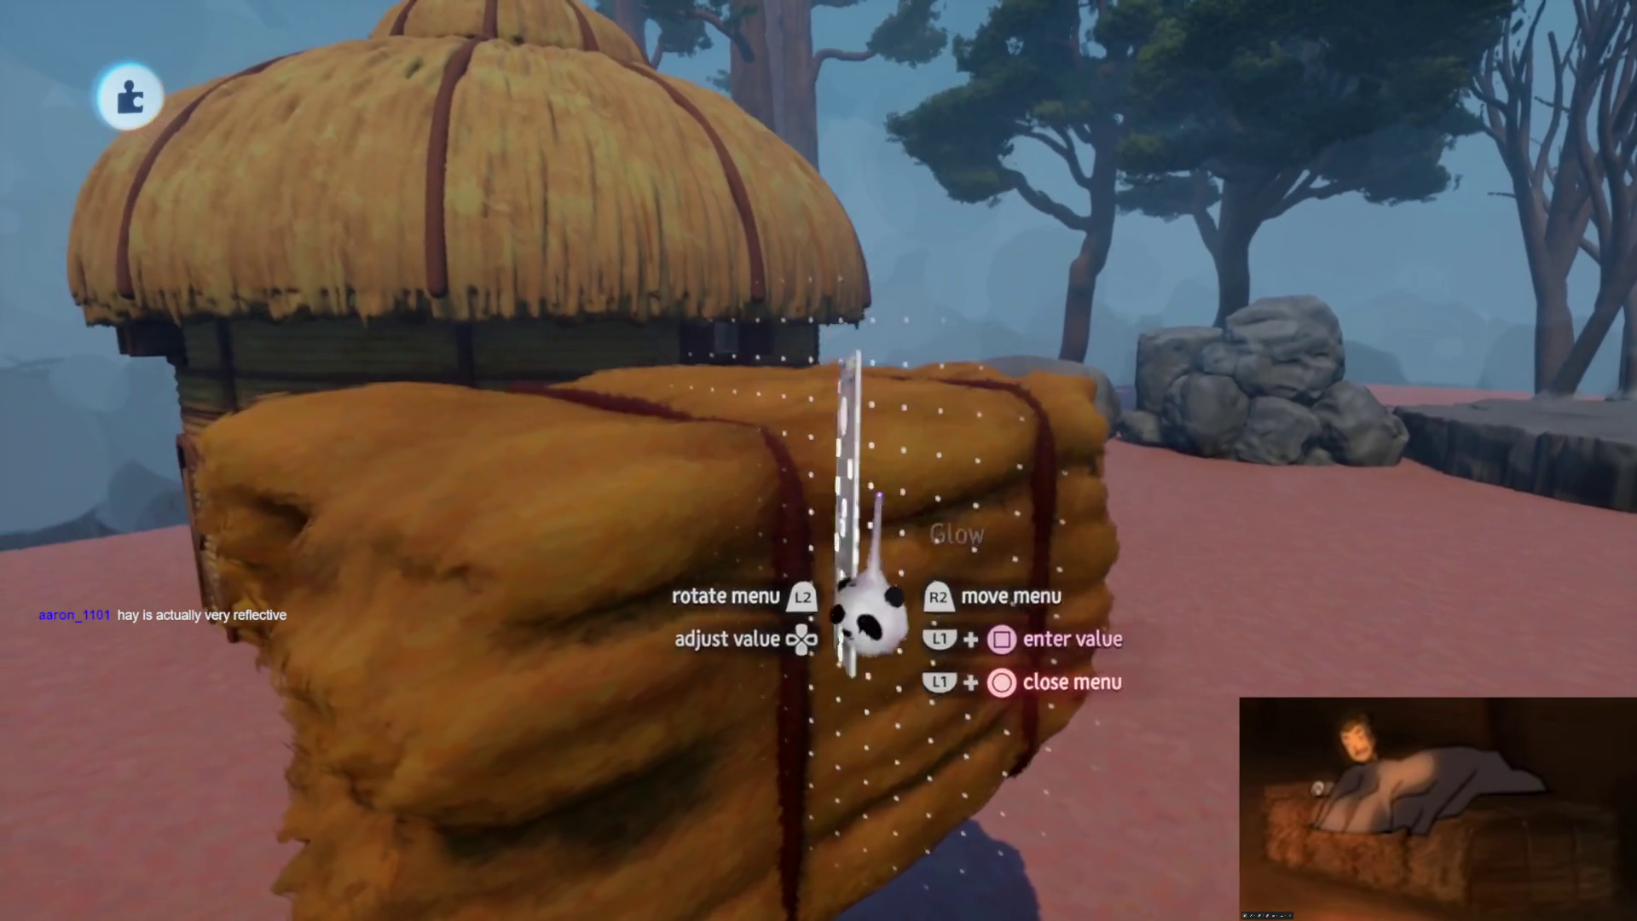
left_click(789, 541)
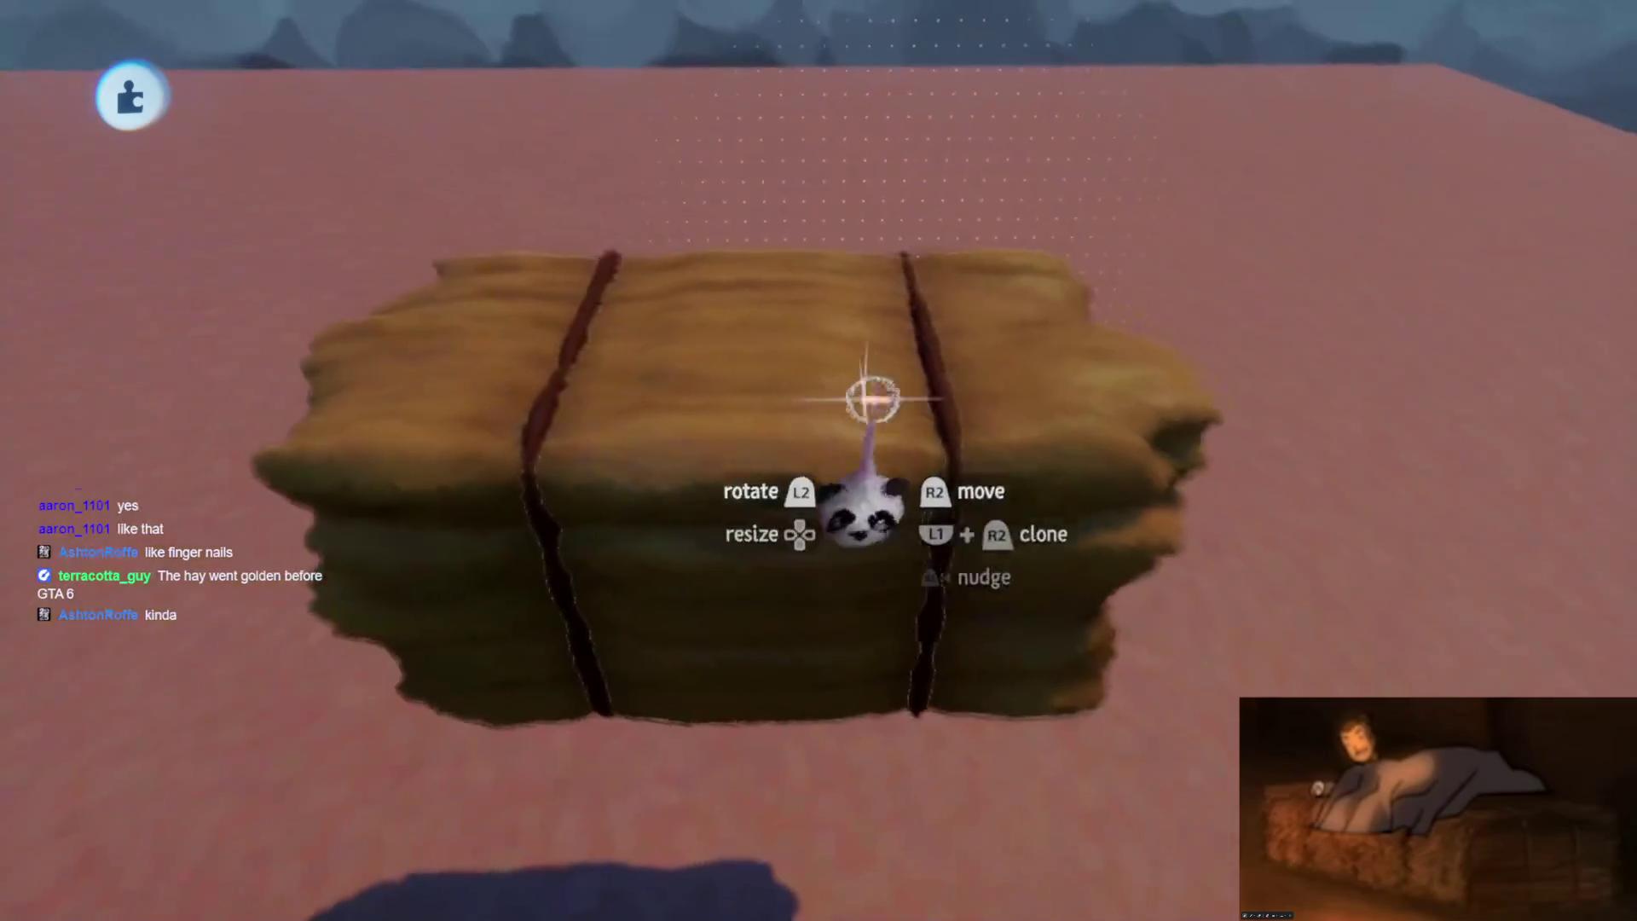
Finish the bale's surface at 43% shininess and 0% metalness, then select the bale
left_click(857, 393)
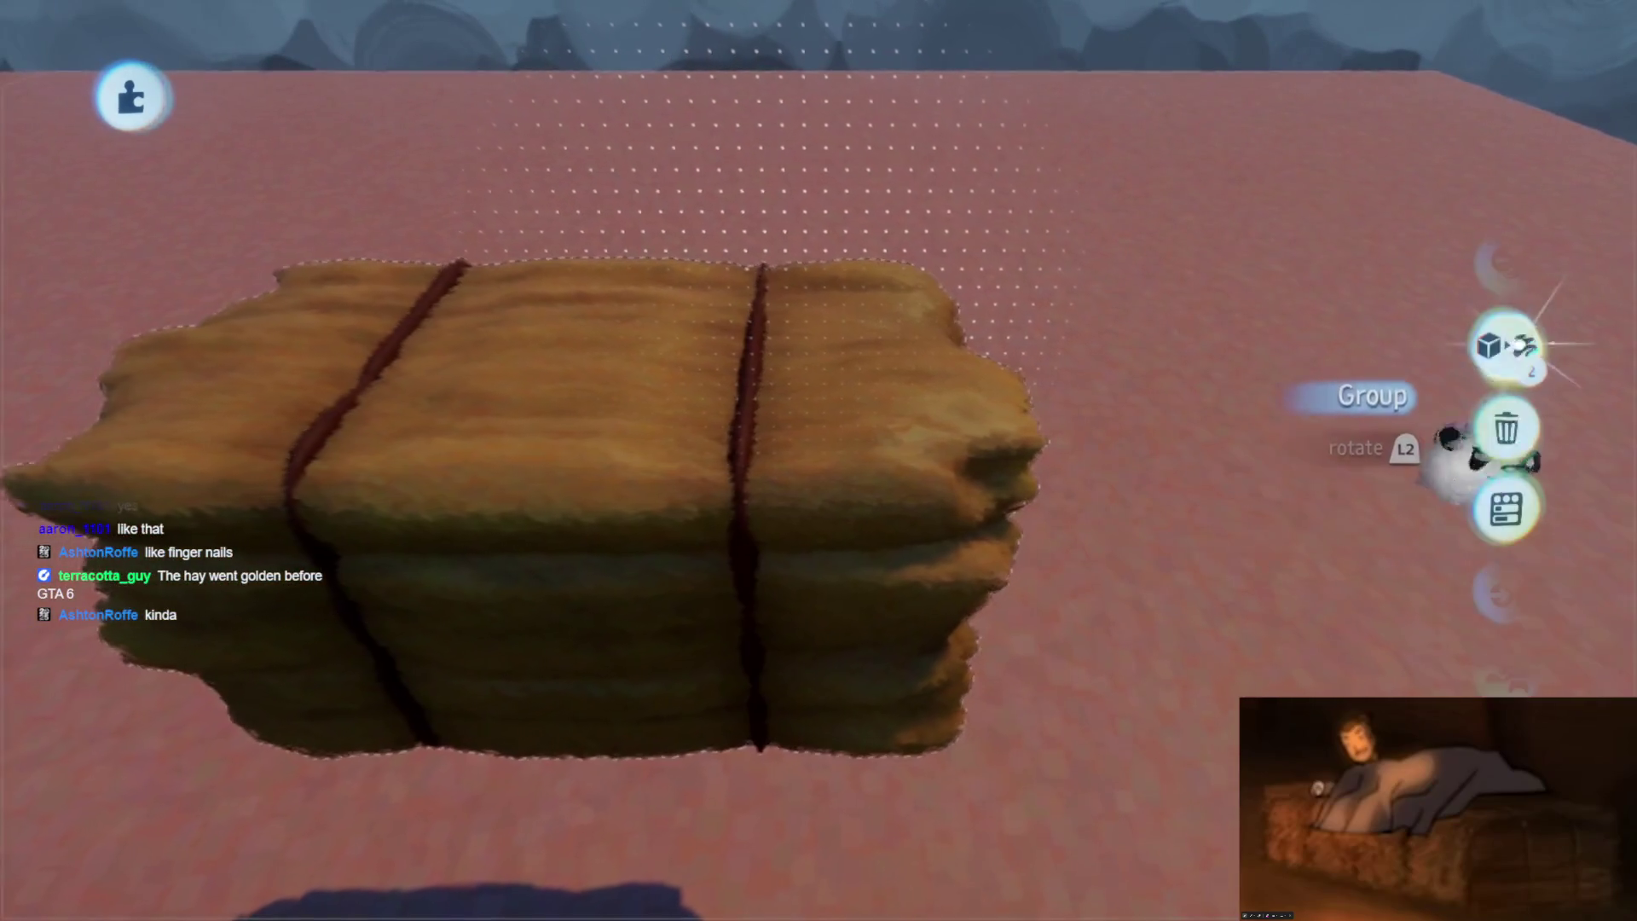
Lower the hay bale's fleck looseness from 106% to 99%
left_click(823, 487)
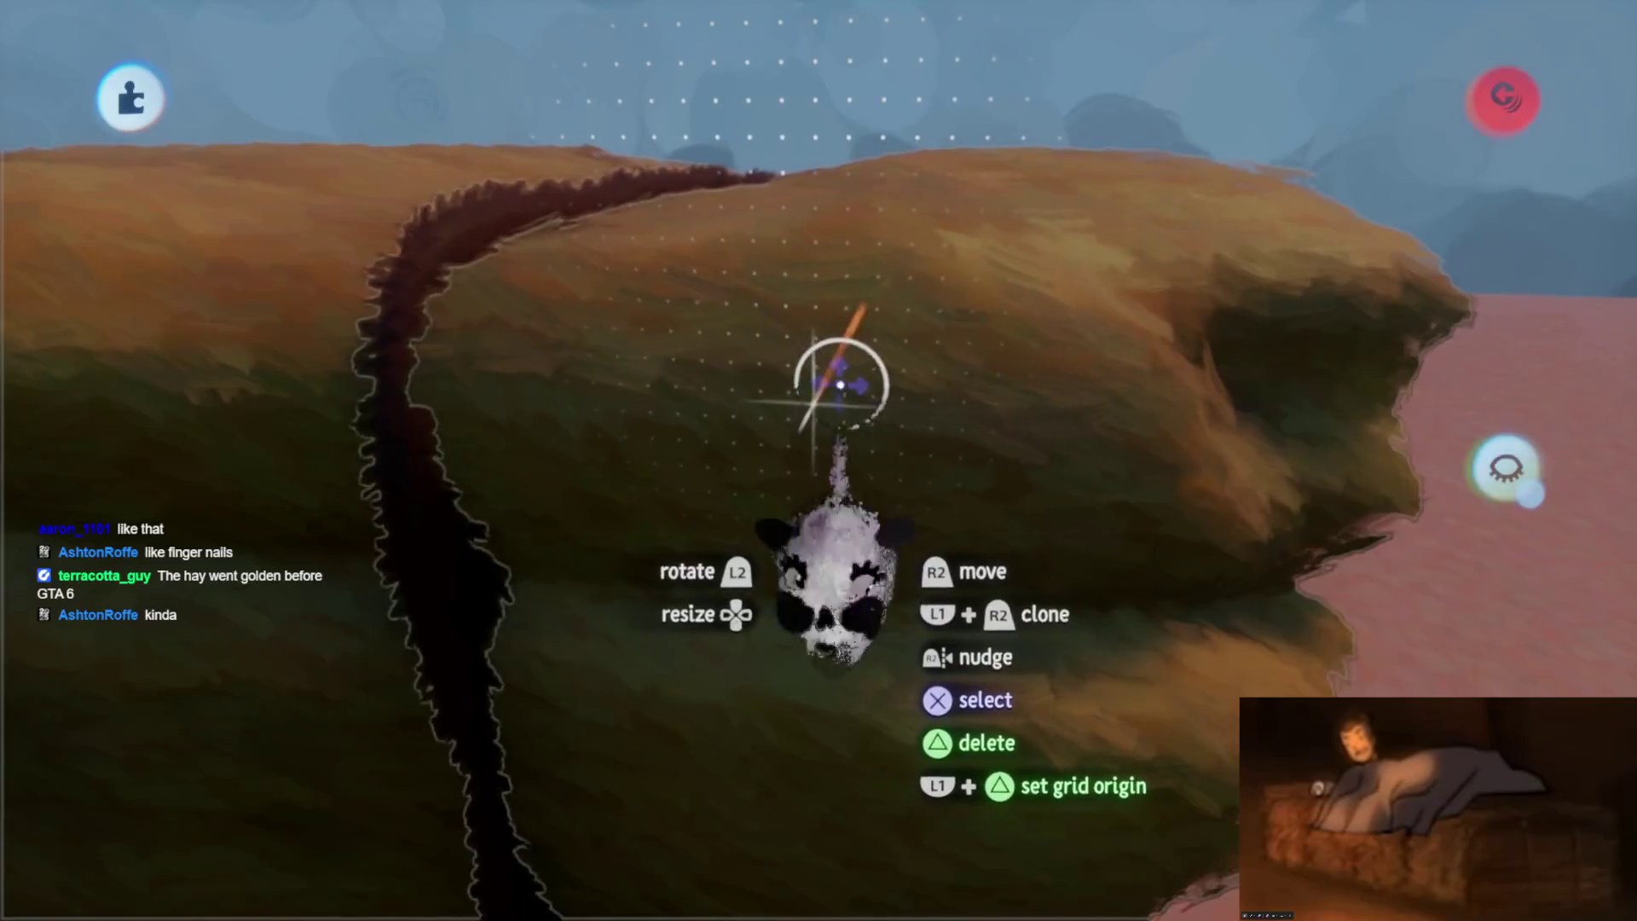
left_click(840, 385)
key("Escape")
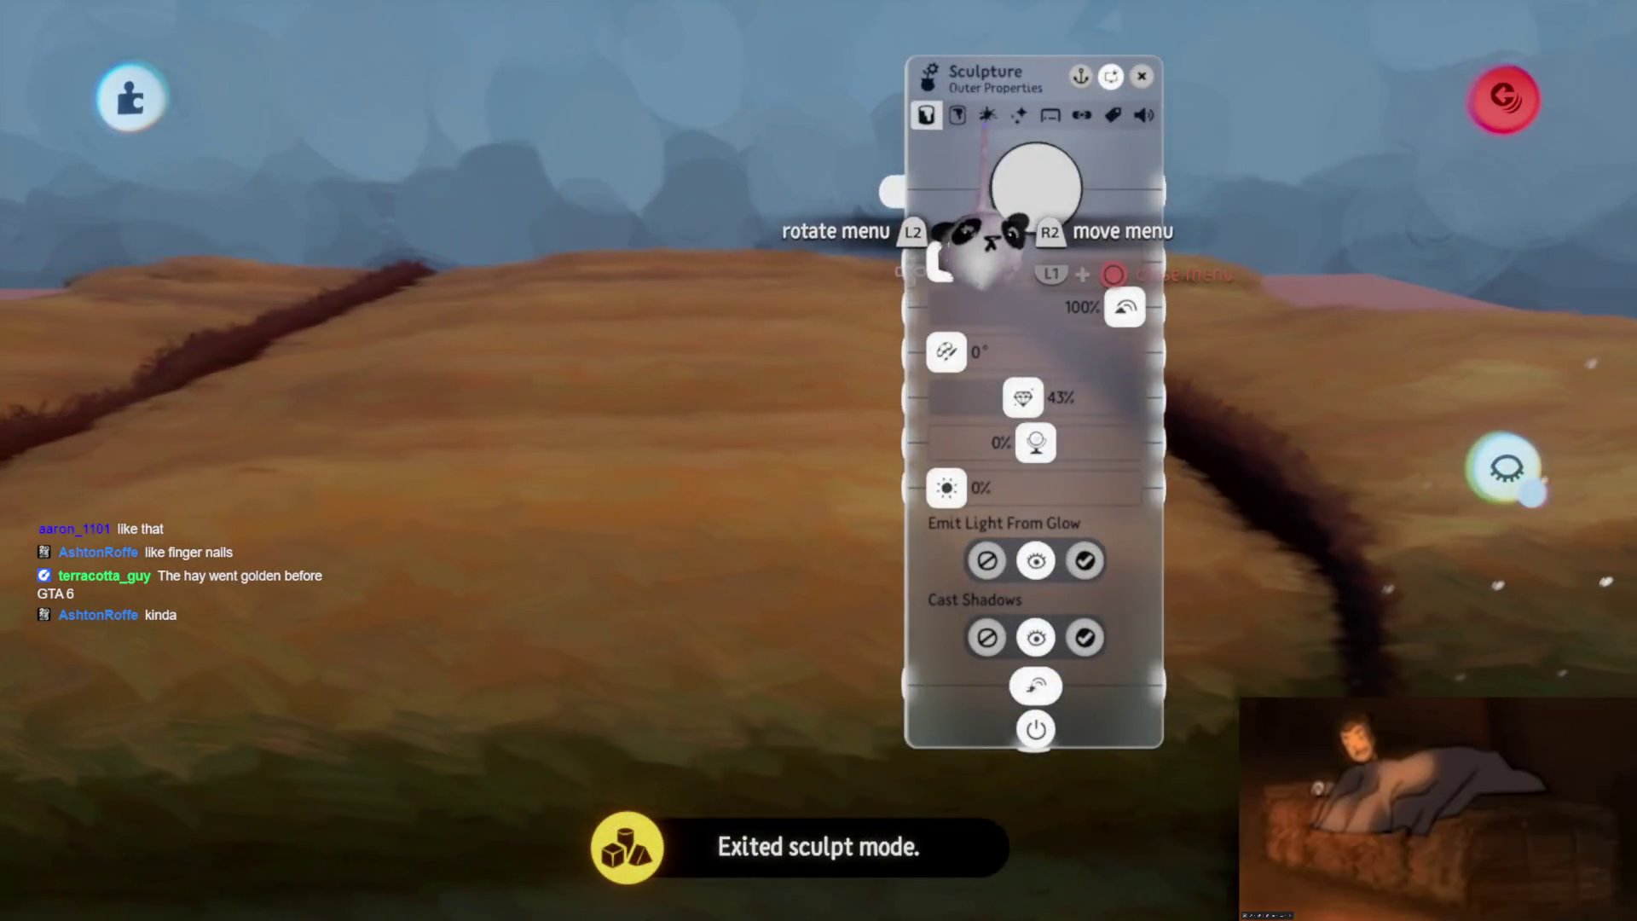
left_click(987, 114)
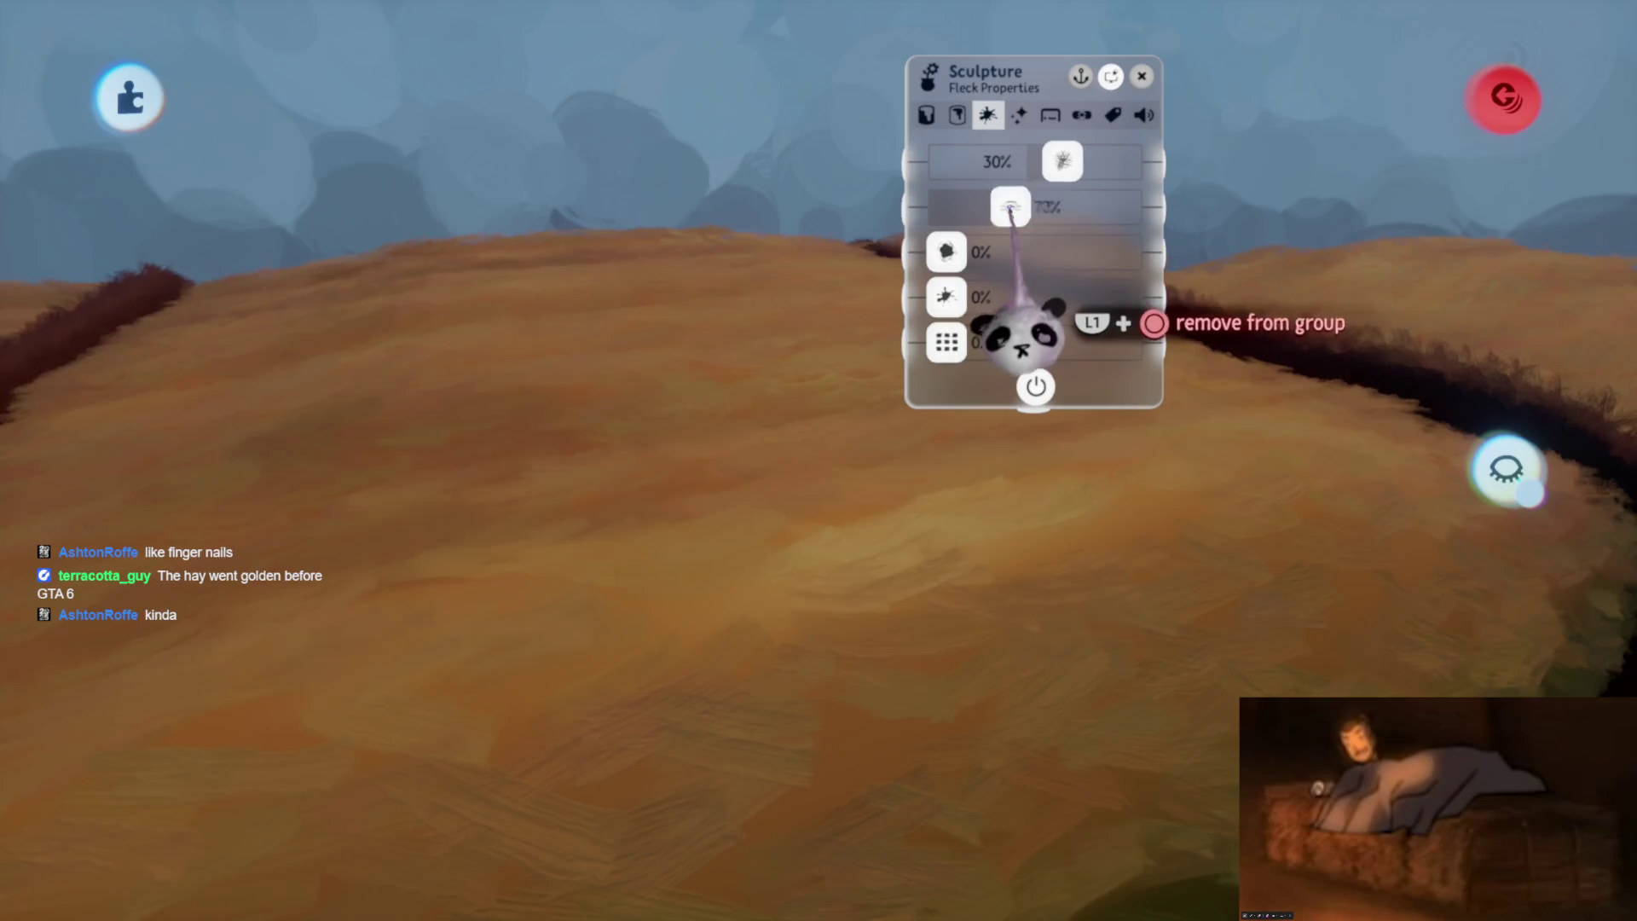
mouse_move(1044, 332)
left_mouse_down()
mouse_move(986, 431)
mouse_move(1019, 350)
left_mouse_up()
key("Escape")
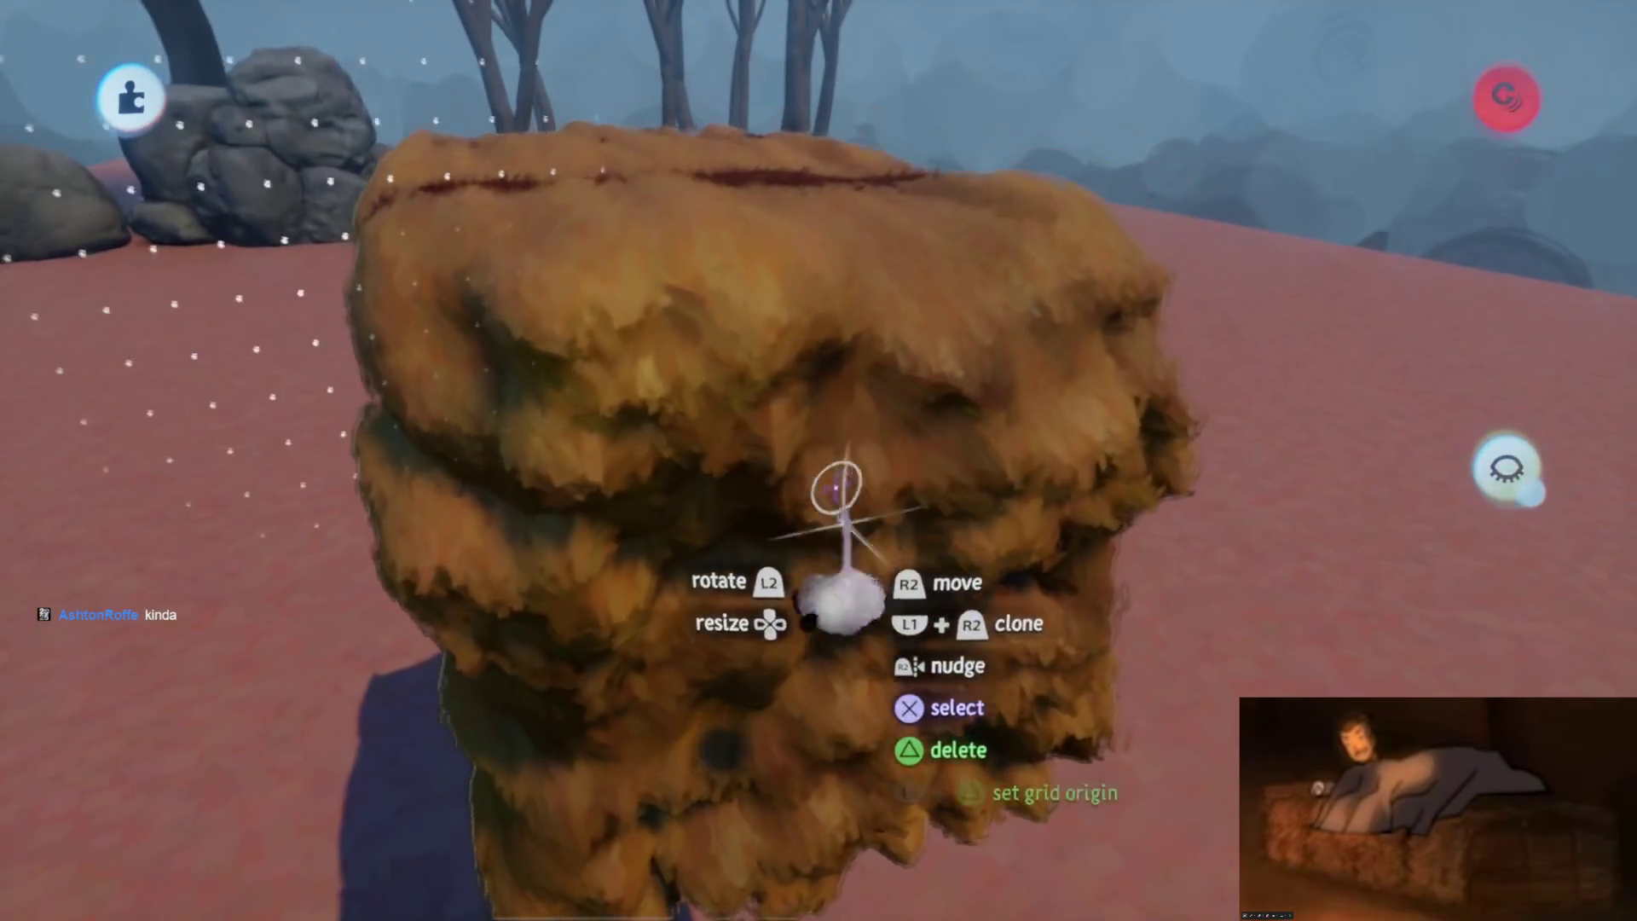
Nudge the bale into place and assign it an audio surface type
mouse_move(802, 375)
left_mouse_down()
mouse_move(668, 401)
mouse_move(541, 388)
mouse_move(639, 430)
mouse_move(721, 354)
left_mouse_up()
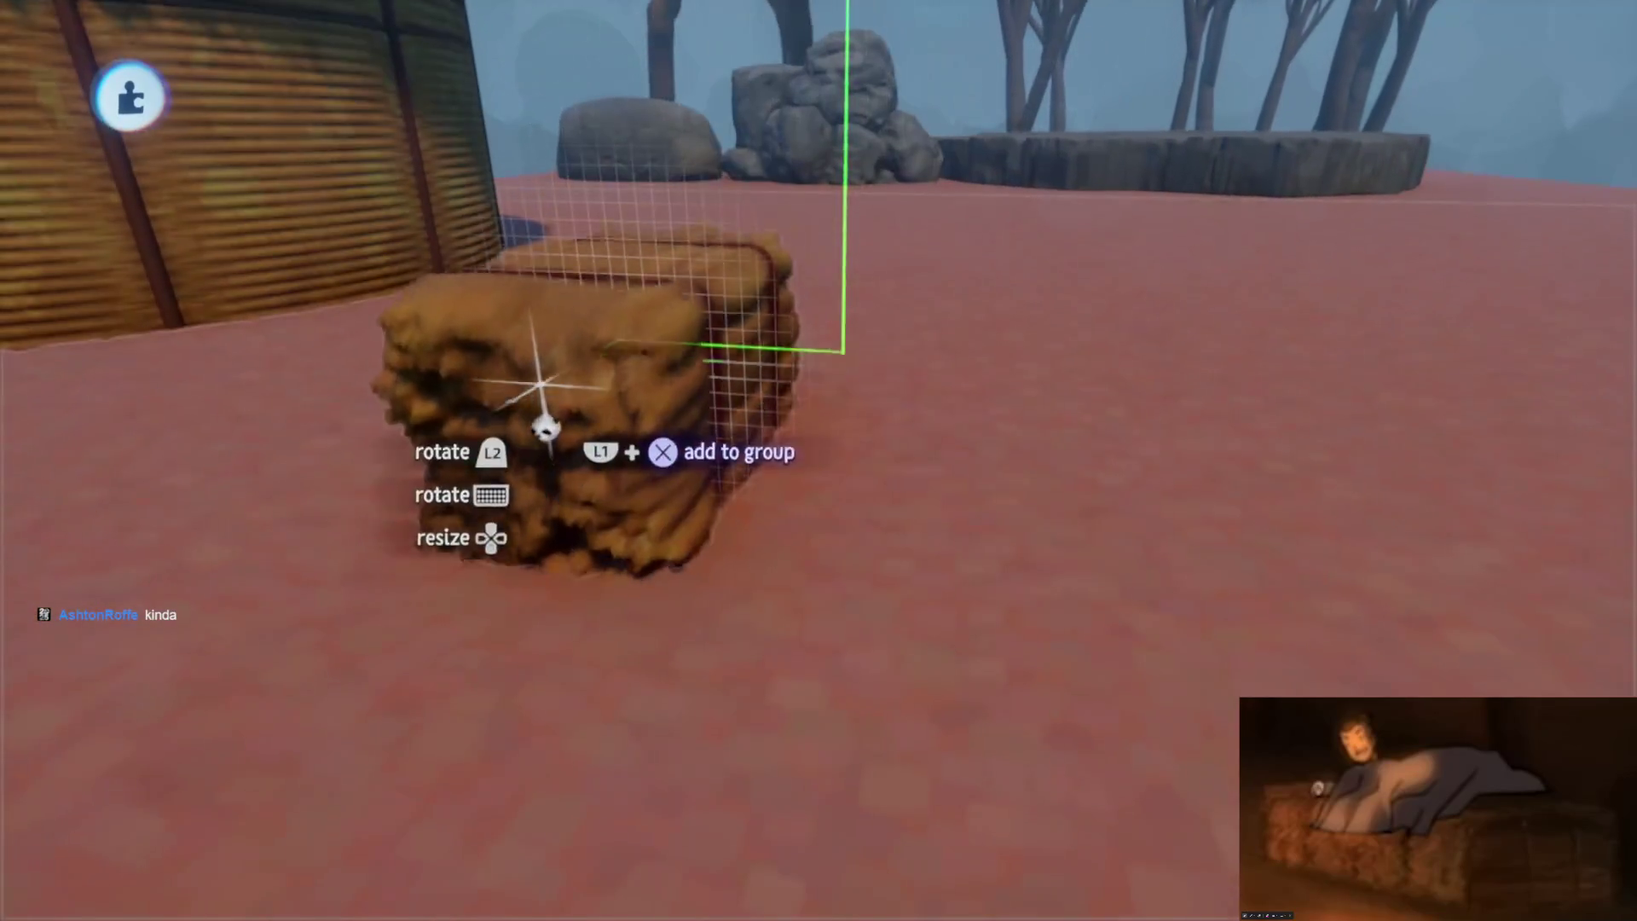
key("Escape")
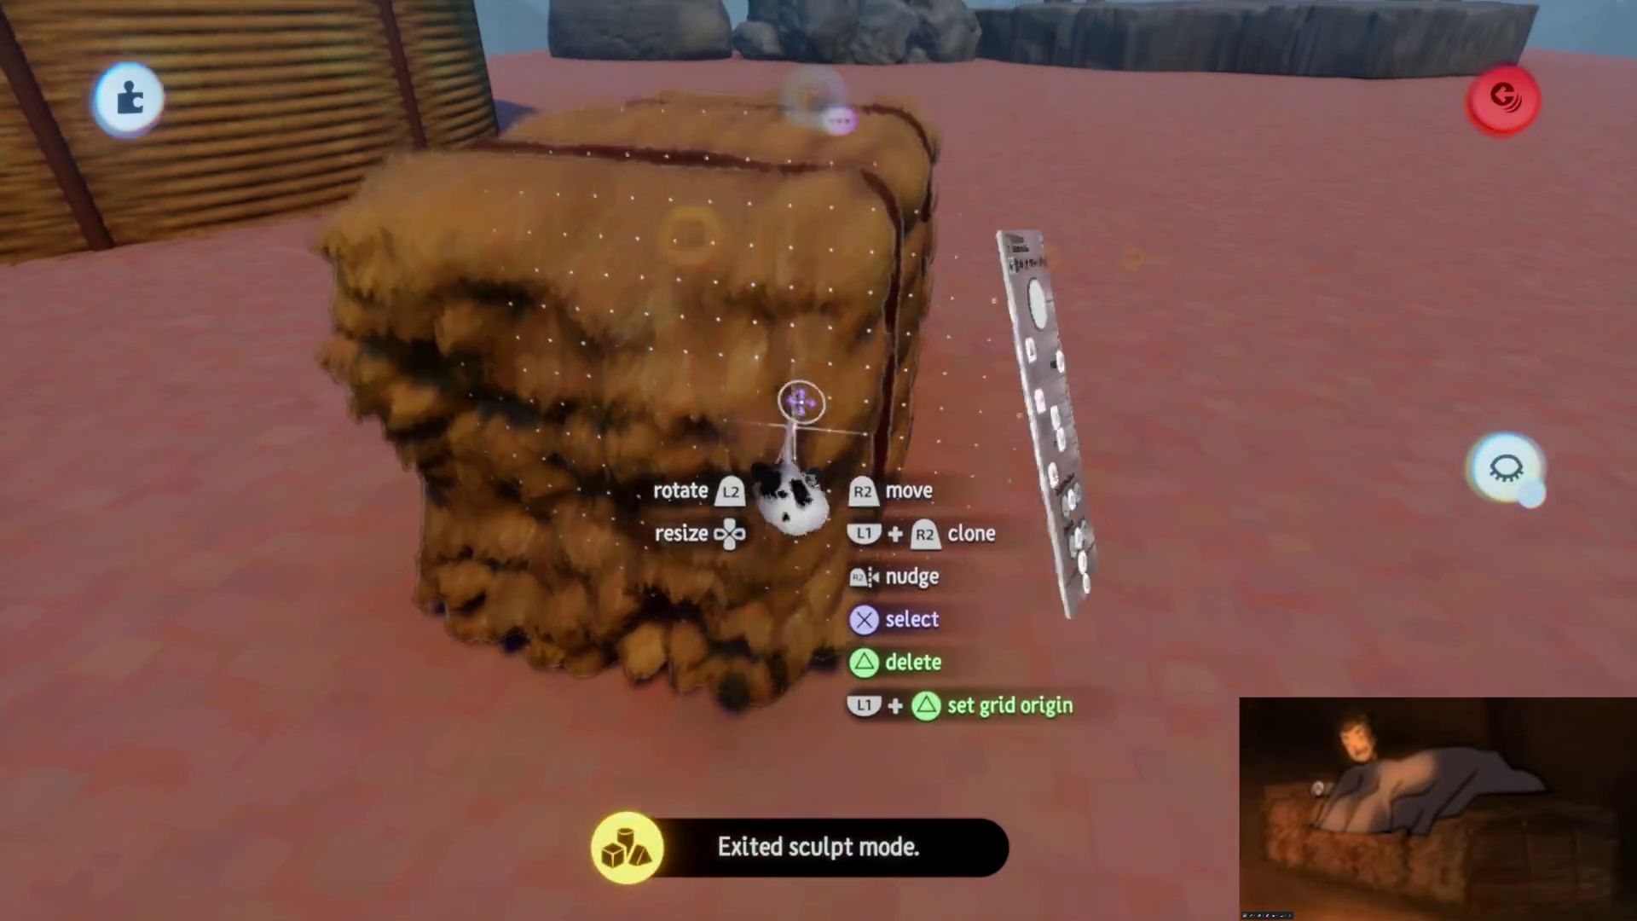
left_click(797, 401)
left_click(1267, 247)
mouse_move(1271, 247)
left_mouse_down()
mouse_move(1162, 413)
mouse_move(1097, 406)
left_mouse_up()
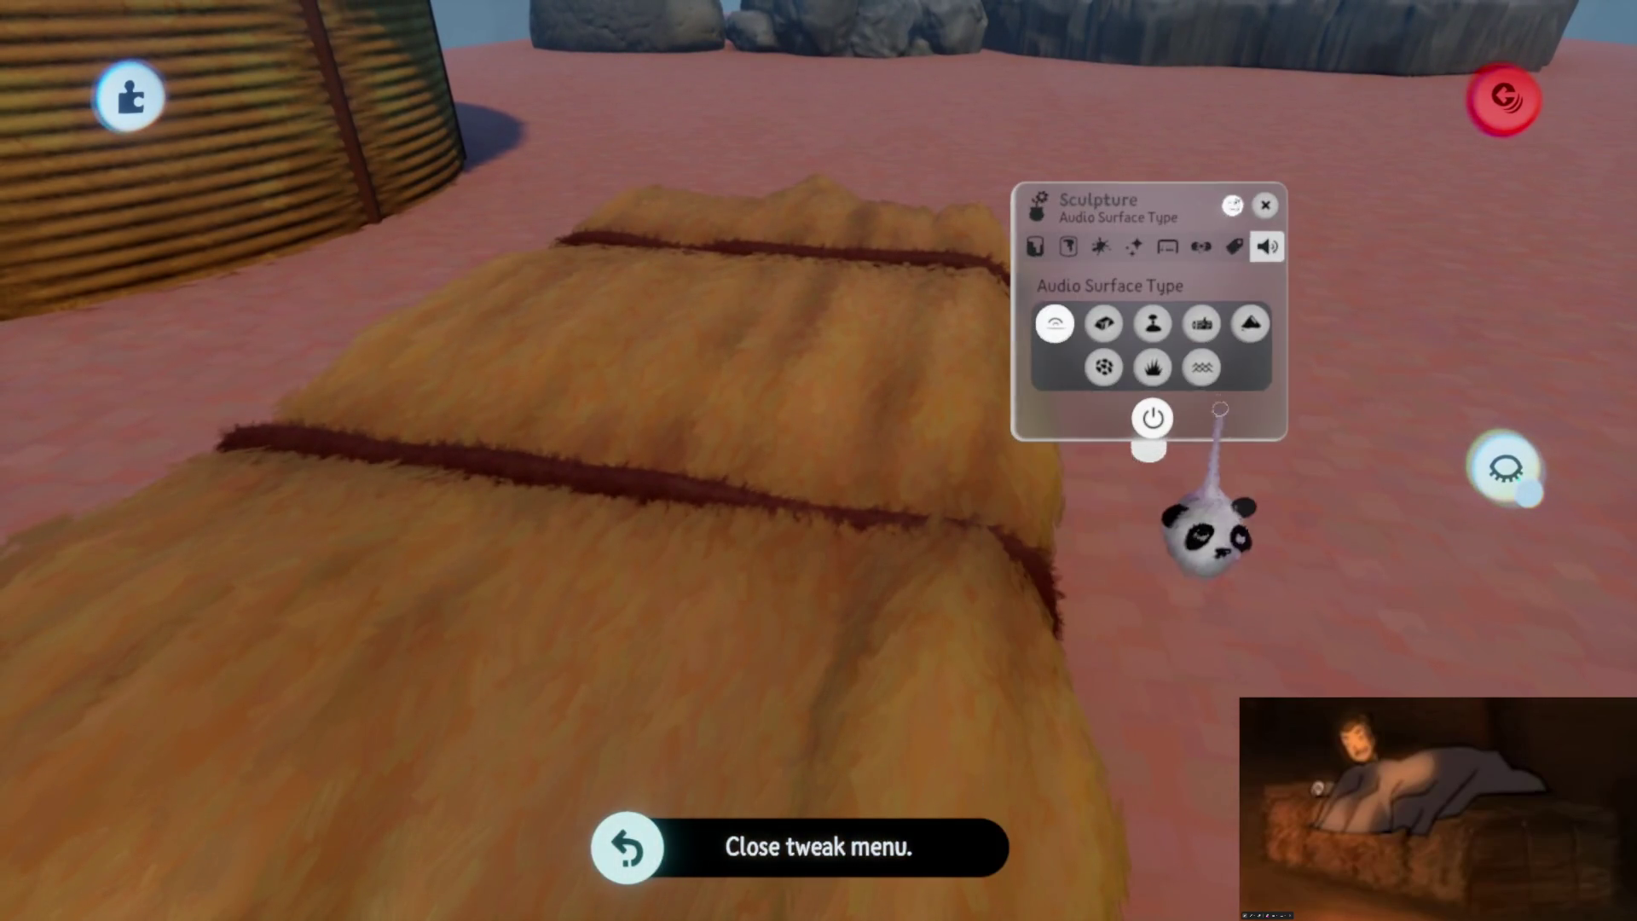
key("Escape")
left_click(689, 475)
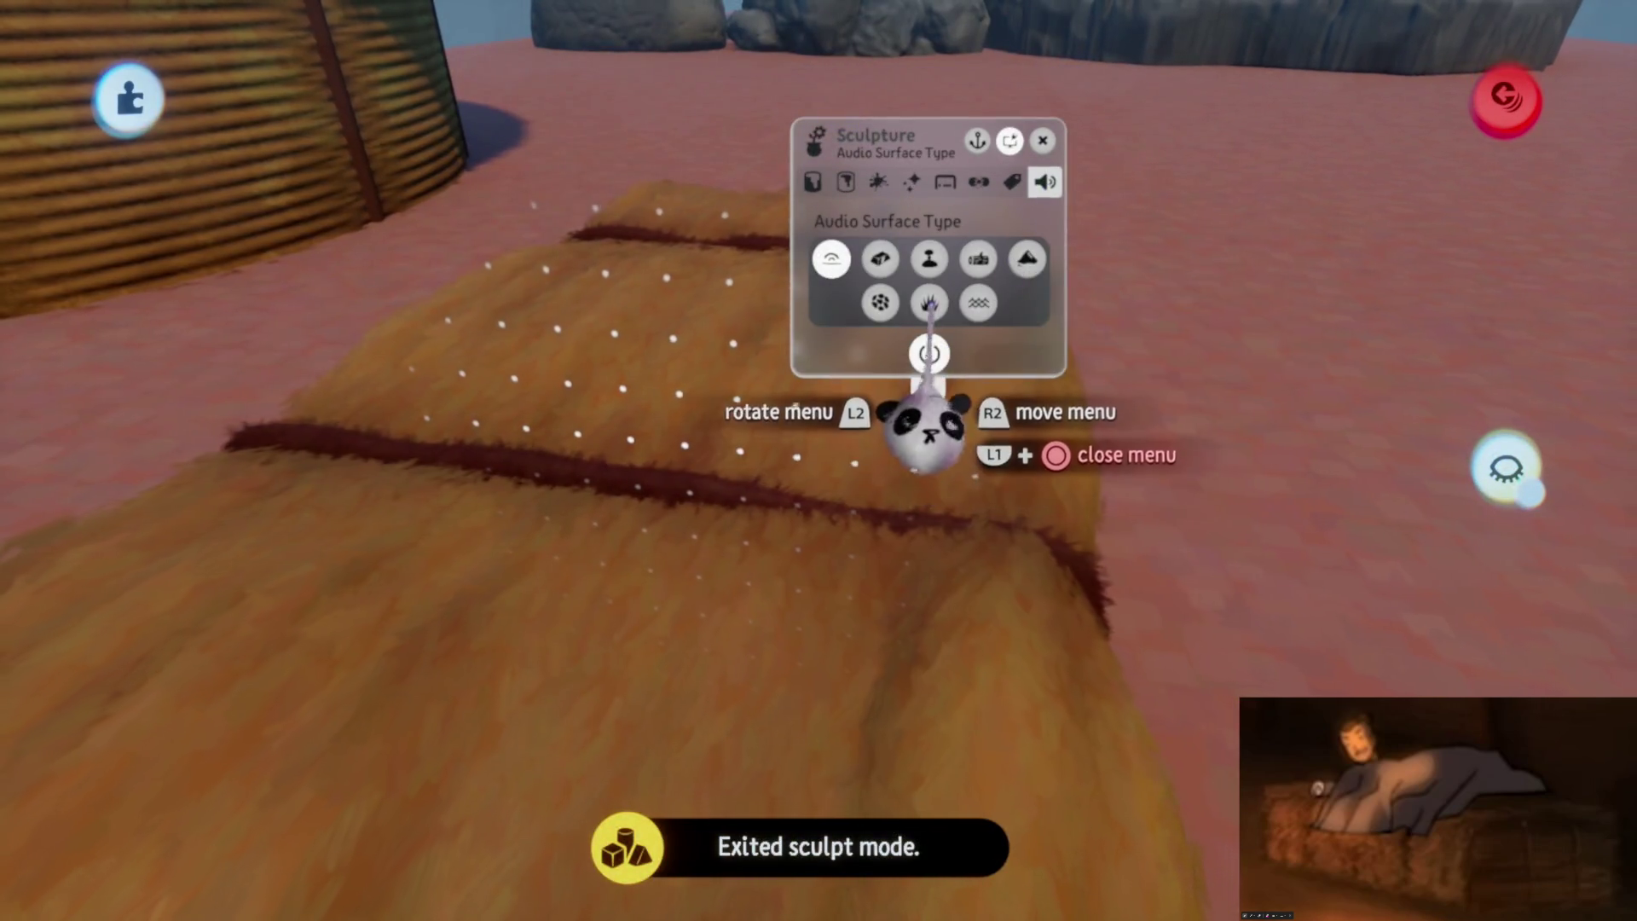
key("Escape")
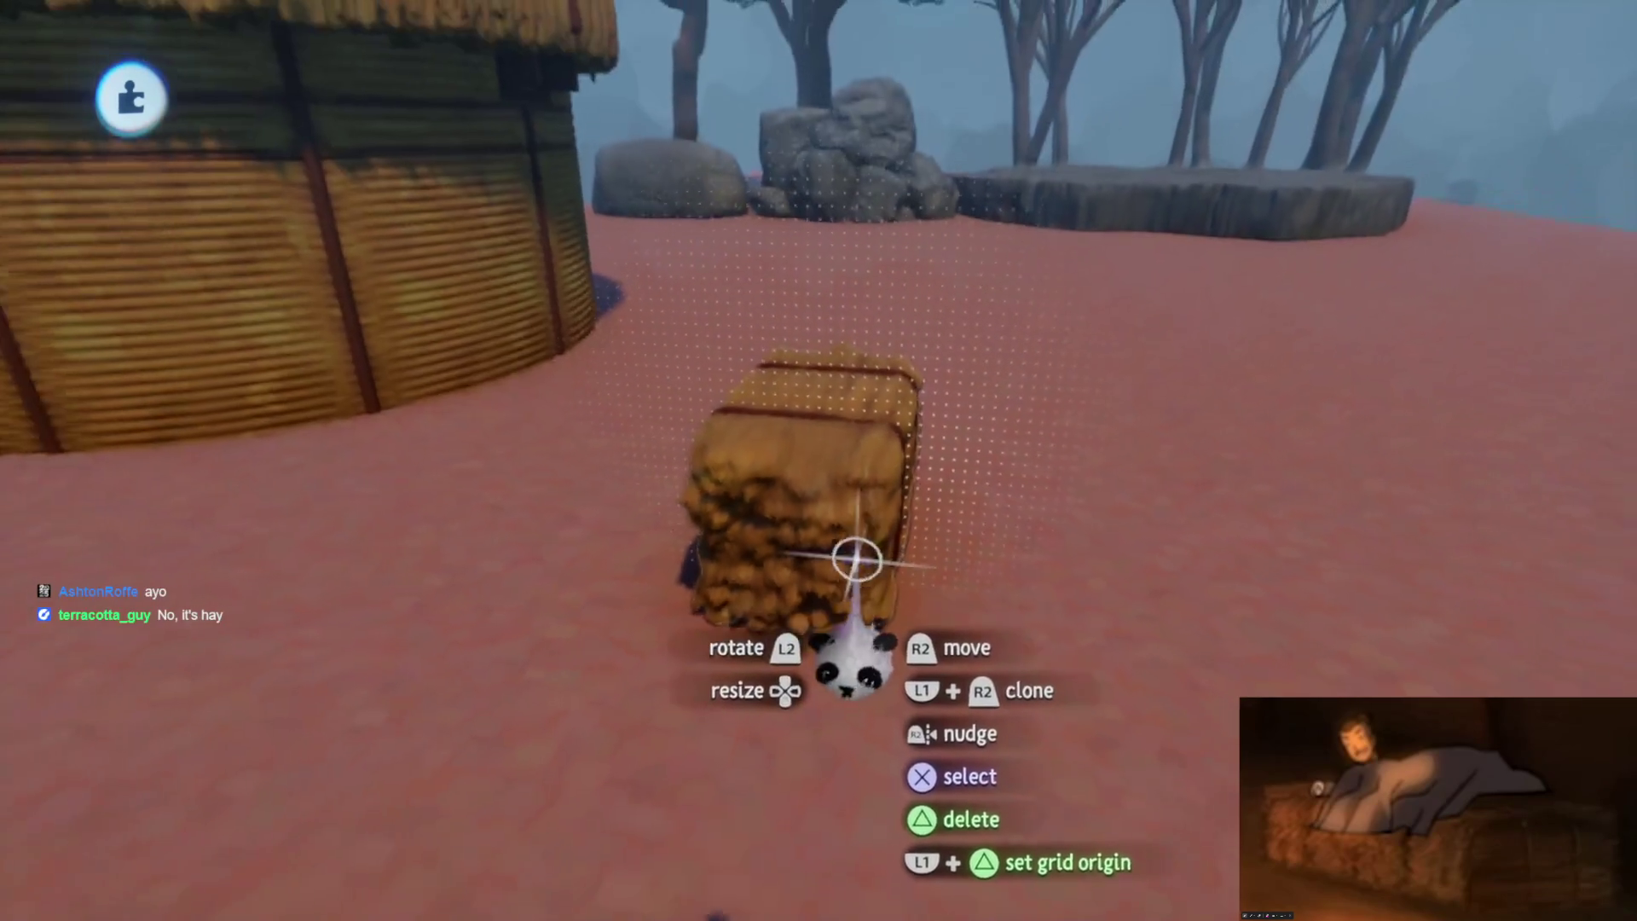
Set the hay bale on the ground and clone more bales into a row
left_click_drag(729, 298, 852, 665)
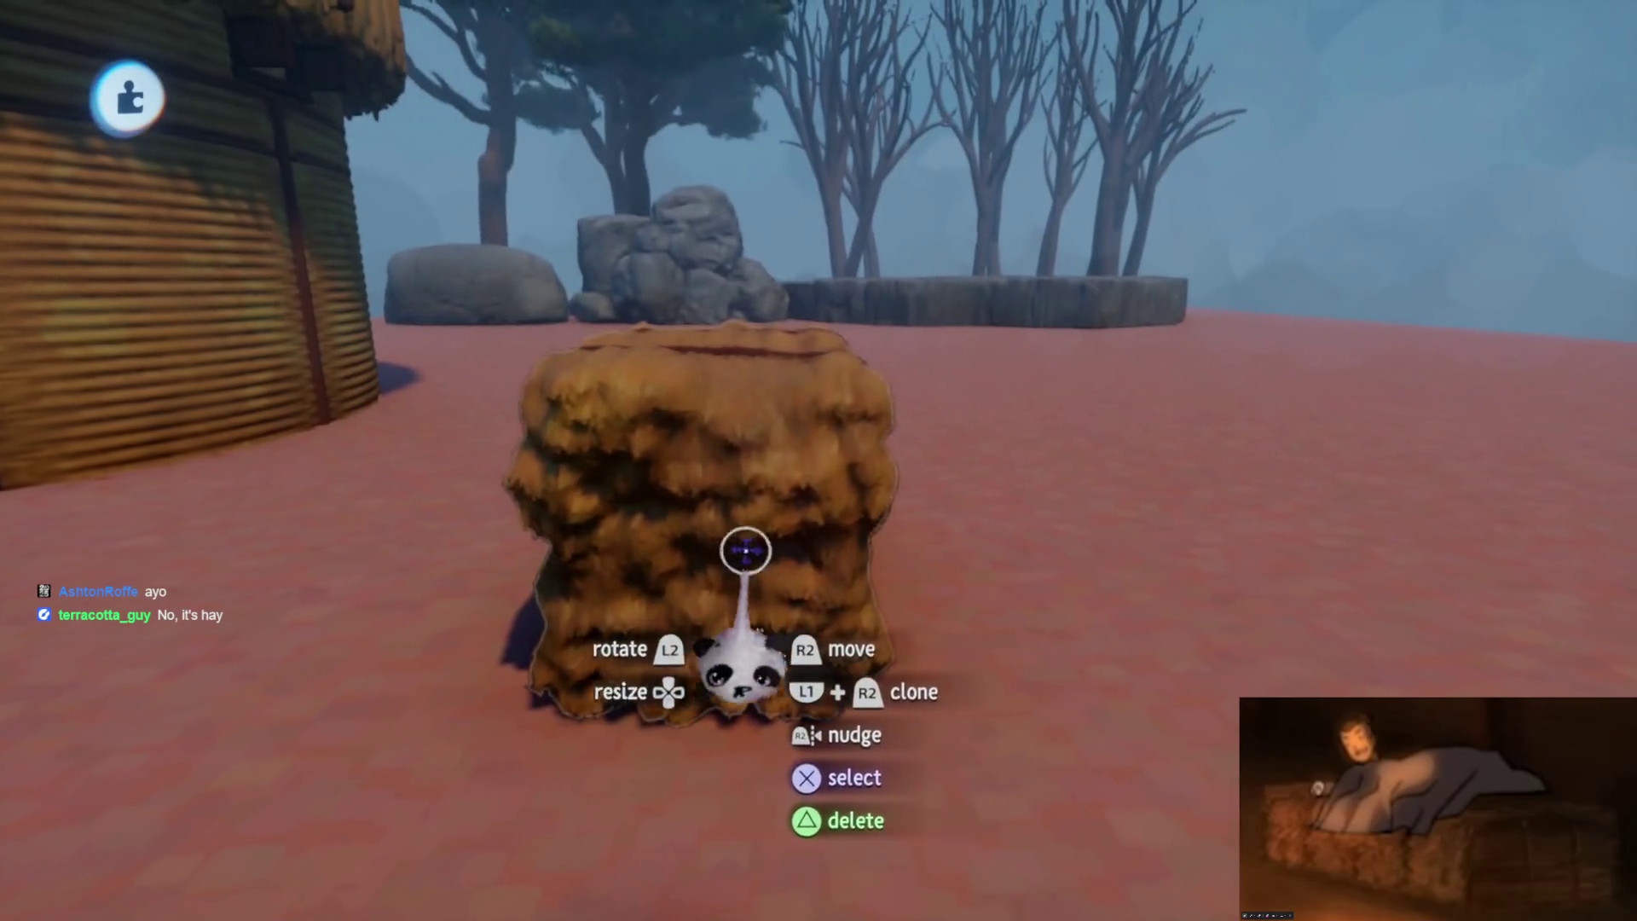
mouse_move(700, 512)
left_mouse_down()
mouse_move(906, 503)
mouse_move(851, 522)
mouse_move(880, 549)
mouse_move(899, 486)
left_mouse_up()
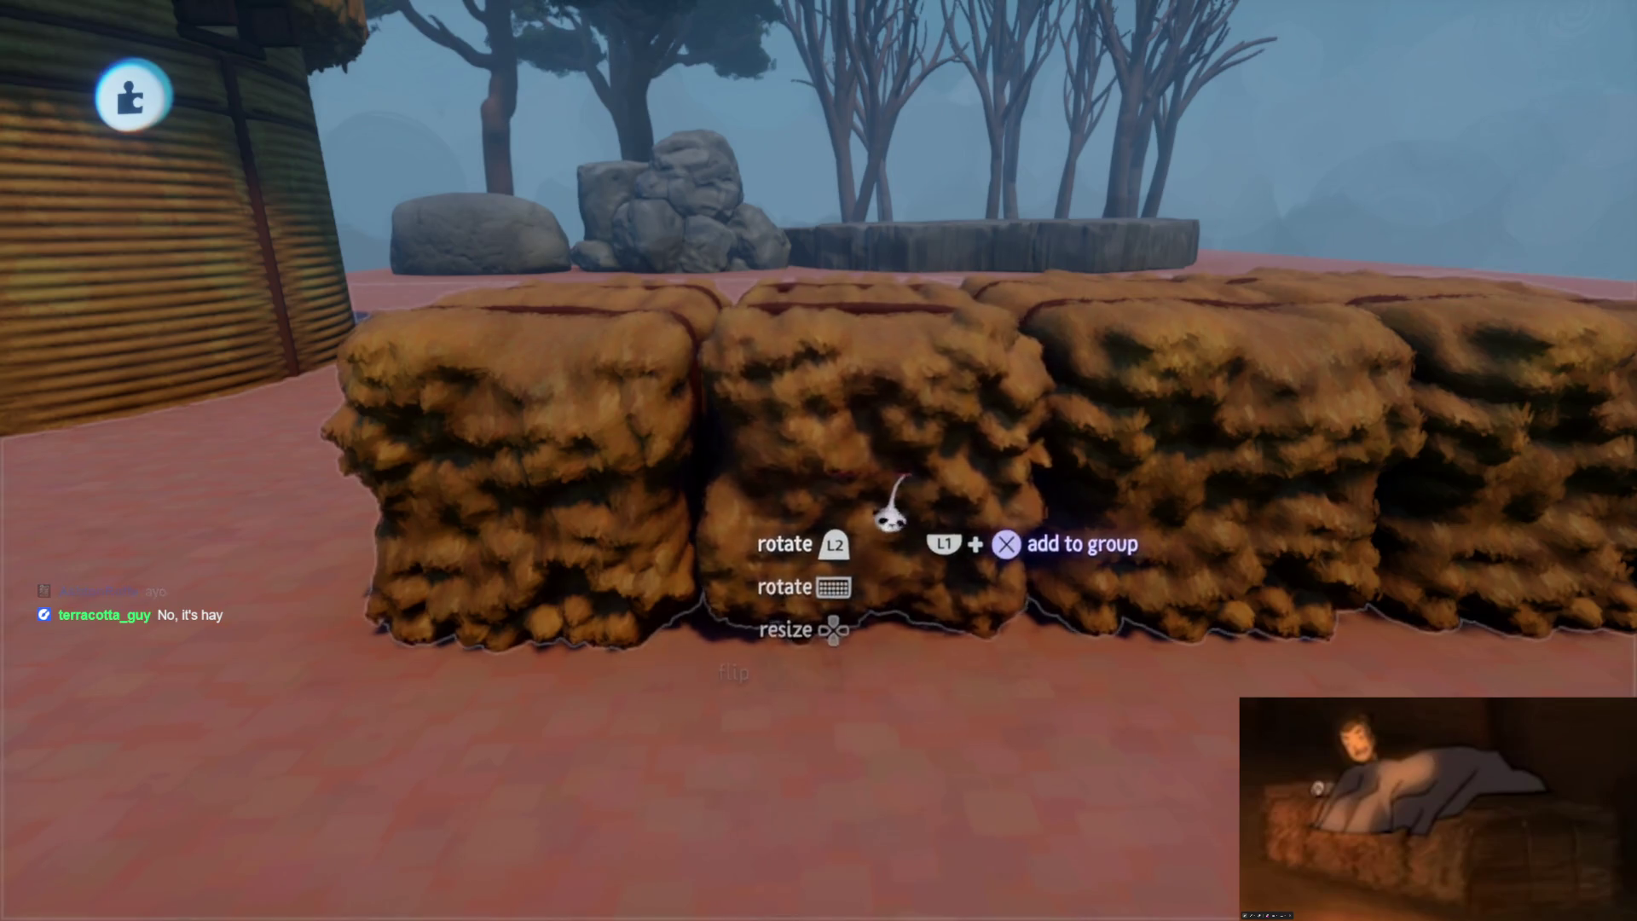
left_click_drag(895, 494, 913, 468)
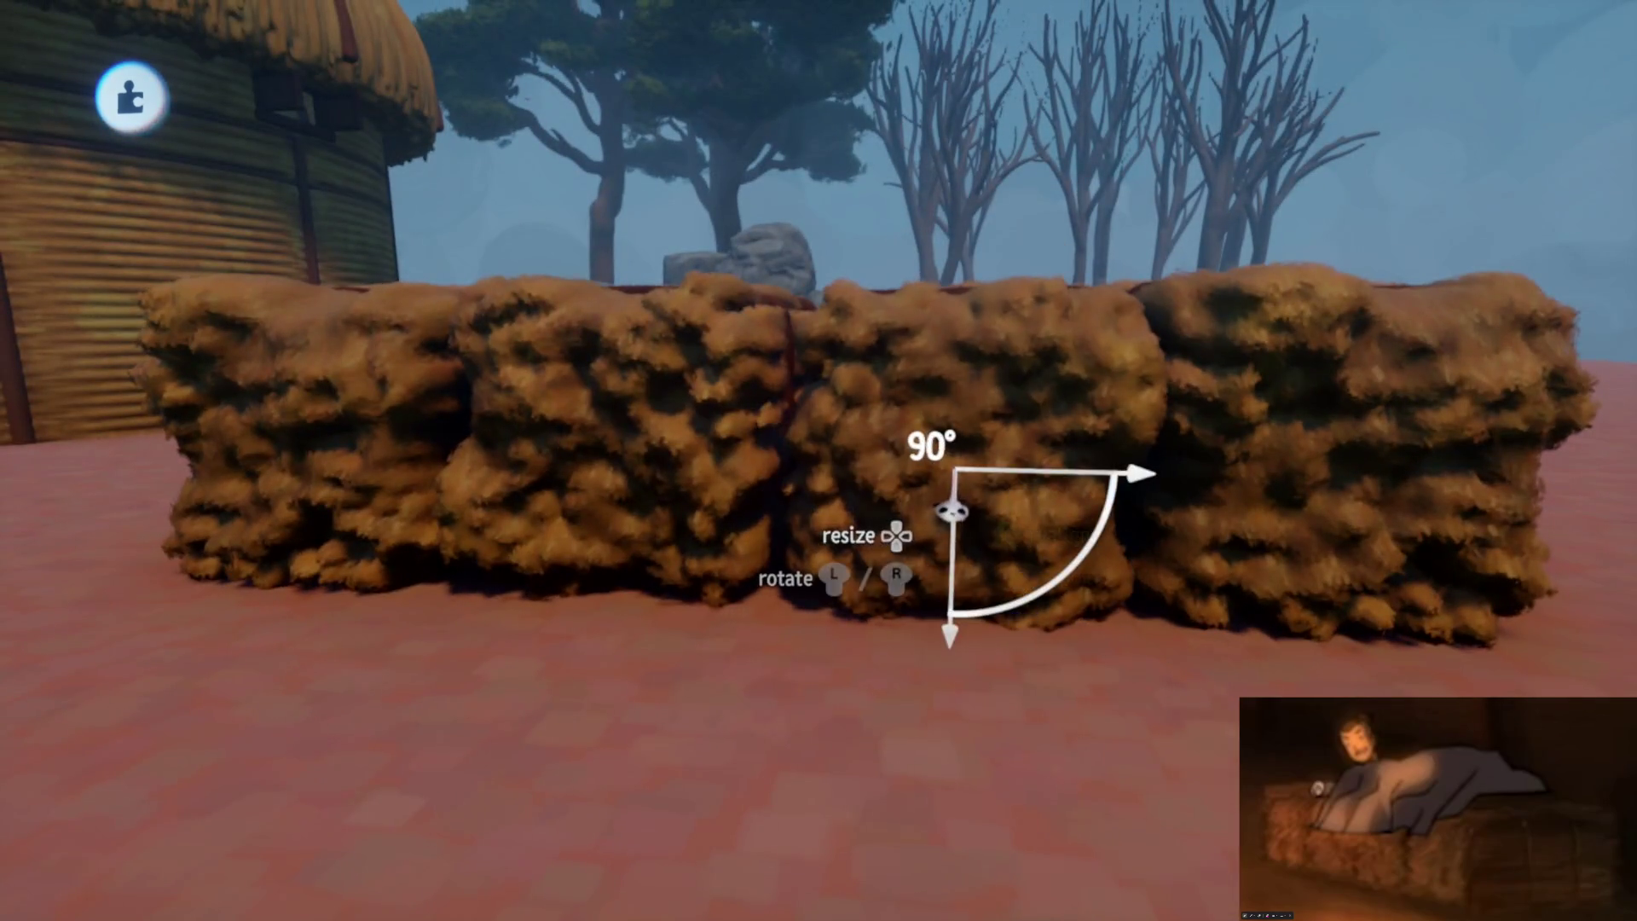
mouse_move(961, 471)
middle_mouse_down()
mouse_move(972, 432)
mouse_move(896, 454)
middle_mouse_up()
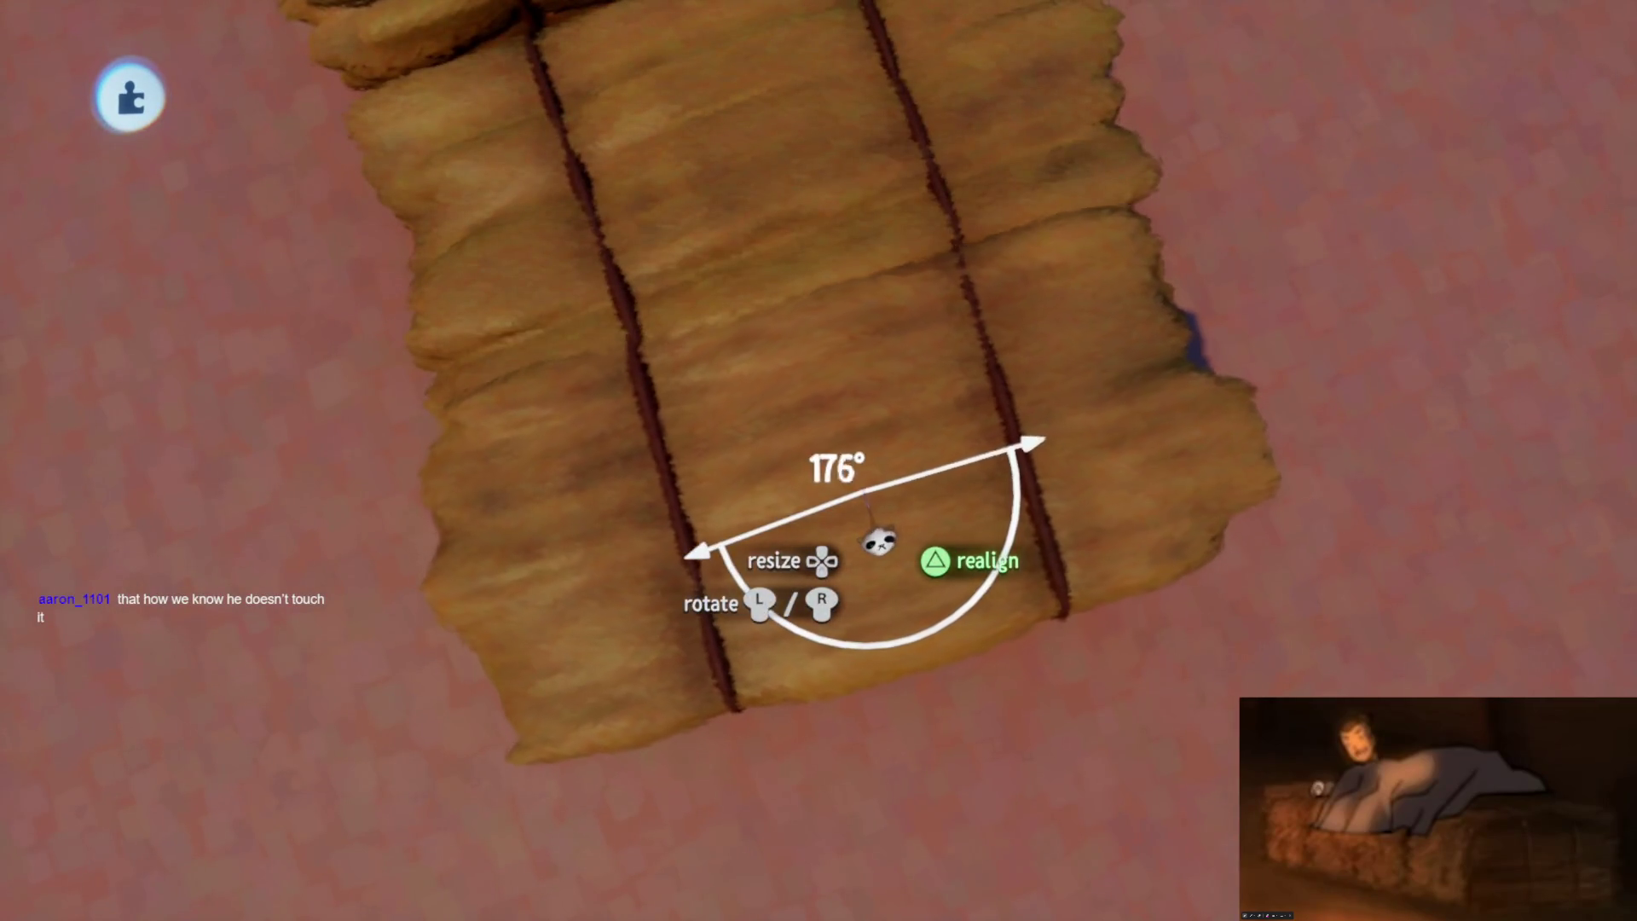
Turn the grabbed hay bale around by 180°
left_click_drag(878, 541, 879, 541)
mouse_move(989, 569)
left_mouse_down()
mouse_move(1003, 576)
mouse_move(968, 523)
left_mouse_up()
middle_click_drag(981, 528, 931, 478)
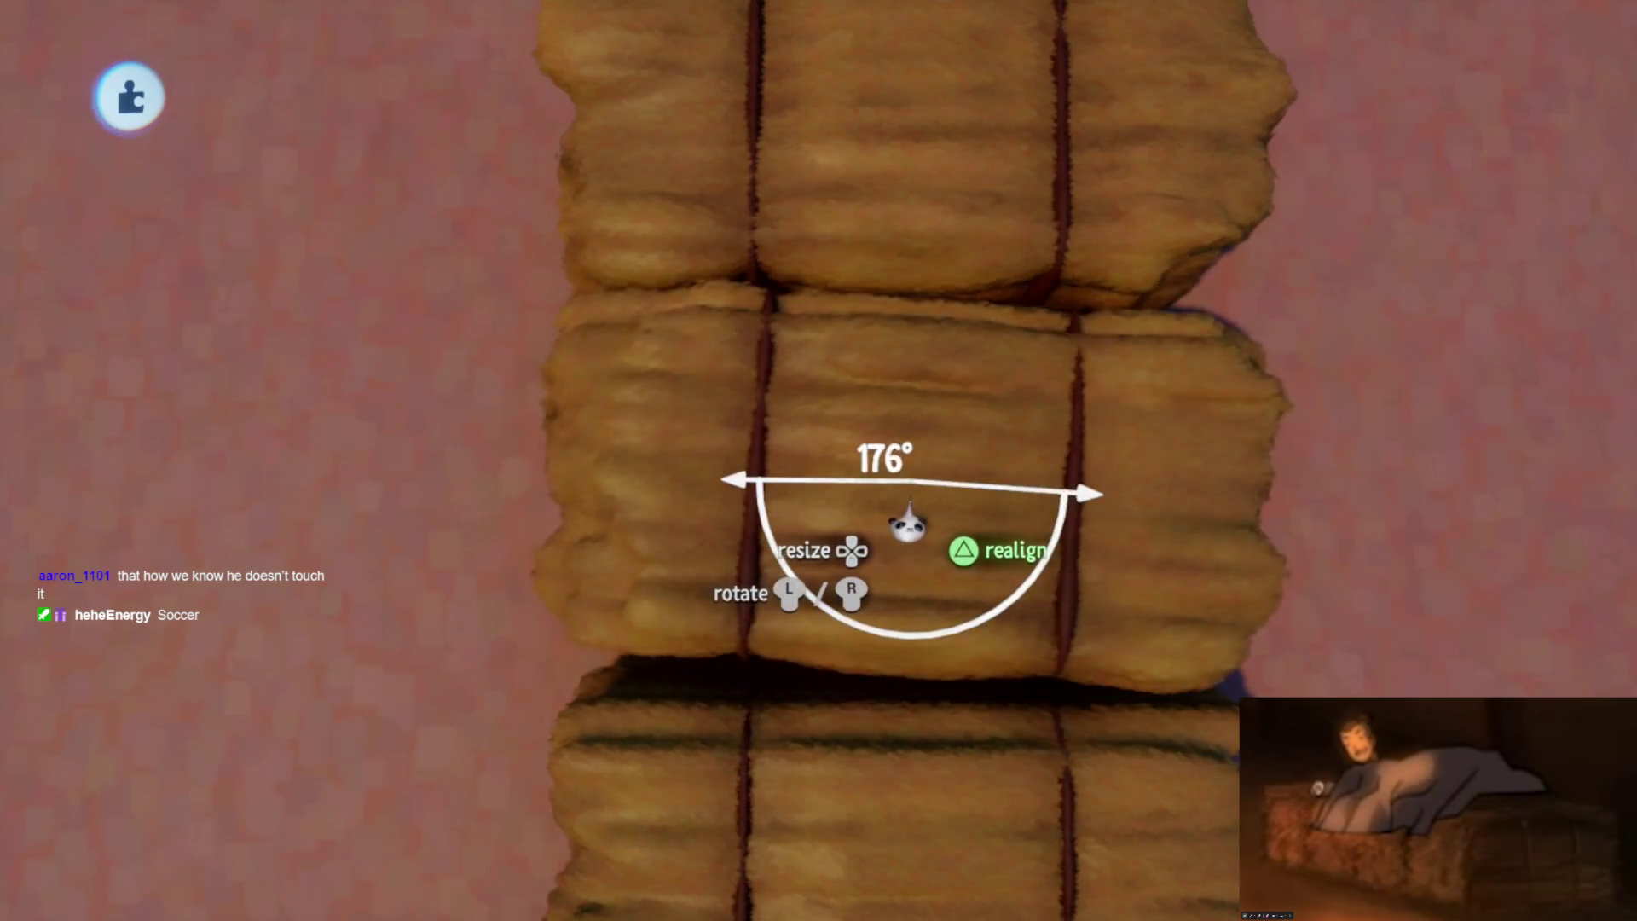
left_click_drag(909, 527, 976, 505)
middle_click_drag(977, 505, 1026, 377)
Lower the bale into line with the stack and open its sculpture properties
mouse_move(847, 505)
middle_mouse_down()
mouse_move(888, 432)
mouse_move(898, 516)
middle_mouse_up()
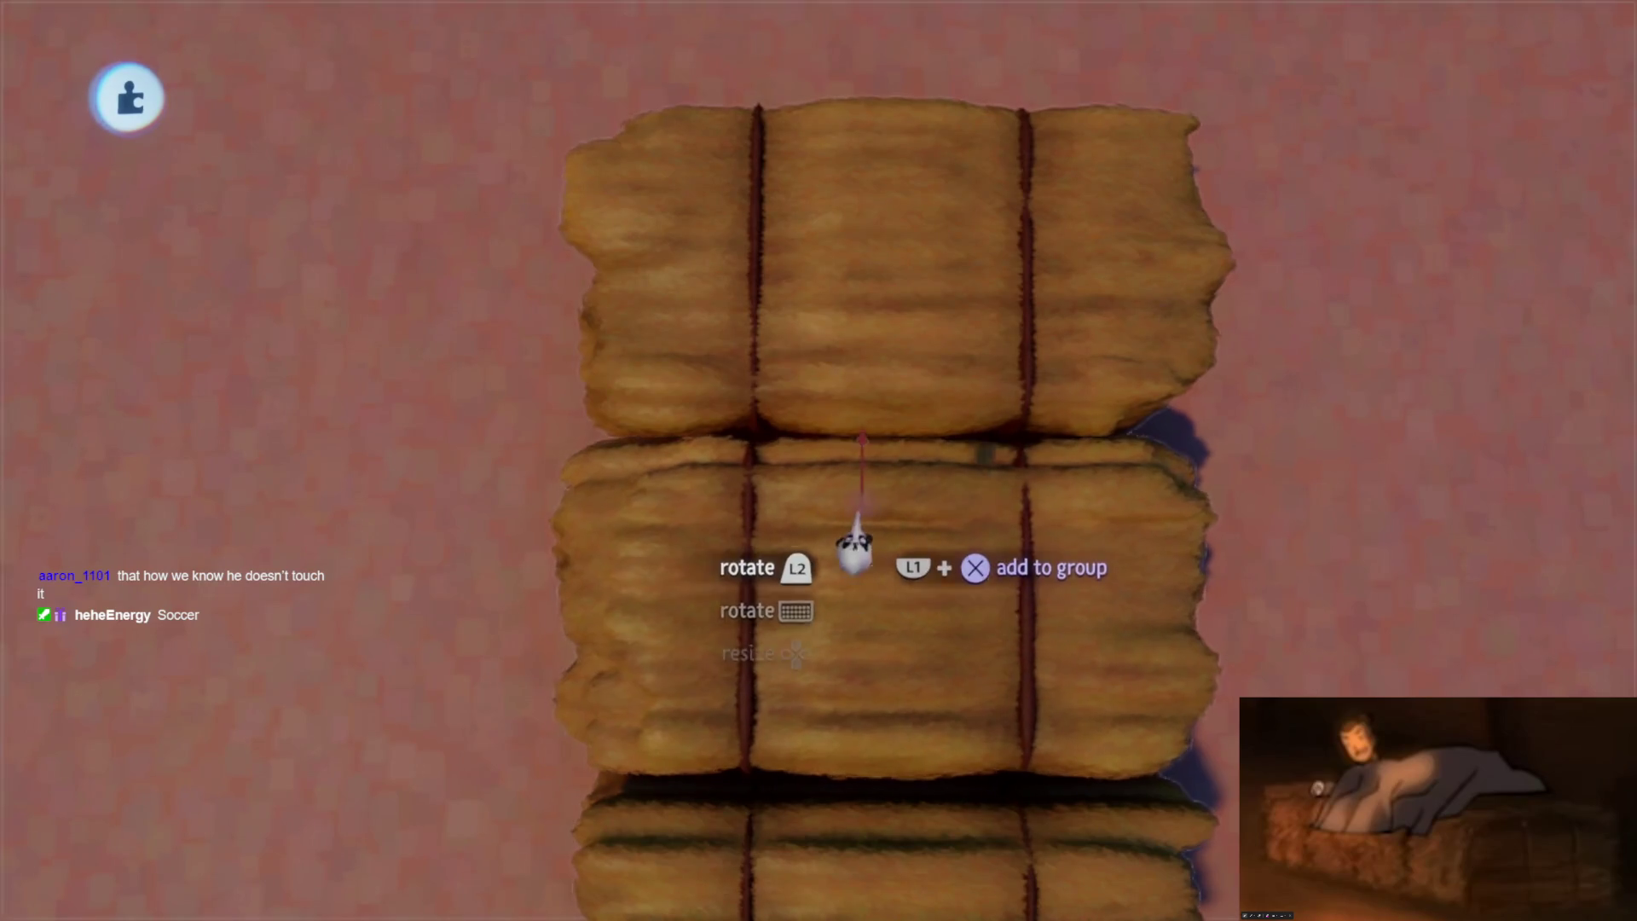
left_click_drag(859, 517, 870, 607)
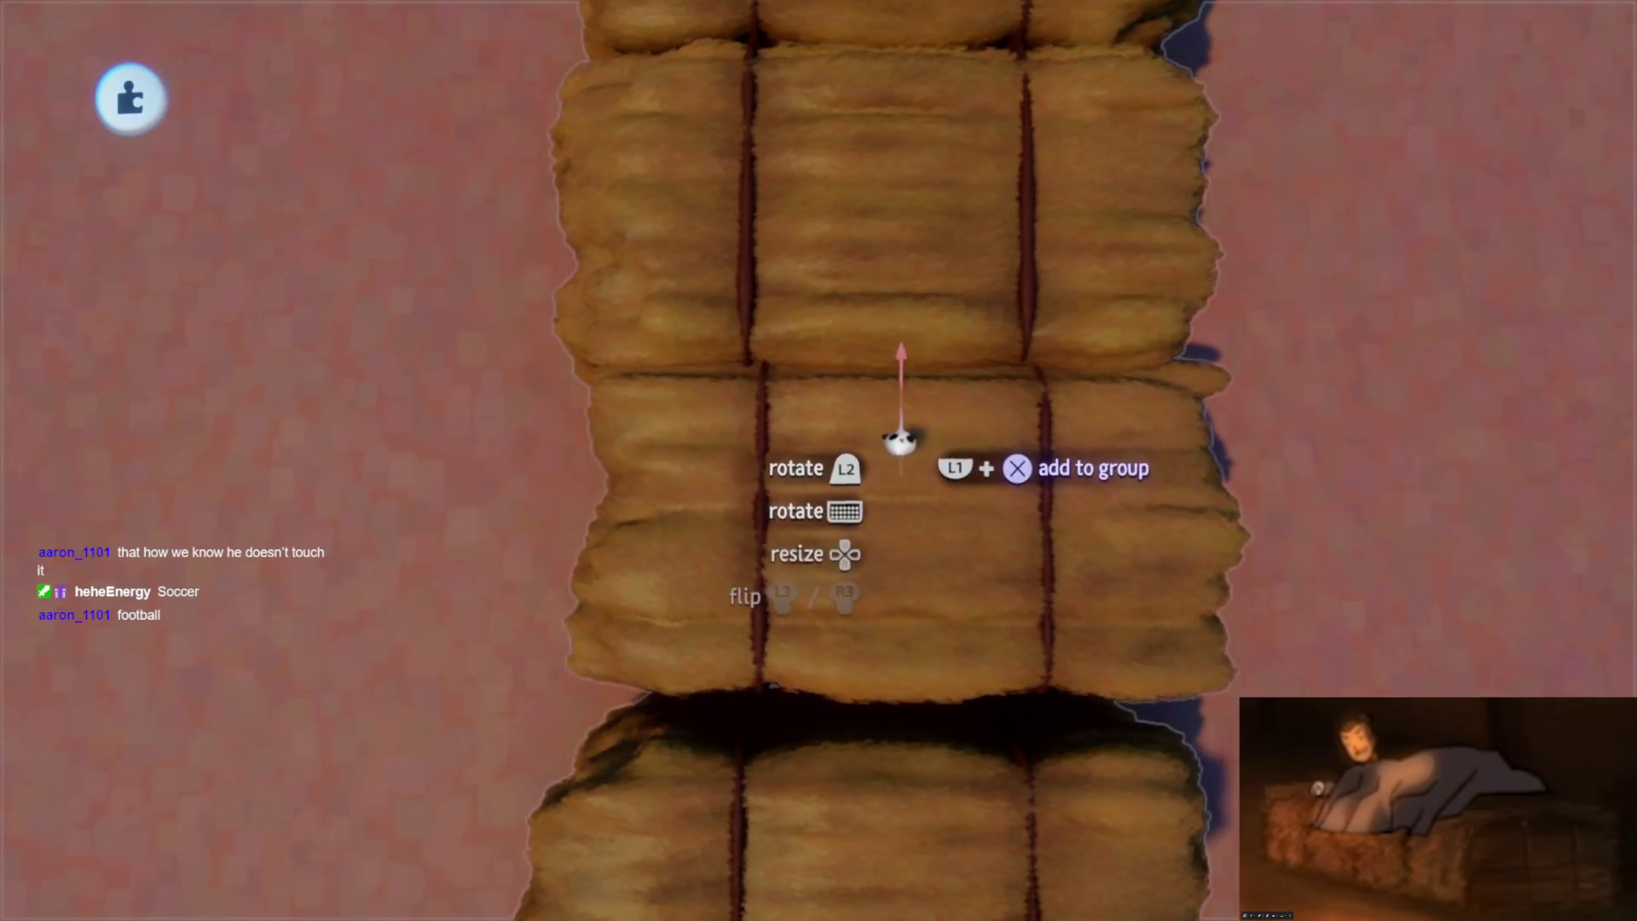
left_click_drag(898, 436, 910, 575)
mouse_move(904, 511)
middle_mouse_down()
mouse_move(920, 512)
mouse_move(888, 602)
mouse_move(874, 460)
mouse_move(921, 497)
middle_mouse_up()
left_click(933, 499)
mouse_move(980, 577)
middle_mouse_down()
mouse_move(1079, 631)
mouse_move(1016, 486)
mouse_move(1089, 574)
mouse_move(789, 584)
mouse_move(929, 639)
middle_mouse_up()
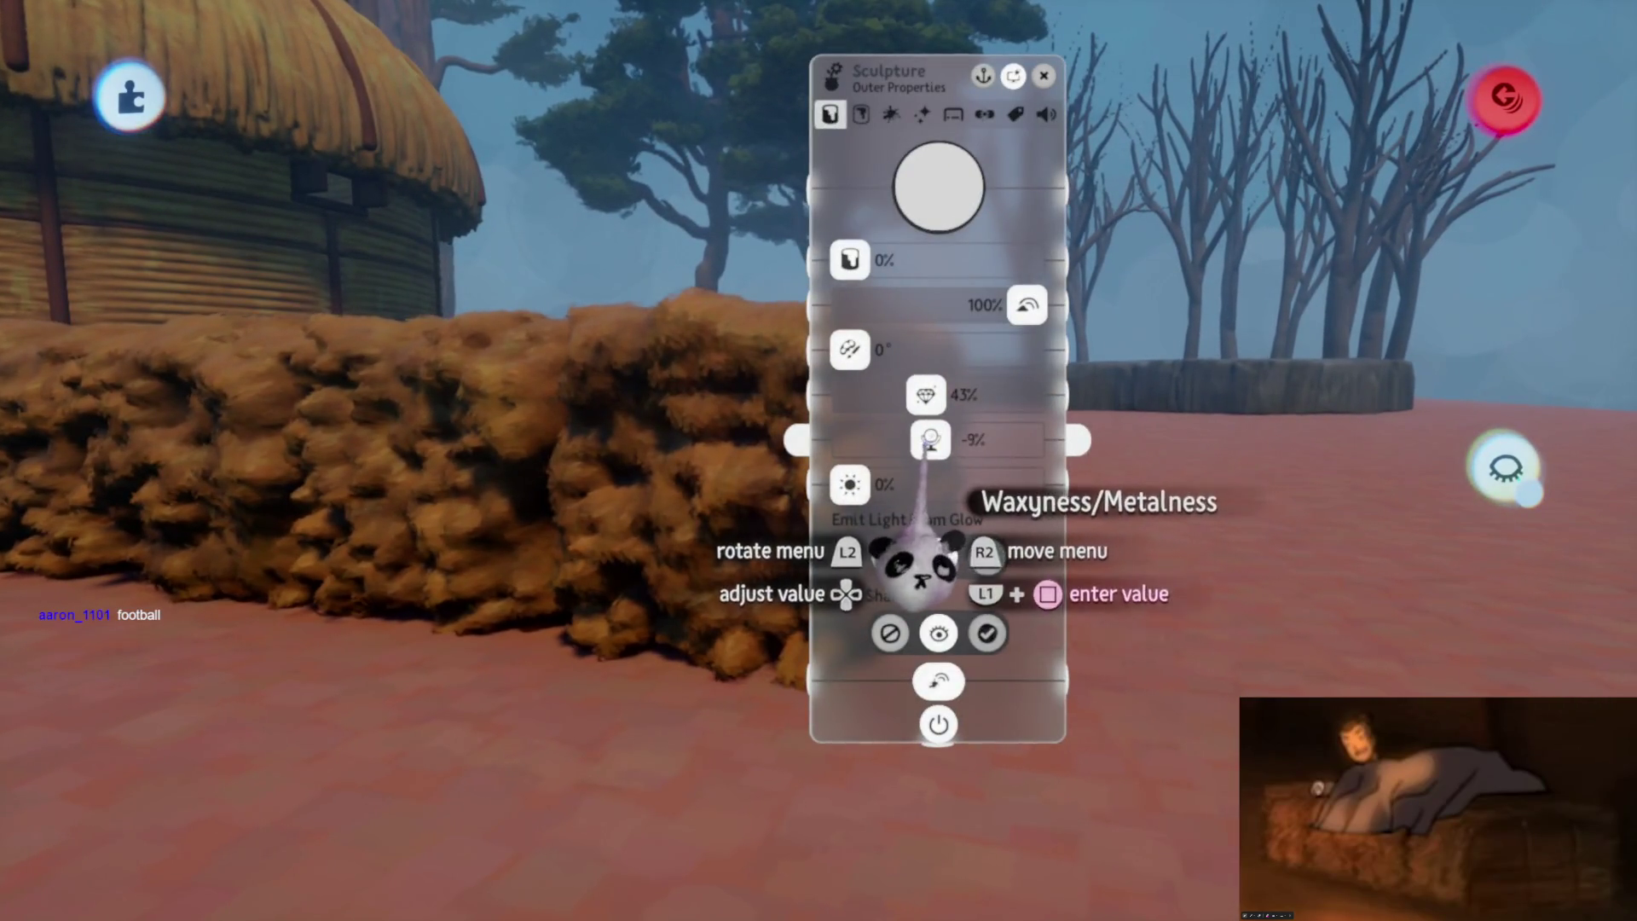
Move through the bales to open the middle bale's sculpture properties
key("Escape")
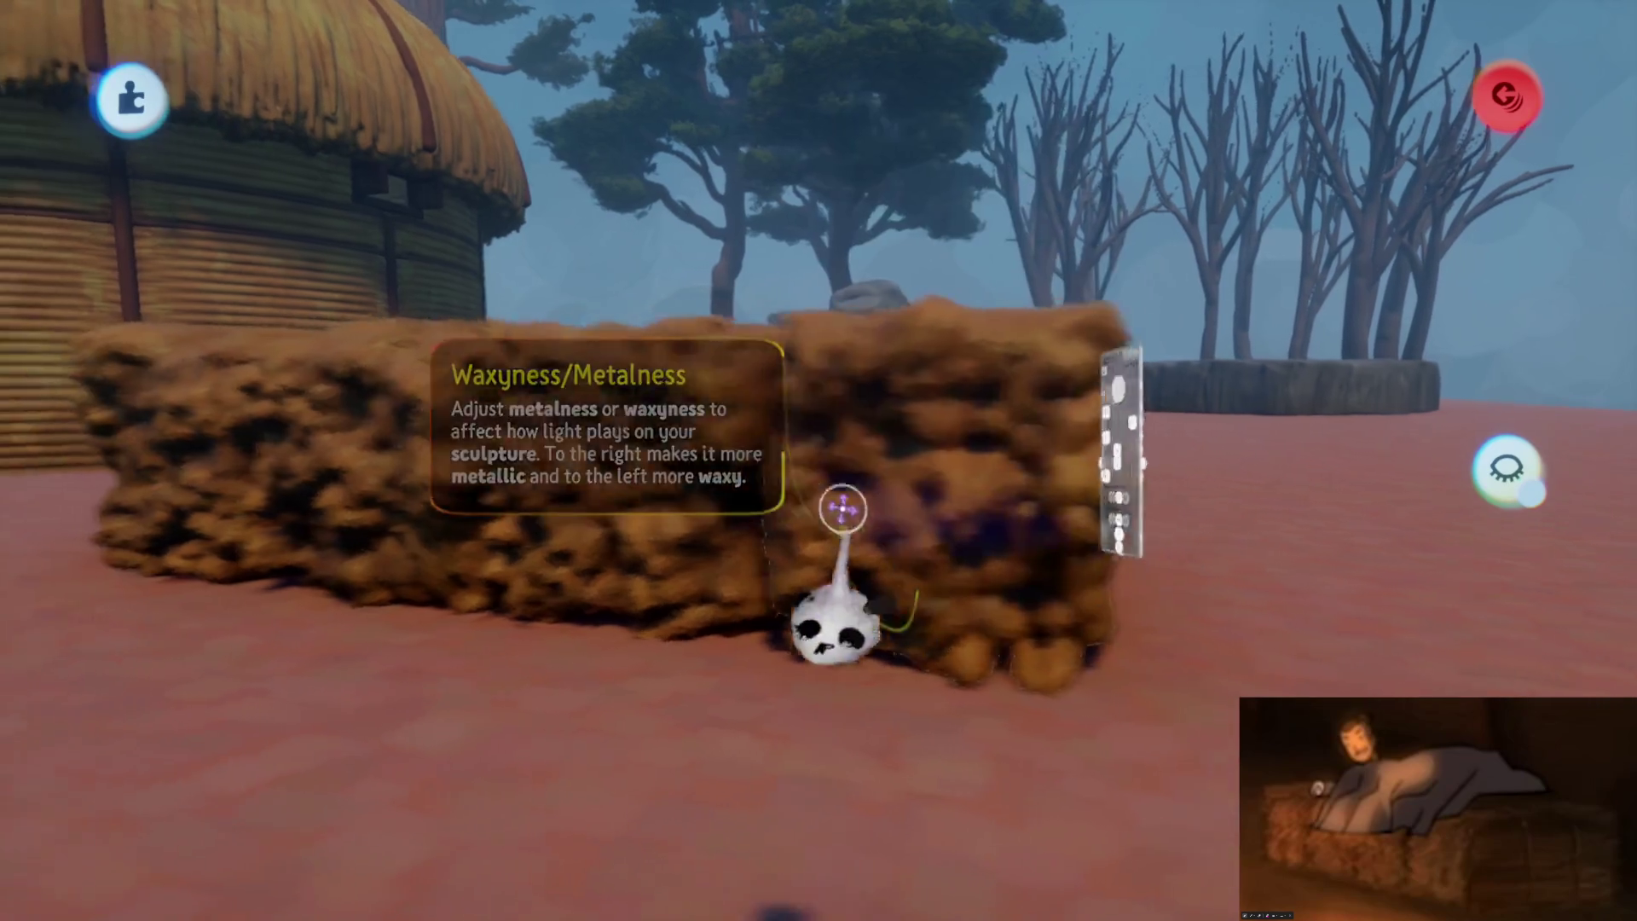
left_click(716, 474)
key("Escape")
left_click(963, 443)
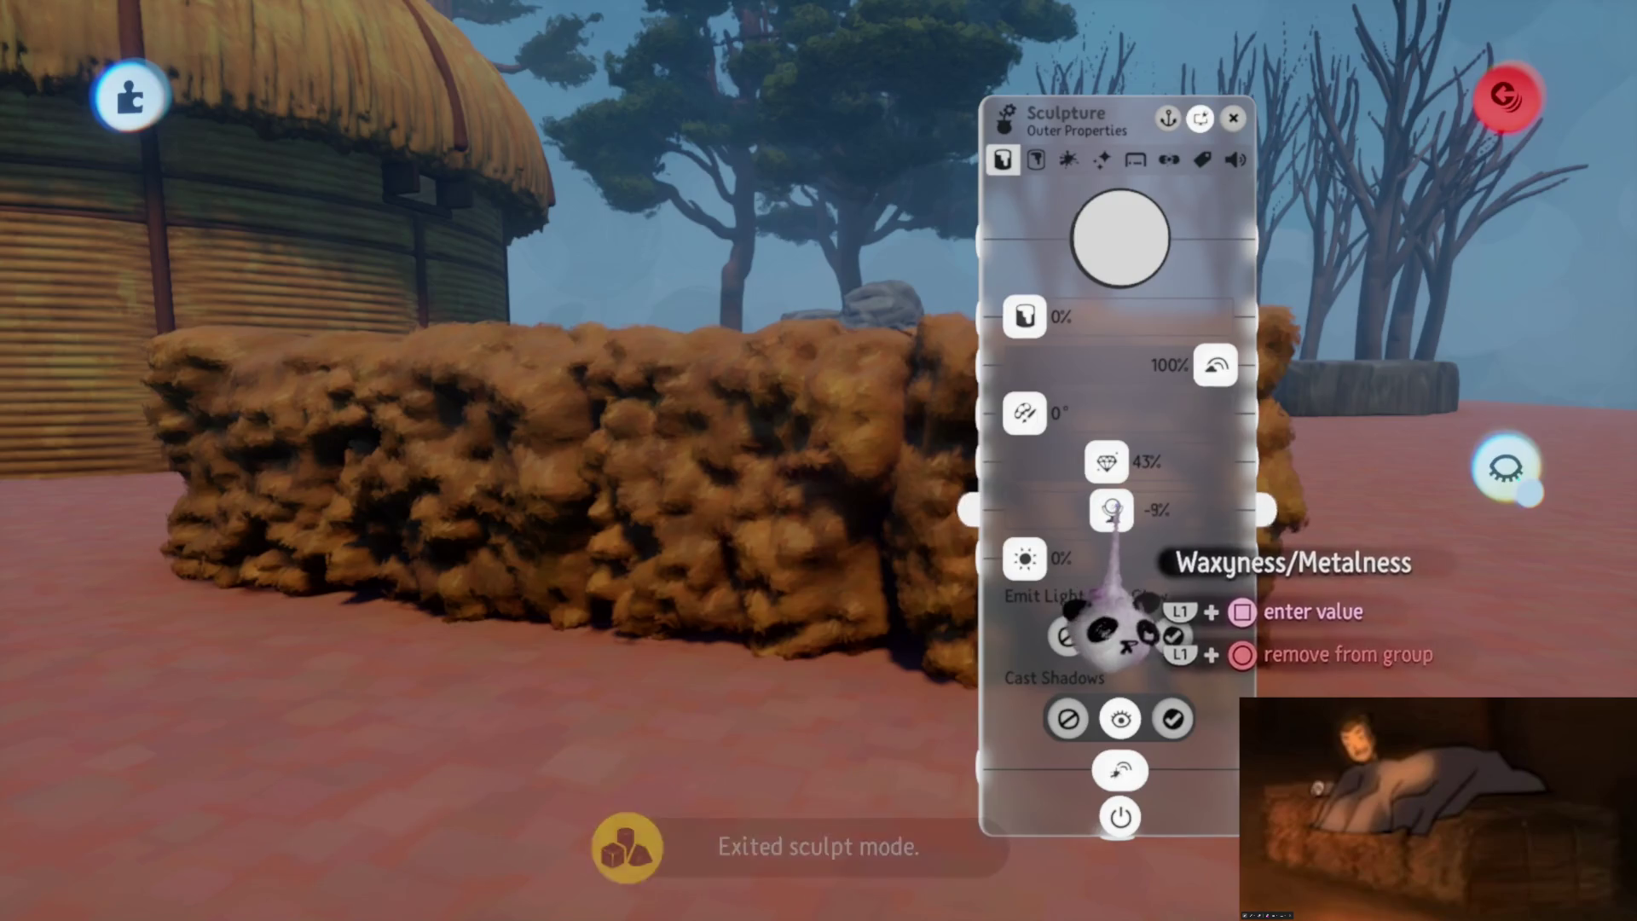
key("Escape")
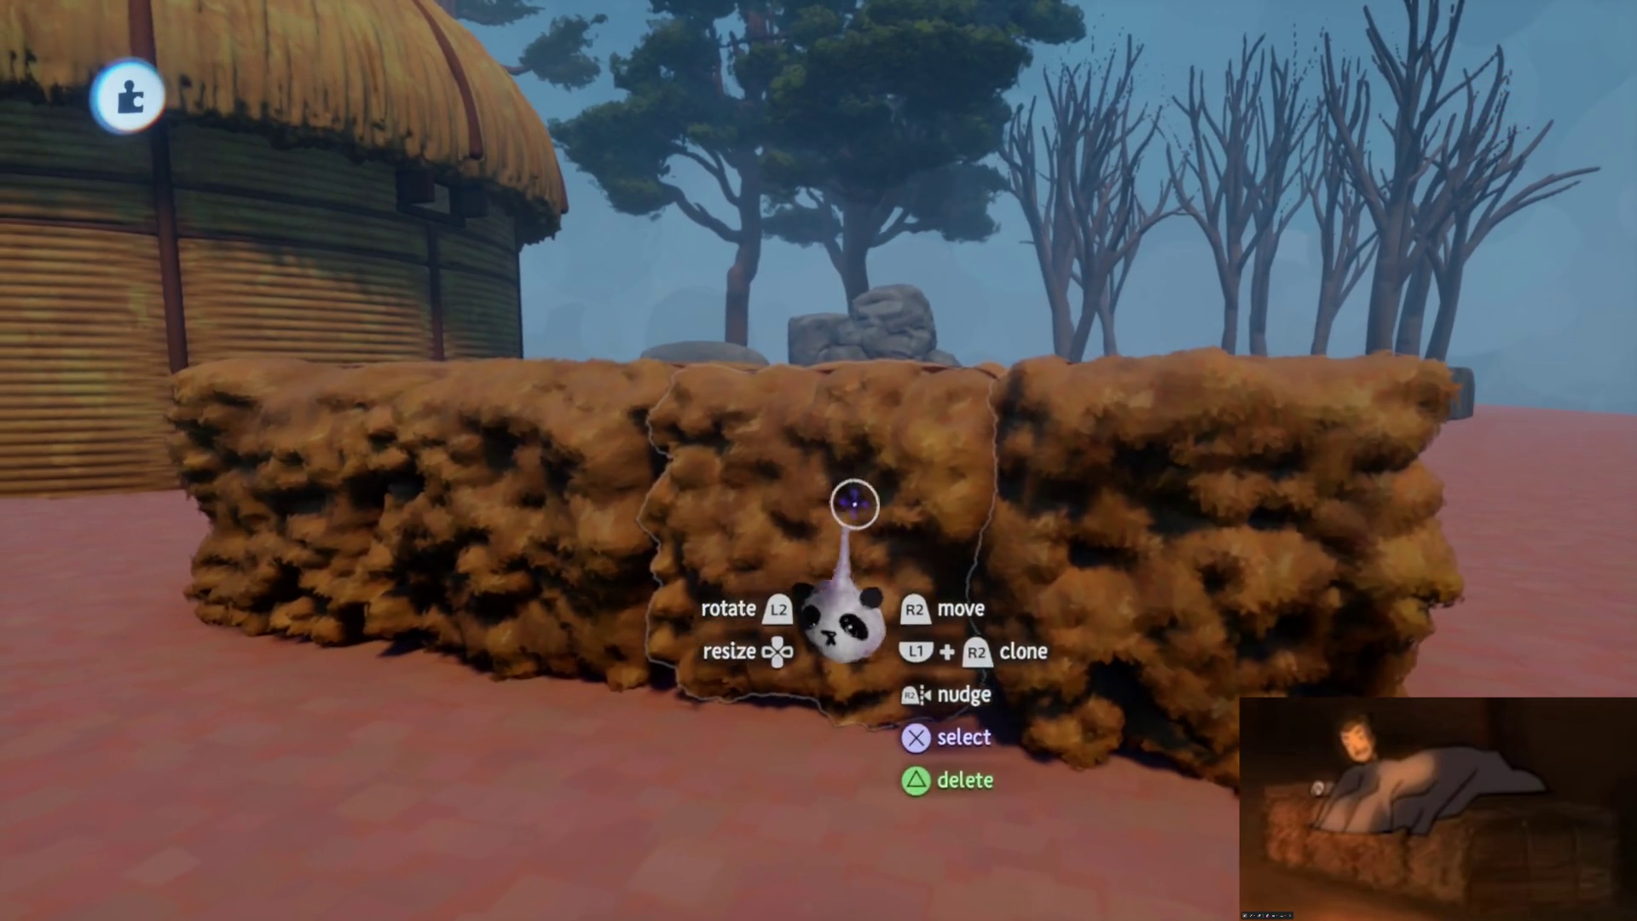
left_click(787, 500)
key("Escape")
left_click(841, 548)
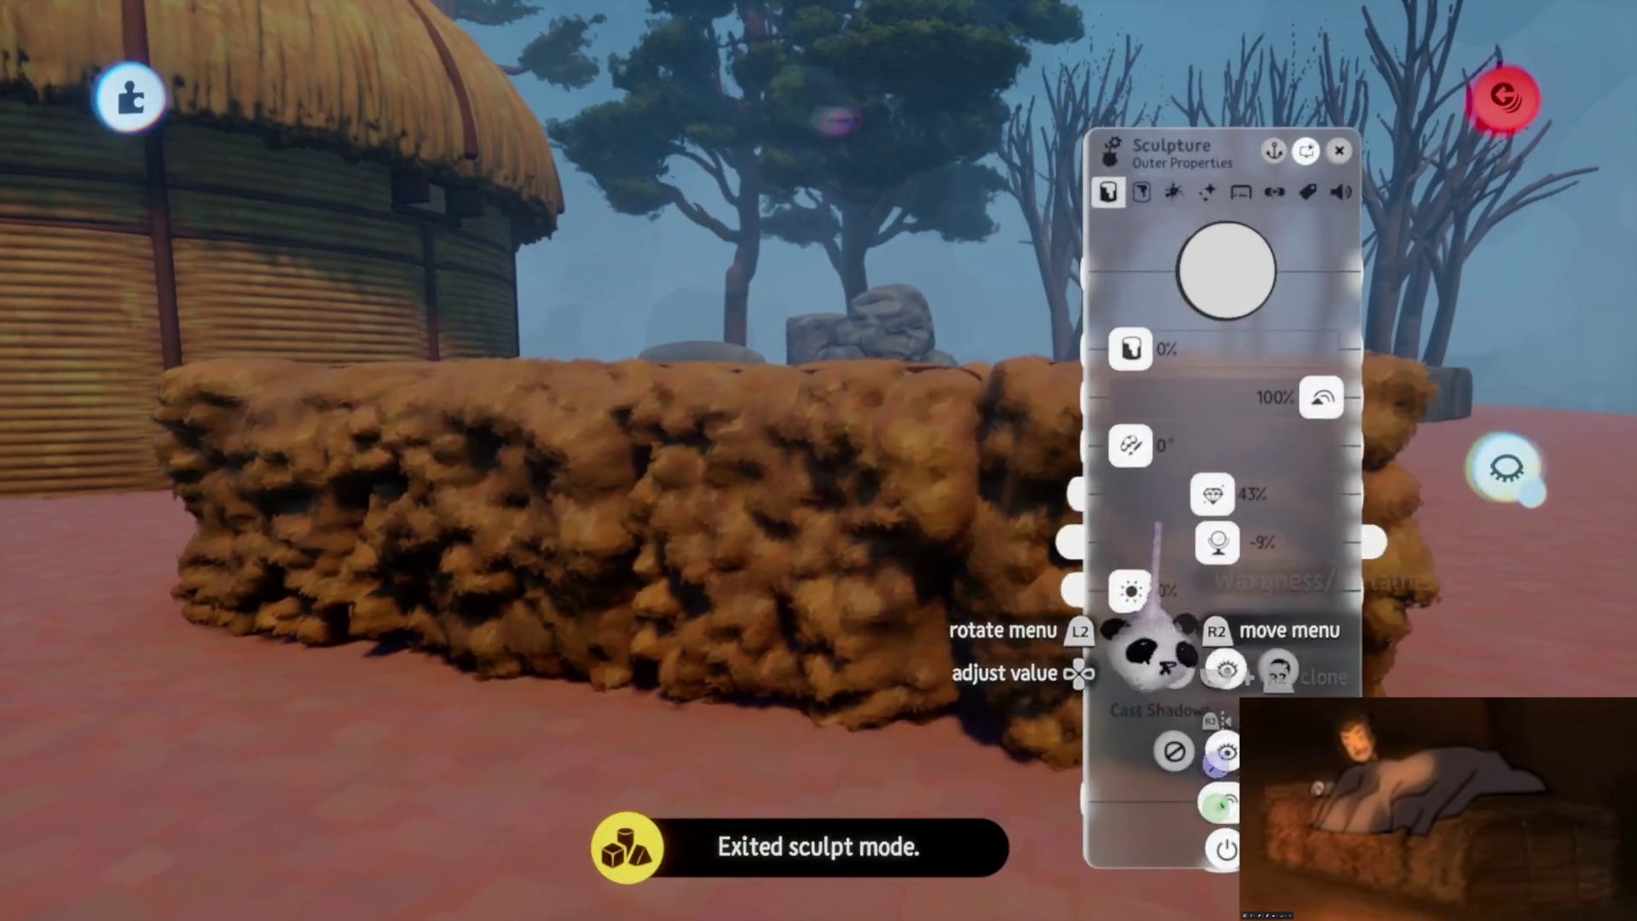
Set Waxyness/Metalness to -10% on one bale and -11% on the next
mouse_move(1197, 670)
left_mouse_down()
mouse_move(742, 578)
mouse_move(767, 548)
mouse_move(814, 614)
mouse_move(1027, 584)
left_mouse_up()
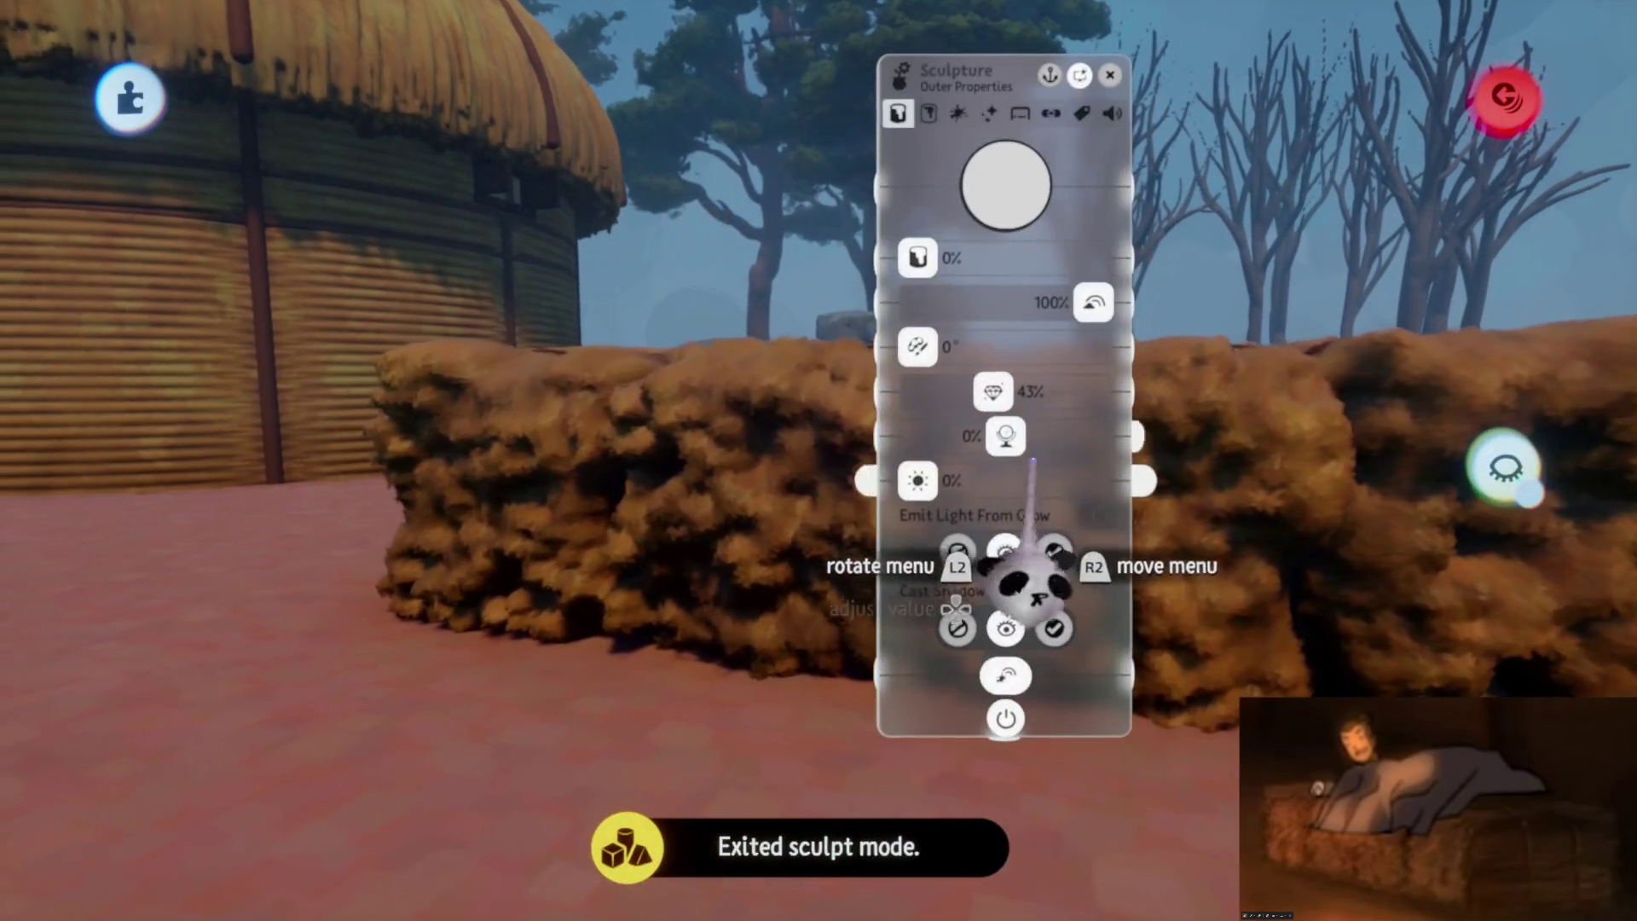
left_click_drag(998, 438, 995, 437)
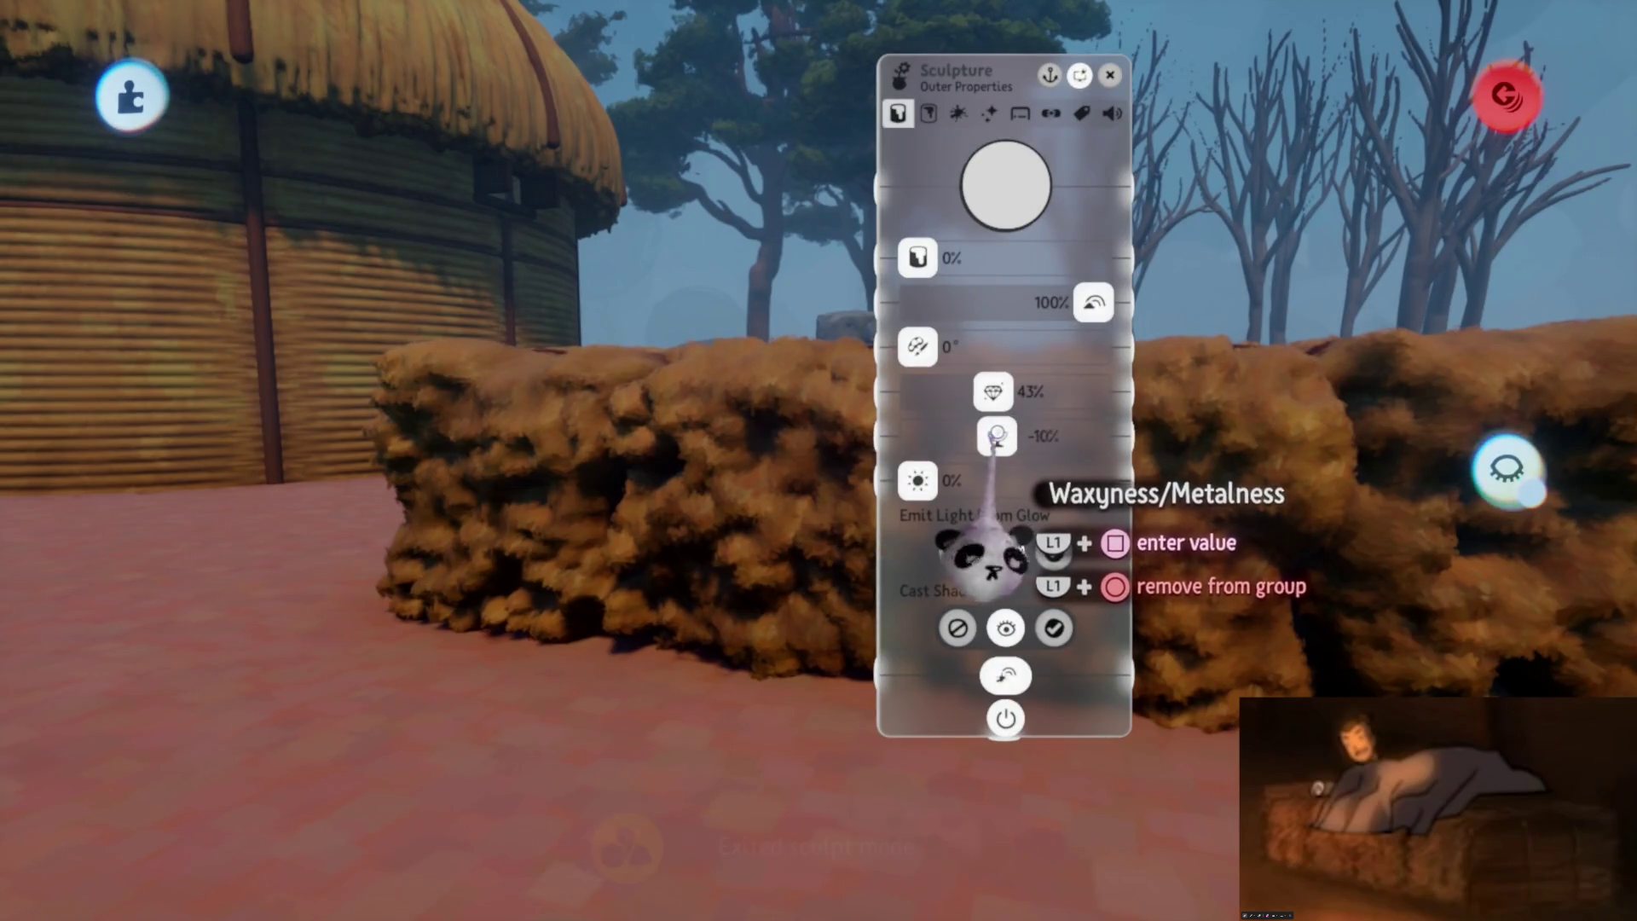
key("Escape")
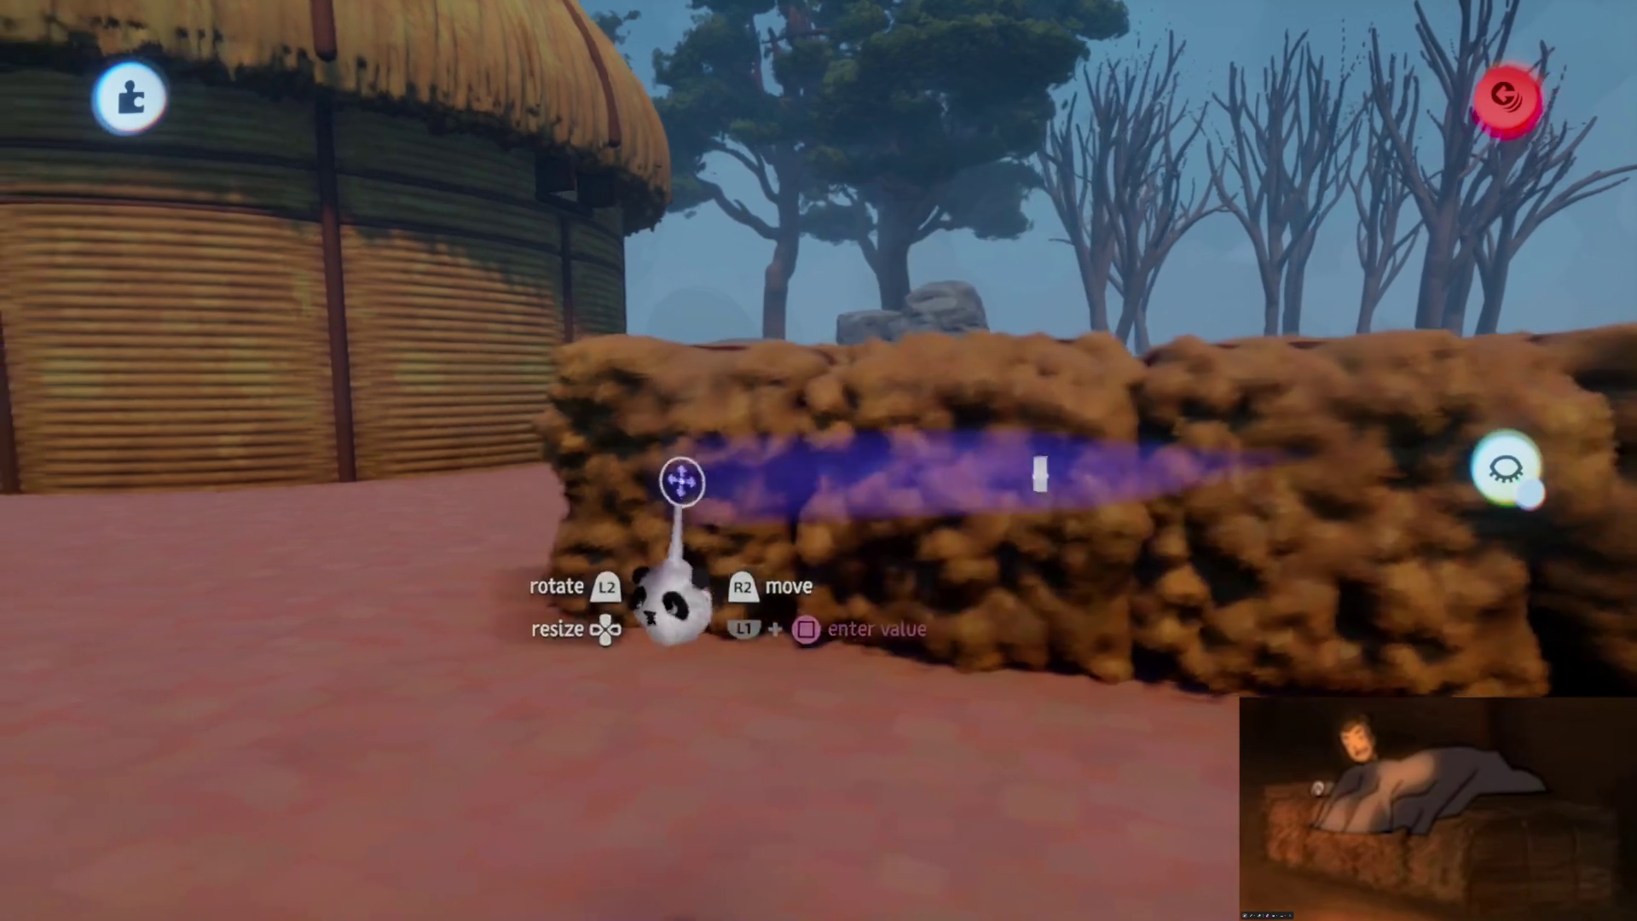
key("Escape")
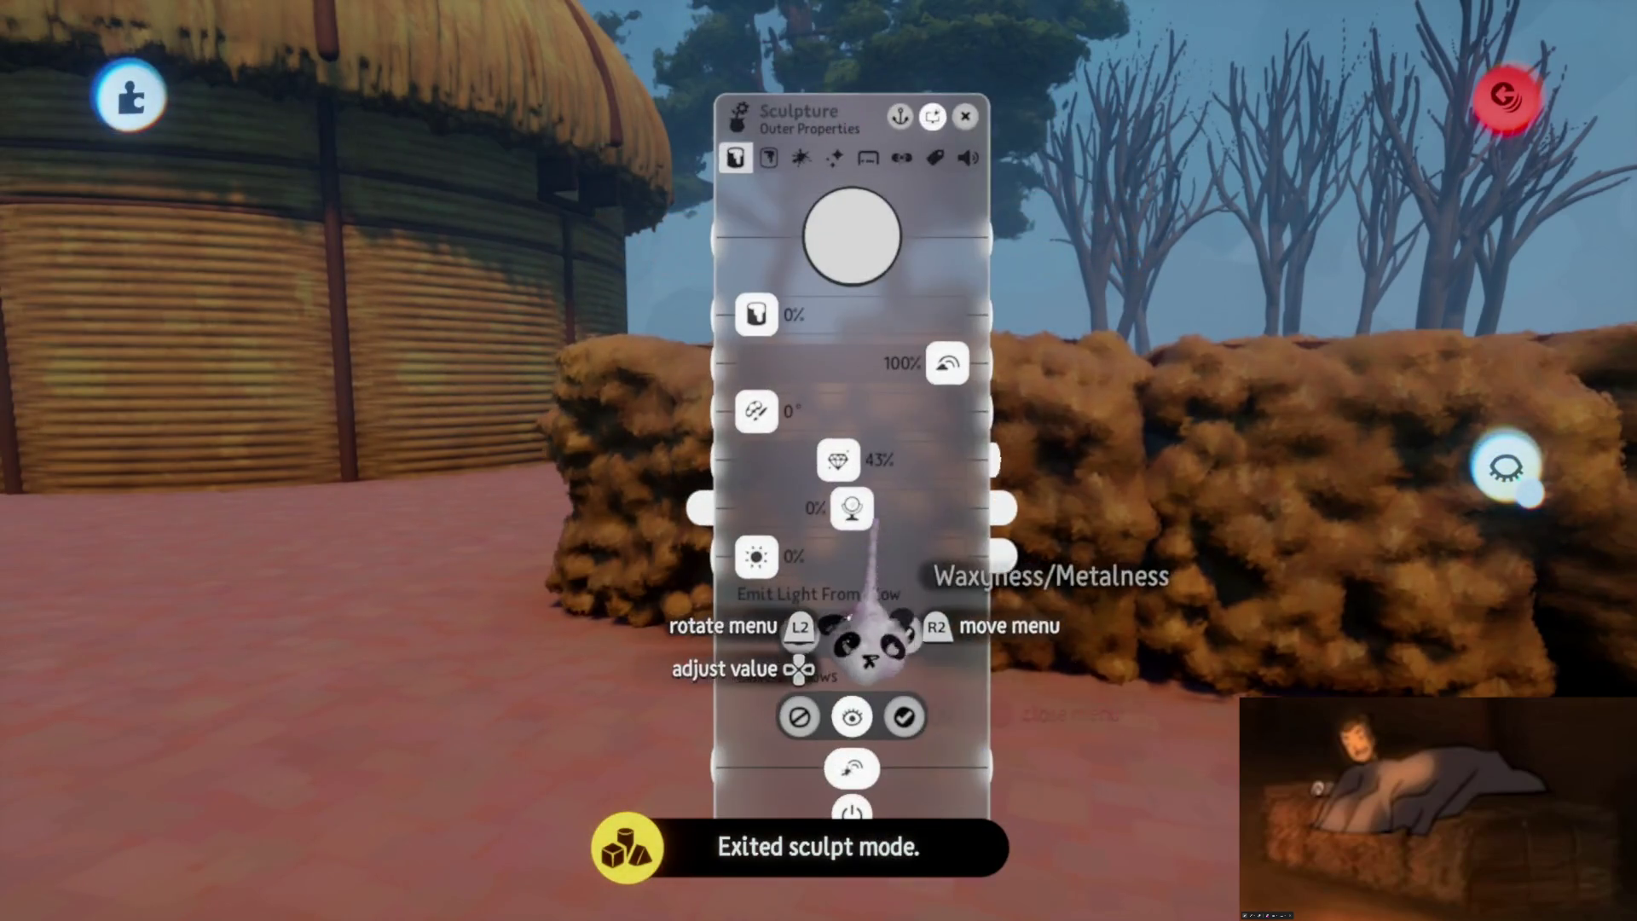
left_click_drag(843, 509, 841, 508)
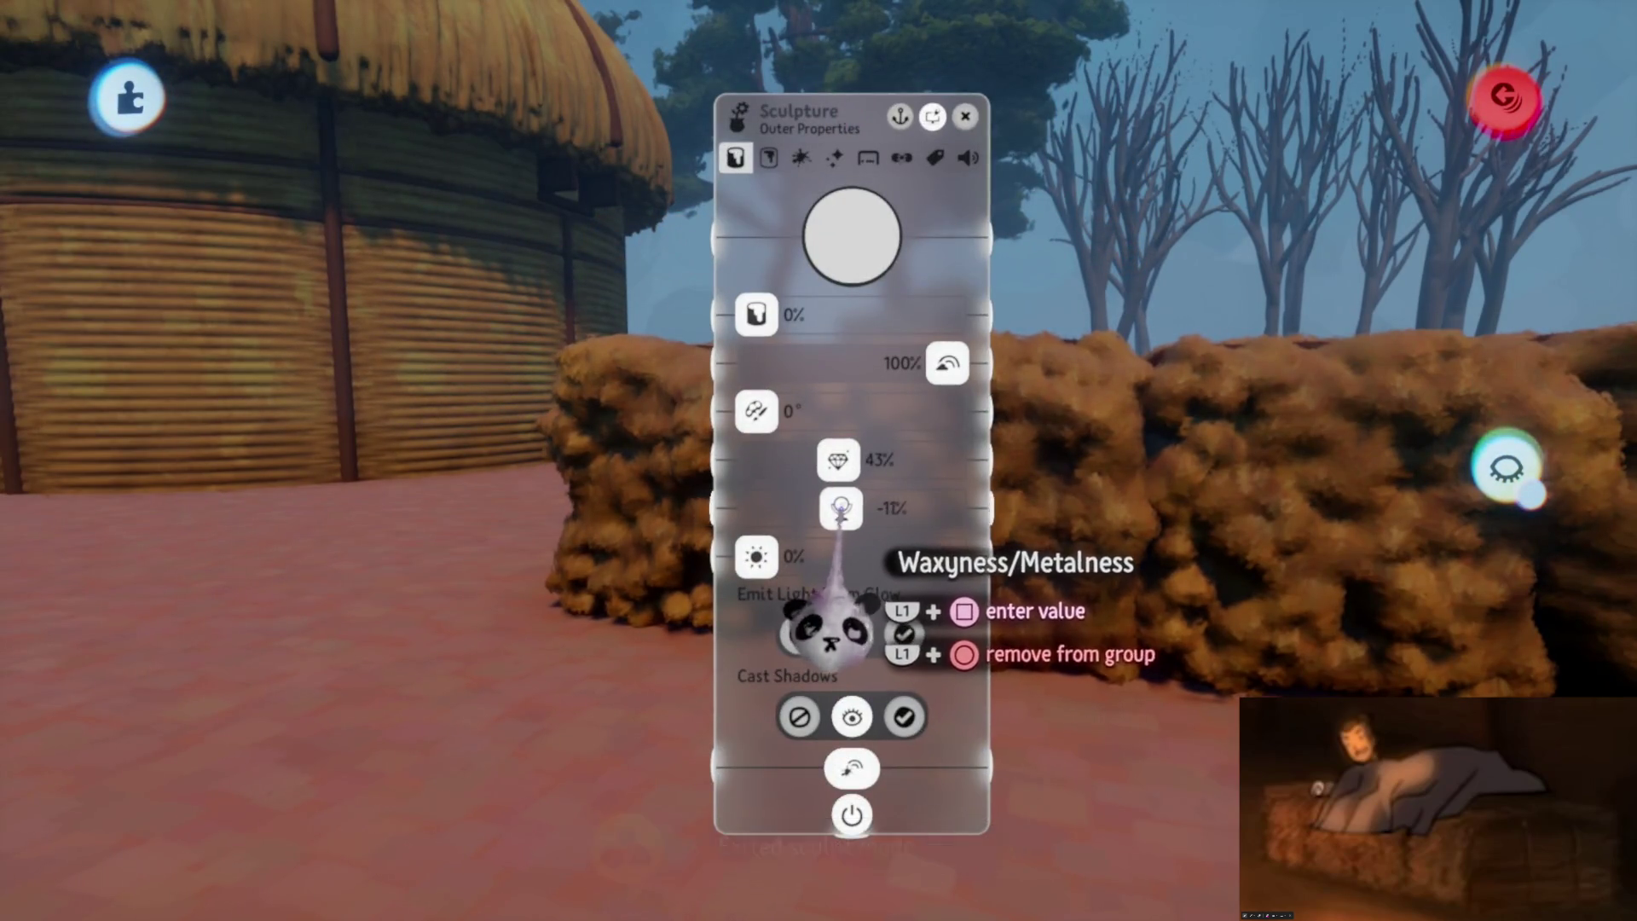
key("Escape")
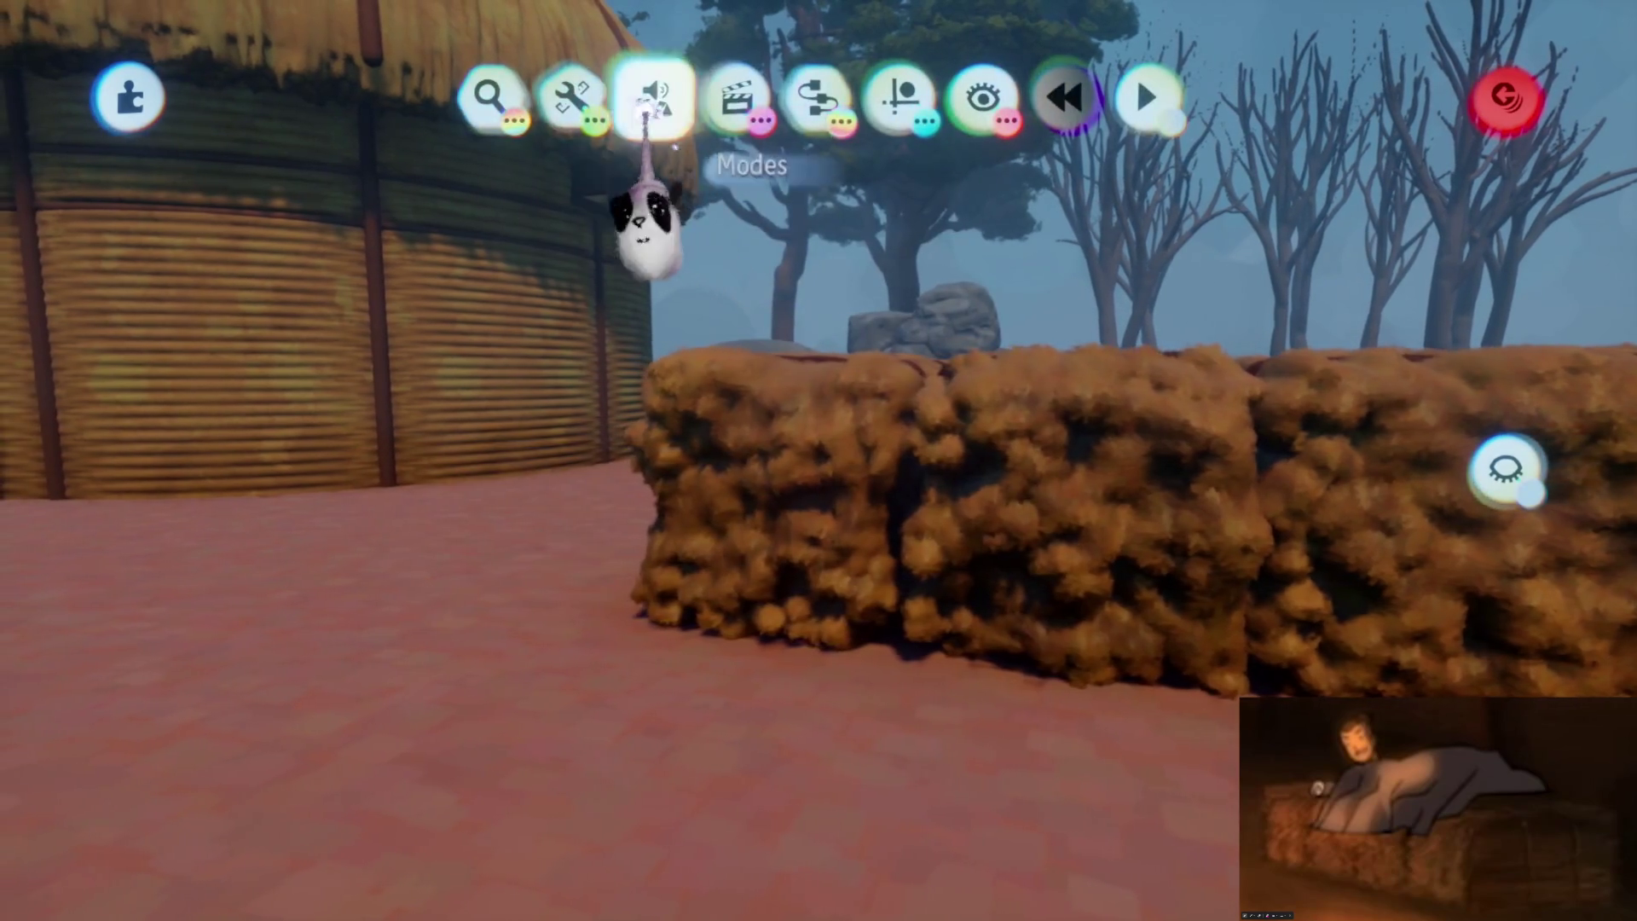
Select the hay-bale row with Arrange and pick a teal puppet from player gadgets
left_click(588, 104)
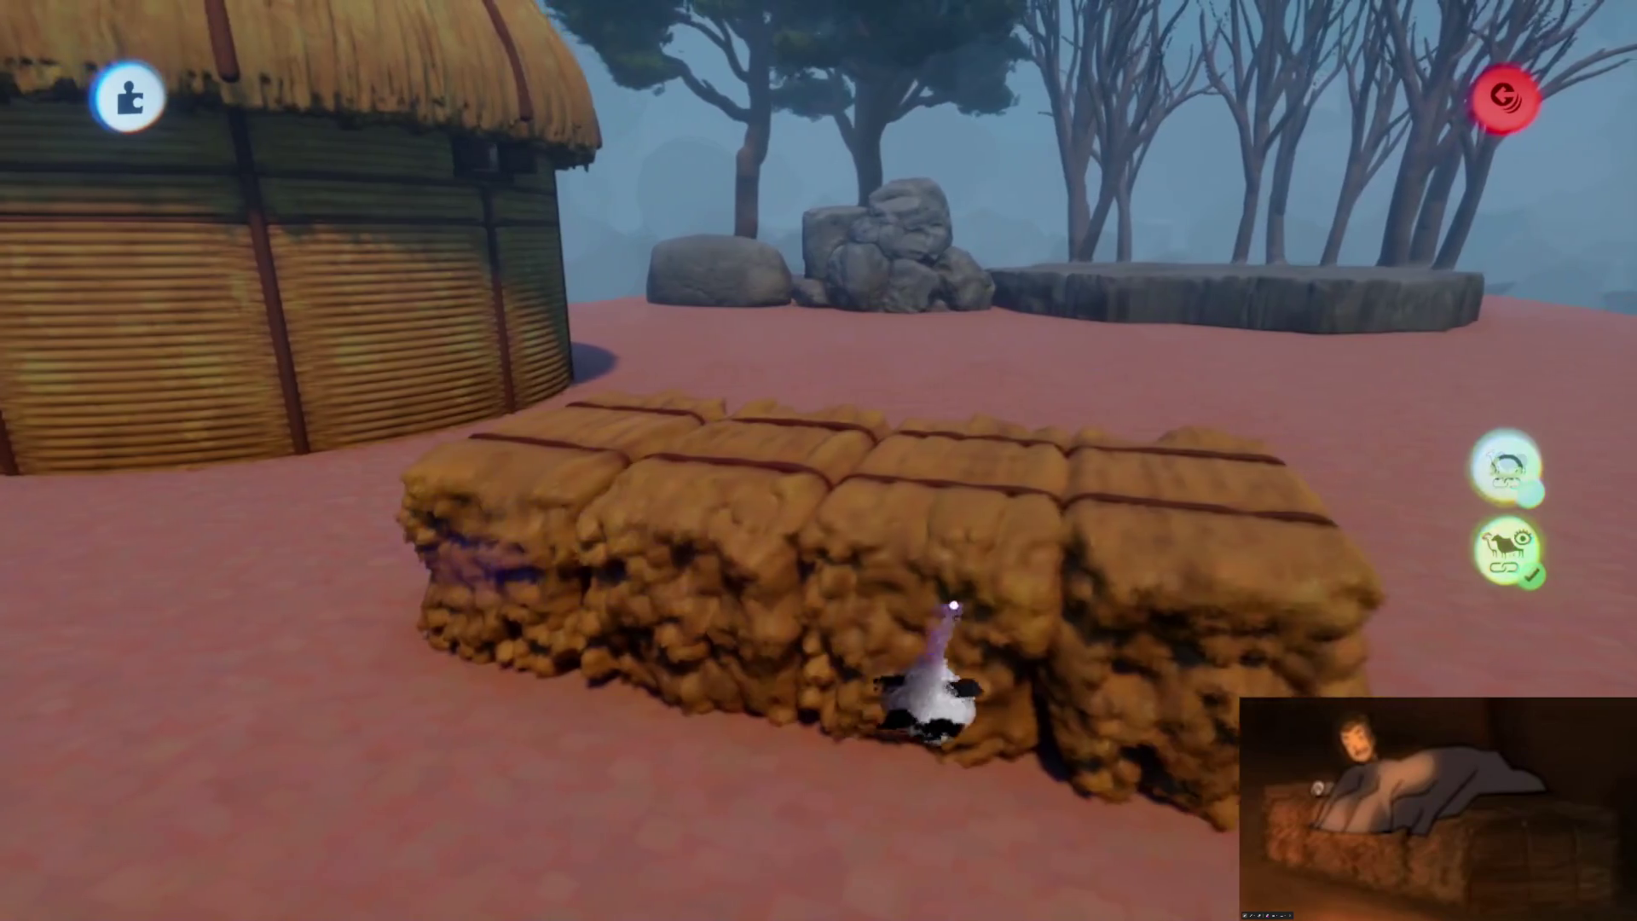
left_click(970, 544)
mouse_move(888, 322)
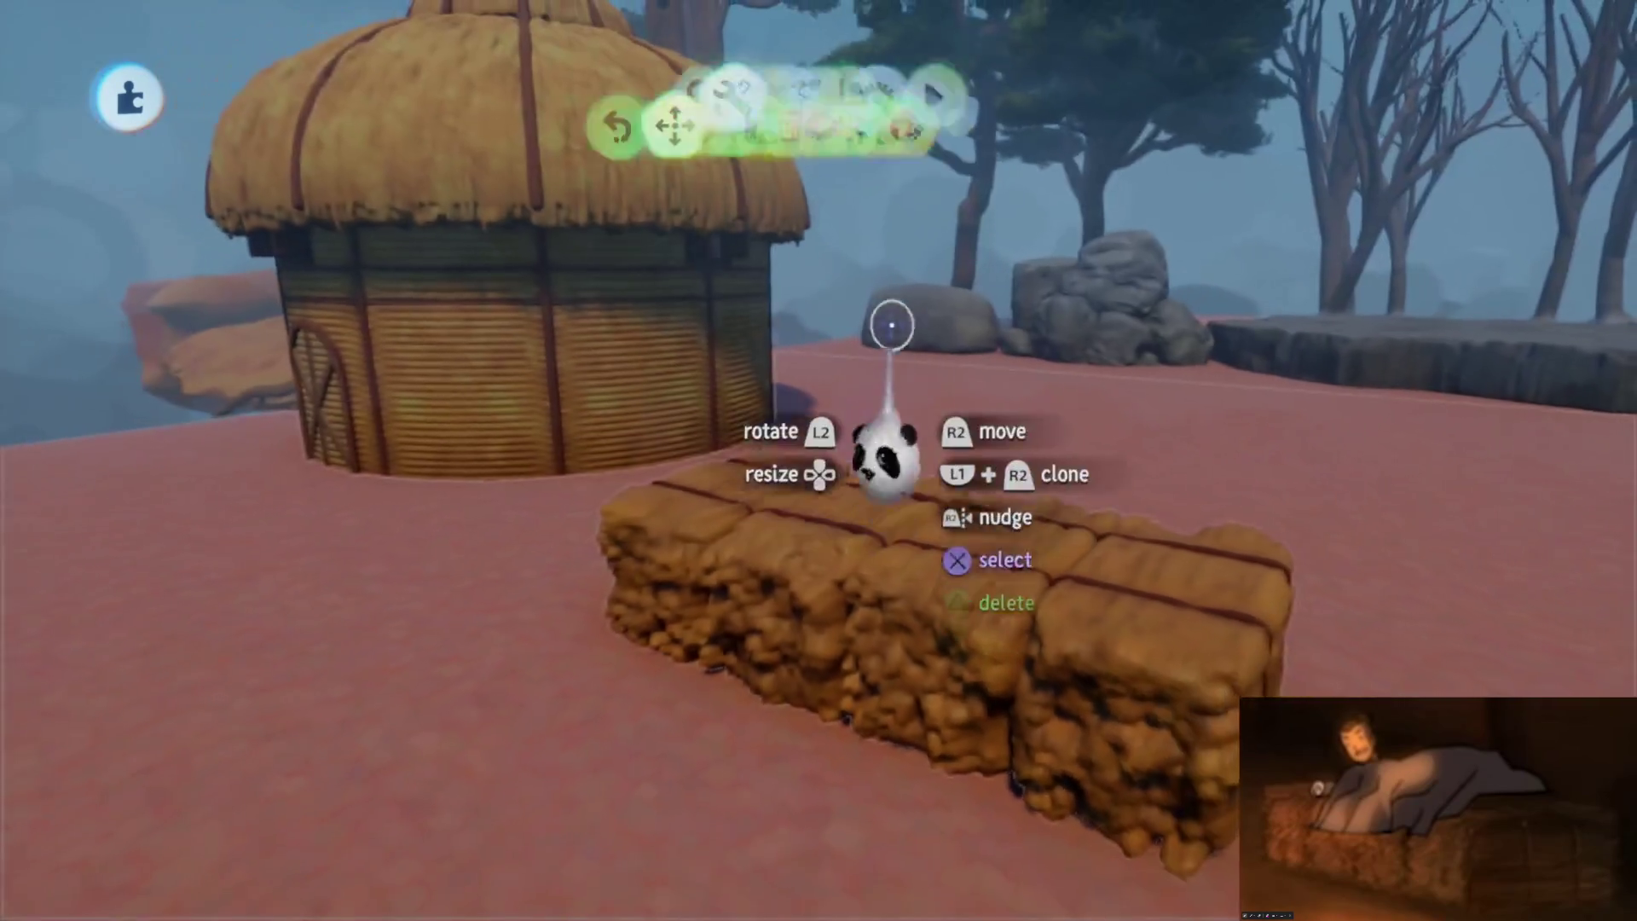
left_click(1091, 192)
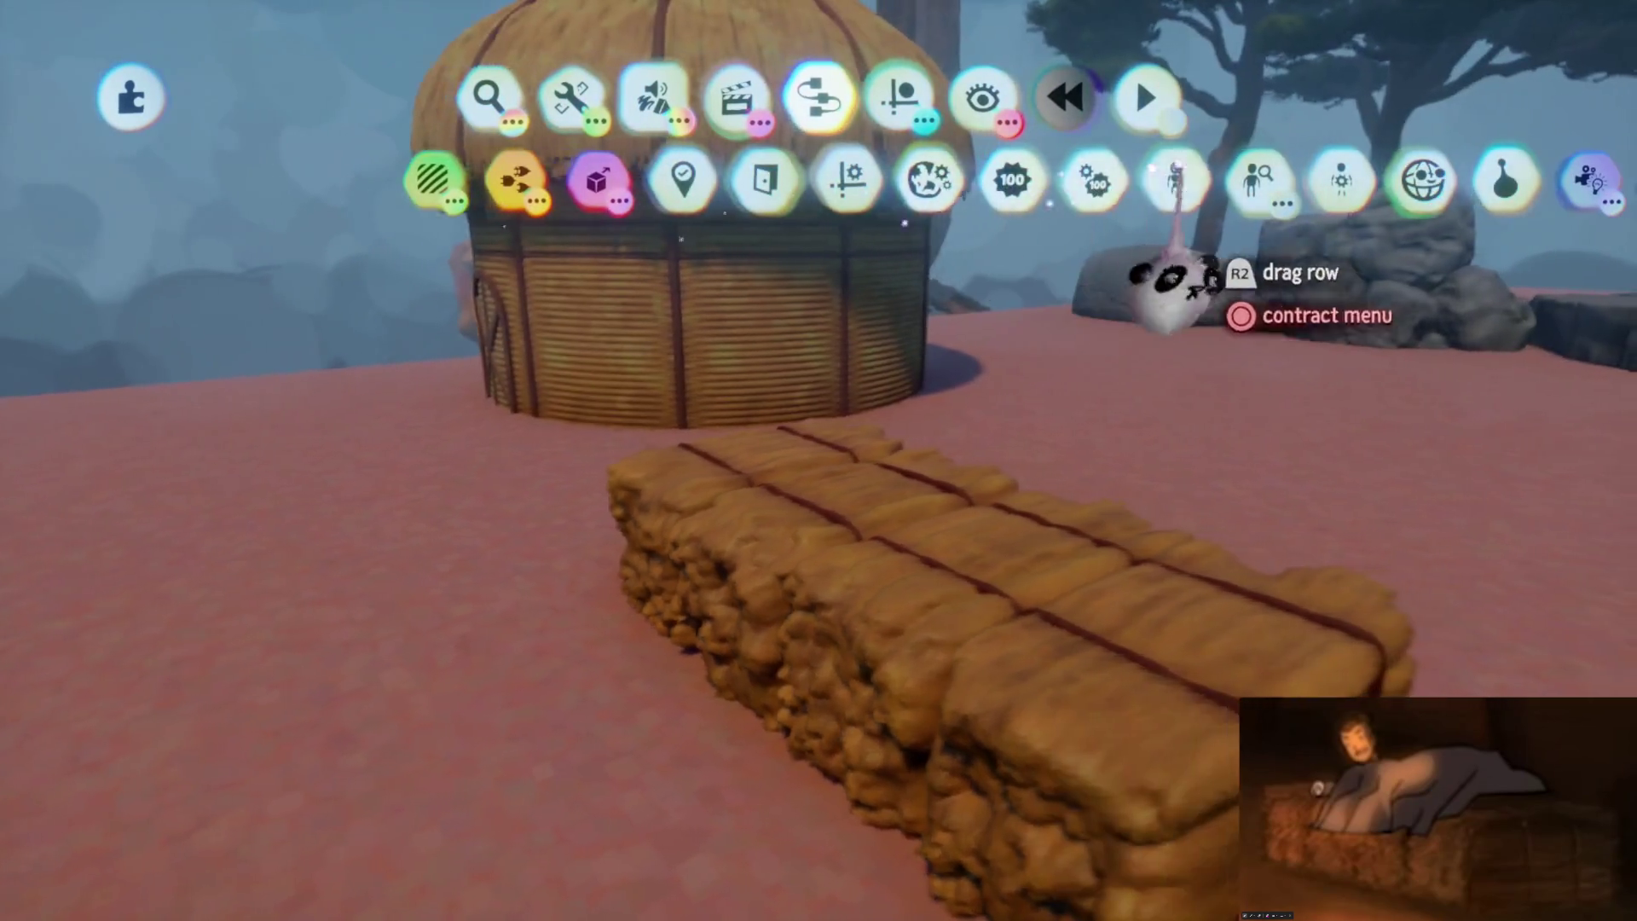
left_click(1174, 189)
mouse_move(959, 610)
middle_mouse_down()
mouse_move(968, 668)
mouse_move(986, 640)
mouse_move(957, 682)
mouse_move(887, 725)
middle_mouse_up()
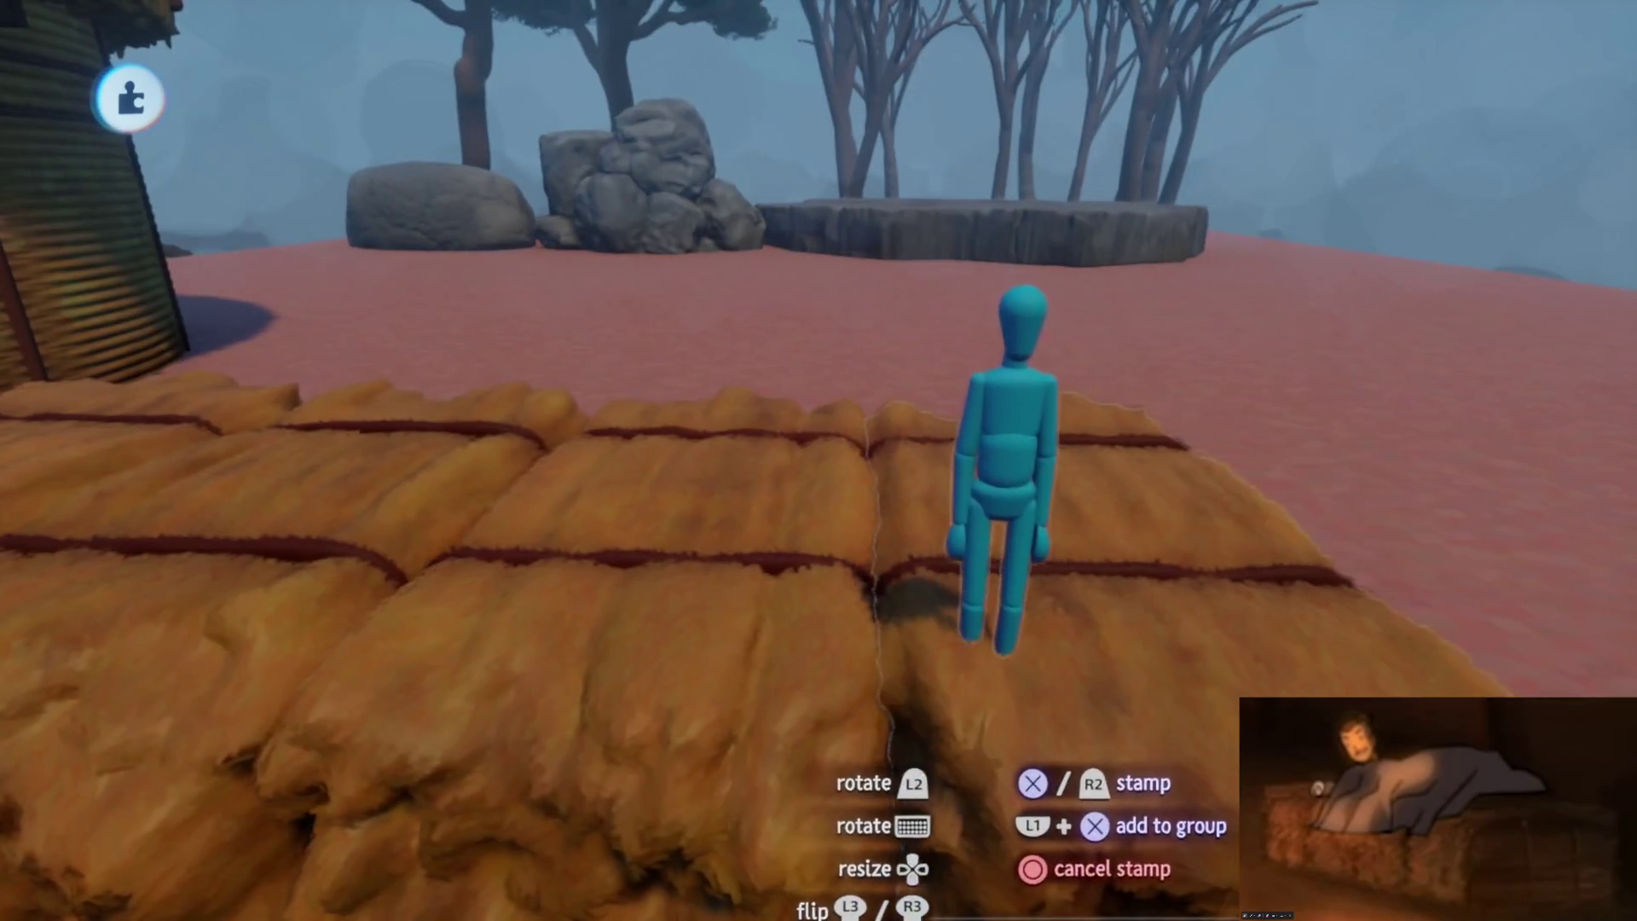
Stamp the puppet onto the hay bales and turn on grid snapping
left_click(884, 321)
left_click(895, 96)
left_click(652, 176)
key("Escape")
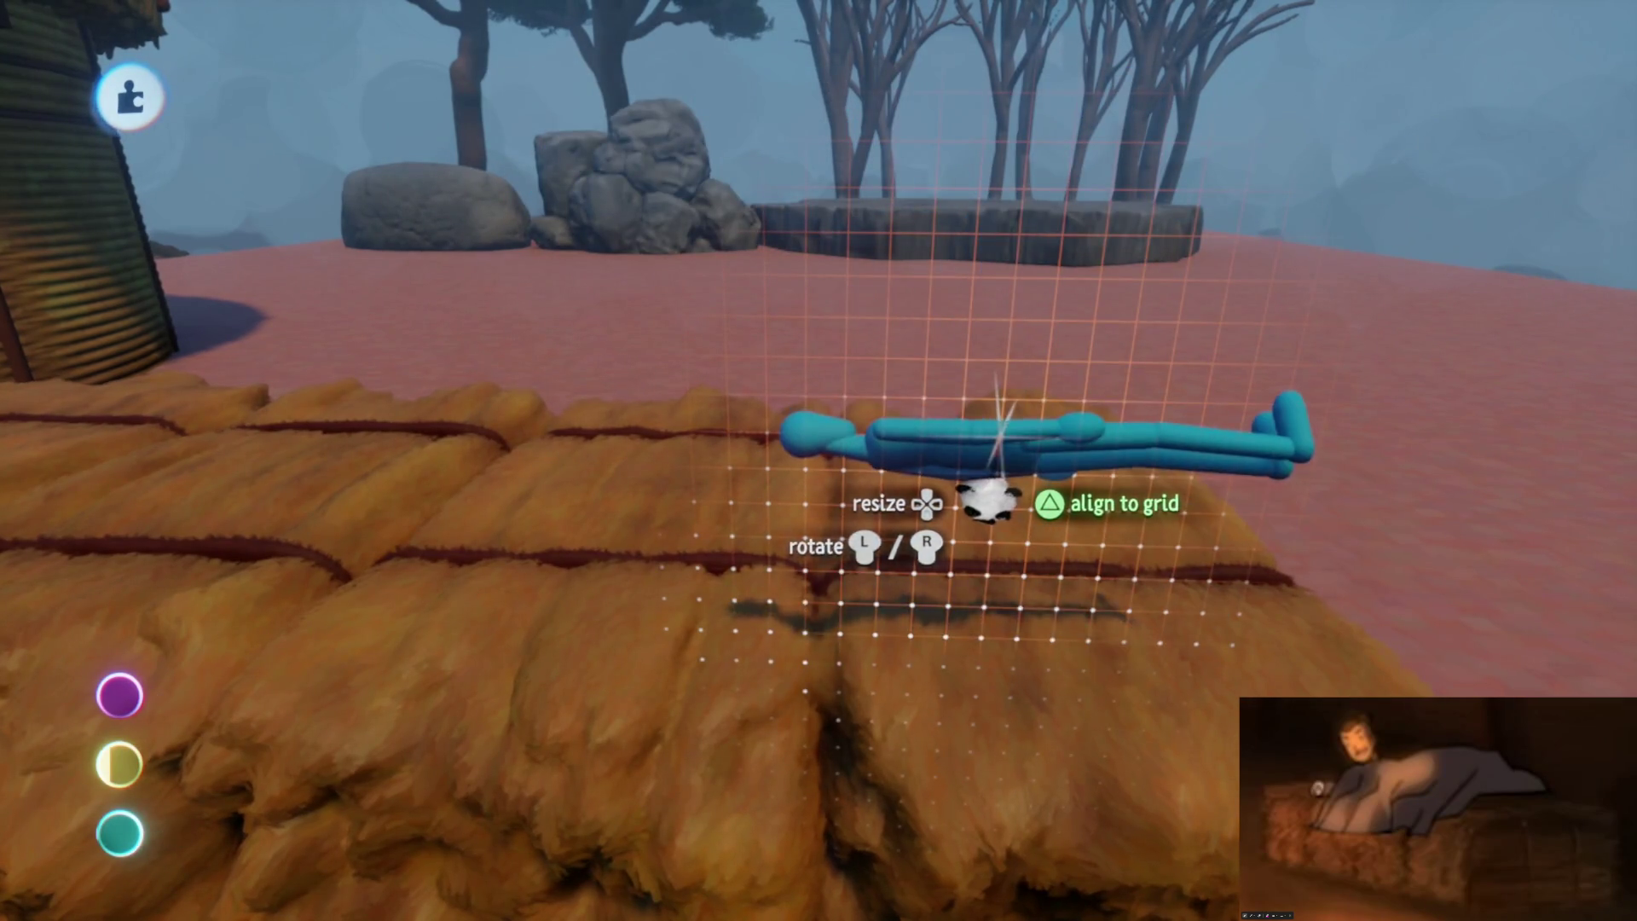
Lay the puppet on the bale, shrink it from 38% to 25%, then delete it
mouse_move(1051, 503)
left_mouse_down()
mouse_move(990, 555)
mouse_move(891, 489)
mouse_move(957, 417)
left_mouse_up()
mouse_move(958, 346)
middle_mouse_down()
mouse_move(836, 530)
mouse_move(827, 455)
middle_mouse_up()
middle_click_drag(858, 518, 821, 474)
mouse_move(822, 99)
middle_mouse_down()
mouse_move(878, 500)
mouse_move(826, 559)
mouse_move(852, 457)
mouse_move(882, 427)
middle_mouse_up()
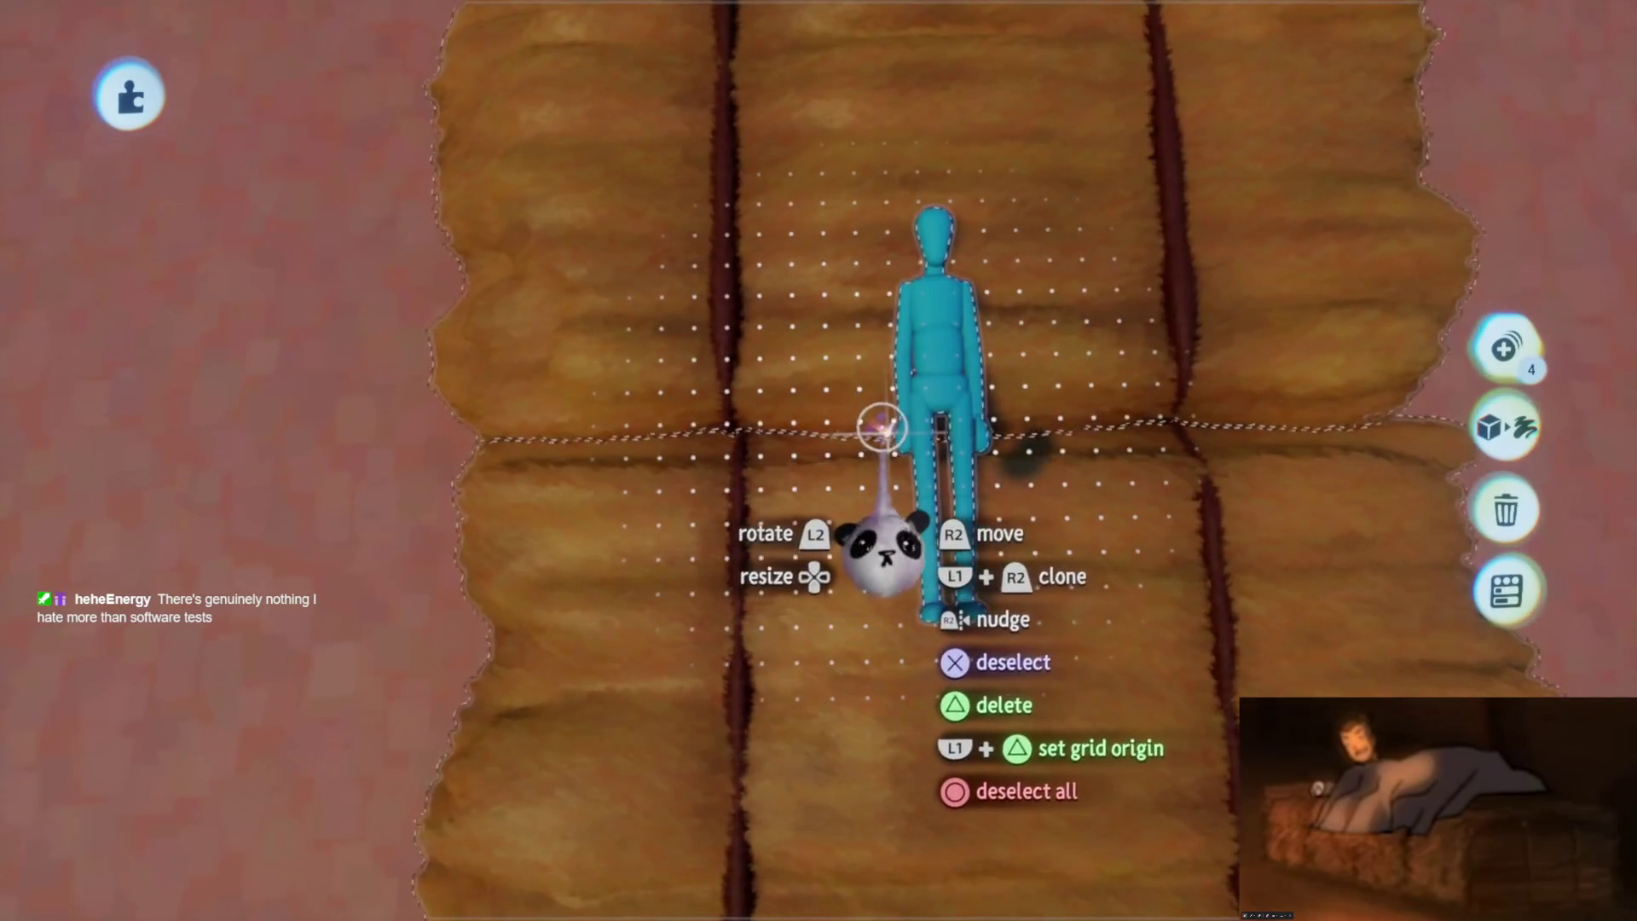
mouse_move(882, 426)
left_mouse_down()
mouse_move(878, 481)
mouse_move(893, 392)
left_mouse_up()
key("Down")
key("Down")
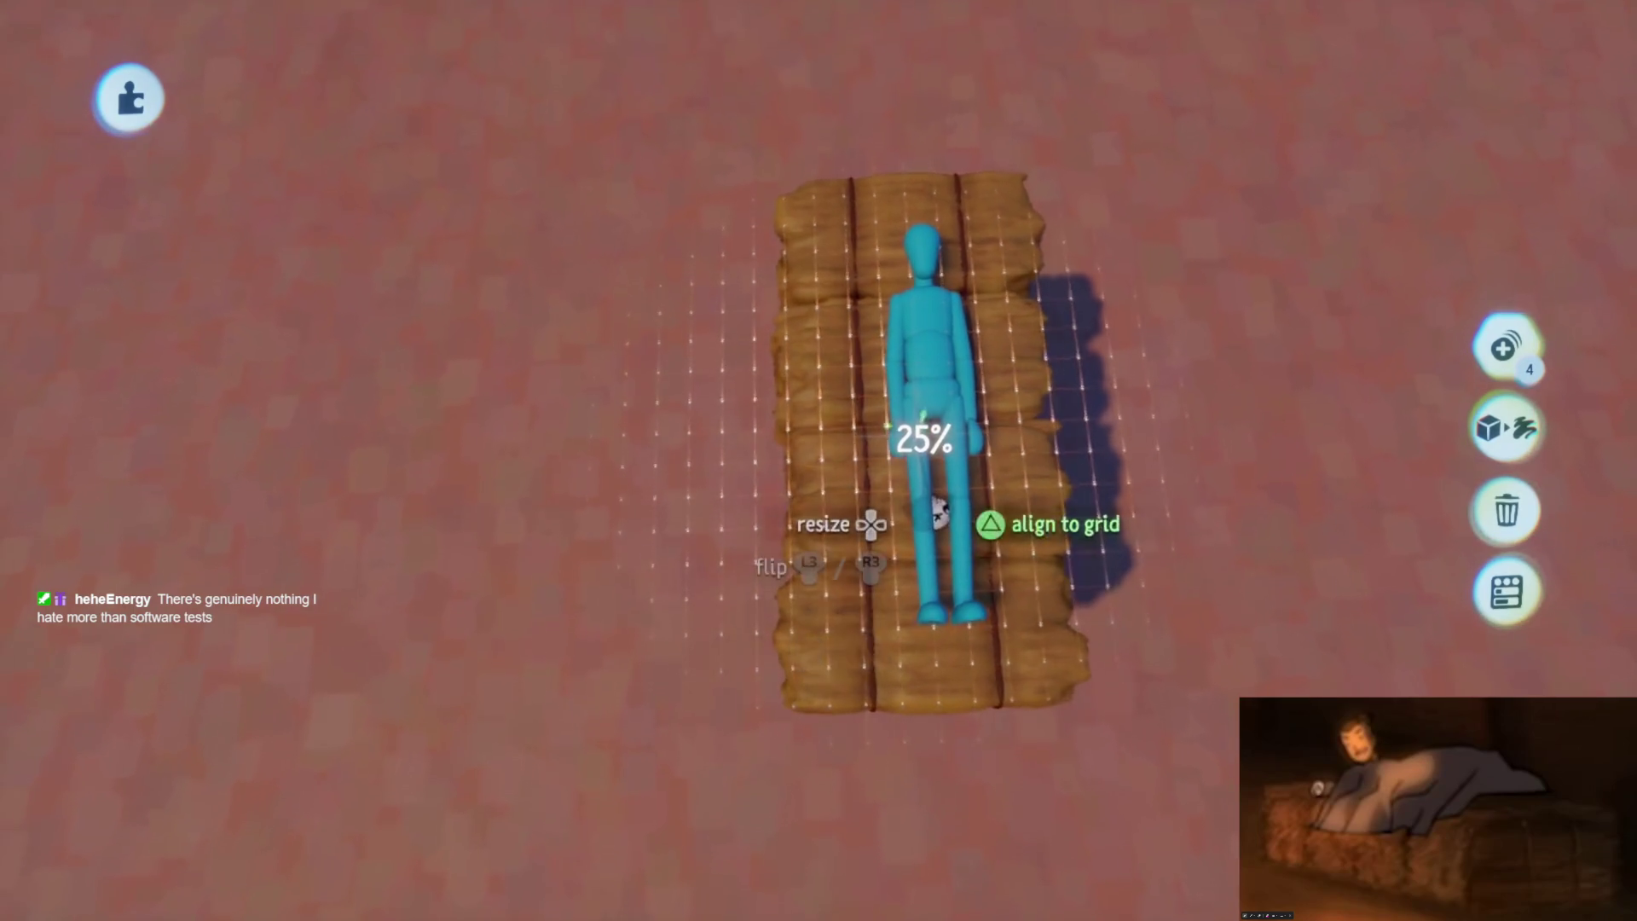
key("Down")
key("Down")
mouse_move(943, 509)
middle_mouse_down()
mouse_move(902, 523)
mouse_move(912, 512)
mouse_move(852, 461)
mouse_move(811, 512)
mouse_move(894, 534)
middle_mouse_up()
key("Delete")
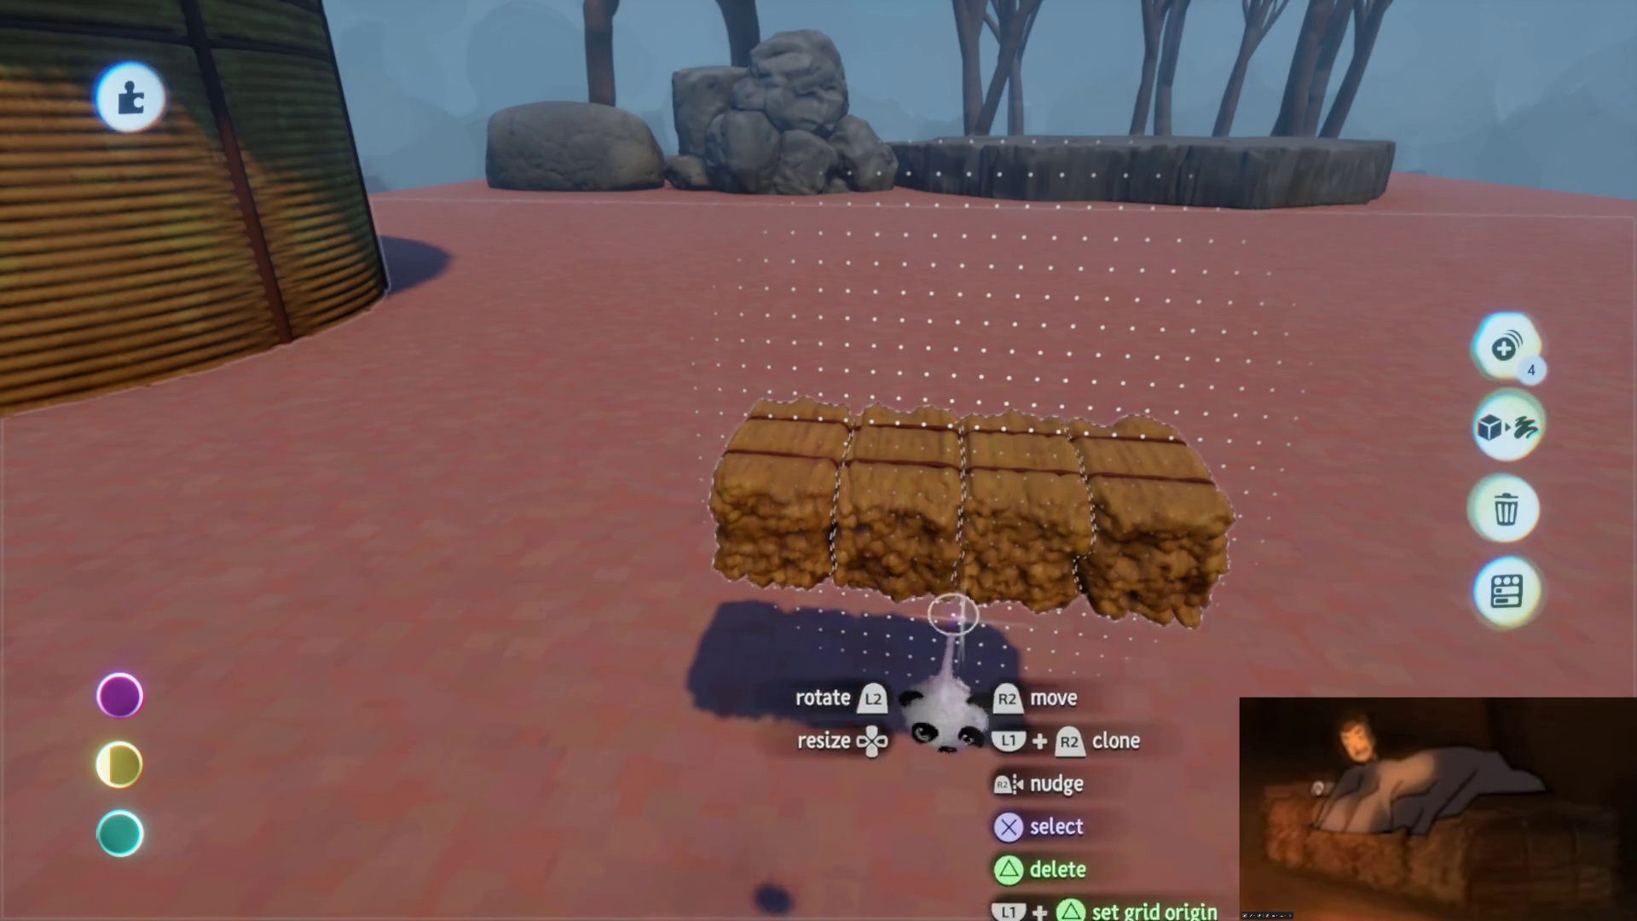
Carry the hay-bale row across the floor and set it along the guide beside the hut wall
mouse_move(994, 566)
left_mouse_down()
mouse_move(904, 580)
mouse_move(913, 548)
mouse_move(961, 548)
mouse_move(841, 548)
mouse_move(878, 576)
mouse_move(835, 546)
mouse_move(797, 388)
left_mouse_up()
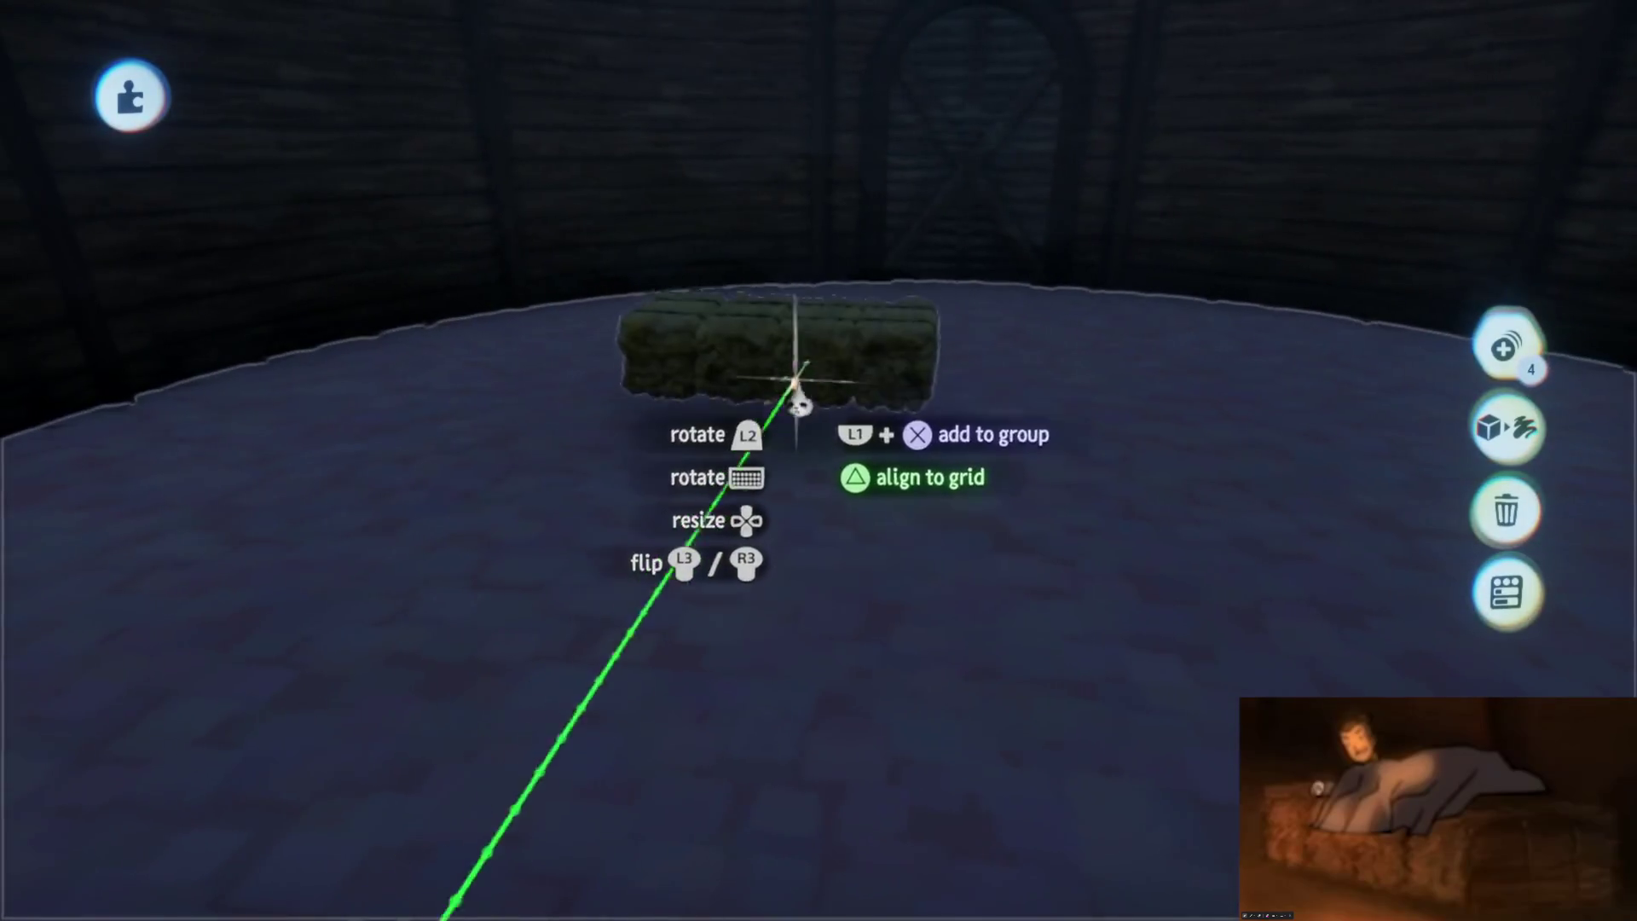
mouse_move(925, 460)
left_mouse_down()
mouse_move(932, 431)
mouse_move(878, 468)
mouse_move(939, 420)
mouse_move(1061, 505)
left_mouse_up()
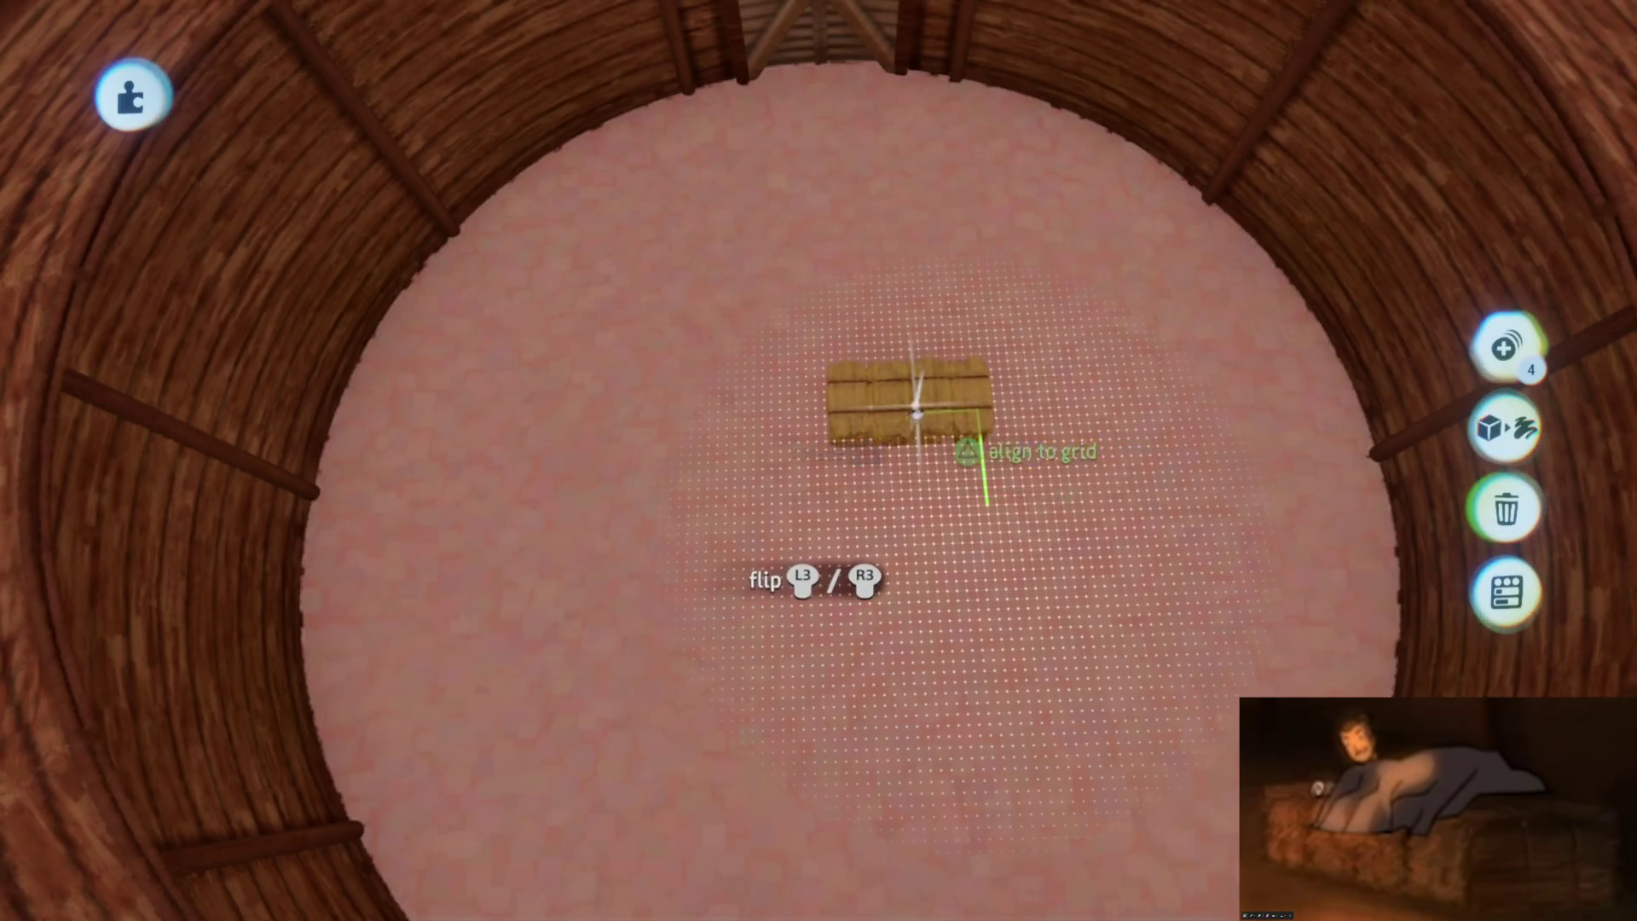
mouse_move(994, 486)
left_mouse_down()
mouse_move(940, 434)
mouse_move(980, 448)
mouse_move(994, 486)
left_mouse_up()
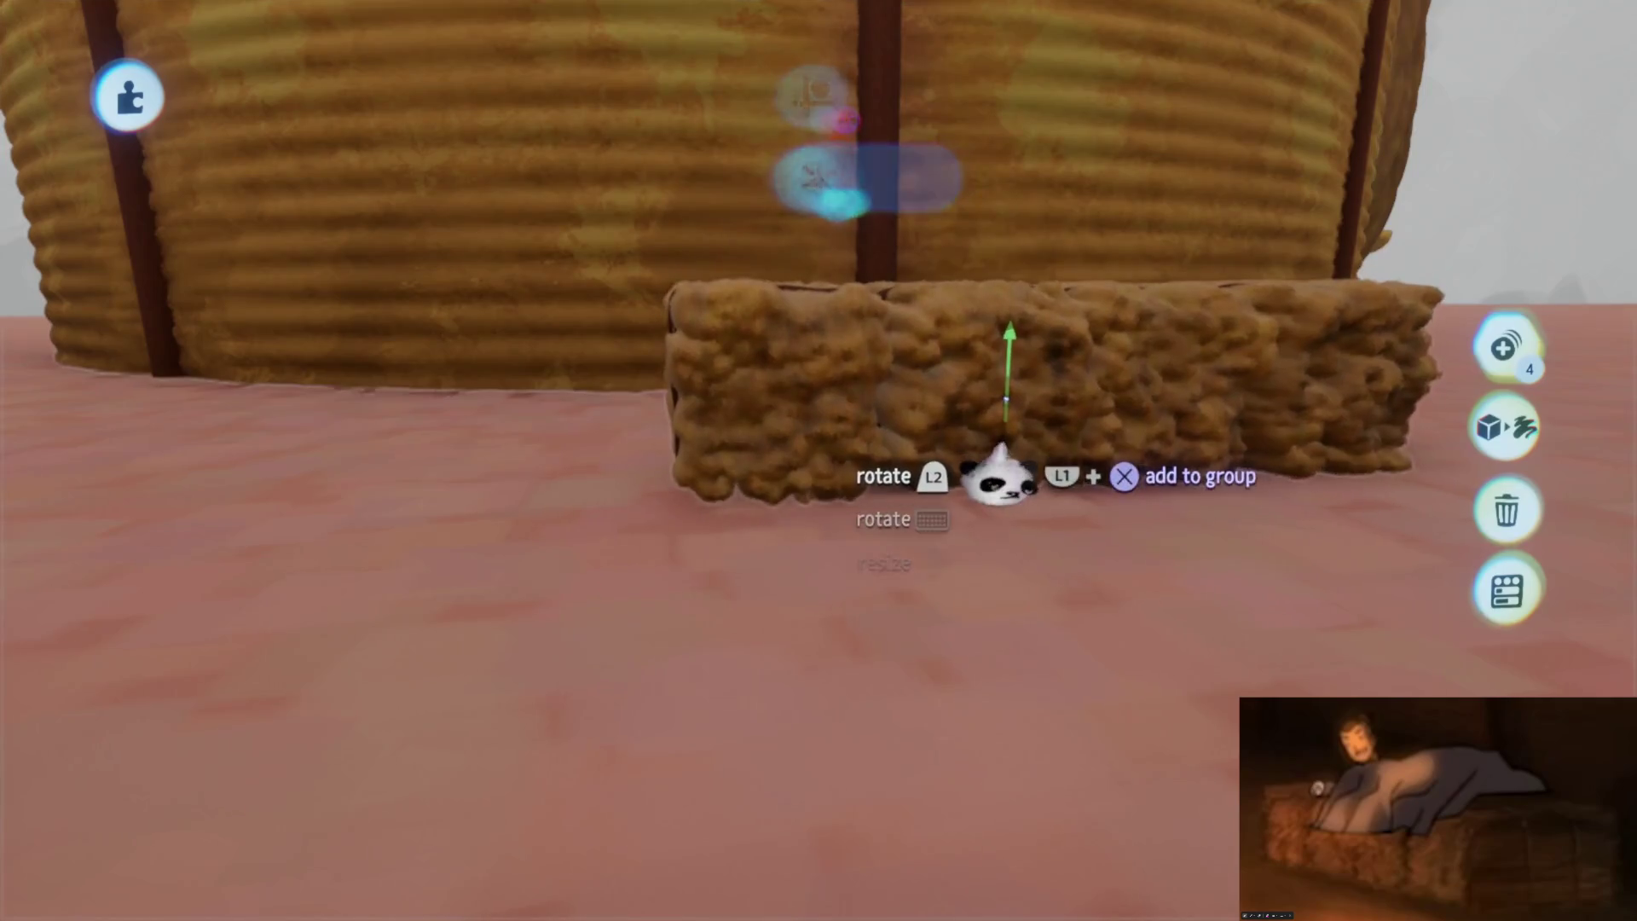
left_click_drag(1024, 456, 1101, 293)
key("Escape")
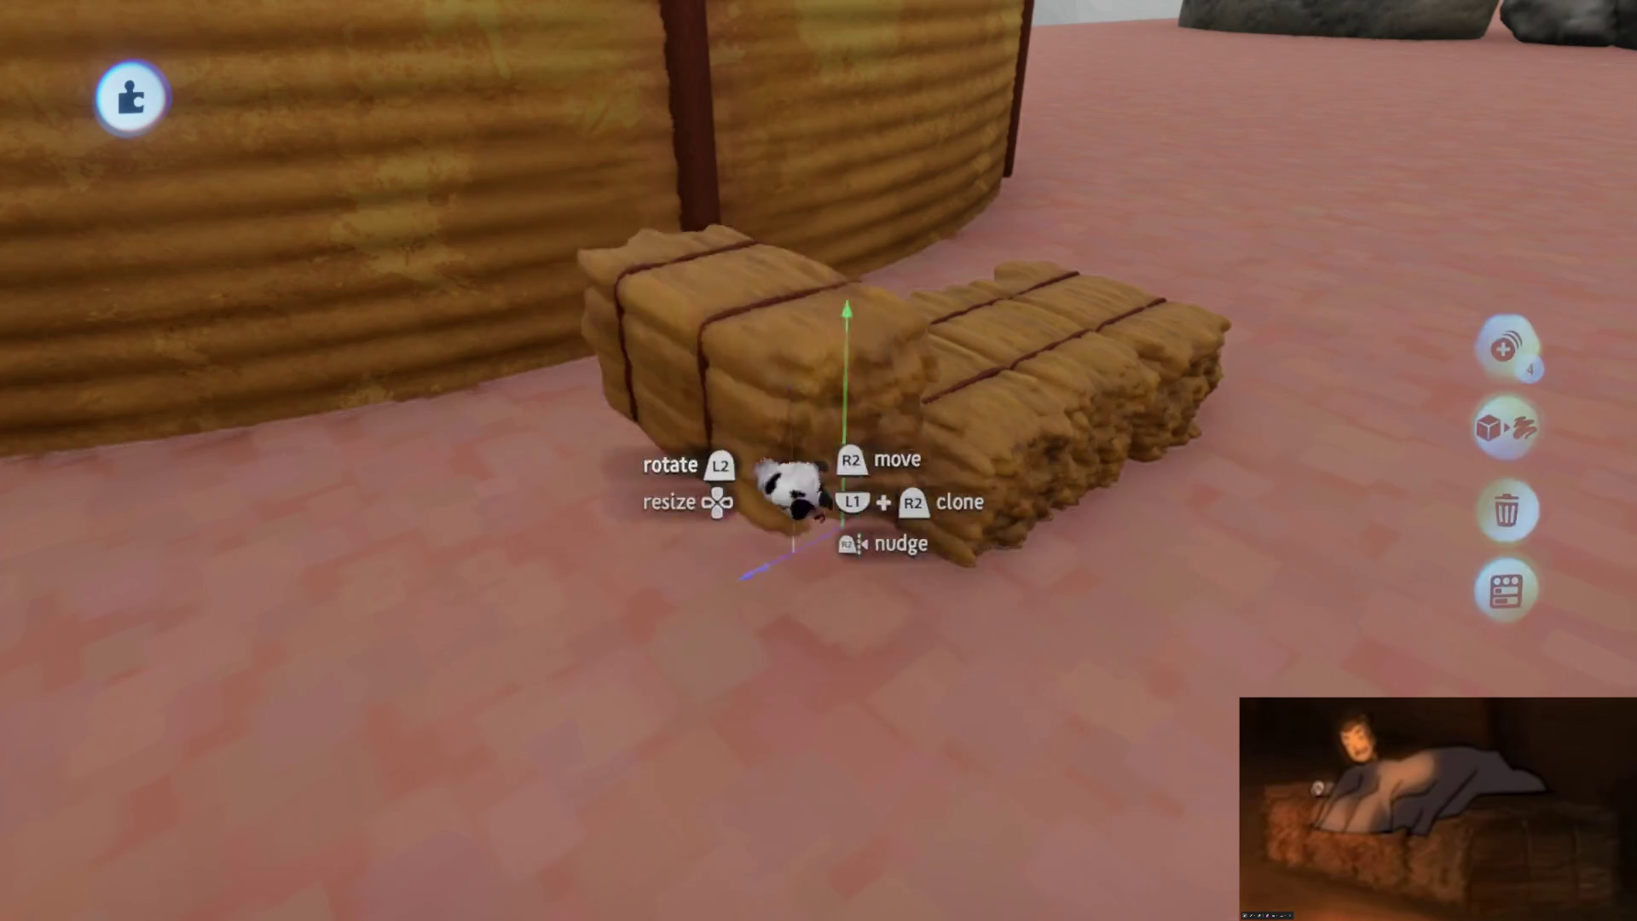
mouse_move(991, 437)
left_mouse_down()
mouse_move(1089, 270)
mouse_move(1034, 468)
mouse_move(767, 310)
mouse_move(892, 635)
mouse_move(965, 362)
mouse_move(847, 548)
mouse_move(921, 639)
mouse_move(832, 559)
mouse_move(844, 461)
mouse_move(819, 460)
left_mouse_up()
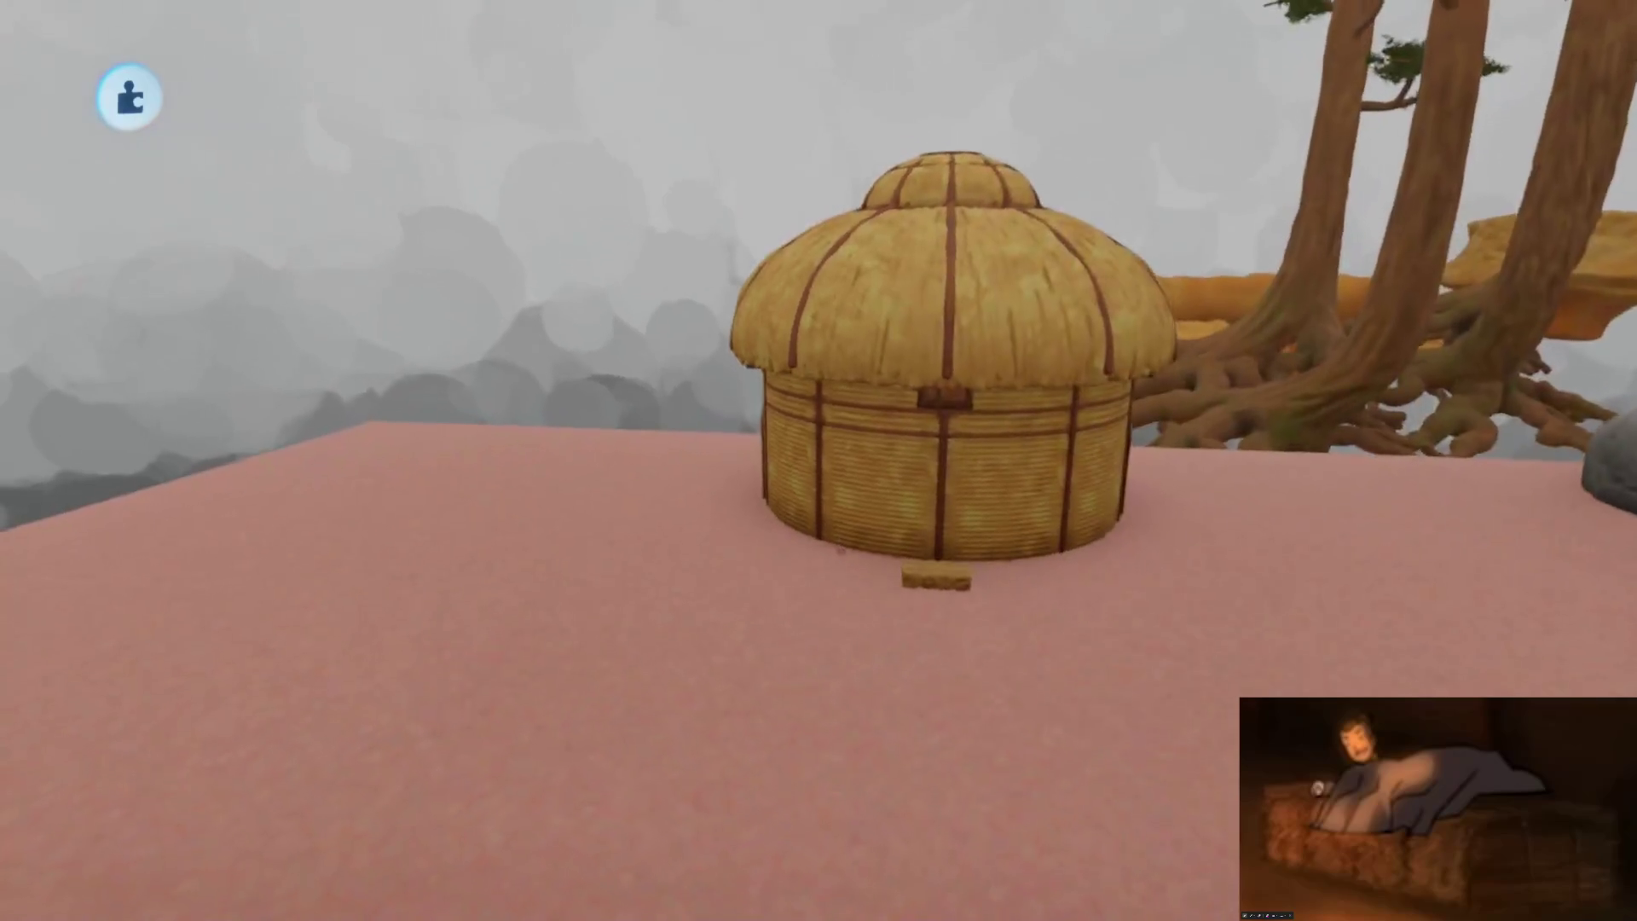
mouse_move(840, 552)
left_mouse_down()
mouse_move(896, 625)
mouse_move(873, 716)
mouse_move(830, 475)
mouse_move(946, 580)
mouse_move(907, 567)
mouse_move(913, 584)
mouse_move(953, 555)
mouse_move(946, 573)
mouse_move(893, 429)
mouse_move(792, 585)
mouse_move(932, 548)
mouse_move(887, 614)
mouse_move(948, 617)
mouse_move(878, 537)
mouse_move(833, 540)
mouse_move(868, 567)
mouse_move(884, 550)
mouse_move(906, 650)
left_mouse_up()
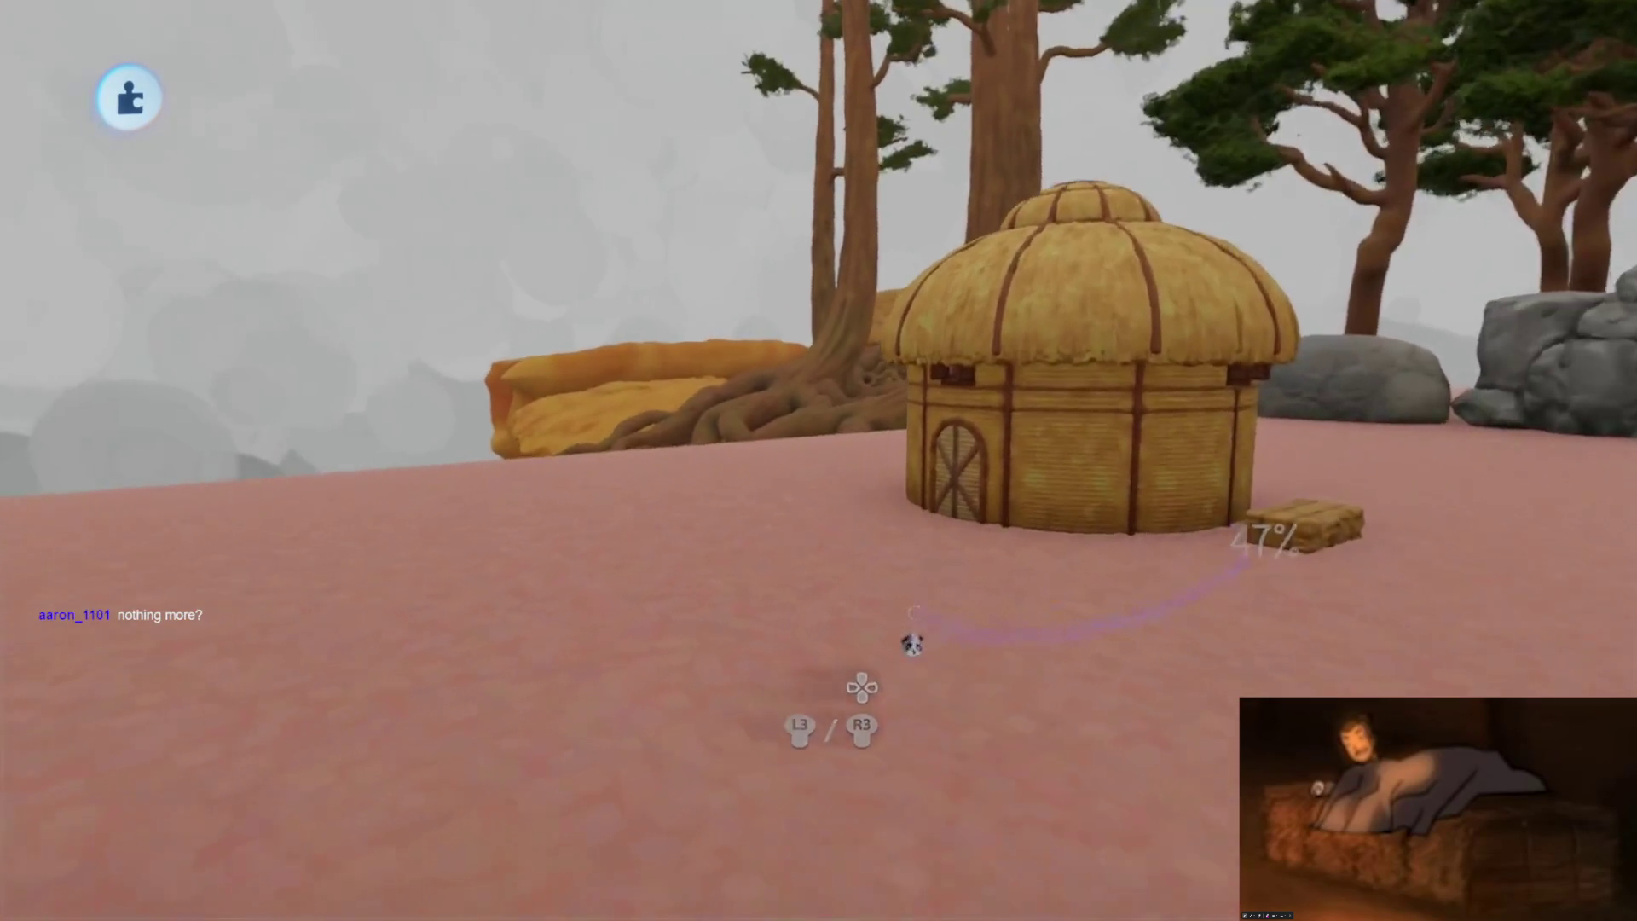
Bring up the gadget menu with Tab
key("Tab")
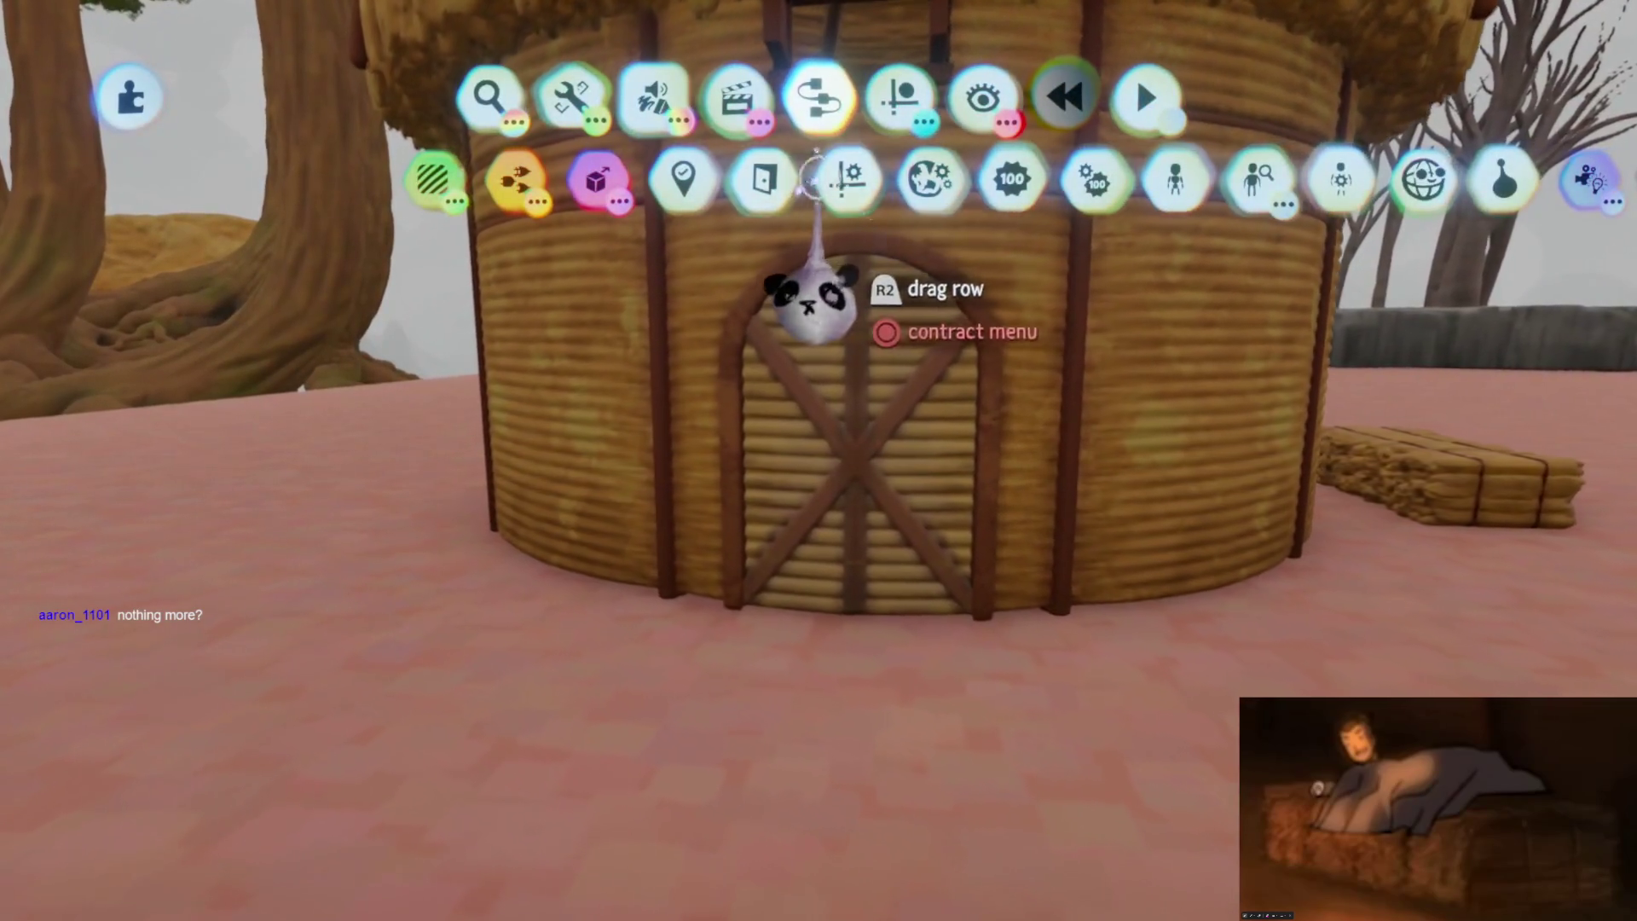
Pick a teal puppet from the gadgets and place it beside the hut's arched door
left_click(786, 292)
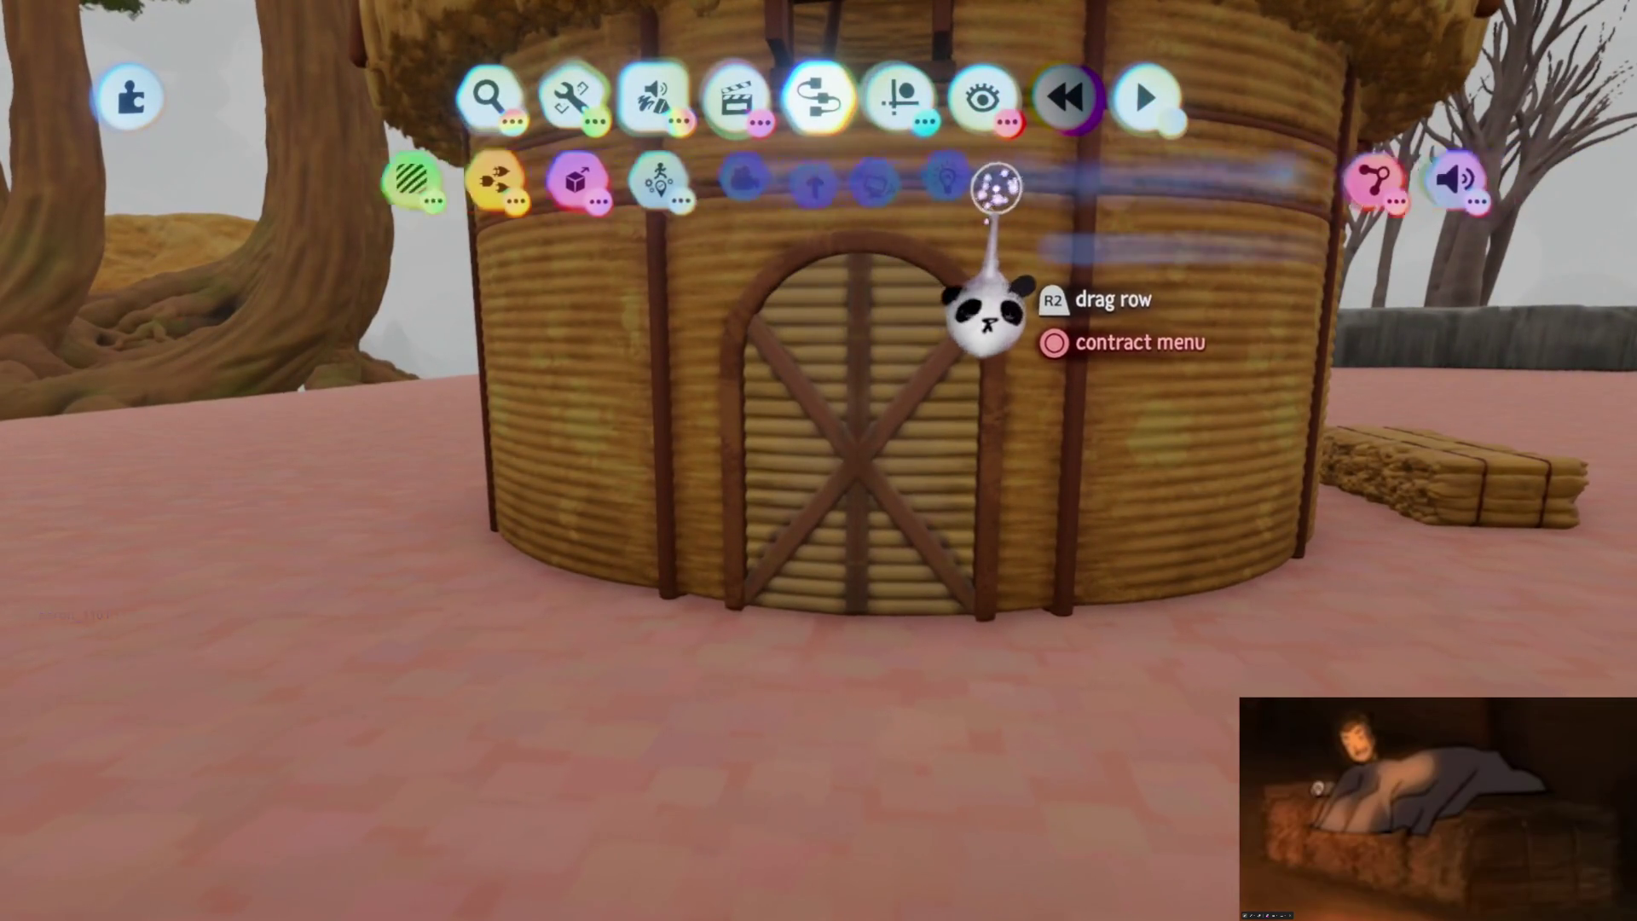
left_click(862, 302)
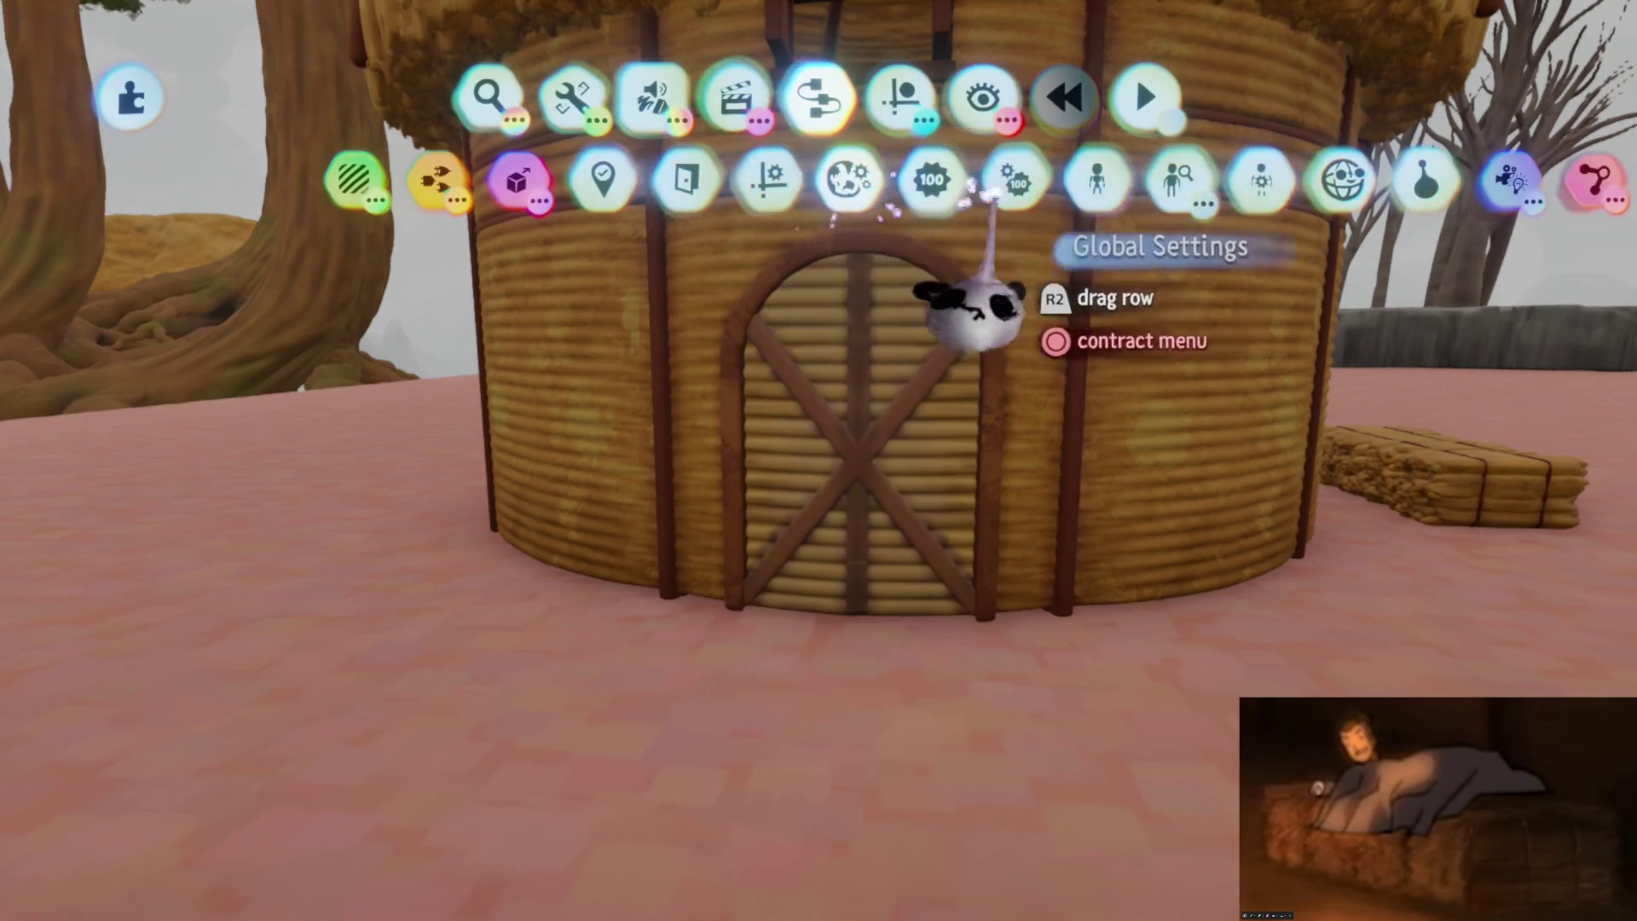
left_click(980, 310)
key("Escape")
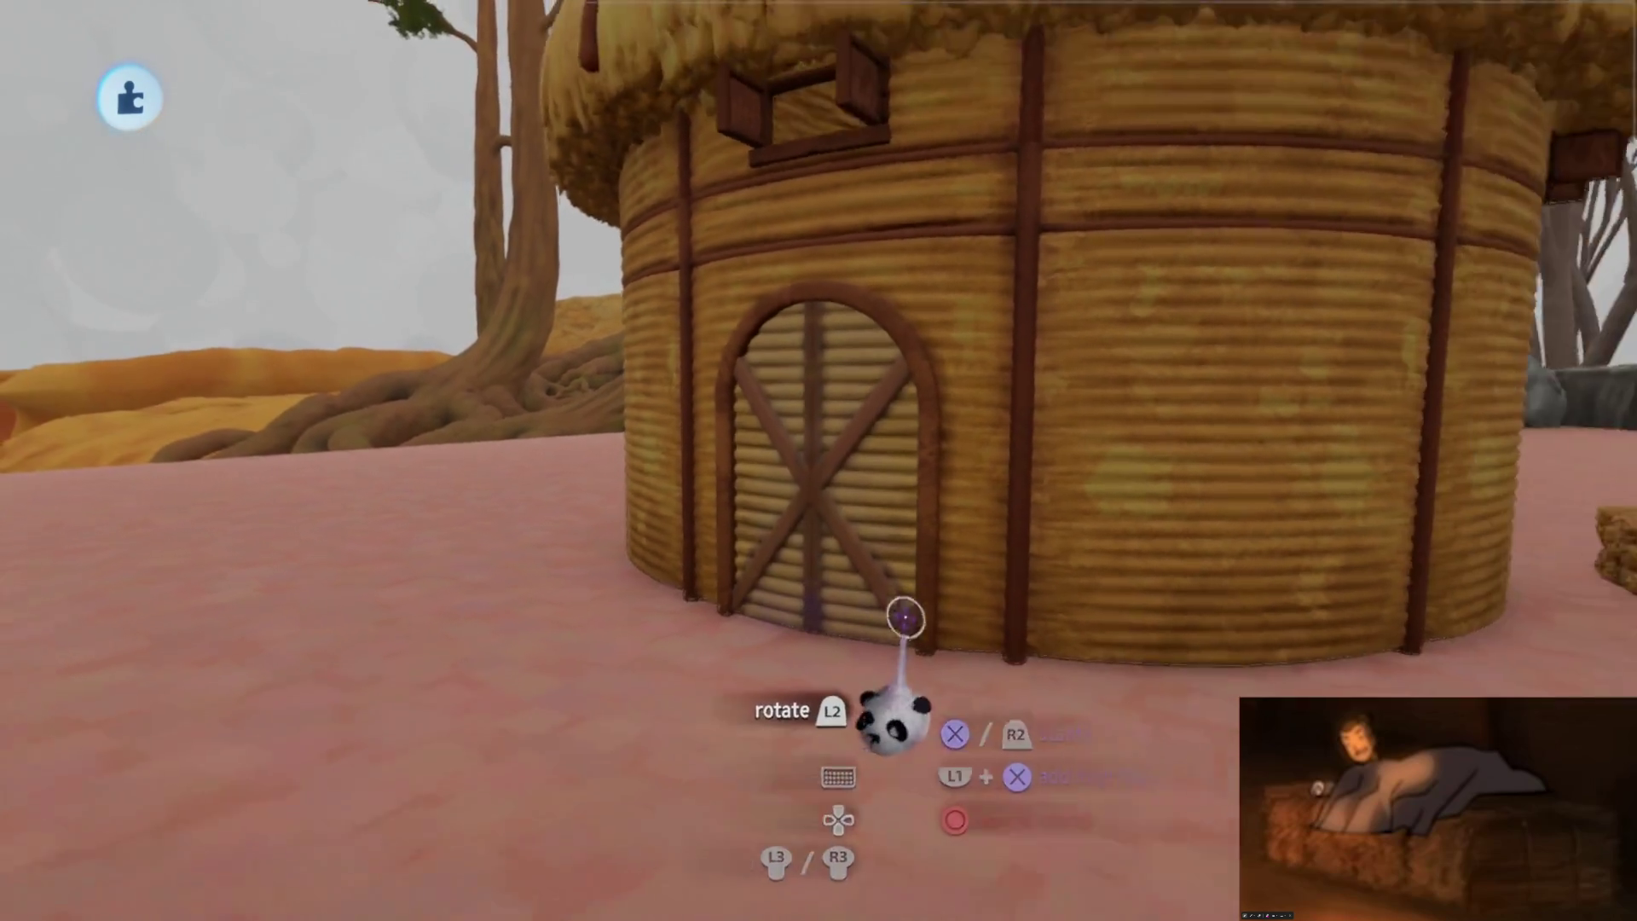
left_click(904, 617)
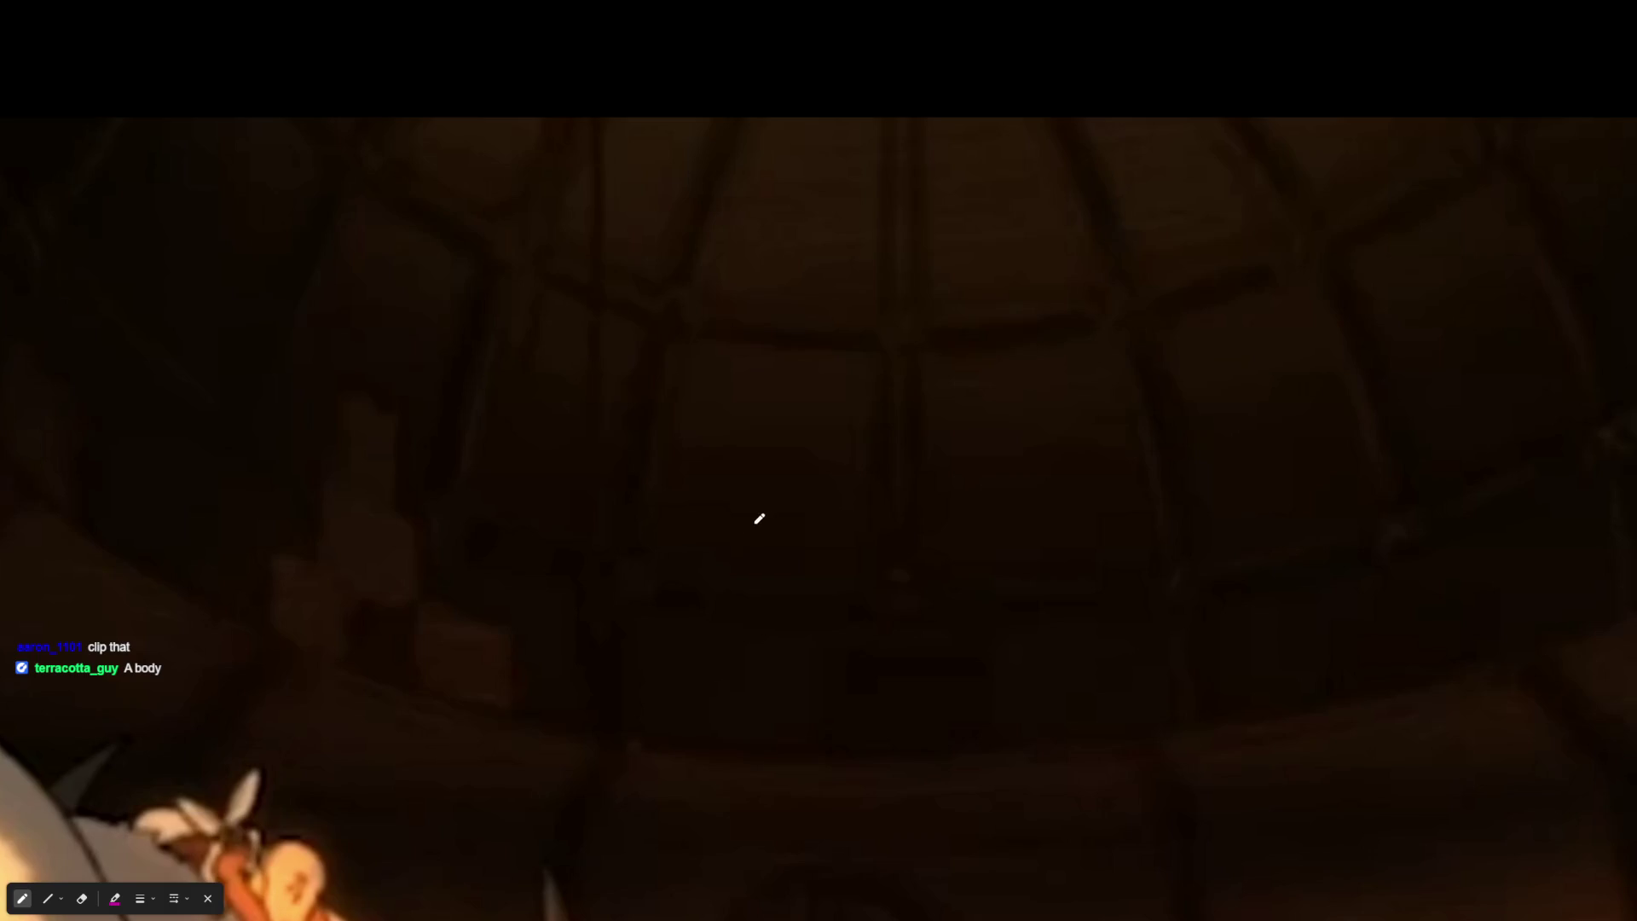
Switch the annotation tool to the eraser with the E shortcut
key("e")
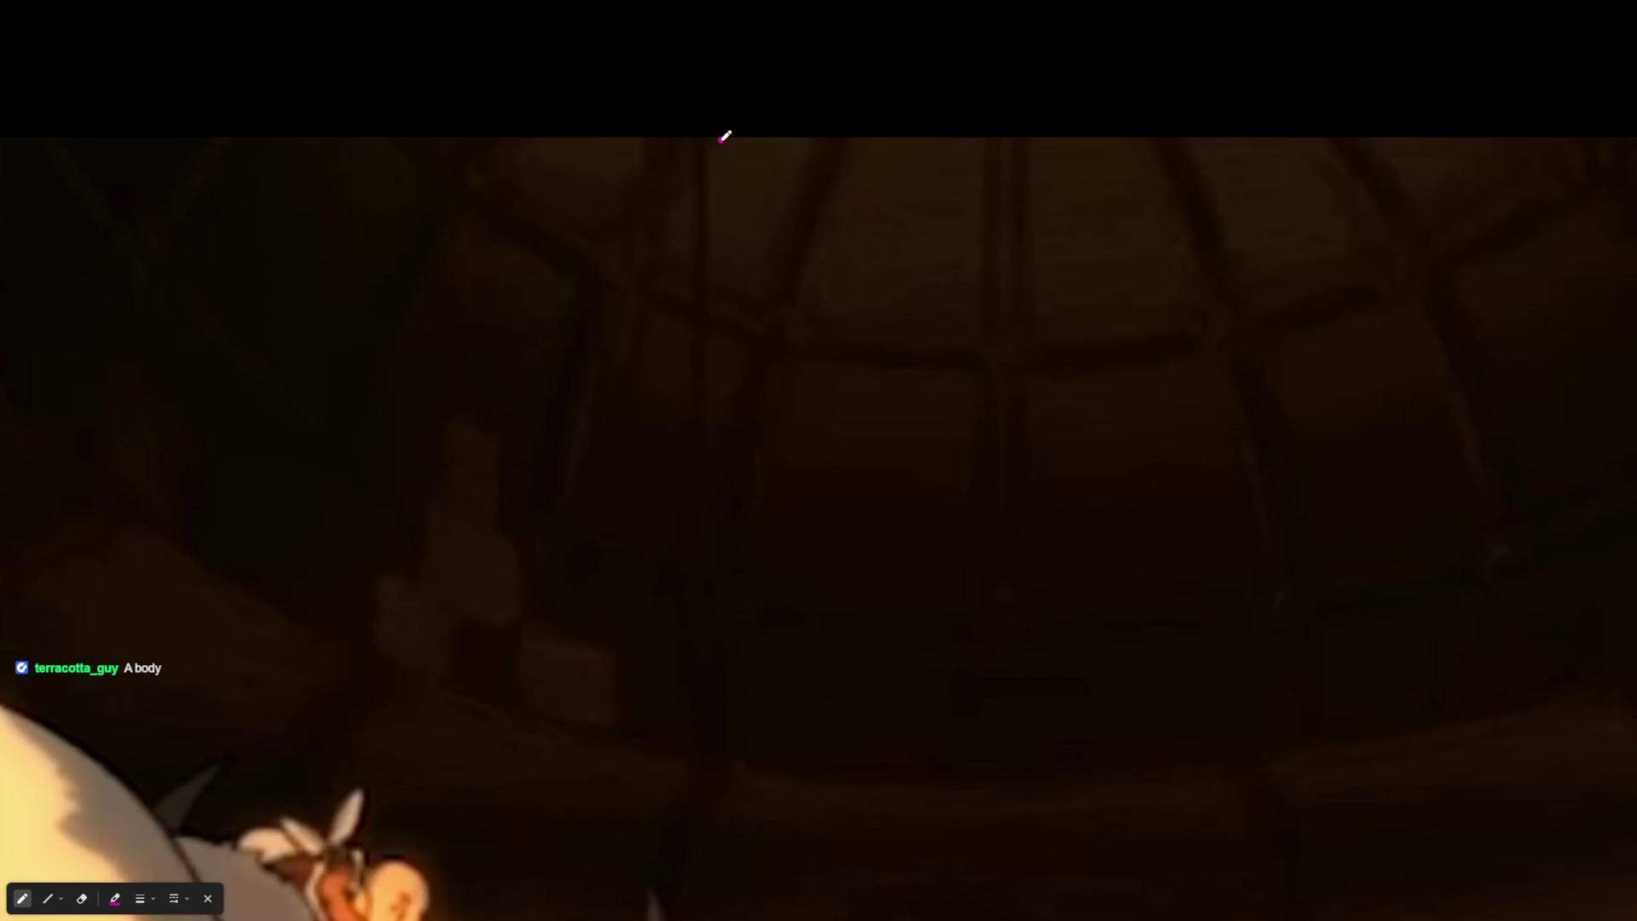
key("e")
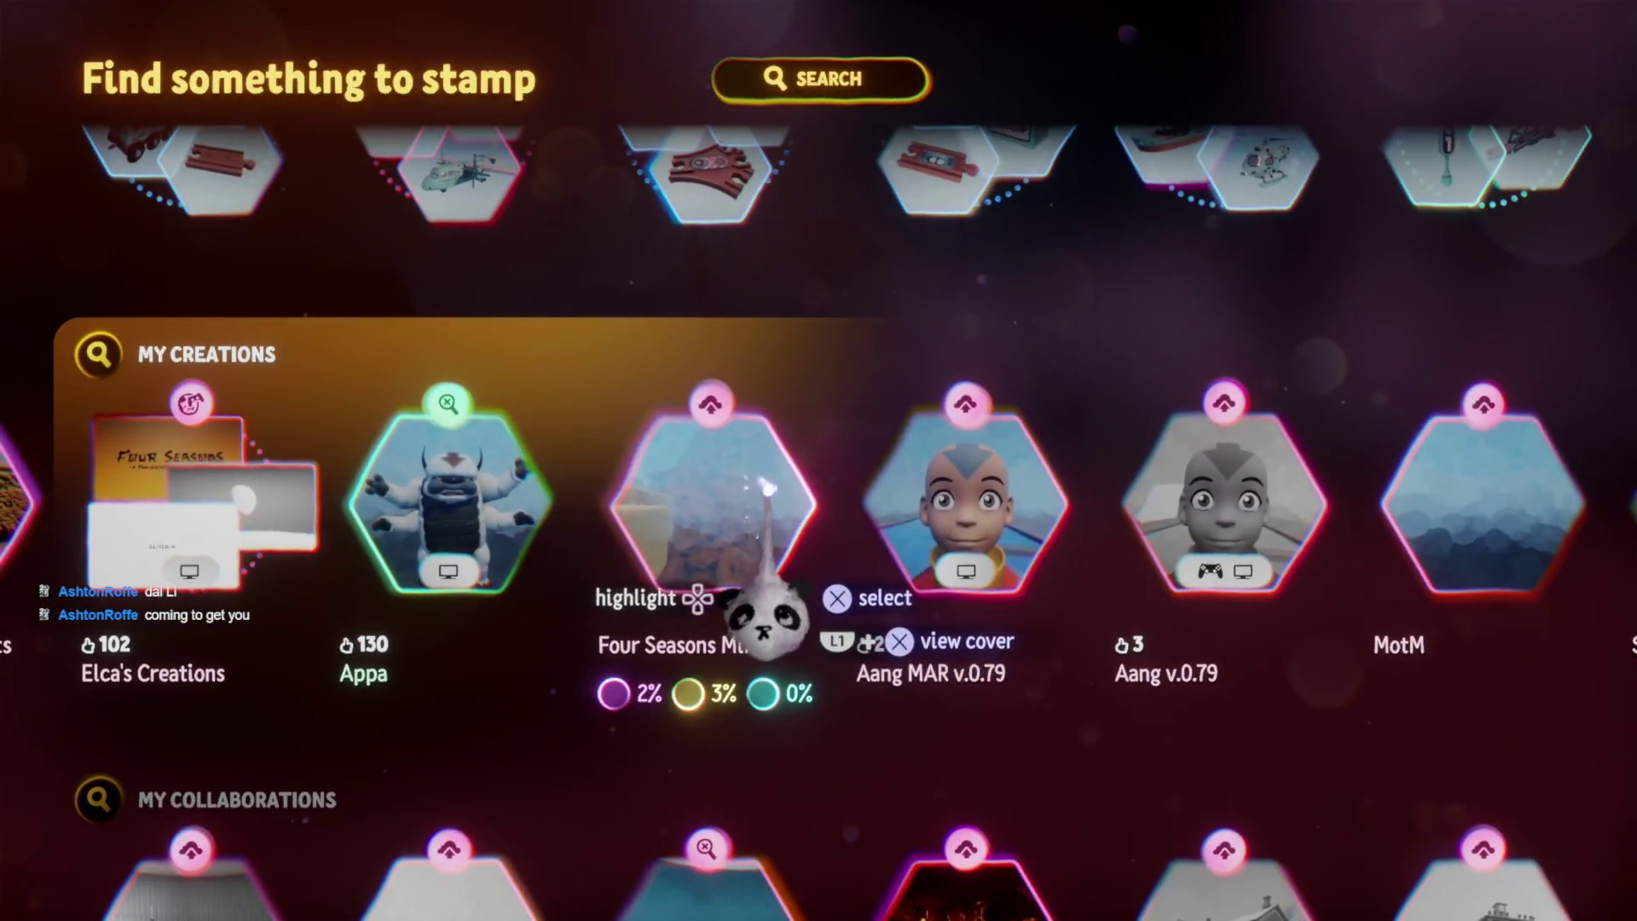
Scroll along the My Creations row toward the assets collections
scroll(763, 621, "right", 4)
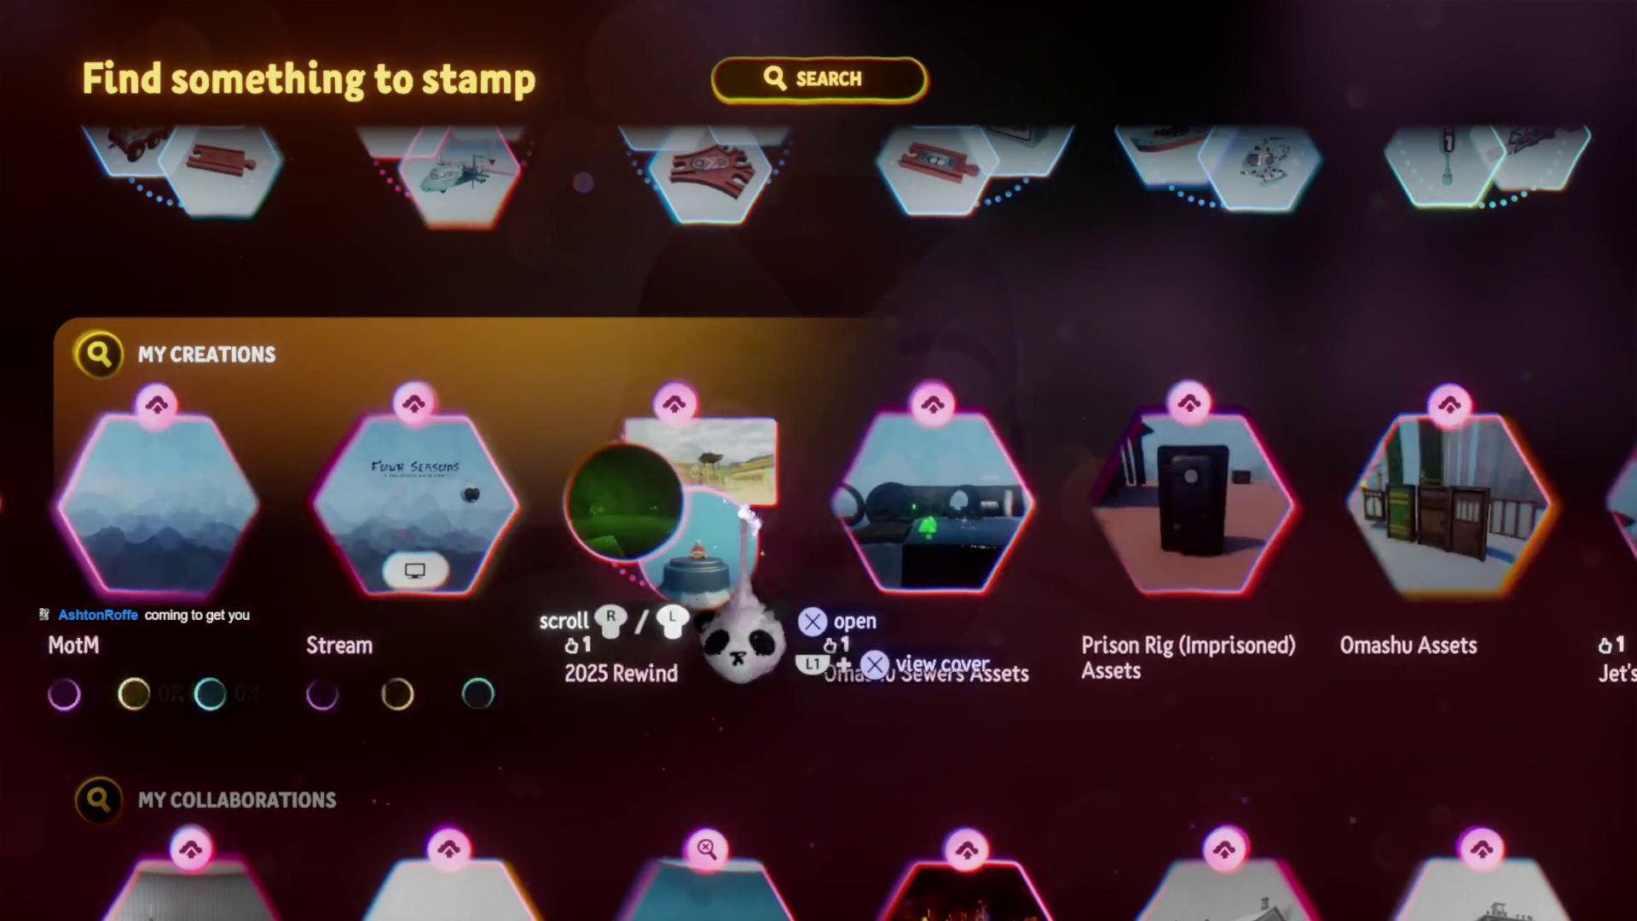
scroll(748, 511, "right", 1)
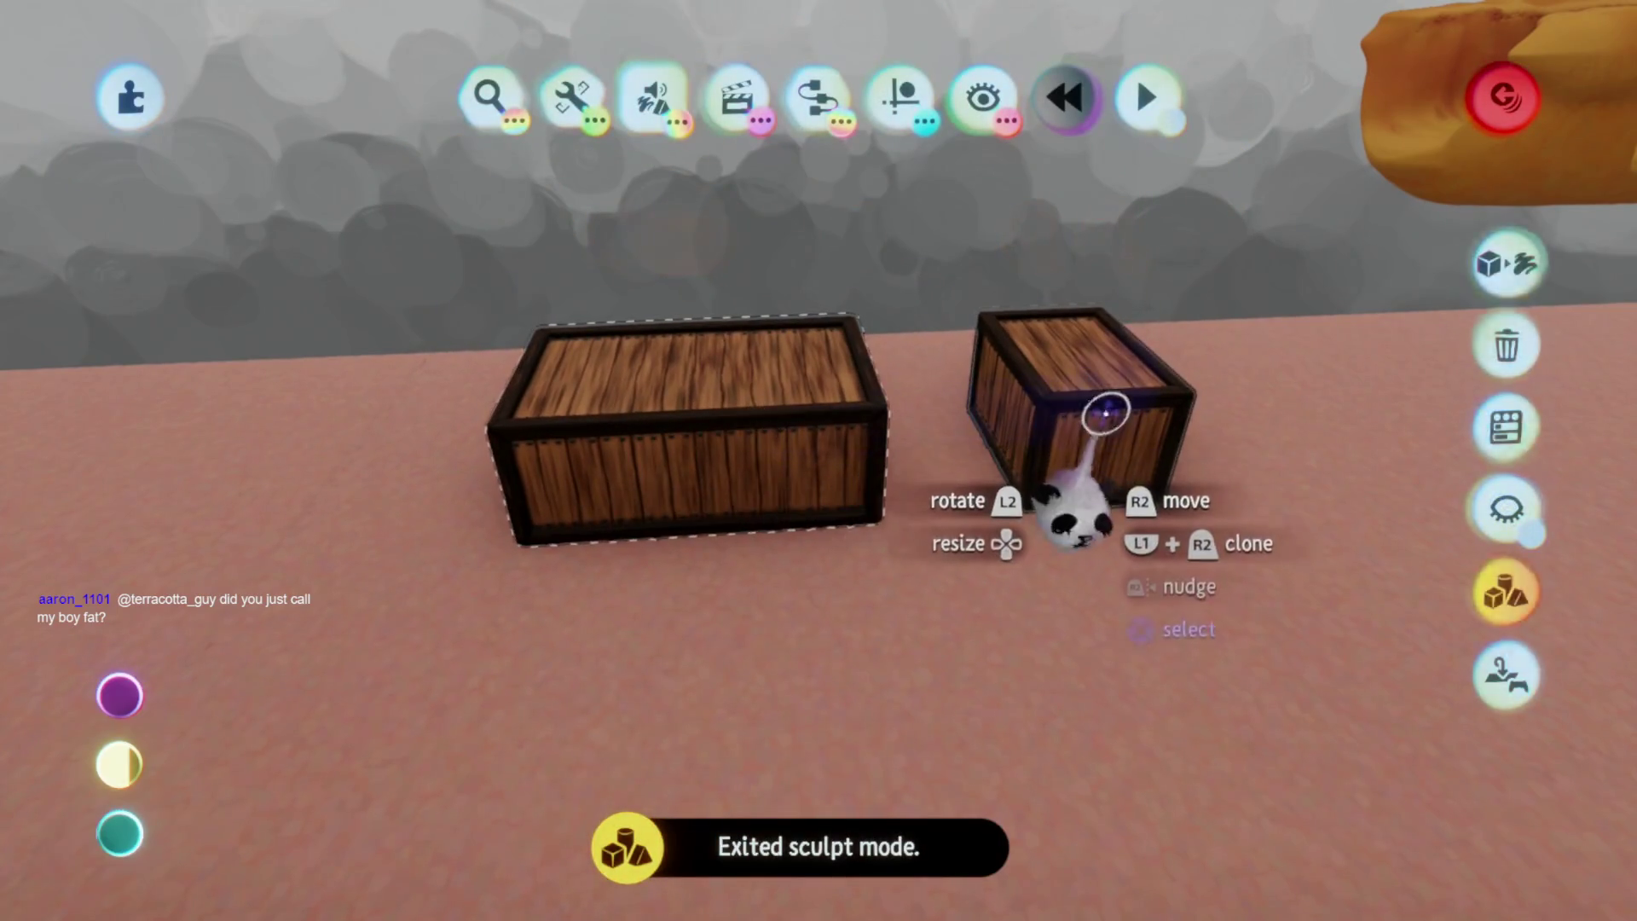
Clone the two wooden crates and lift the copies, checking the front crate's properties
mouse_move(793, 341)
left_mouse_down()
mouse_move(775, 322)
mouse_move(773, 414)
mouse_move(738, 494)
mouse_move(810, 324)
mouse_move(861, 428)
mouse_move(750, 562)
mouse_move(825, 545)
mouse_move(879, 437)
mouse_move(785, 468)
mouse_move(847, 468)
mouse_move(649, 393)
left_mouse_up()
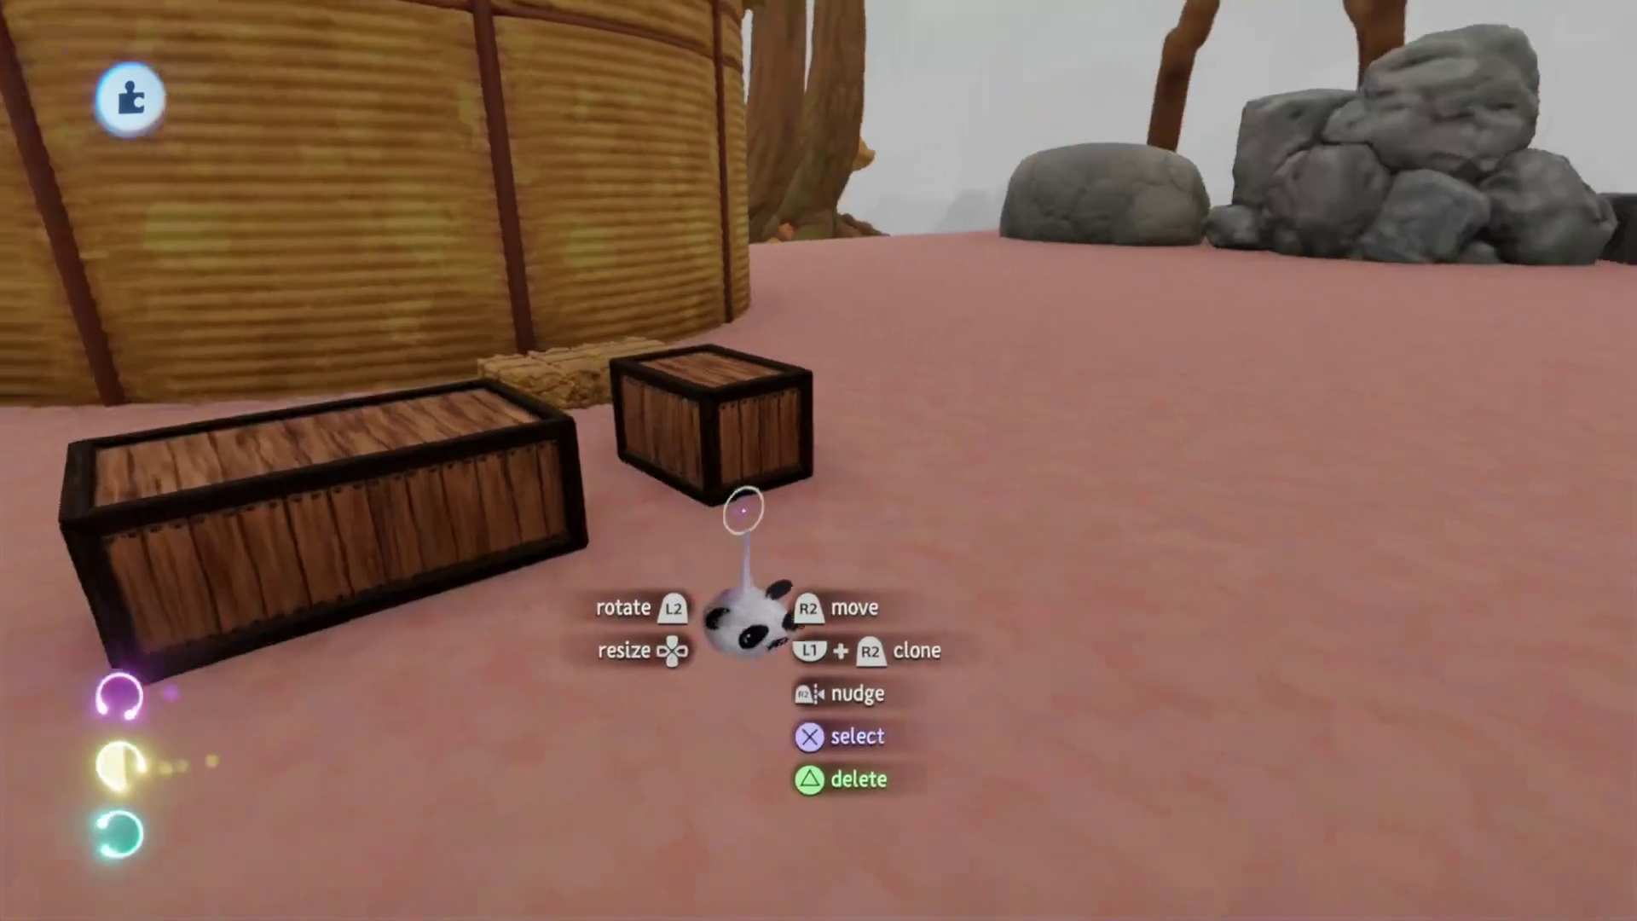
left_click(621, 413)
left_click(853, 439)
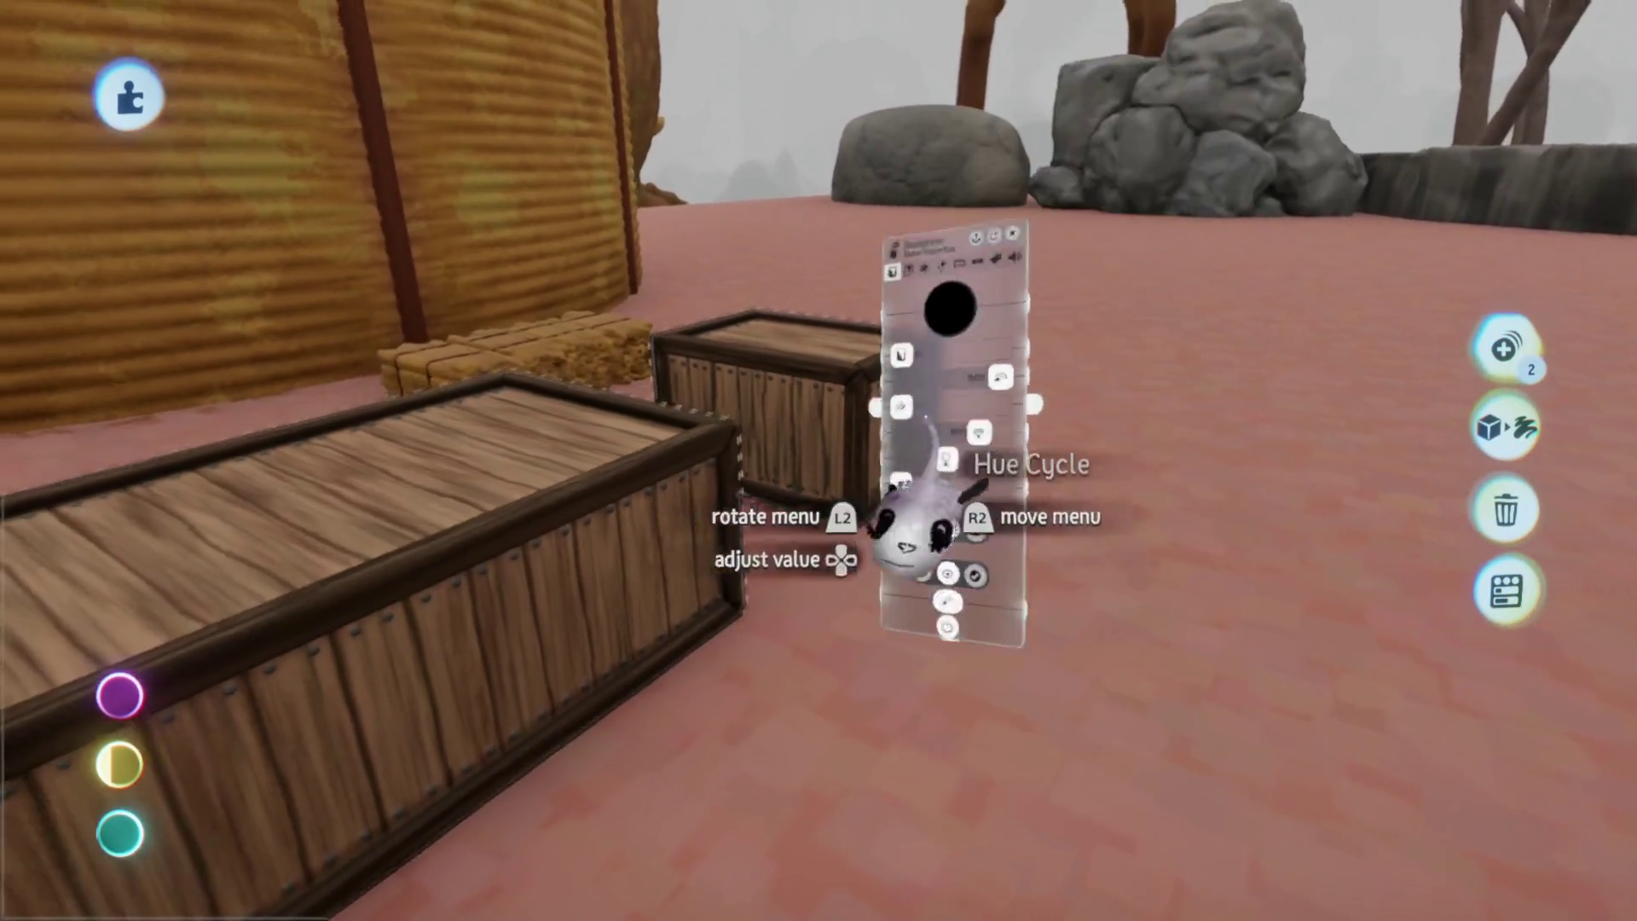
key("Escape")
Box-select both crates and set them on the ground beside the hut, by the hay bale
mouse_move(733, 609)
middle_mouse_down()
mouse_move(833, 549)
mouse_move(800, 401)
mouse_move(658, 219)
mouse_move(842, 673)
mouse_move(779, 529)
mouse_move(628, 636)
mouse_move(883, 471)
mouse_move(862, 537)
mouse_move(833, 566)
mouse_move(833, 537)
mouse_move(826, 571)
middle_mouse_up()
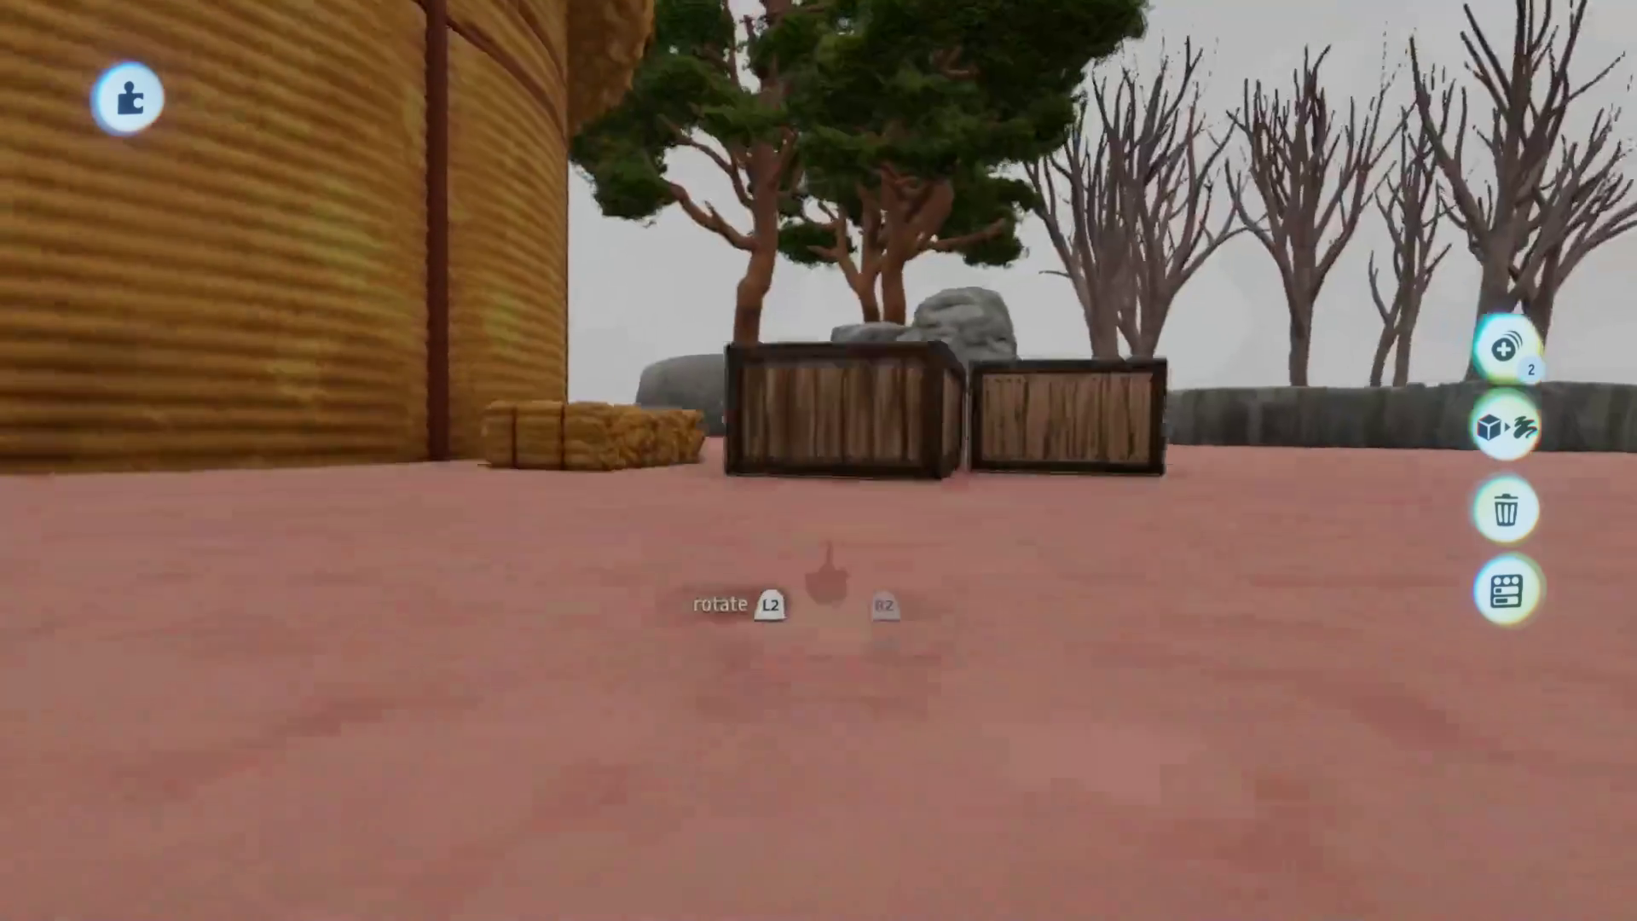
left_click_drag(827, 571, 840, 440)
mouse_move(838, 503)
middle_mouse_down()
mouse_move(862, 512)
mouse_move(844, 548)
mouse_move(827, 540)
mouse_move(848, 599)
middle_mouse_up()
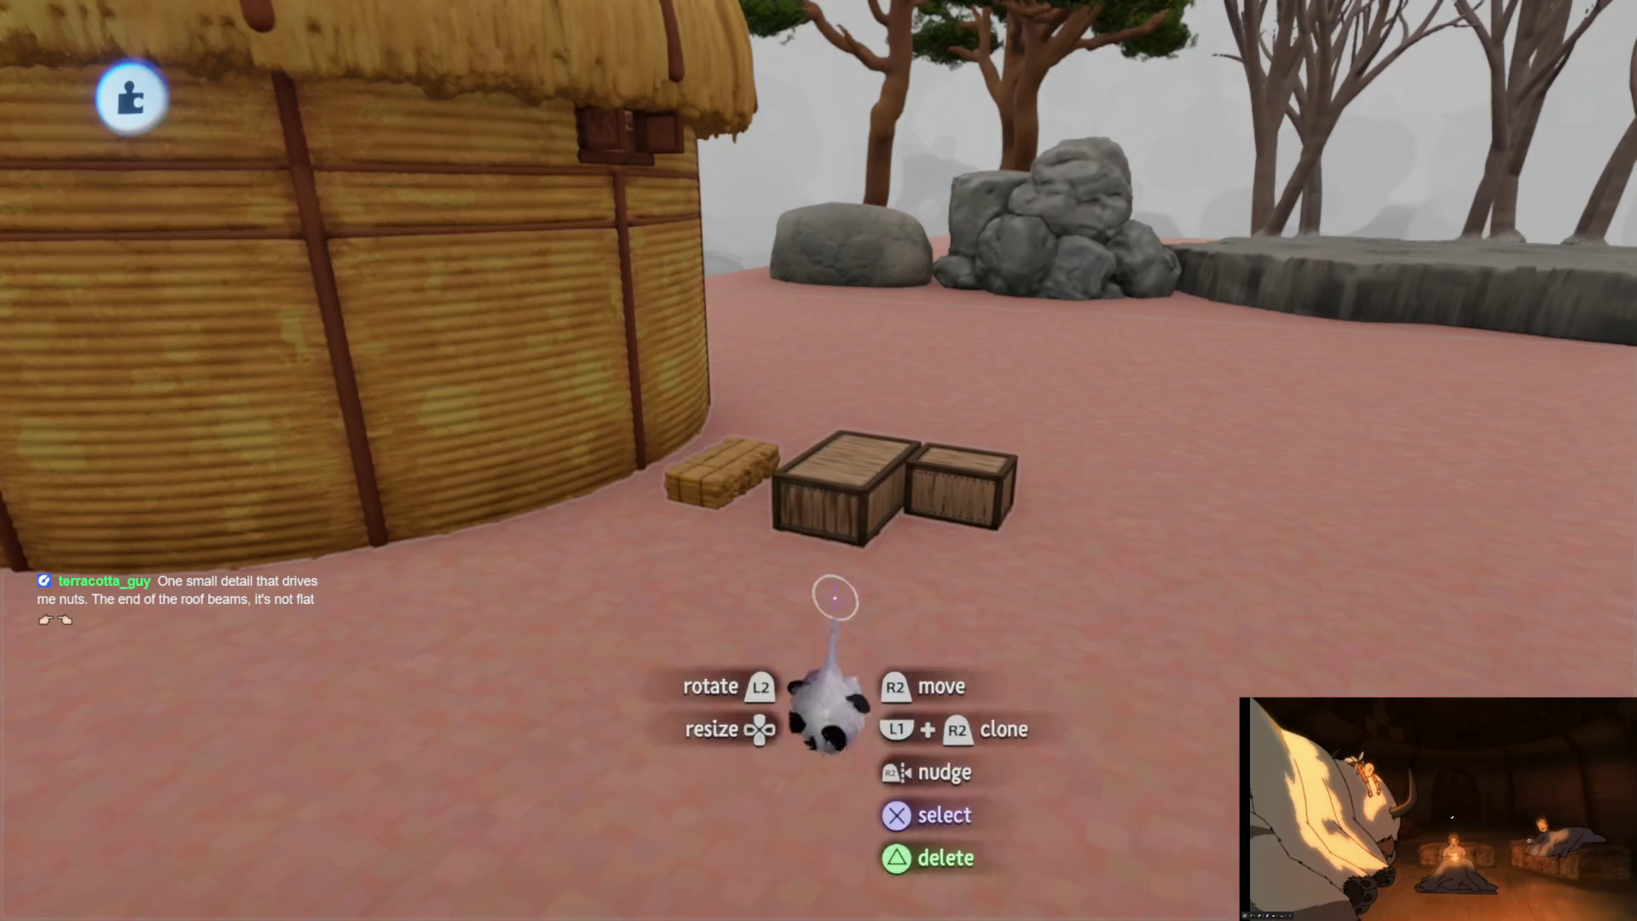
mouse_move(850, 591)
middle_mouse_down()
mouse_move(852, 523)
mouse_move(749, 515)
mouse_move(786, 588)
mouse_move(776, 472)
middle_mouse_up()
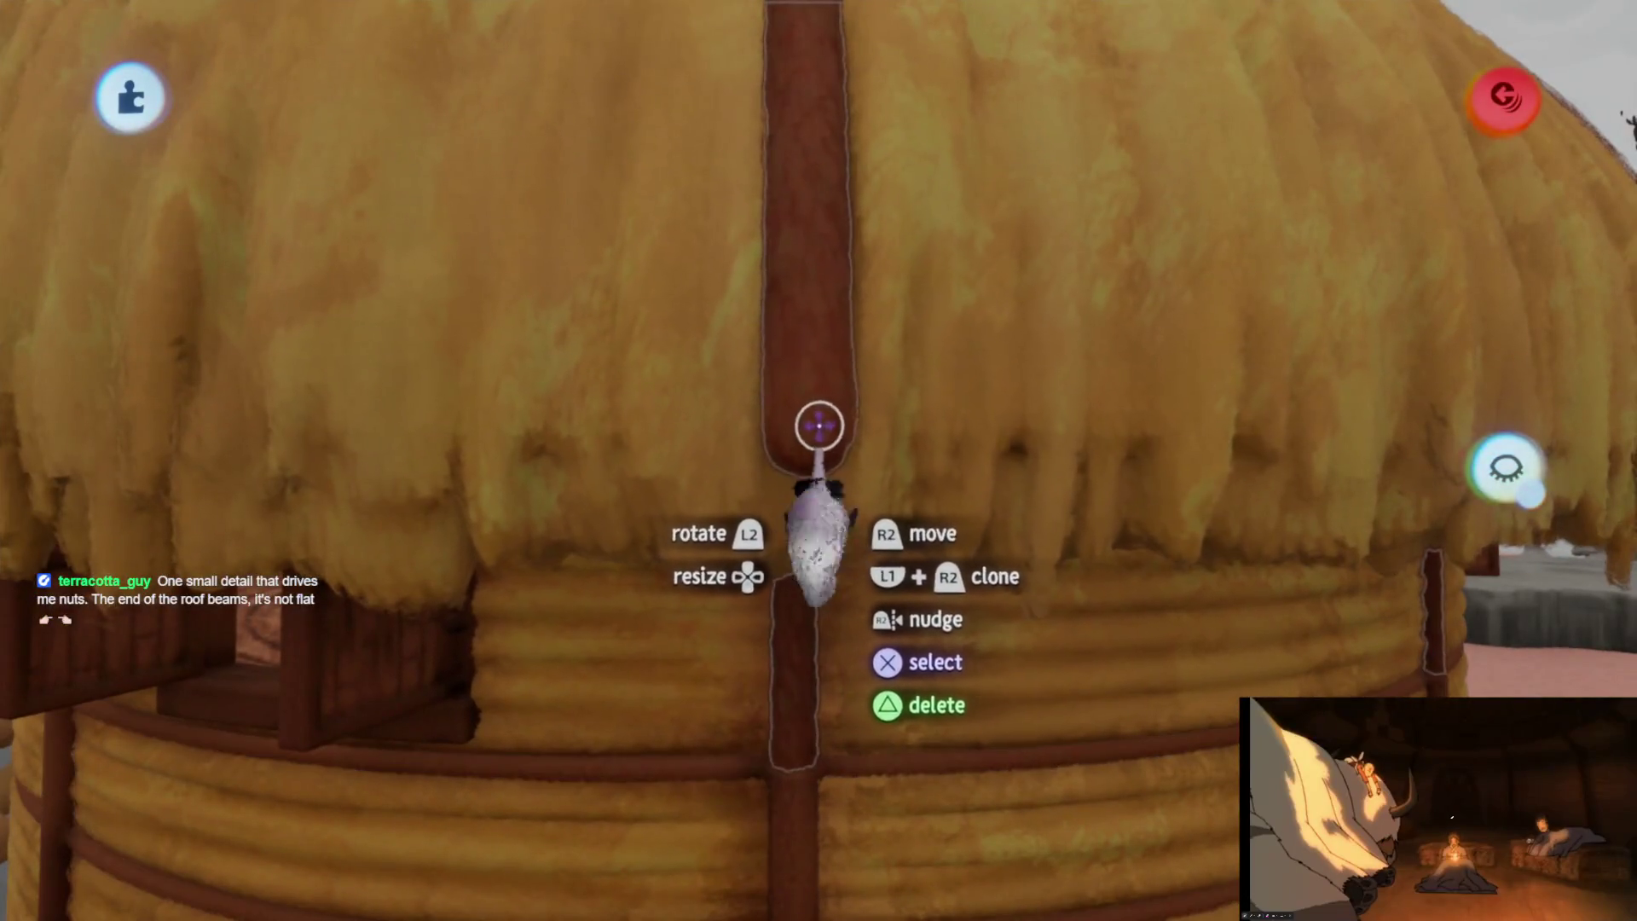
key("s")
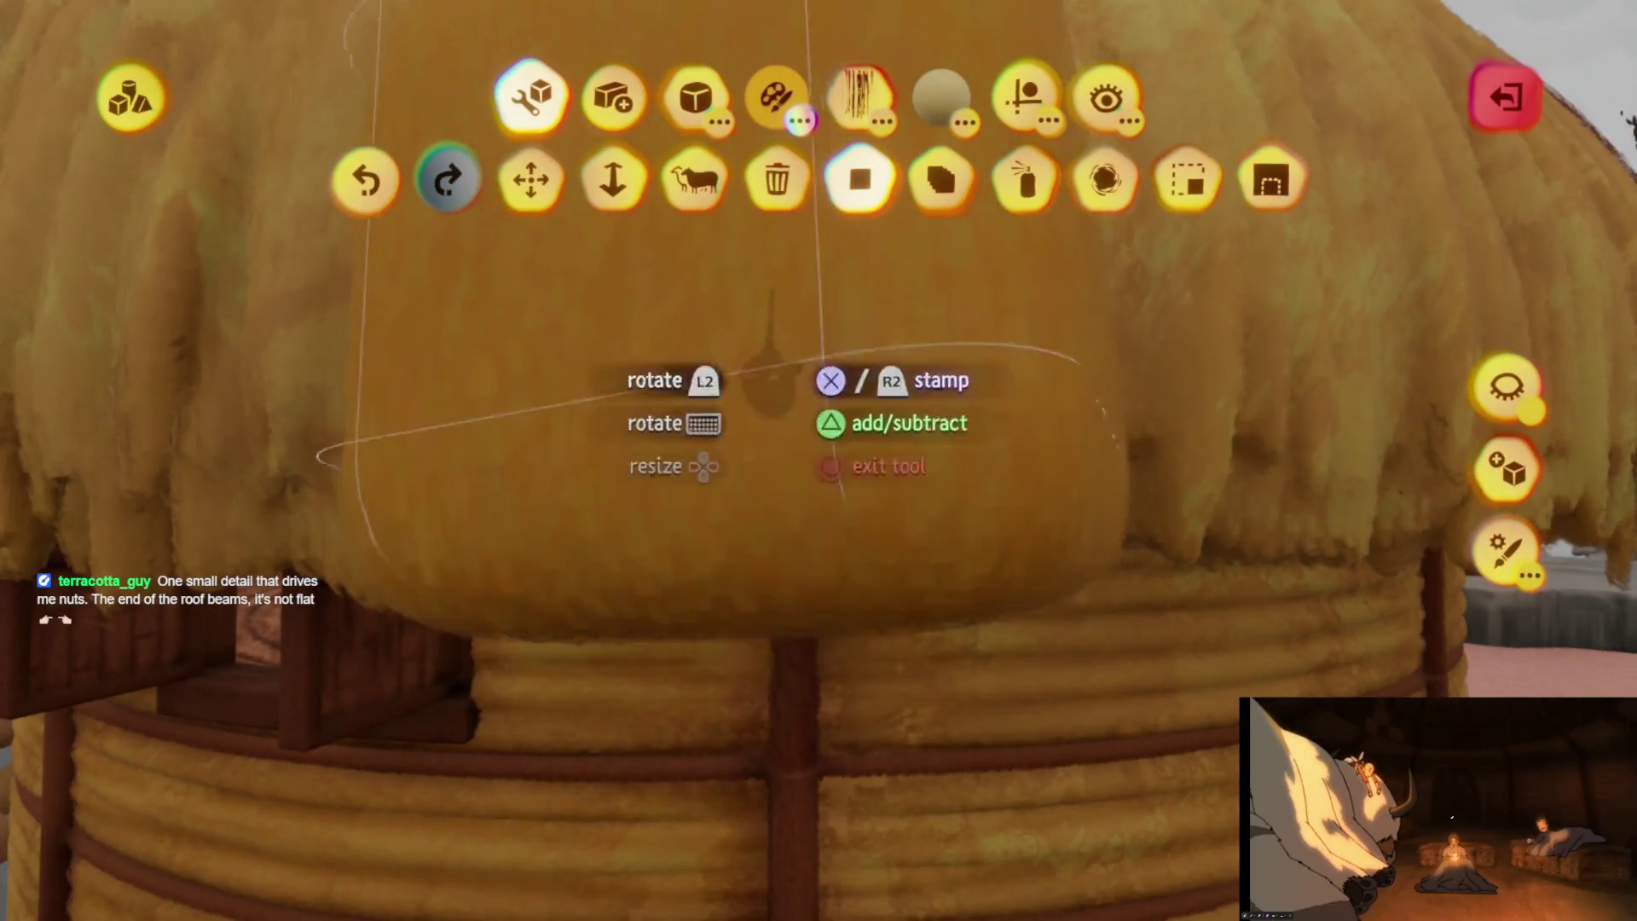
Browse the shape and guide options, then pick out the roof beam to sculpt
left_click(695, 98)
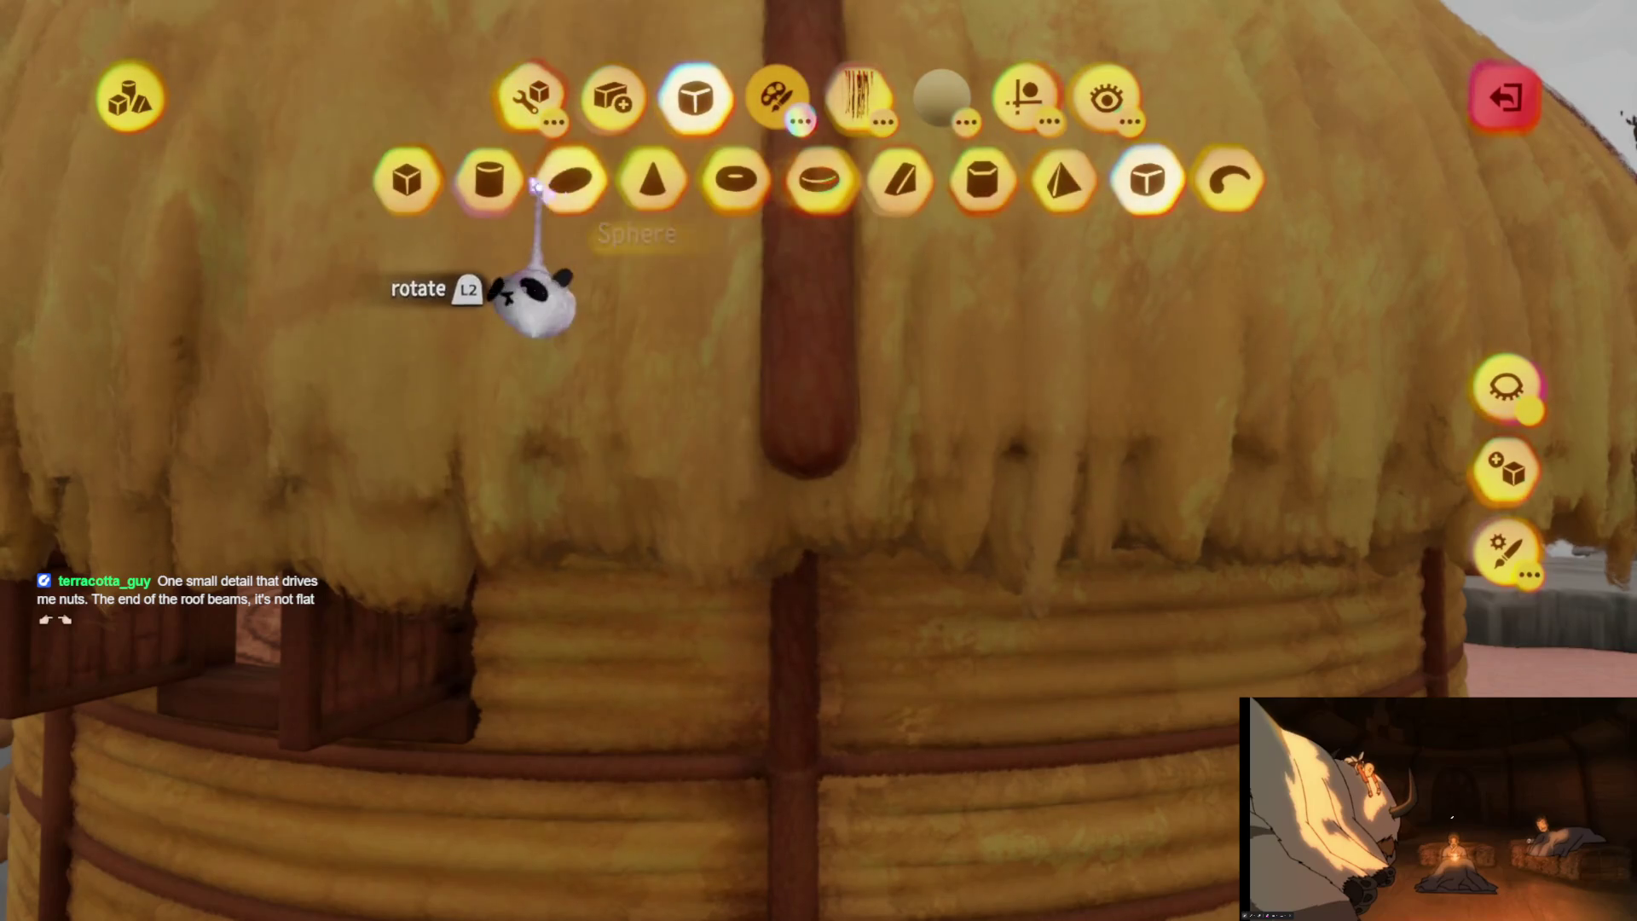
left_click(1023, 98)
key("Escape")
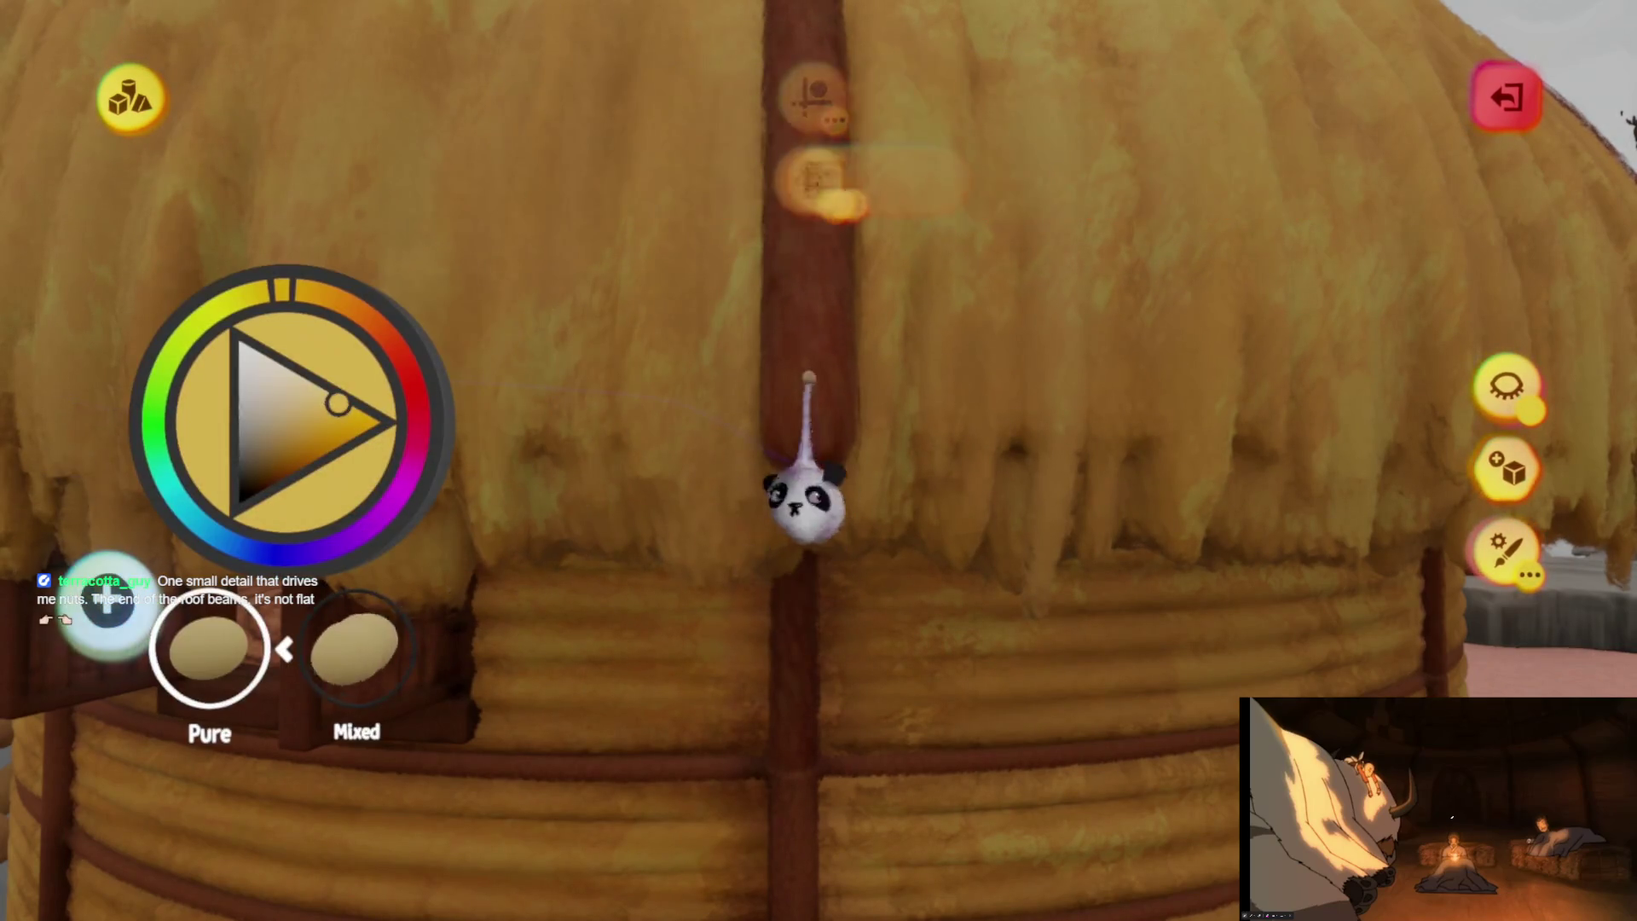
mouse_move(796, 541)
middle_mouse_down()
mouse_move(810, 639)
mouse_move(786, 695)
mouse_move(823, 731)
mouse_move(804, 695)
mouse_move(804, 574)
mouse_move(812, 729)
mouse_move(776, 502)
middle_mouse_up()
key("Escape")
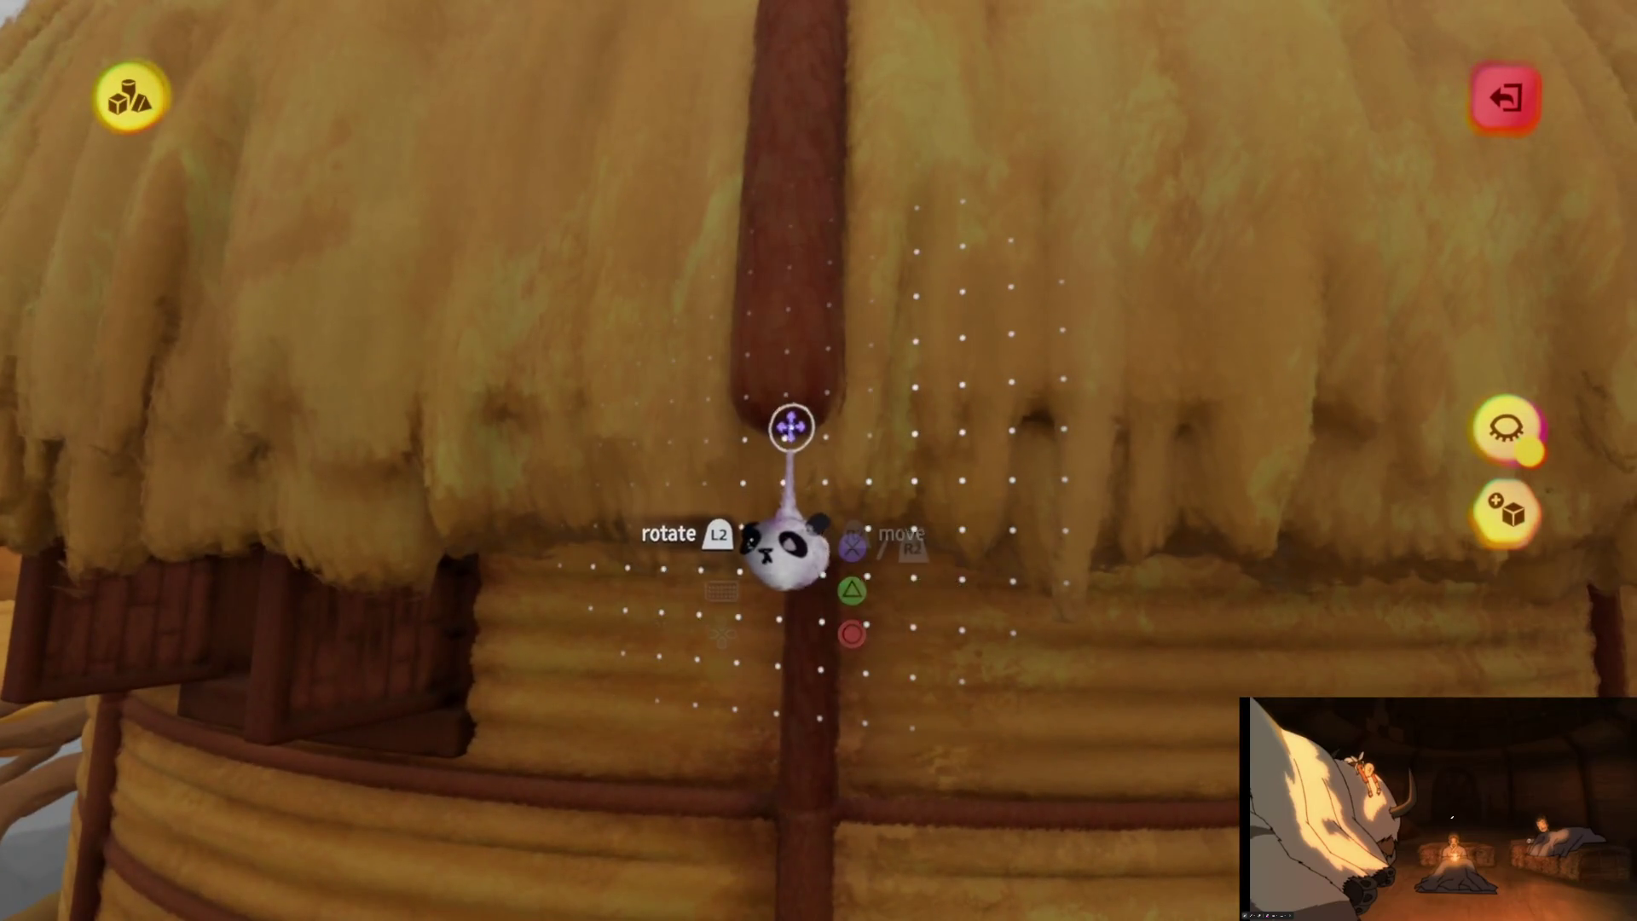
middle_click_drag(790, 427, 777, 352)
mouse_move(784, 503)
middle_mouse_down()
mouse_move(779, 628)
mouse_move(775, 548)
mouse_move(823, 597)
middle_mouse_up()
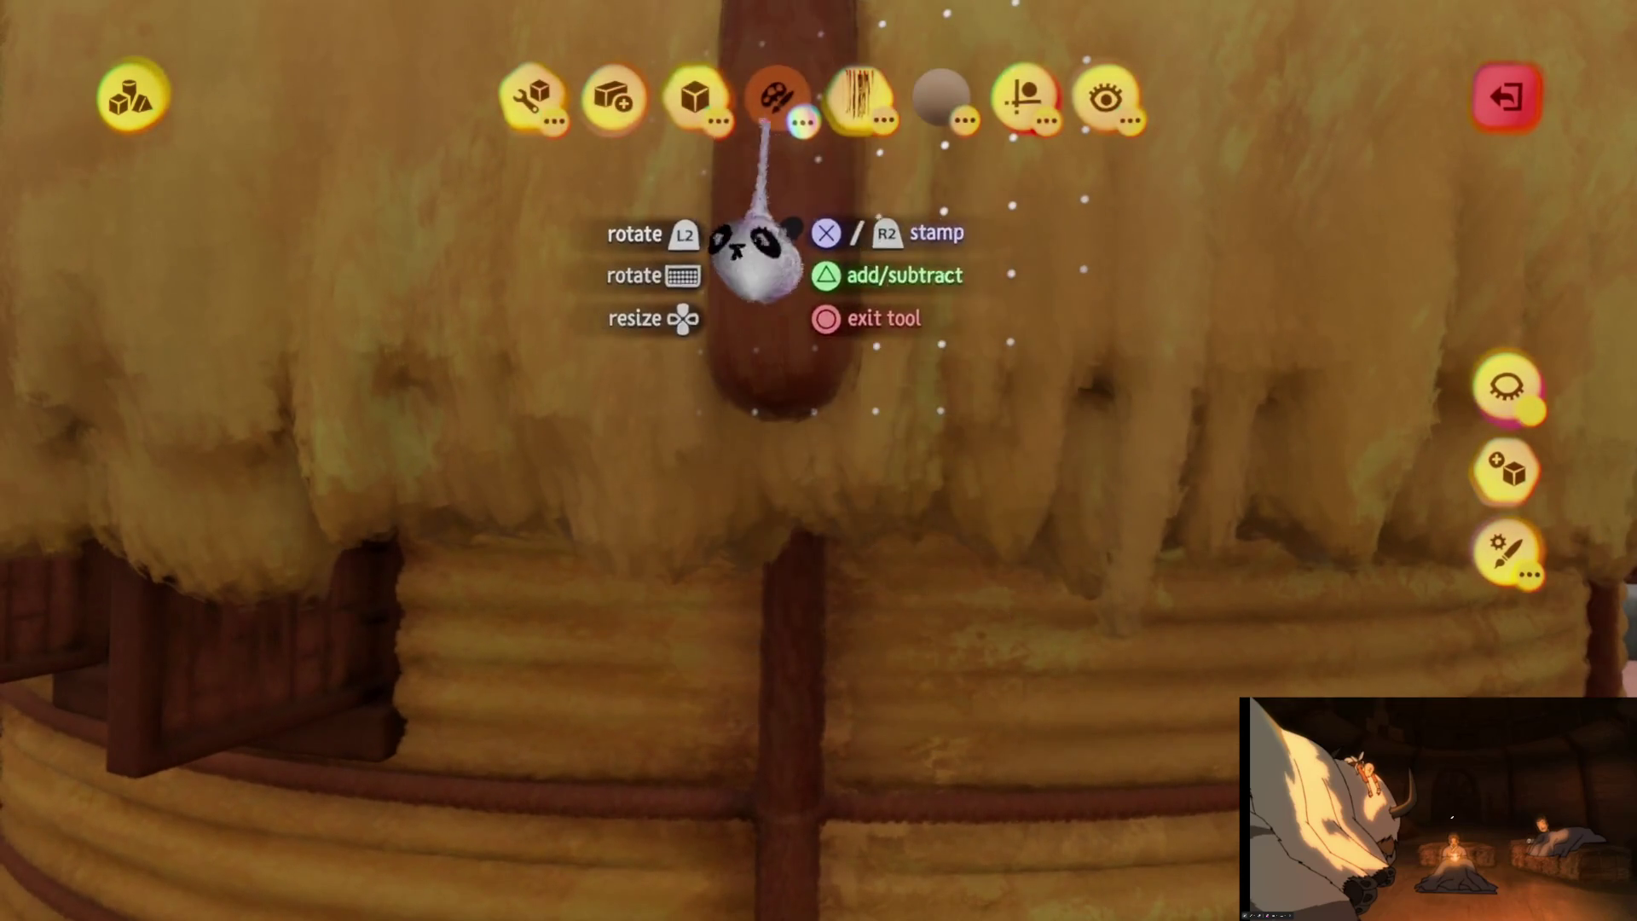
Choose the Cylinder shape with Guides, position it against the beam end, and turn on Hide Everything Else
left_click(490, 179)
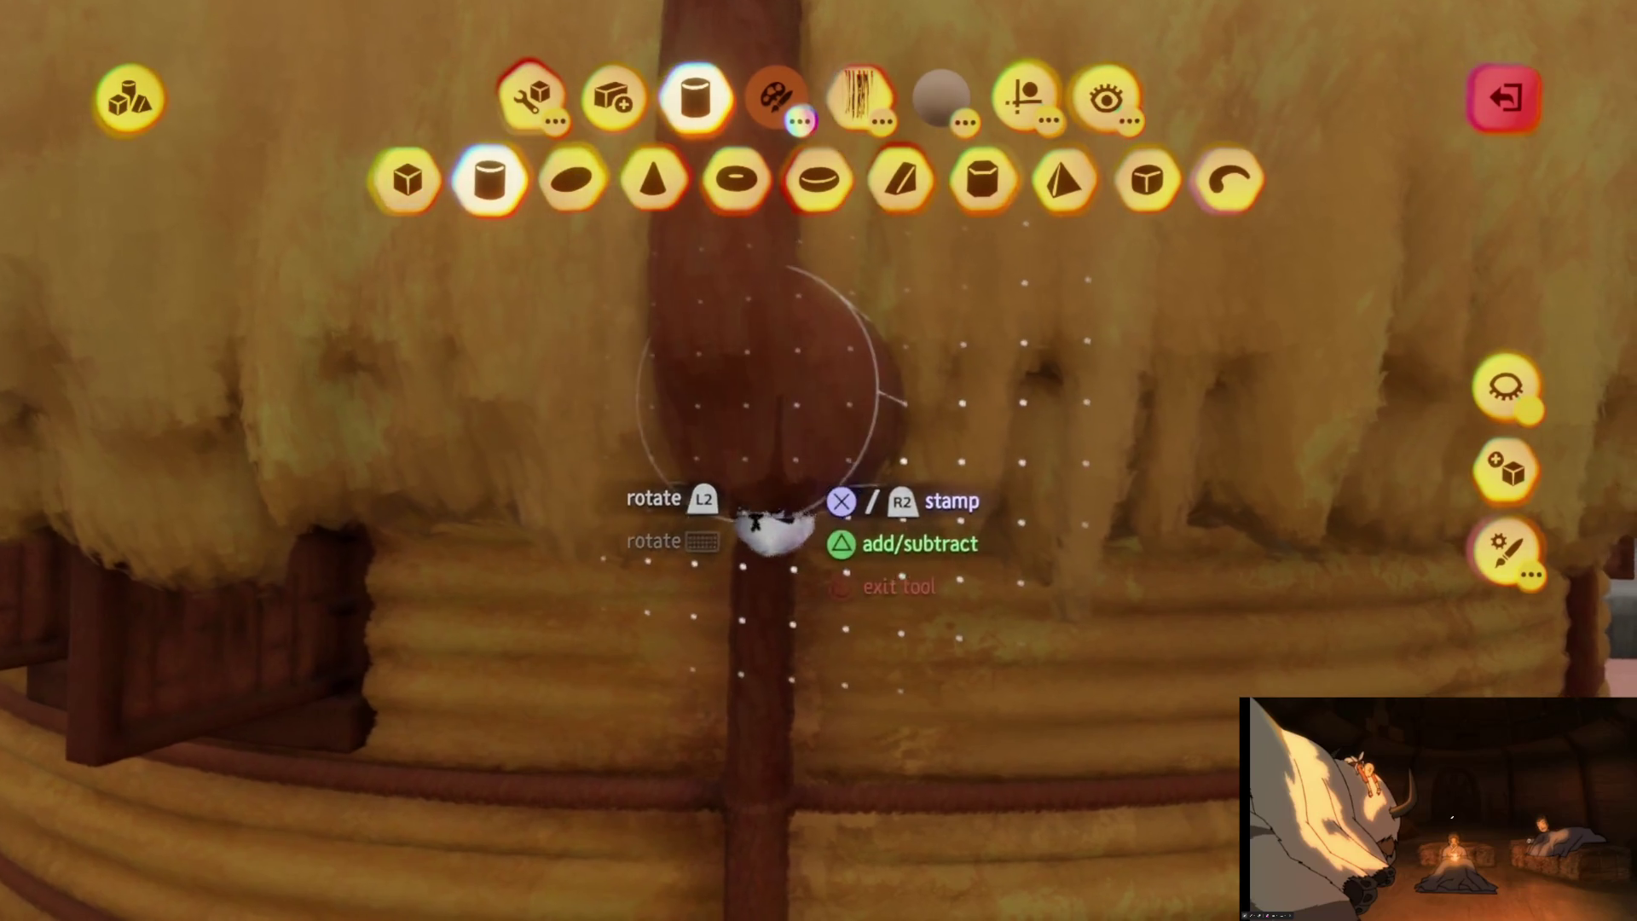
middle_click_drag(757, 510, 765, 569)
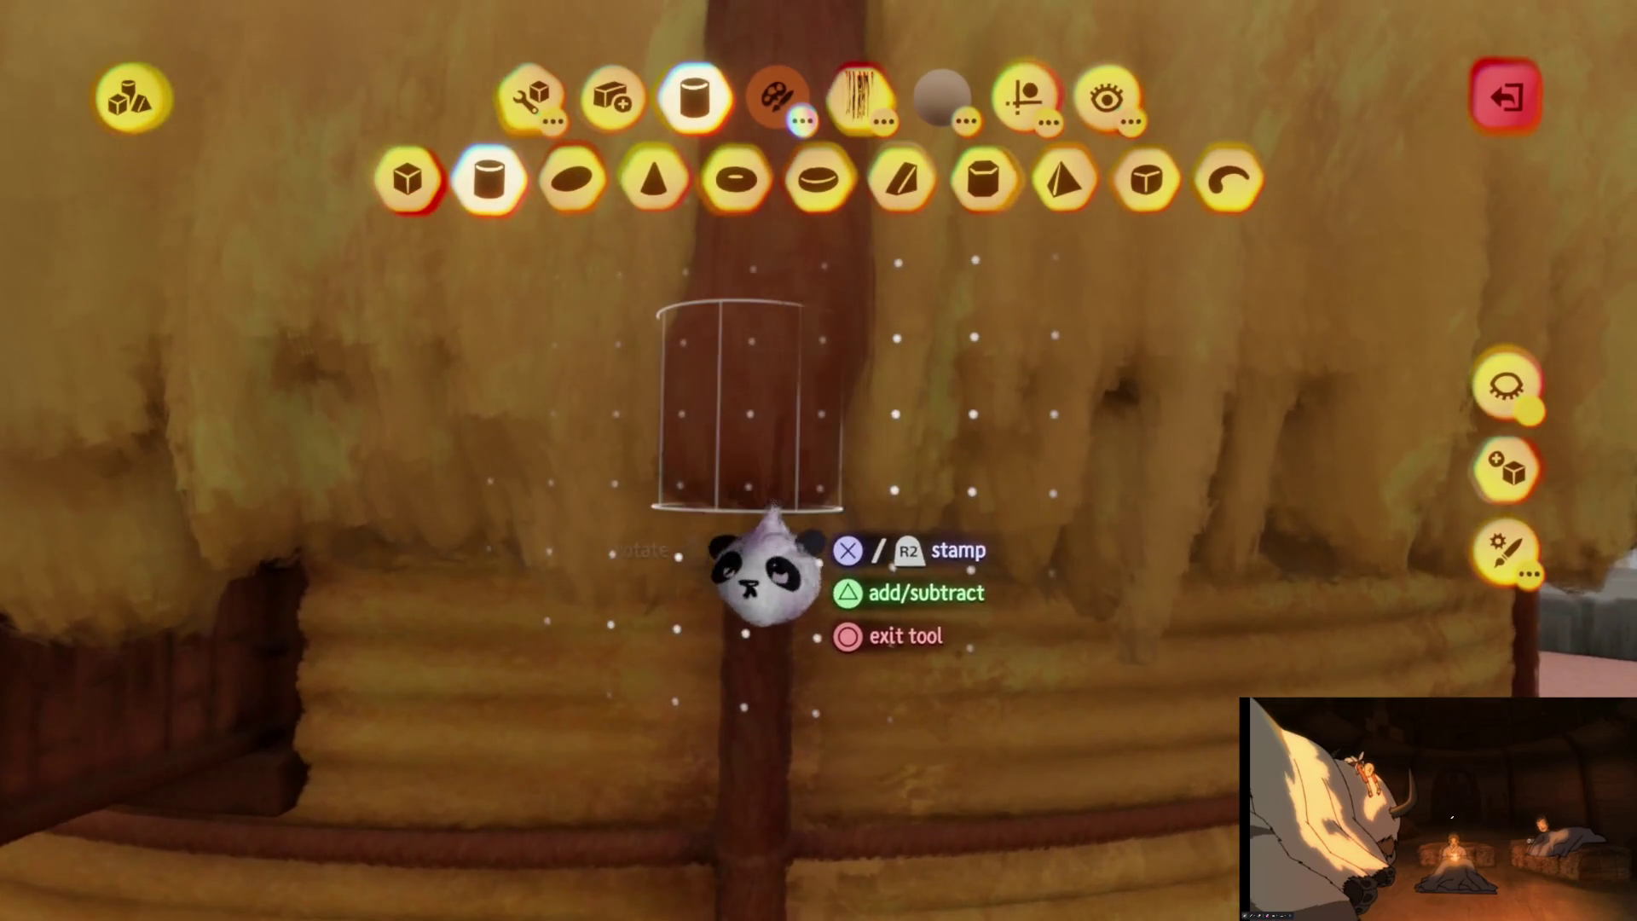
left_click(1023, 96)
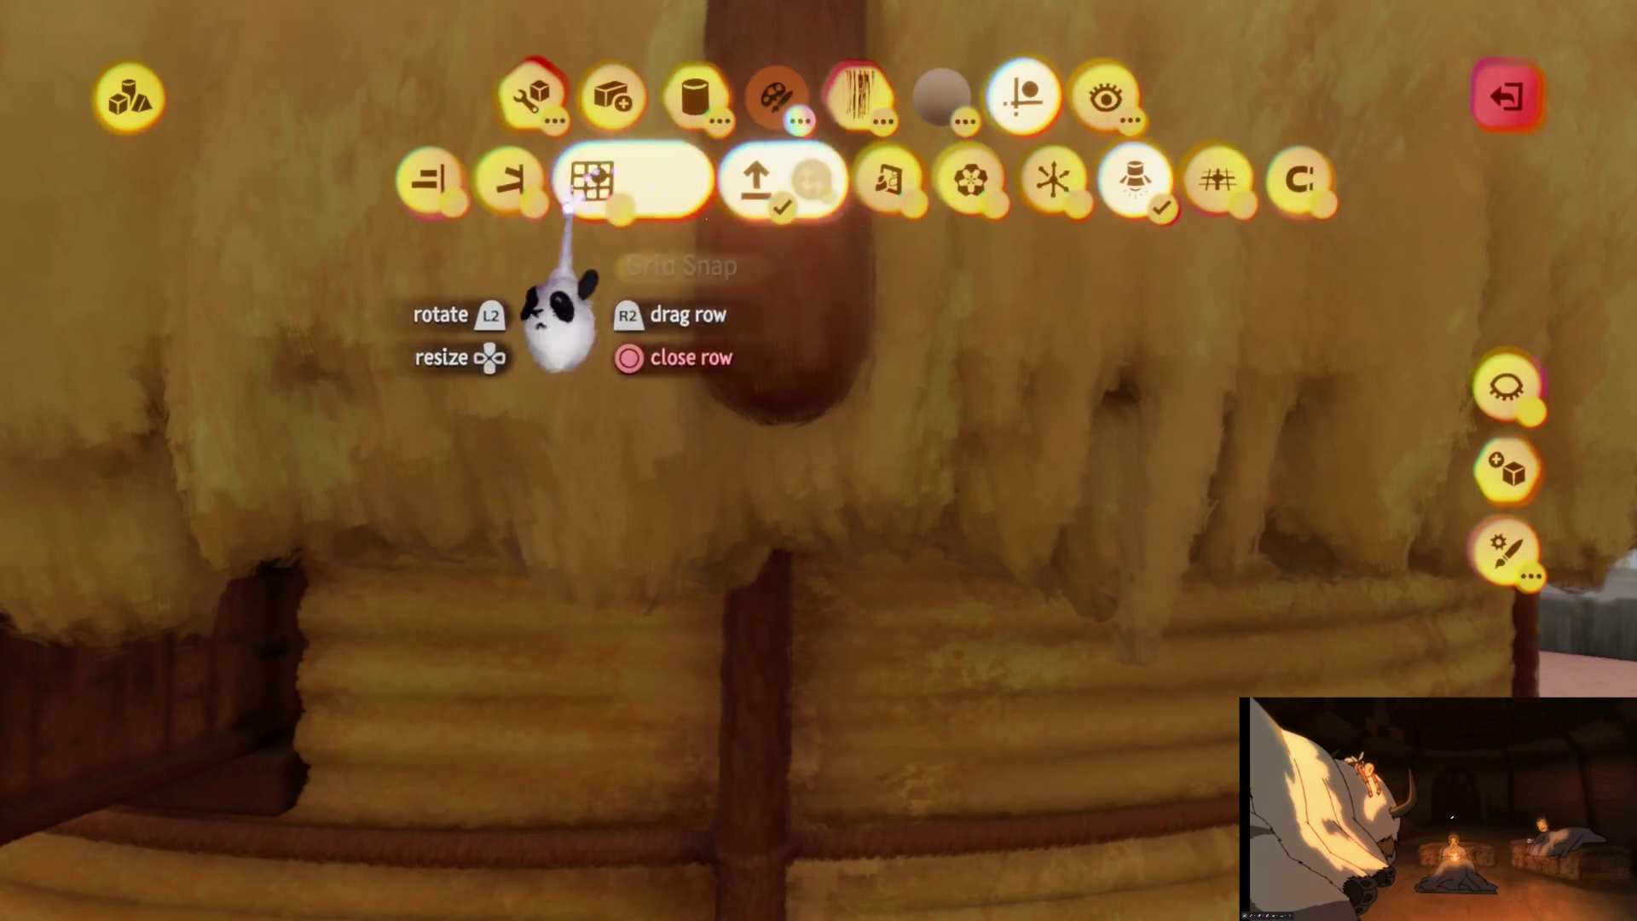
mouse_move(777, 558)
middle_mouse_down()
mouse_move(792, 637)
mouse_move(781, 544)
mouse_move(749, 767)
mouse_move(750, 680)
mouse_move(760, 662)
mouse_move(793, 674)
mouse_move(778, 585)
mouse_move(779, 682)
mouse_move(833, 621)
mouse_move(814, 725)
mouse_move(819, 657)
mouse_move(847, 748)
mouse_move(833, 750)
mouse_move(826, 657)
mouse_move(814, 737)
middle_mouse_up()
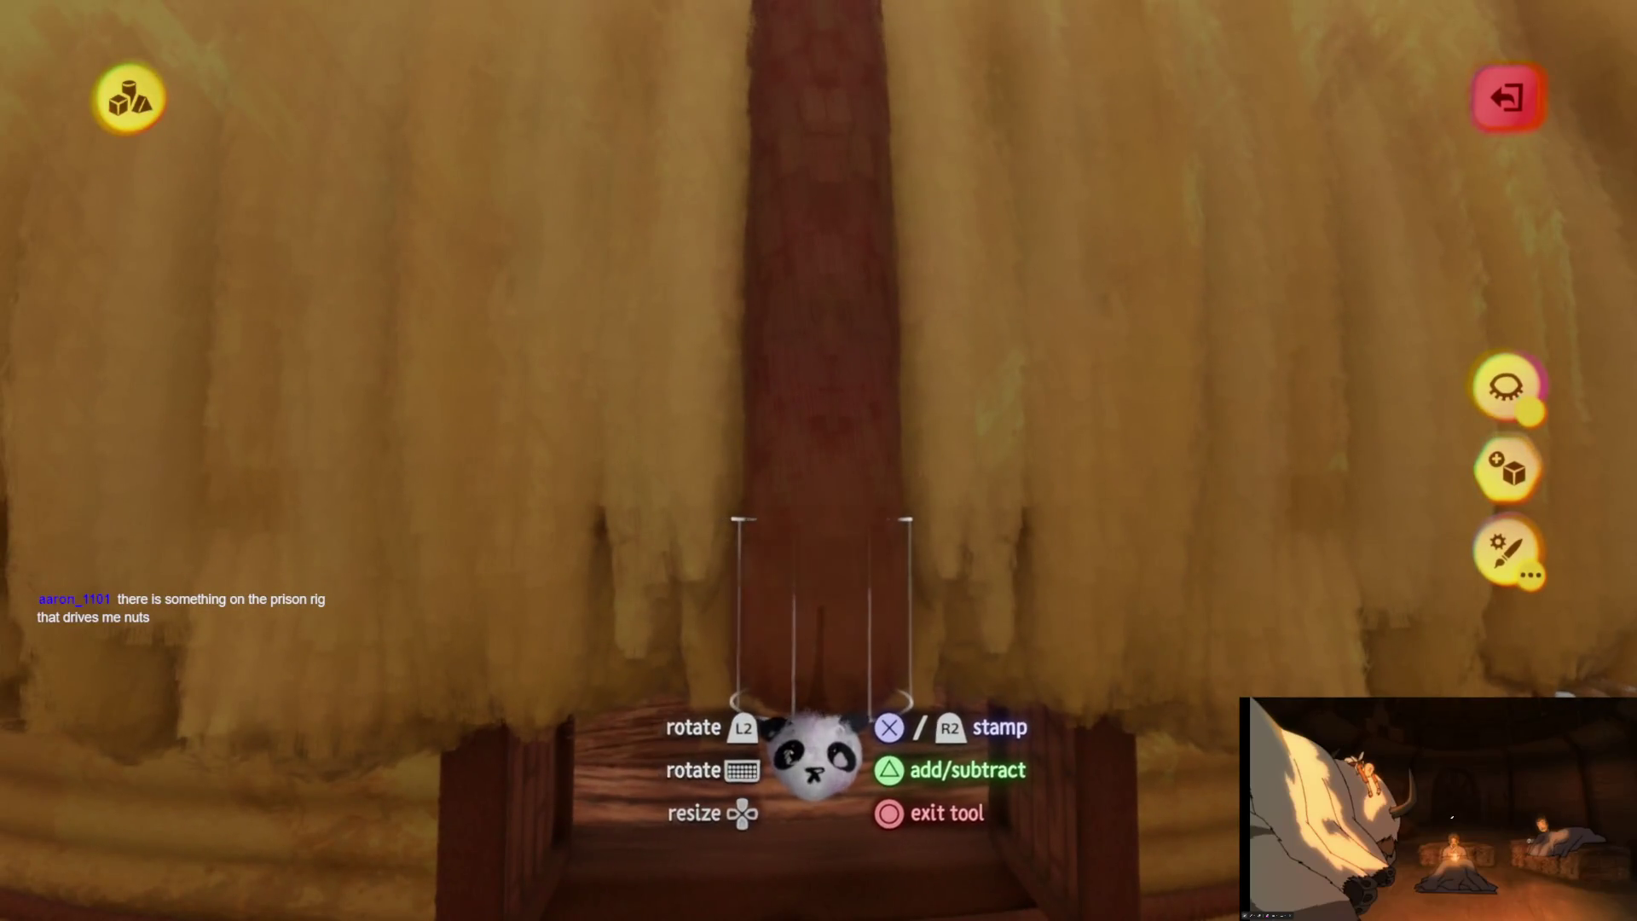
left_click(1505, 396)
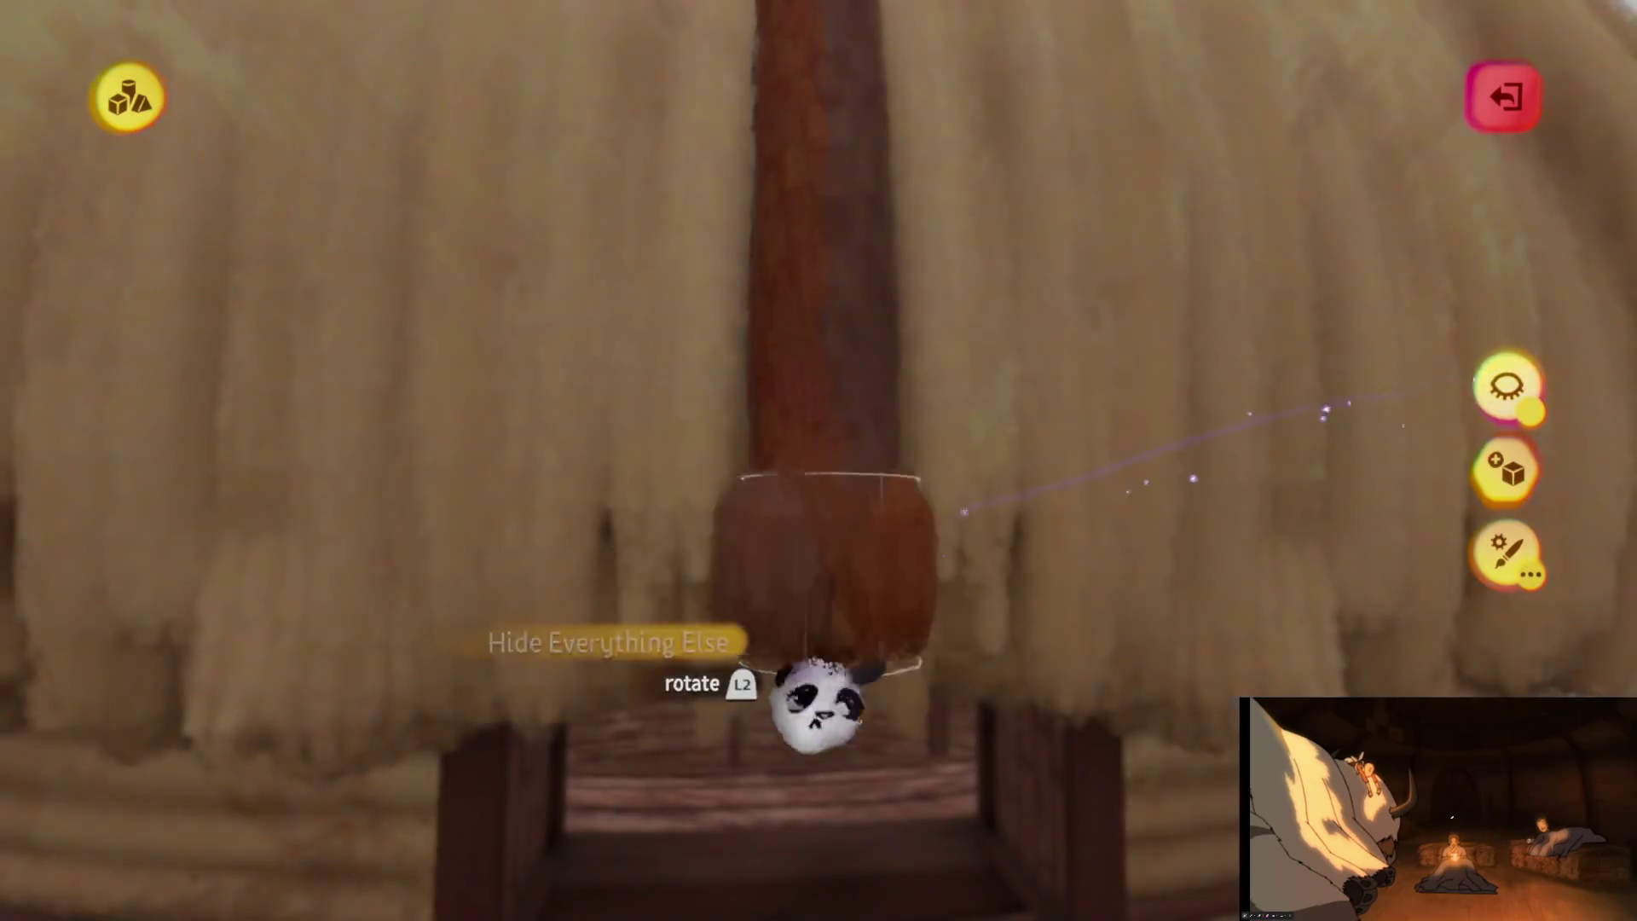
Stretch the cylinder over the rafter end with the Stretch tool, then exit sculpt mode
mouse_move(815, 708)
middle_mouse_down()
mouse_move(840, 731)
mouse_move(796, 742)
mouse_move(818, 754)
mouse_move(810, 676)
mouse_move(631, 266)
mouse_move(512, 196)
mouse_move(612, 192)
middle_mouse_up()
key("Tab")
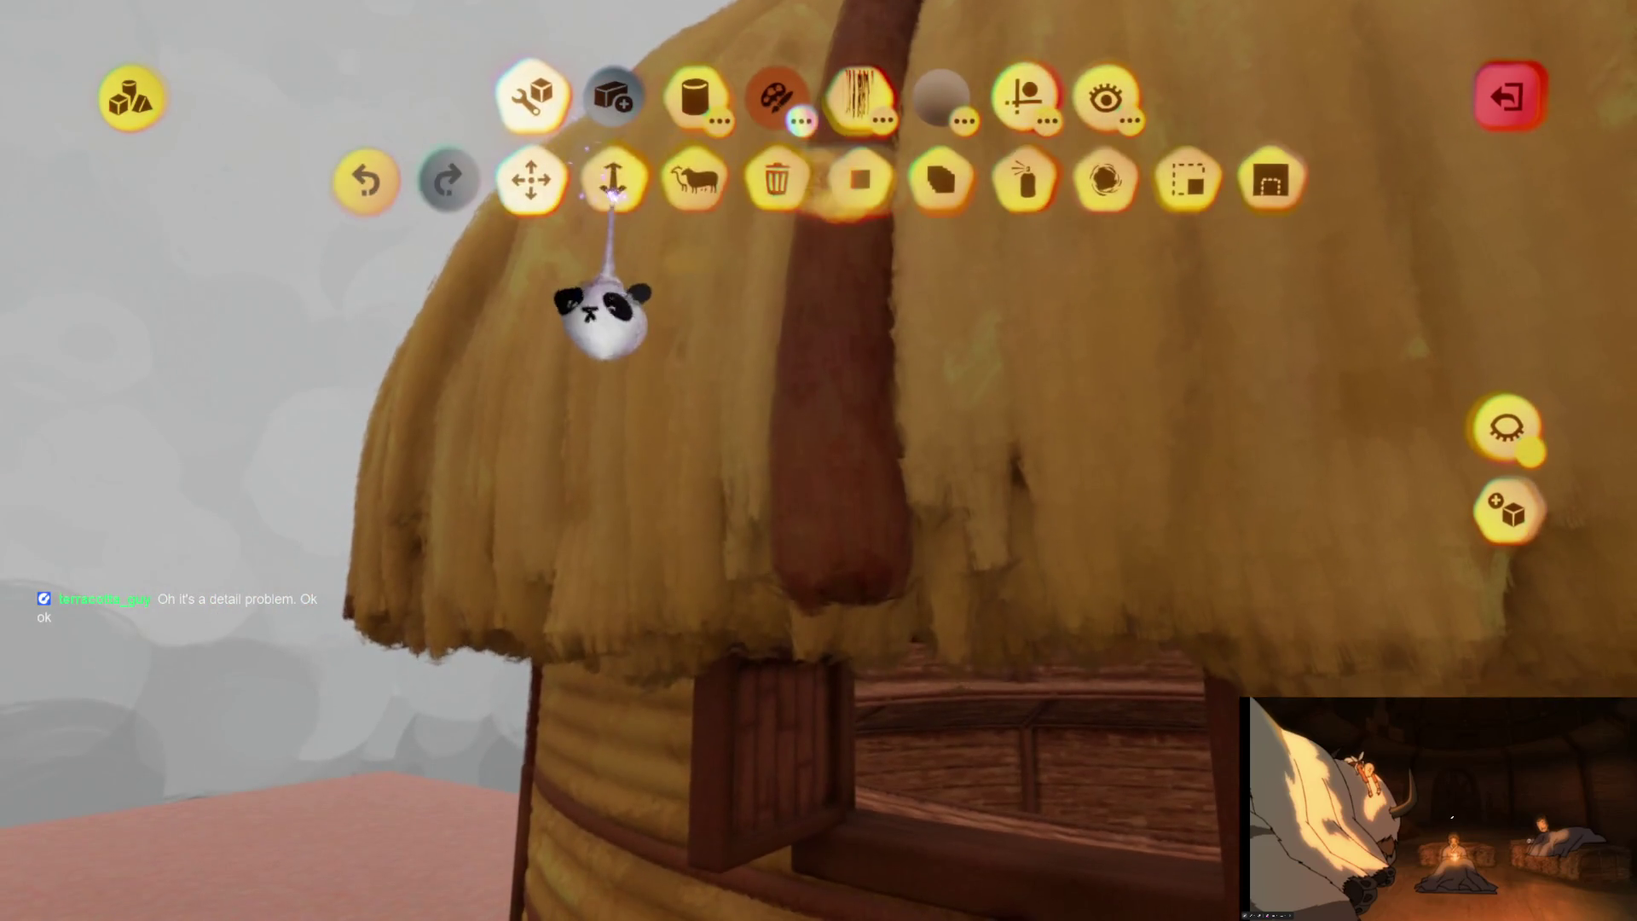
left_click(612, 192)
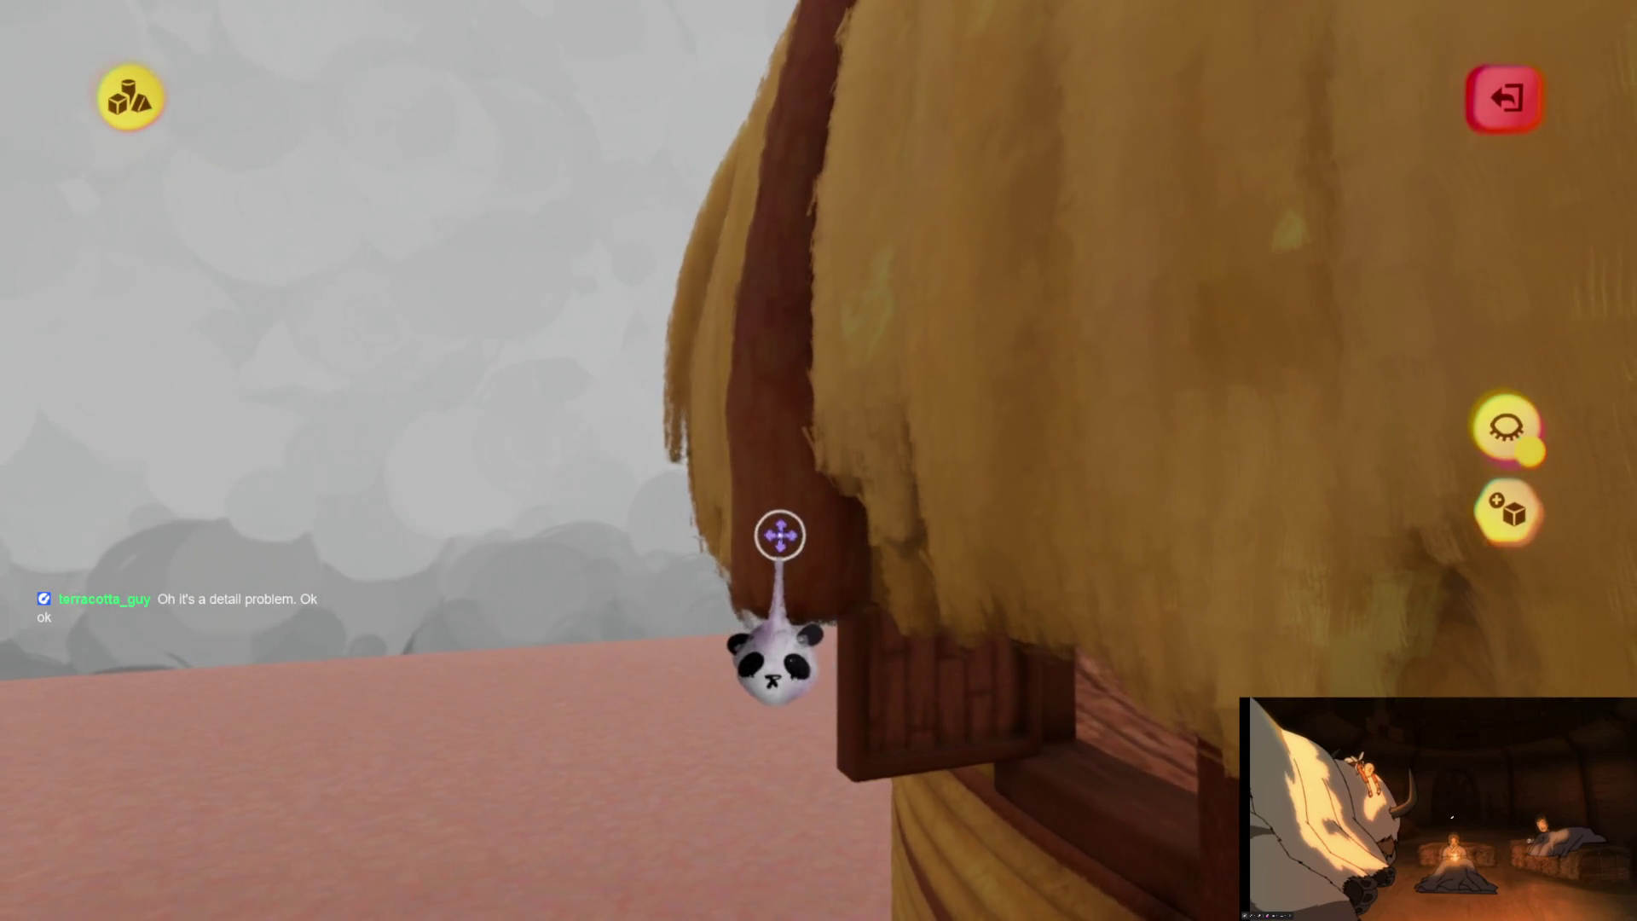
mouse_move(761, 524)
middle_mouse_down()
mouse_move(725, 540)
mouse_move(786, 602)
mouse_move(621, 322)
mouse_move(554, 247)
mouse_move(744, 509)
mouse_move(741, 548)
mouse_move(765, 573)
mouse_move(747, 554)
middle_mouse_up()
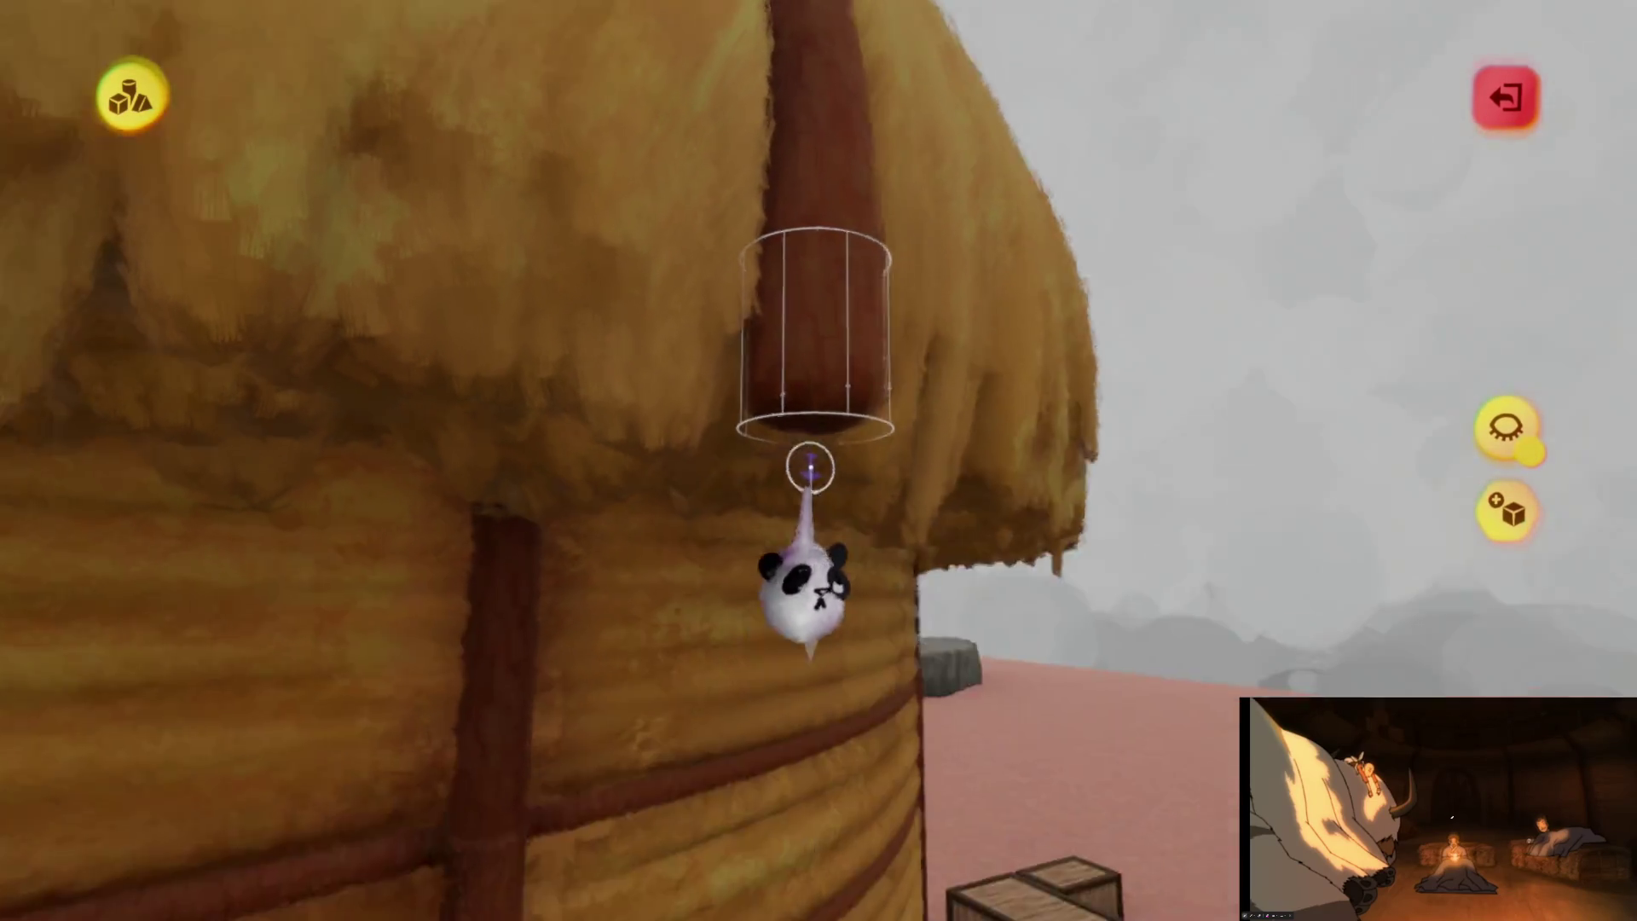
mouse_move(810, 467)
middle_mouse_down()
mouse_move(797, 559)
mouse_move(789, 537)
mouse_move(639, 449)
mouse_move(802, 631)
mouse_move(841, 585)
mouse_move(840, 622)
mouse_move(833, 554)
mouse_move(792, 555)
mouse_move(793, 571)
mouse_move(826, 468)
mouse_move(833, 526)
middle_mouse_up()
key("Escape")
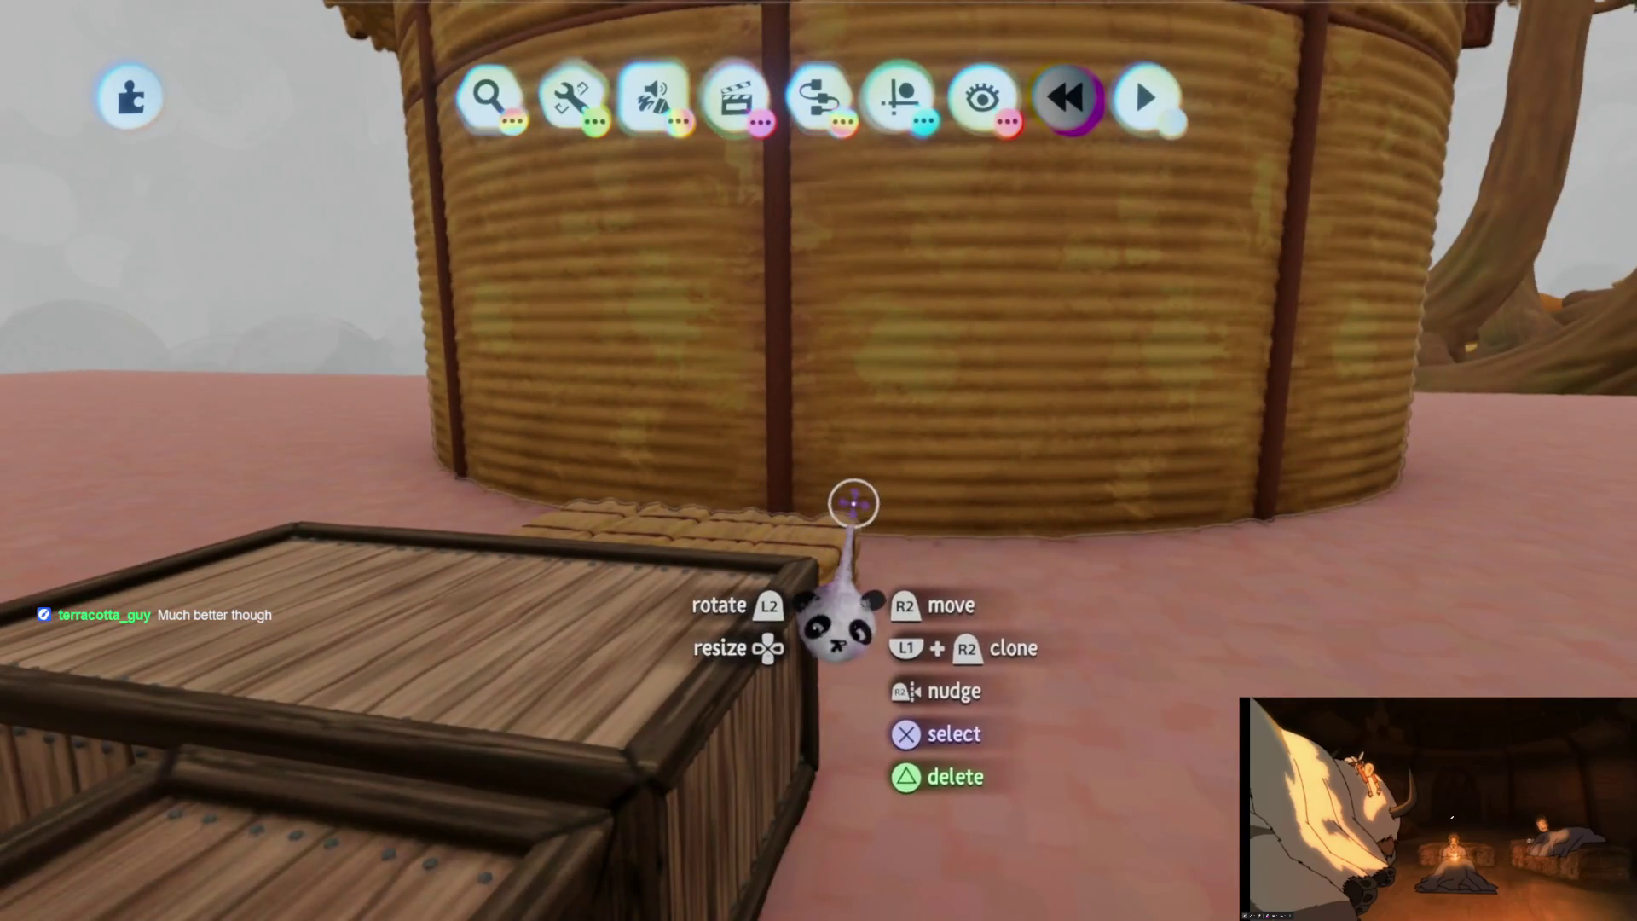
mouse_move(905, 511)
middle_mouse_down()
mouse_move(924, 533)
mouse_move(778, 460)
mouse_move(731, 500)
mouse_move(775, 688)
mouse_move(785, 504)
mouse_move(804, 559)
middle_mouse_up()
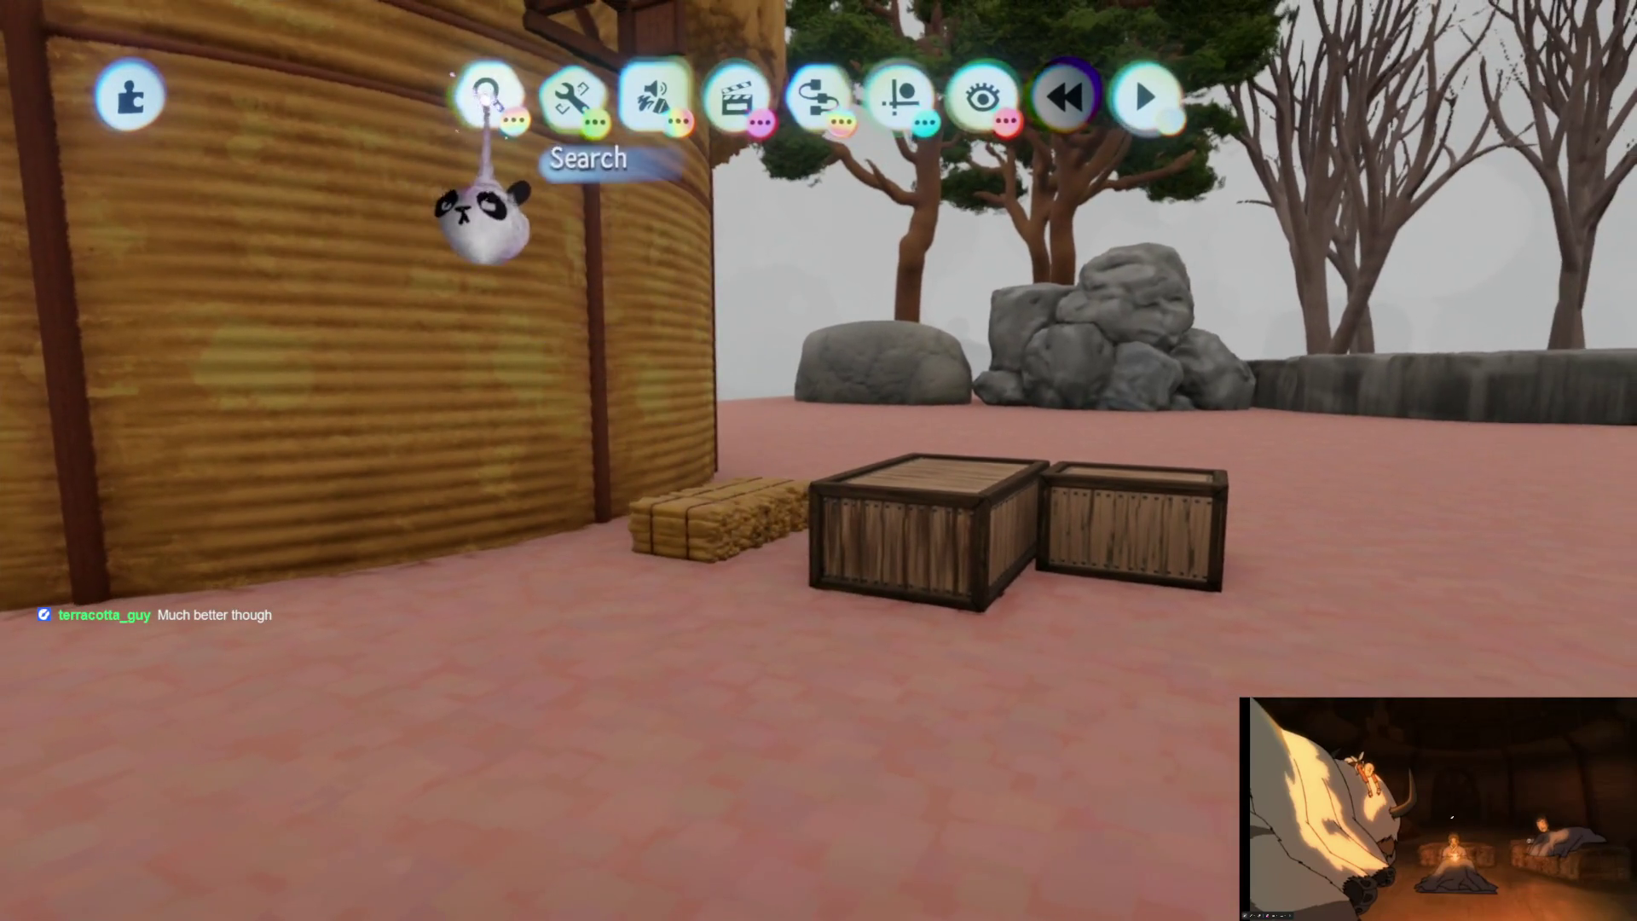
left_click(487, 95)
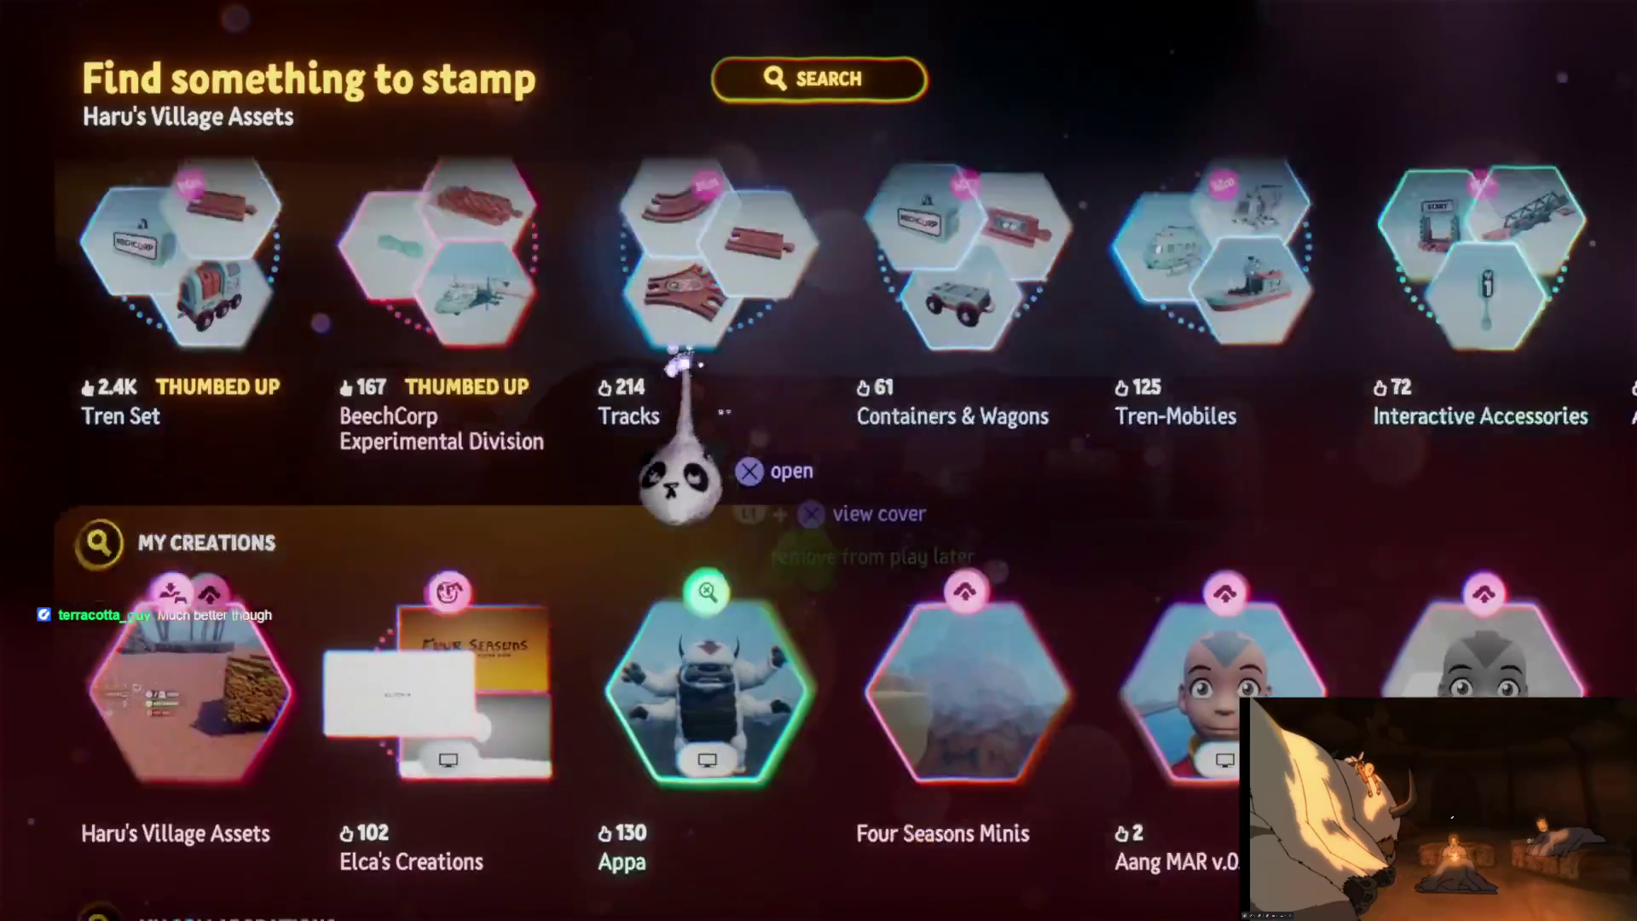
scroll(679, 477, "down", 3)
left_click(77, 365)
left_click(844, 205)
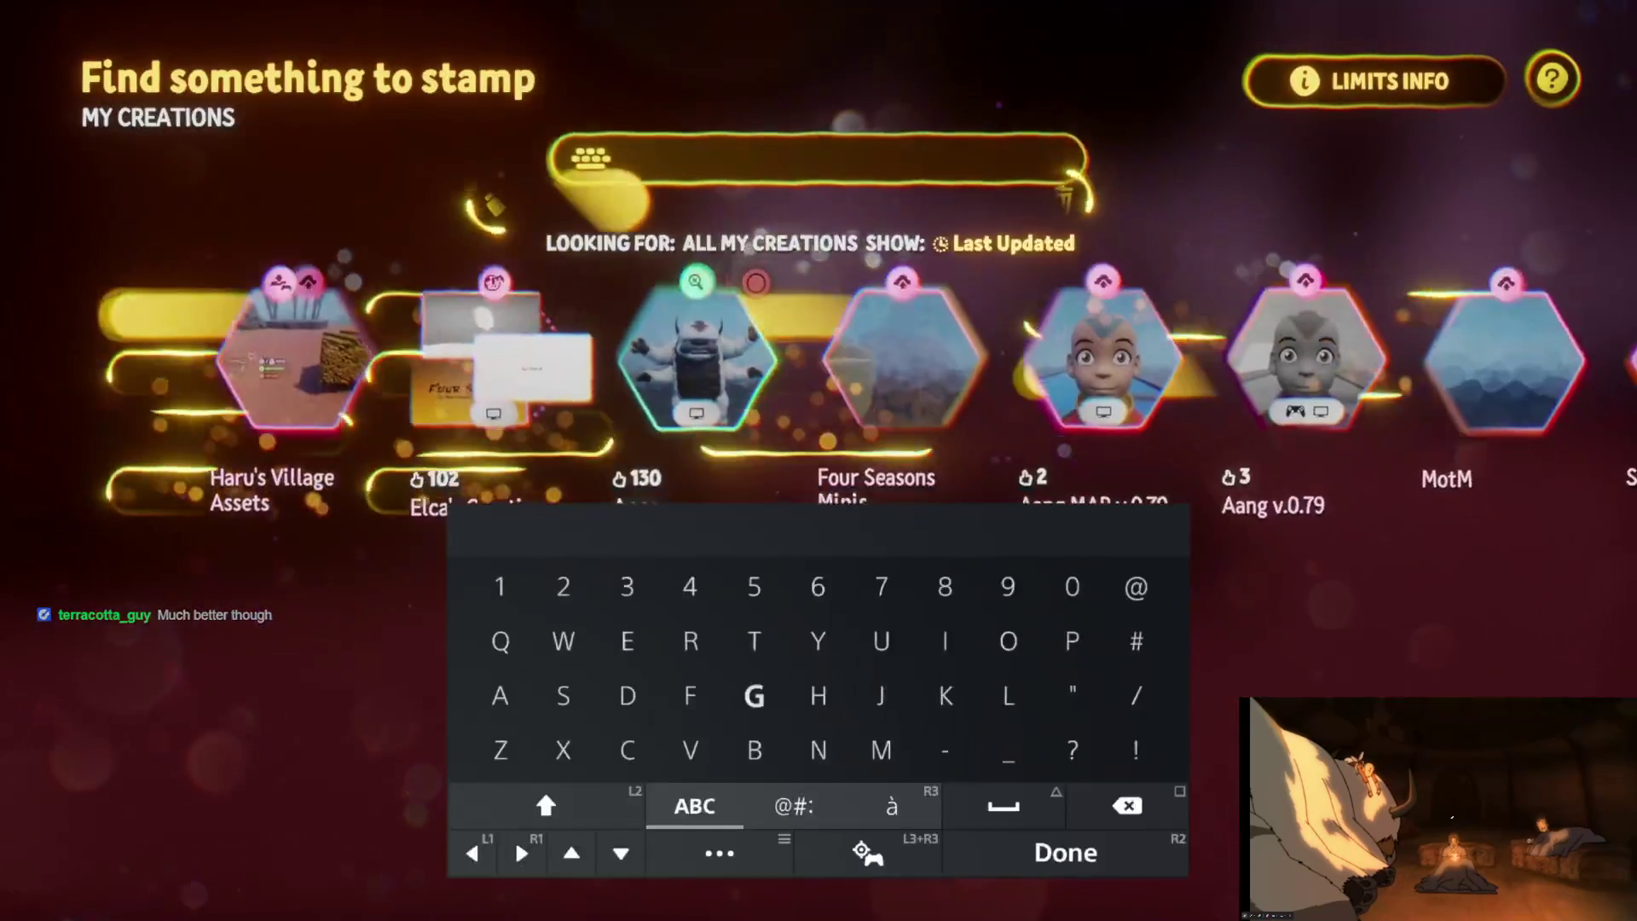
type("So")
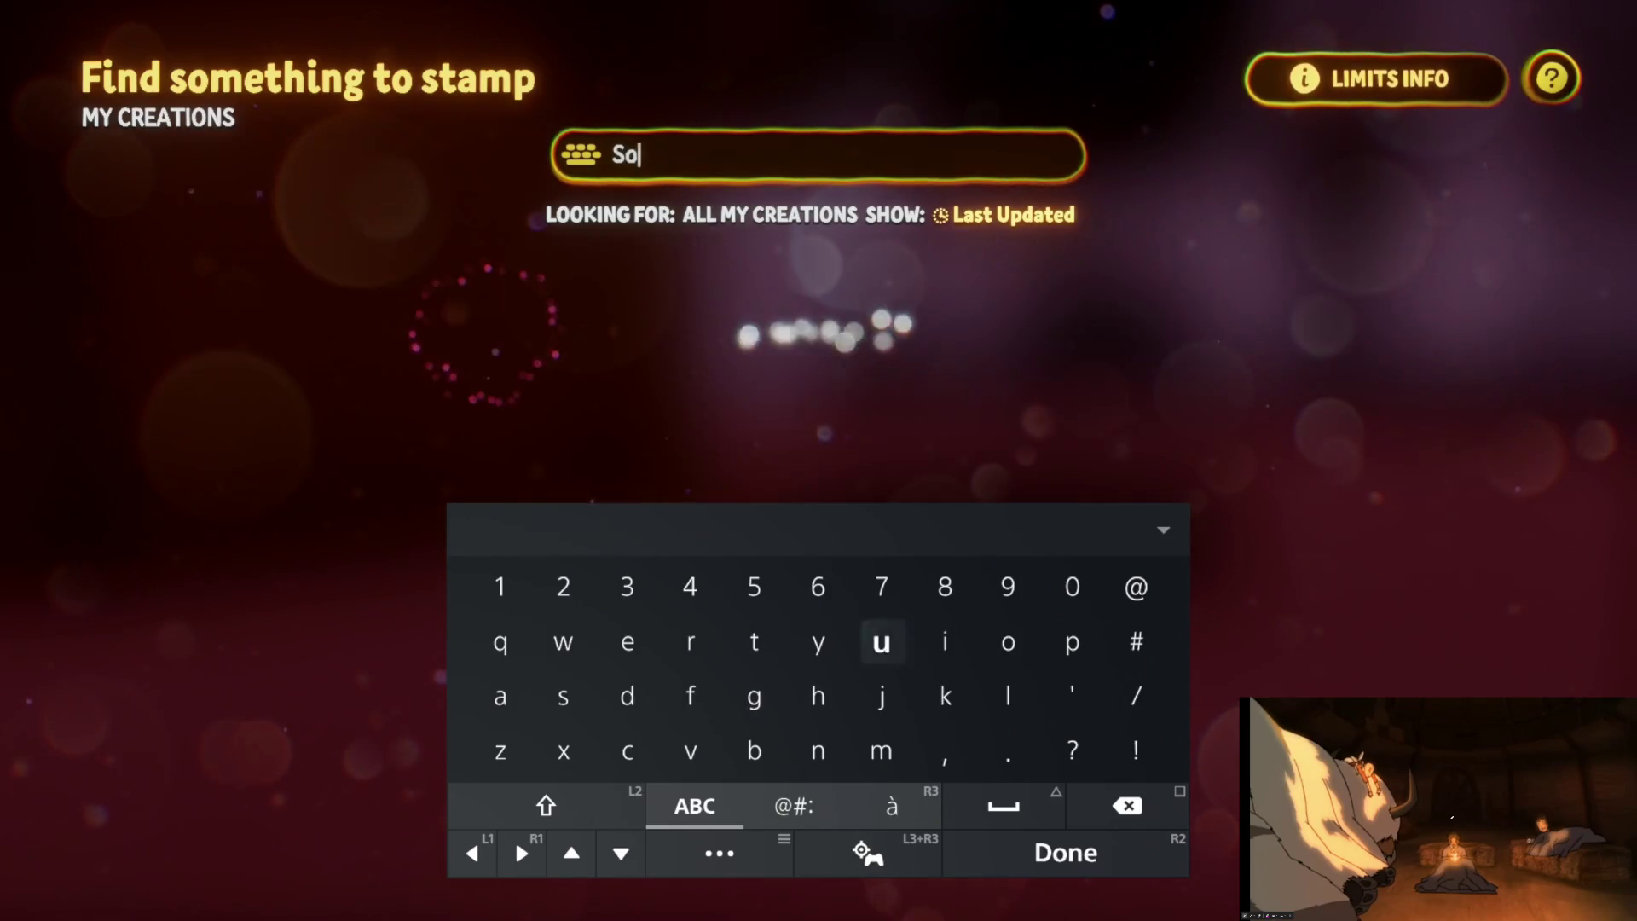
type("uth")
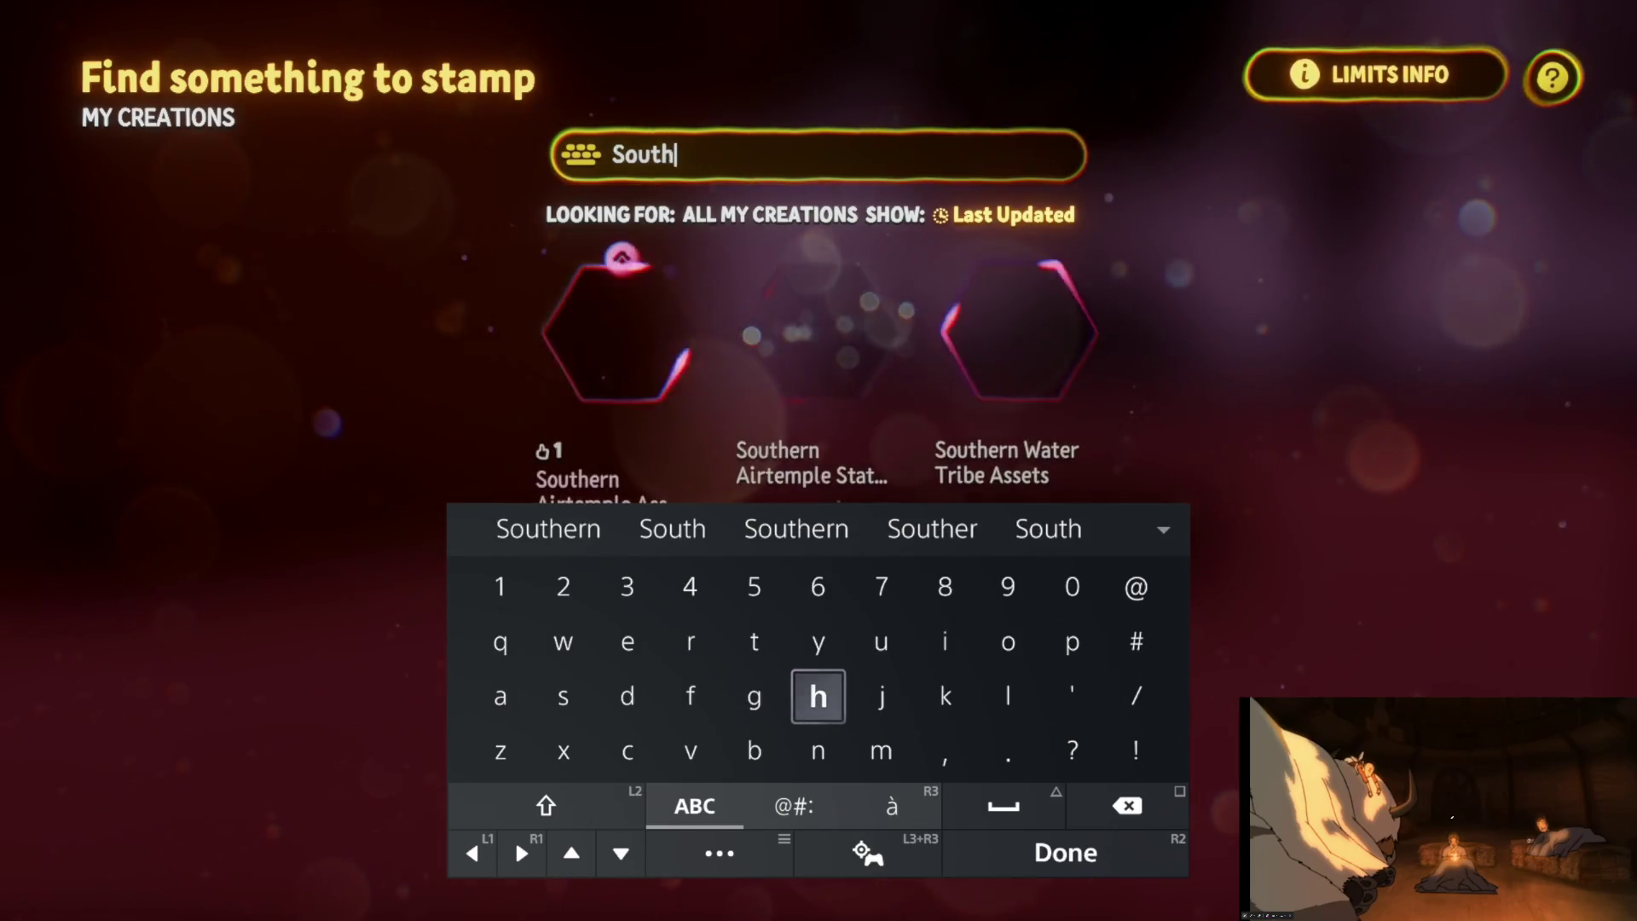
key("Return")
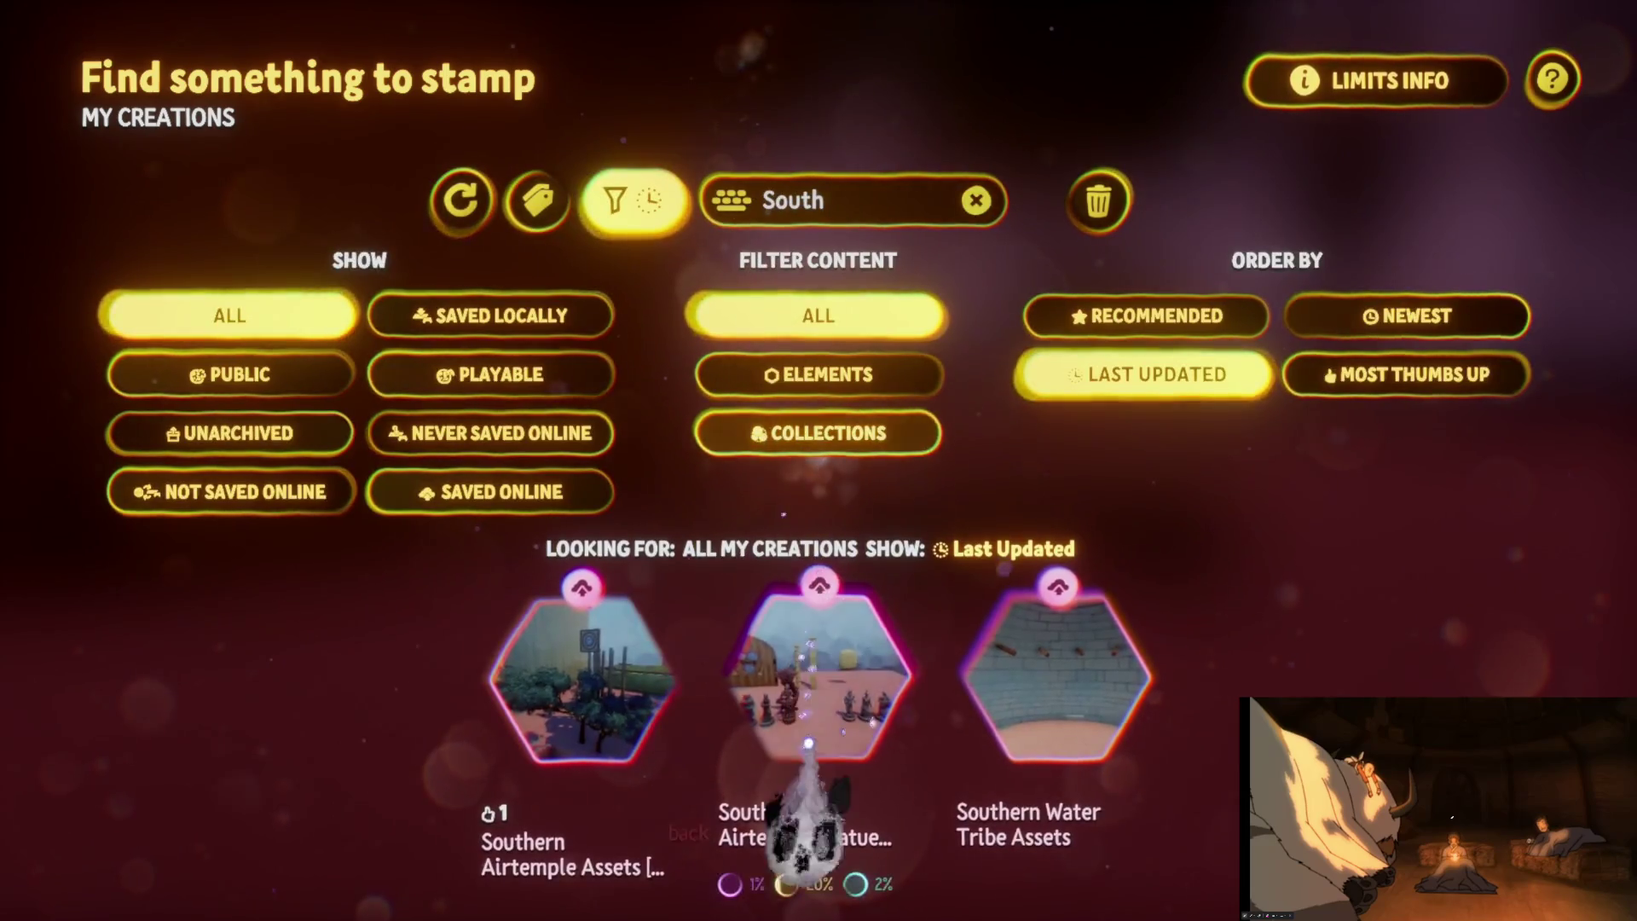
key("Escape")
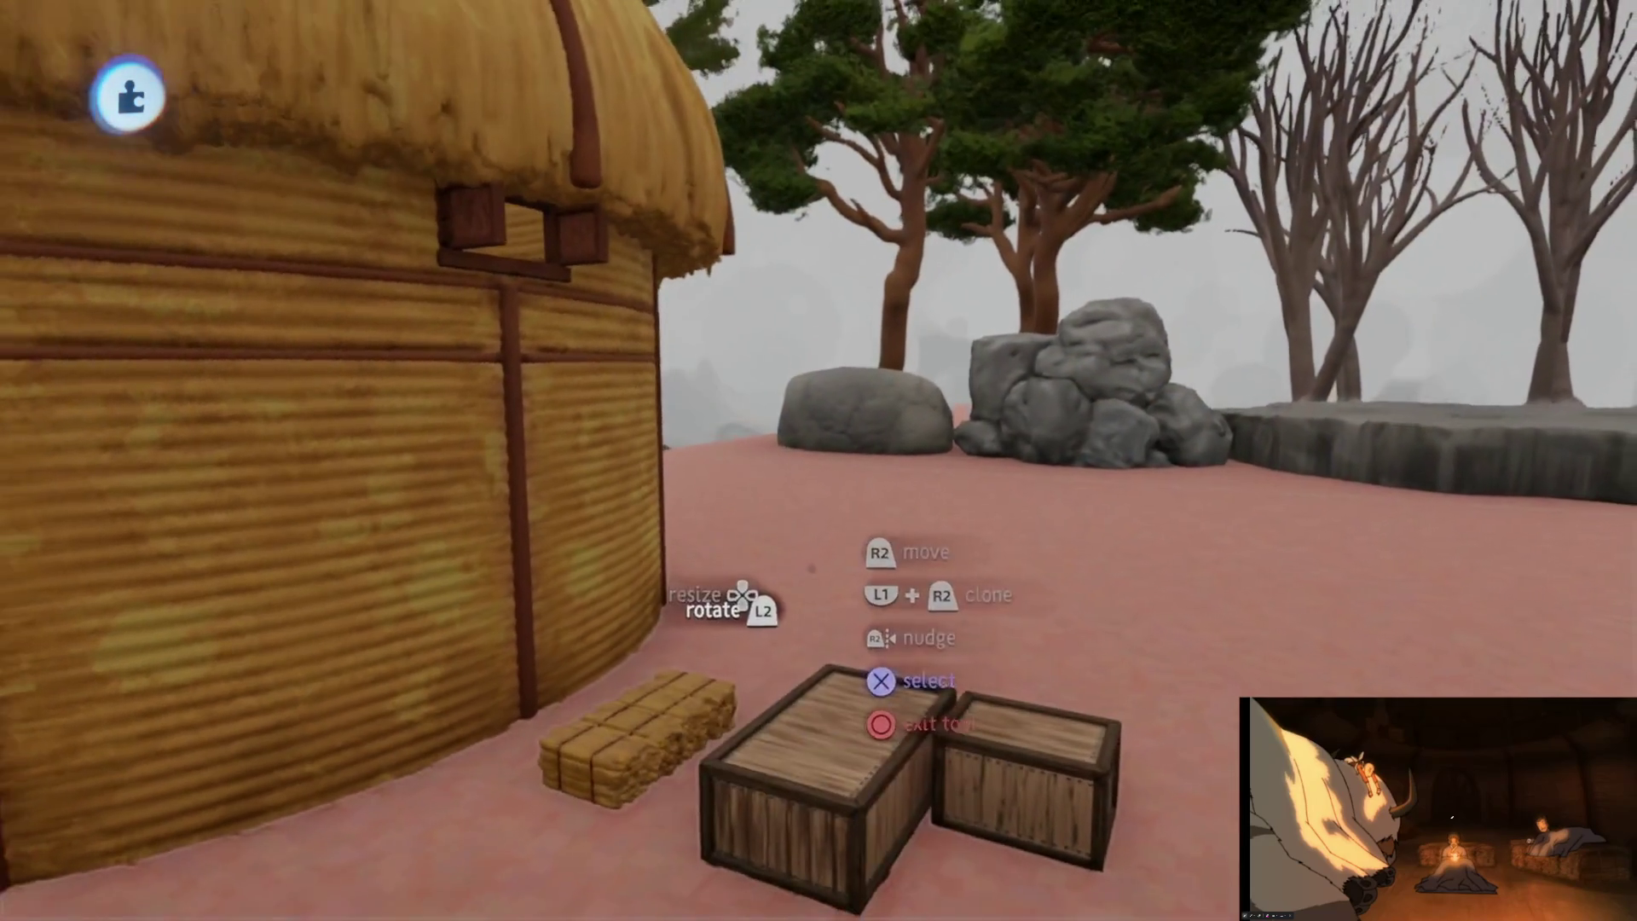